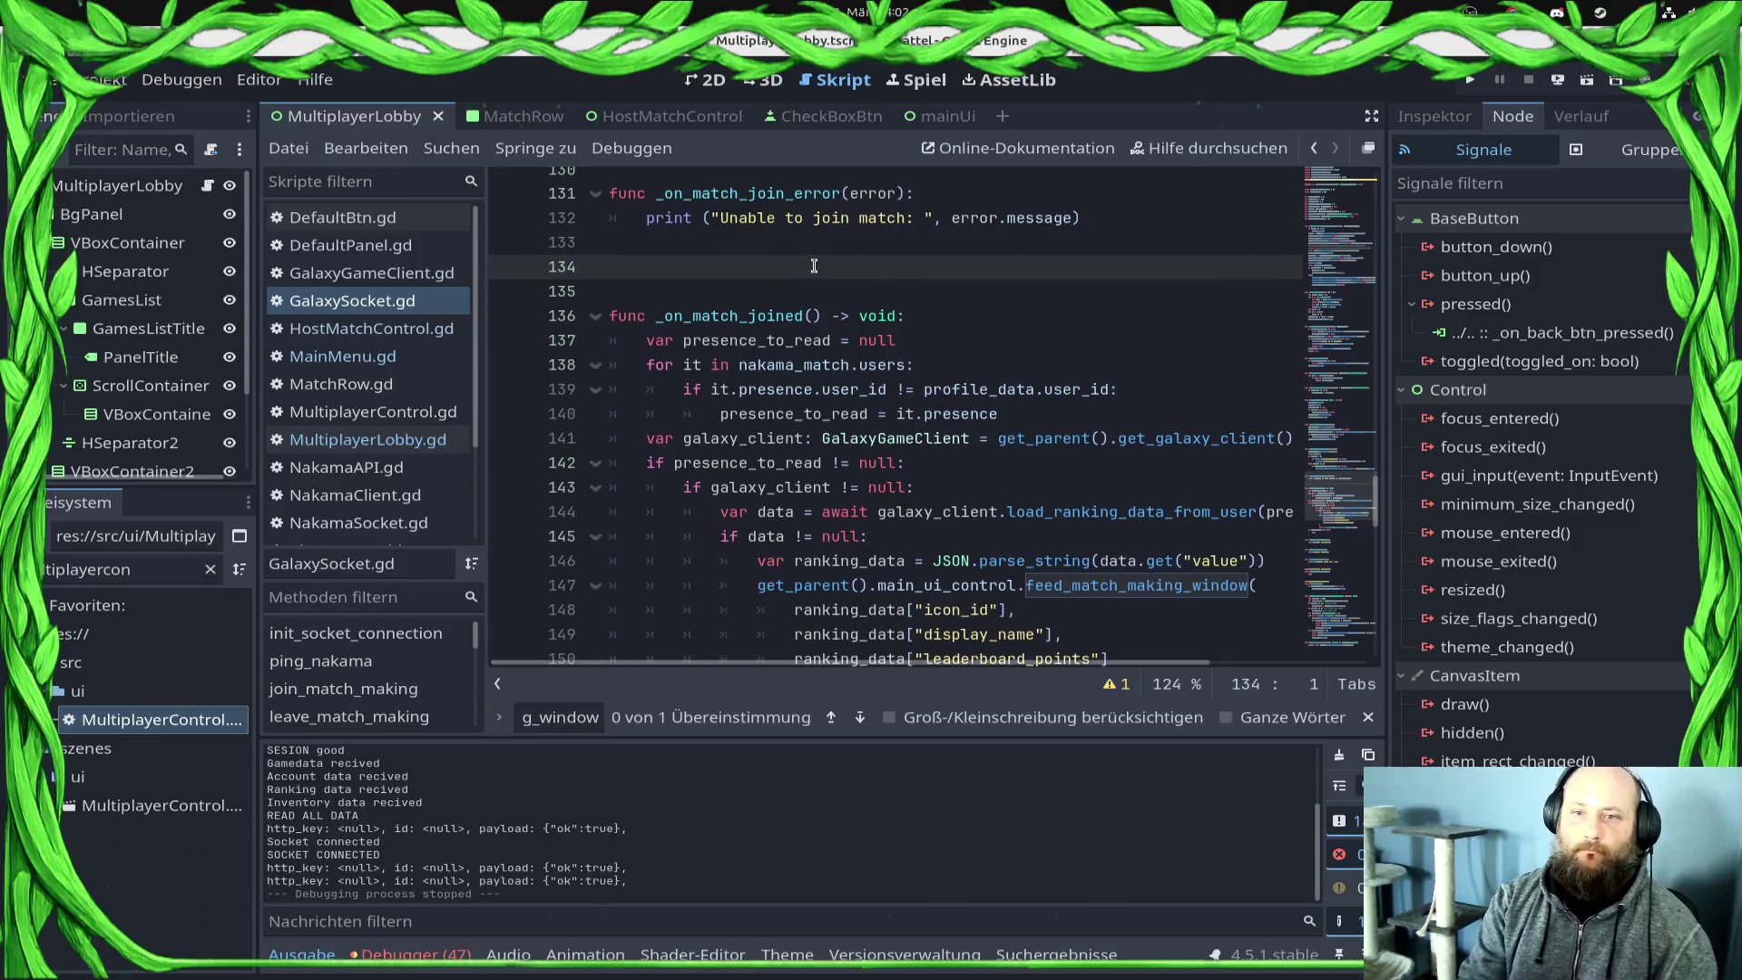
# Step: Declare func join_lobby_match(match_id: String): in GalaxySocket.gd
pyautogui.write('func j')
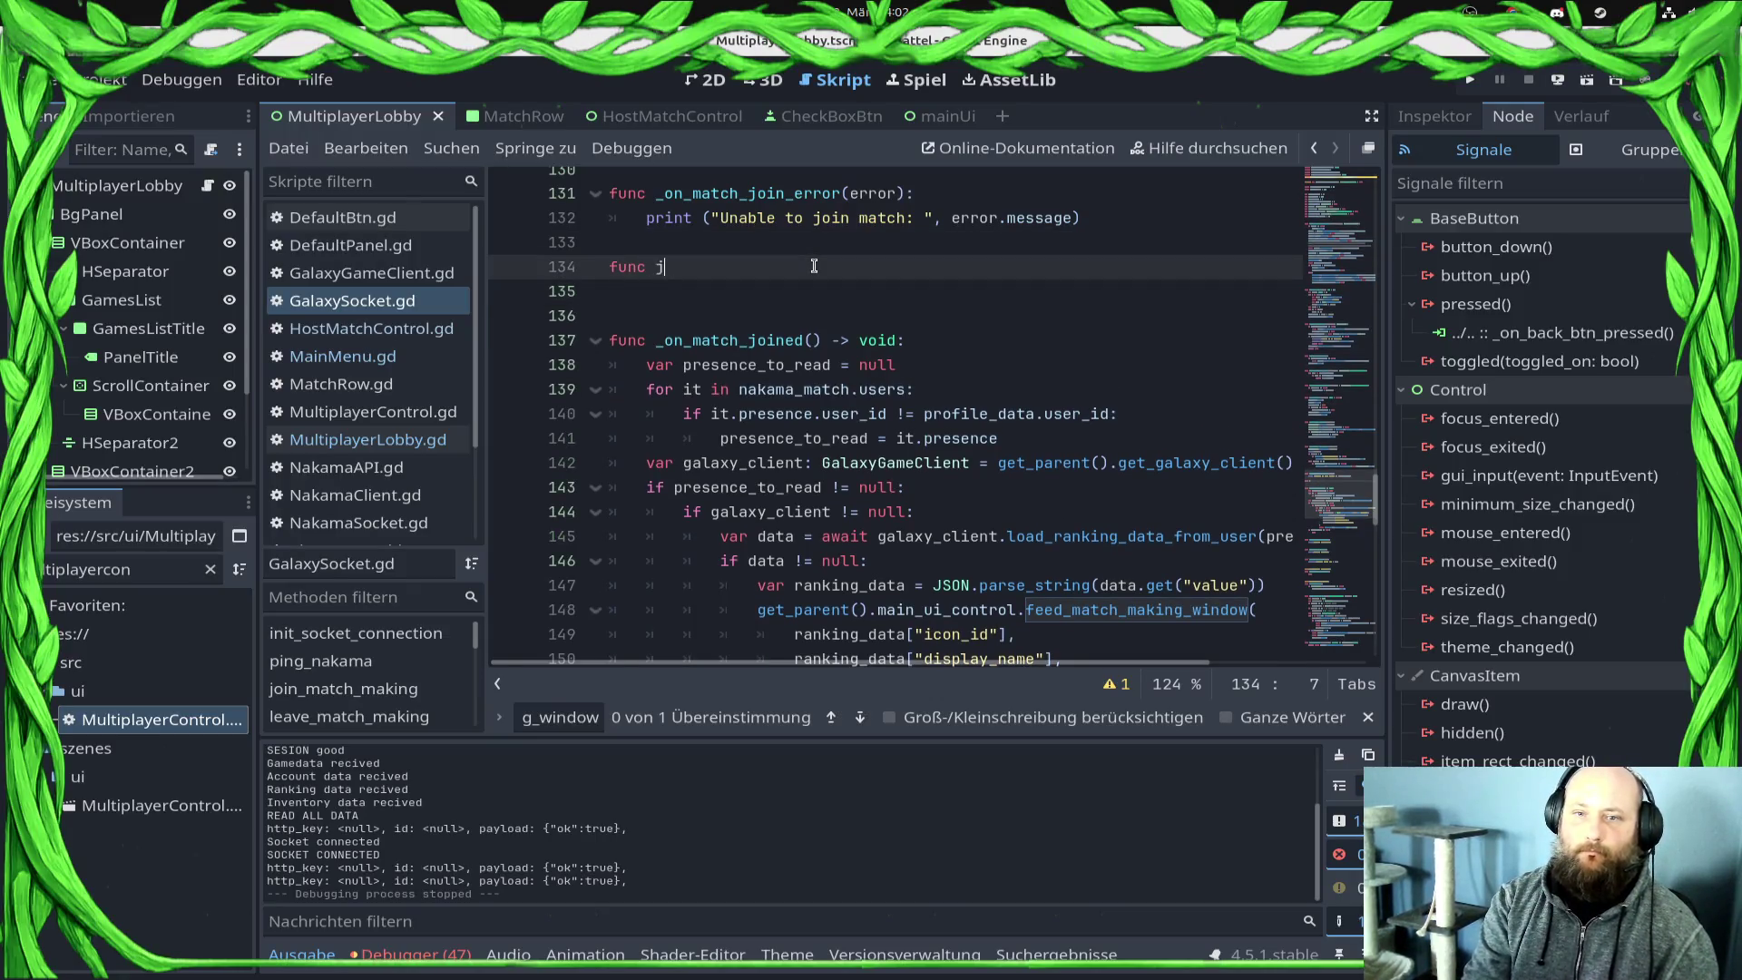
pyautogui.write('lobby_matcH(')
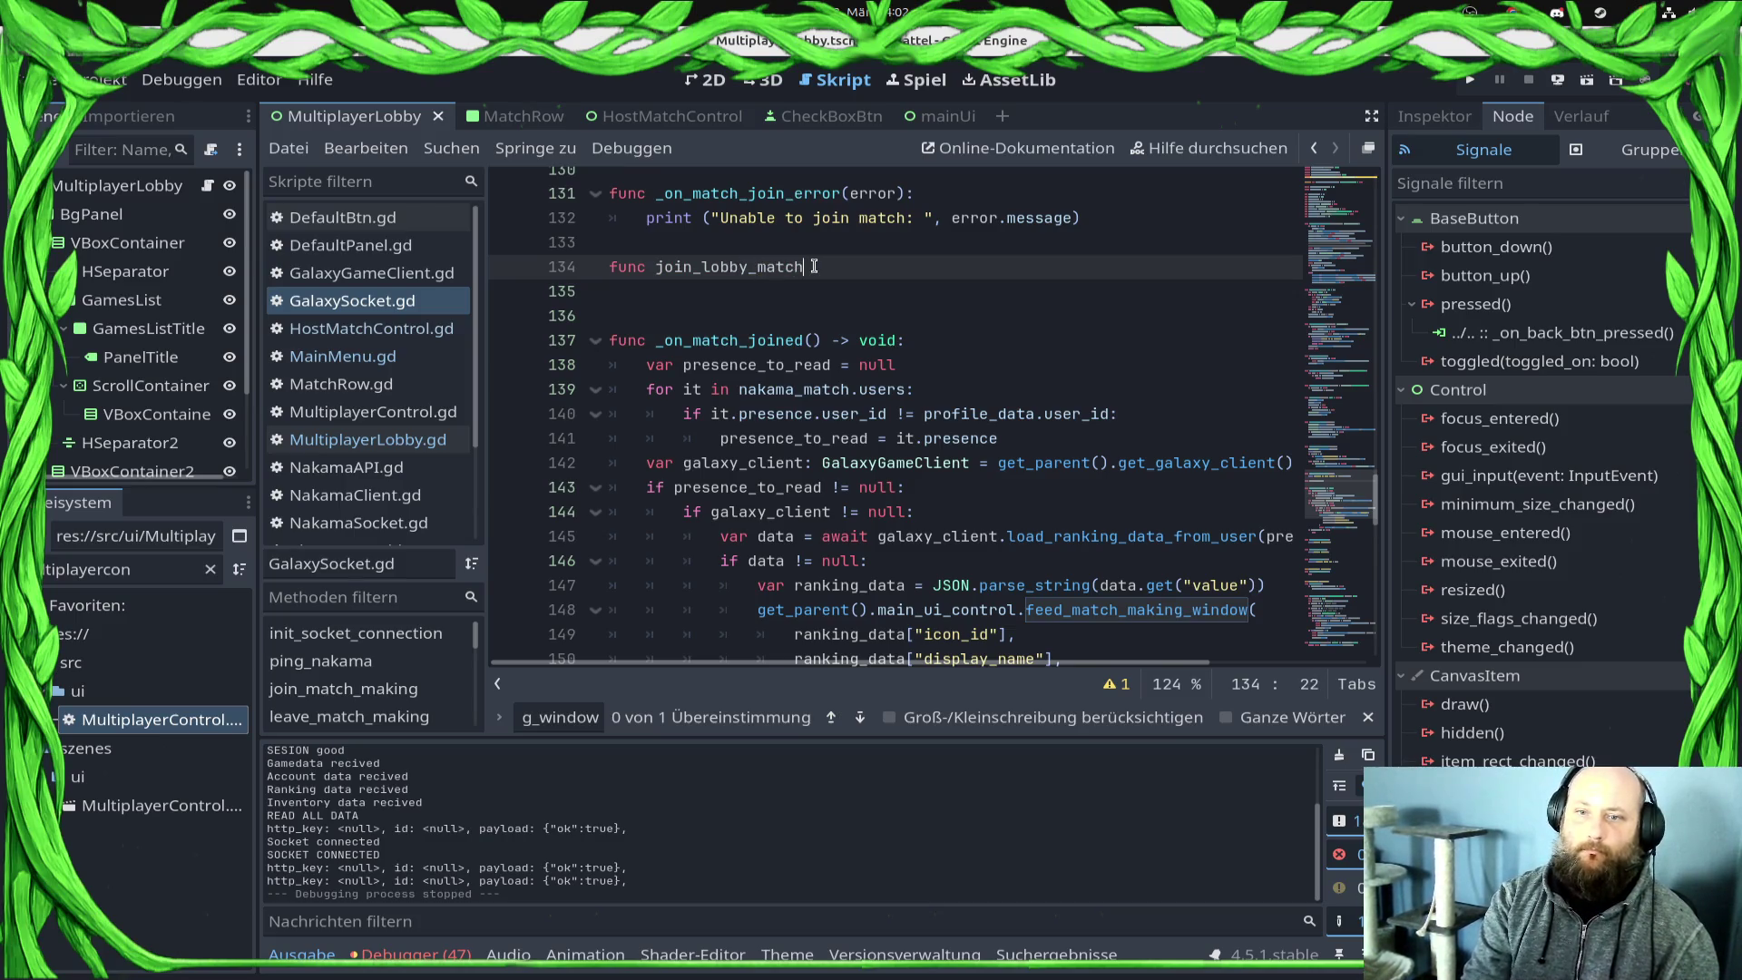
pyautogui.write('matc-')
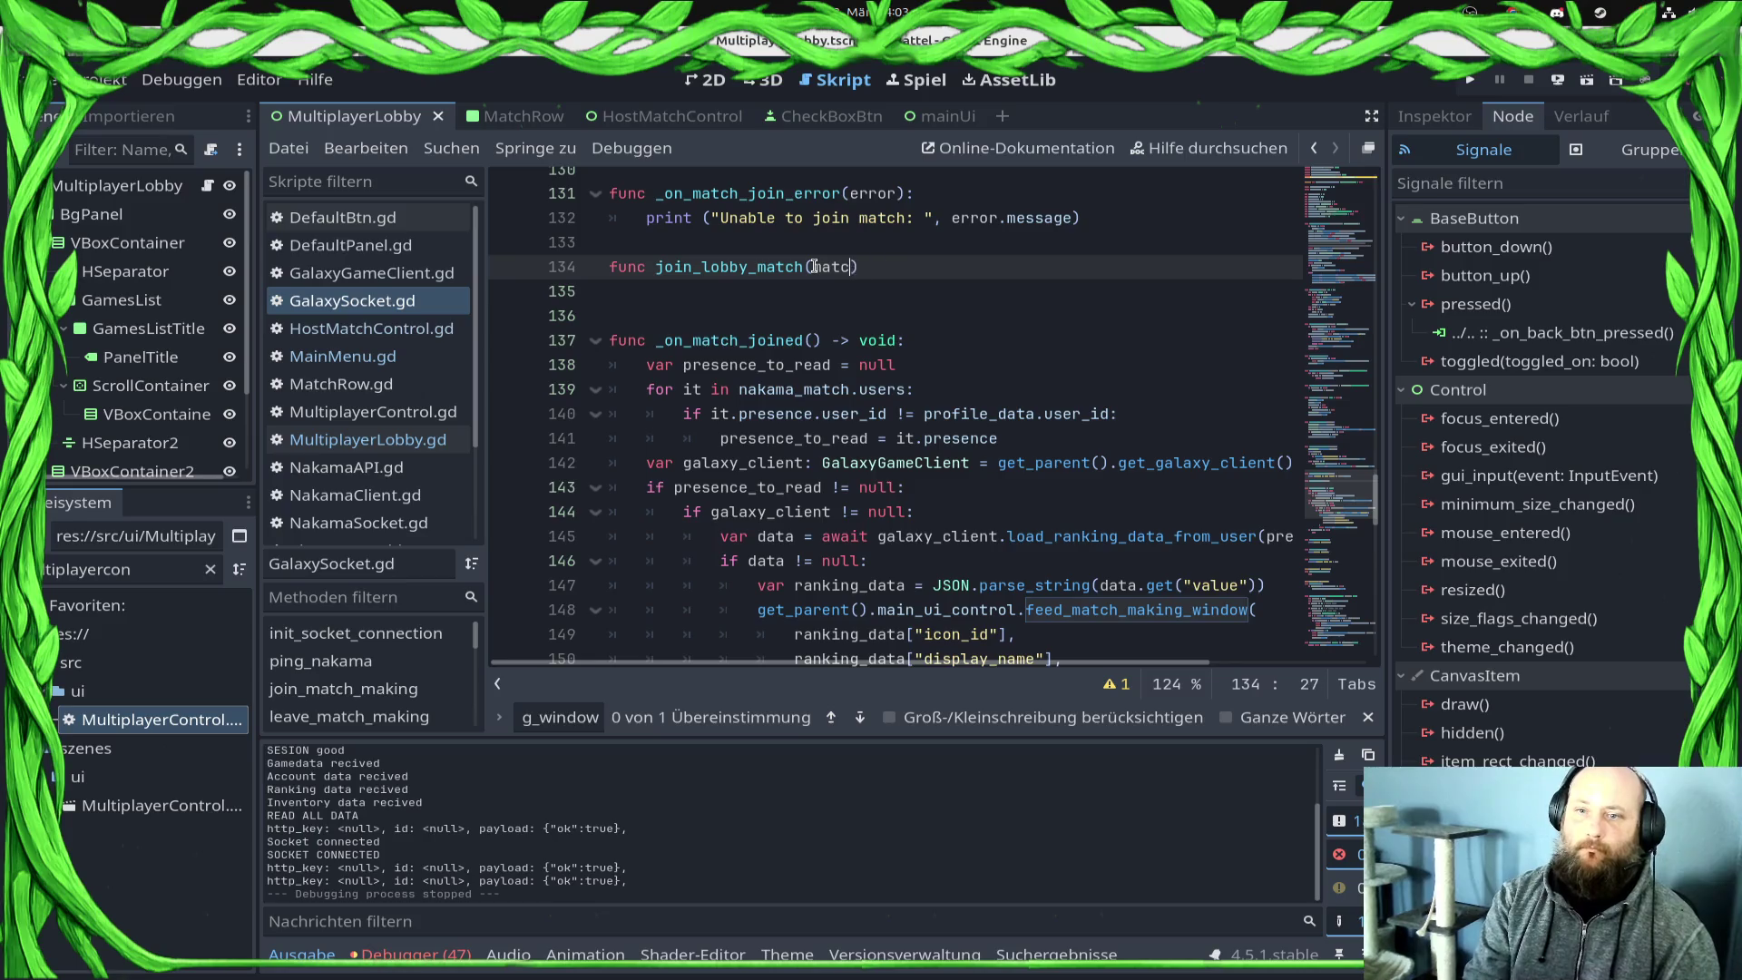
pyautogui.press('BackSpace')
pyautogui.write('h_i')
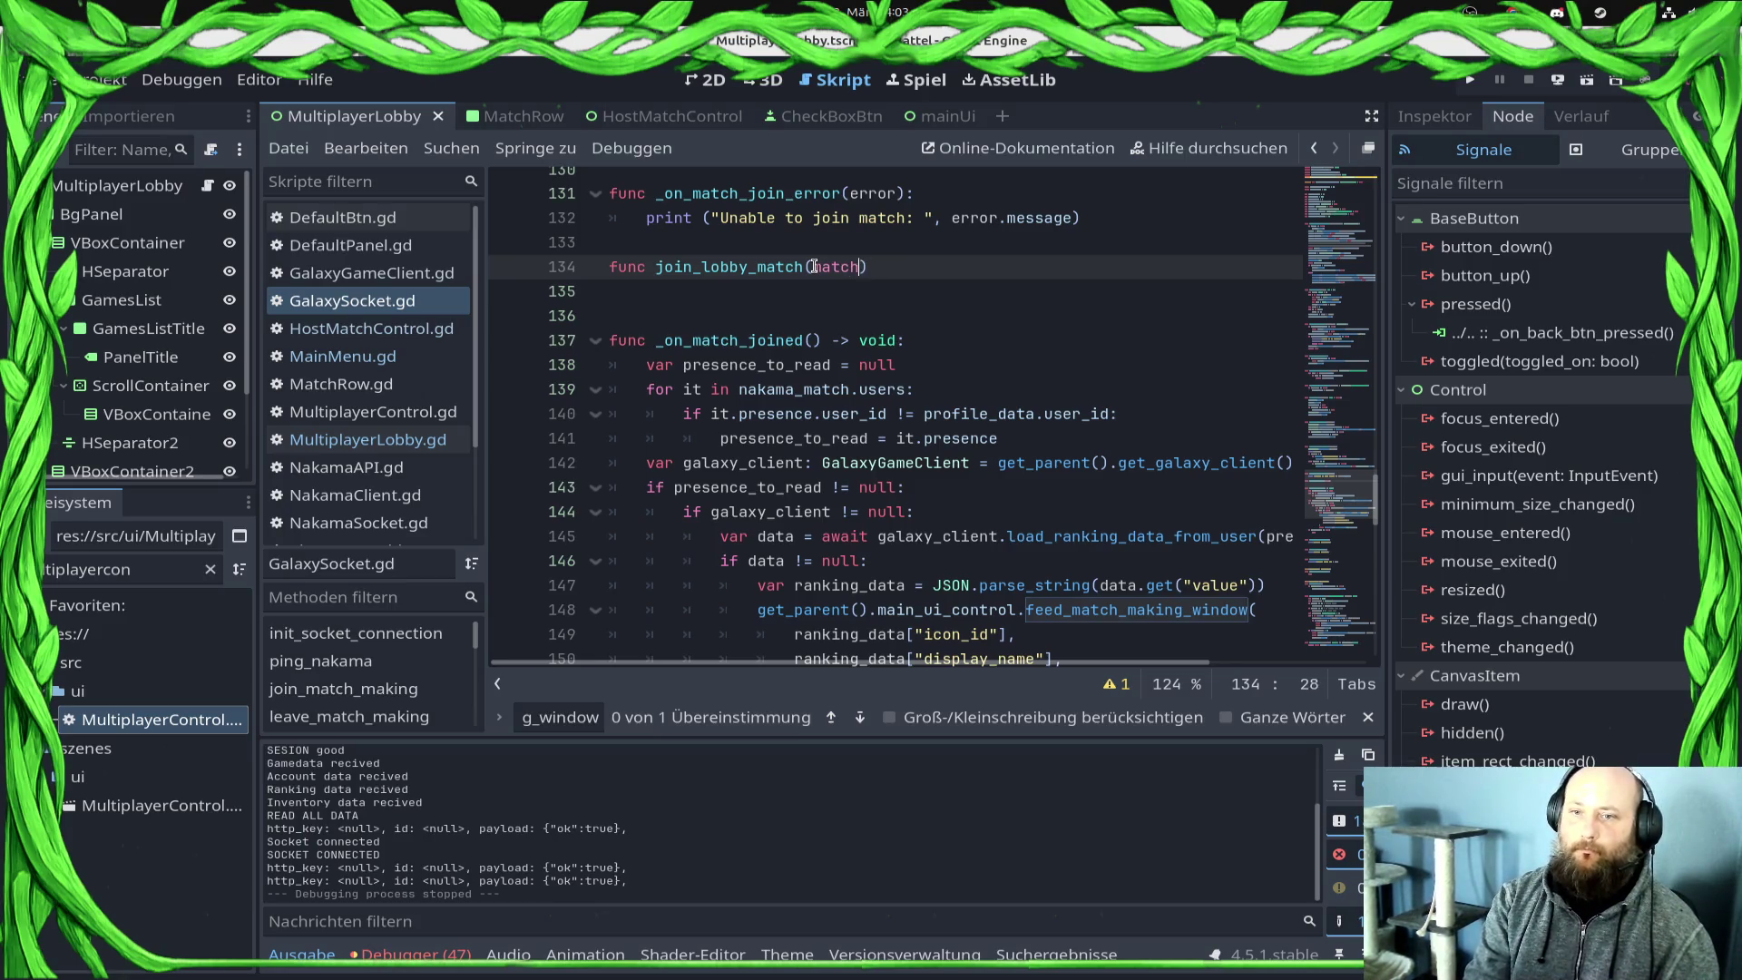
pyautogui.write('d: String)')
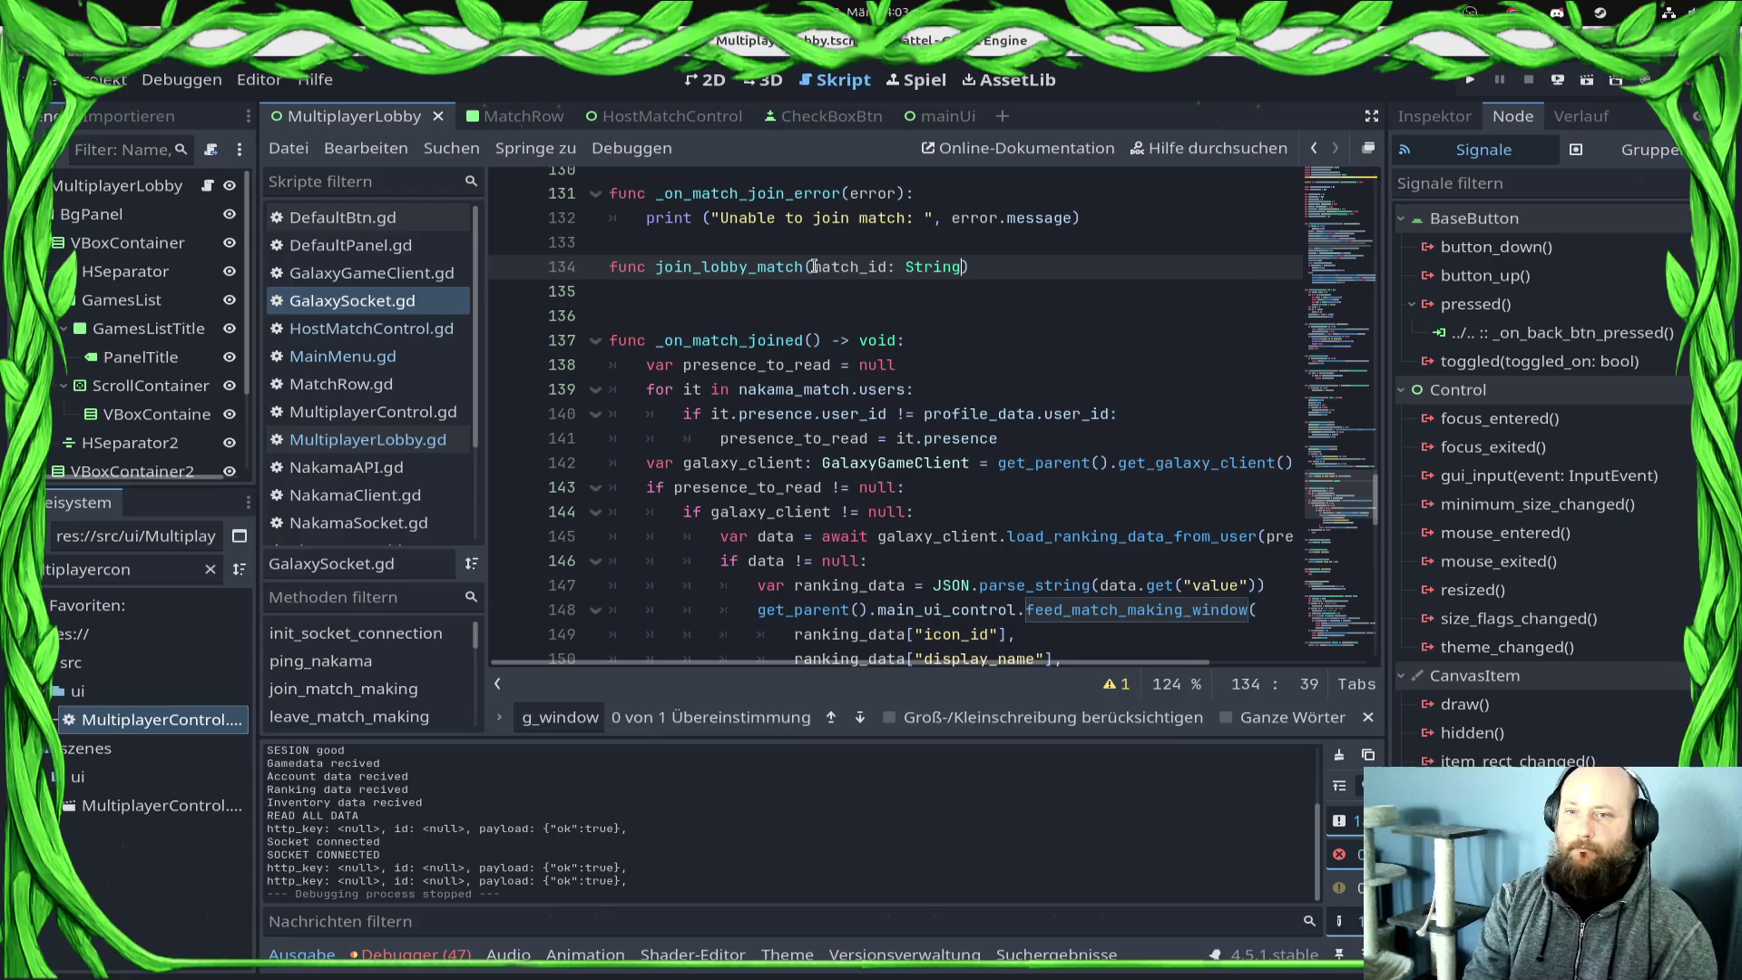
pyautogui.write(':')
pyautogui.press('Return')
# Step: Make its body call socket.join_matched_async(match_id) and save the script
pyautogui.write('sock')
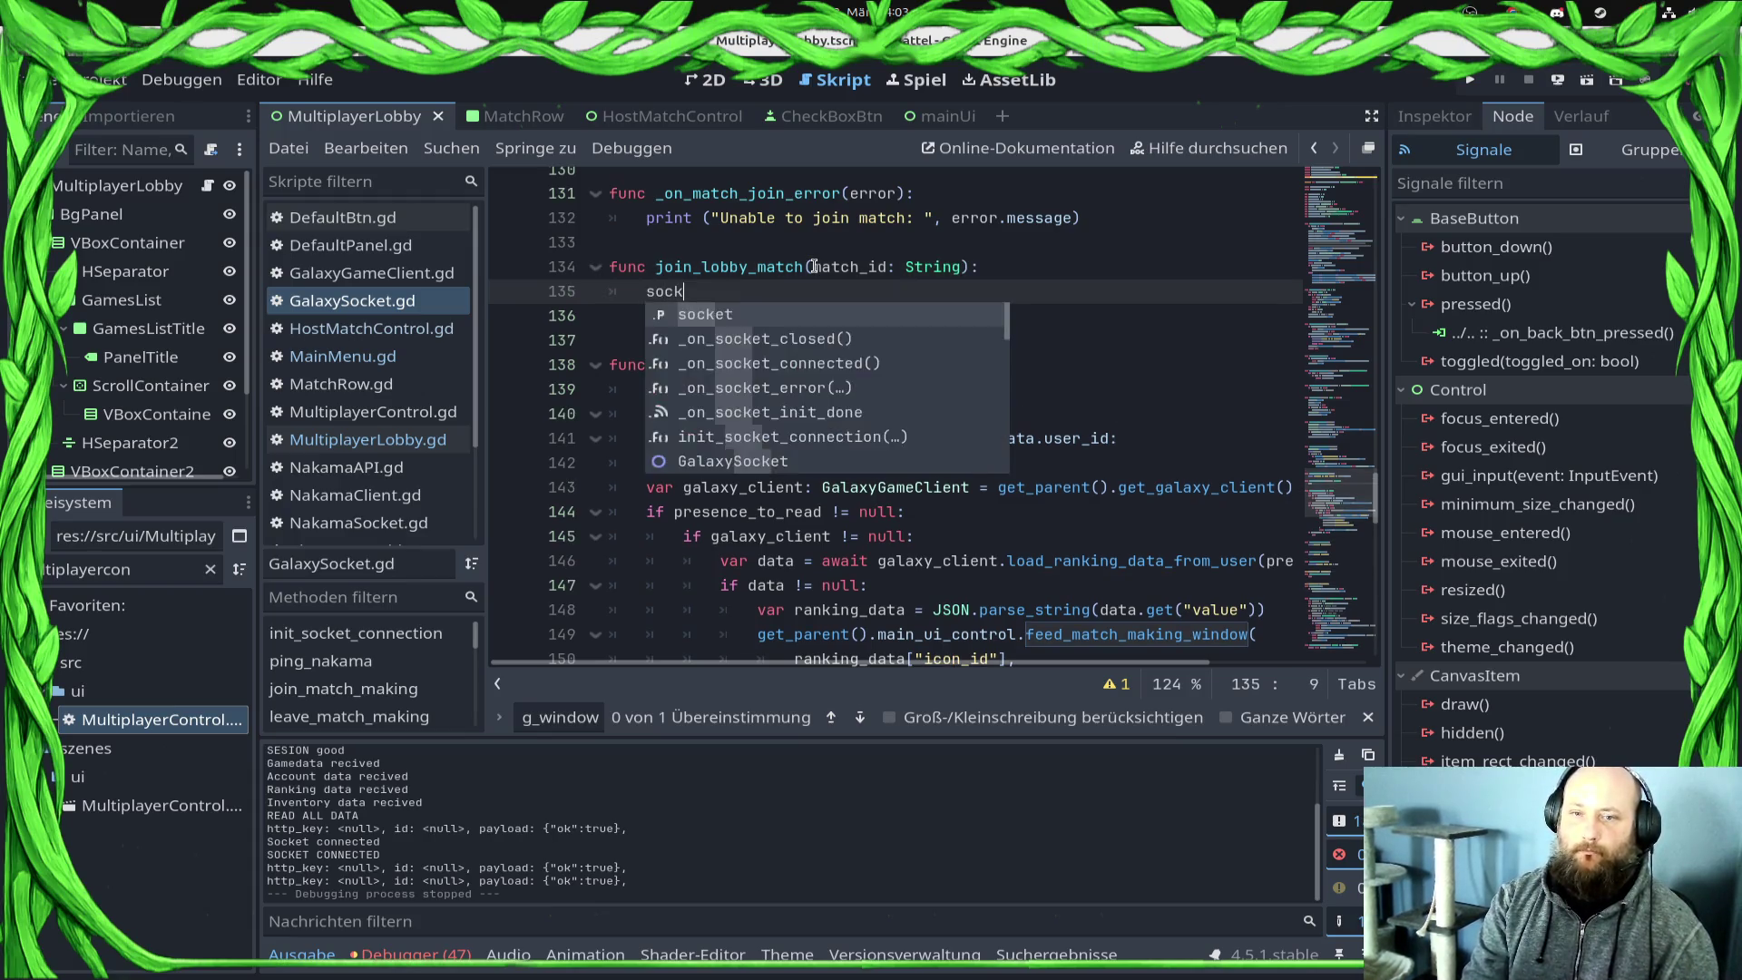
pyautogui.write('et.')
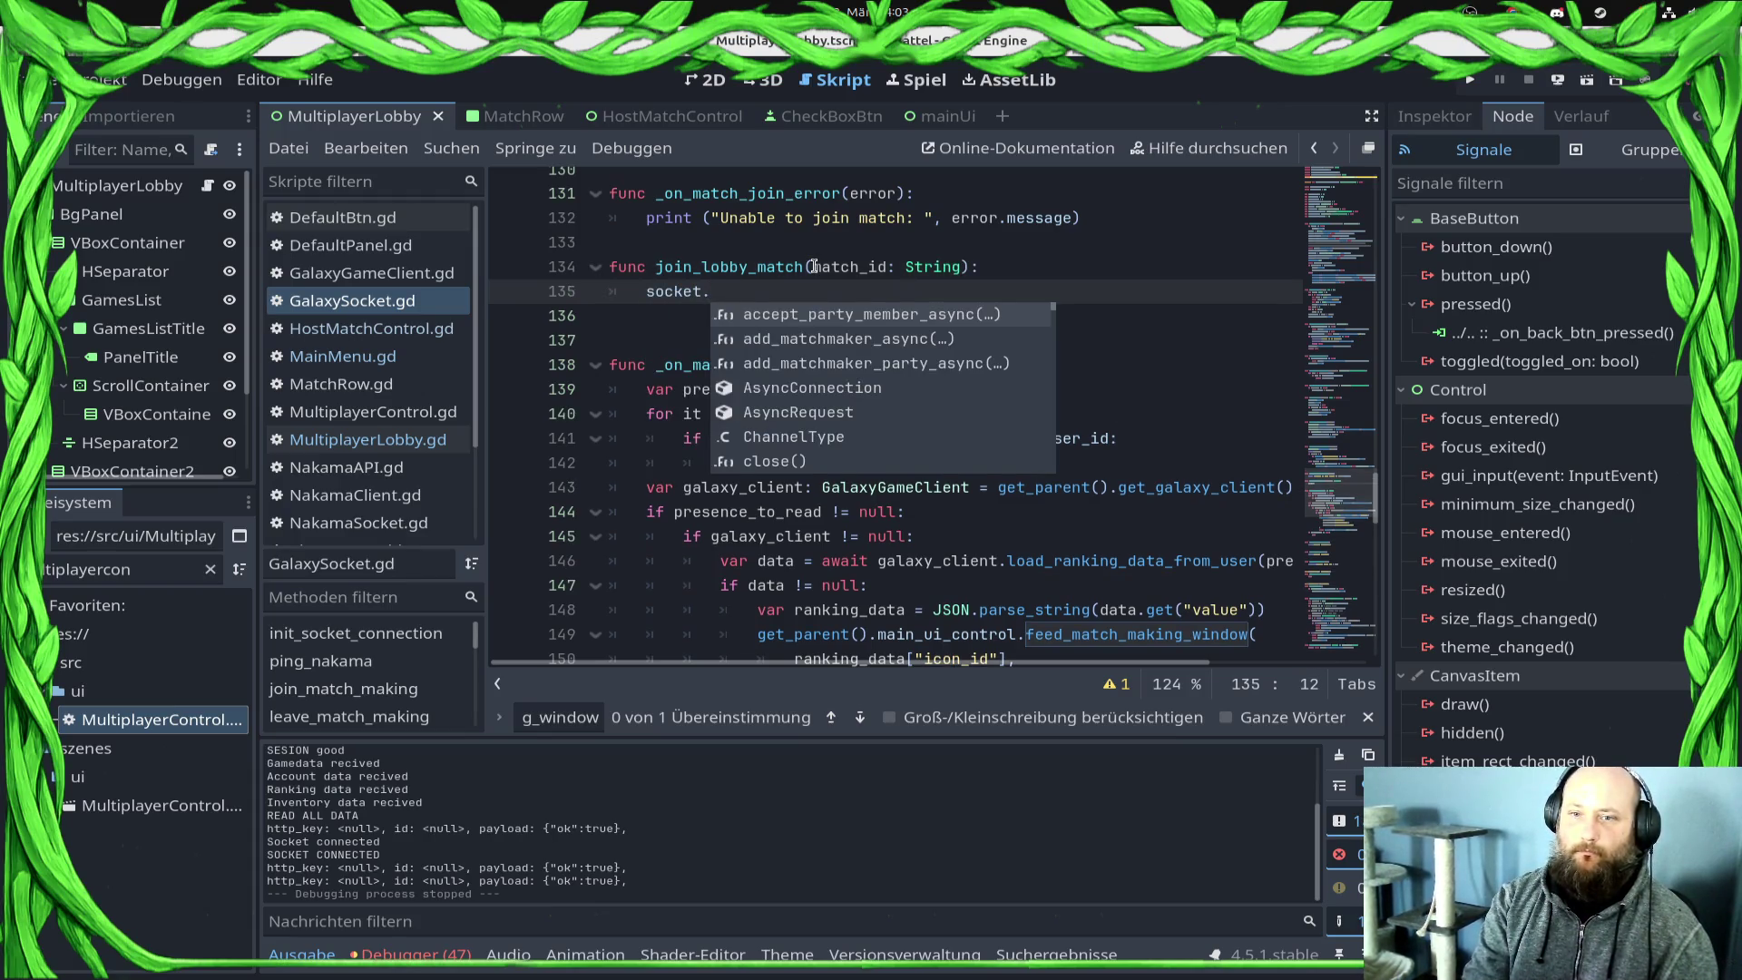
pyautogui.write('jo')
pyautogui.press('Down')
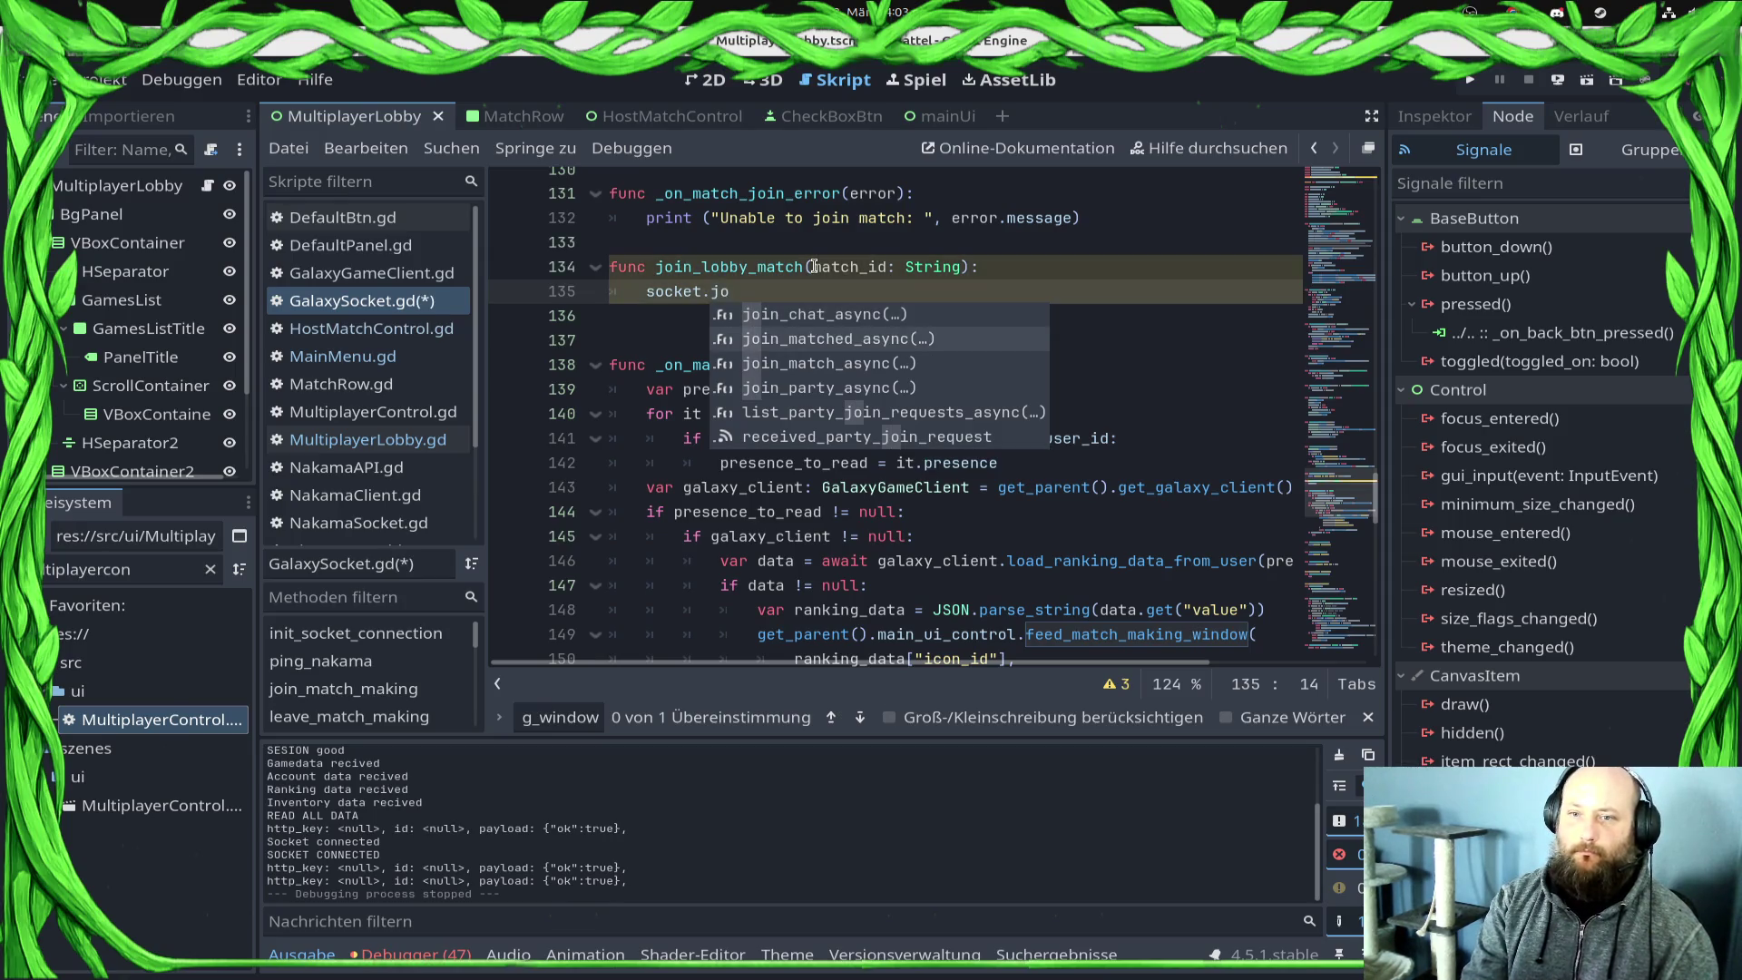
pyautogui.press('Return')
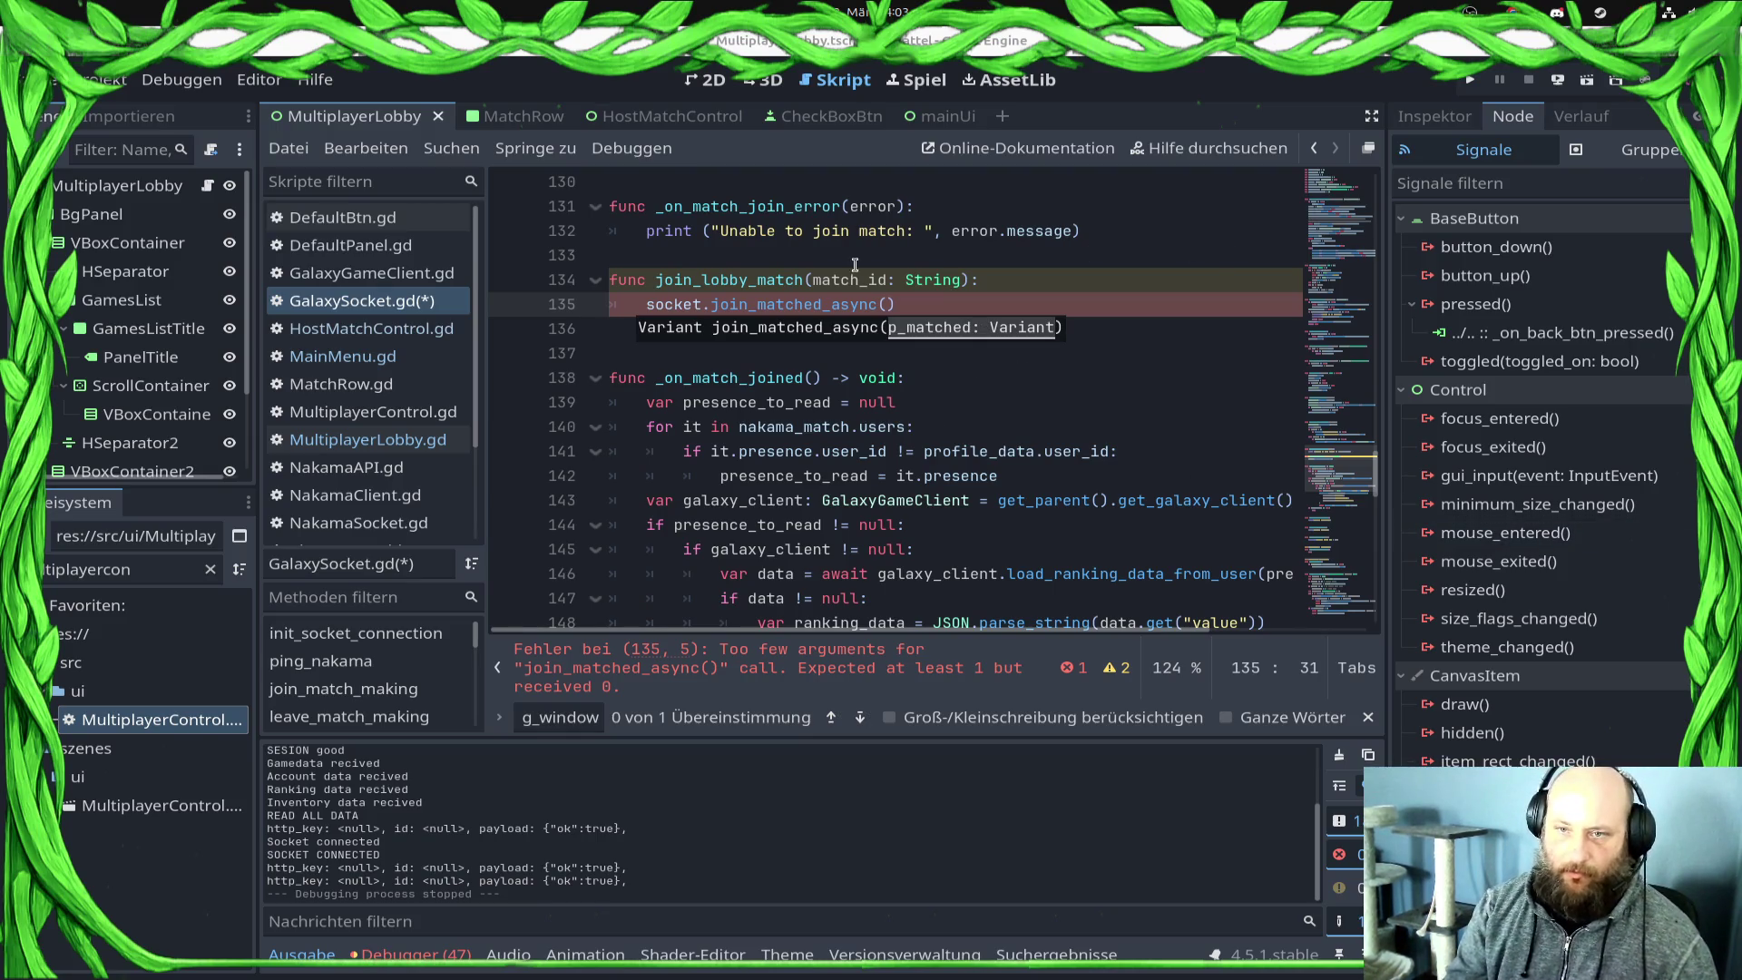
pyautogui.click(892, 313)
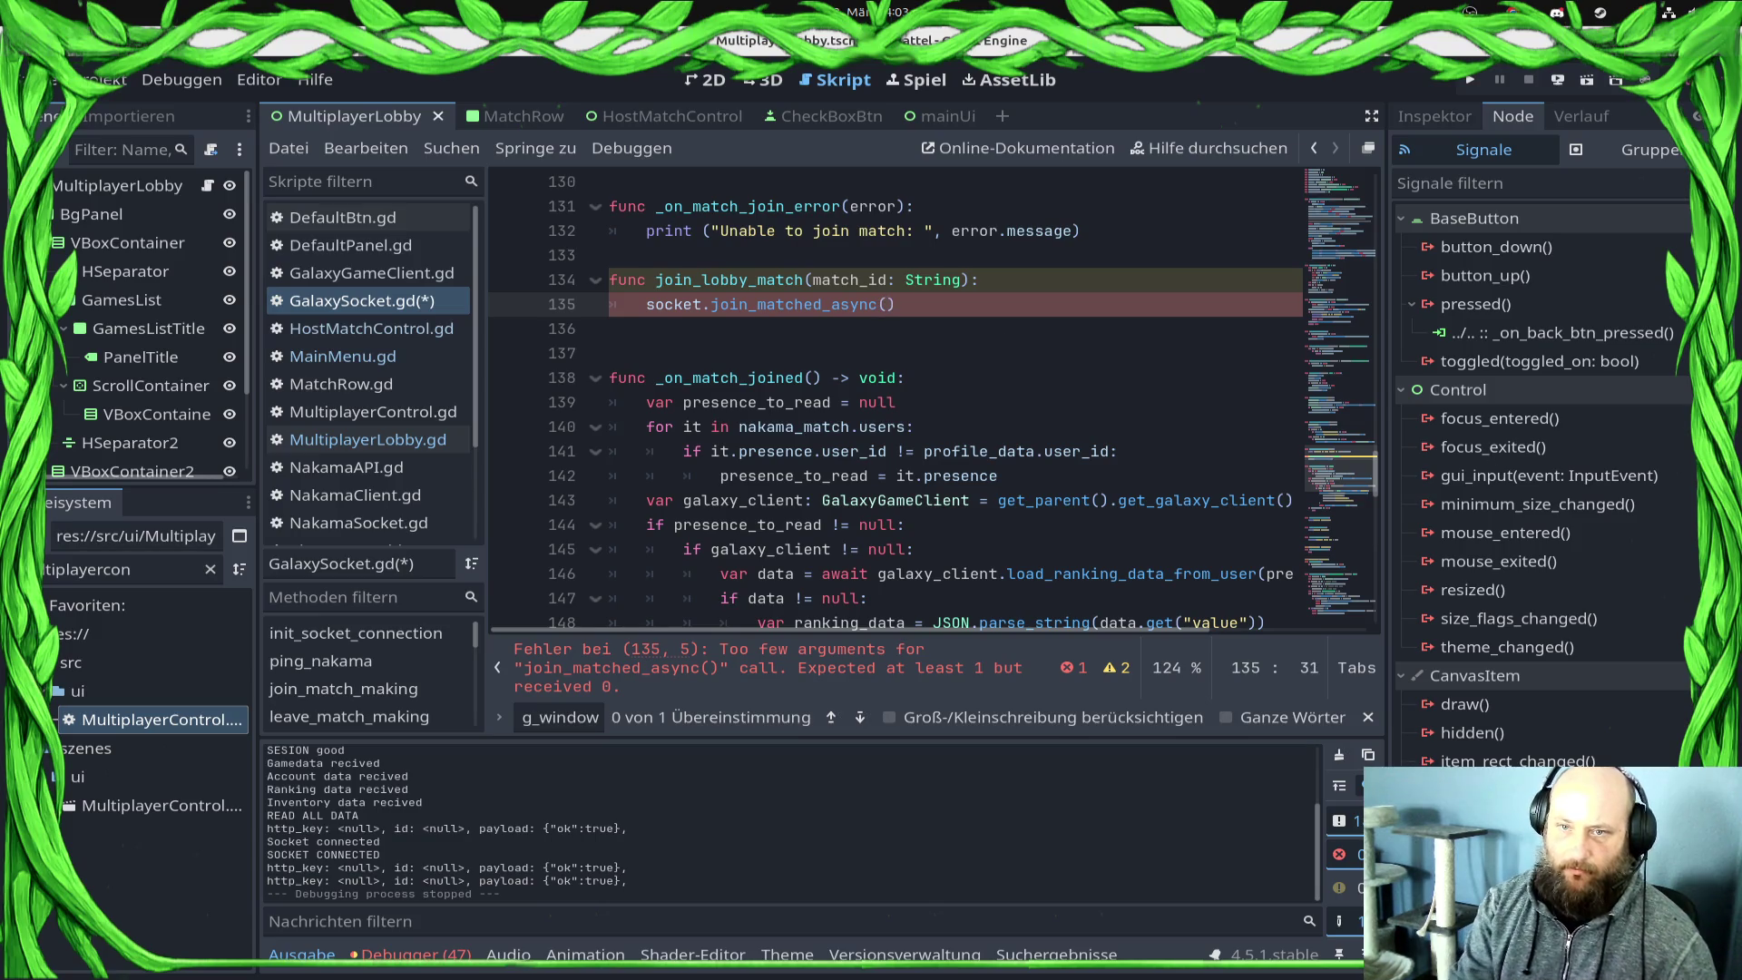
pyautogui.write('match_id)')
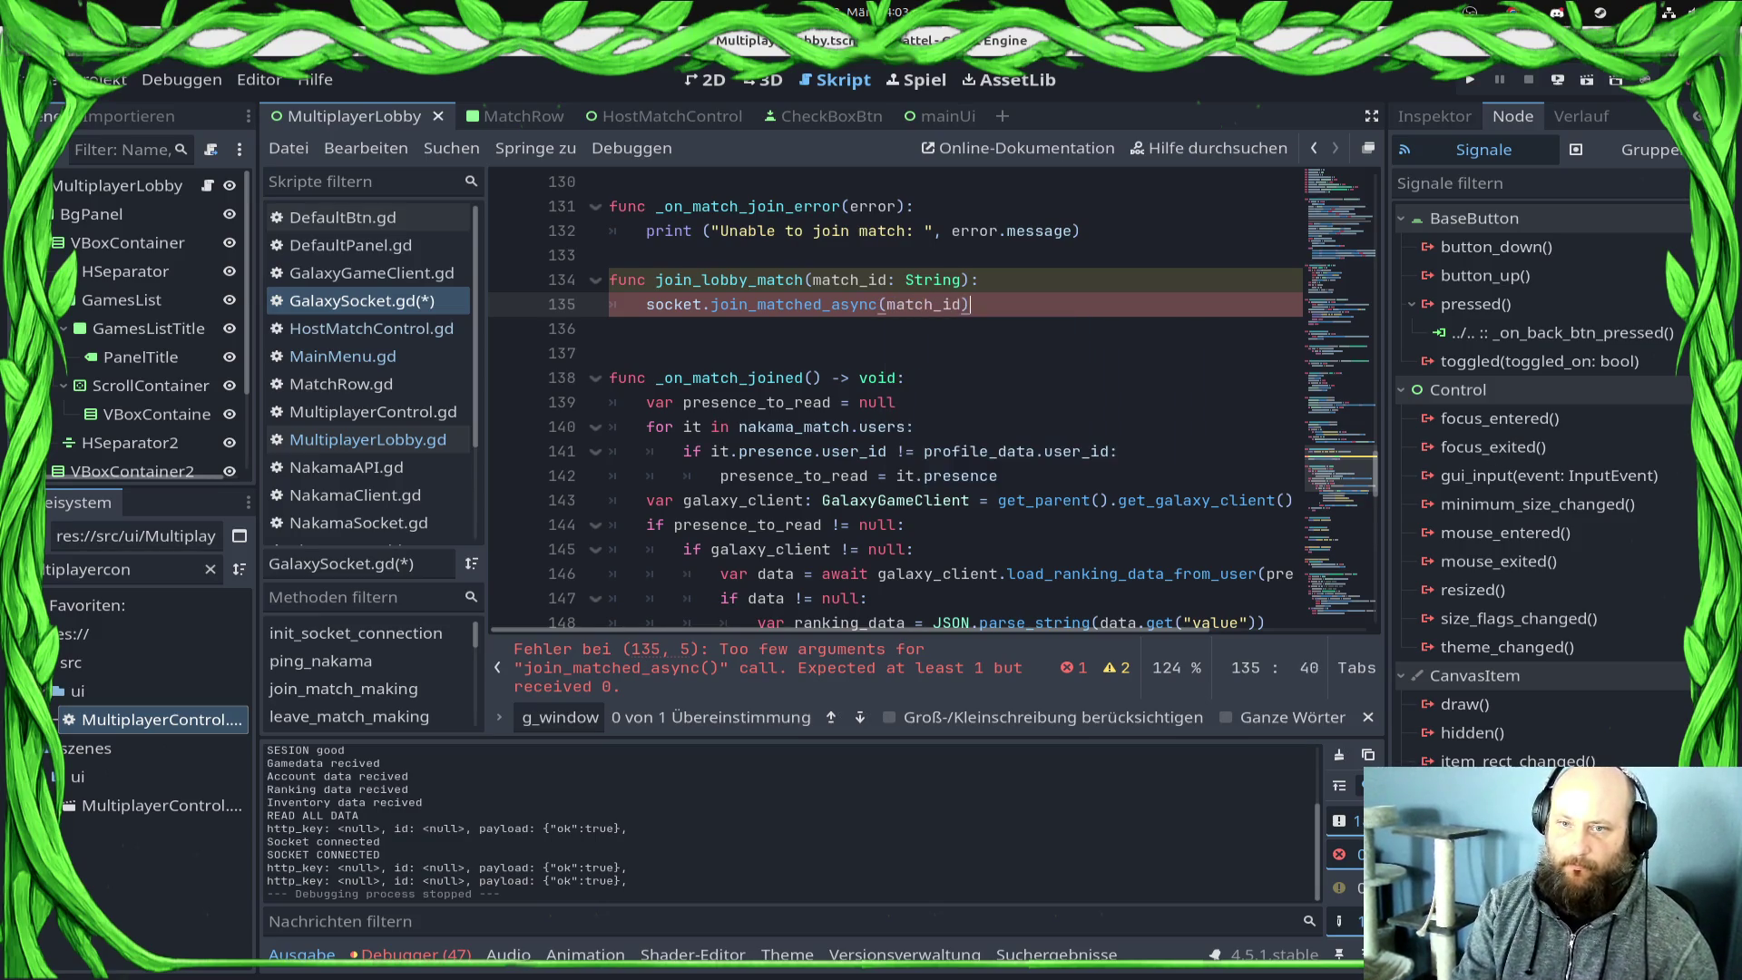
pyautogui.press('Return')
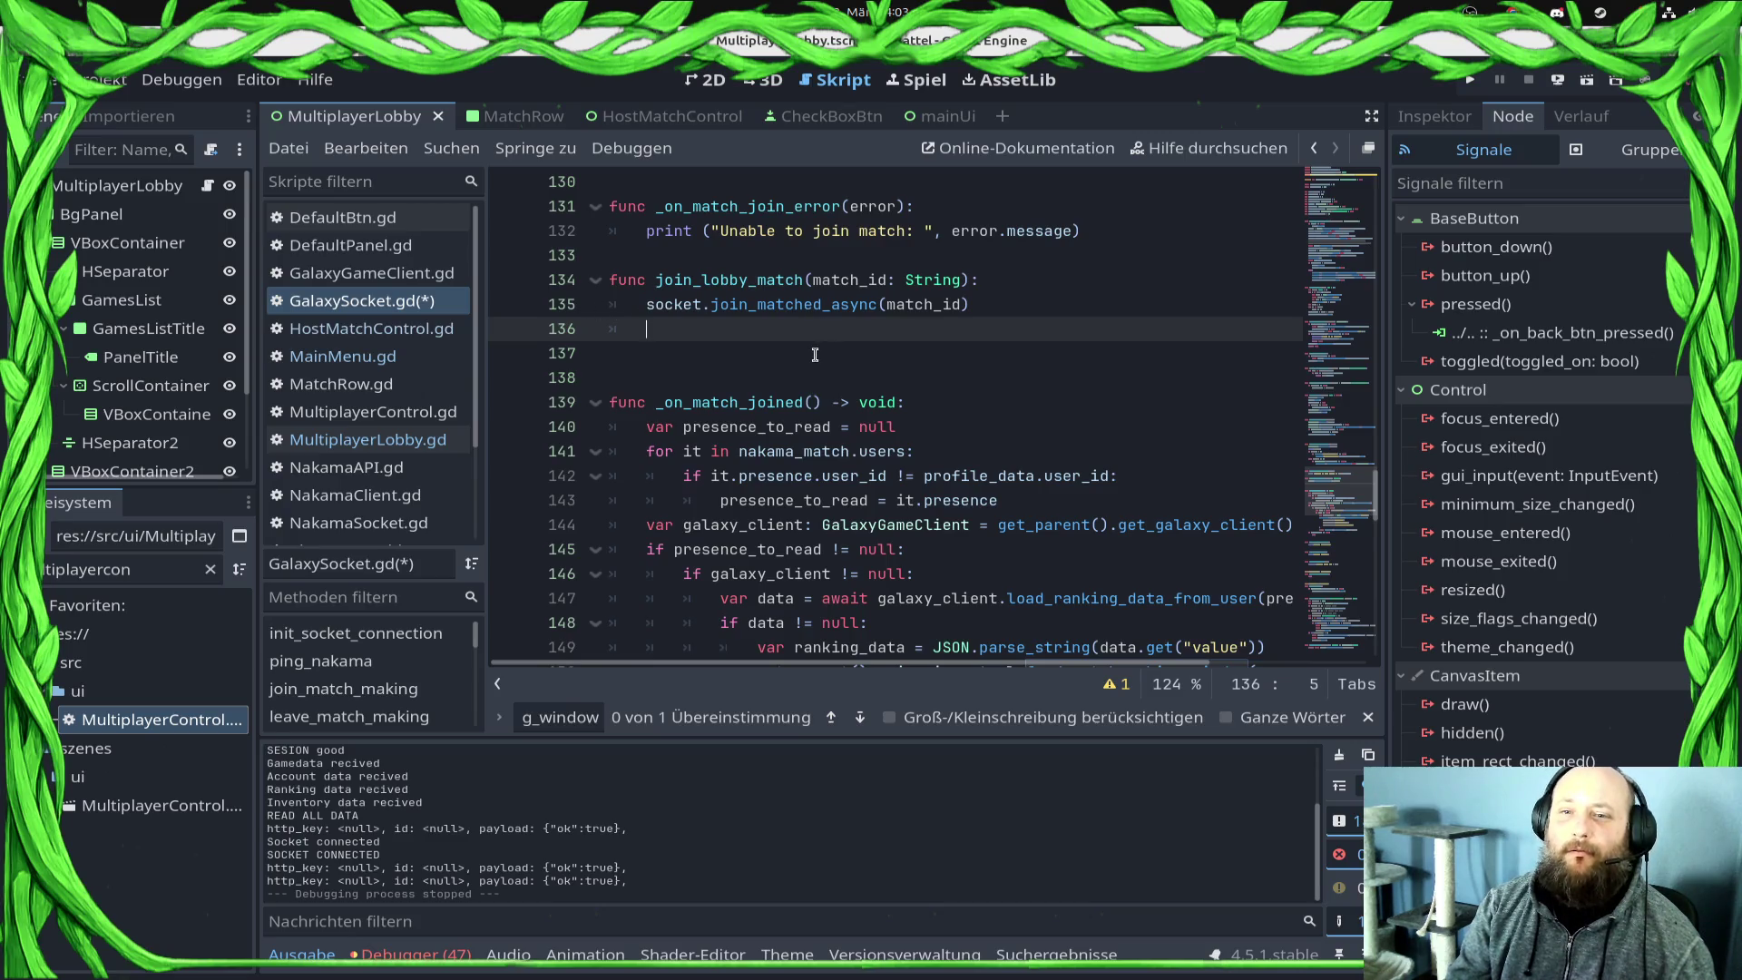
pyautogui.hotkey('ctrl', 's')
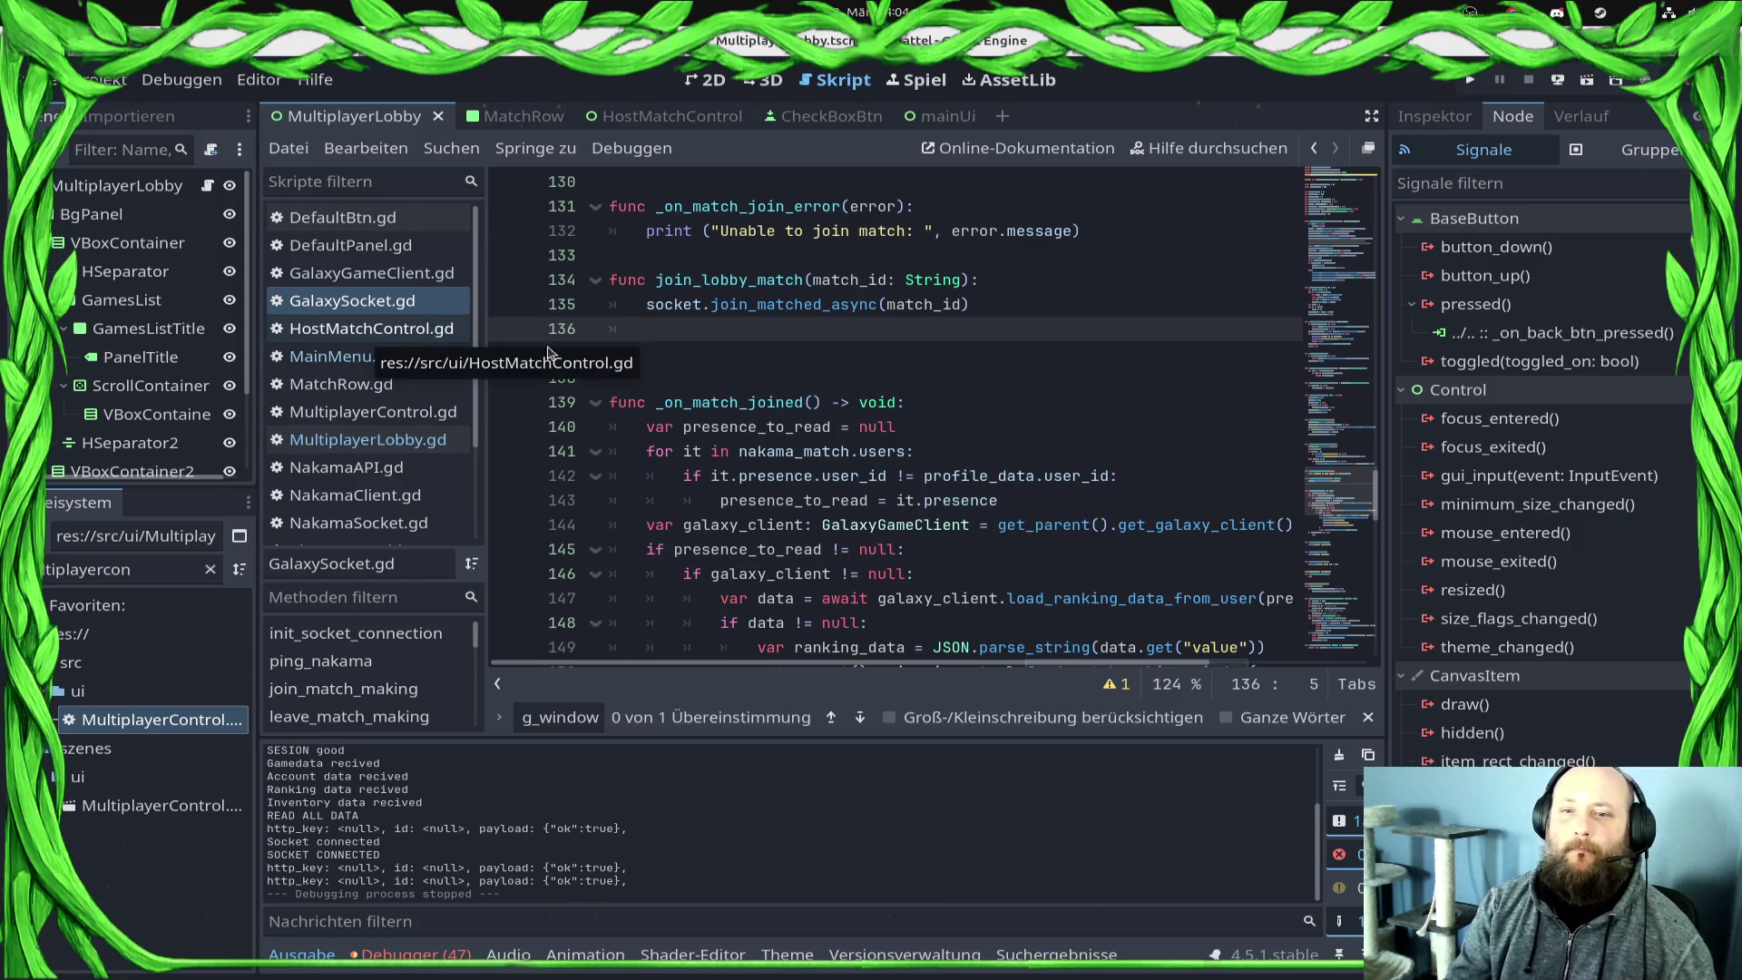
# Step: Open MultiplayerLobby.gd and make room for a new function below load_matches
pyautogui.scroll(-3, 755, 393)
pyautogui.click(382, 440)
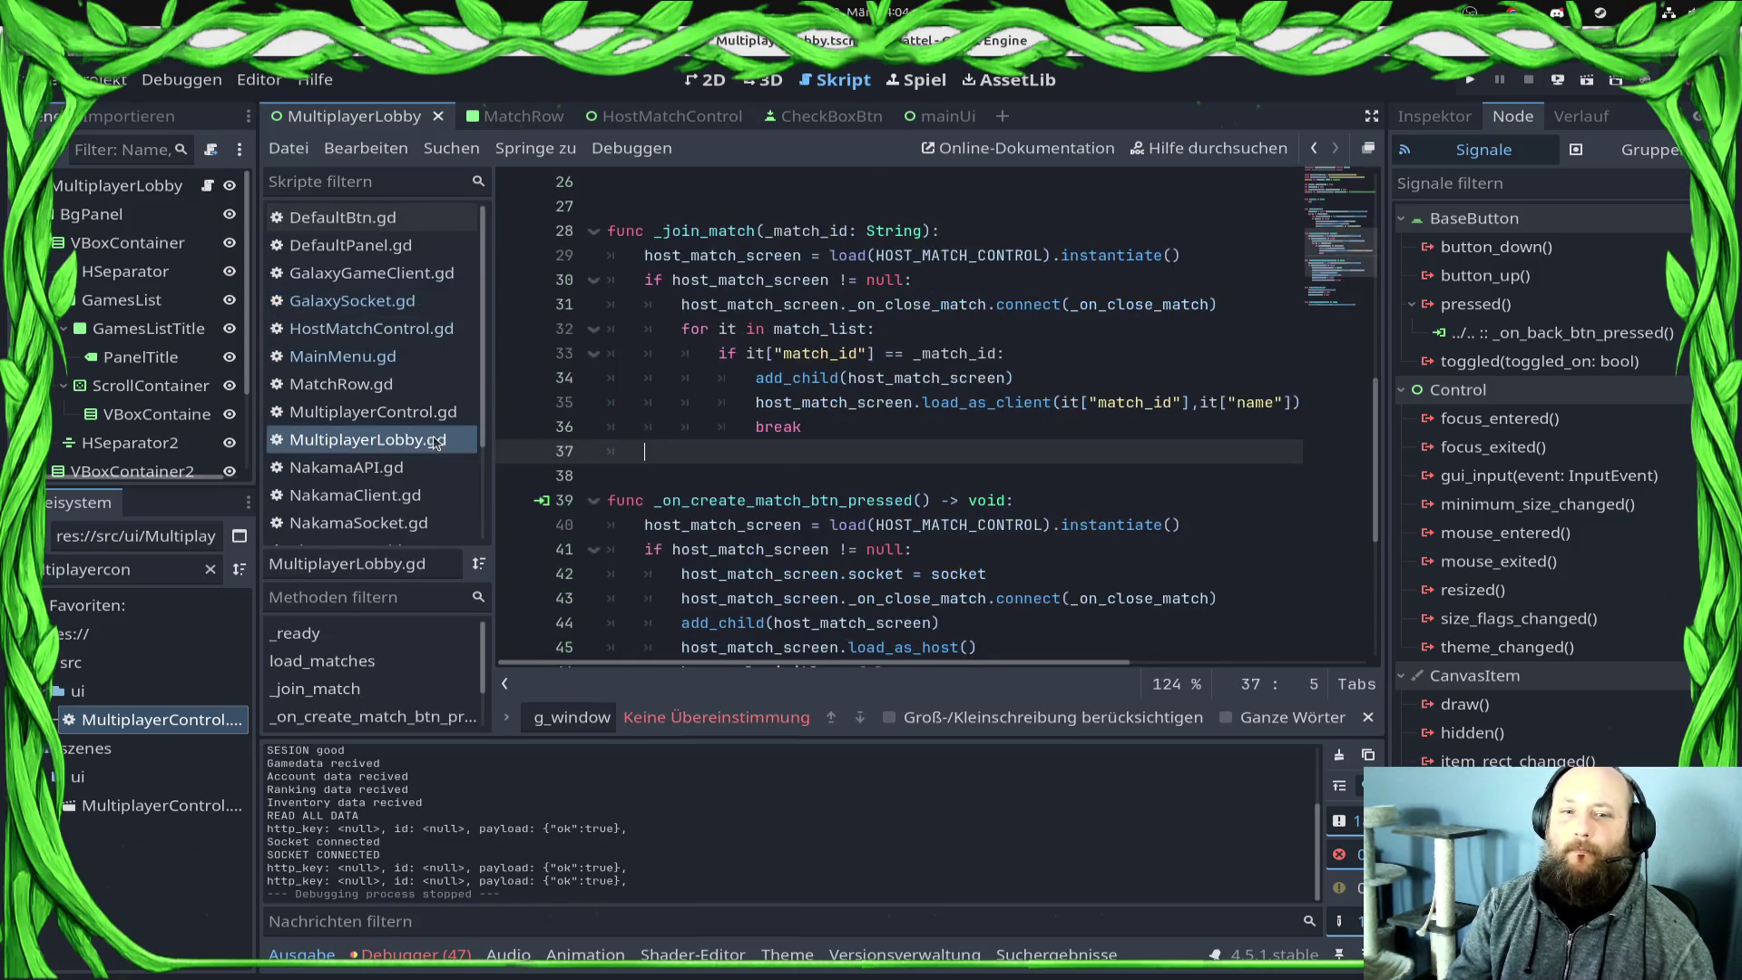
pyautogui.scroll(3, 850, 402)
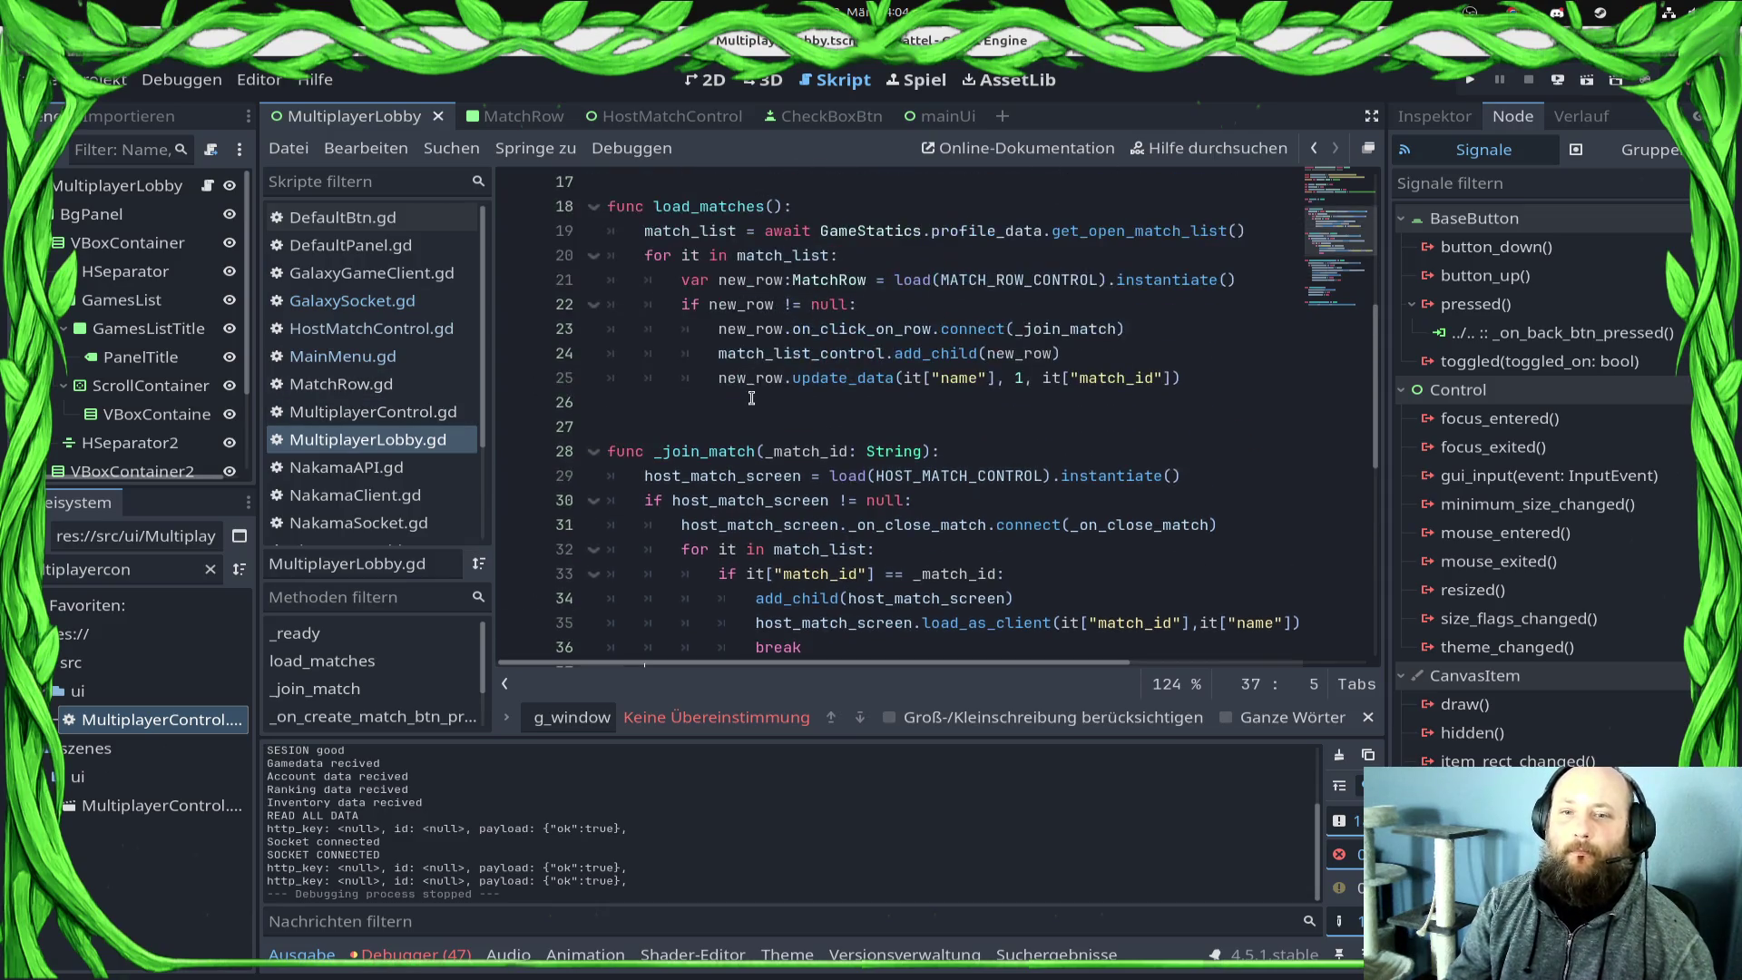
pyautogui.click(849, 402)
pyautogui.press('Return')
# Step: Write a client_join_match() stub with a pass body, save, and show the mainUi scene
pyautogui.write('func ')
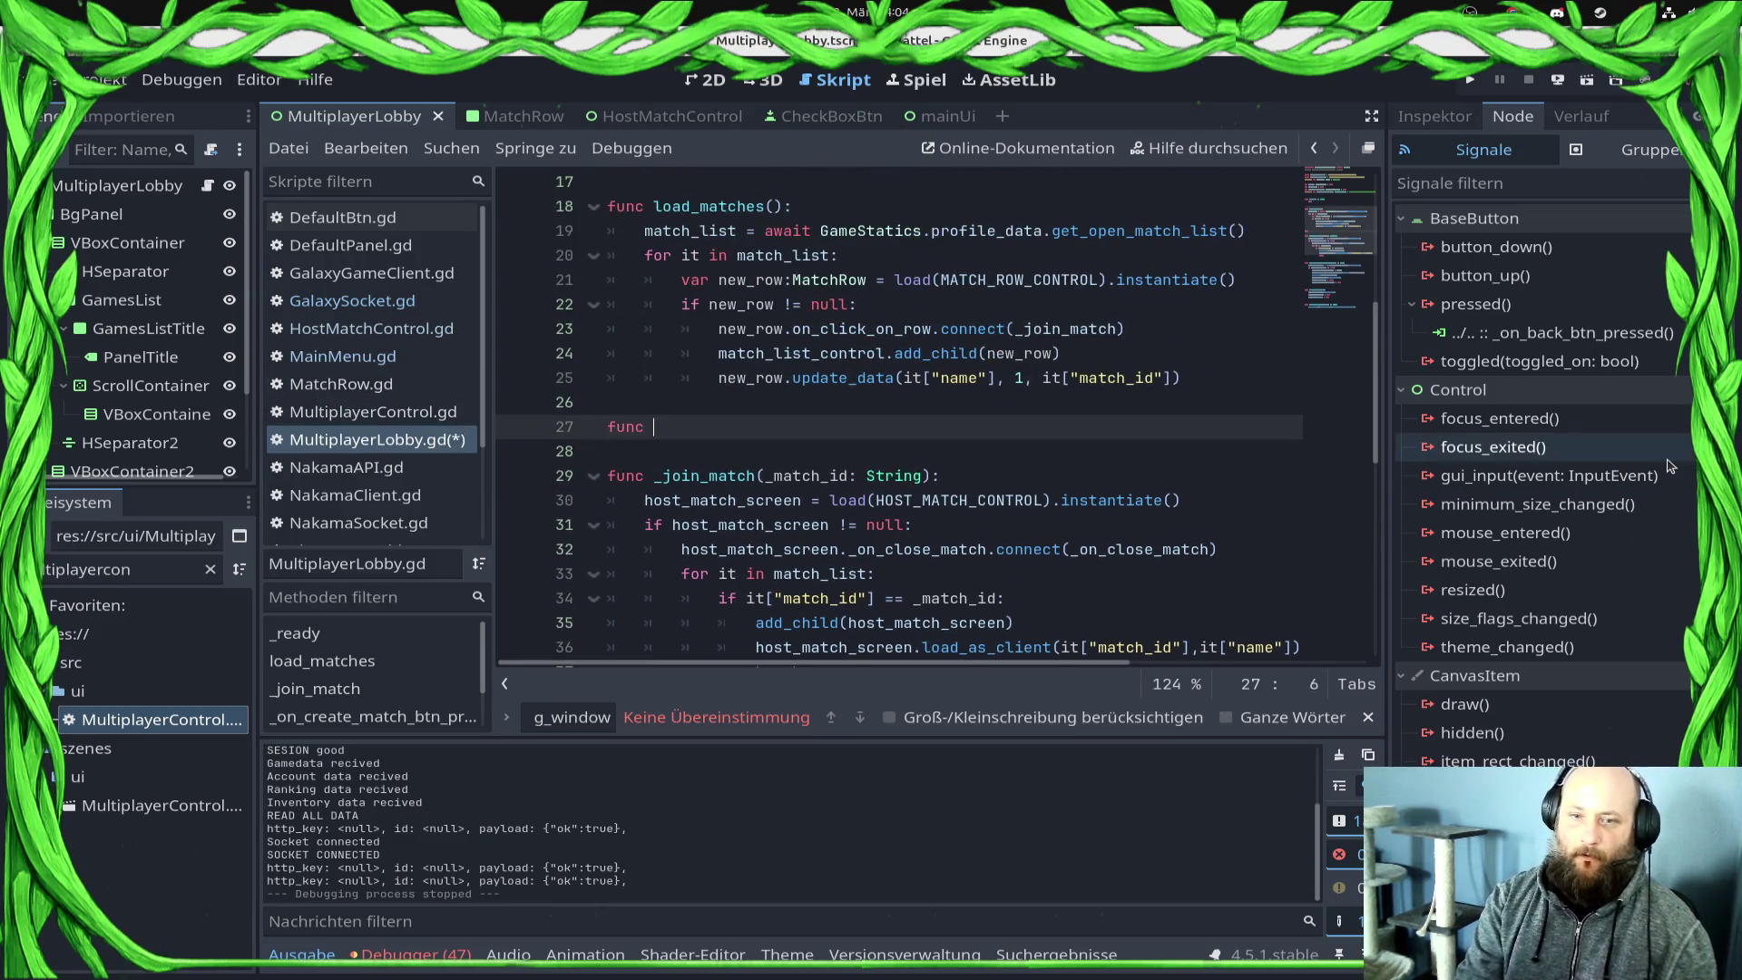
pyautogui.write('_client_joi')
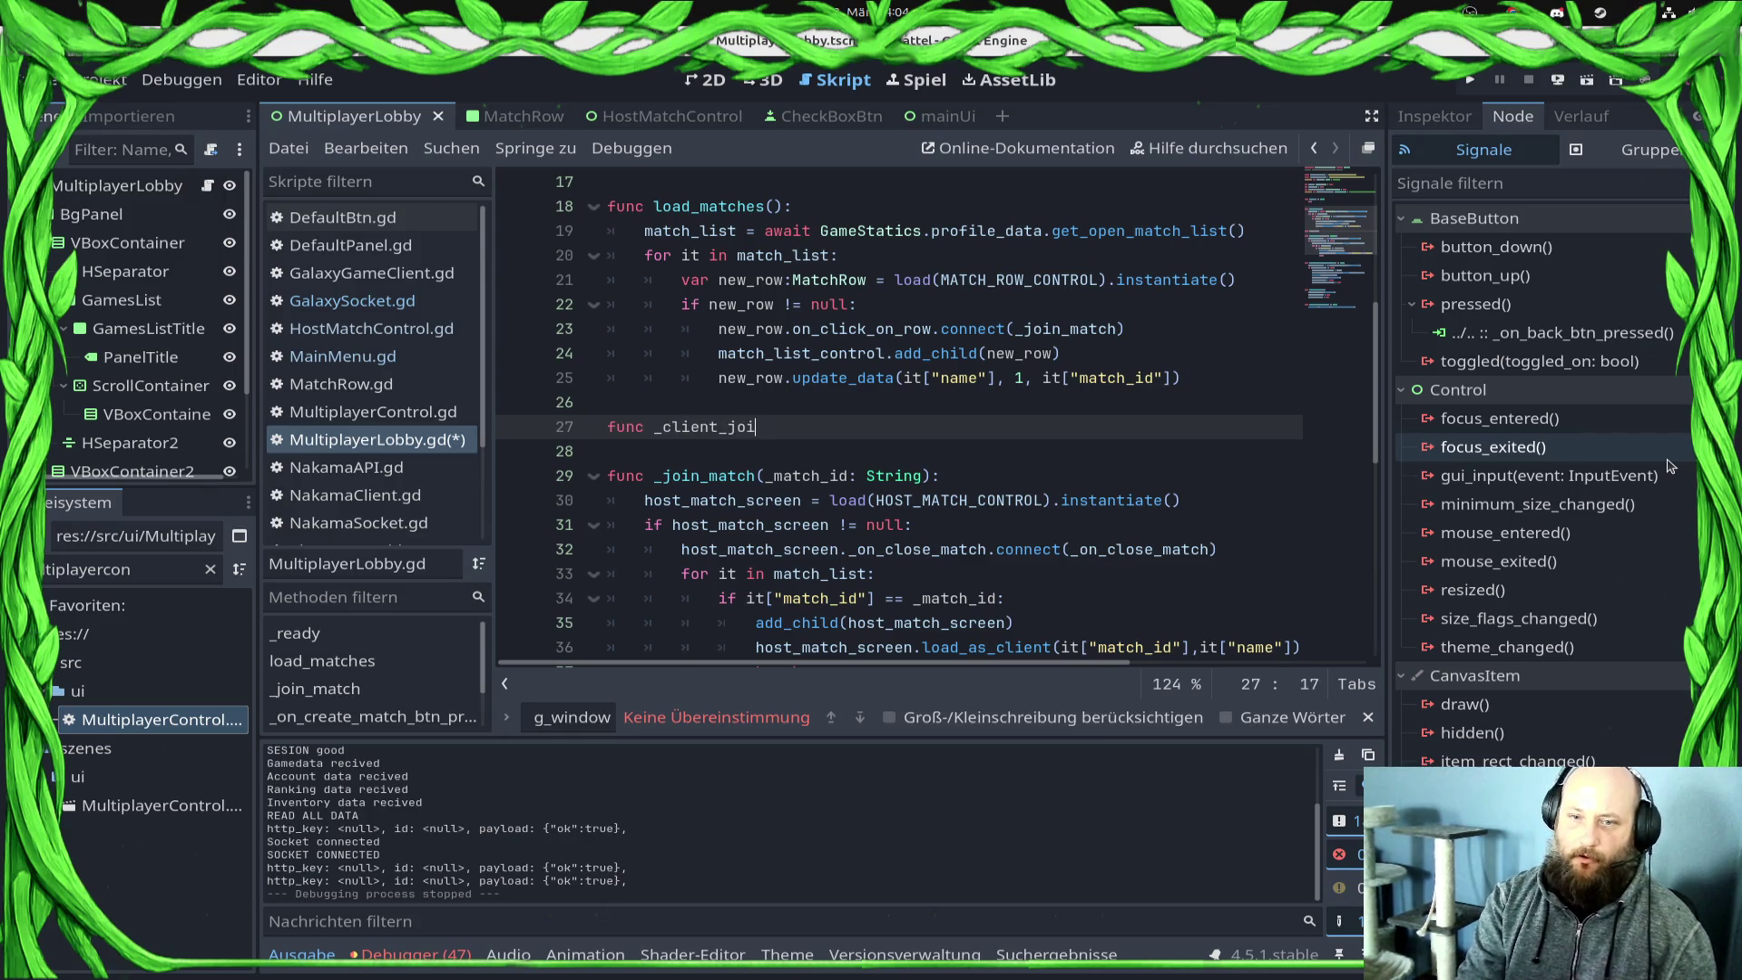
pyautogui.press('BackSpace')
pyautogui.press('BackSpace')
pyautogui.press('BackSpace')
pyautogui.press('BackSpace')
pyautogui.press('BackSpace')
pyautogui.write('client_j')
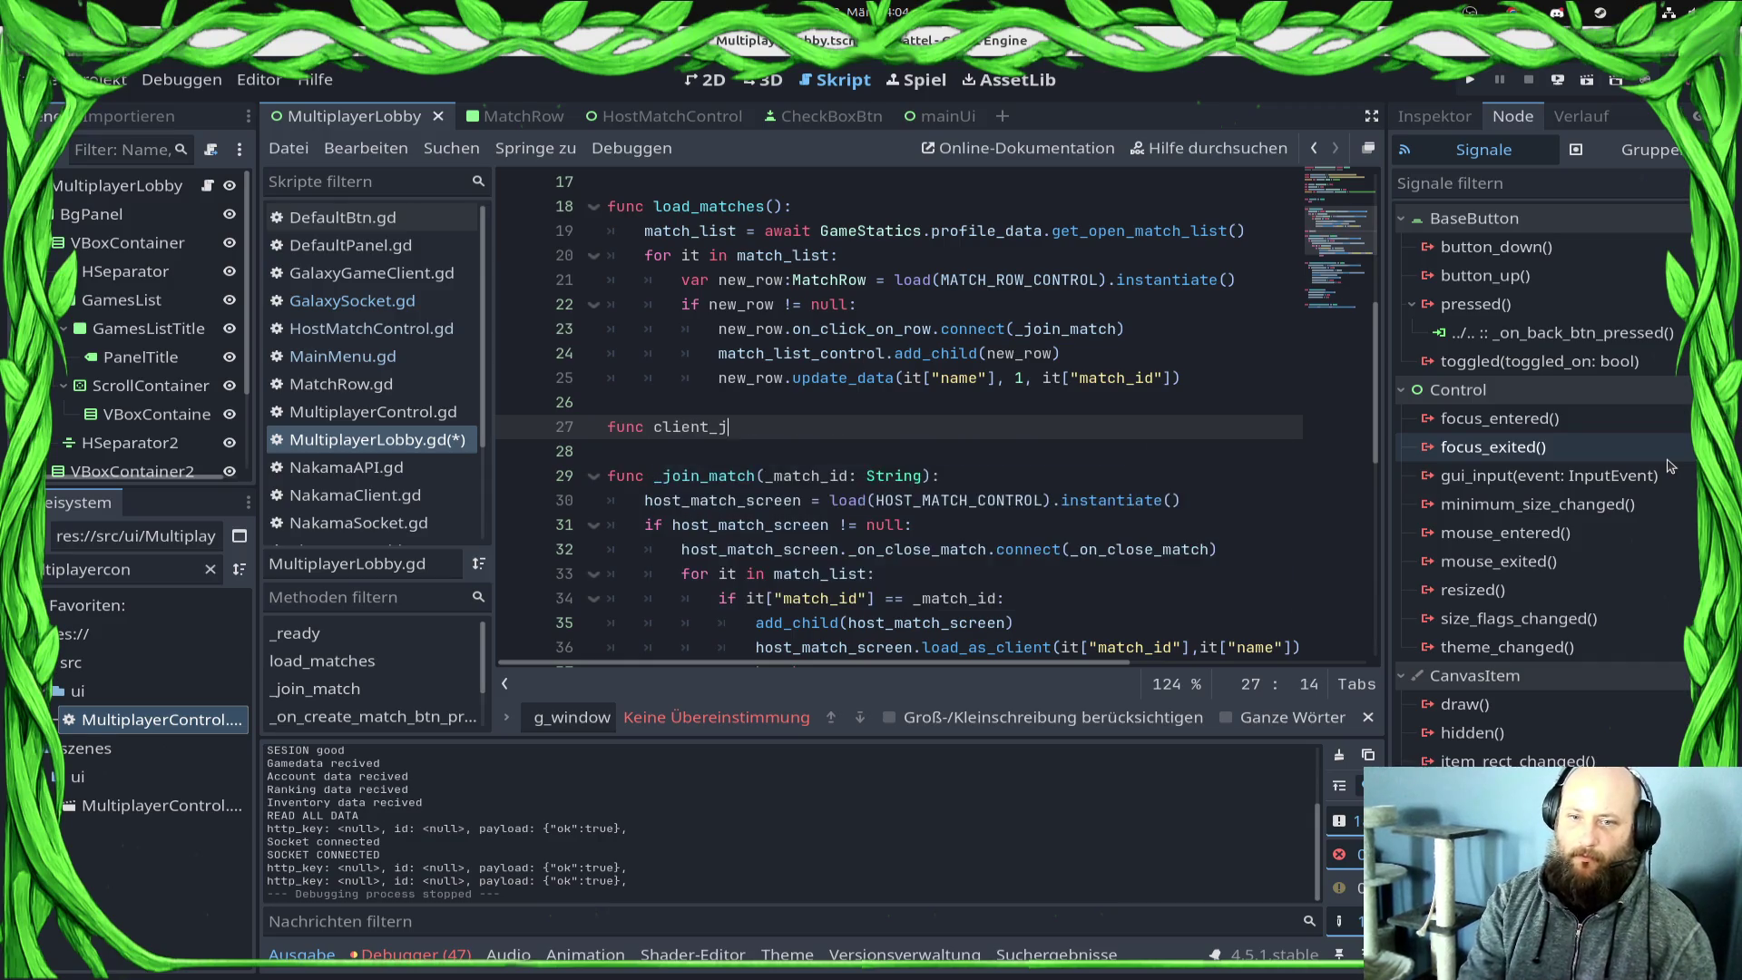
pyautogui.write('oin')
pyautogui.write('matcH(')
pyautogui.write('h(')
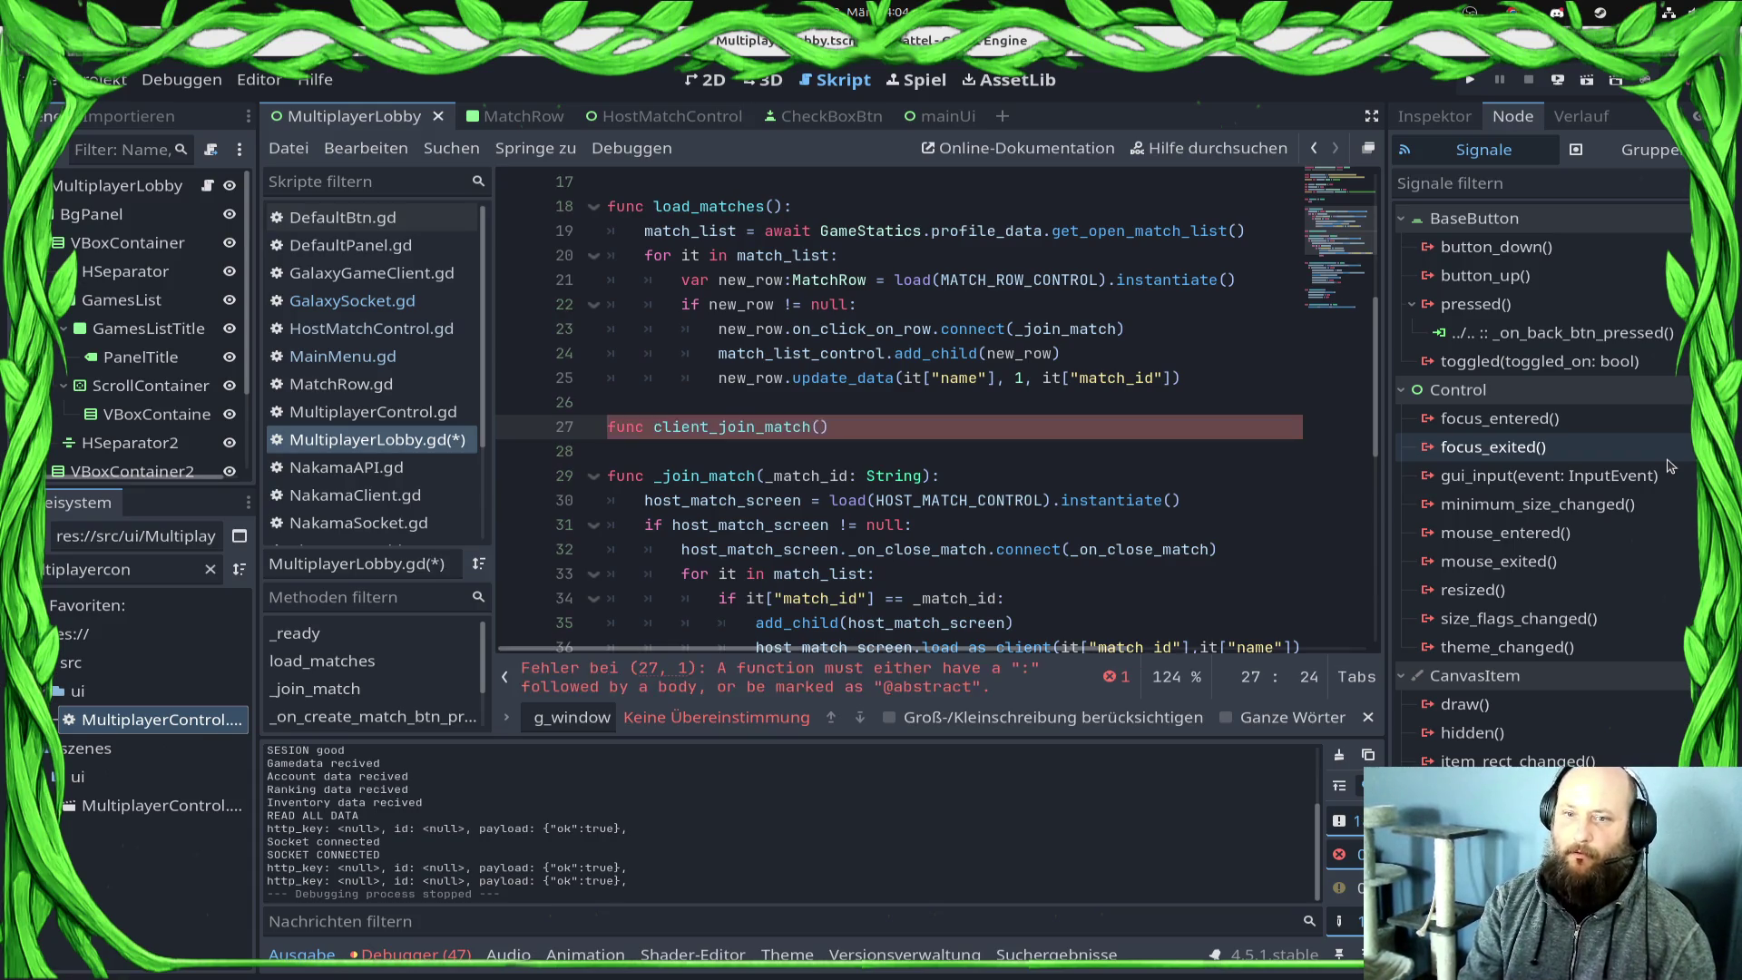
pyautogui.write('):')
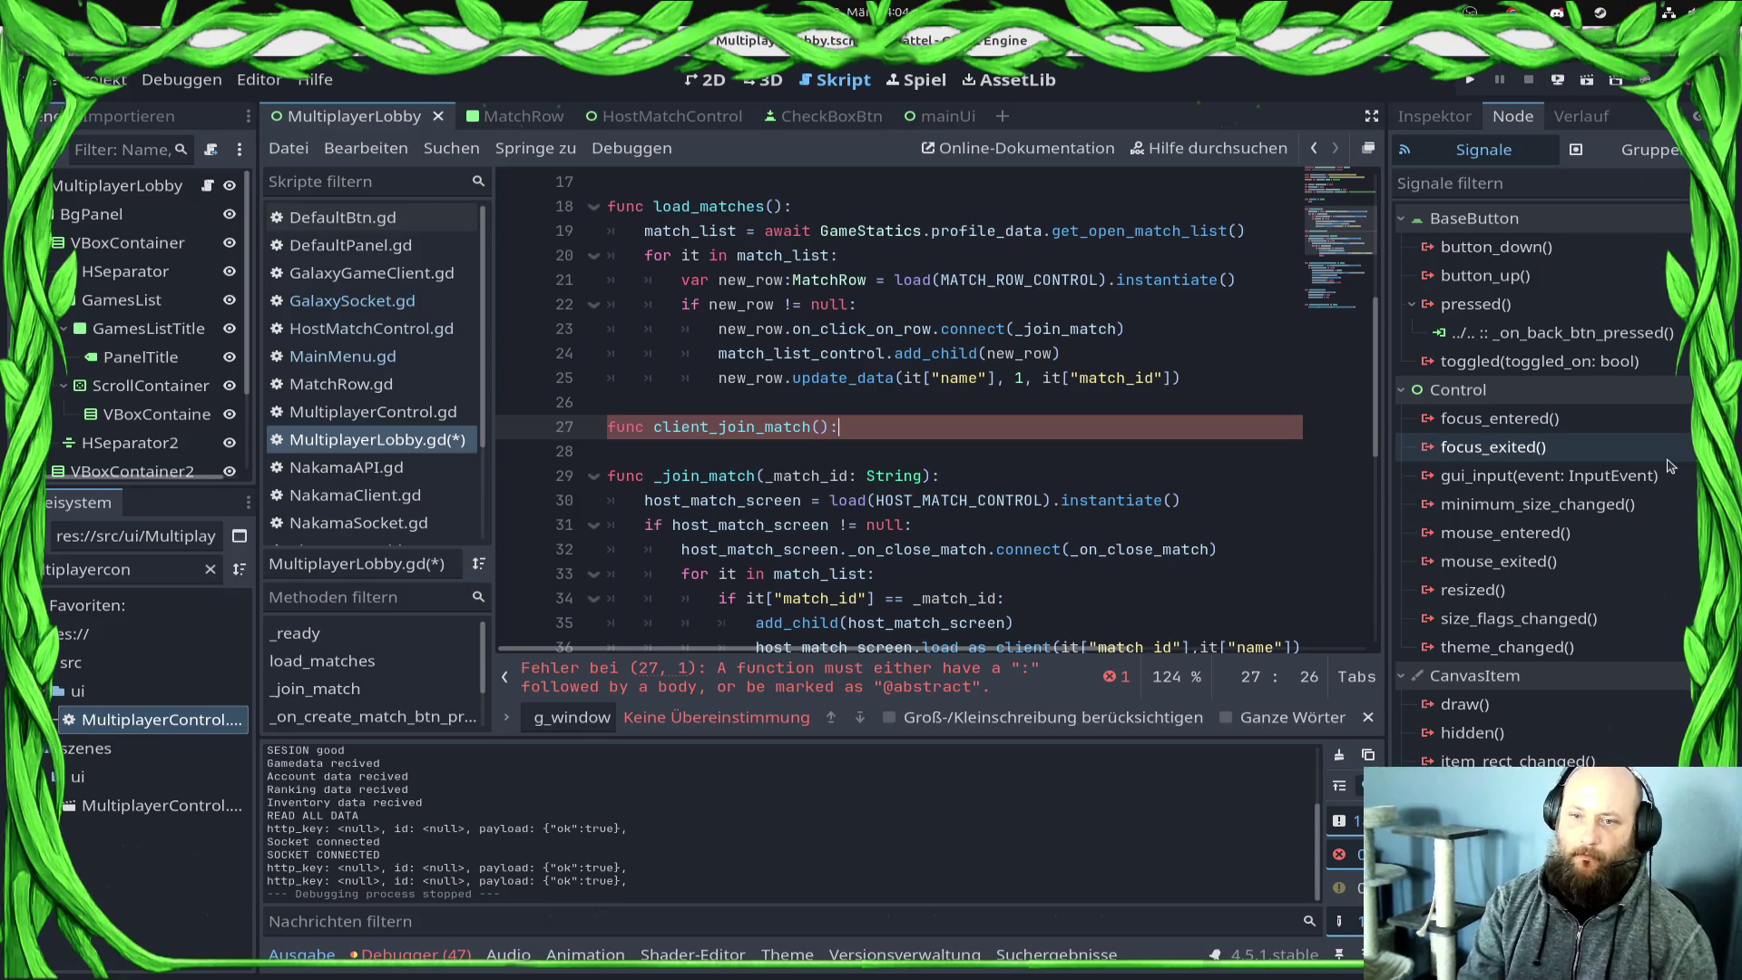
pyautogui.press('Return')
pyautogui.write('pass')
pyautogui.press('Escape')
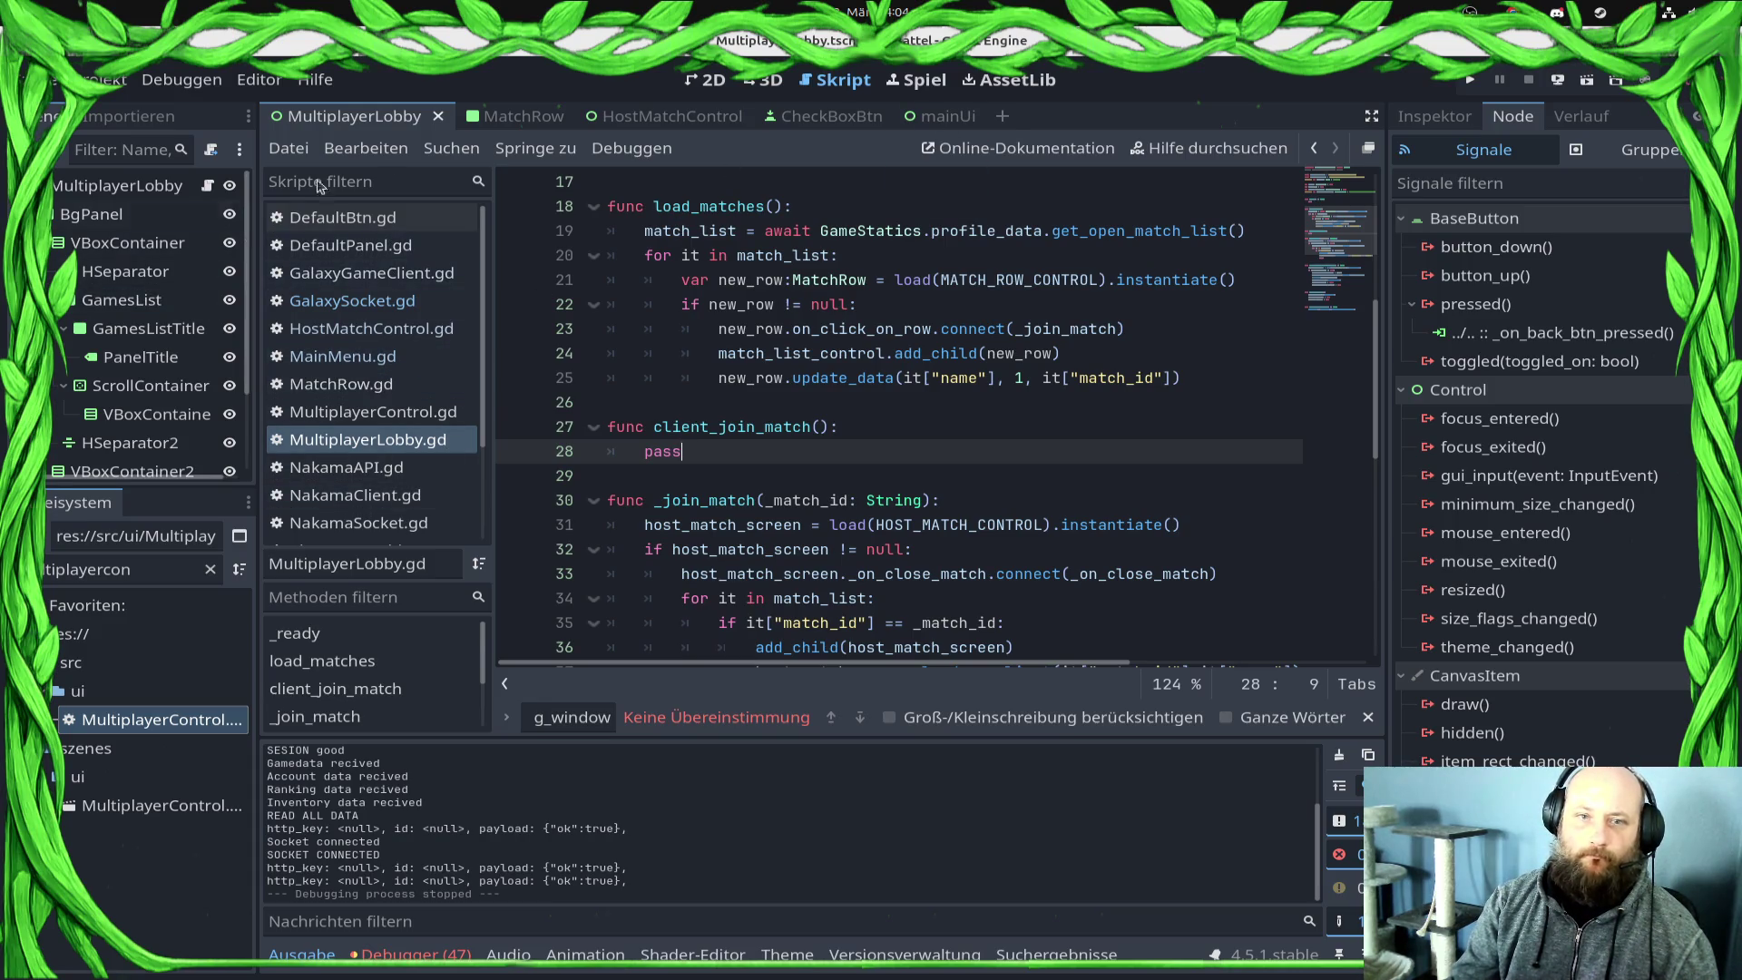
pyautogui.click(943, 117)
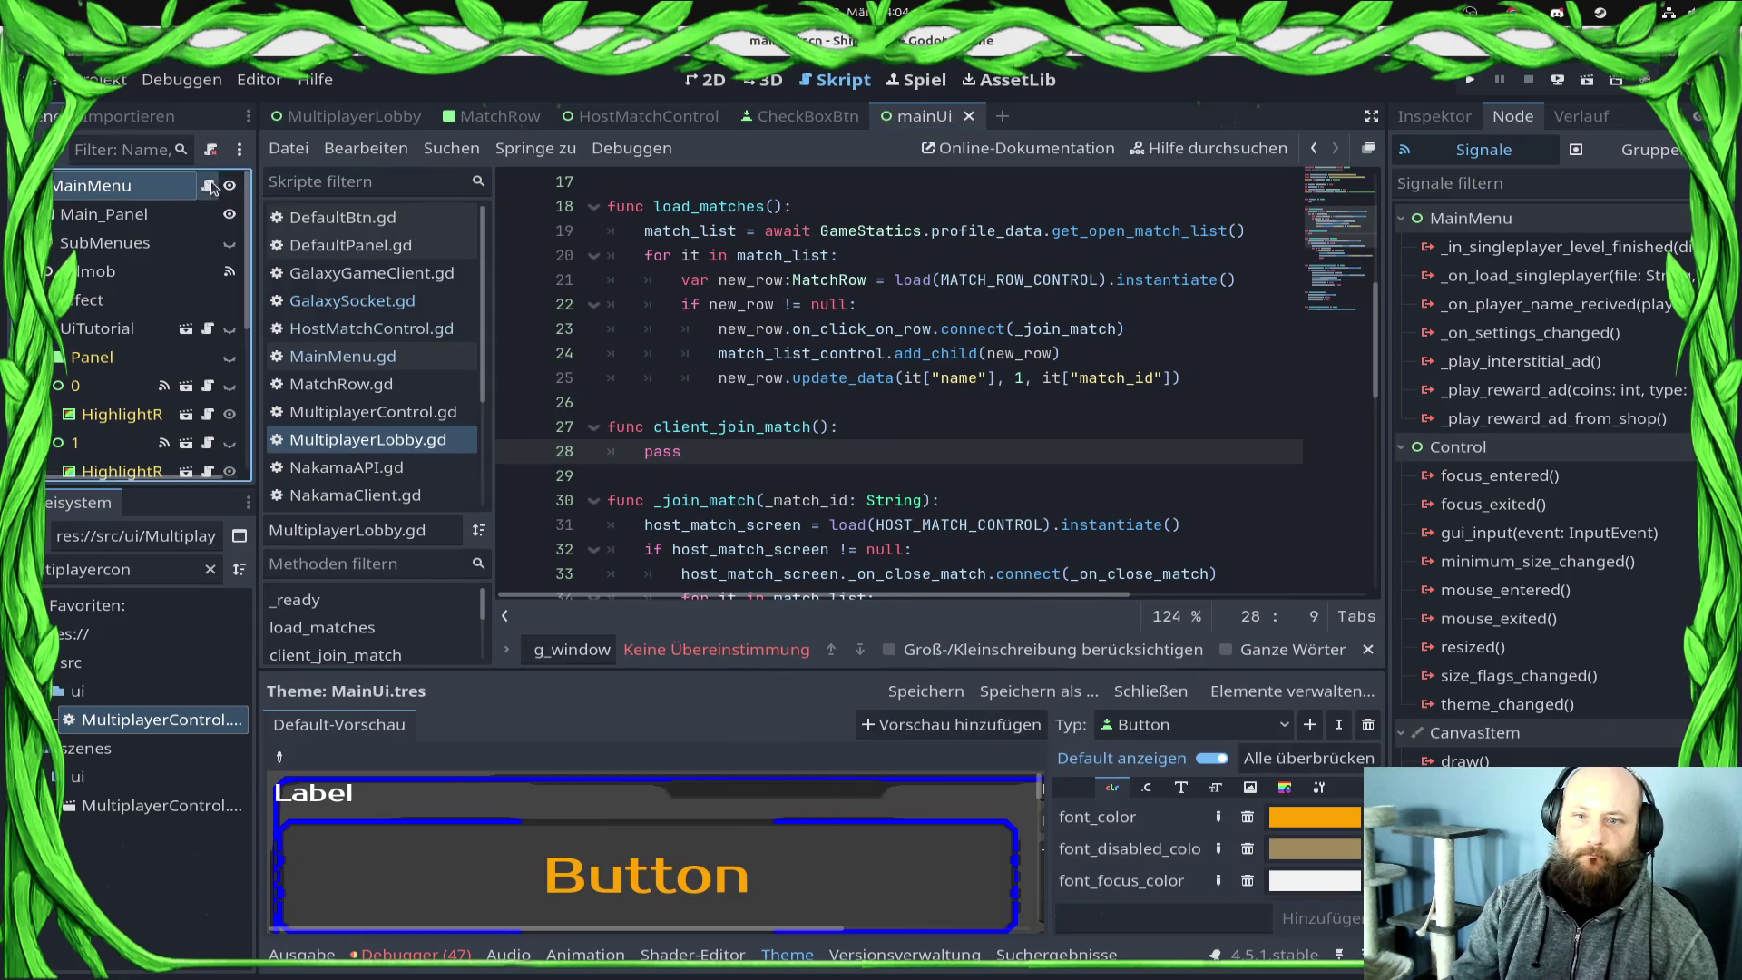
# Step: Above the if in feed_match_making_window, add var submenu_child = sub_menues.get_child(0)
pyautogui.click(866, 426)
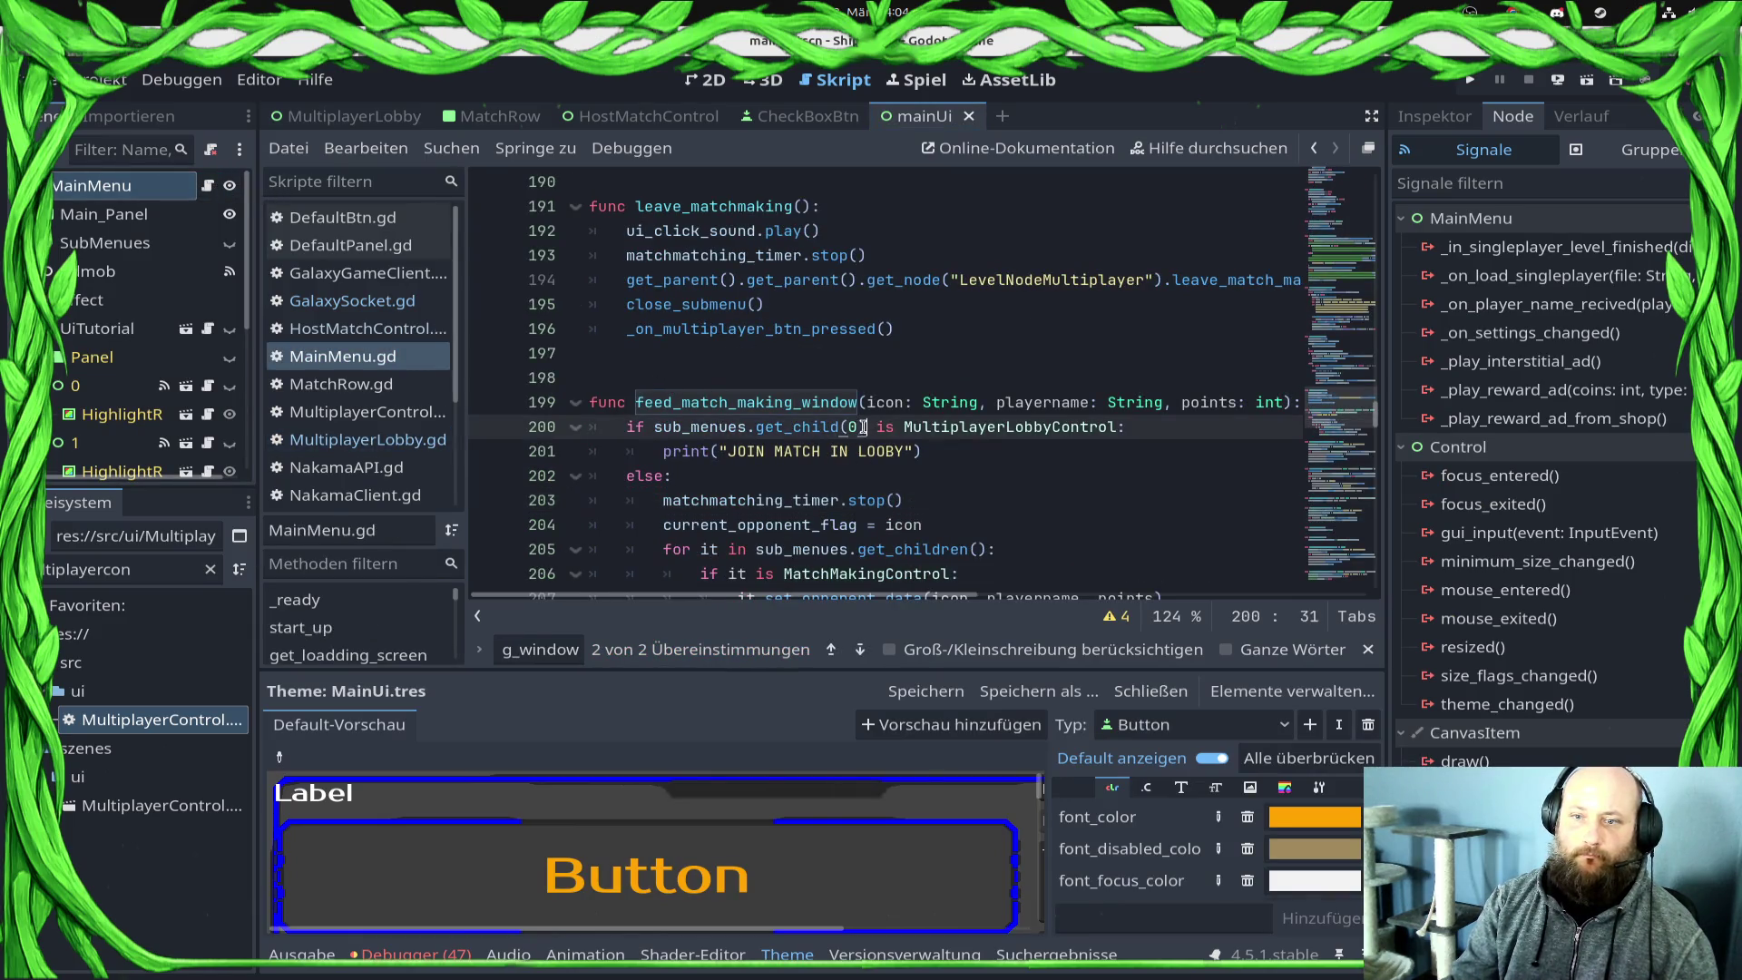
pyautogui.keyDown('shift'); pyautogui.click(653, 426); pyautogui.keyUp('shift')
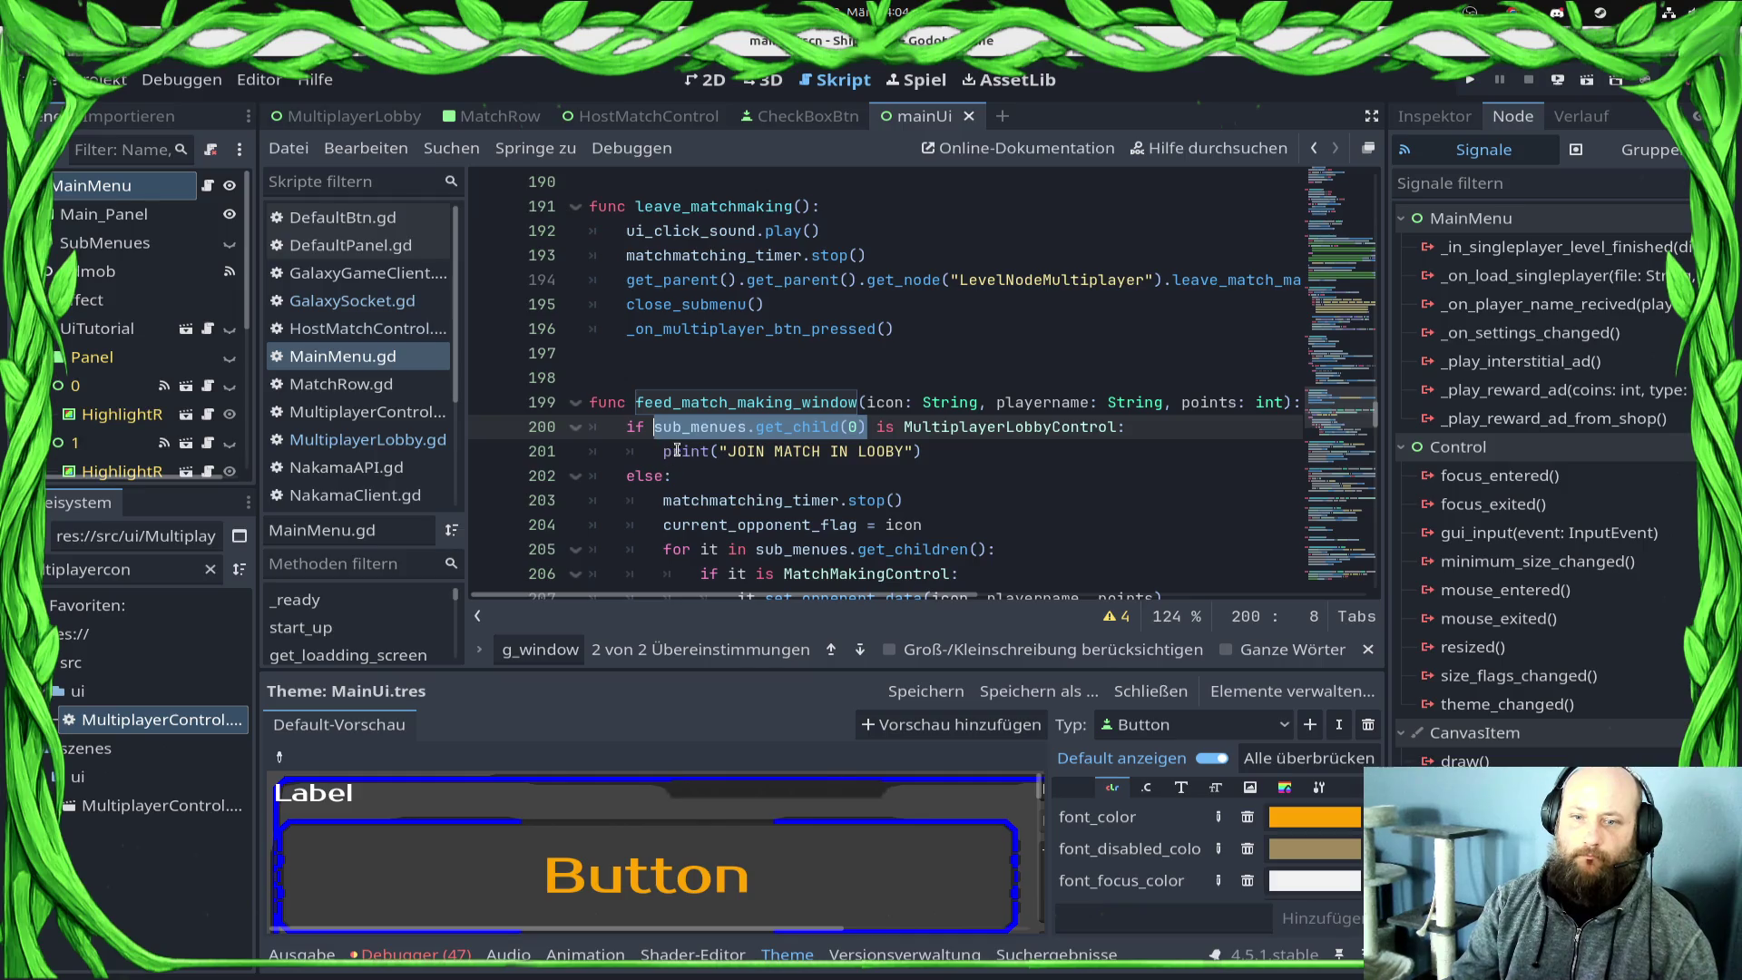
pyautogui.click(657, 452)
pyautogui.click(626, 427)
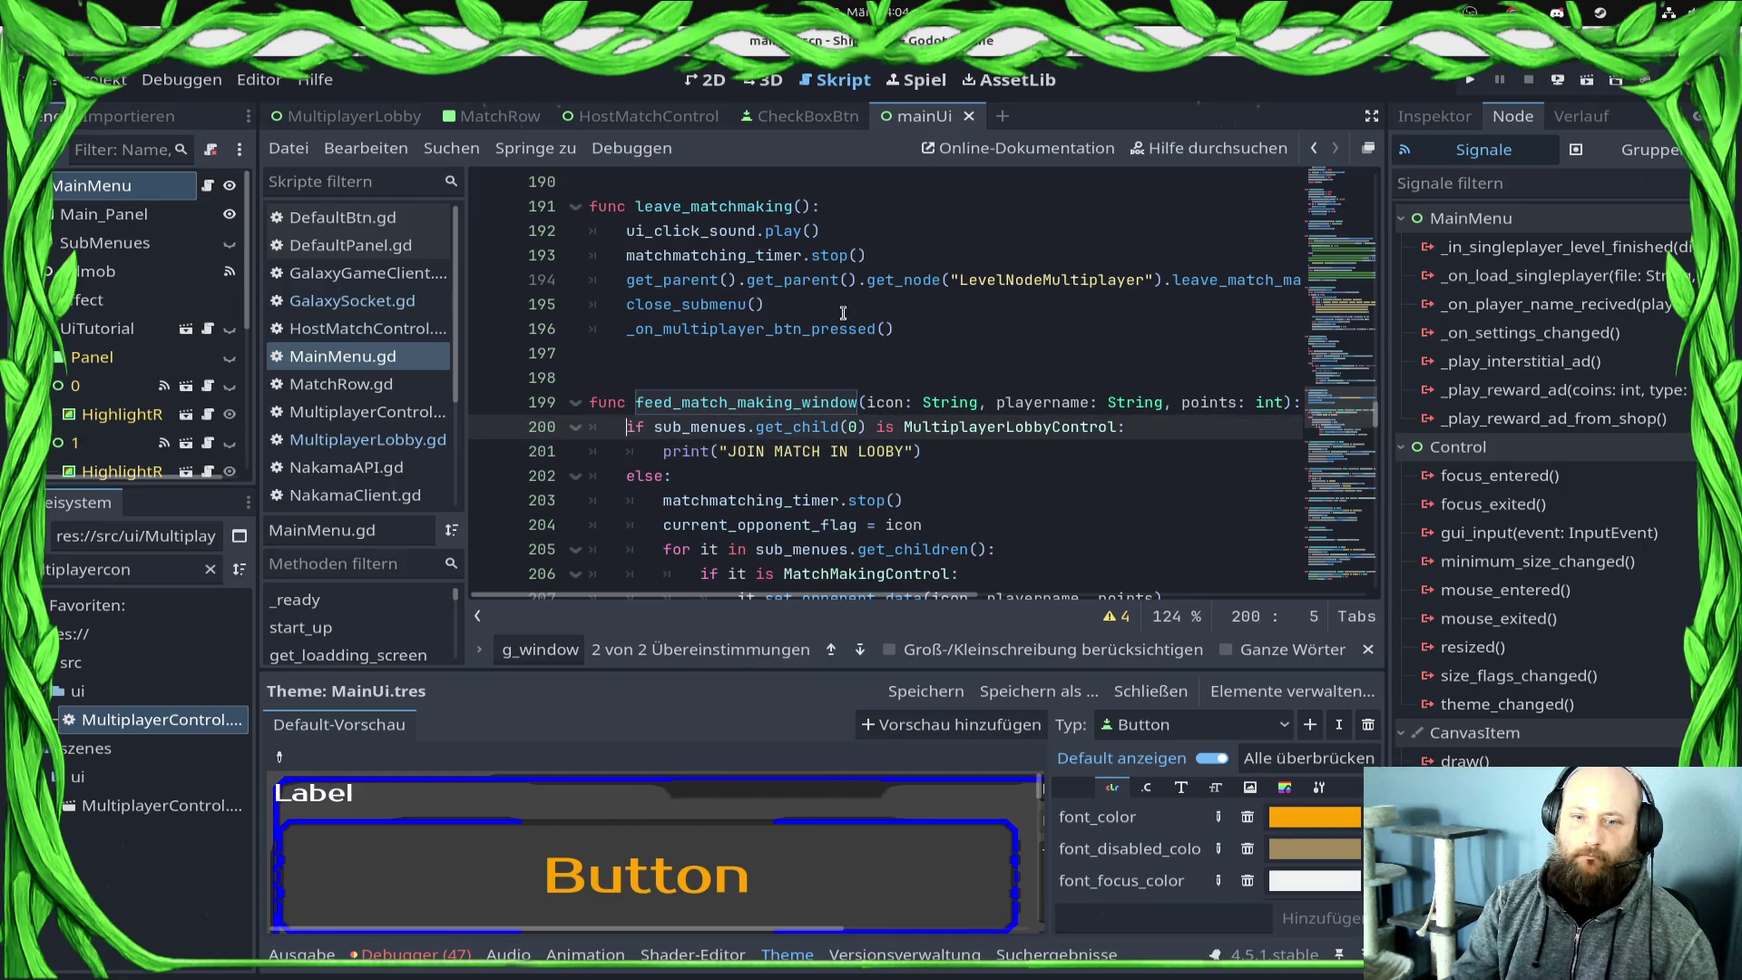
pyautogui.press('Return')
pyautogui.press('Up')
pyautogui.write('var ')
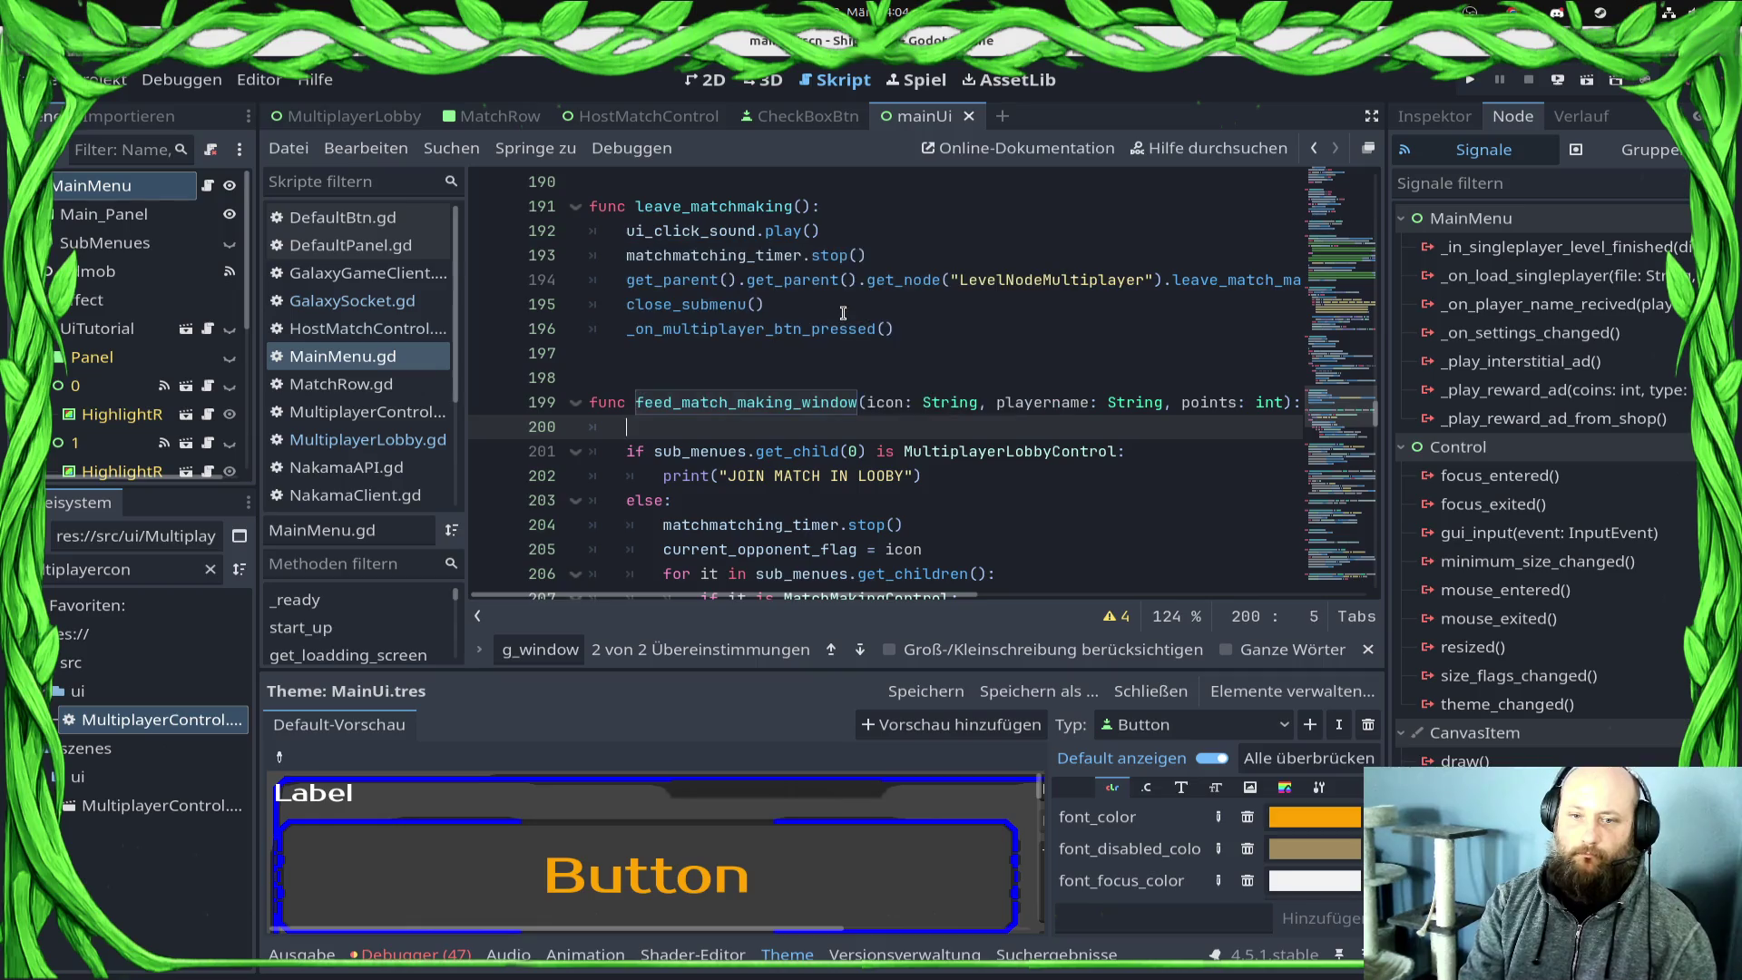
pyautogui.write('sub_me')
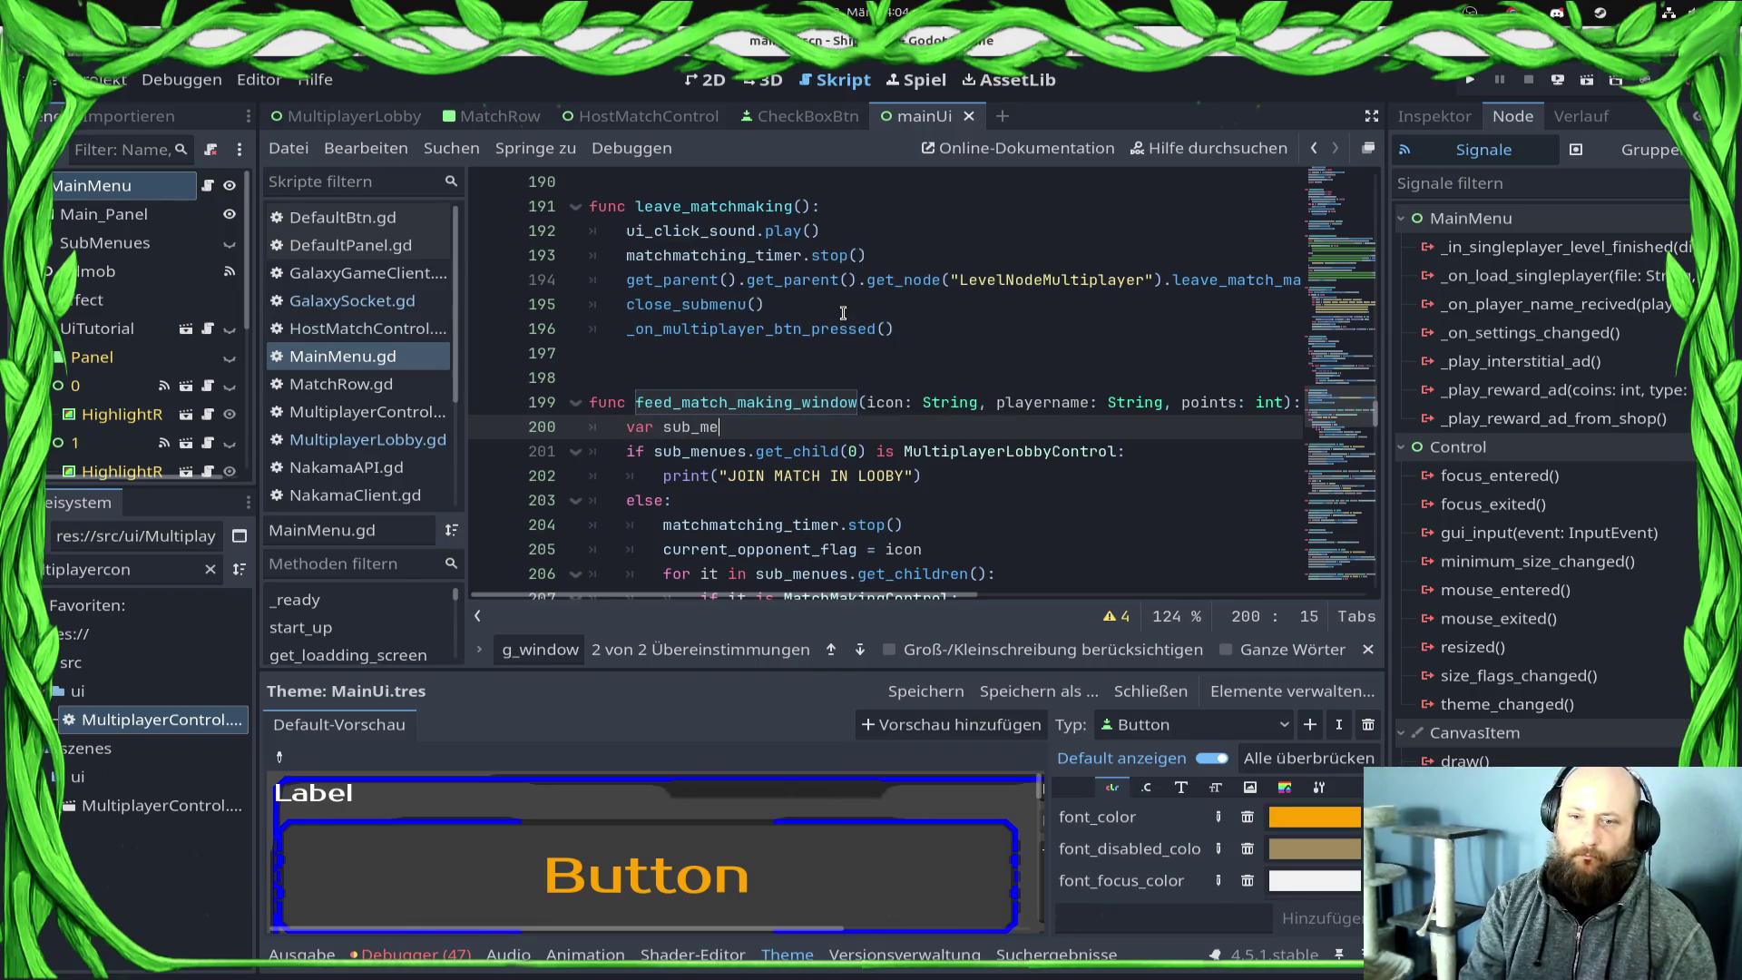
pyautogui.press('BackSpace')
pyautogui.press('BackSpace')
pyautogui.press('BackSpace')
pyautogui.write('menu_ch')
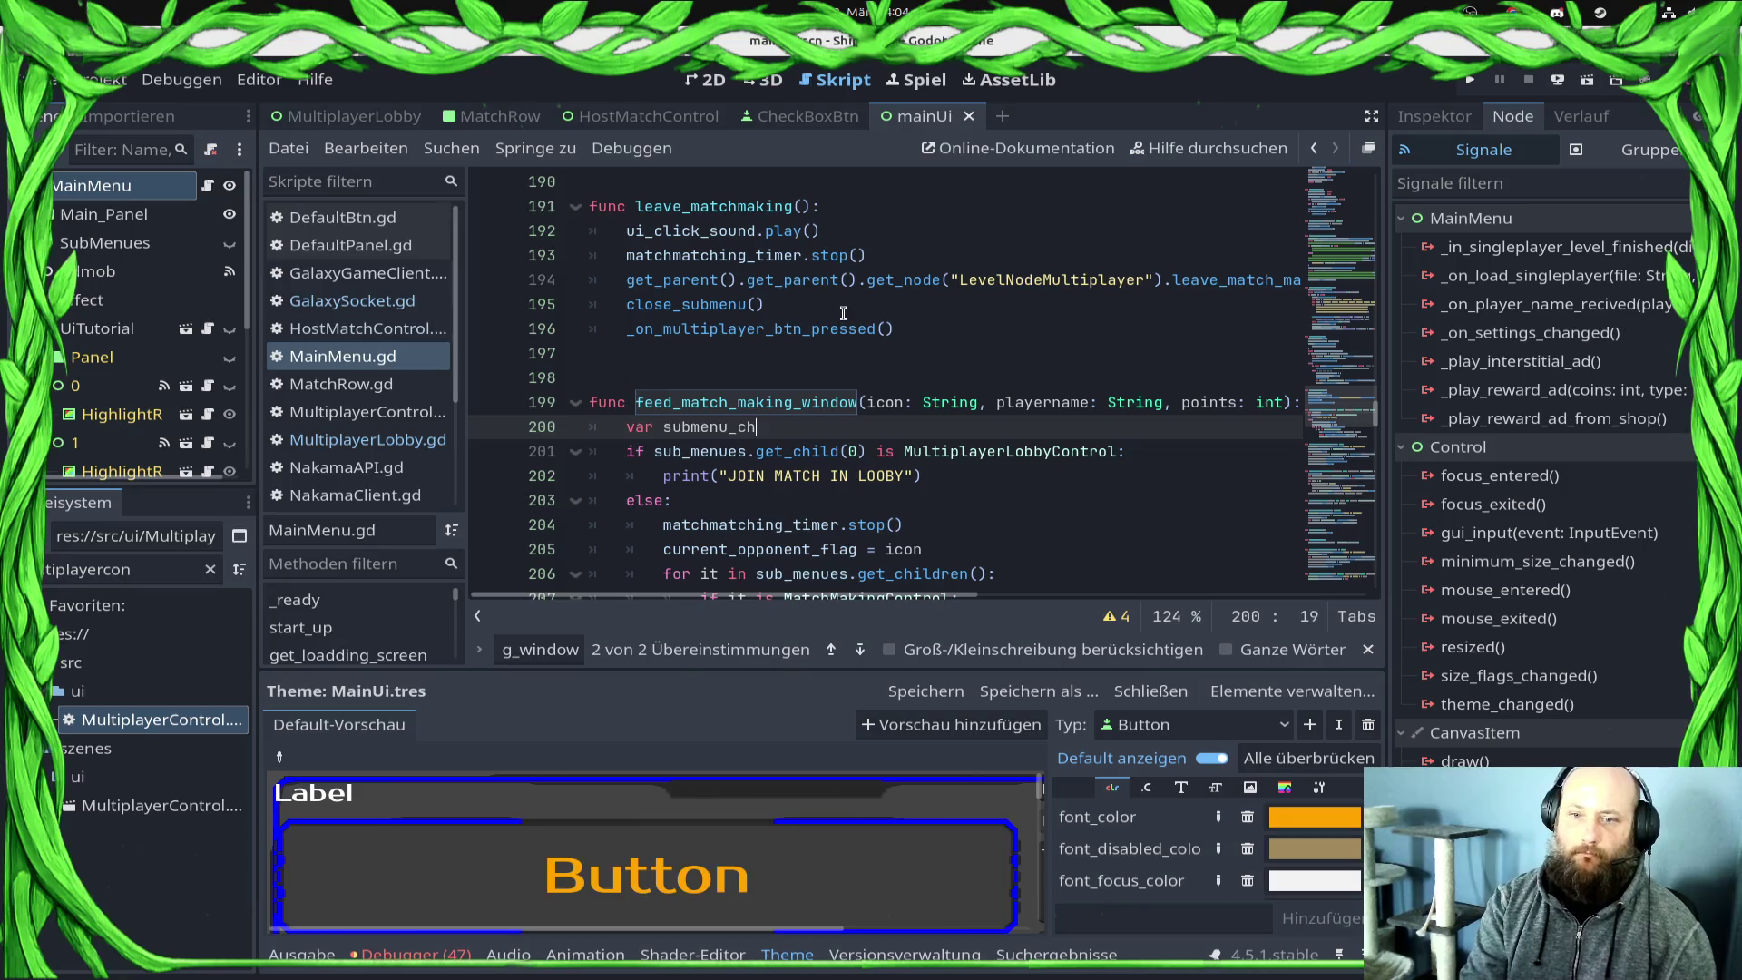
pyautogui.write('ild =')
pyautogui.write('sub_menues.get_child(0)')
# Step: Use submenu_child in place of sub_menues.get_child(0) in the if condition
pyautogui.press('Down')
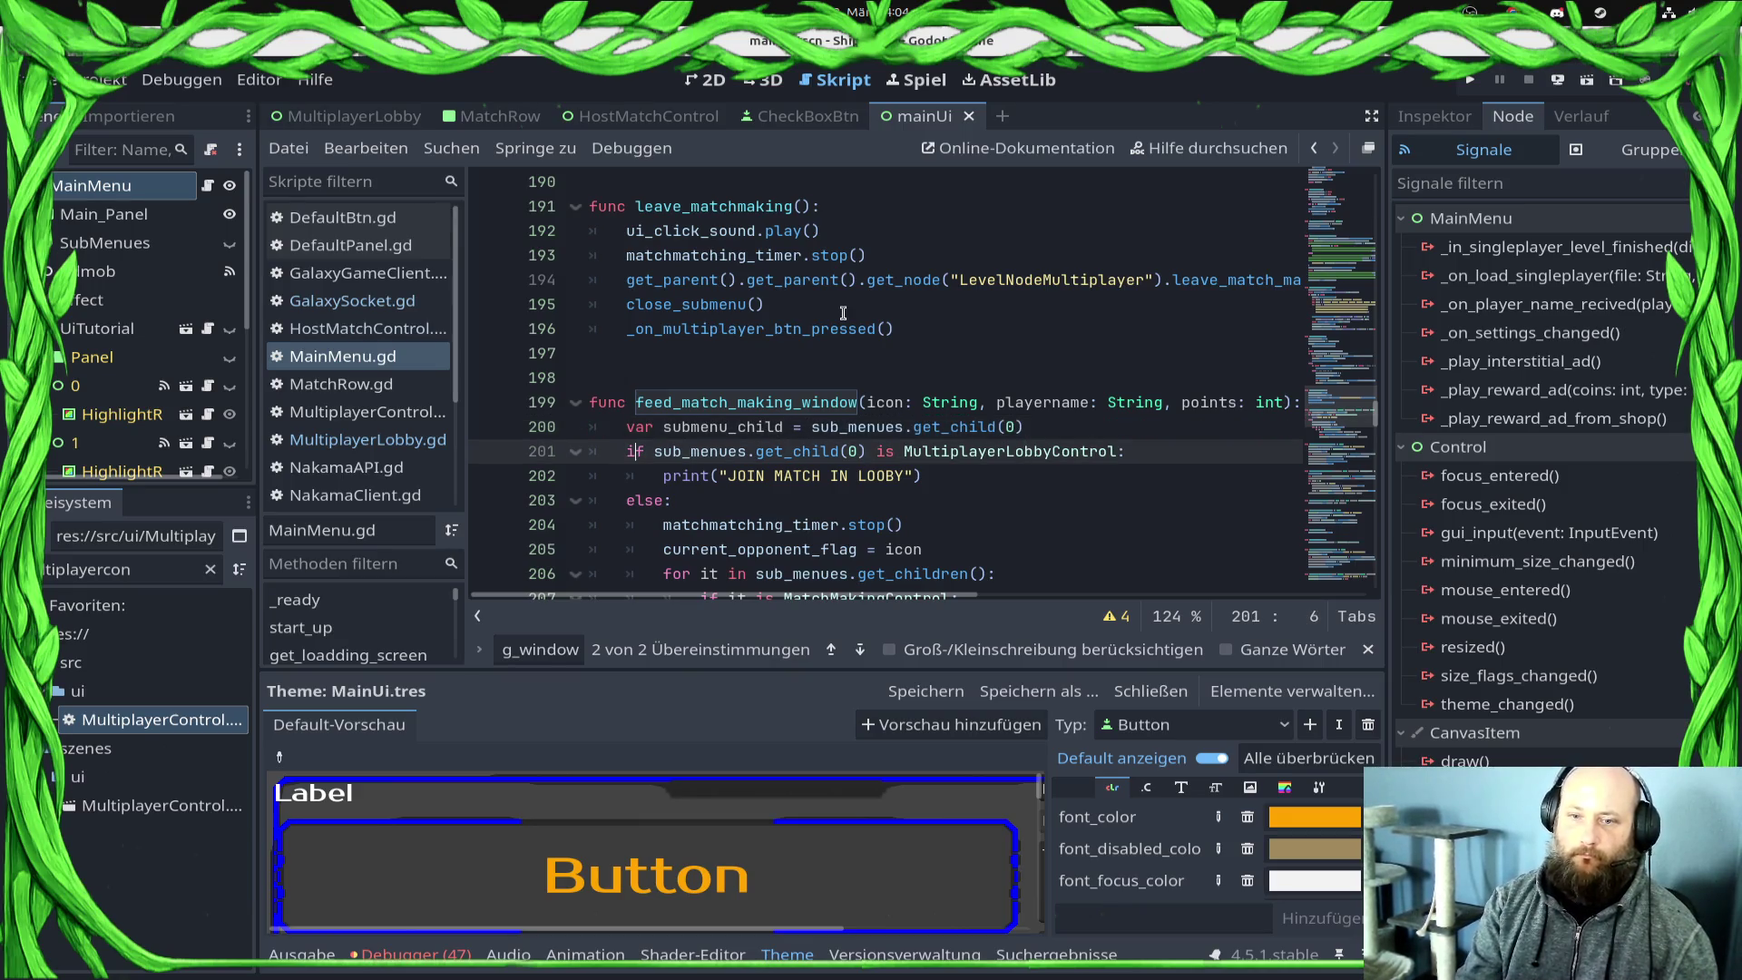
pyautogui.hotkey('shift', 'Right')
pyautogui.hotkey('shift', 'Right')
pyautogui.hotkey('shift', 'Right')
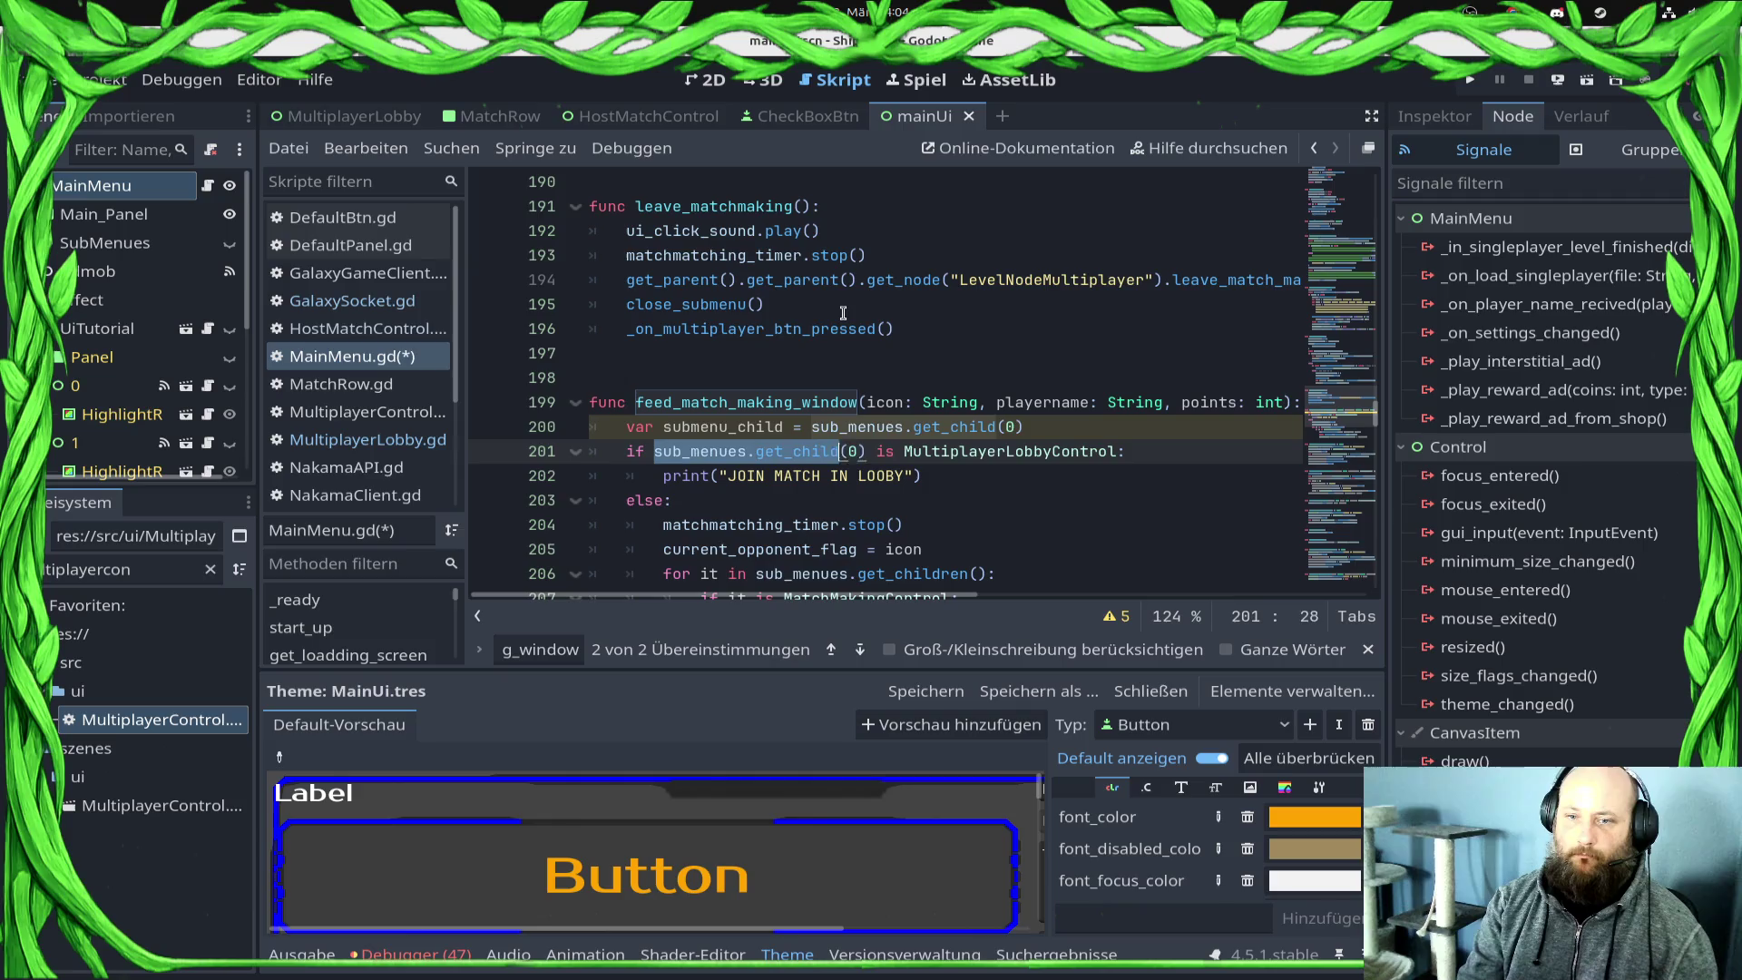
pyautogui.write('sub')
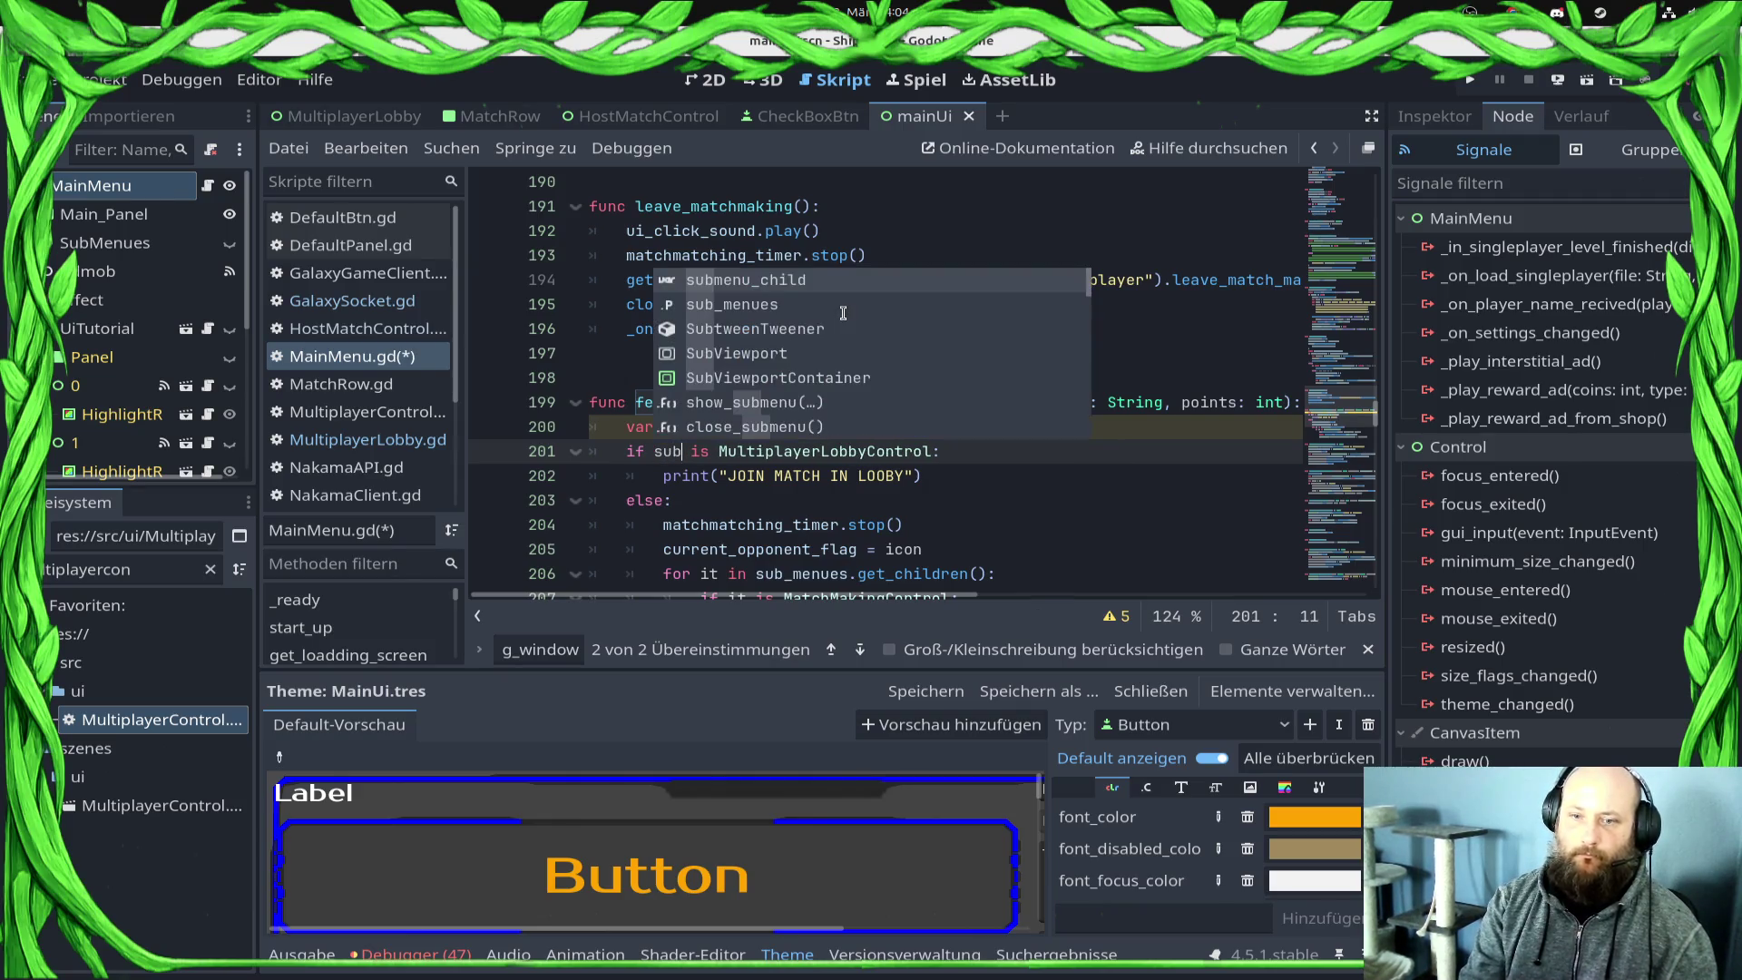
pyautogui.press('Return')
# Step: Replace the debug print on line 202 with submenu_child.client_join_match()
pyautogui.press('Down')
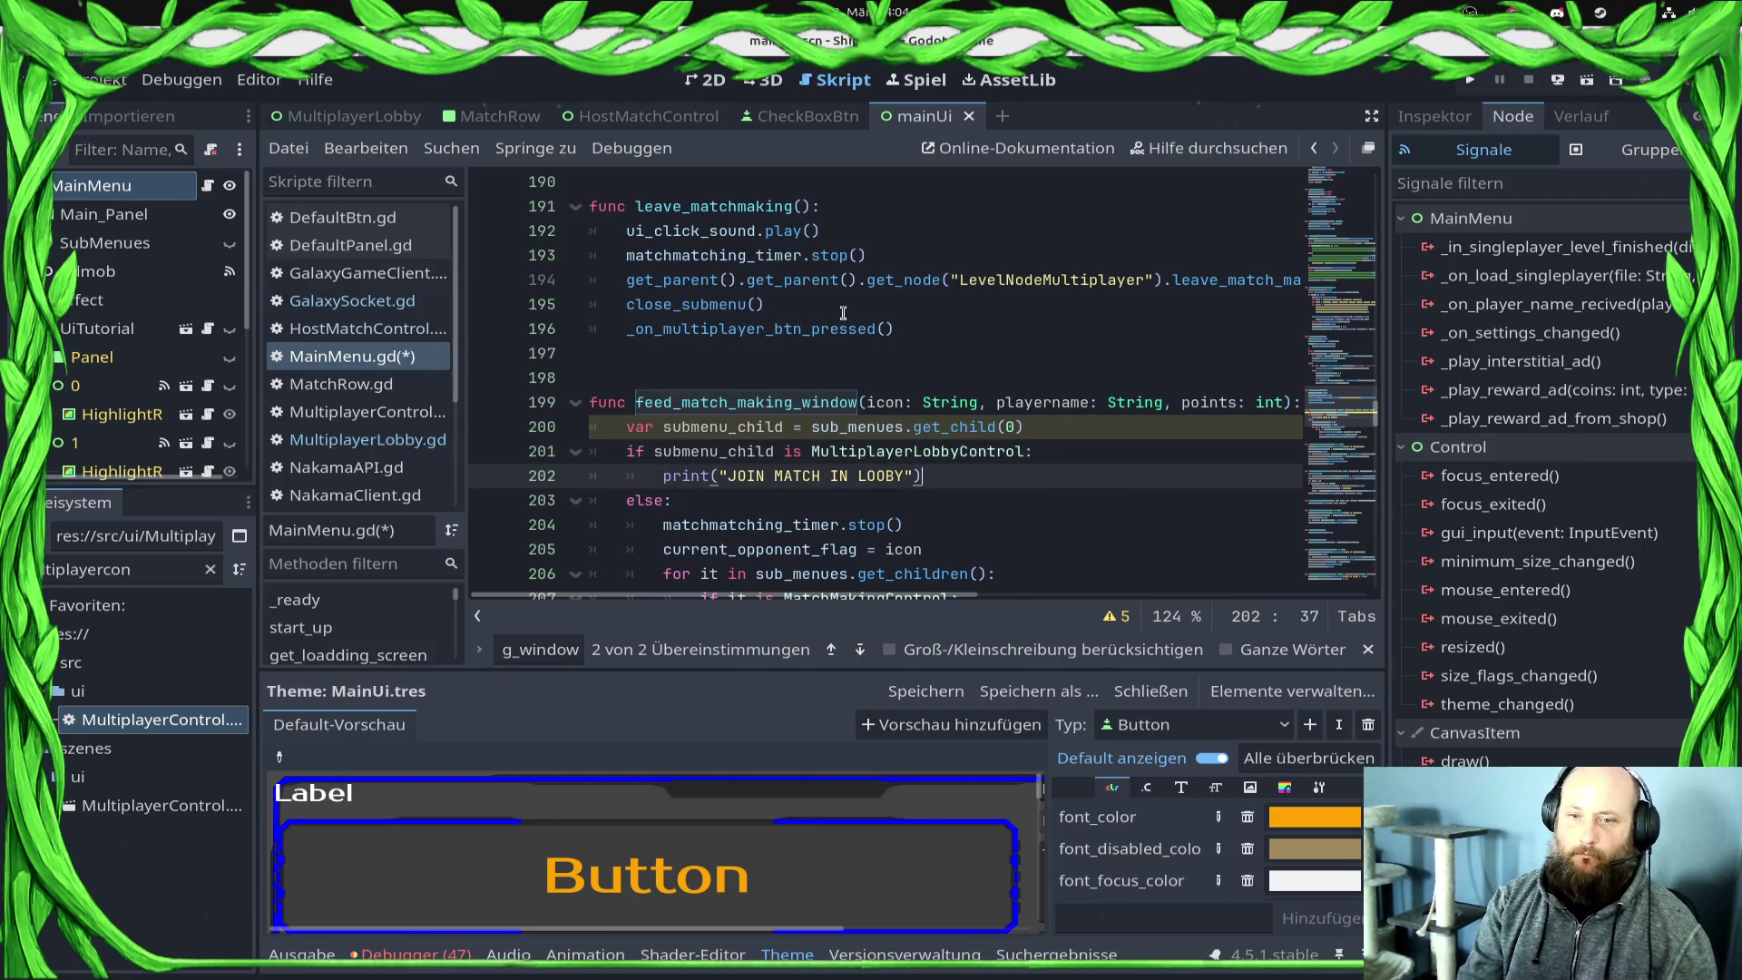
pyautogui.press('End')
pyautogui.hotkey('shift', 'Home')
pyautogui.write('su')
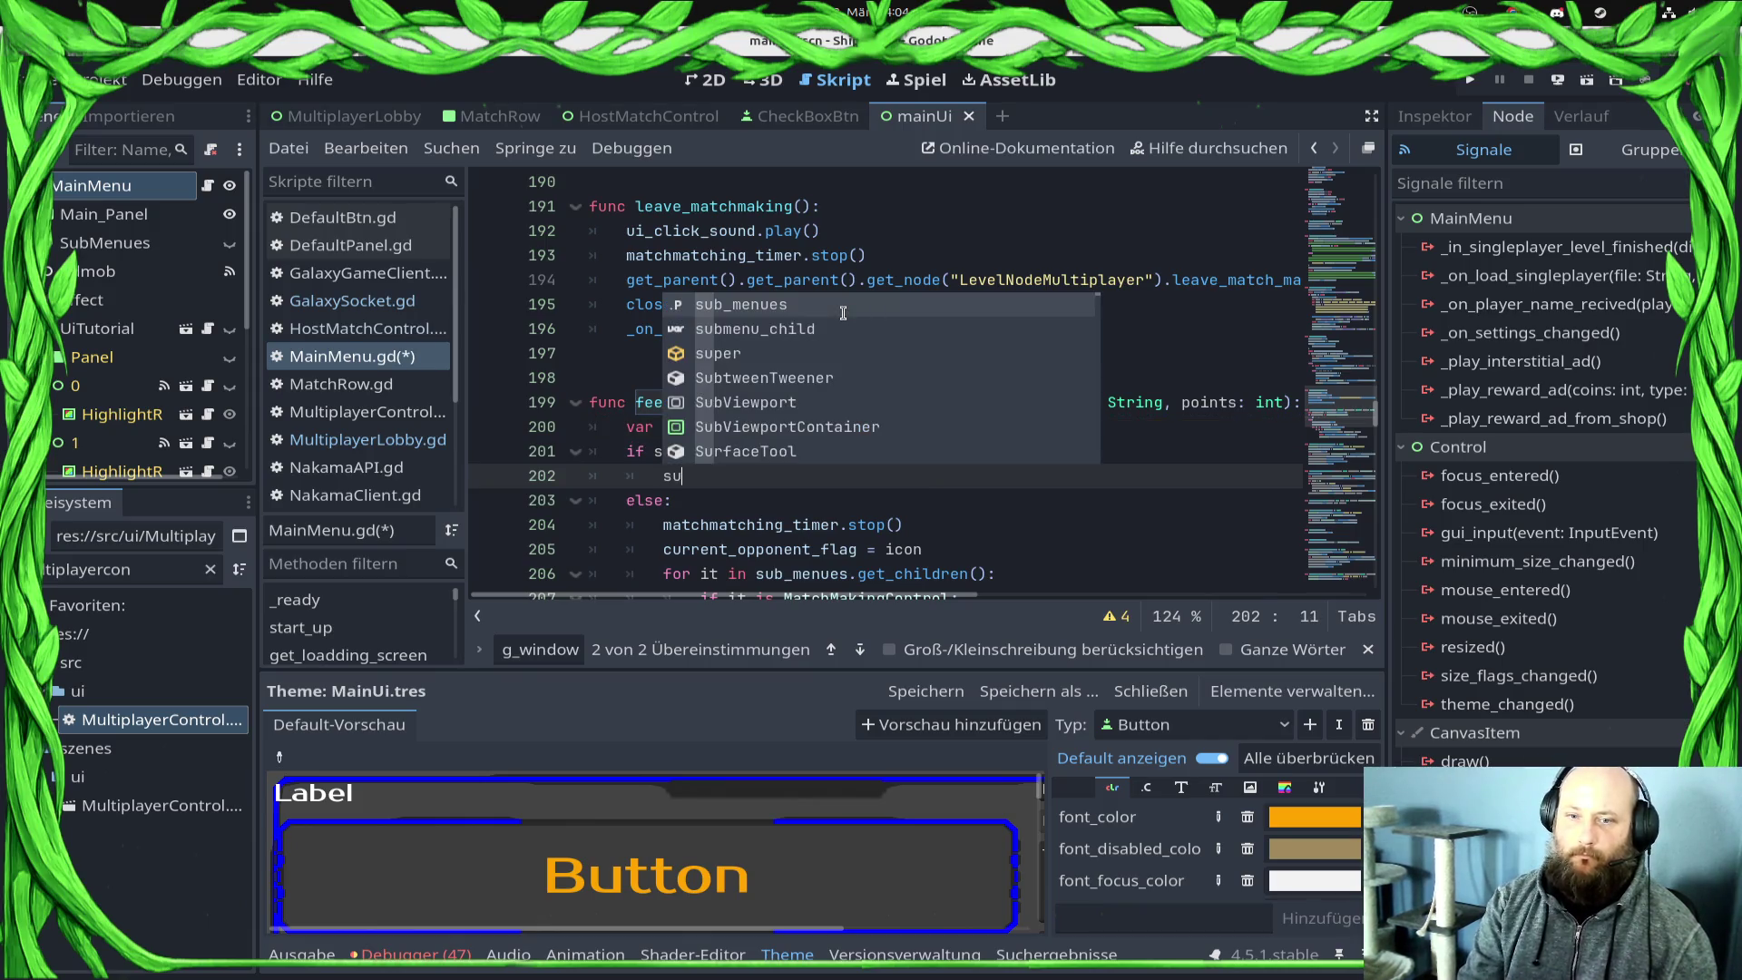
pyautogui.press('Down')
pyautogui.press('Return')
pyautogui.write('.client_join_match(')
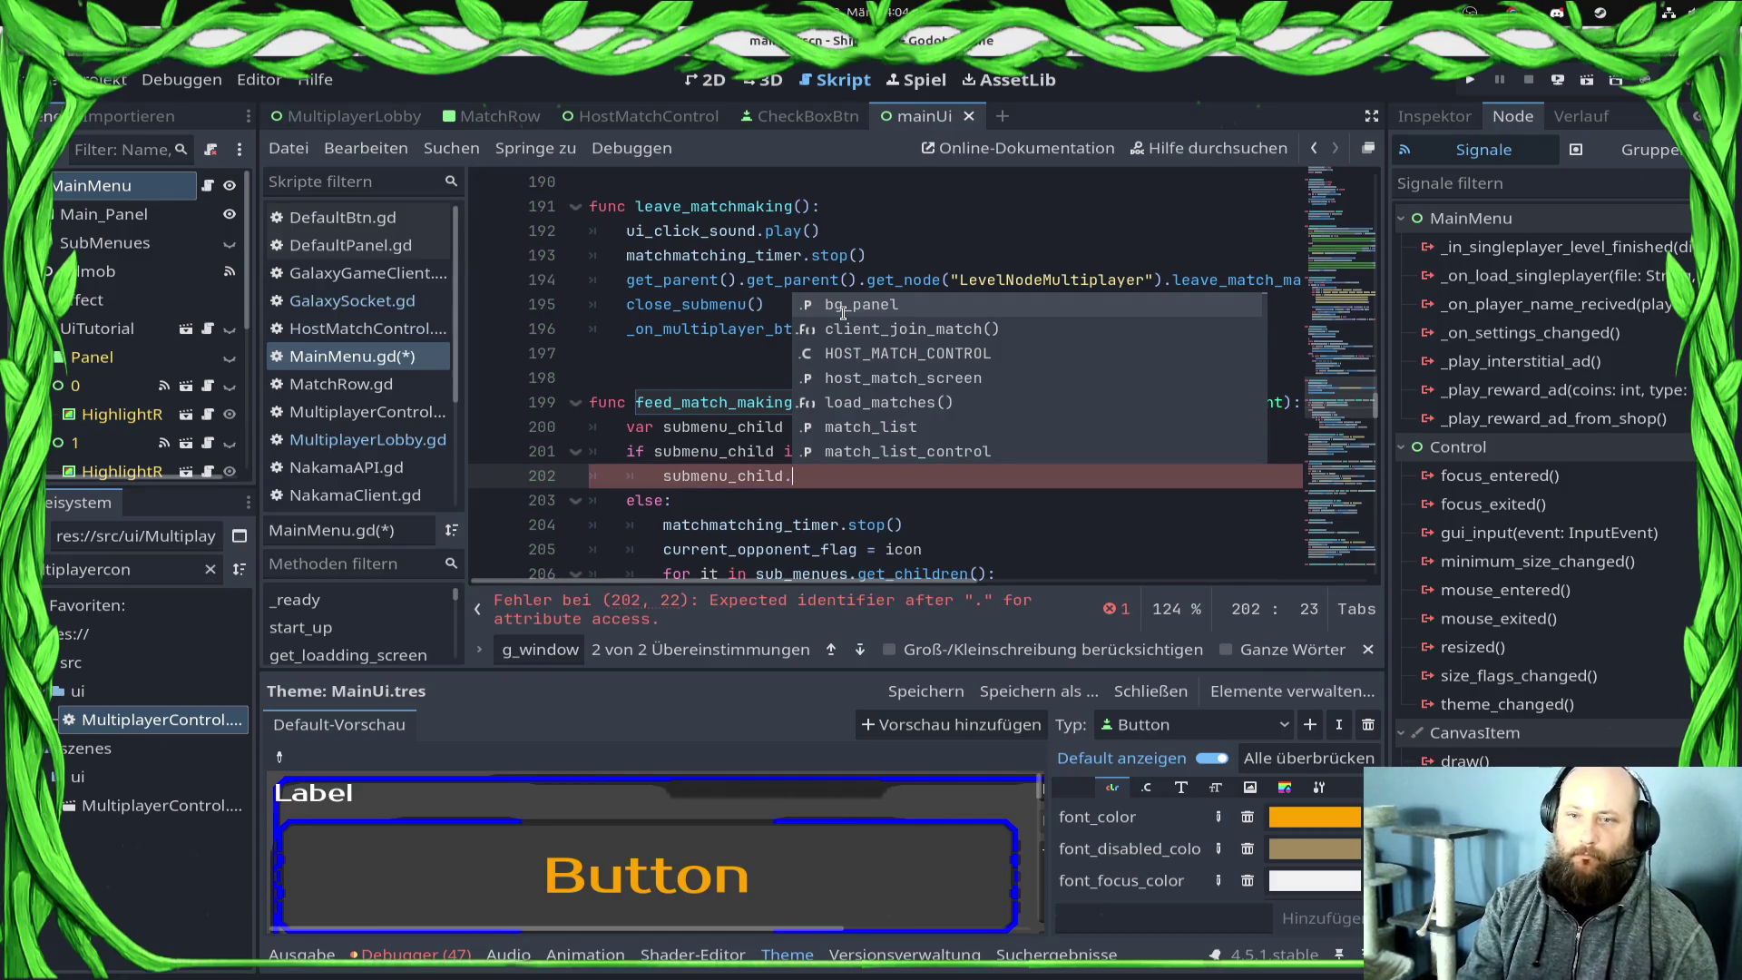
pyautogui.click(844, 329)
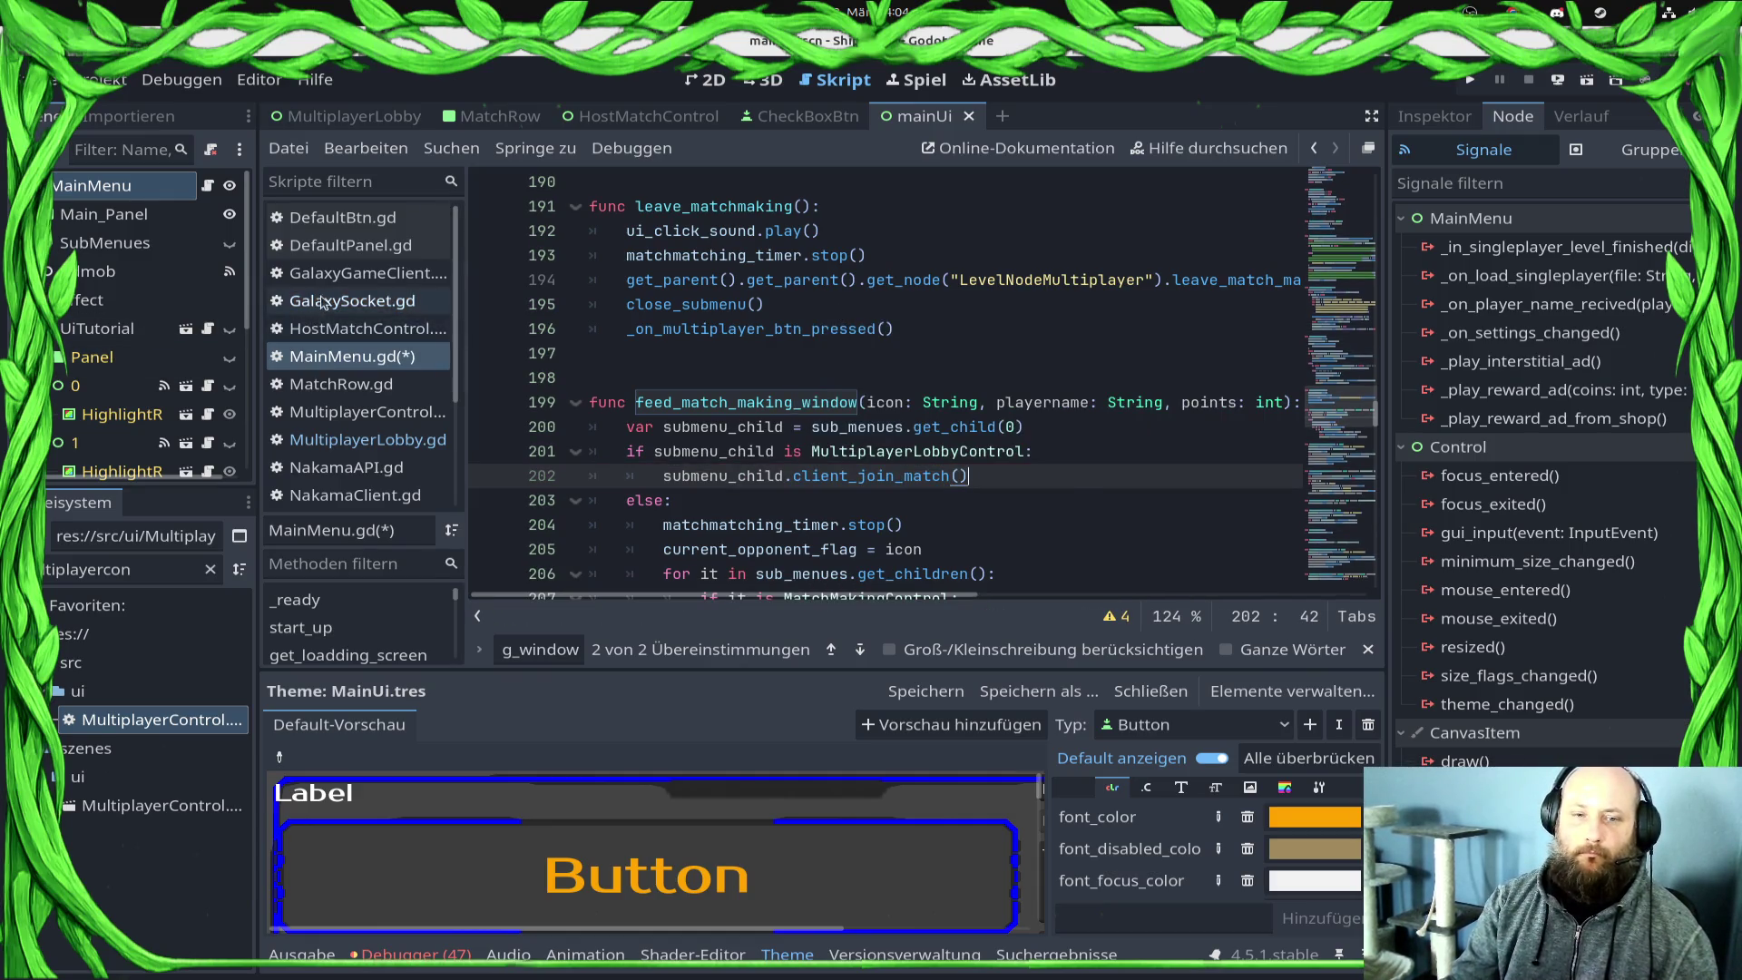
# Step: Switch through the script list to MultiplayerLobby.gd
pyautogui.click(320, 302)
pyautogui.click(336, 359)
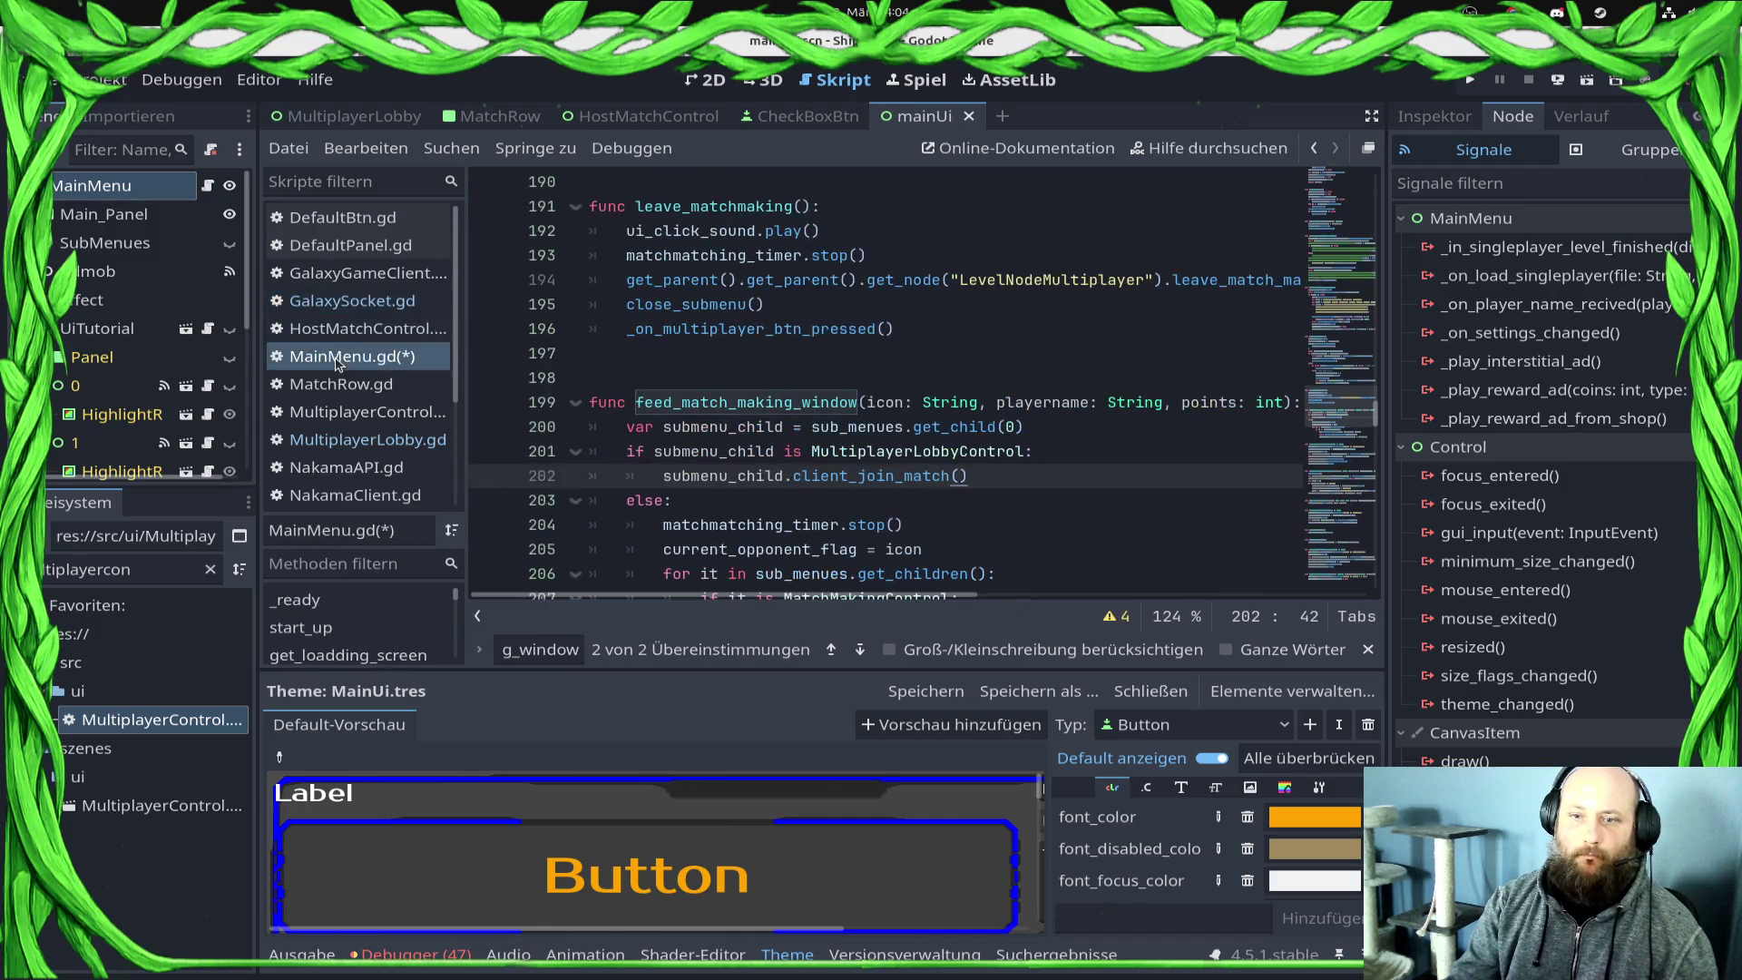
pyautogui.click(363, 439)
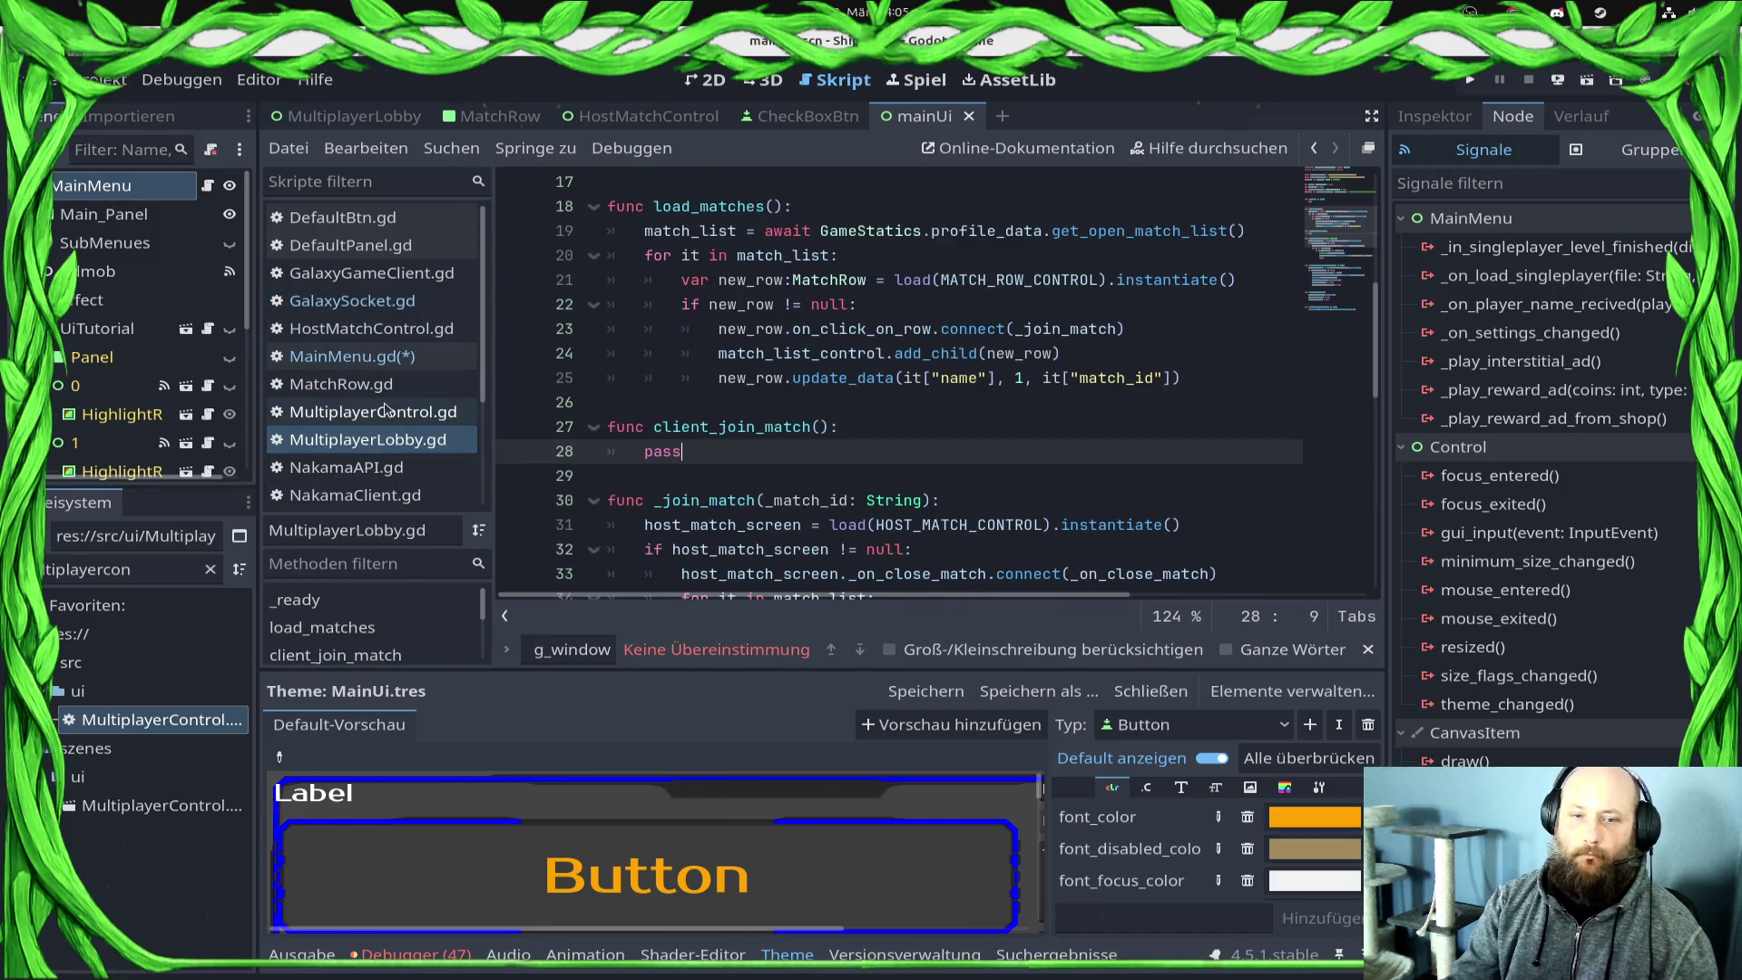
# Step: Type placeholder parameters into client_join_match, then copy feed_match_making_window's icon, playername, points list
pyautogui.click(828, 426)
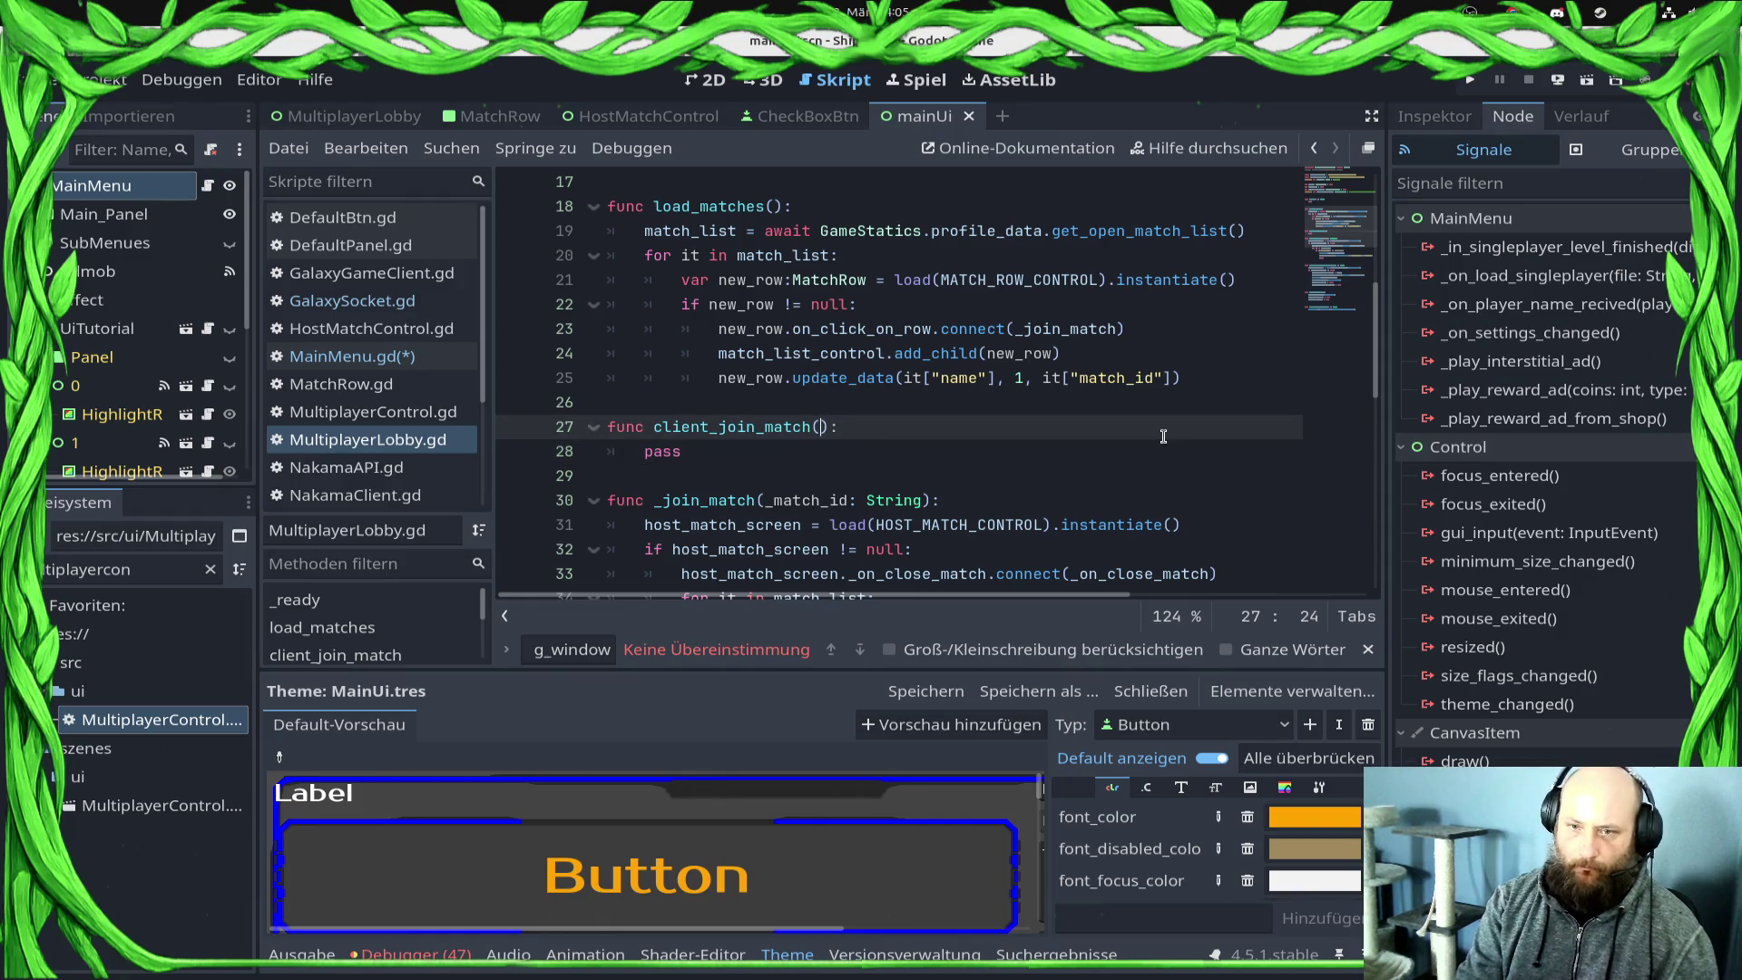
pyautogui.write('playername')
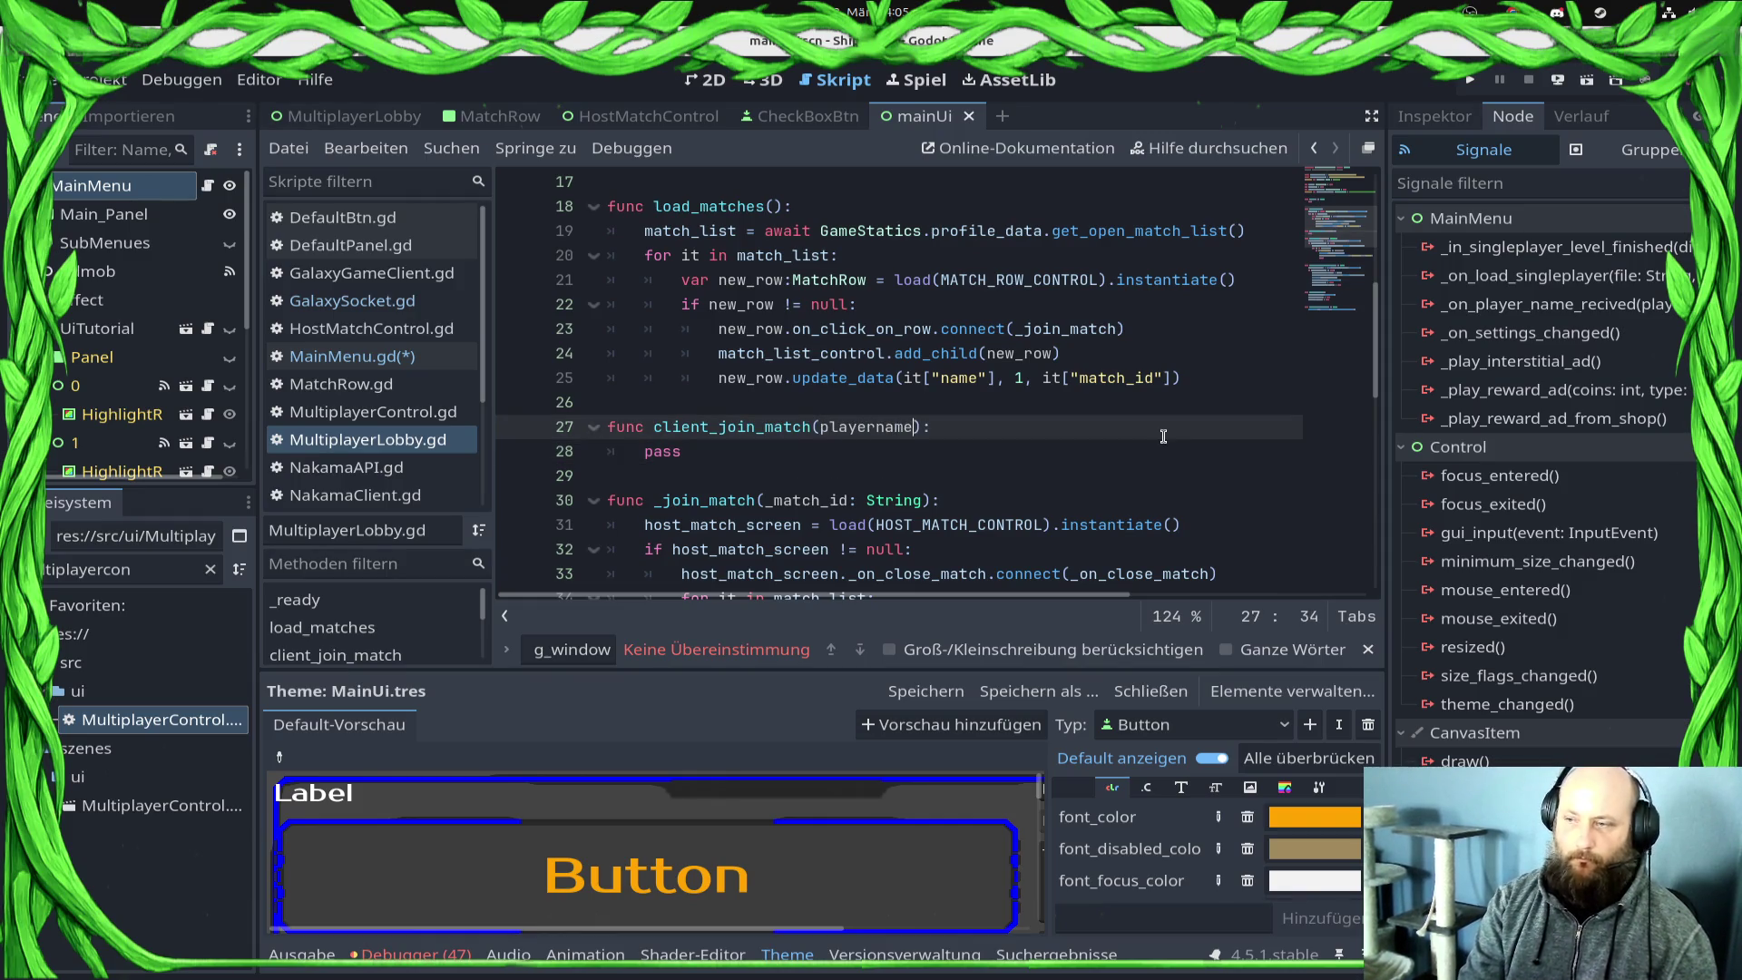
pyautogui.write(', ranking')
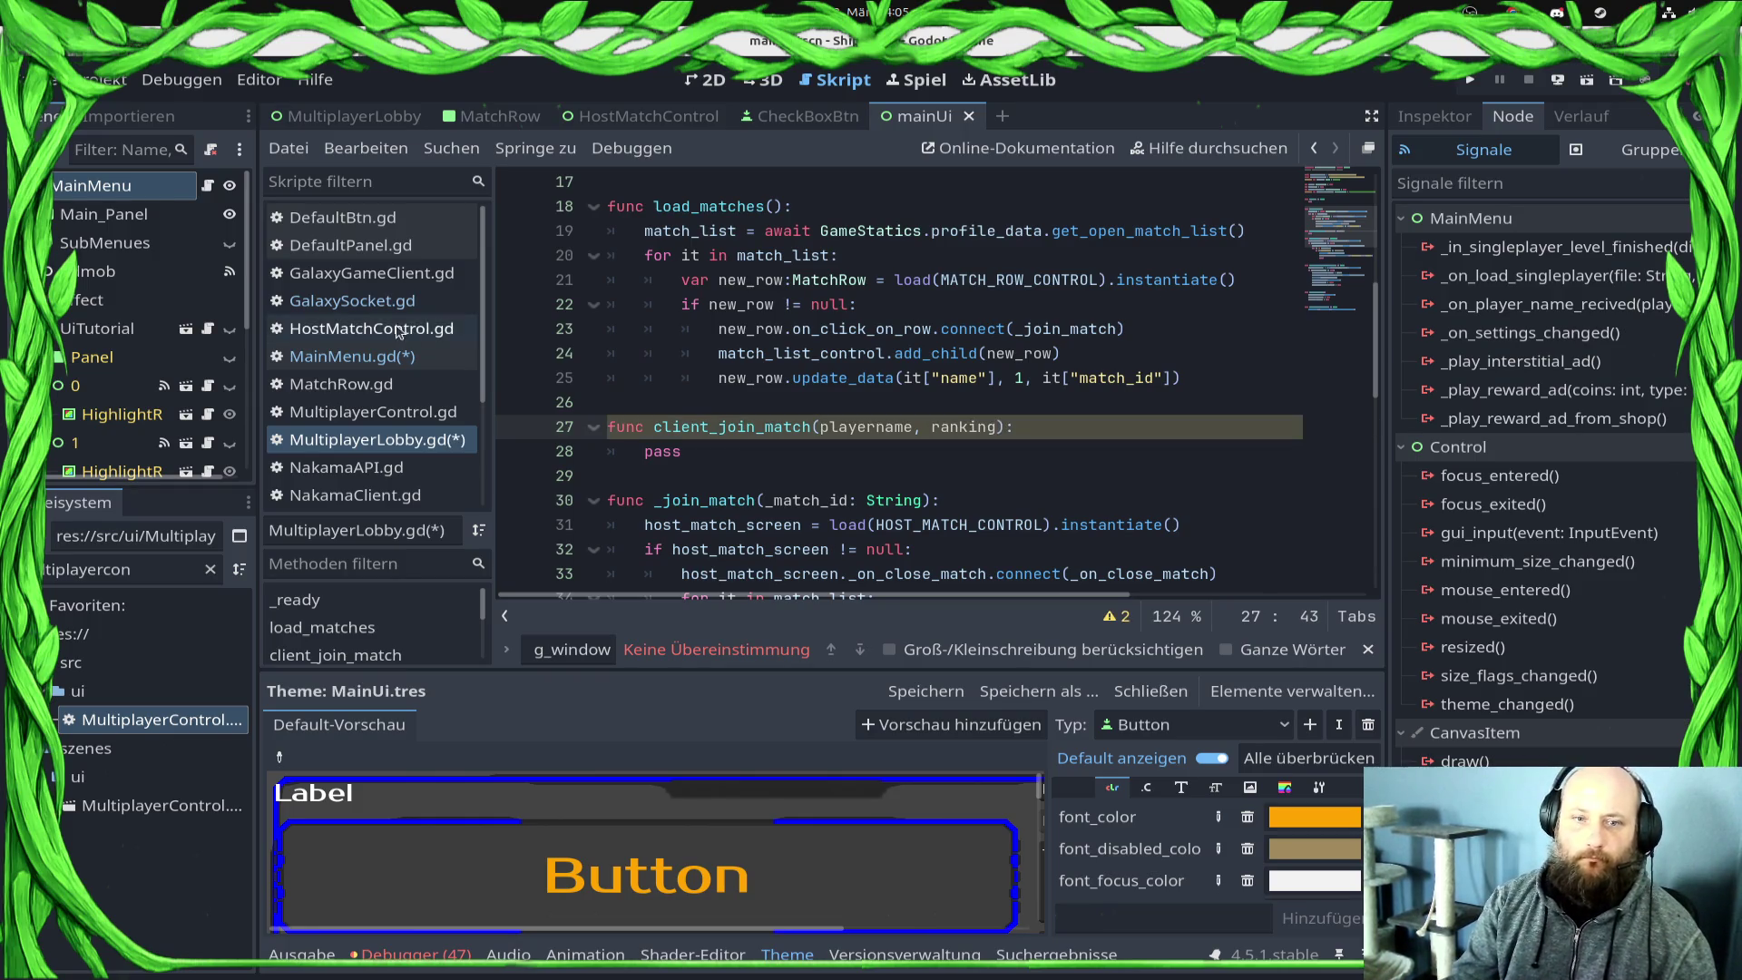
pyautogui.click(354, 356)
pyautogui.click(1229, 405)
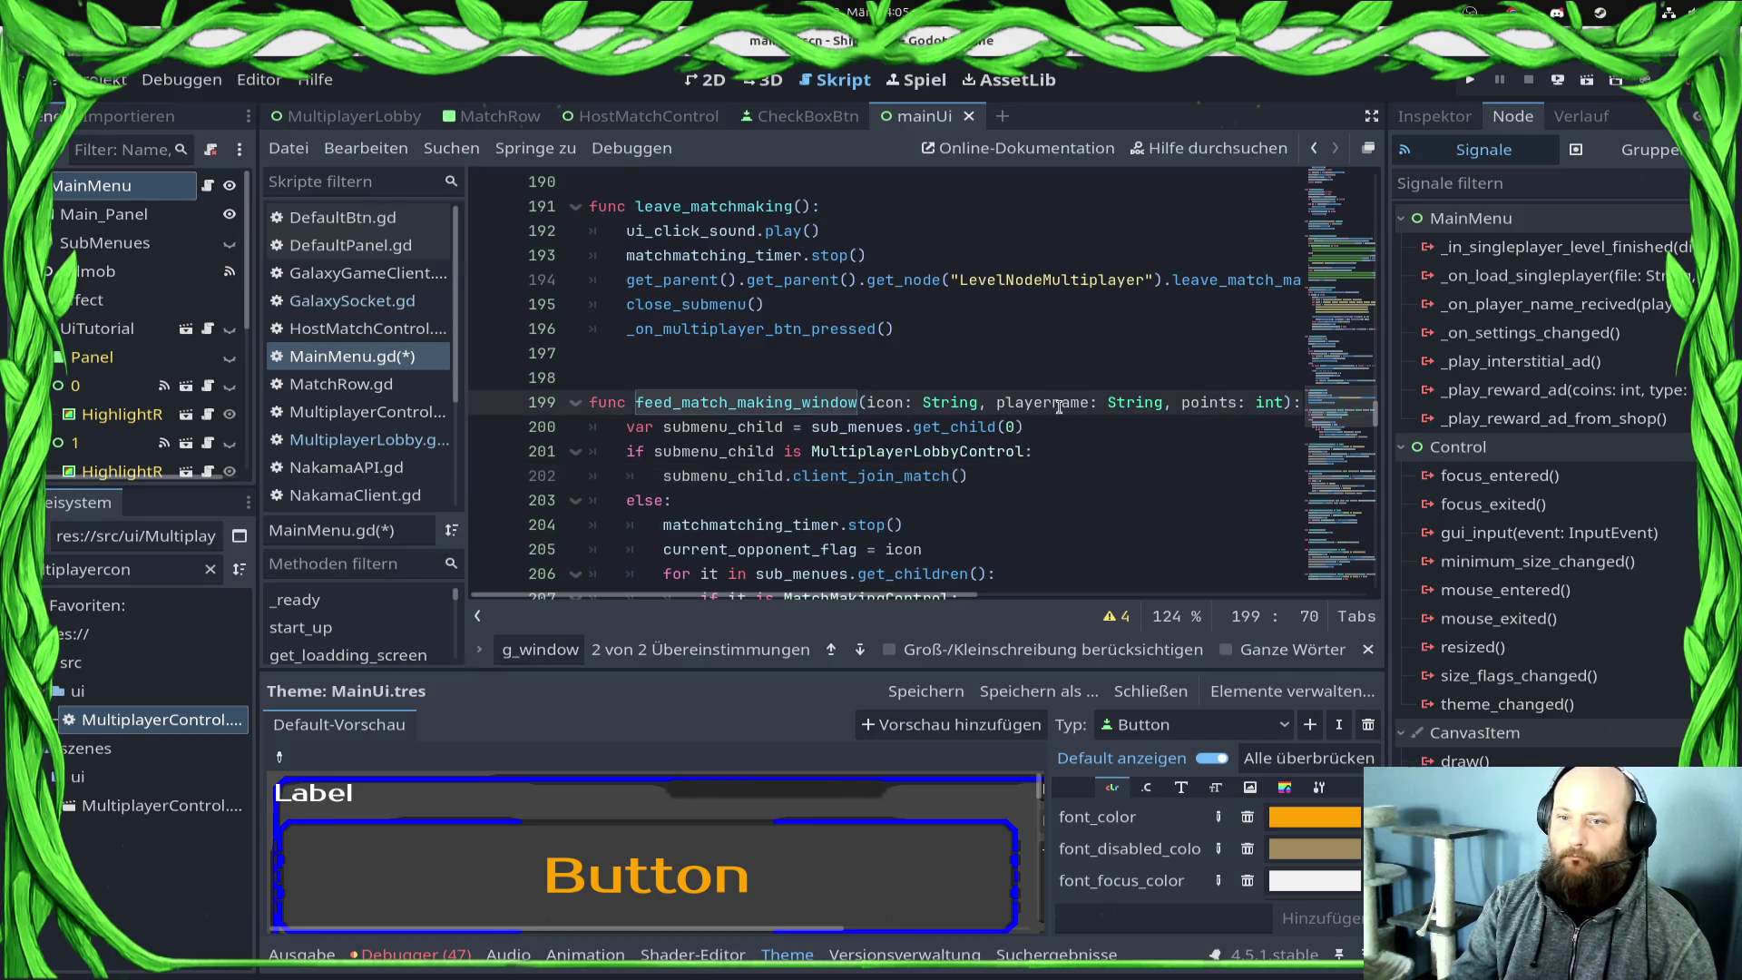
pyautogui.keyDown('shift'); pyautogui.click(1285, 402); pyautogui.keyUp('shift')
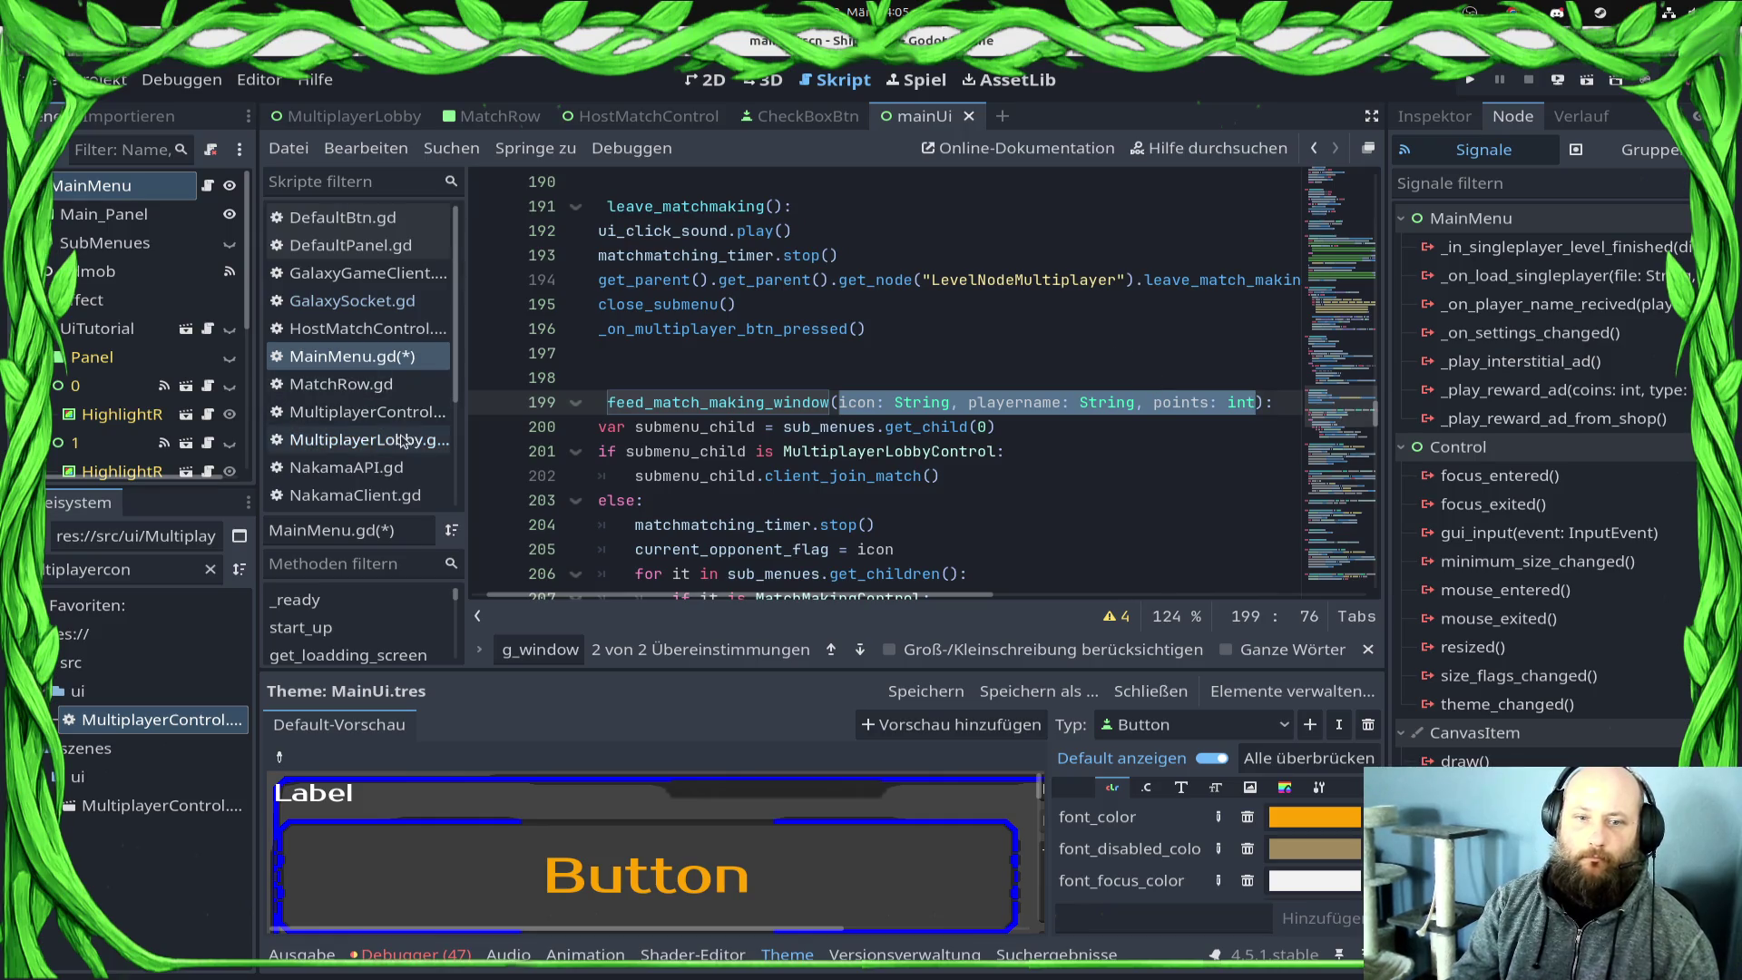
# Step: Paste icon, playername, points over client_join_match's placeholder parameters and save all scripts
pyautogui.click(368, 439)
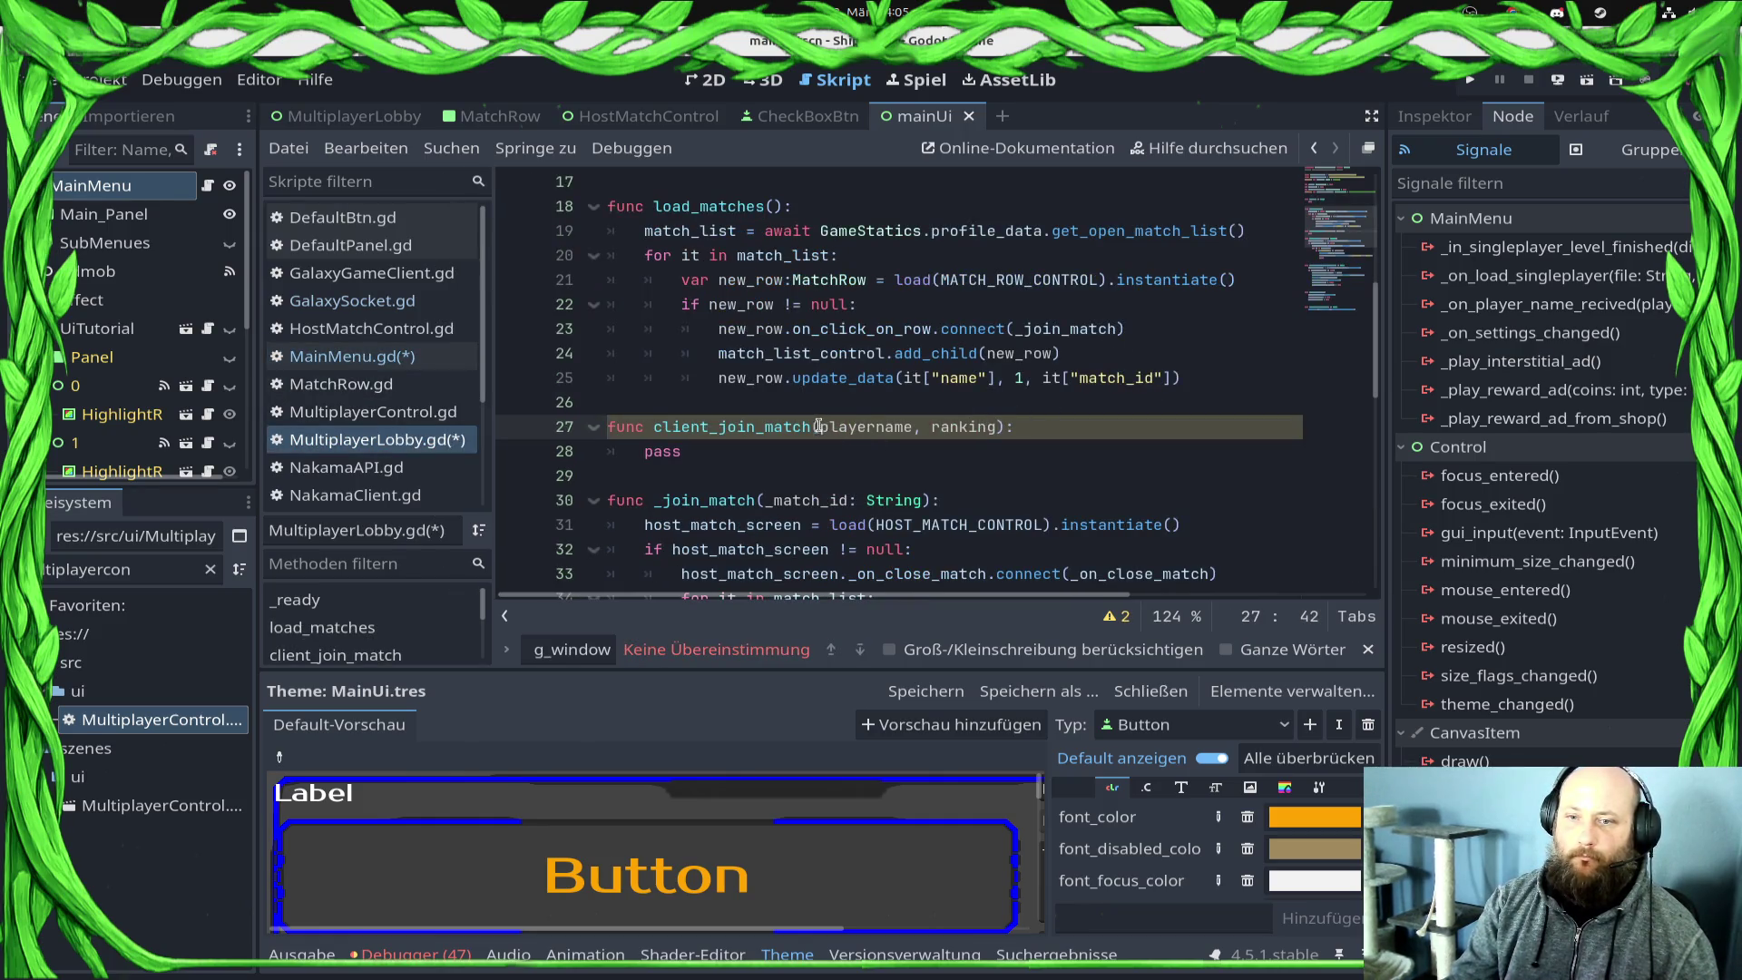
pyautogui.keyDown('shift'); pyautogui.click(821, 427); pyautogui.keyUp('shift')
pyautogui.hotkey('ctrl', 'v')
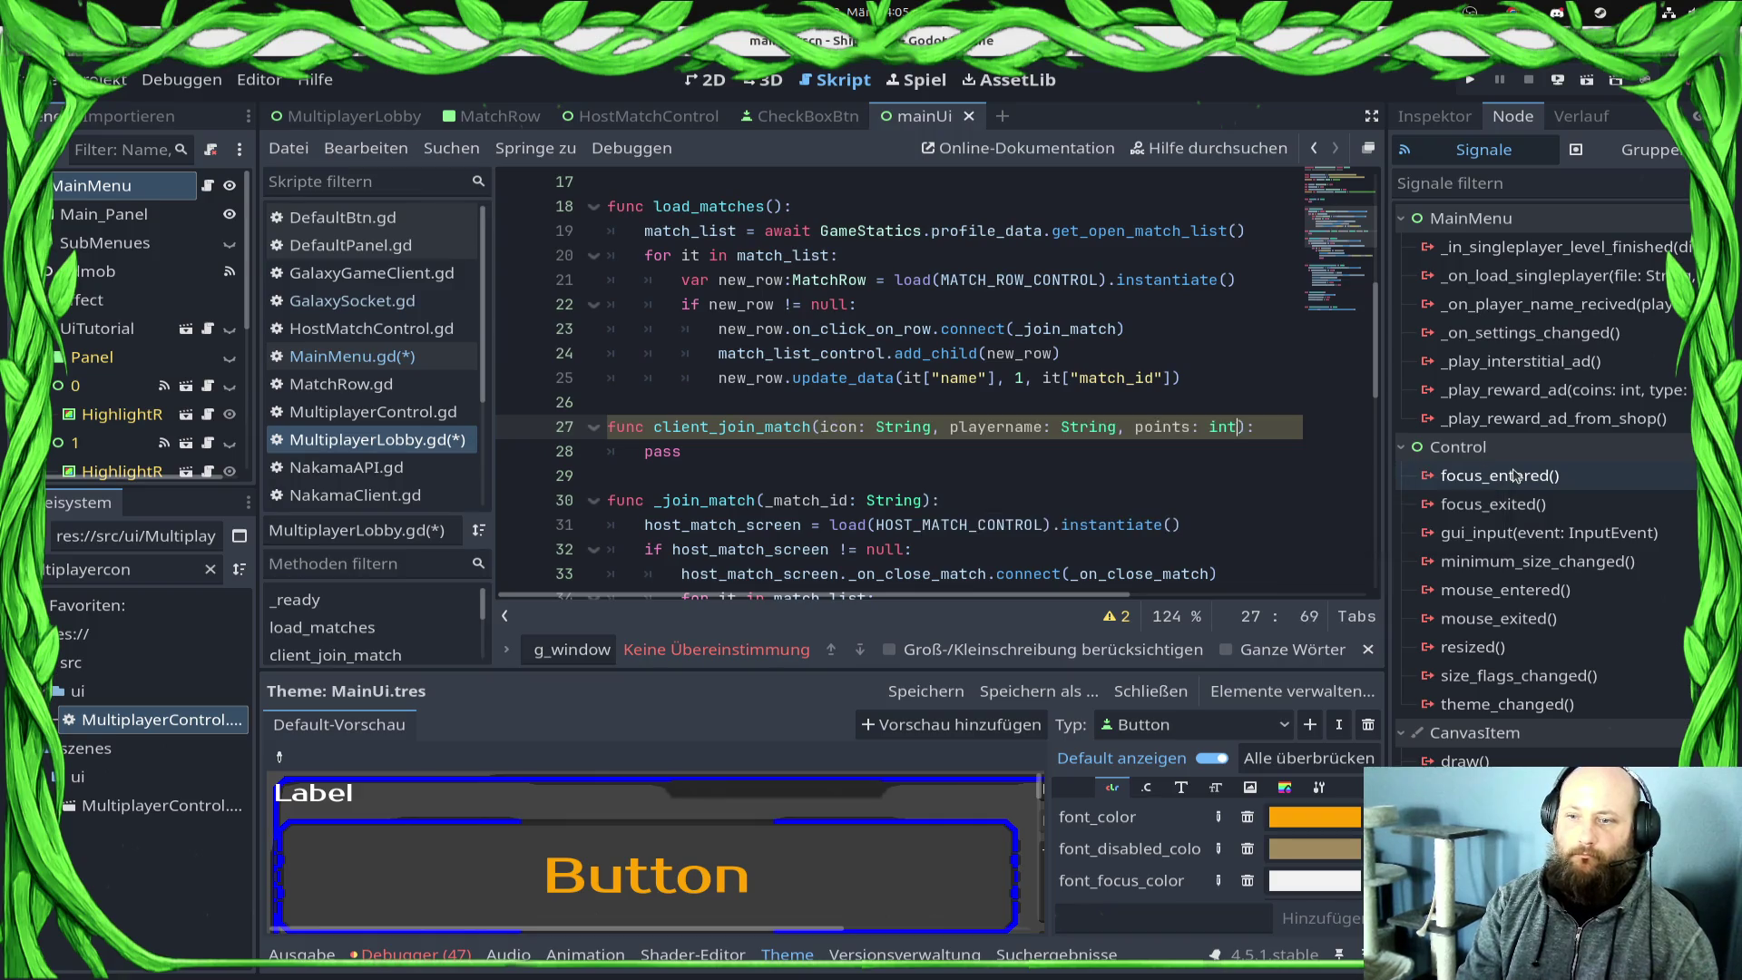
pyautogui.press('Down')
pyautogui.hotkey('ctrl', 's')
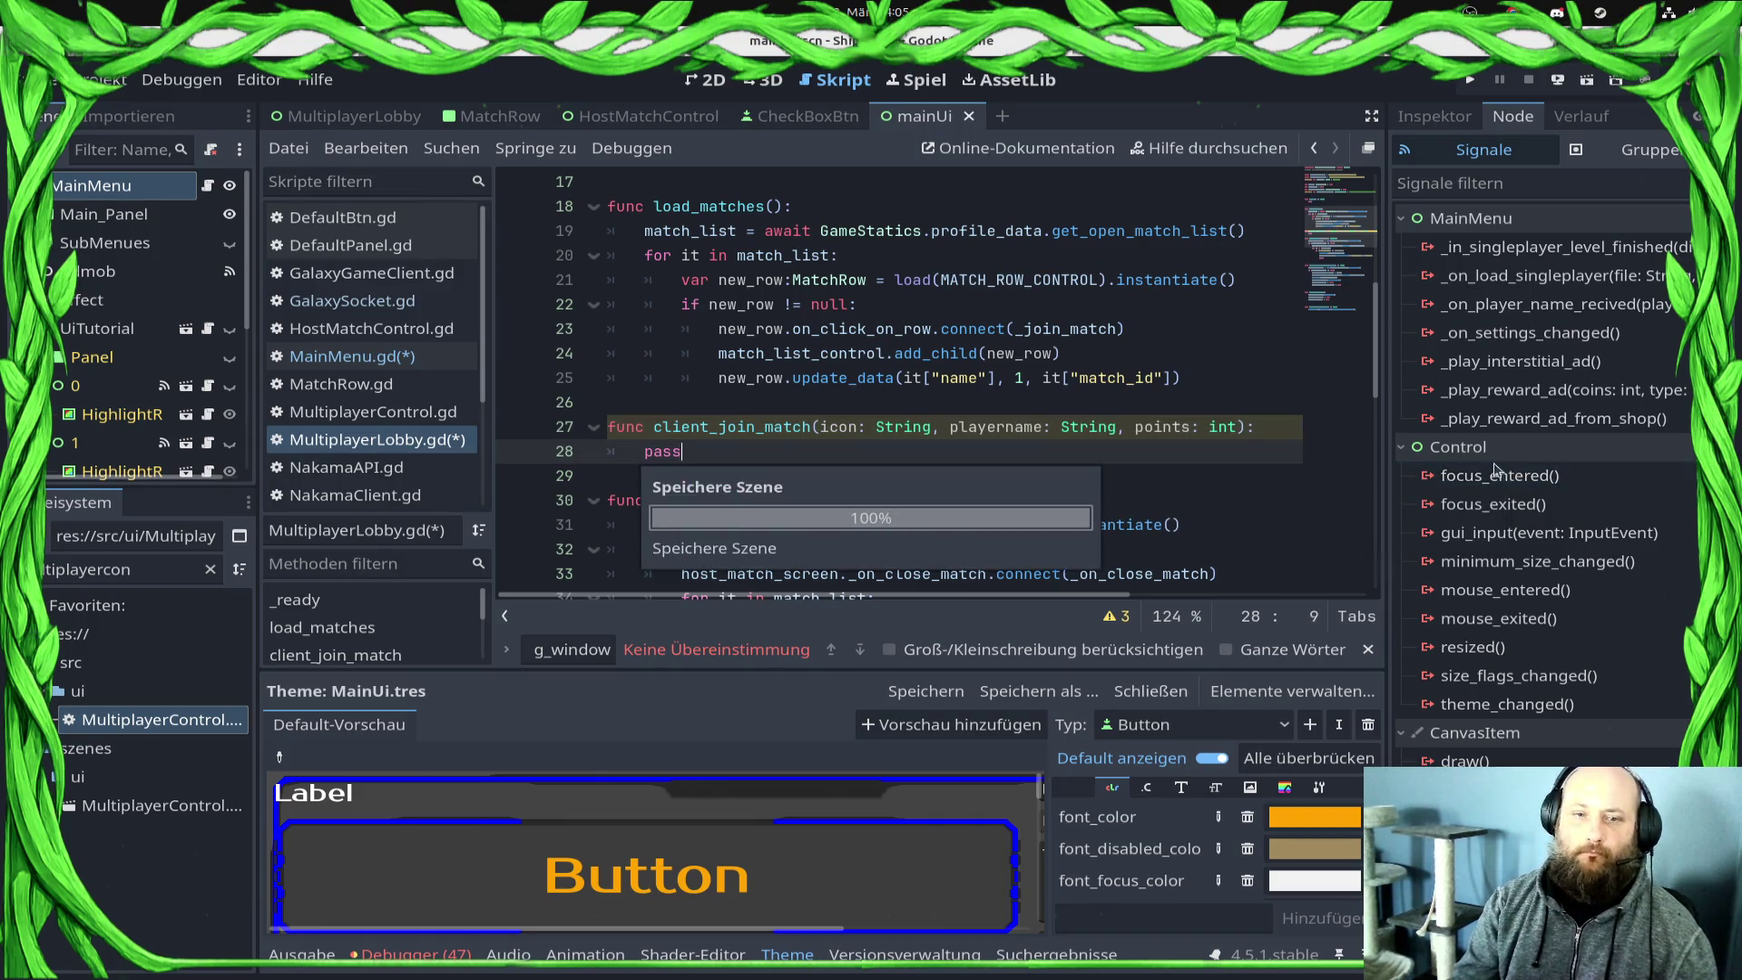
pyautogui.click(649, 116)
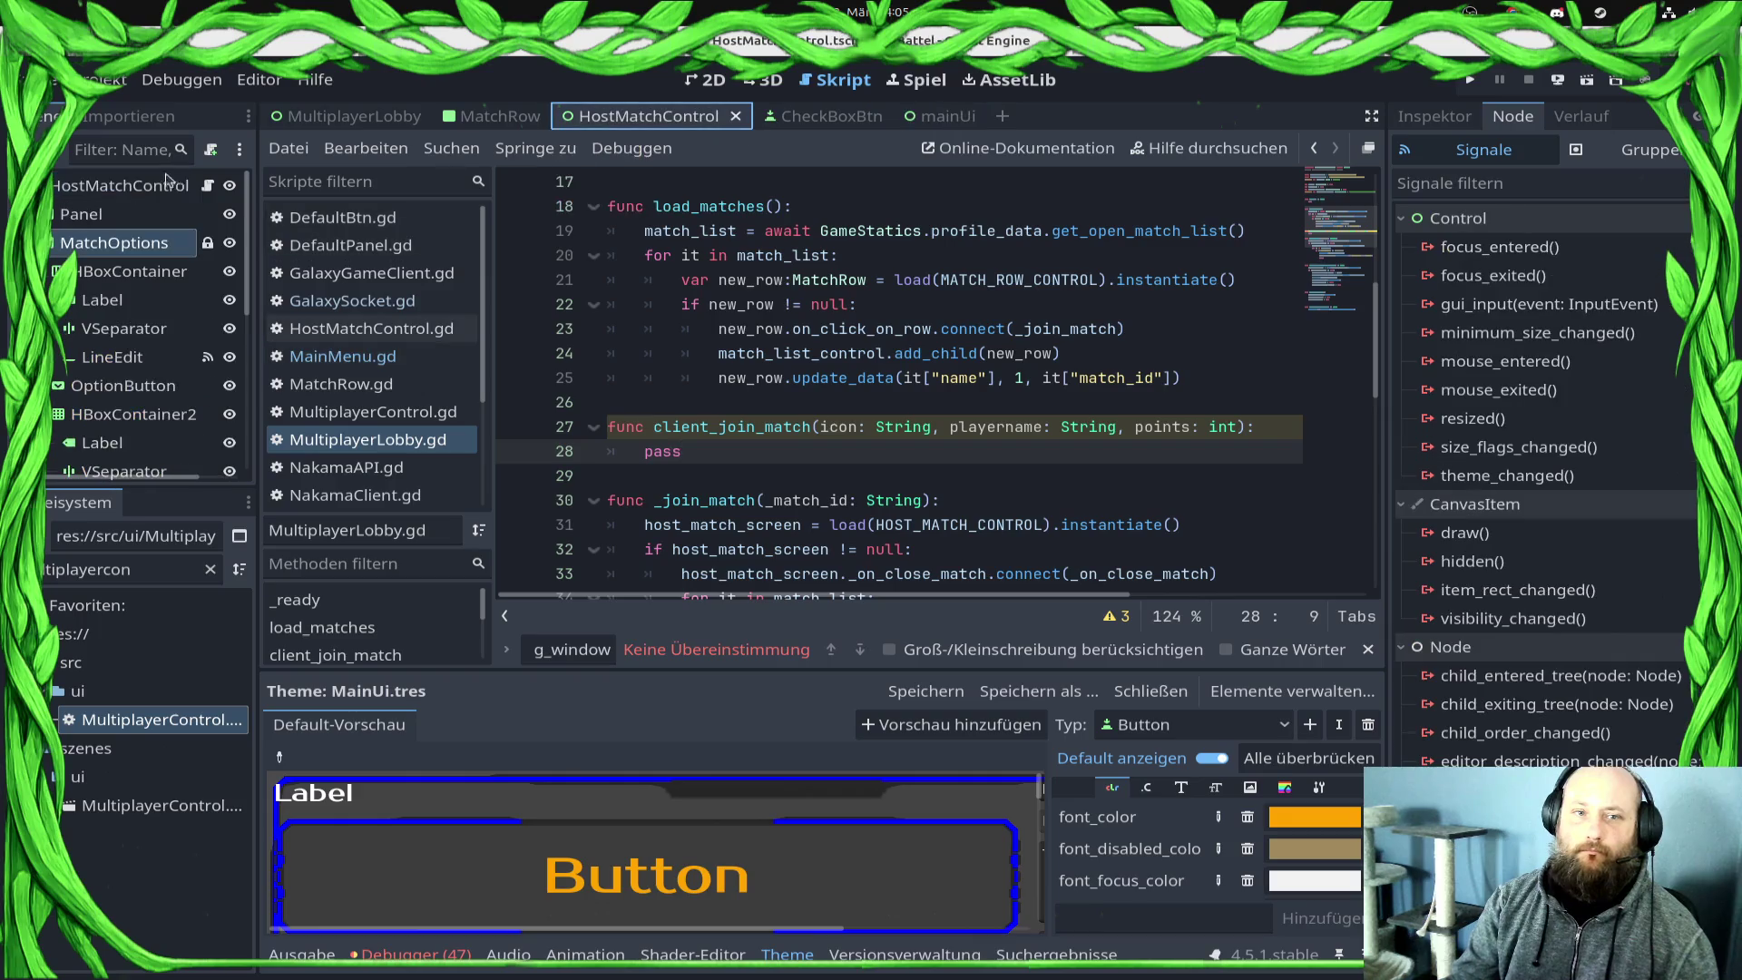
# Step: In HostMatchControl.gd, add a recived_client_data() function with a pass body on line 59
pyautogui.click(208, 185)
pyautogui.scroll(-10, 682, 359)
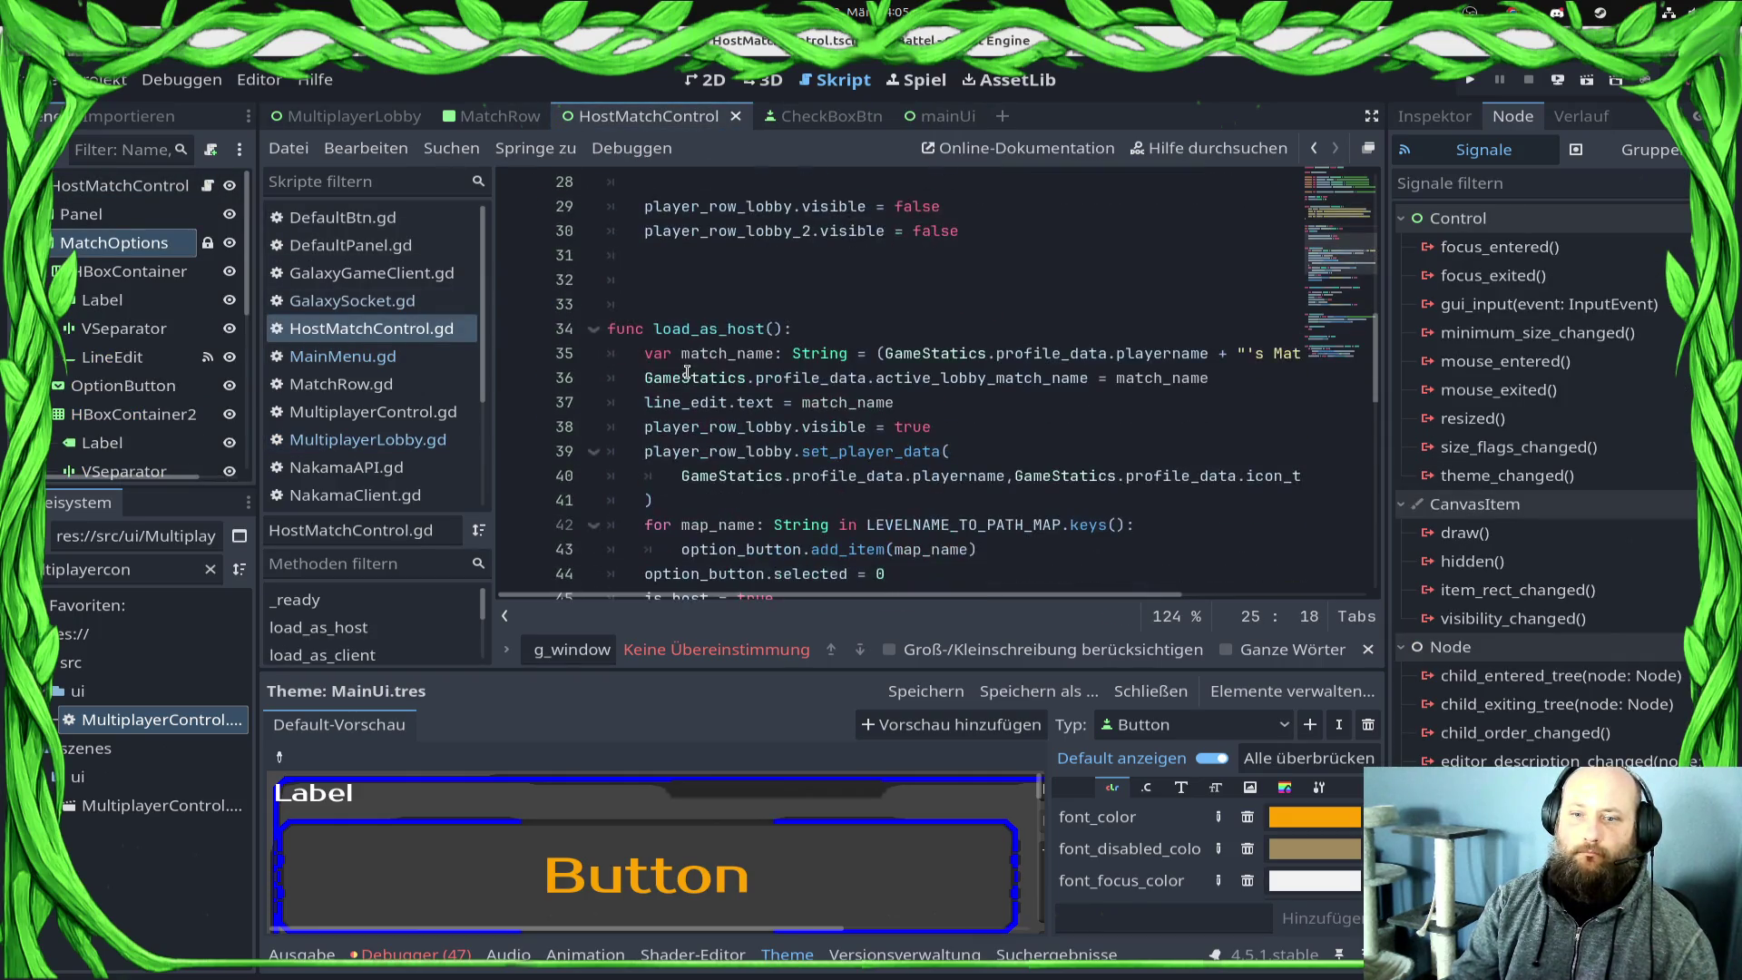
pyautogui.scroll(-5, 687, 372)
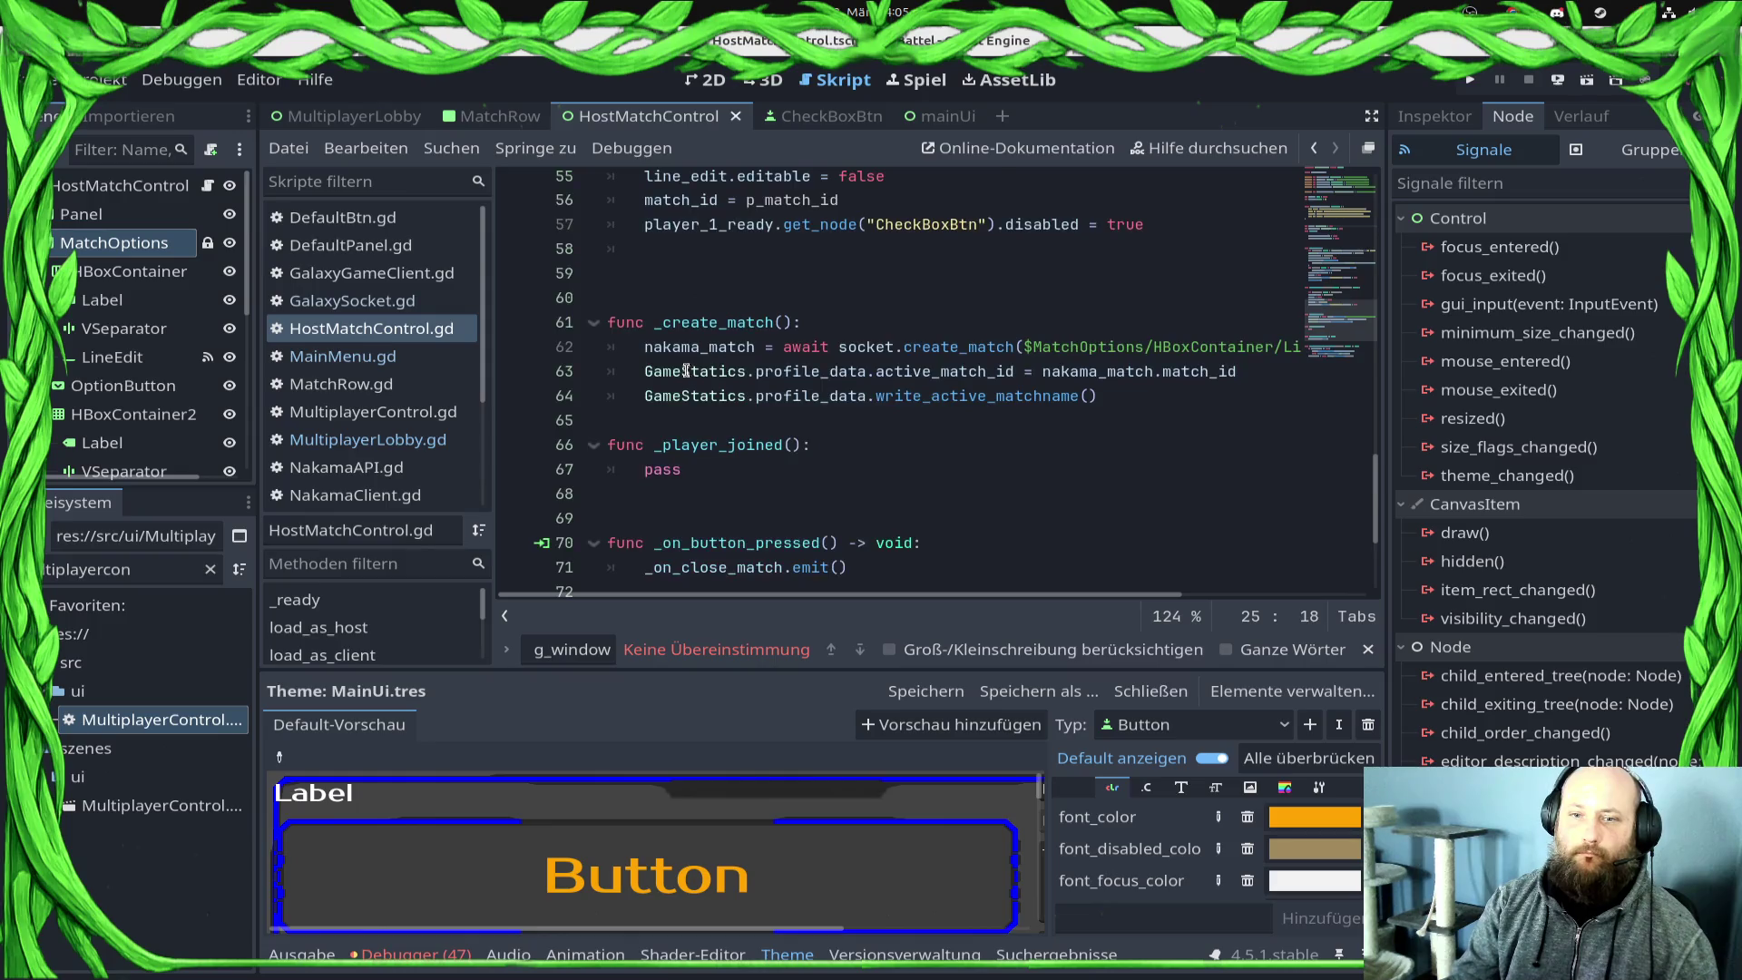
pyautogui.scroll(4, 683, 378)
pyautogui.click(699, 361)
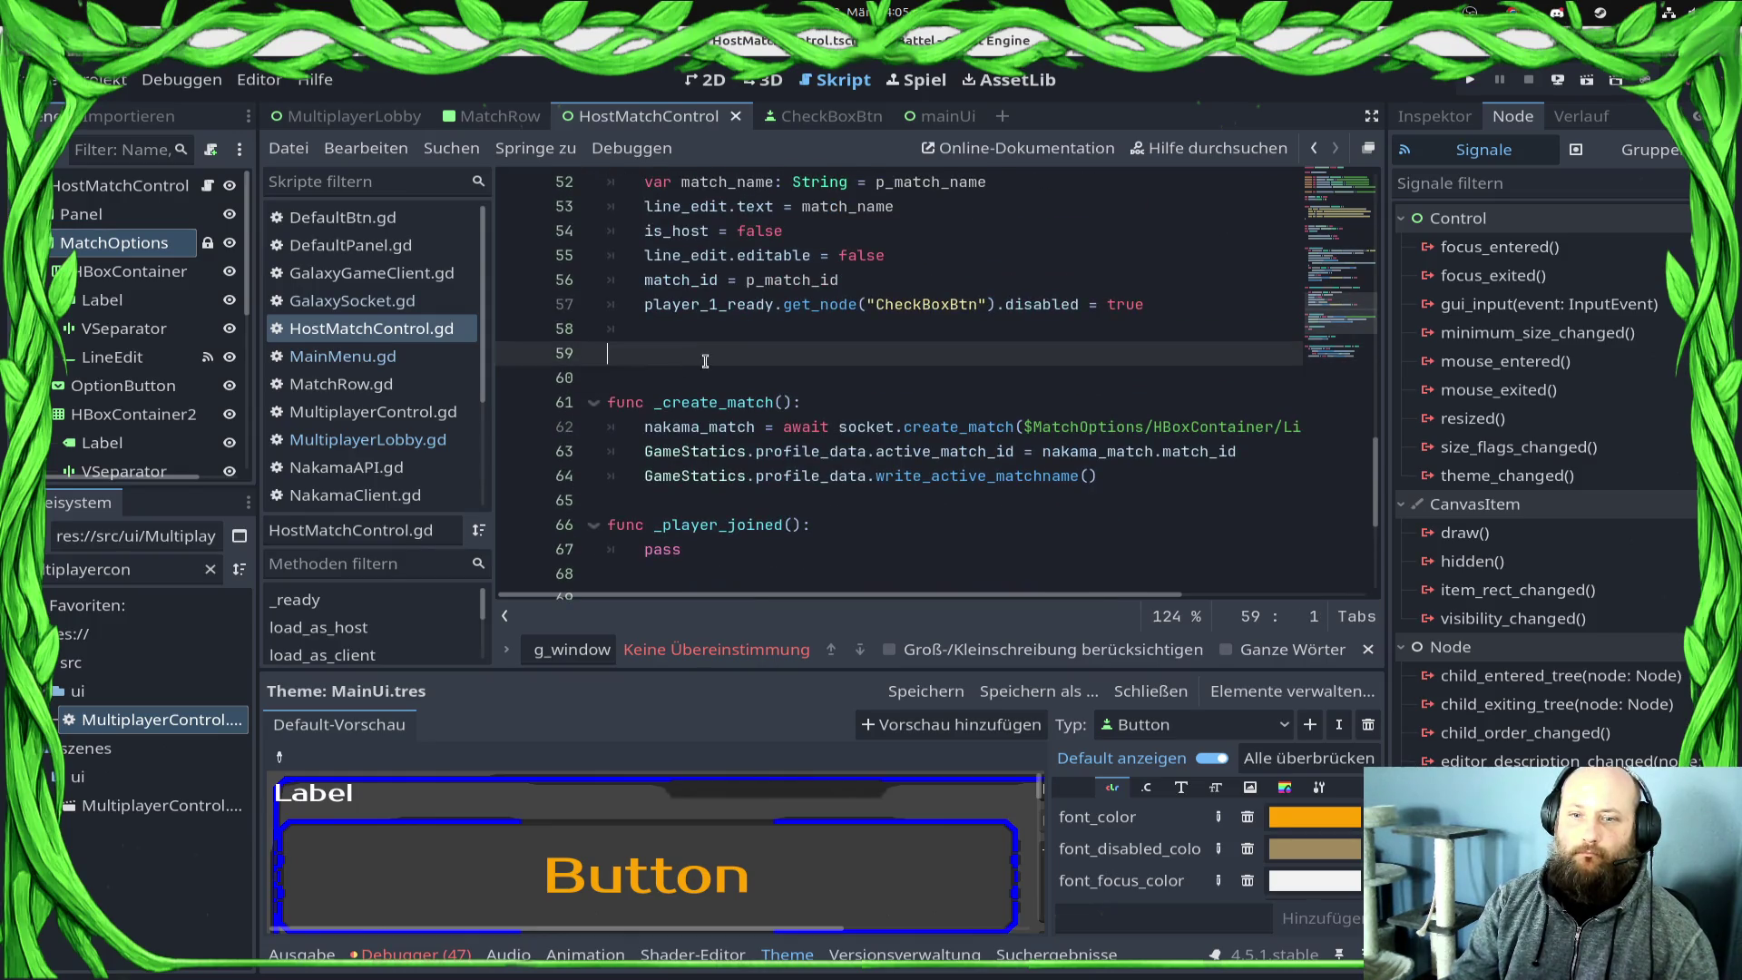
pyautogui.write('func ')
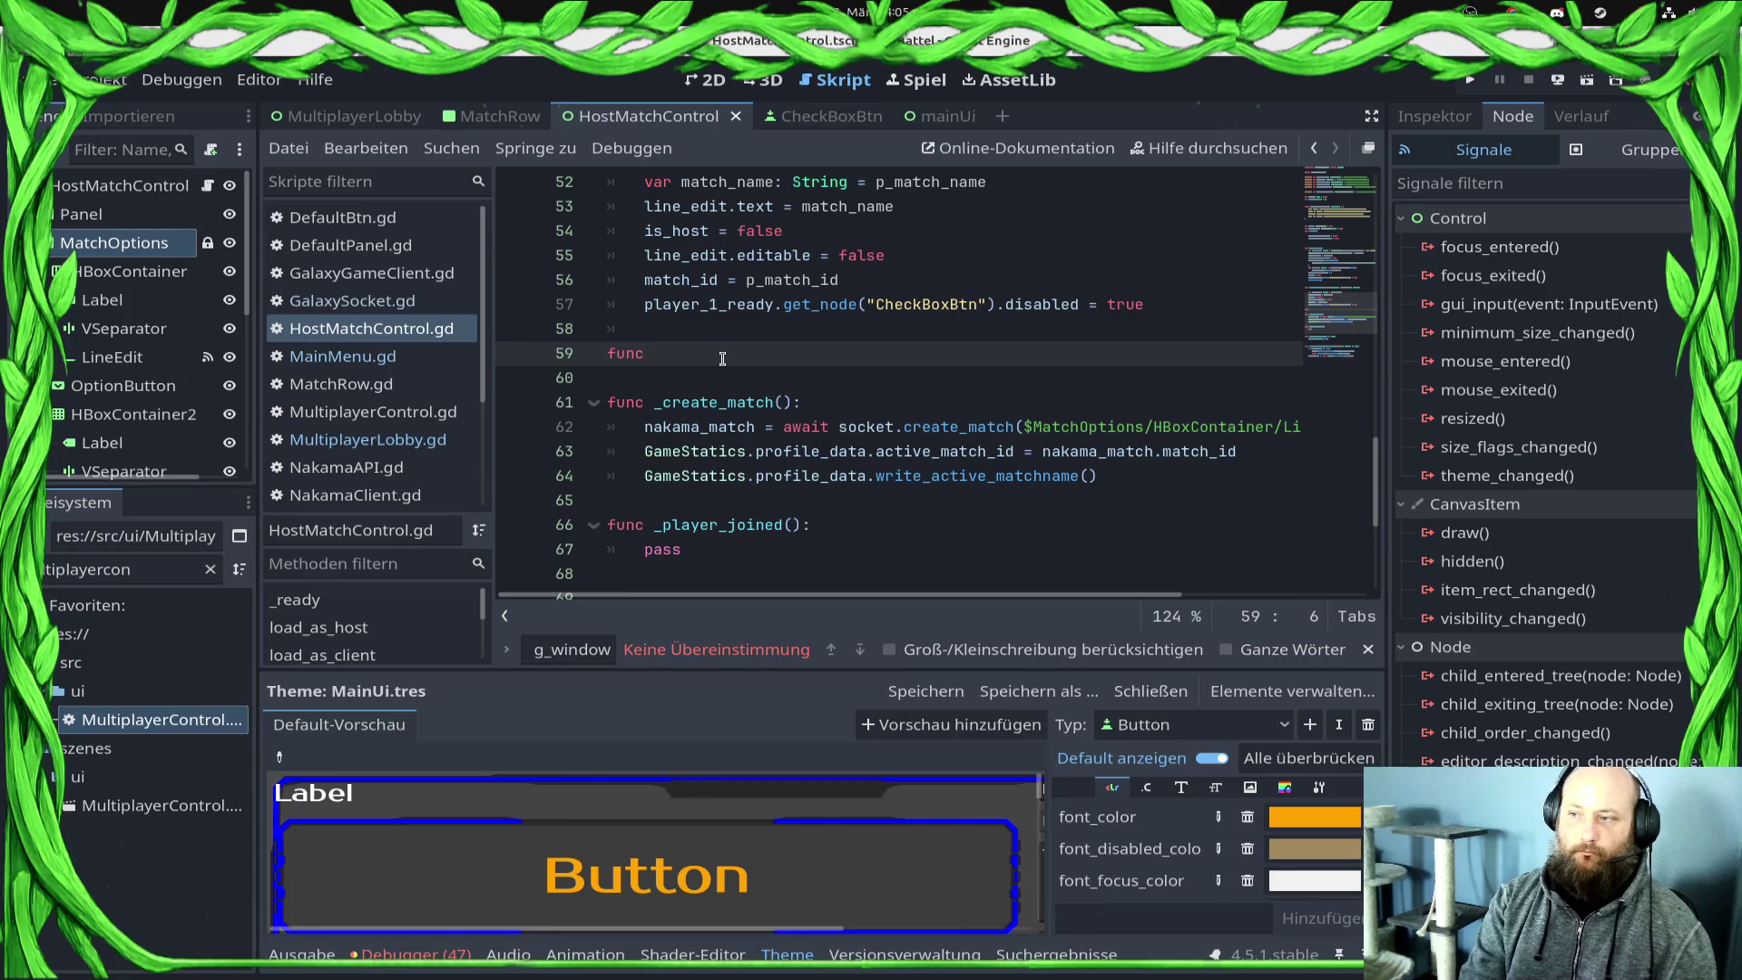
pyautogui.write('r')
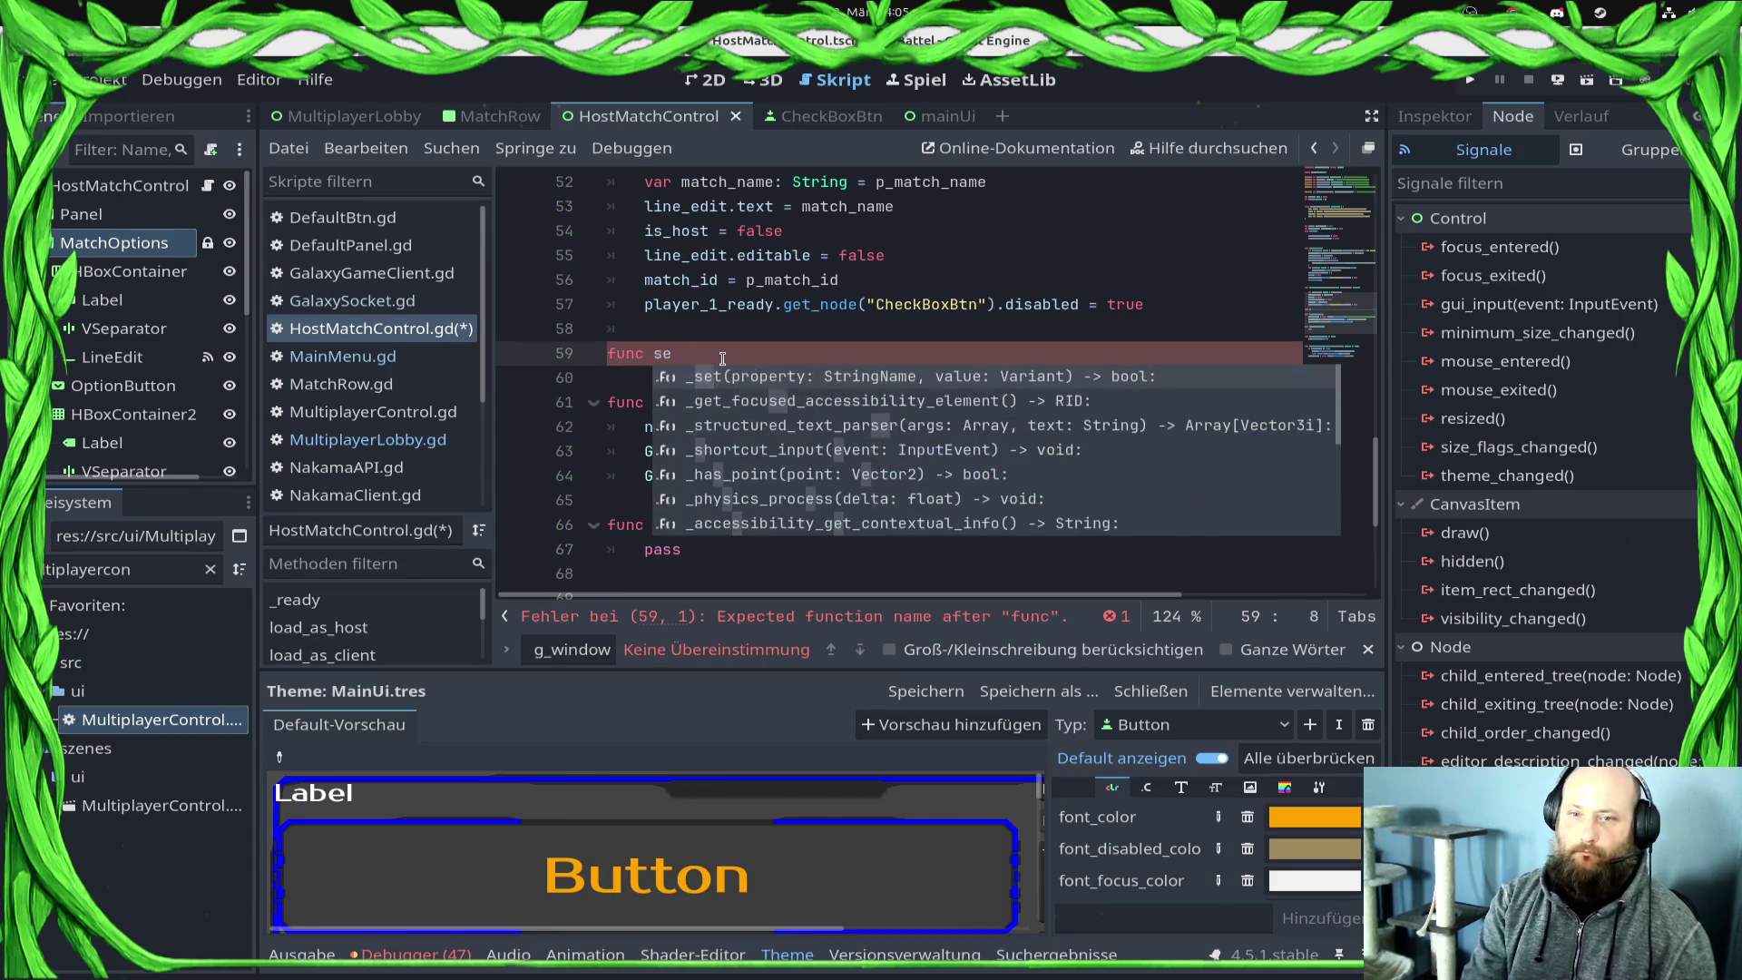
pyautogui.write('ecived_cliue')
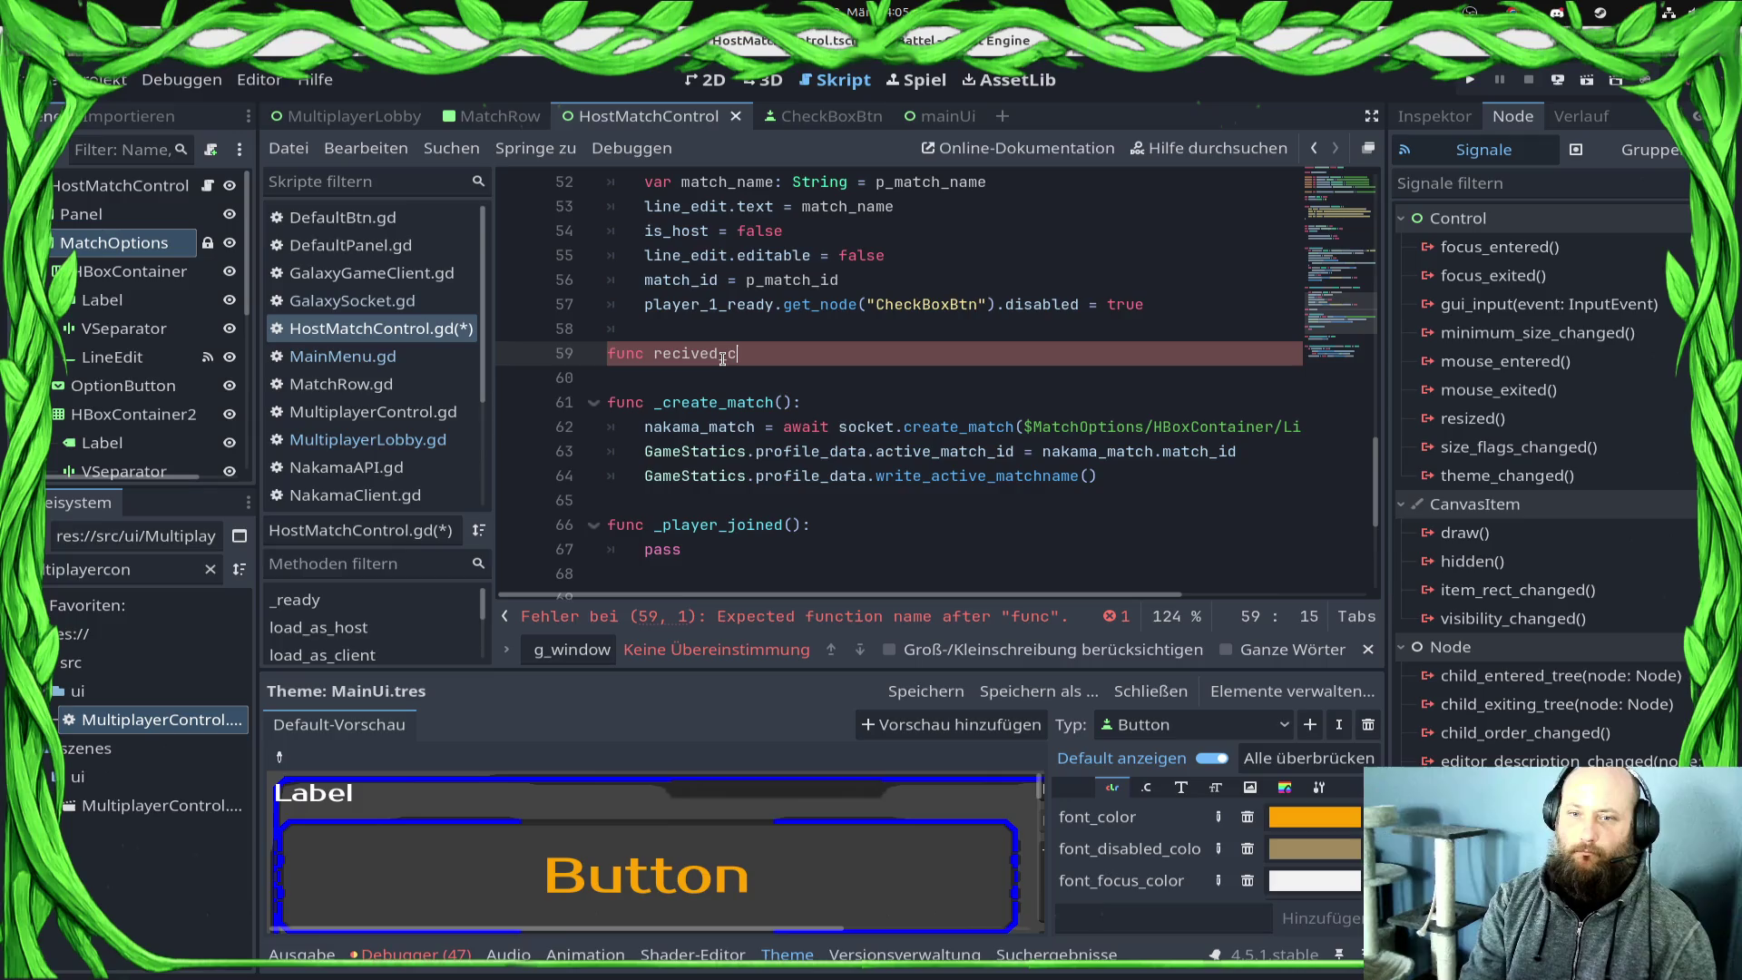
pyautogui.press('BackSpace')
pyautogui.press('BackSpace')
pyautogui.write('ent_d')
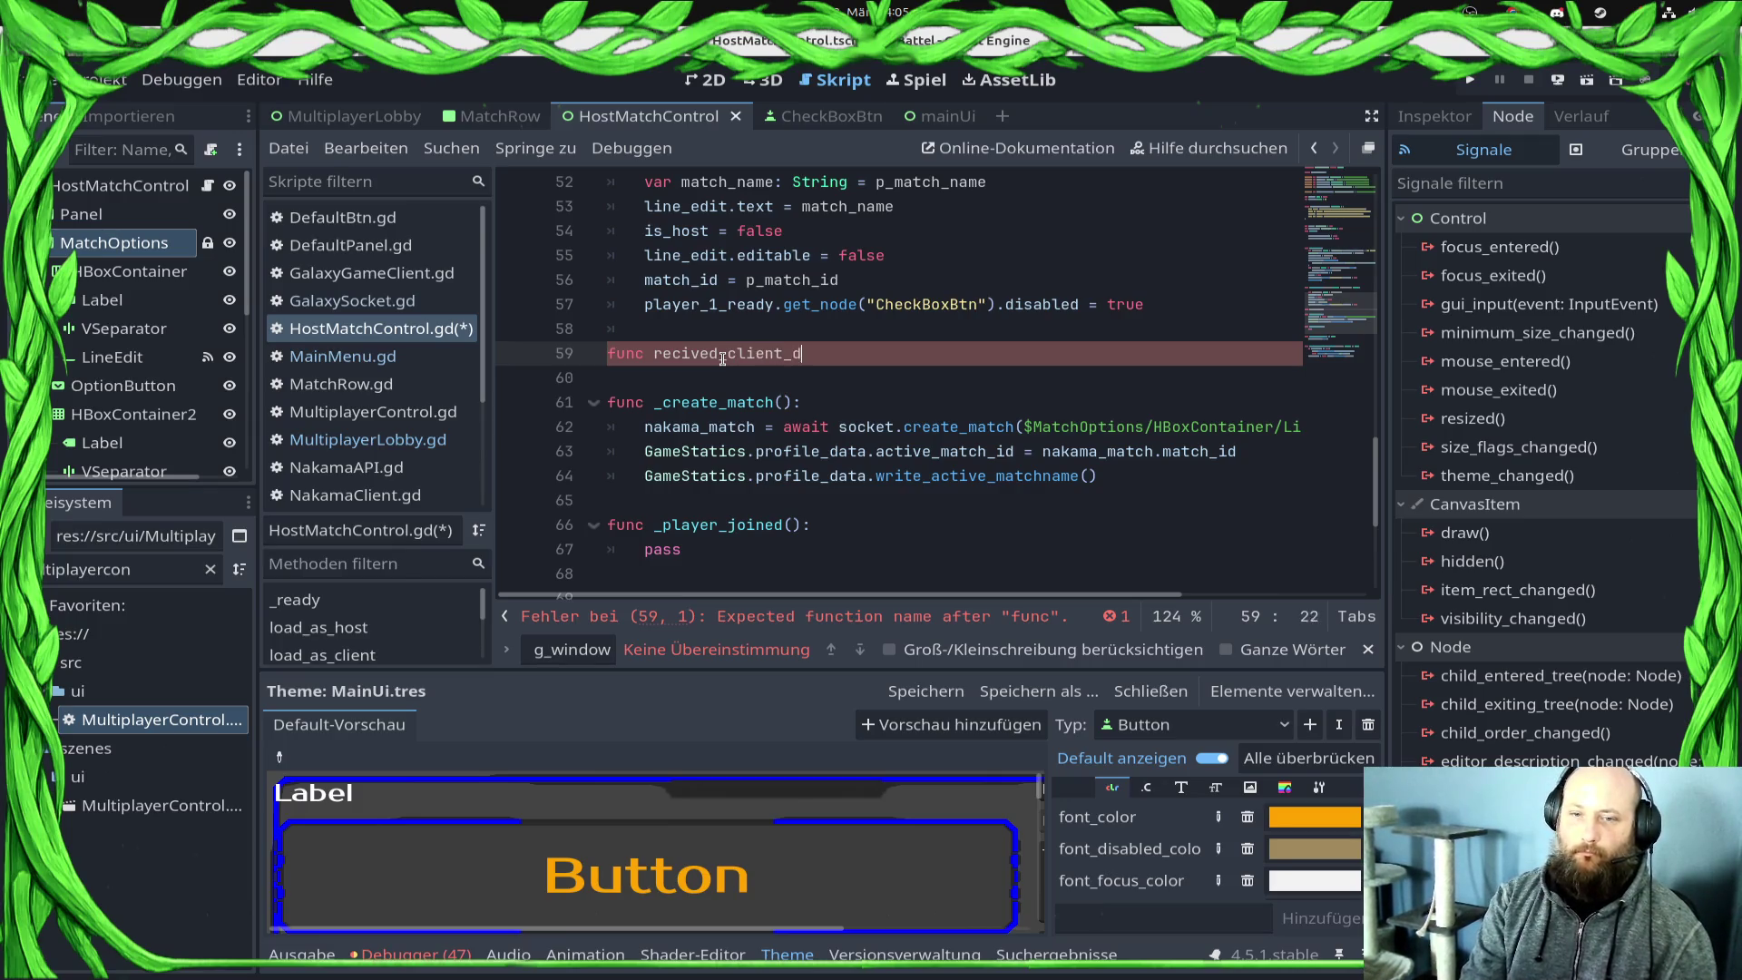
pyautogui.write('ata()')
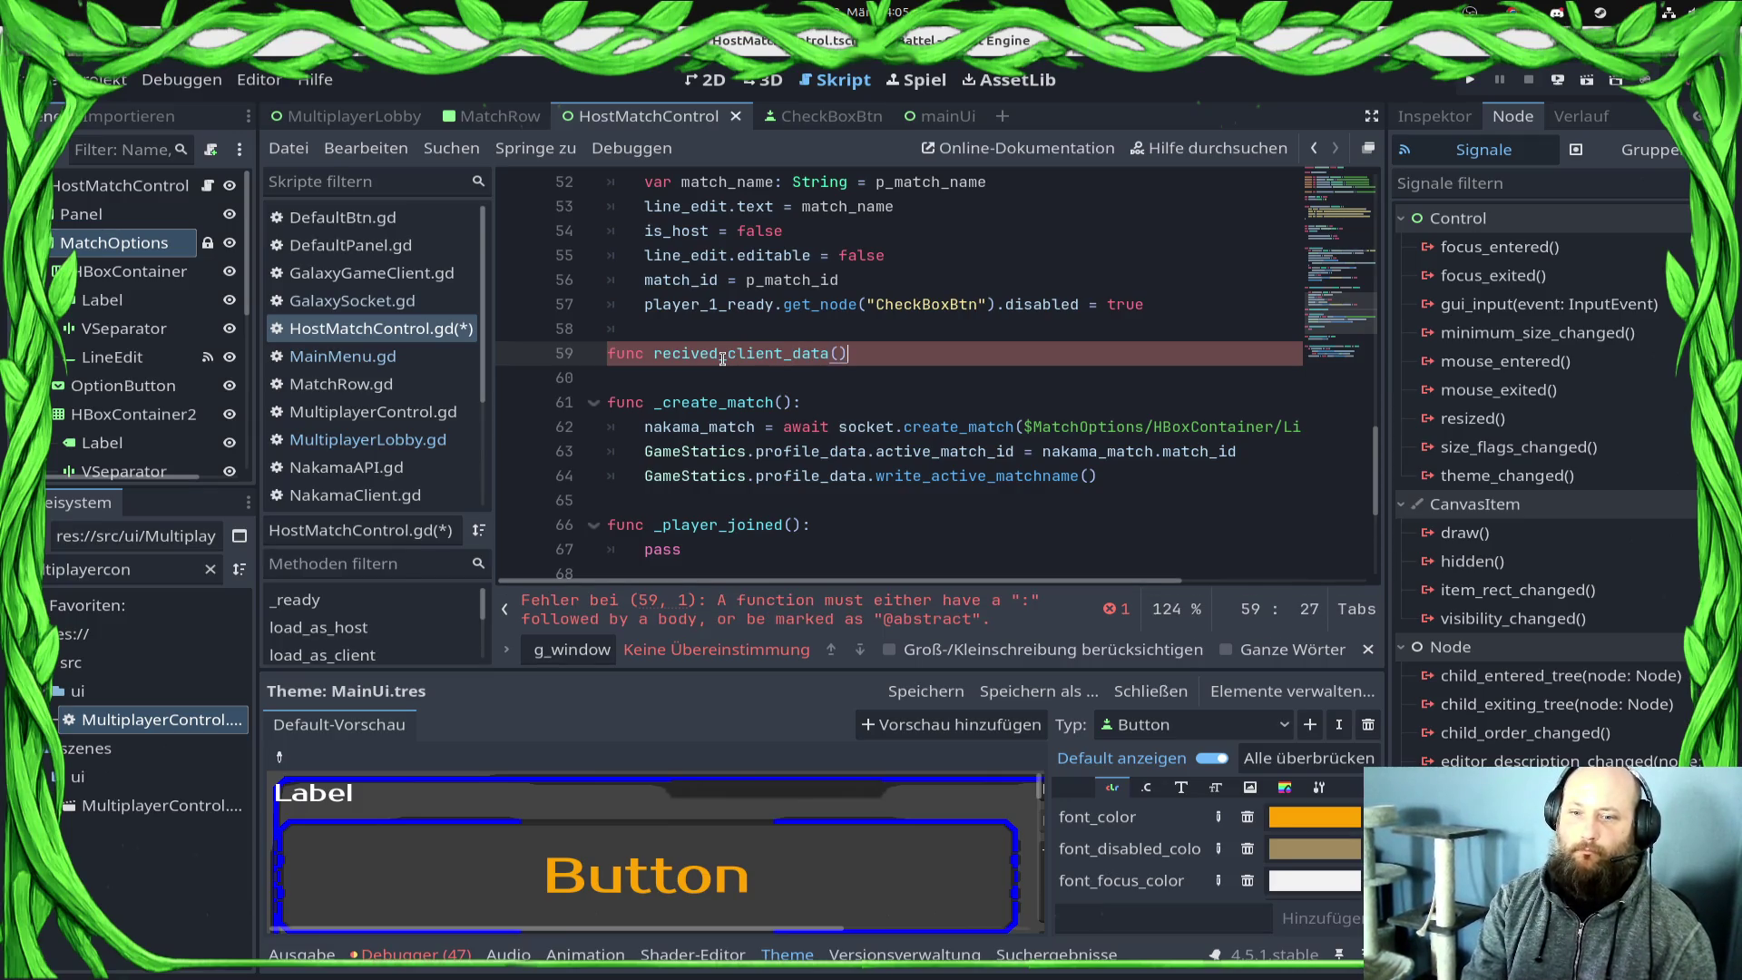
pyautogui.press('Left')
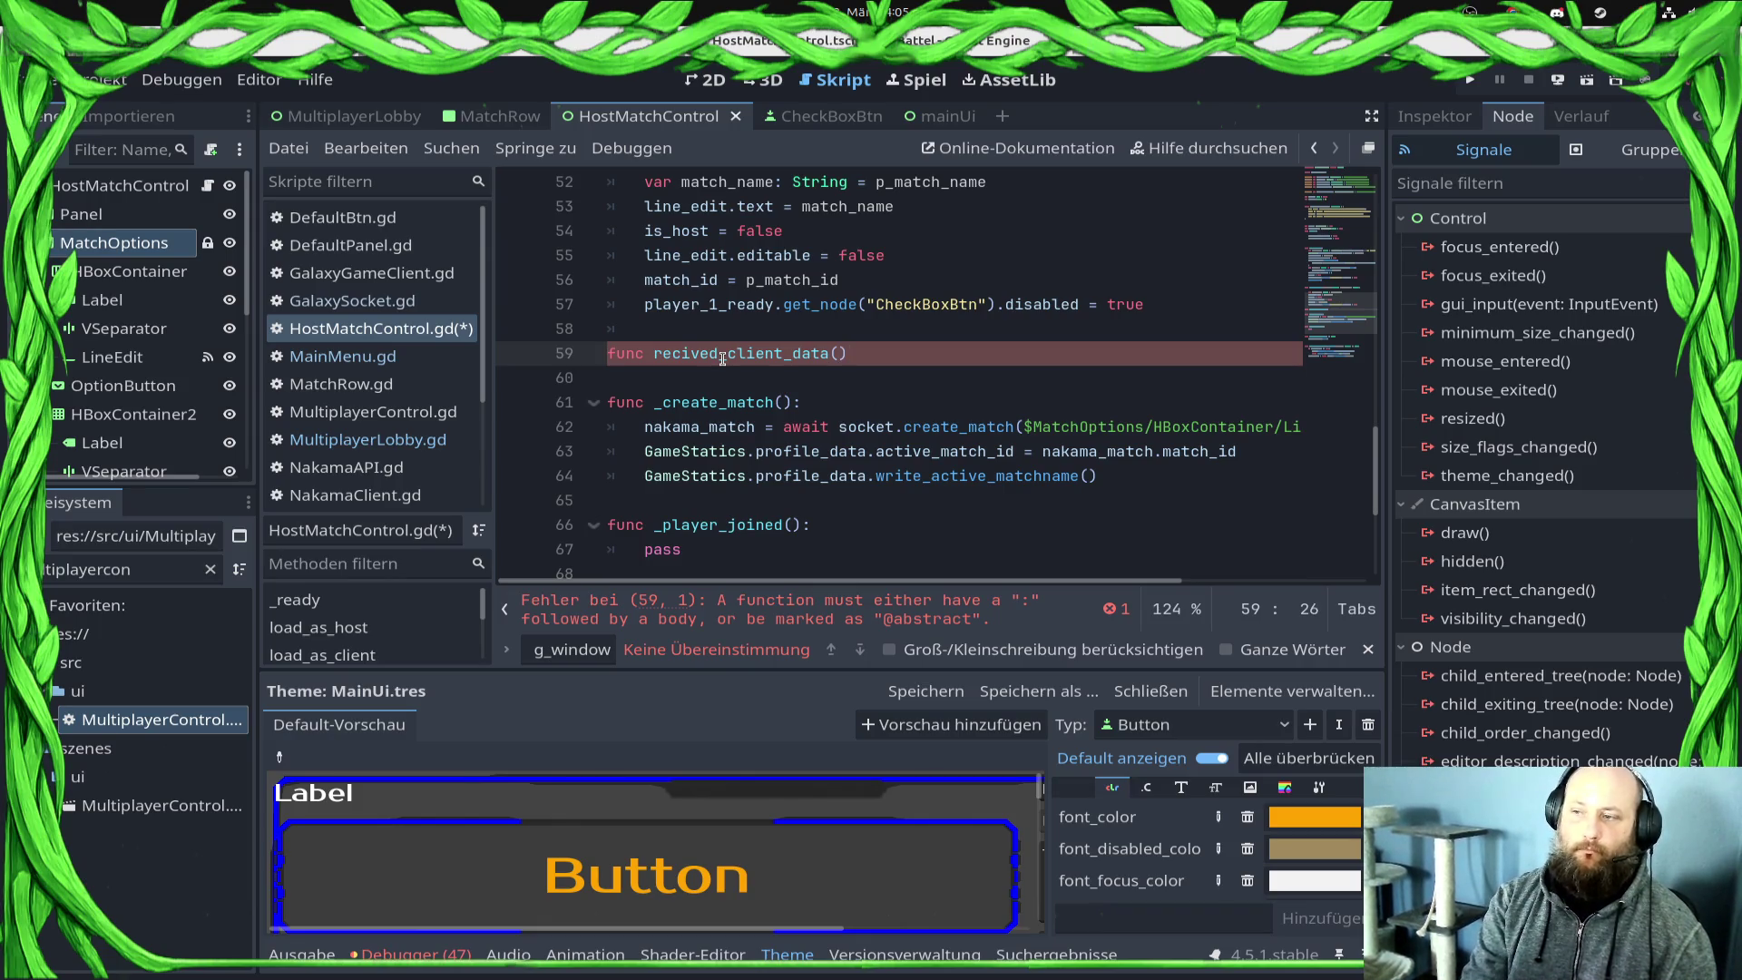
pyautogui.press('Return')
pyautogui.write('pass')
# Step: Add recvied_server_data, give both functions icon, playername, points parameters, and save
pyautogui.press('Return')
pyautogui.press('Return')
pyautogui.write('fucn')
pyautogui.press('BackSpace')
pyautogui.press('BackSpace')
pyautogui.press('BackSpace')
pyautogui.write('nc recvied_s')
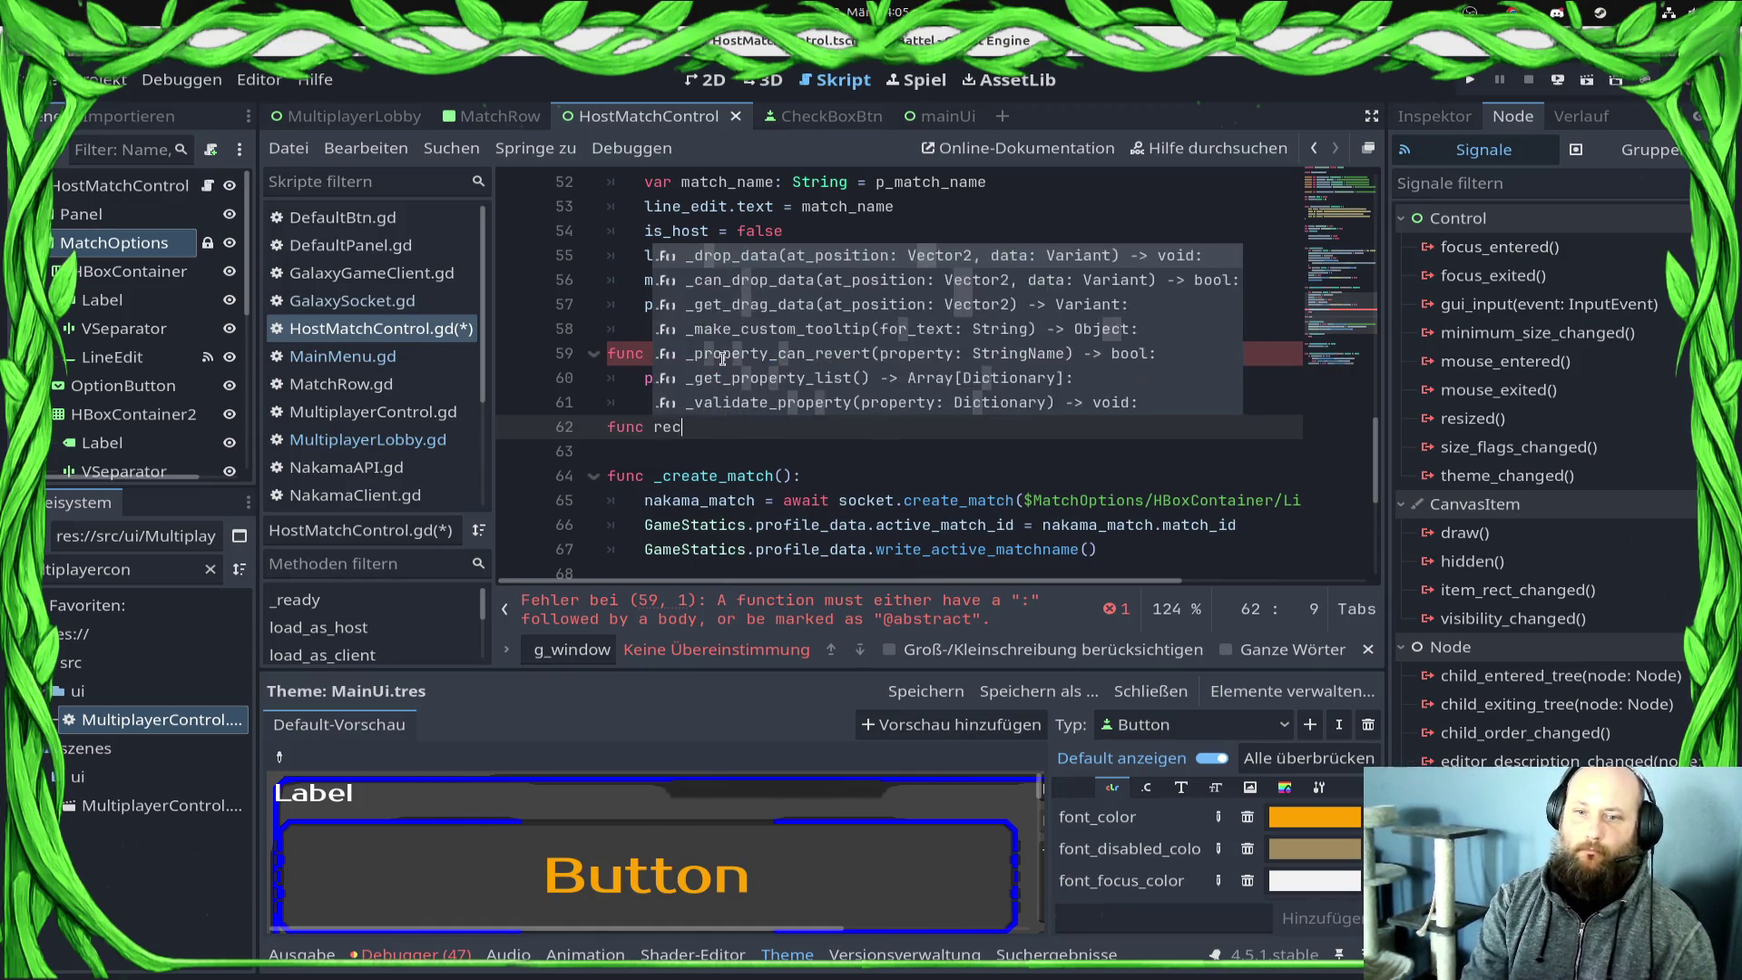
pyautogui.write('erver_data(')
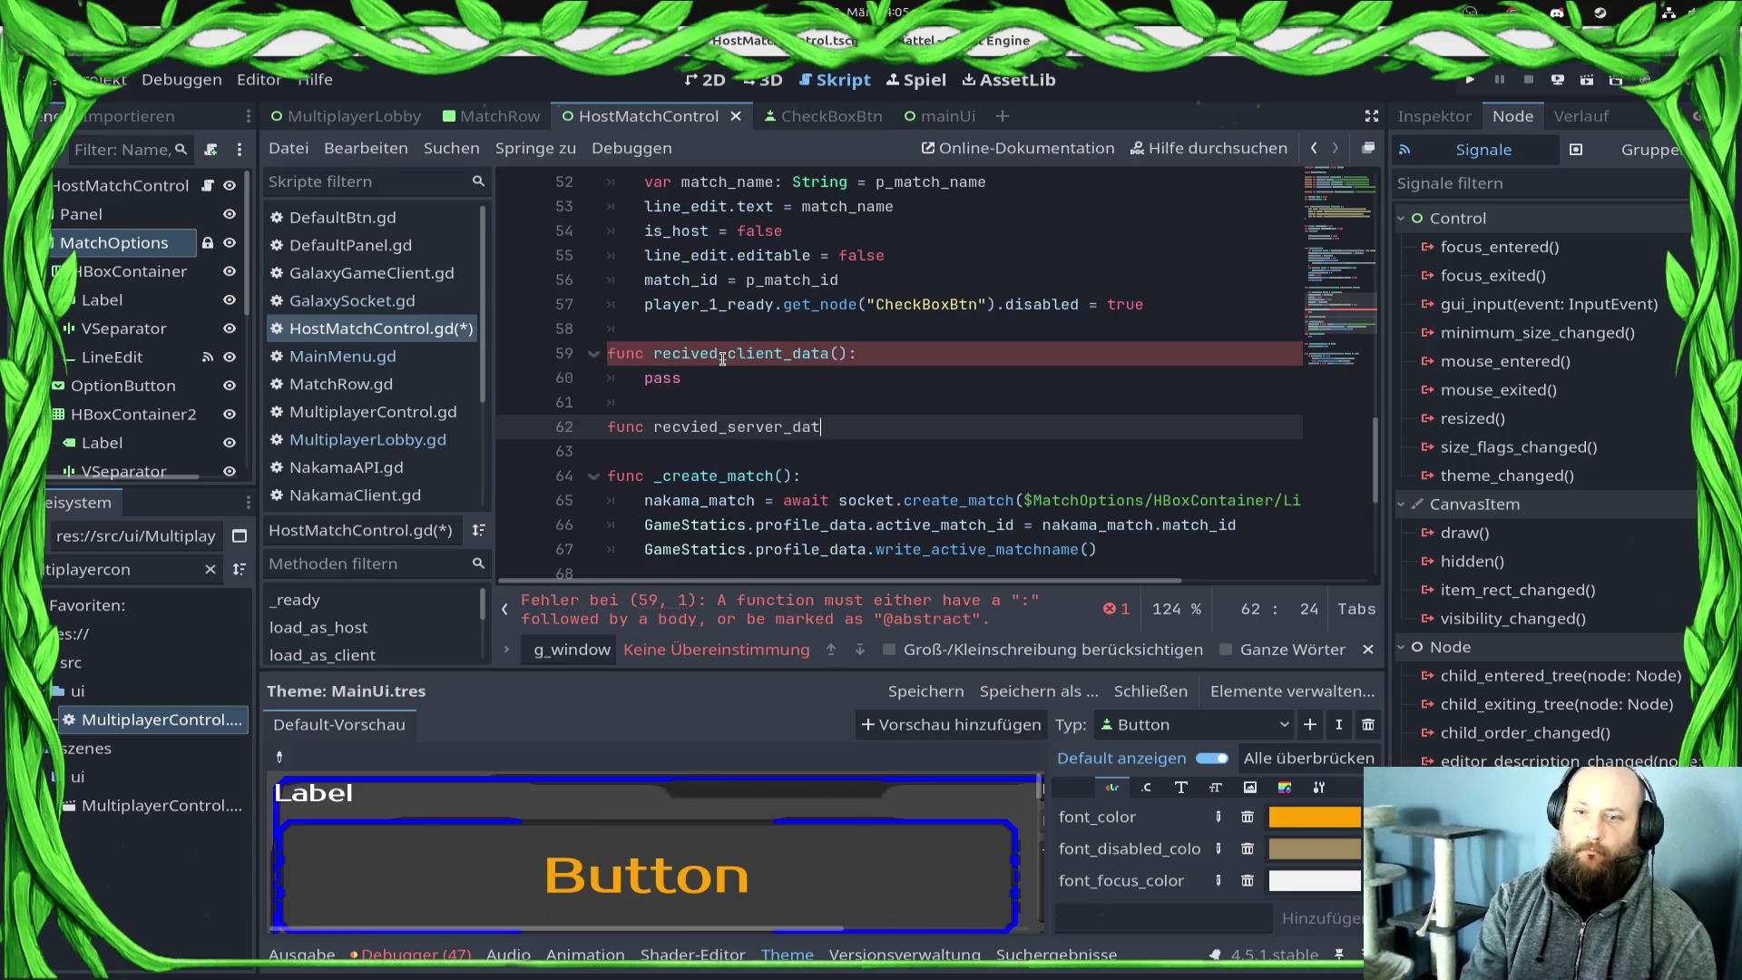
pyautogui.write('icon: String, playername: String, points: int')
pyautogui.press('Up')
pyautogui.press('Up')
pyautogui.press('Up')
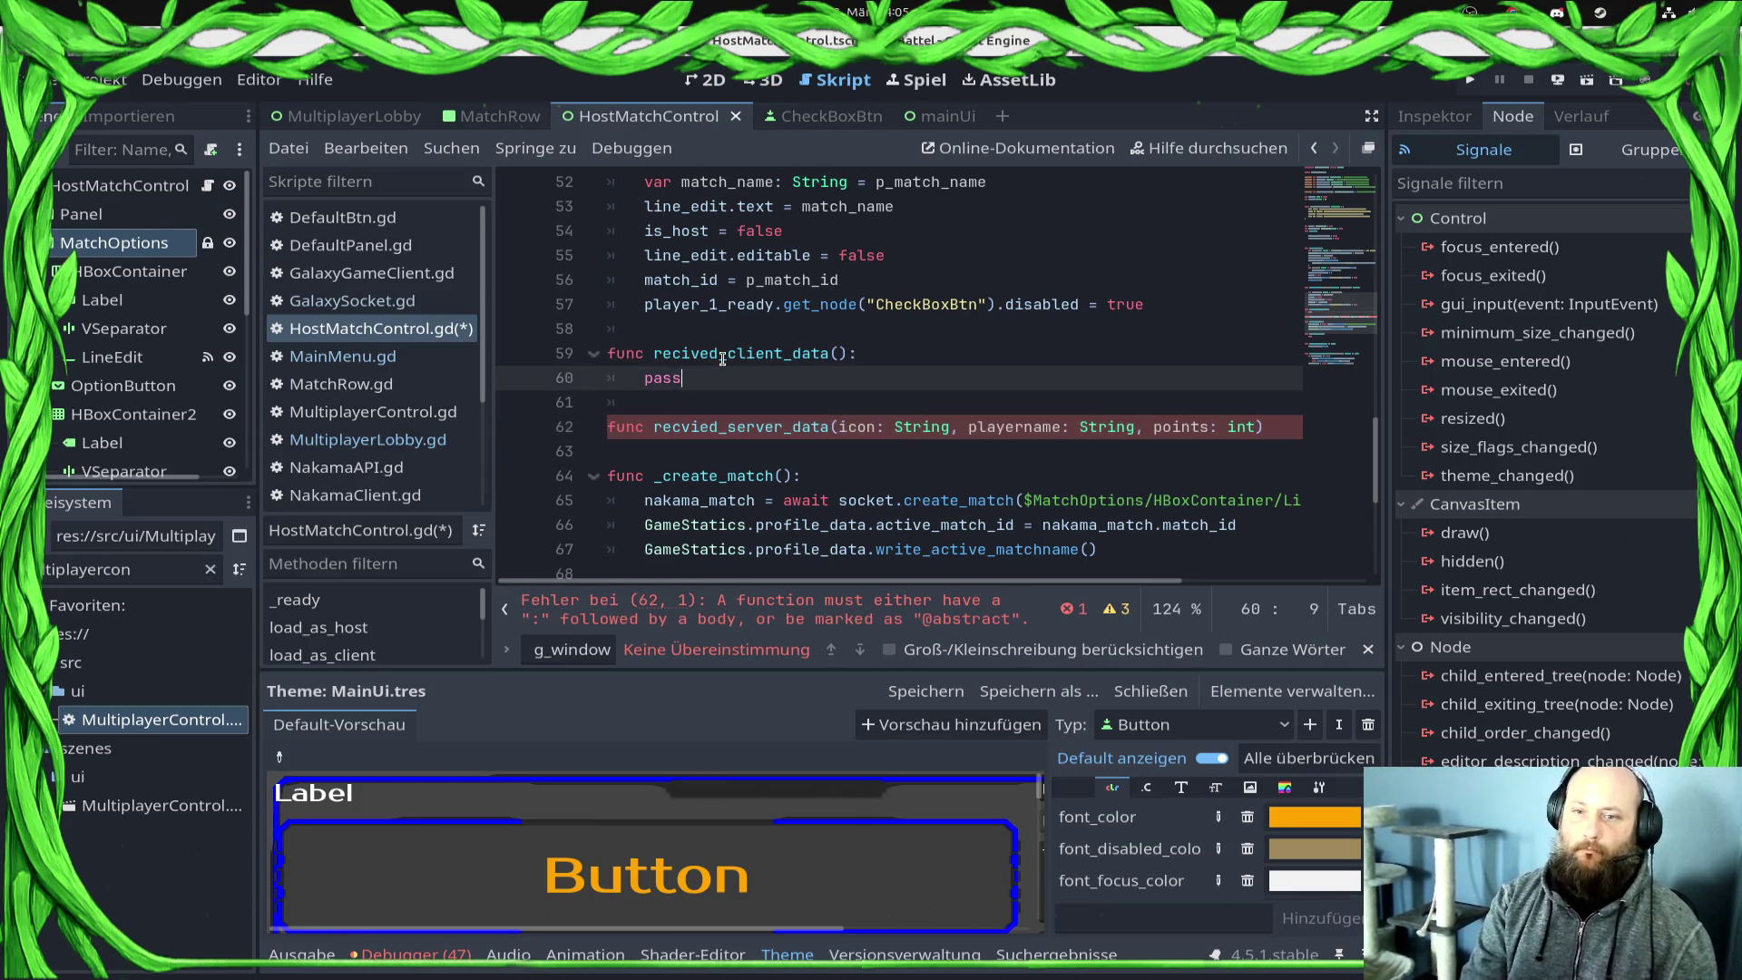
pyautogui.write('icon: String, playername: String, points: int')
pyautogui.hotkey('ctrl', 's')
pyautogui.press('Down')
pyautogui.press('Down')
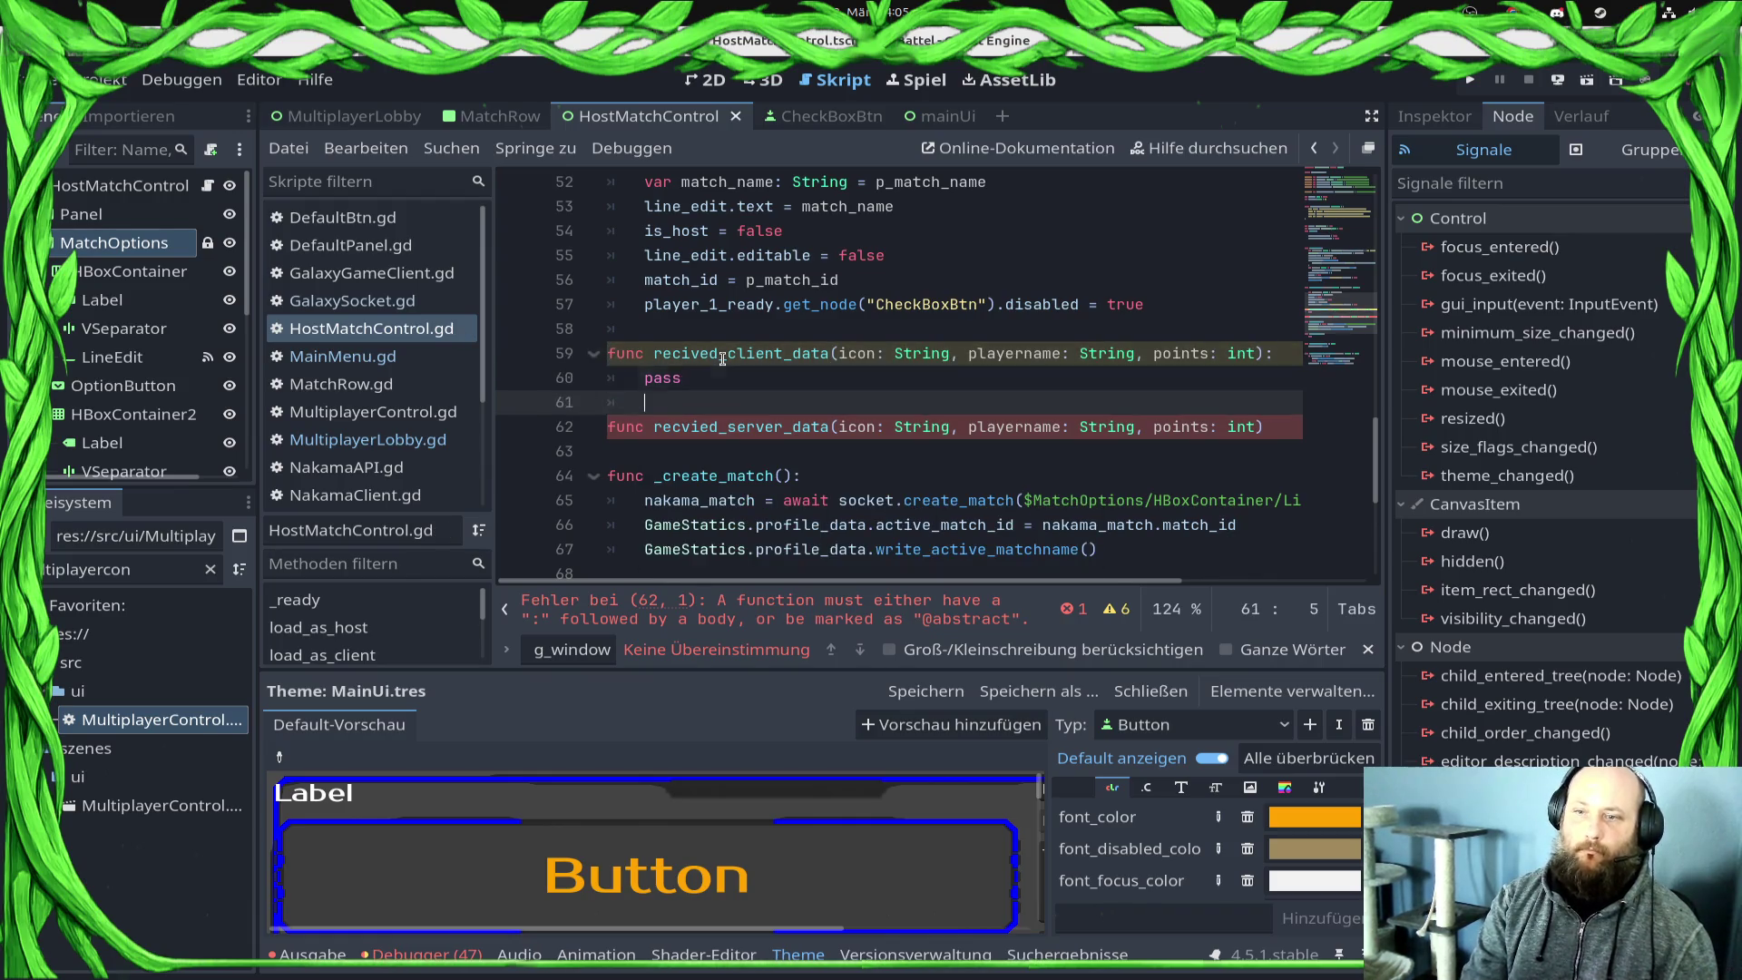
pyautogui.press('Up')
pyautogui.hotkey('ctrl', 's')
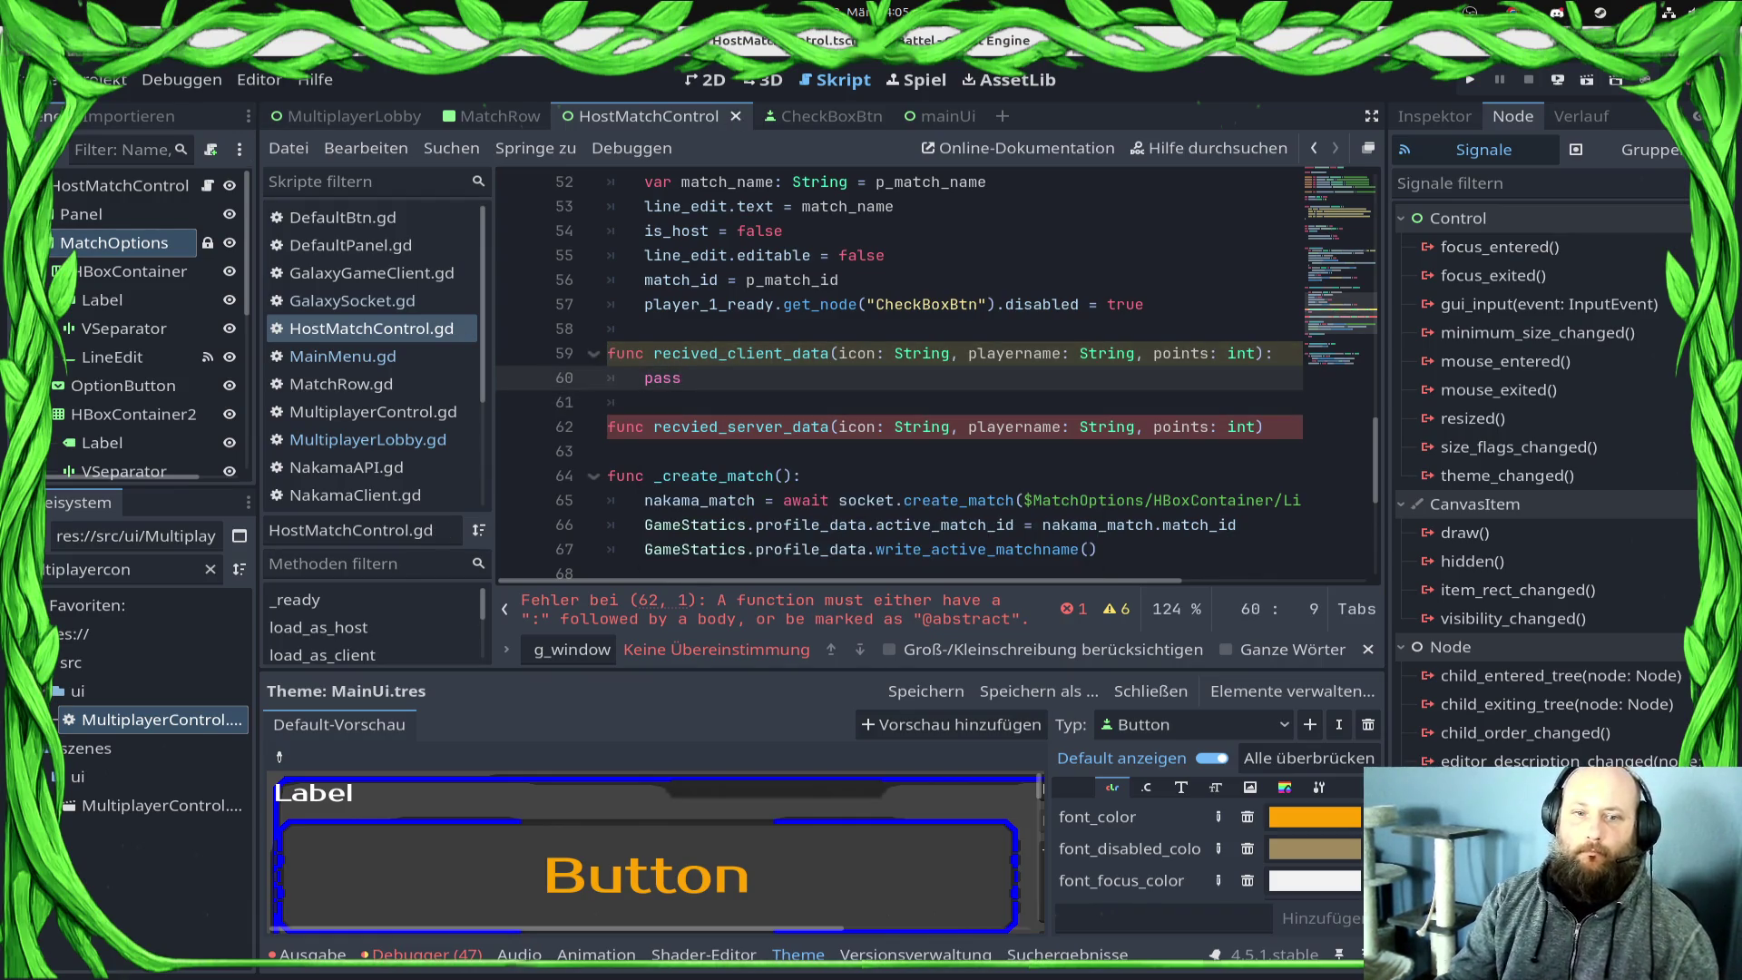
pyautogui.click(368, 439)
pyautogui.click(776, 427)
# Step: Replace pass in client_join_match with an if host_match_screen != null: check
pyautogui.click(789, 458)
pyautogui.press('BackSpace')
pyautogui.press('BackSpace')
pyautogui.press('BackSpace')
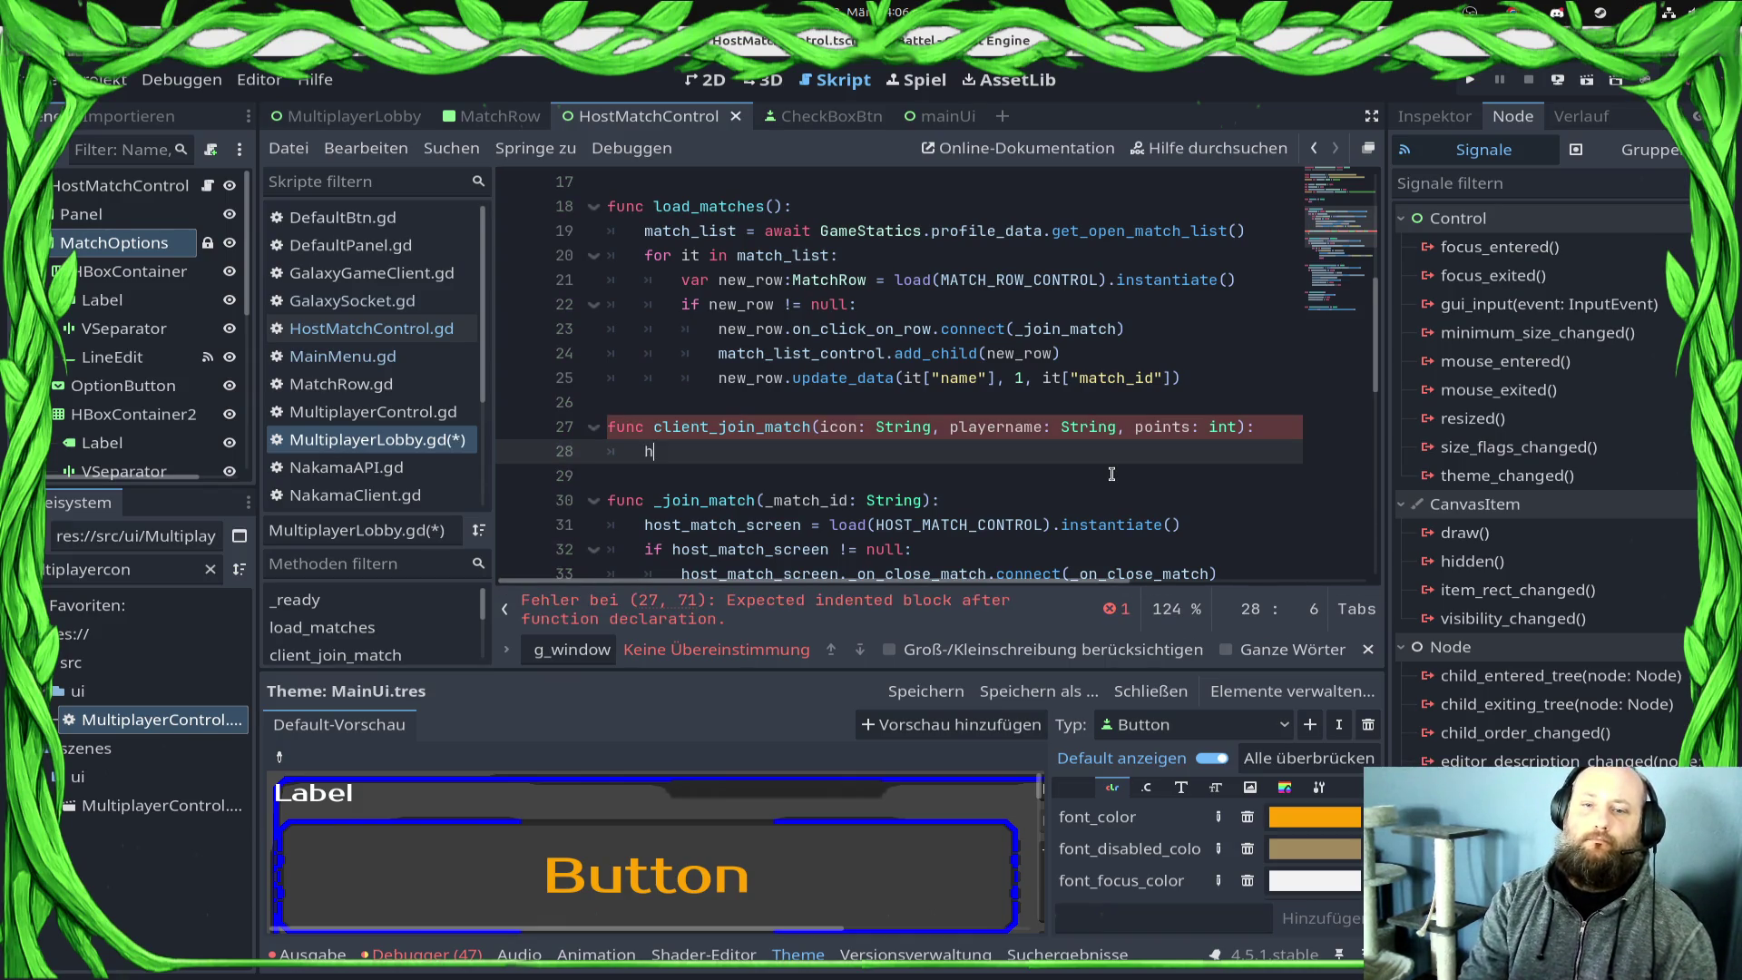
pyautogui.write('o')
pyautogui.press('Return')
pyautogui.press('Home')
pyautogui.write('iu')
pyautogui.press('BackSpace')
pyautogui.write('f')
pyautogui.press('End')
pyautogui.write('!= null:')
pyautogui.press('Return')
# Step: Inside the check, call host_match_screen.recived_client_data(icon, playername, points)
pyautogui.write('h')
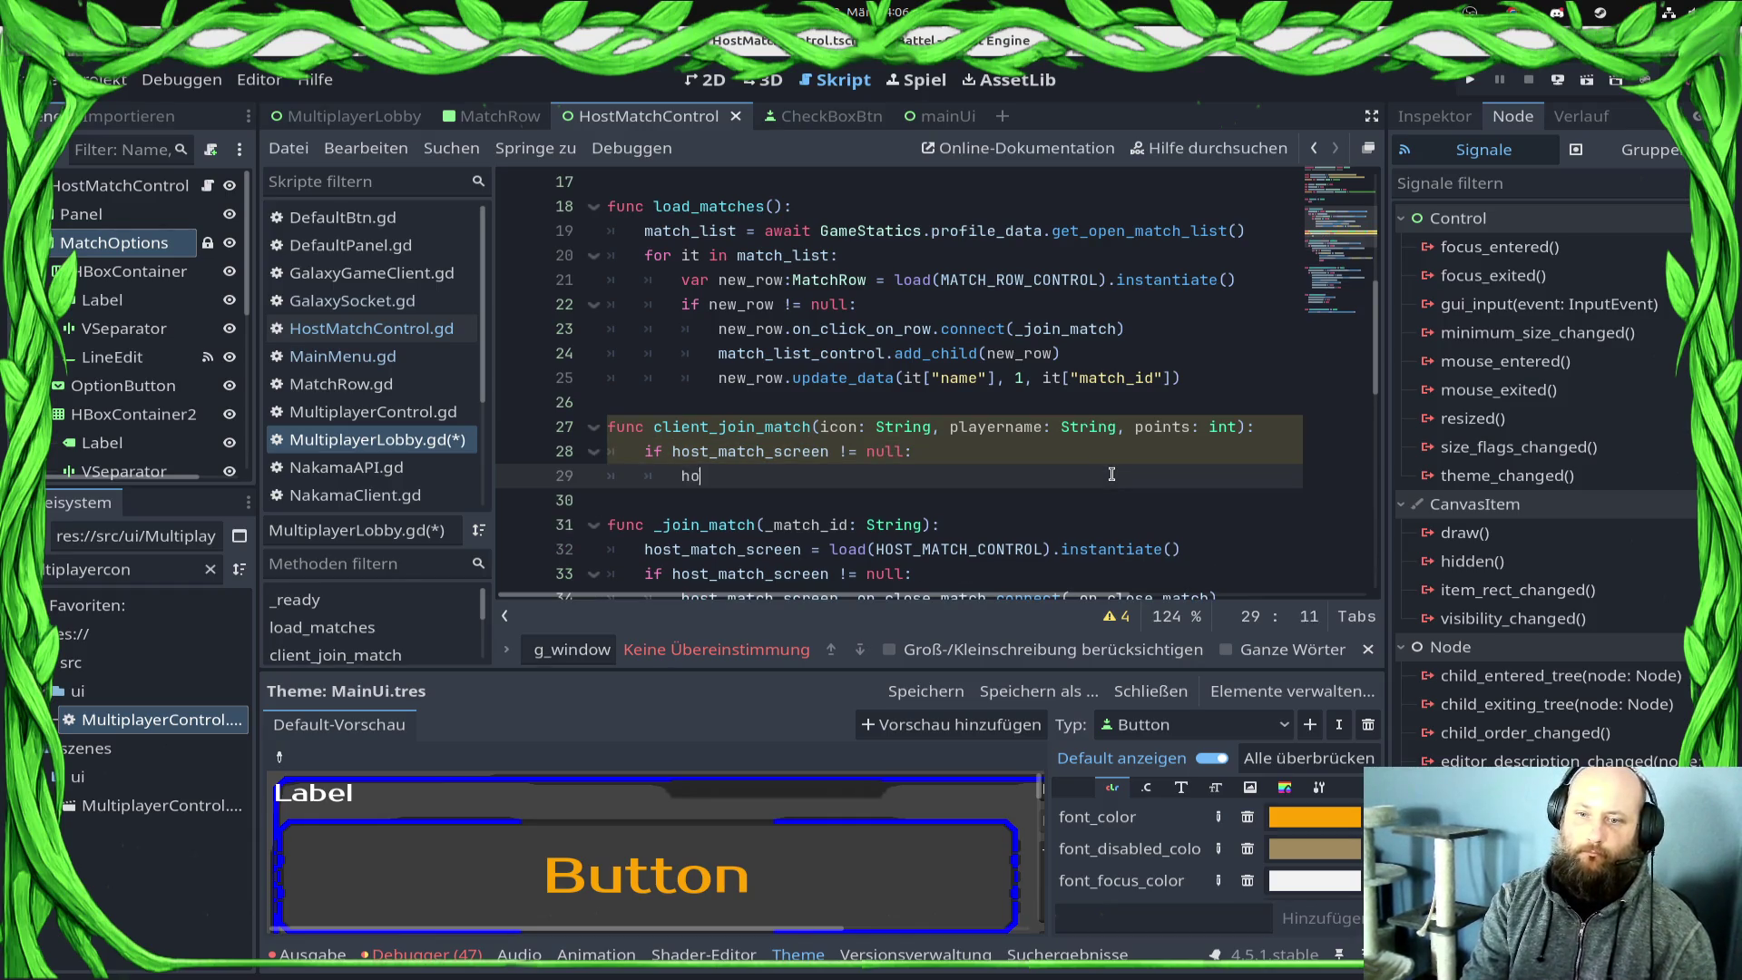
pyautogui.write('os')
pyautogui.press('Return')
pyautogui.write('.')
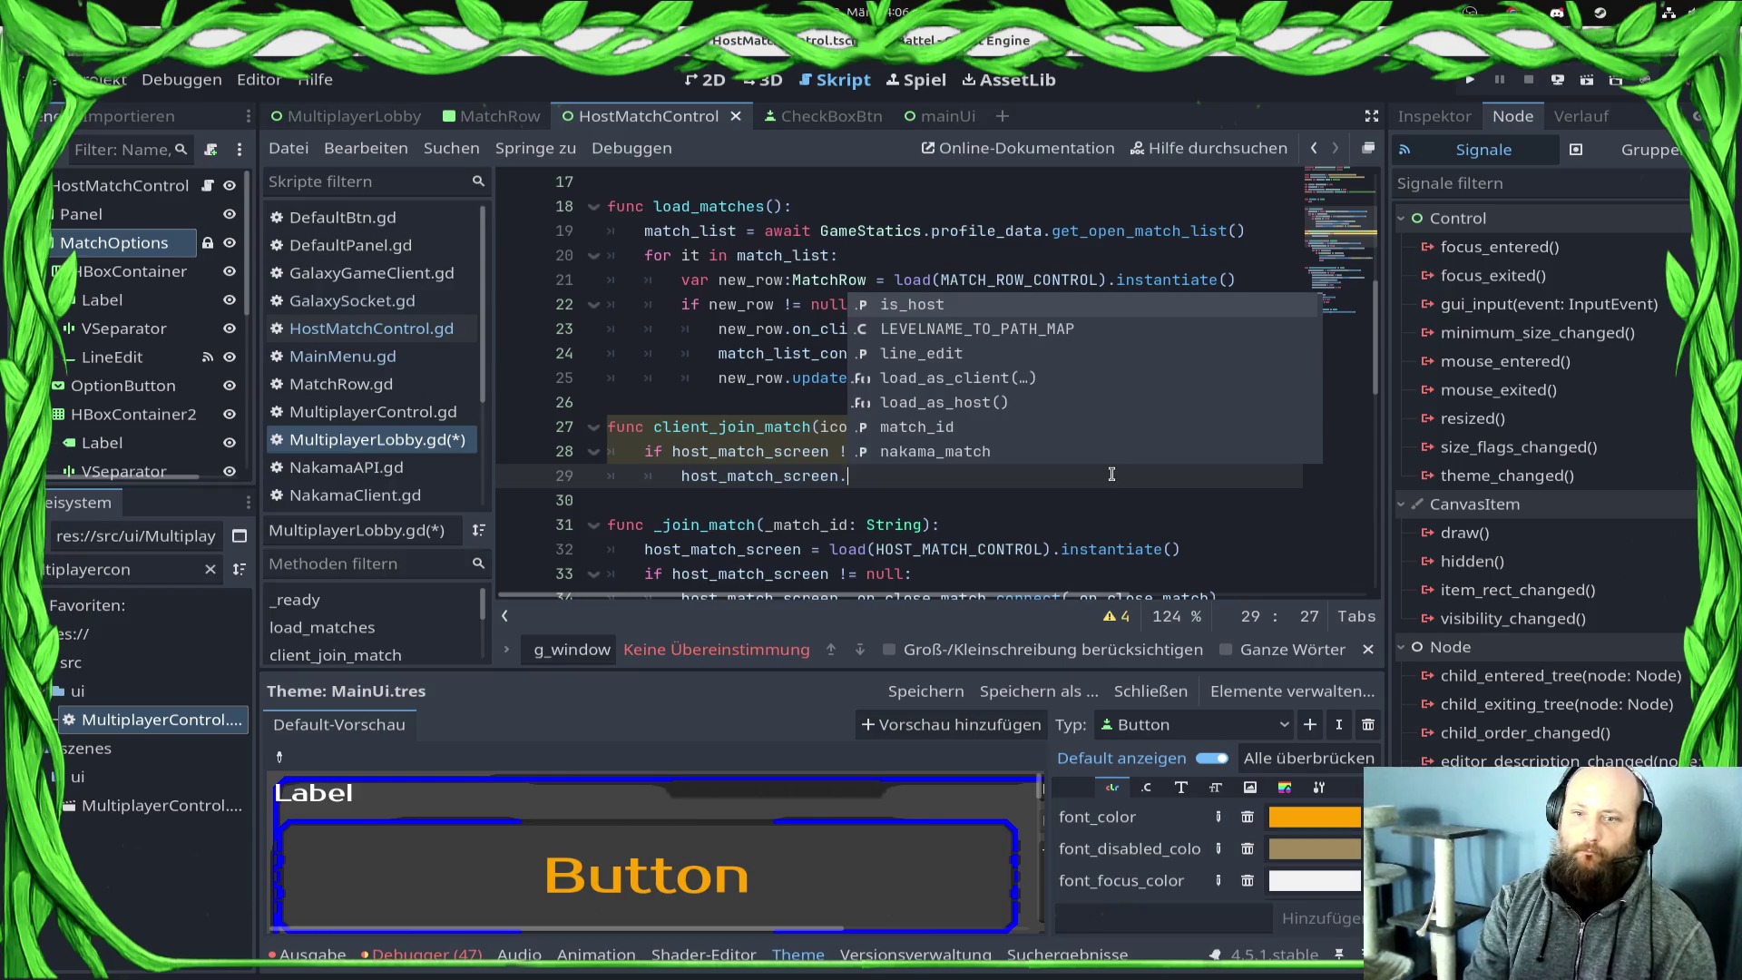
pyautogui.write('serv')
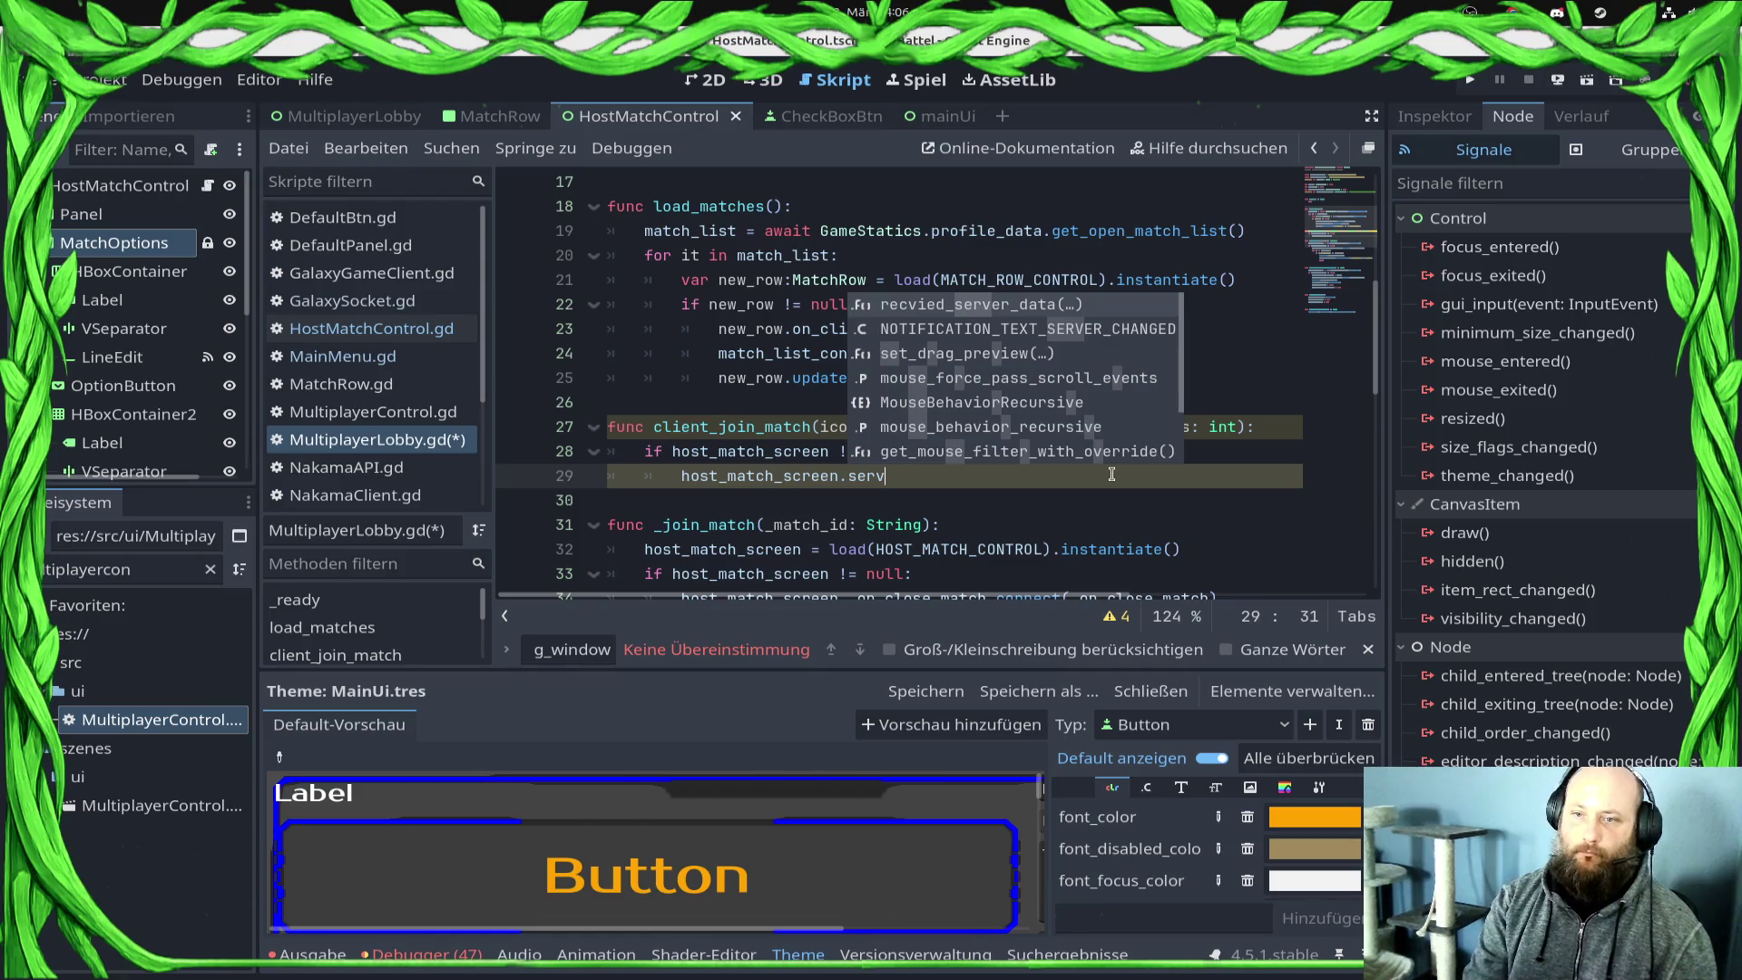
pyautogui.press('BackSpace')
pyautogui.press('BackSpace')
pyautogui.press('BackSpace')
pyautogui.write('re')
pyautogui.press('Return')
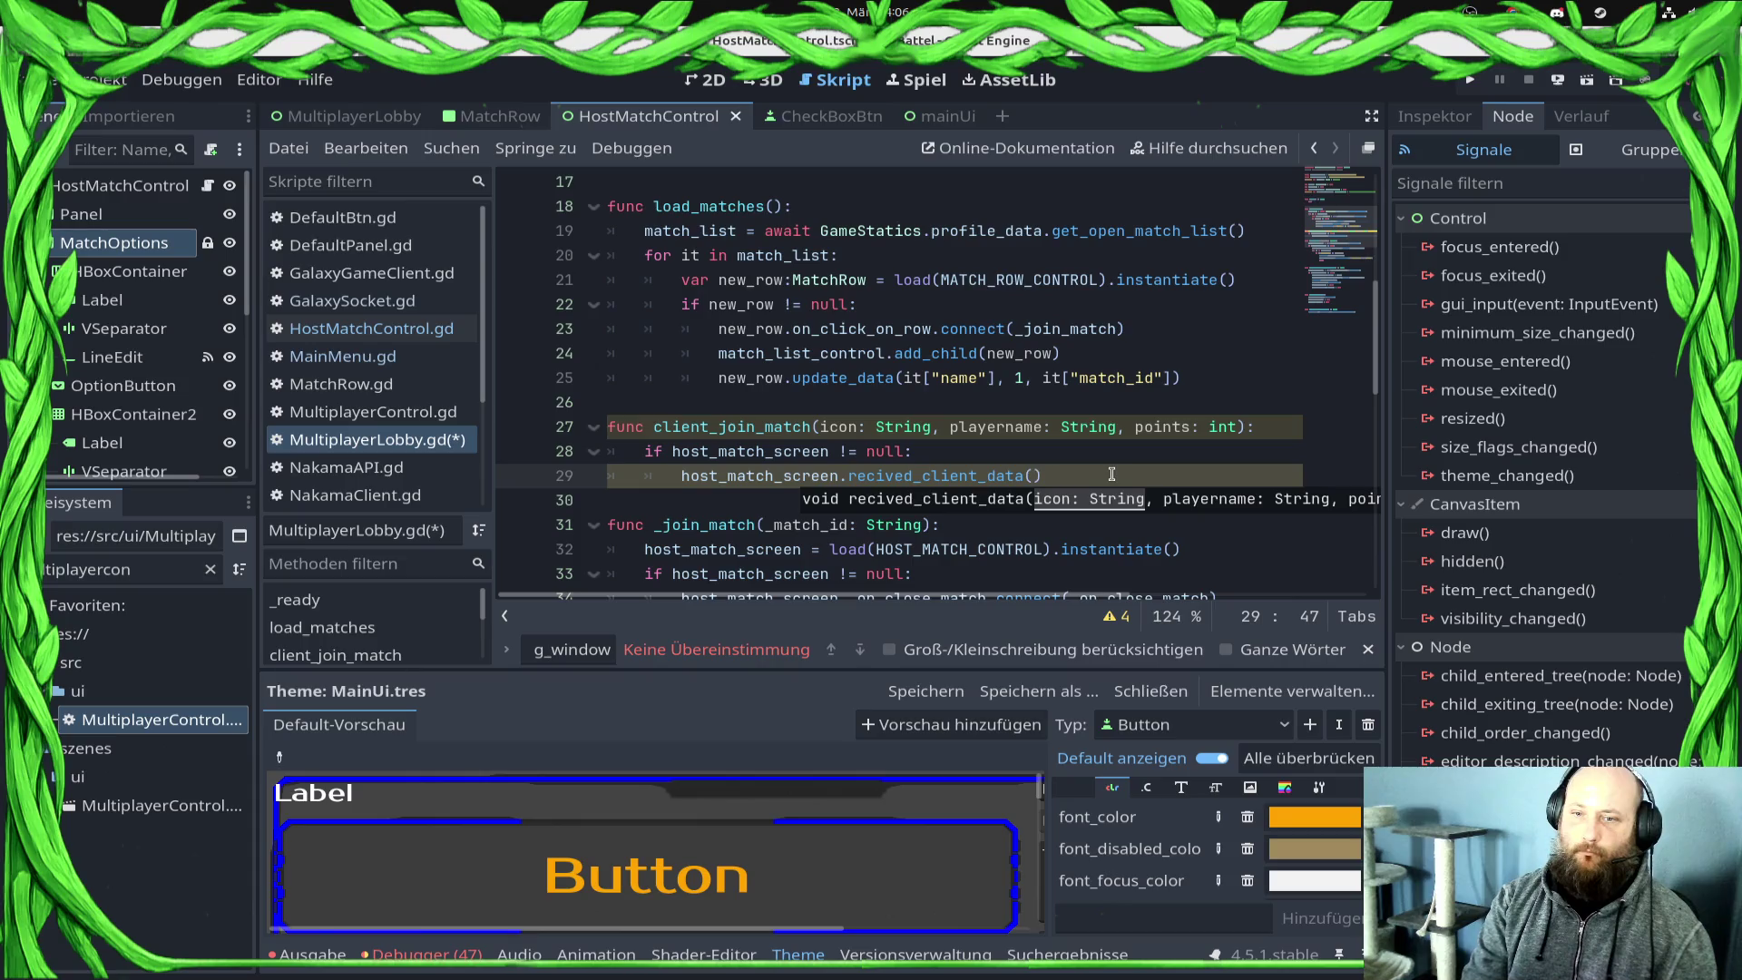
pyautogui.write('icon, playername,')
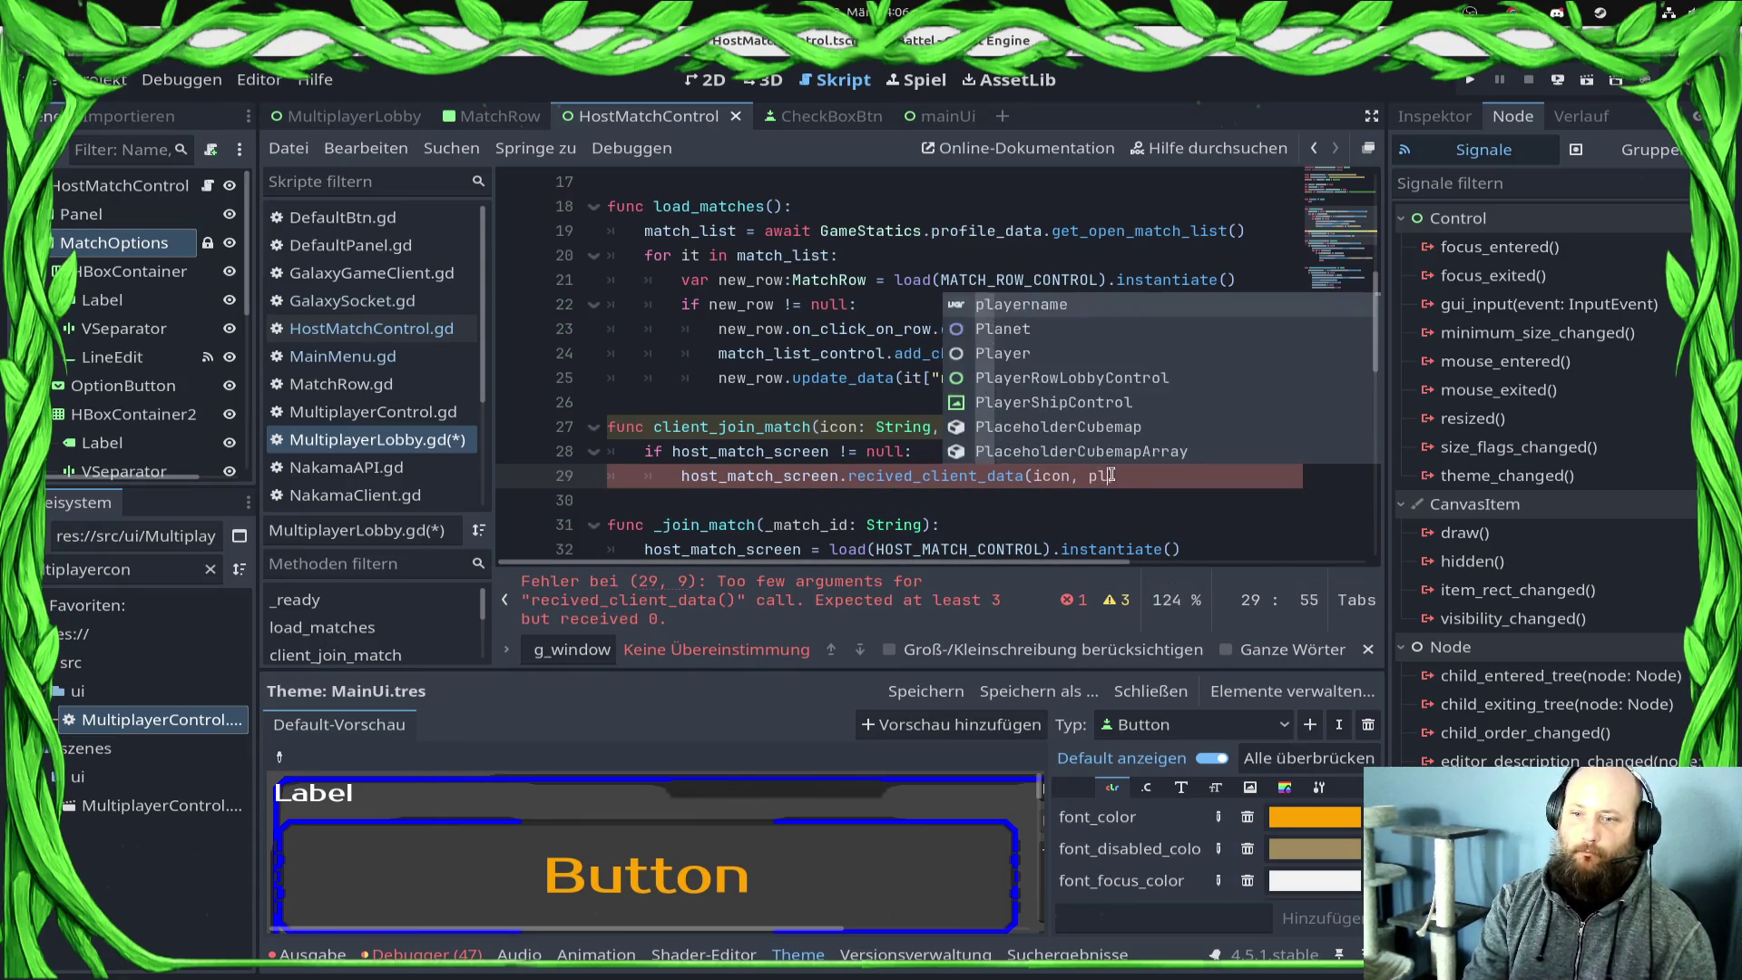
pyautogui.write(' points')
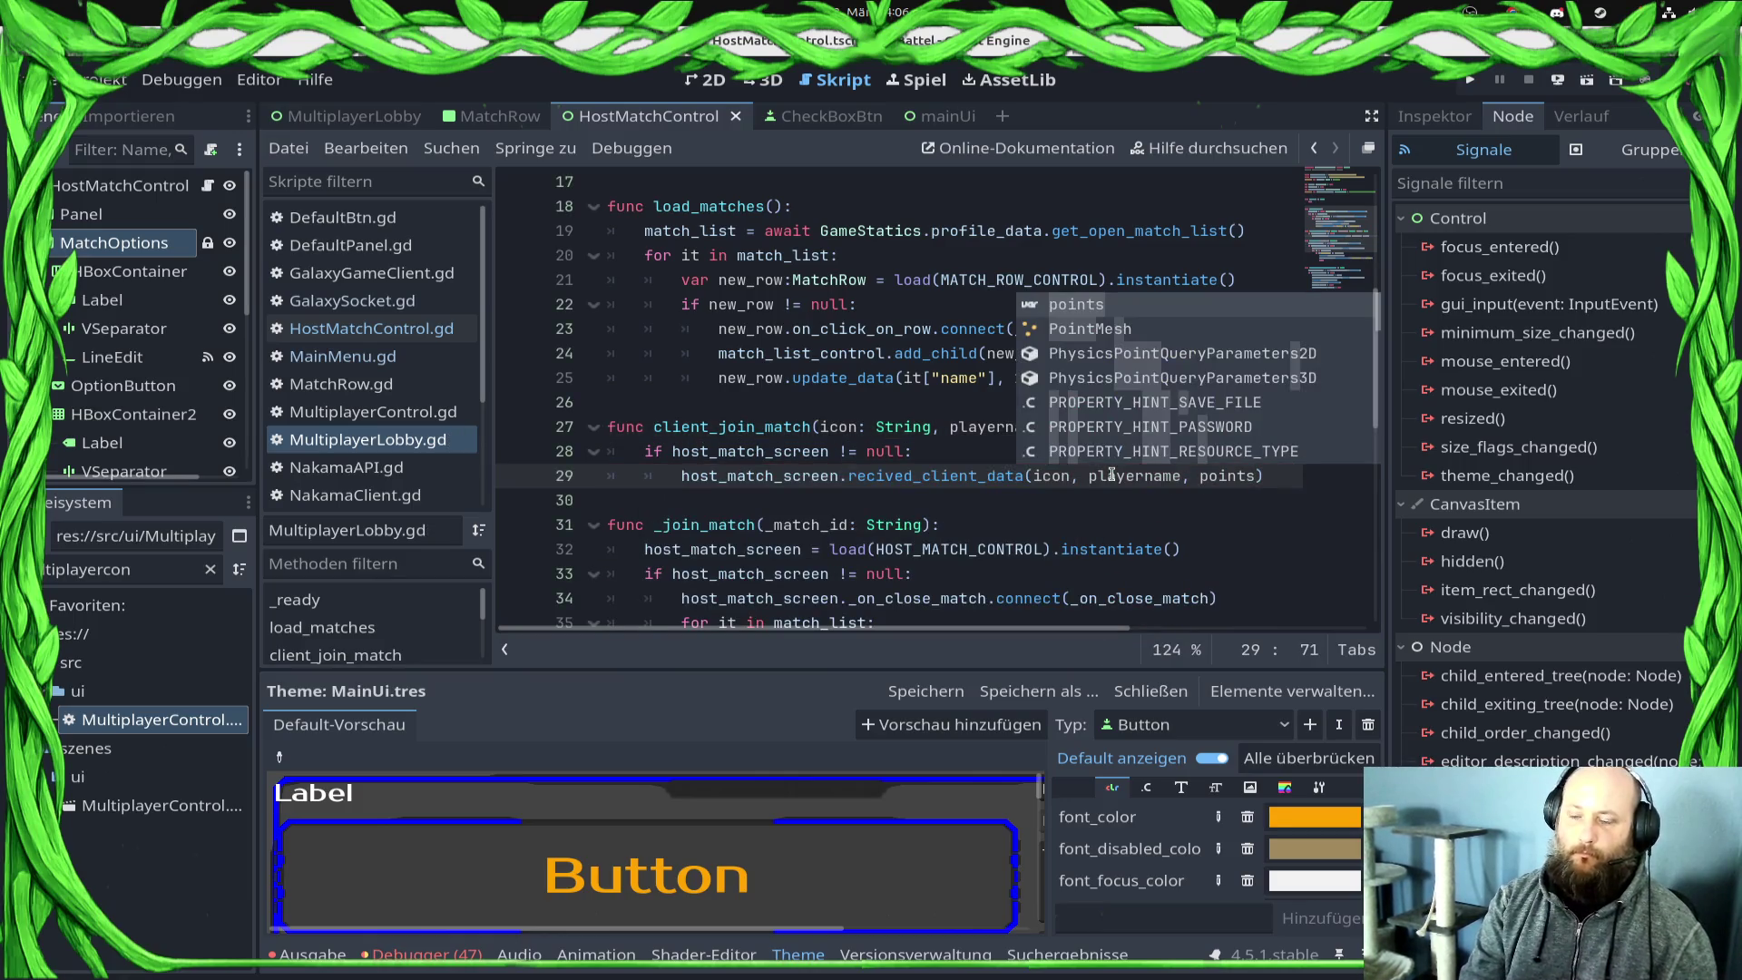
pyautogui.write(')')
# Step: Run the game, then fix the parser error by giving recvied_server_data a colon and pass body
pyautogui.click(1470, 80)
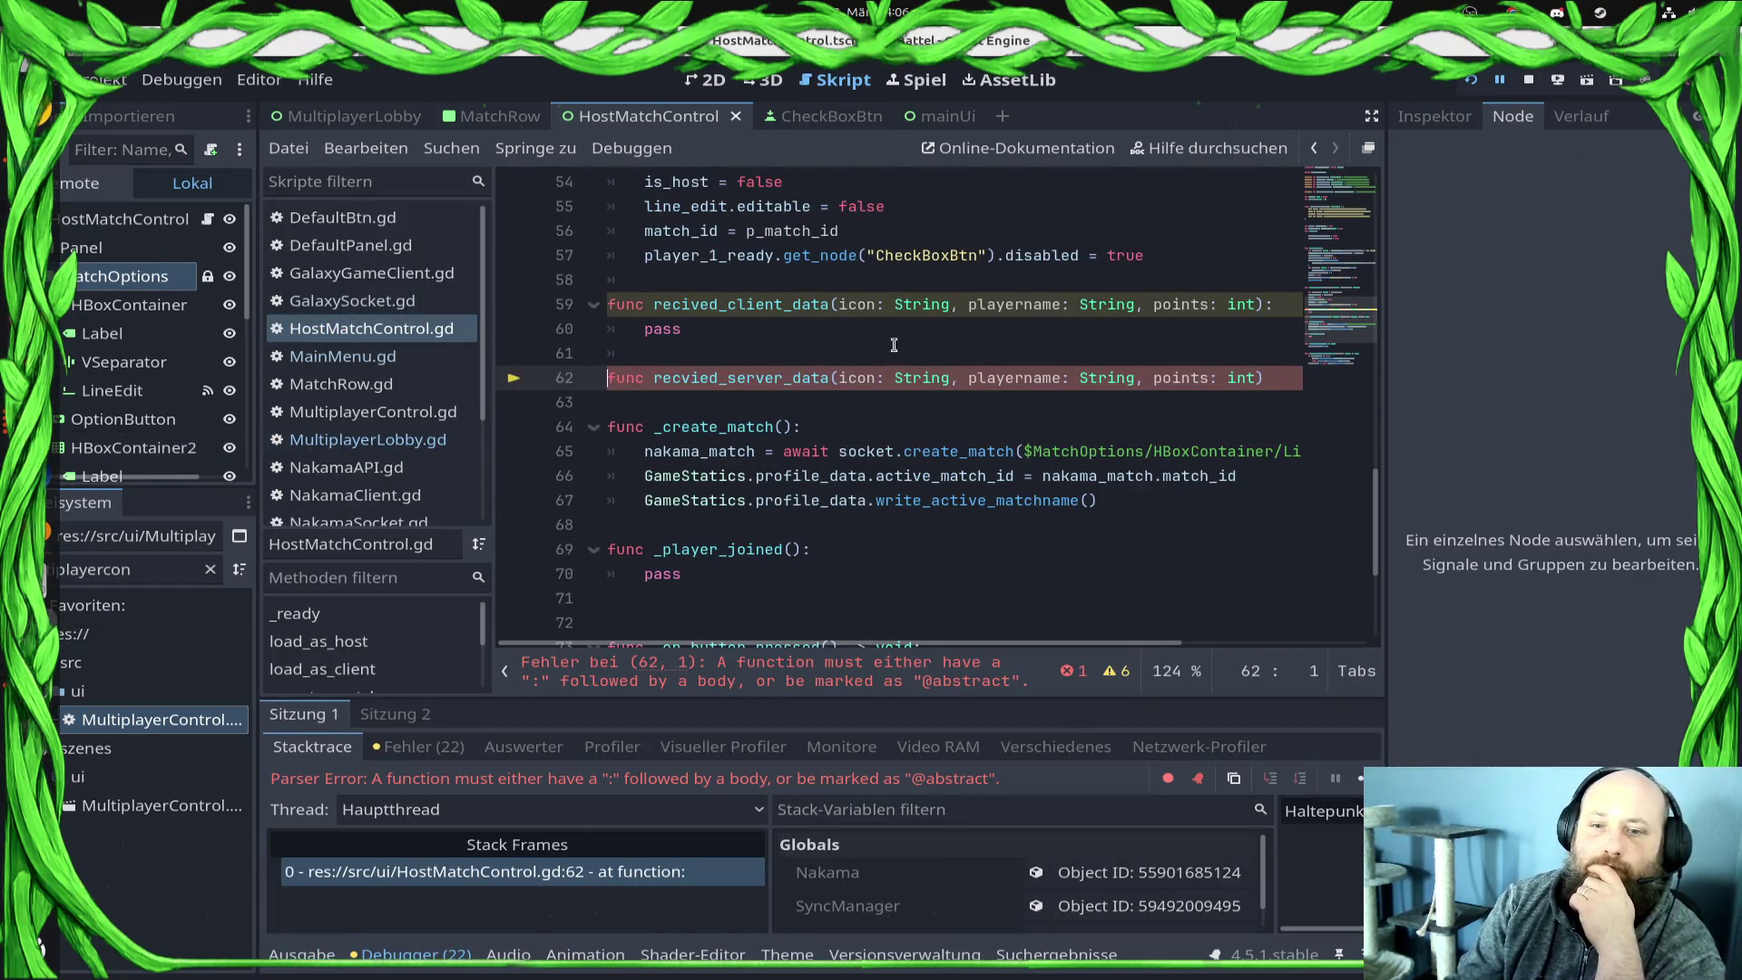
pyautogui.click(1286, 399)
pyautogui.press('BackSpace')
pyautogui.write(':')
pyautogui.press('Return')
pyautogui.write('pass')
pyautogui.hotkey('ctrl', 's')
# Step: Set breakpoints on lines 60 and 63, stop the game, and re-export the project
pyautogui.click(530, 329)
pyautogui.click(530, 402)
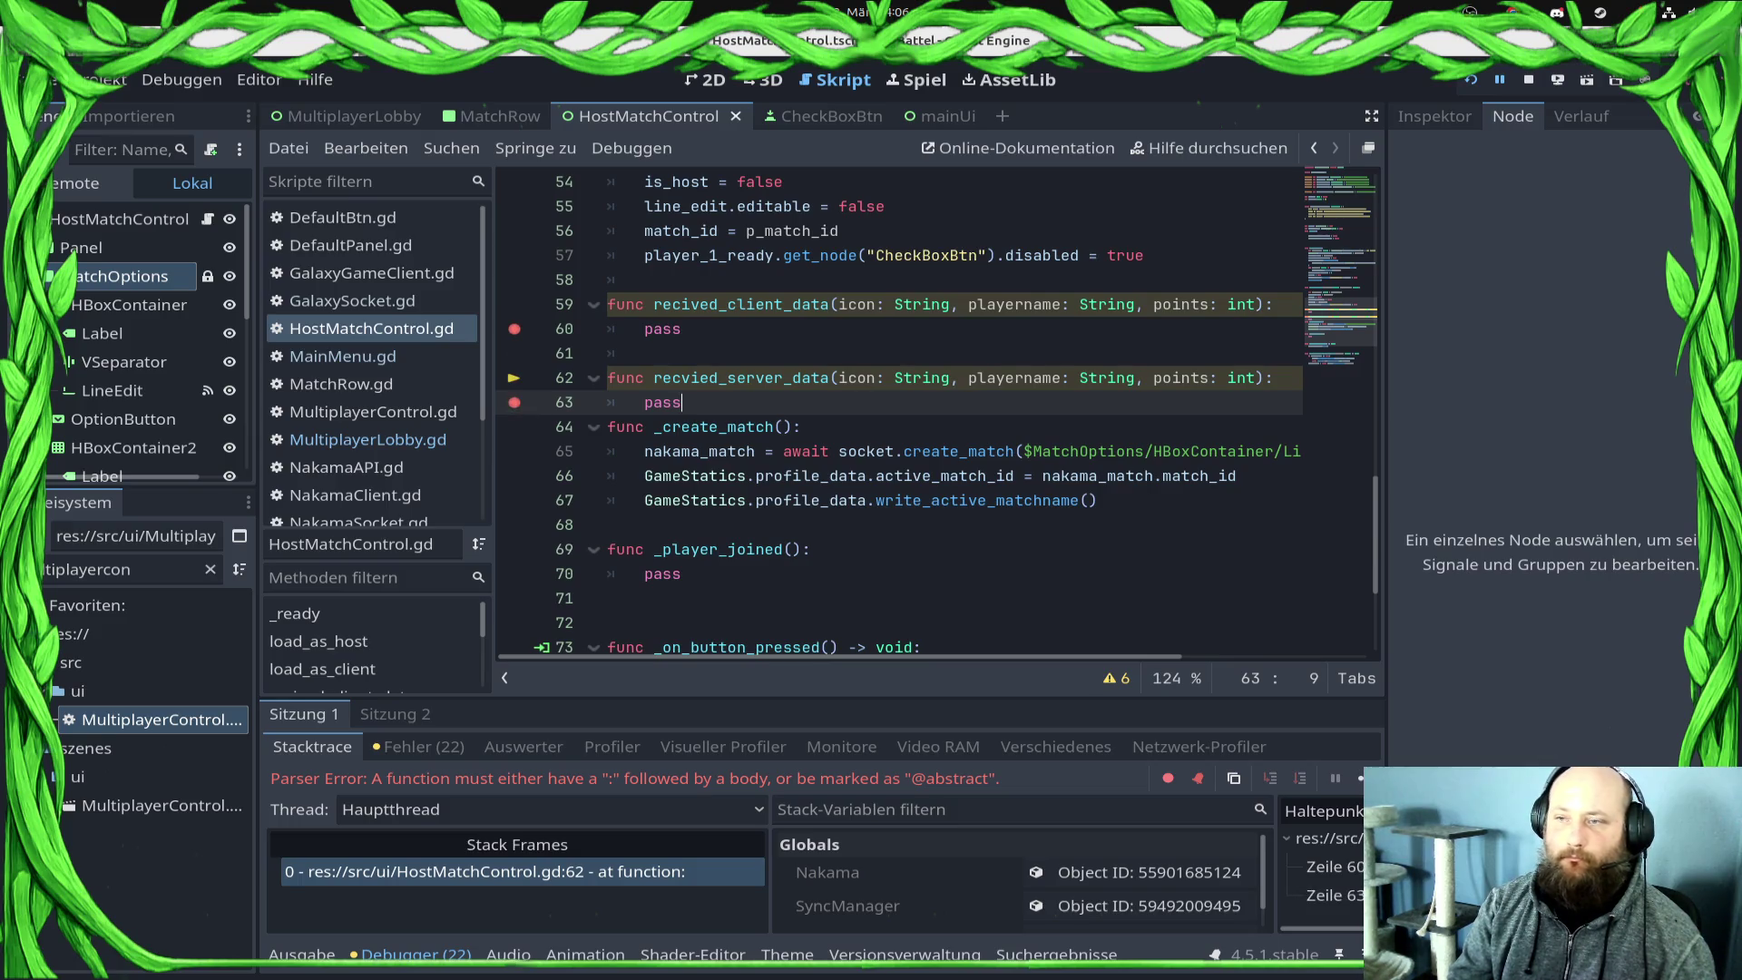
pyautogui.click(1528, 79)
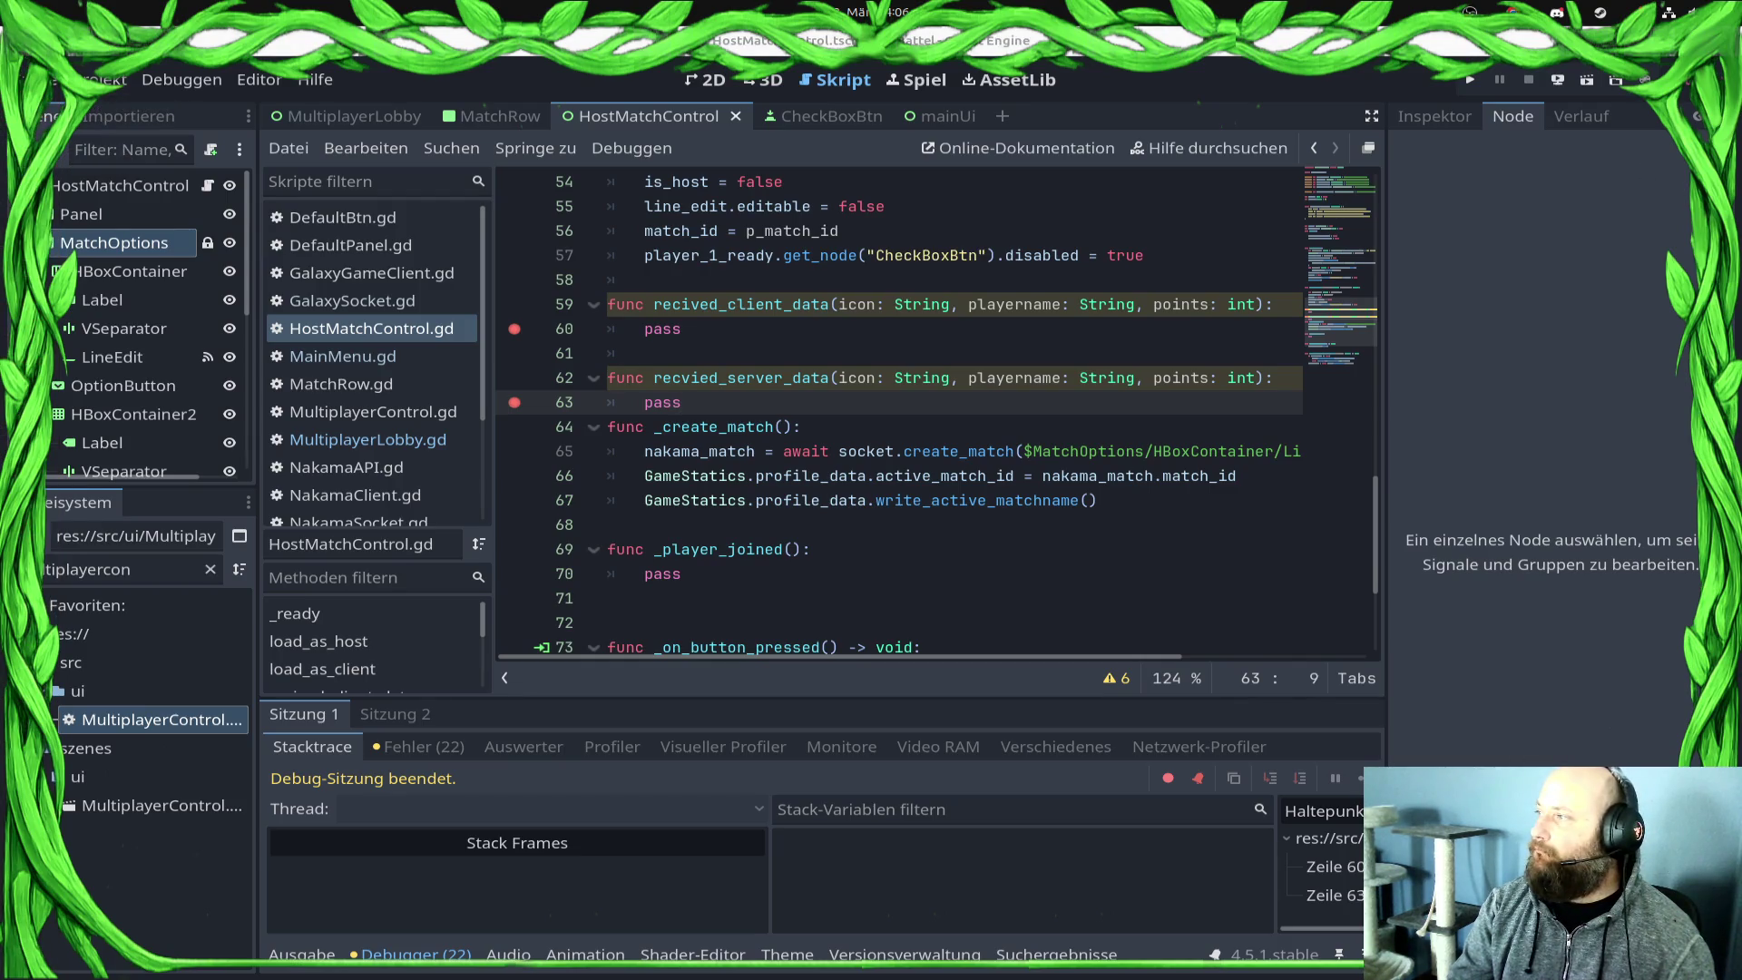
pyautogui.click(1558, 79)
pyautogui.click(1542, 159)
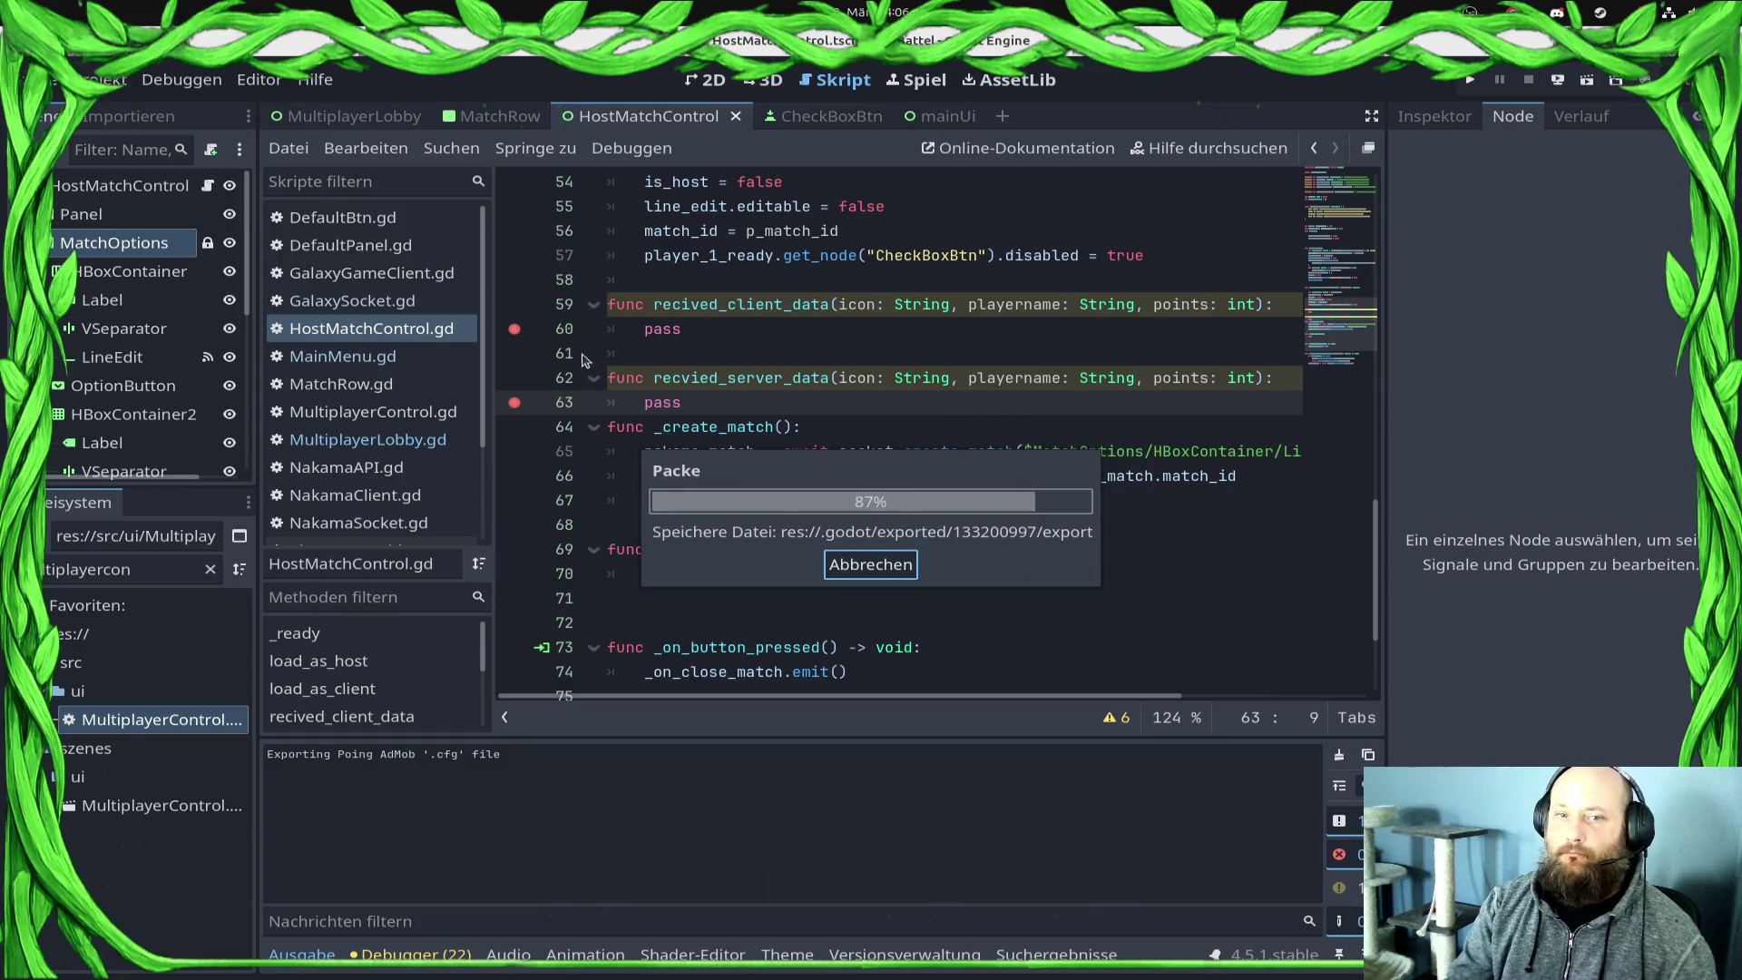
# Step: Launch the game and create a new lobby match using the Anvil map
pyautogui.press('F5')
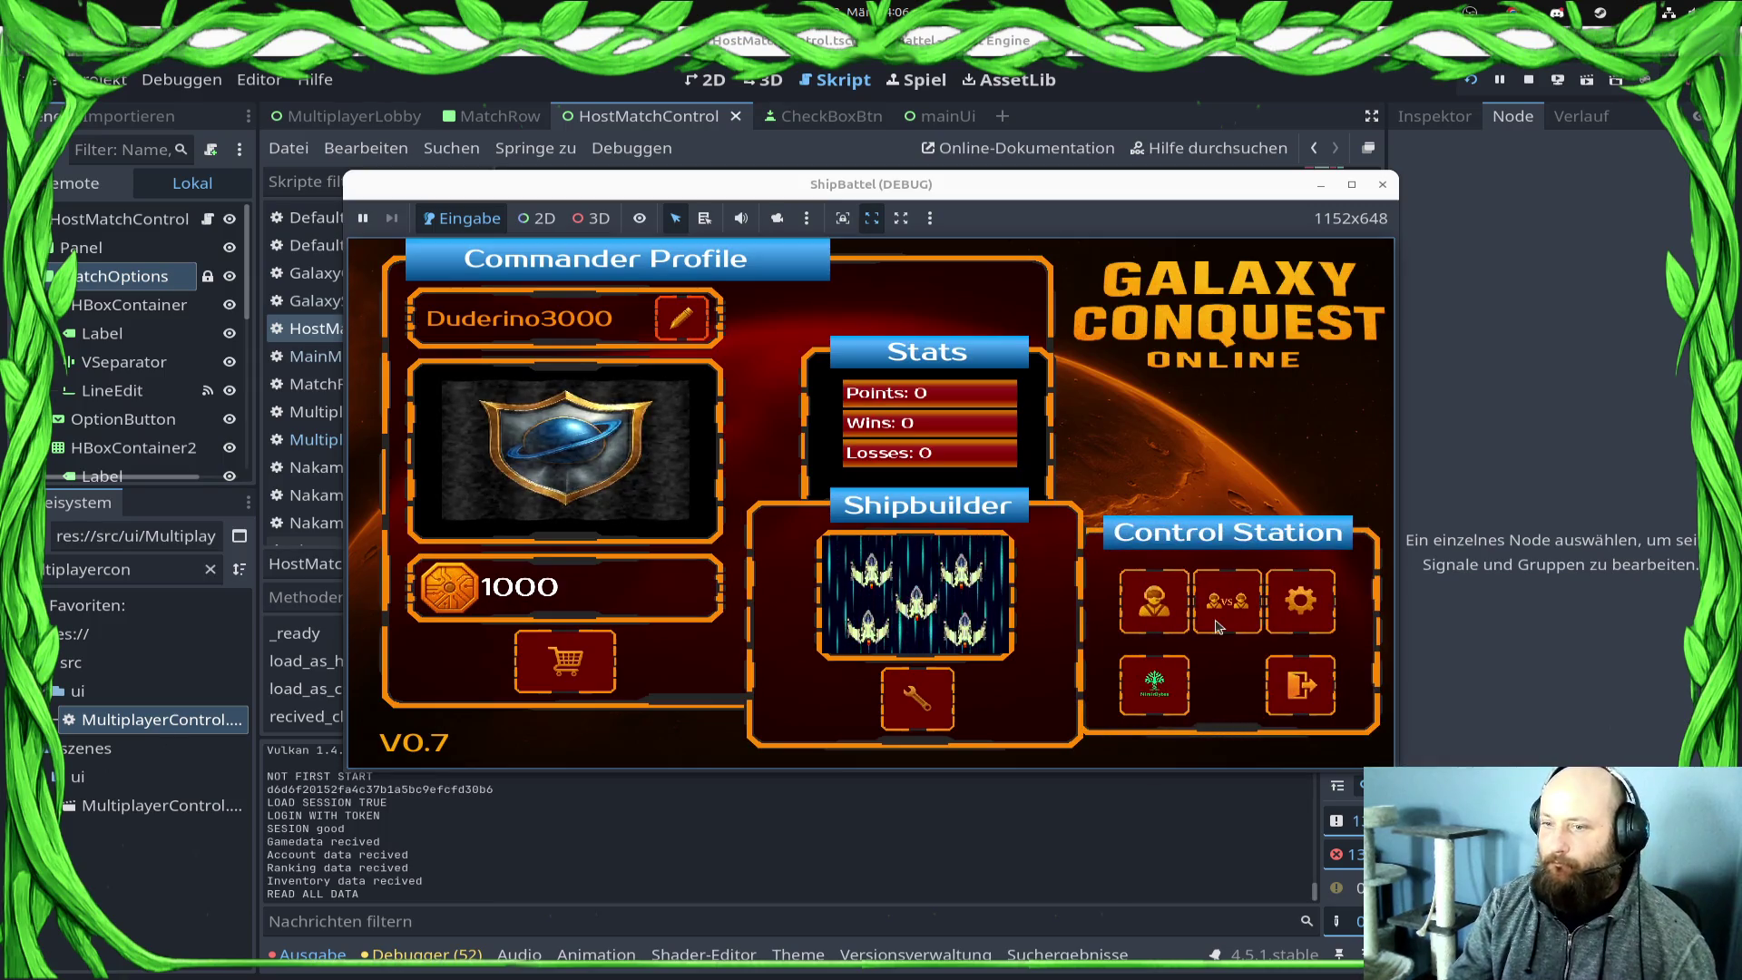
pyautogui.click(1212, 621)
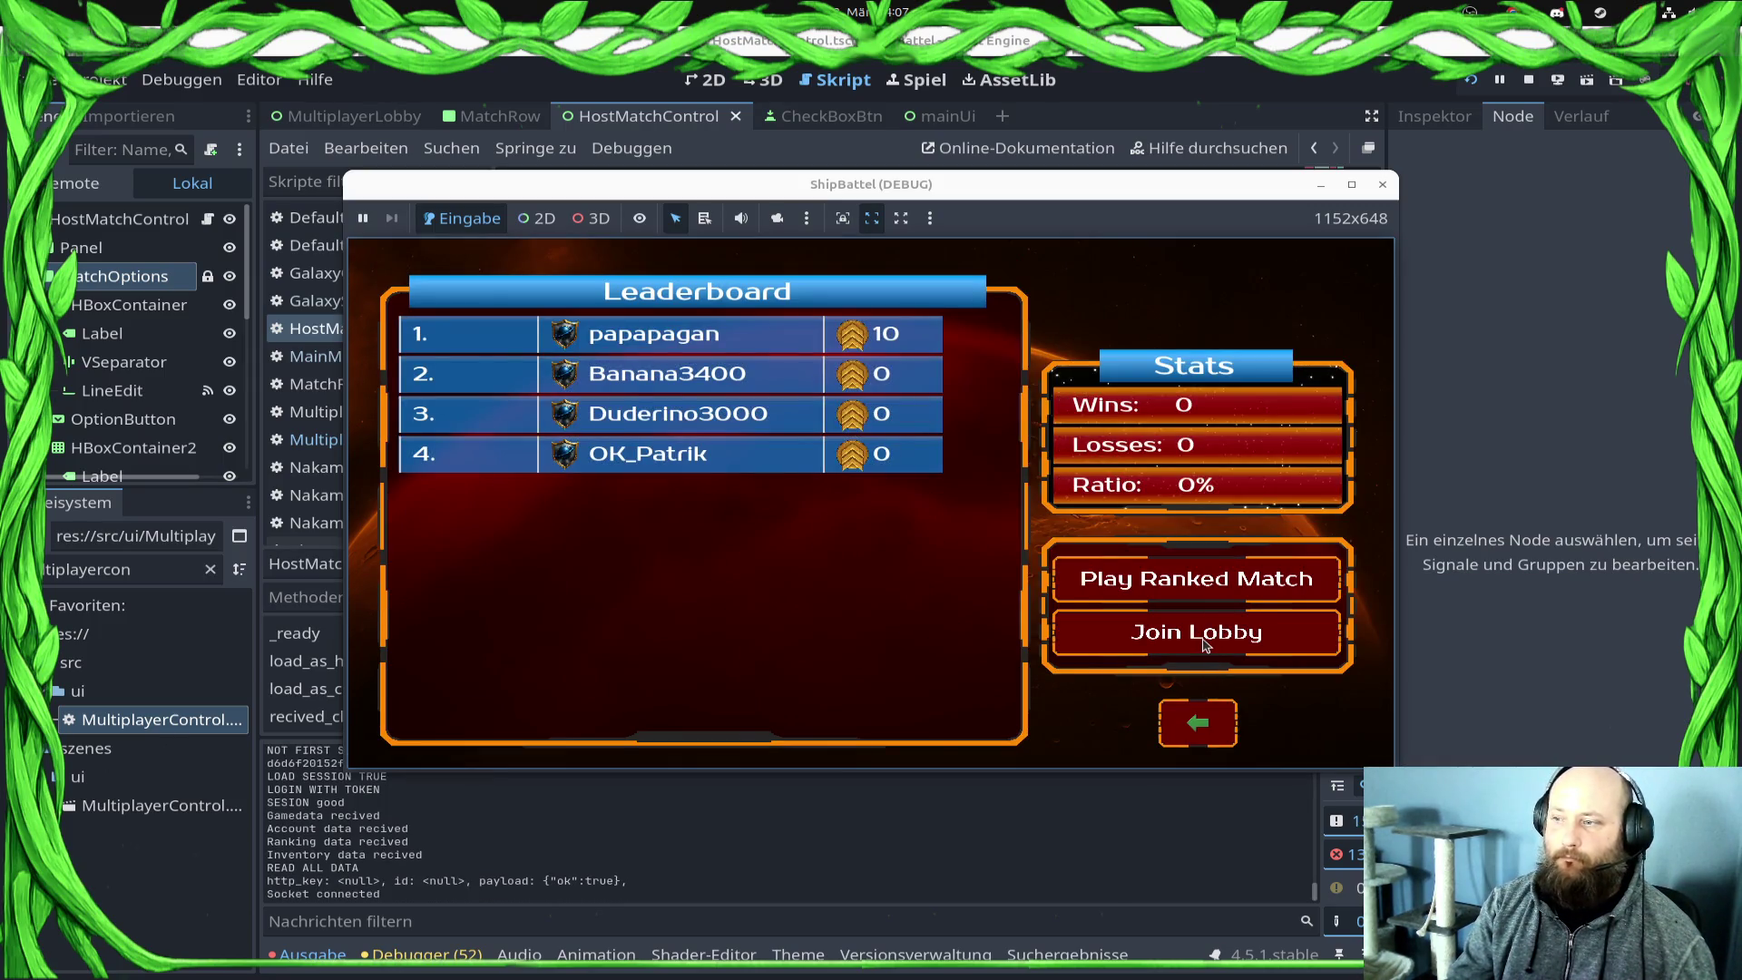
pyautogui.click(1206, 644)
pyautogui.click(1221, 308)
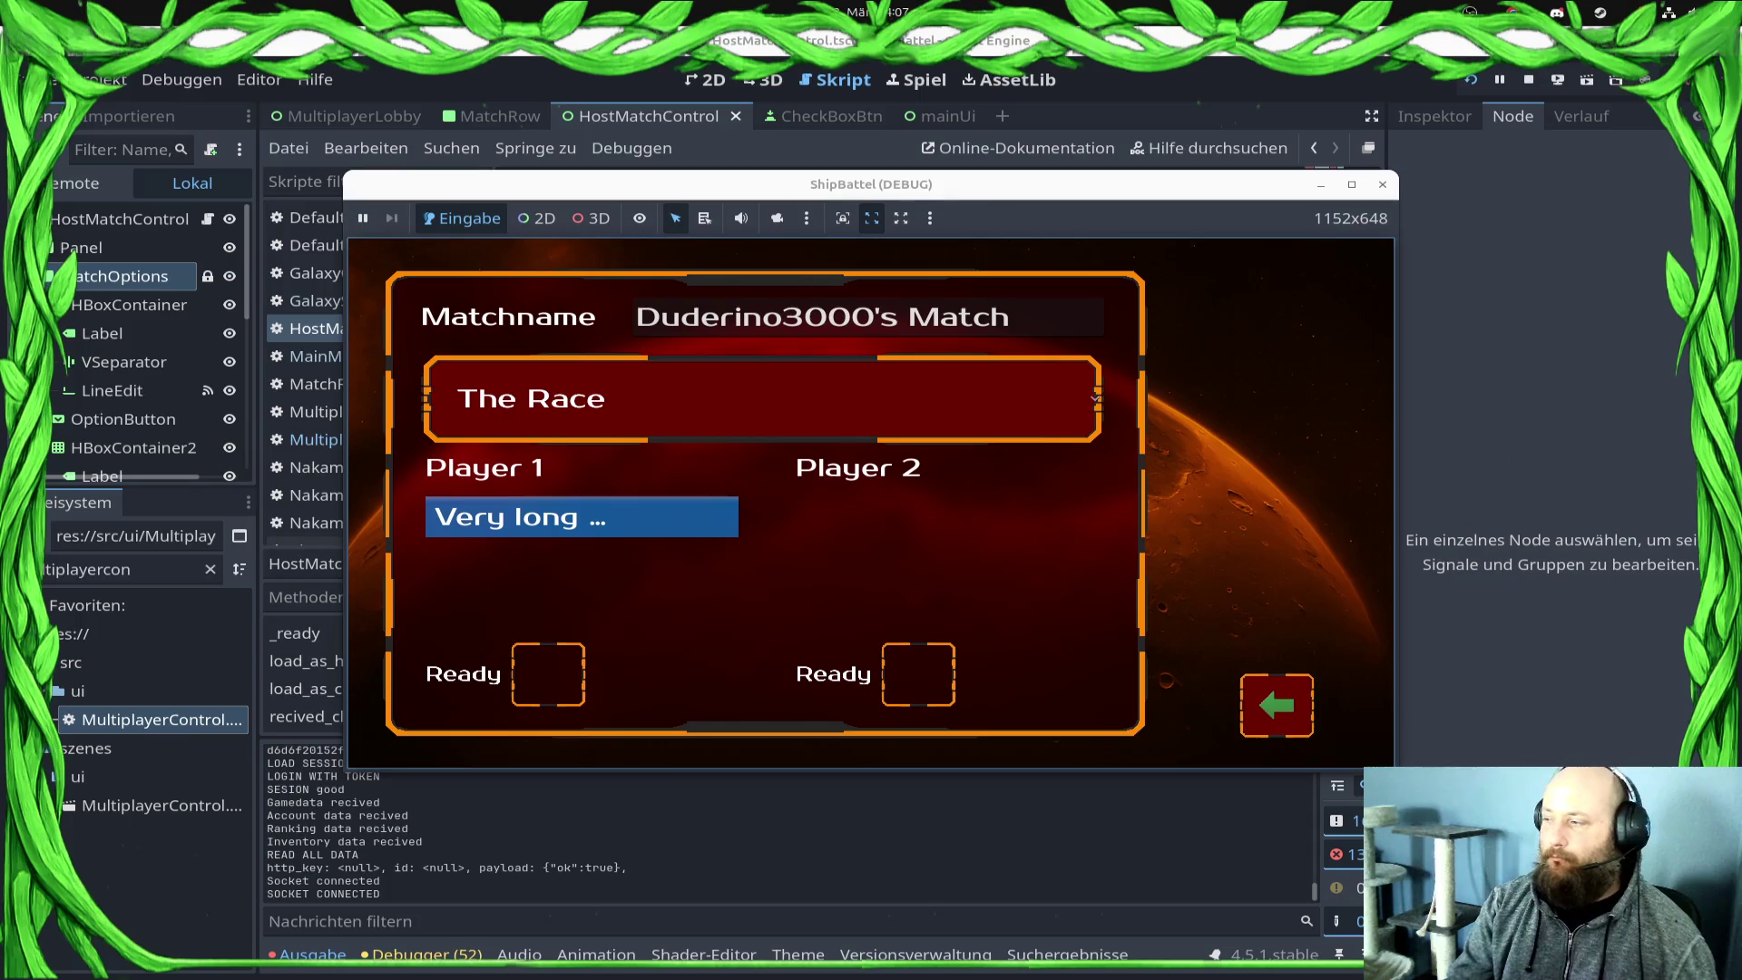
pyautogui.click(730, 425)
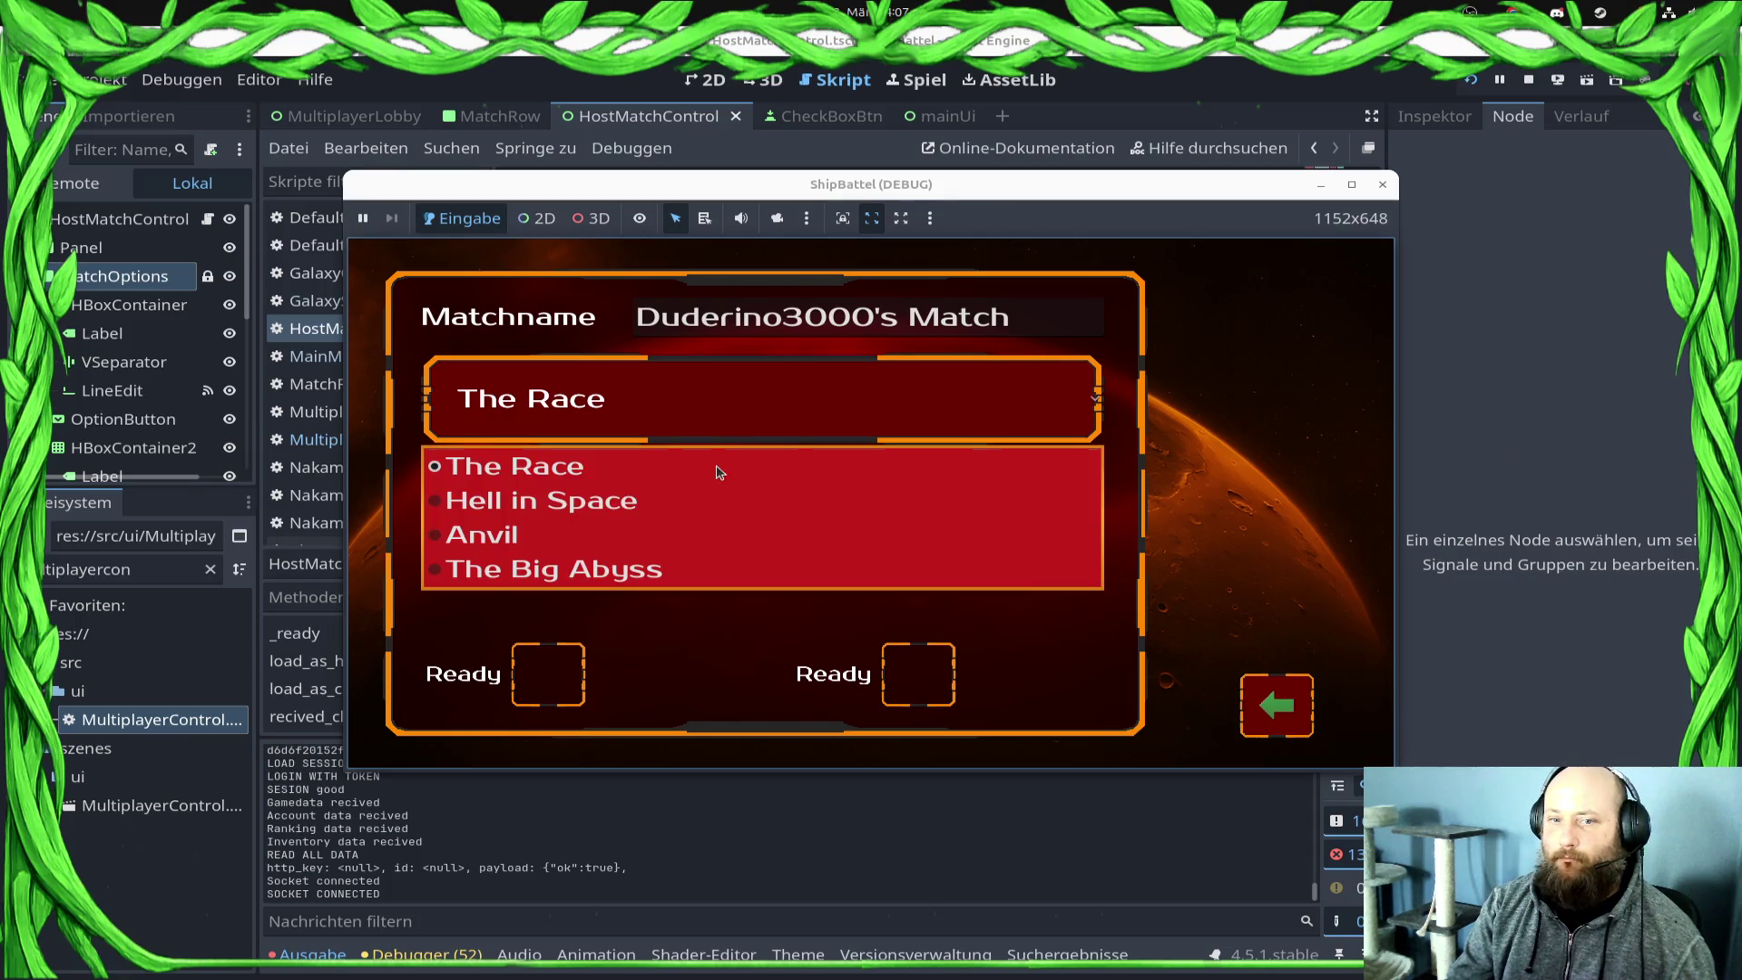
pyautogui.click(662, 532)
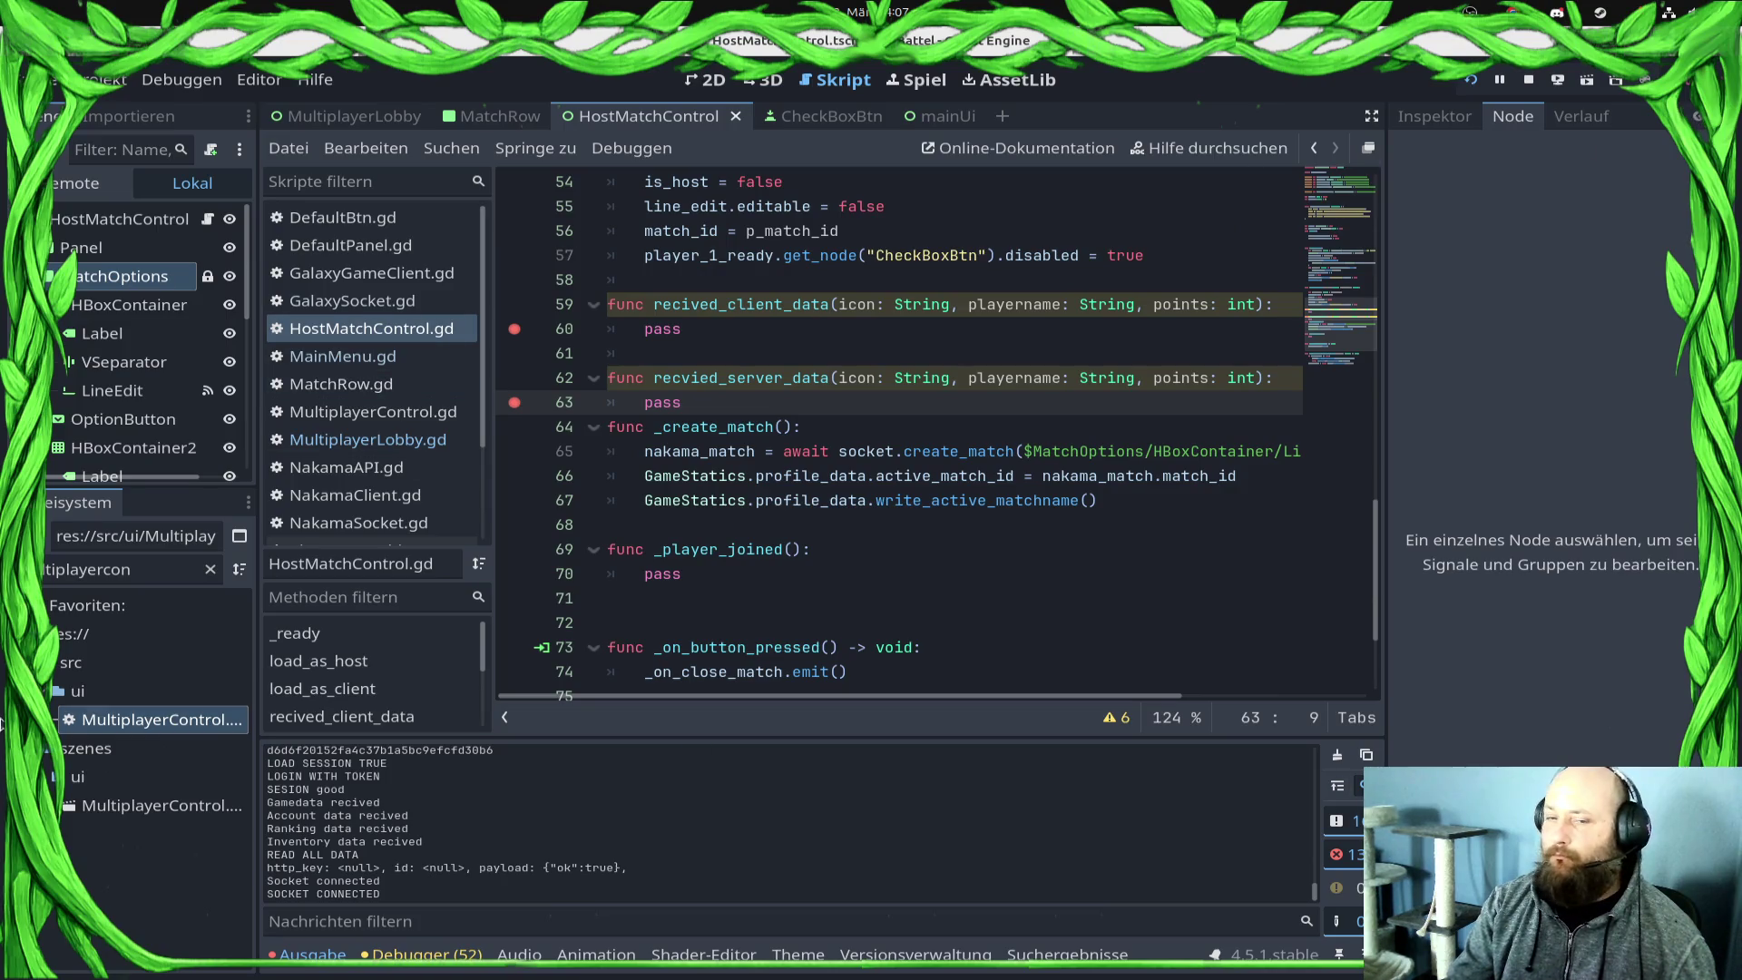
# Step: Bring the game window forward, back out to Open Matches, and close the game
pyautogui.click(41, 632)
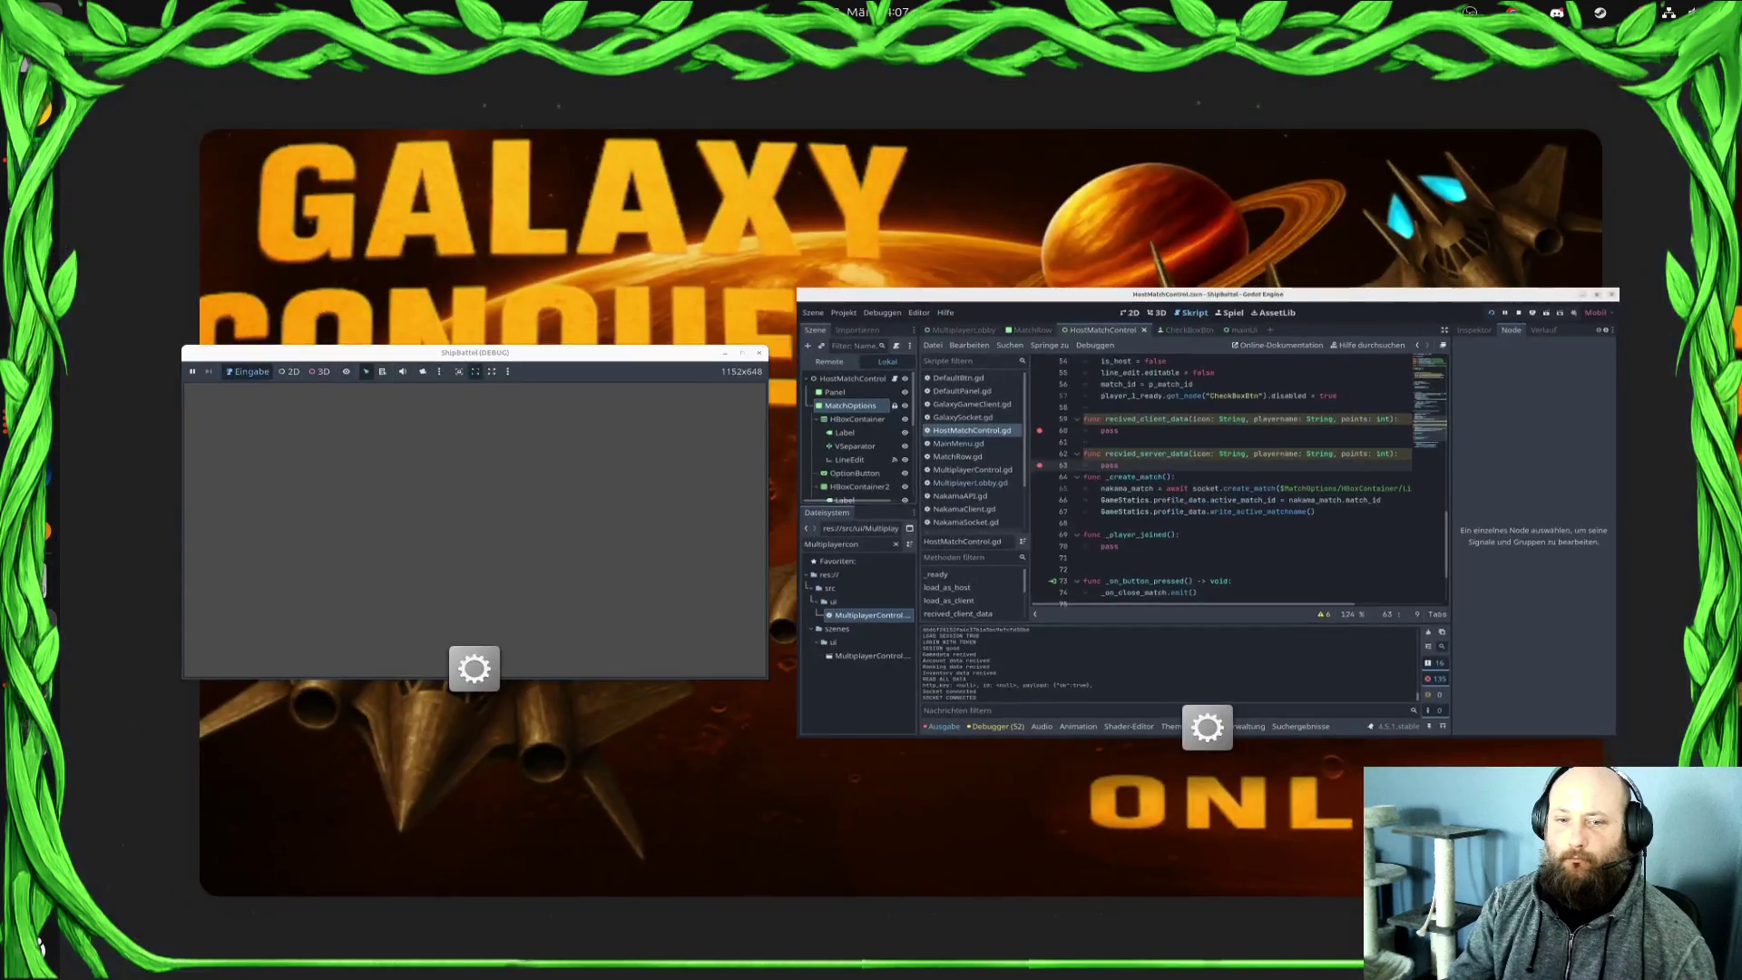
pyautogui.click(544, 537)
pyautogui.click(1294, 711)
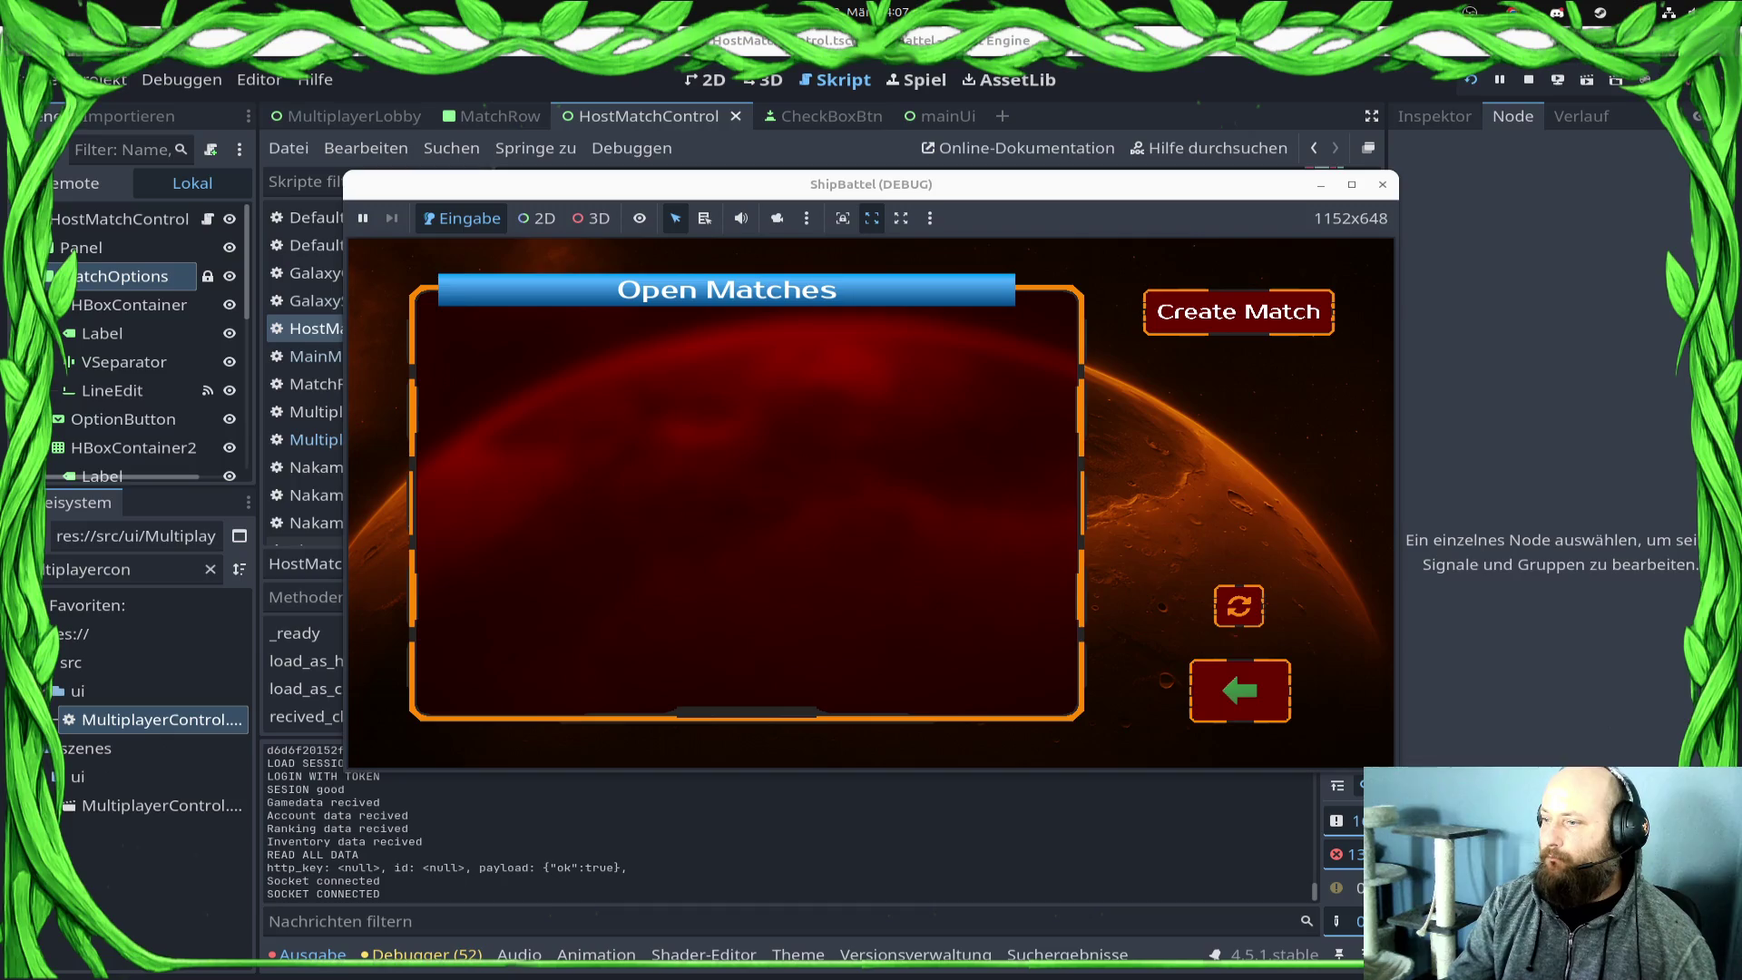
pyautogui.click(1219, 620)
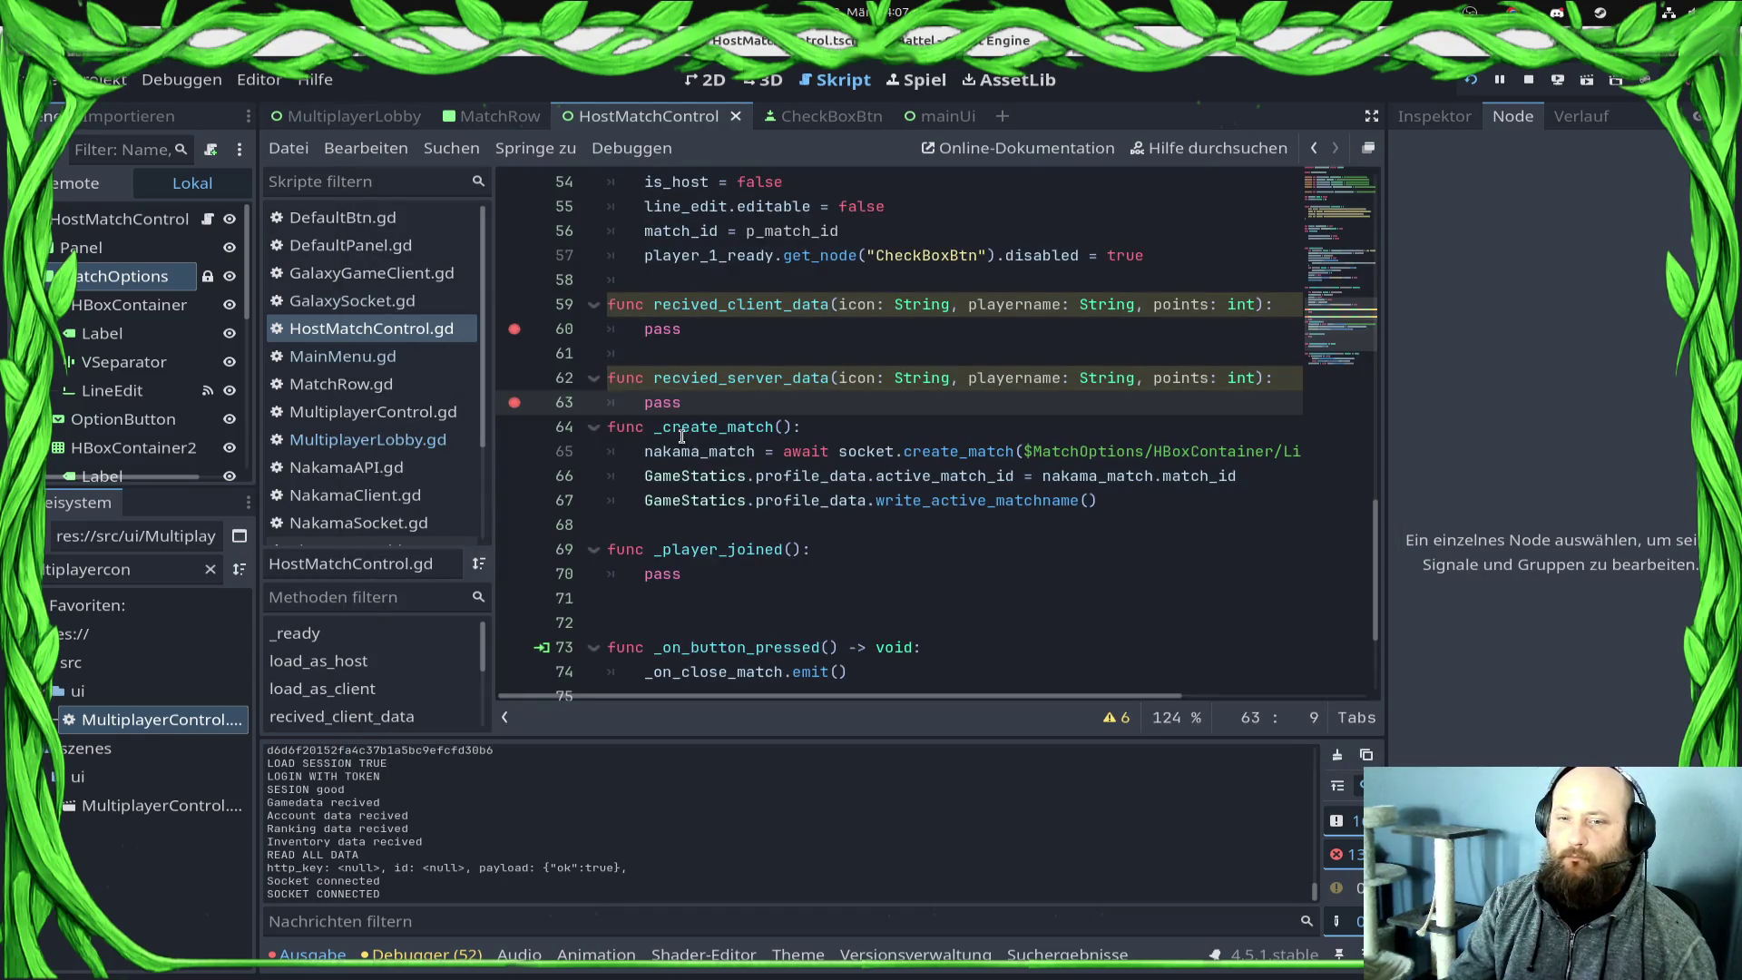
# Step: Add blank lines after the pass body and save the script
pyautogui.press('Return')
pyautogui.press('BackSpace')
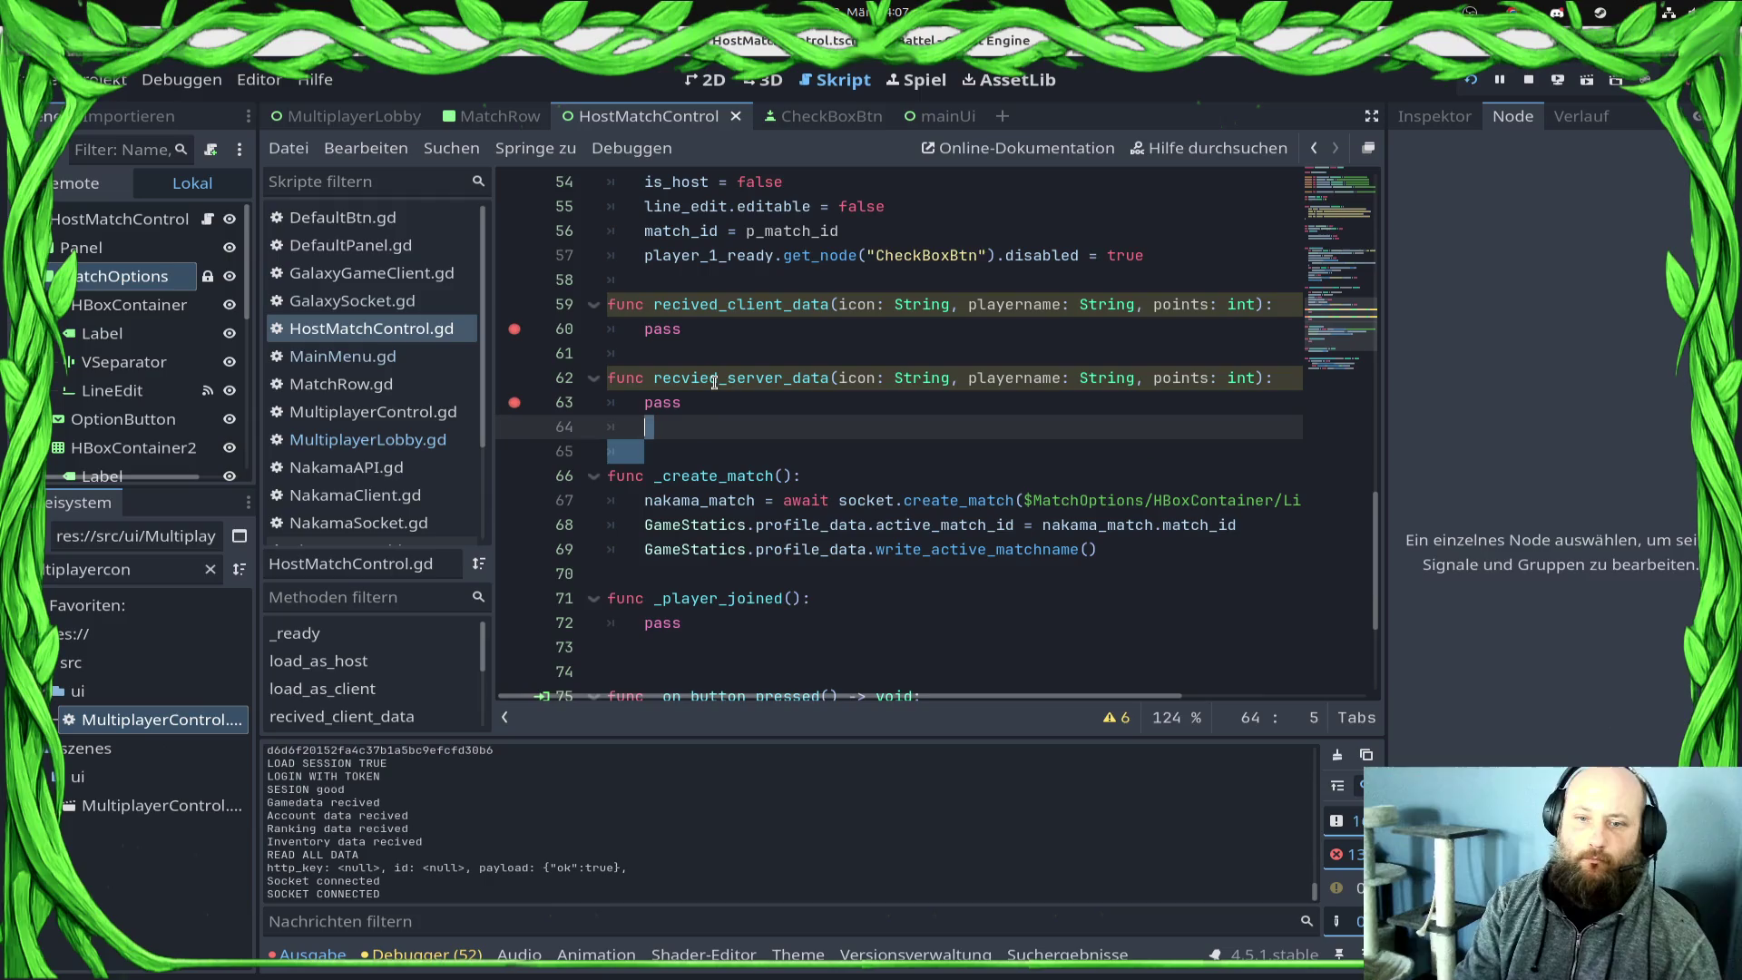
pyautogui.press('Return')
pyautogui.hotkey('ctrl', 's')
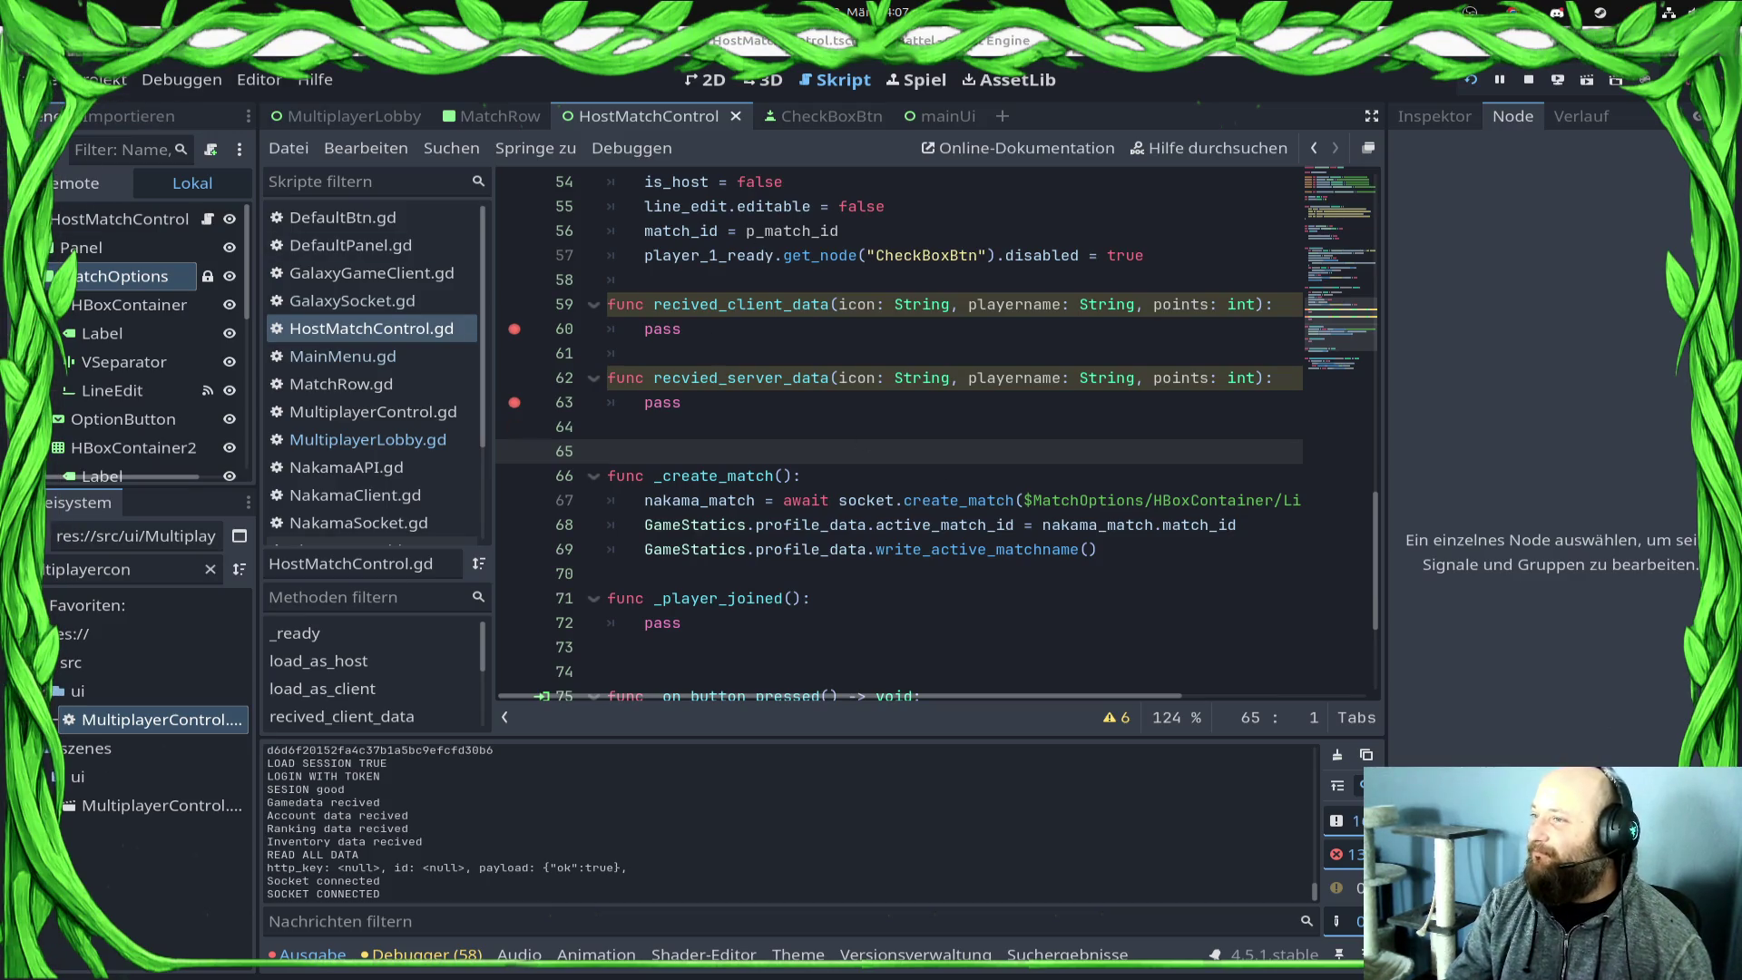
pyautogui.click(1003, 406)
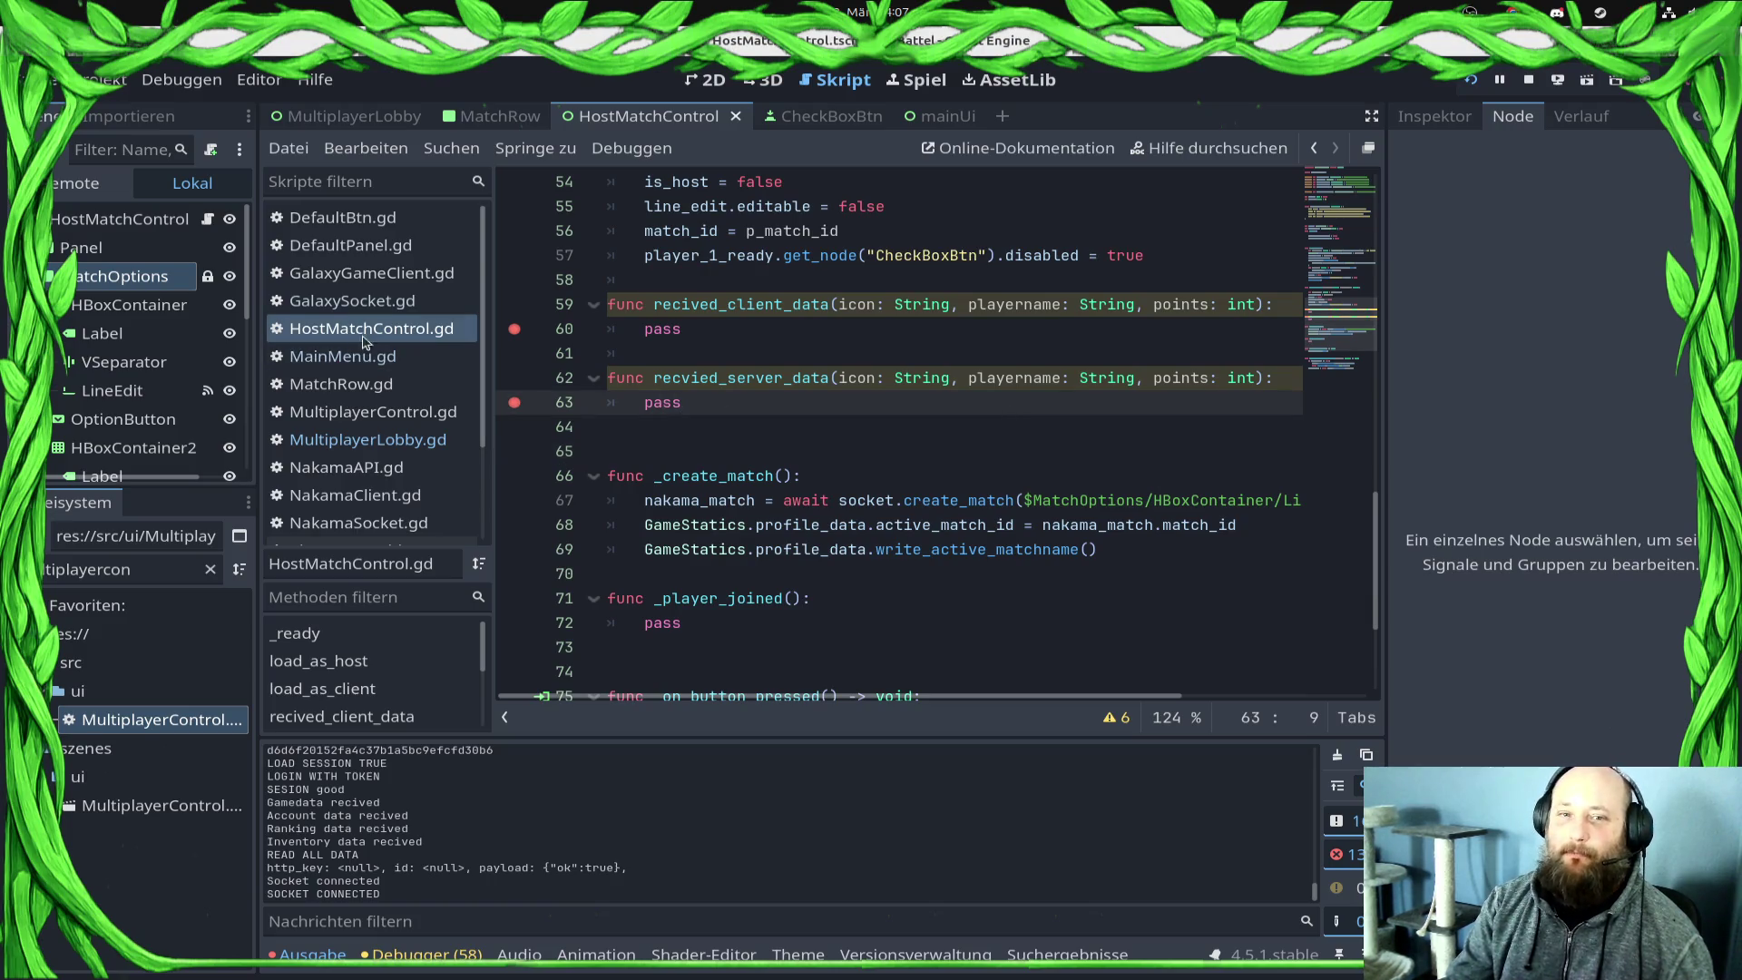
# Step: In MultiplayerLobby.gd, break line 25 onto a second line and save
pyautogui.click(328, 443)
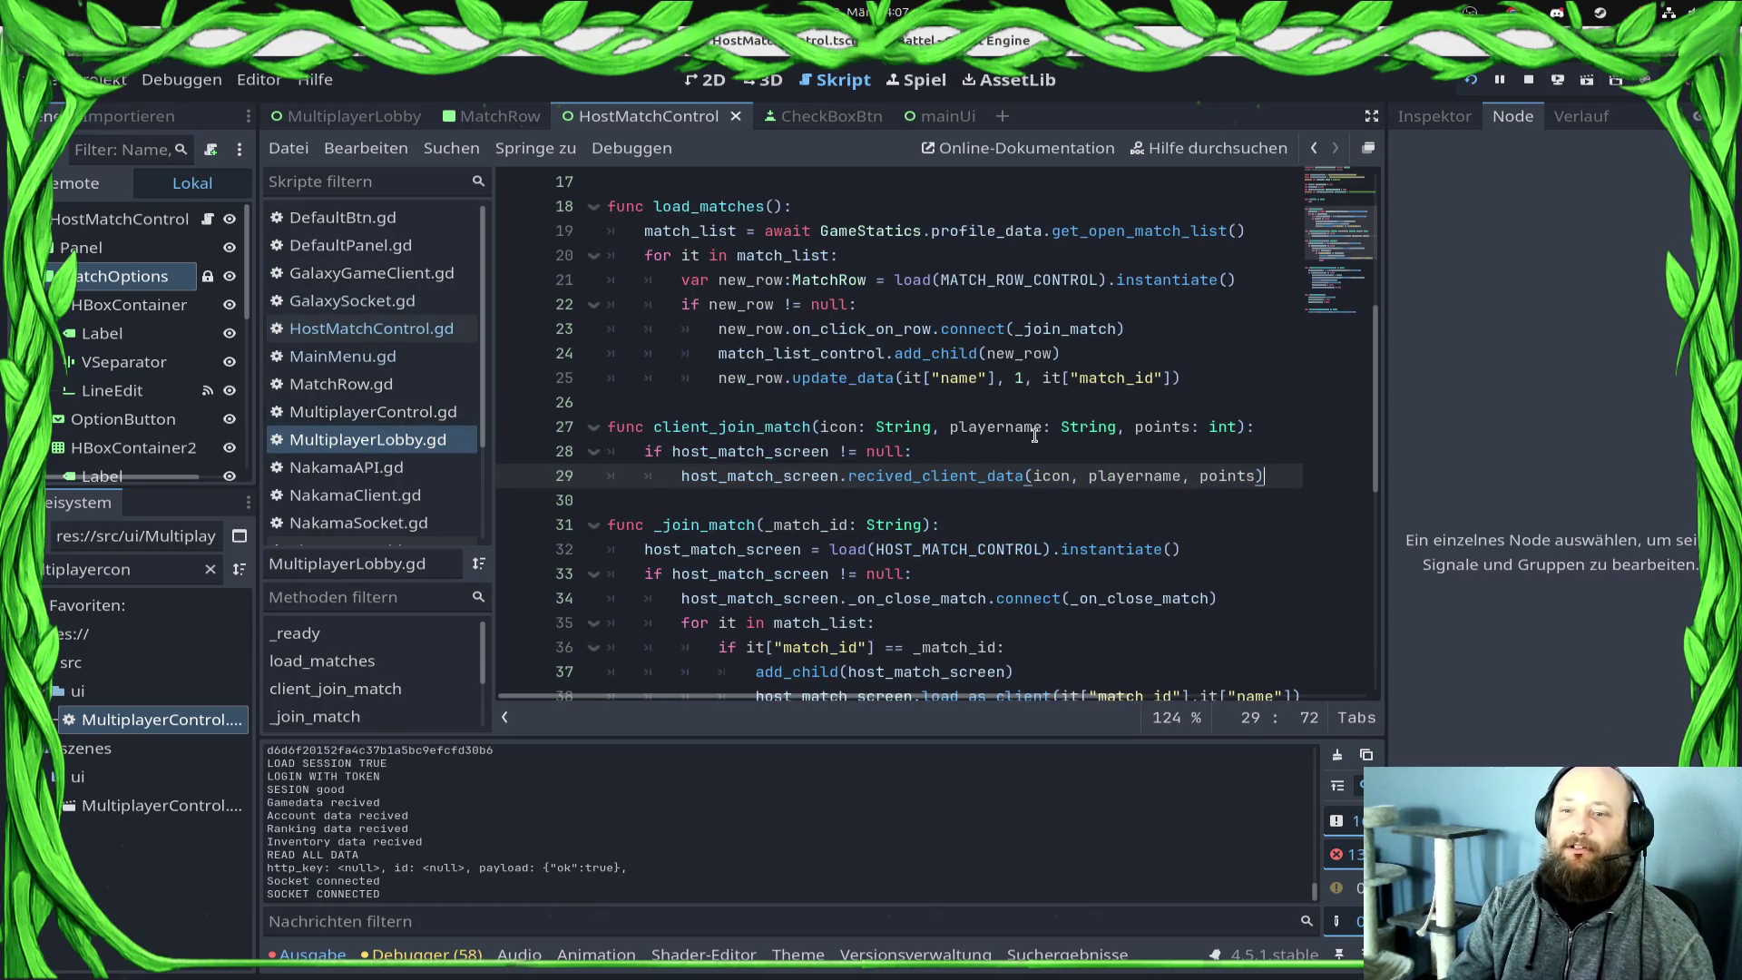
pyautogui.click(879, 402)
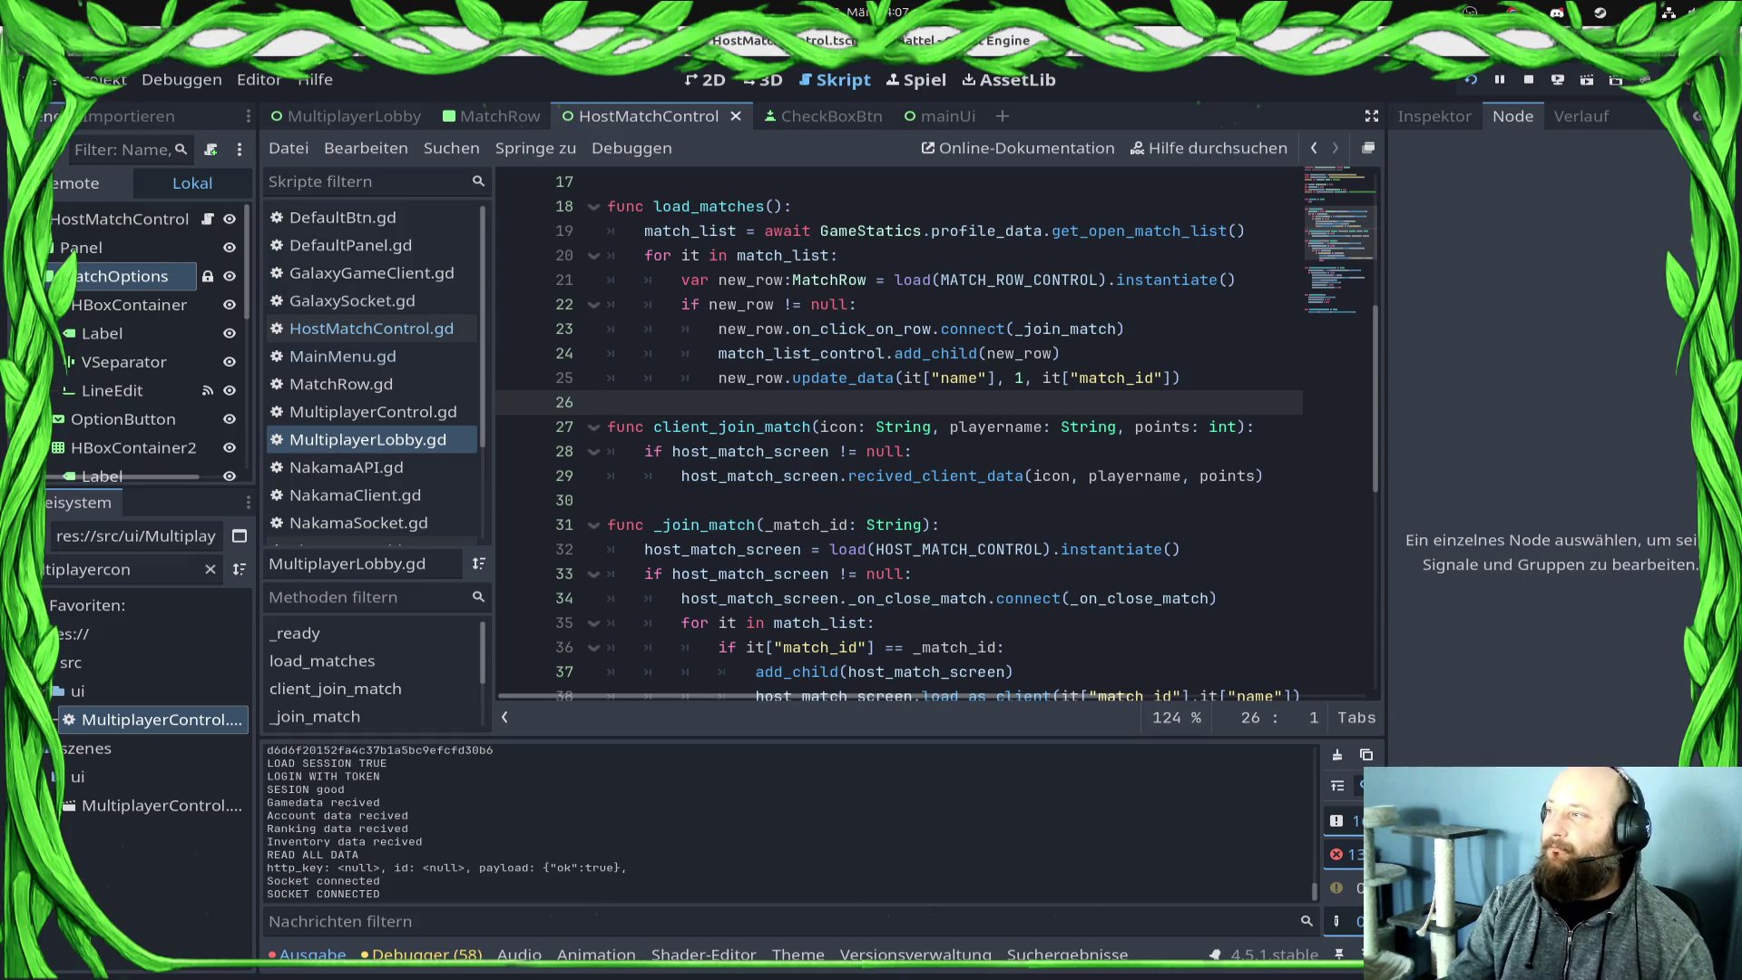
pyautogui.moveTo(27, 685)
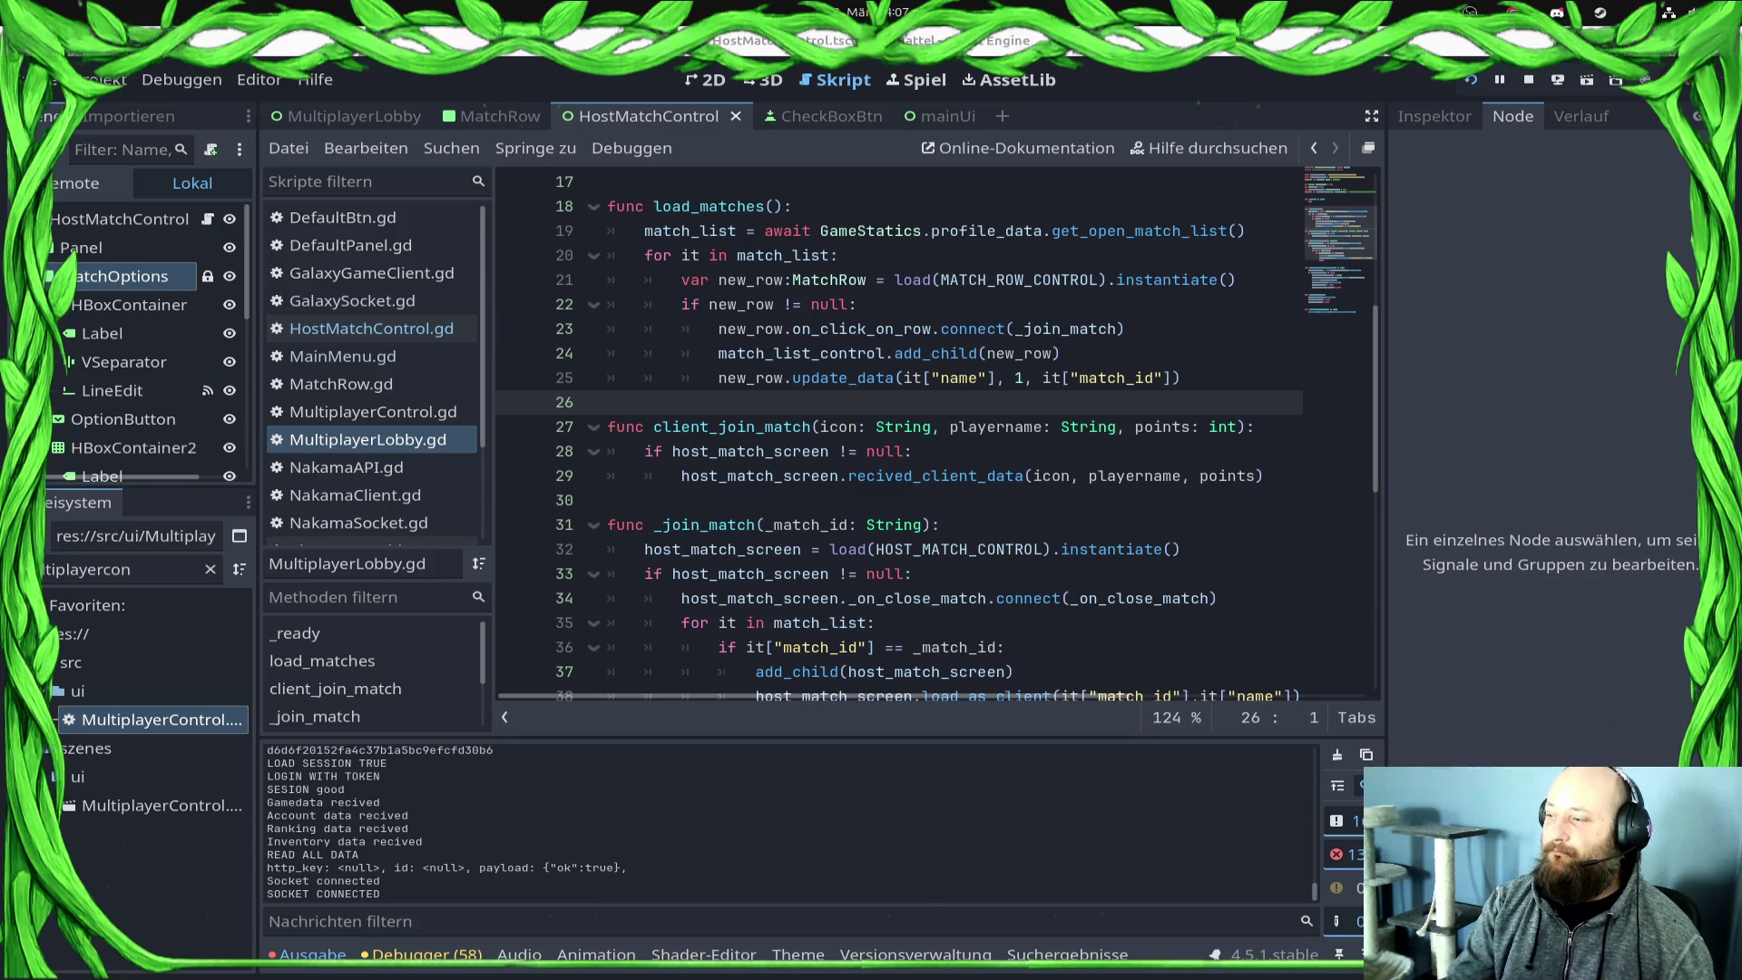
pyautogui.click(940, 377)
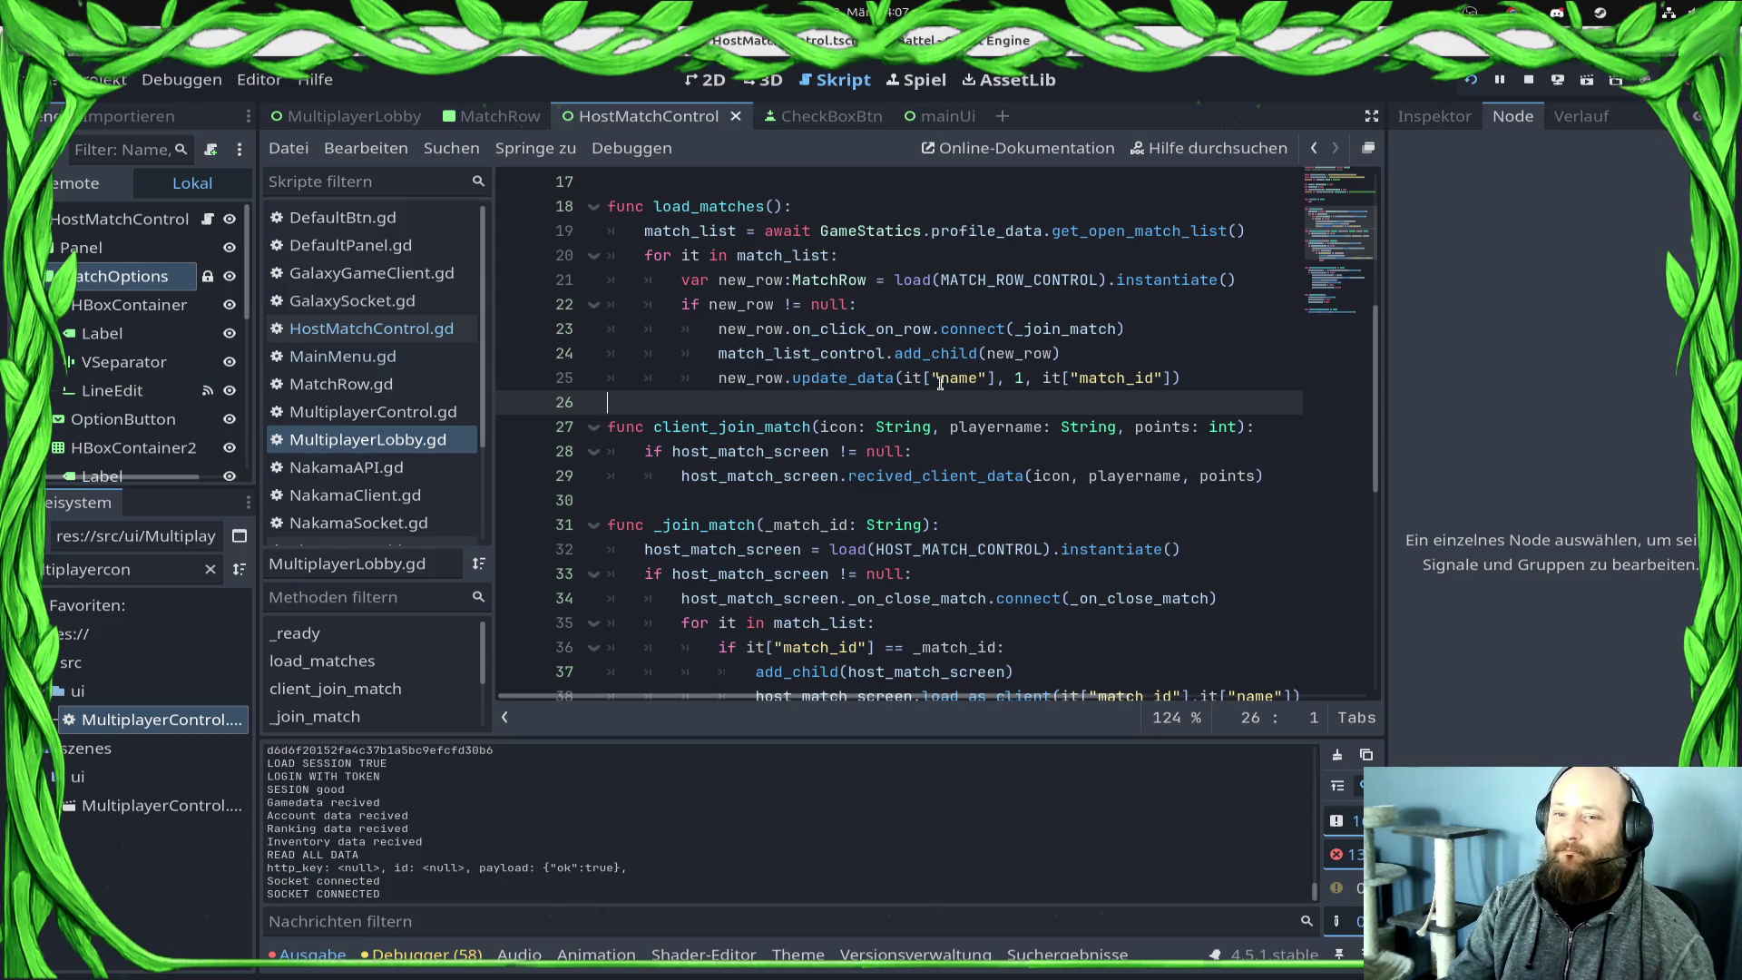
pyautogui.press('Return')
pyautogui.hotkey('ctrl', 's')
# Step: Set breakpoints on MultiplayerLobby.gd line 29 and MainMenu.gd line 201
pyautogui.click(392, 328)
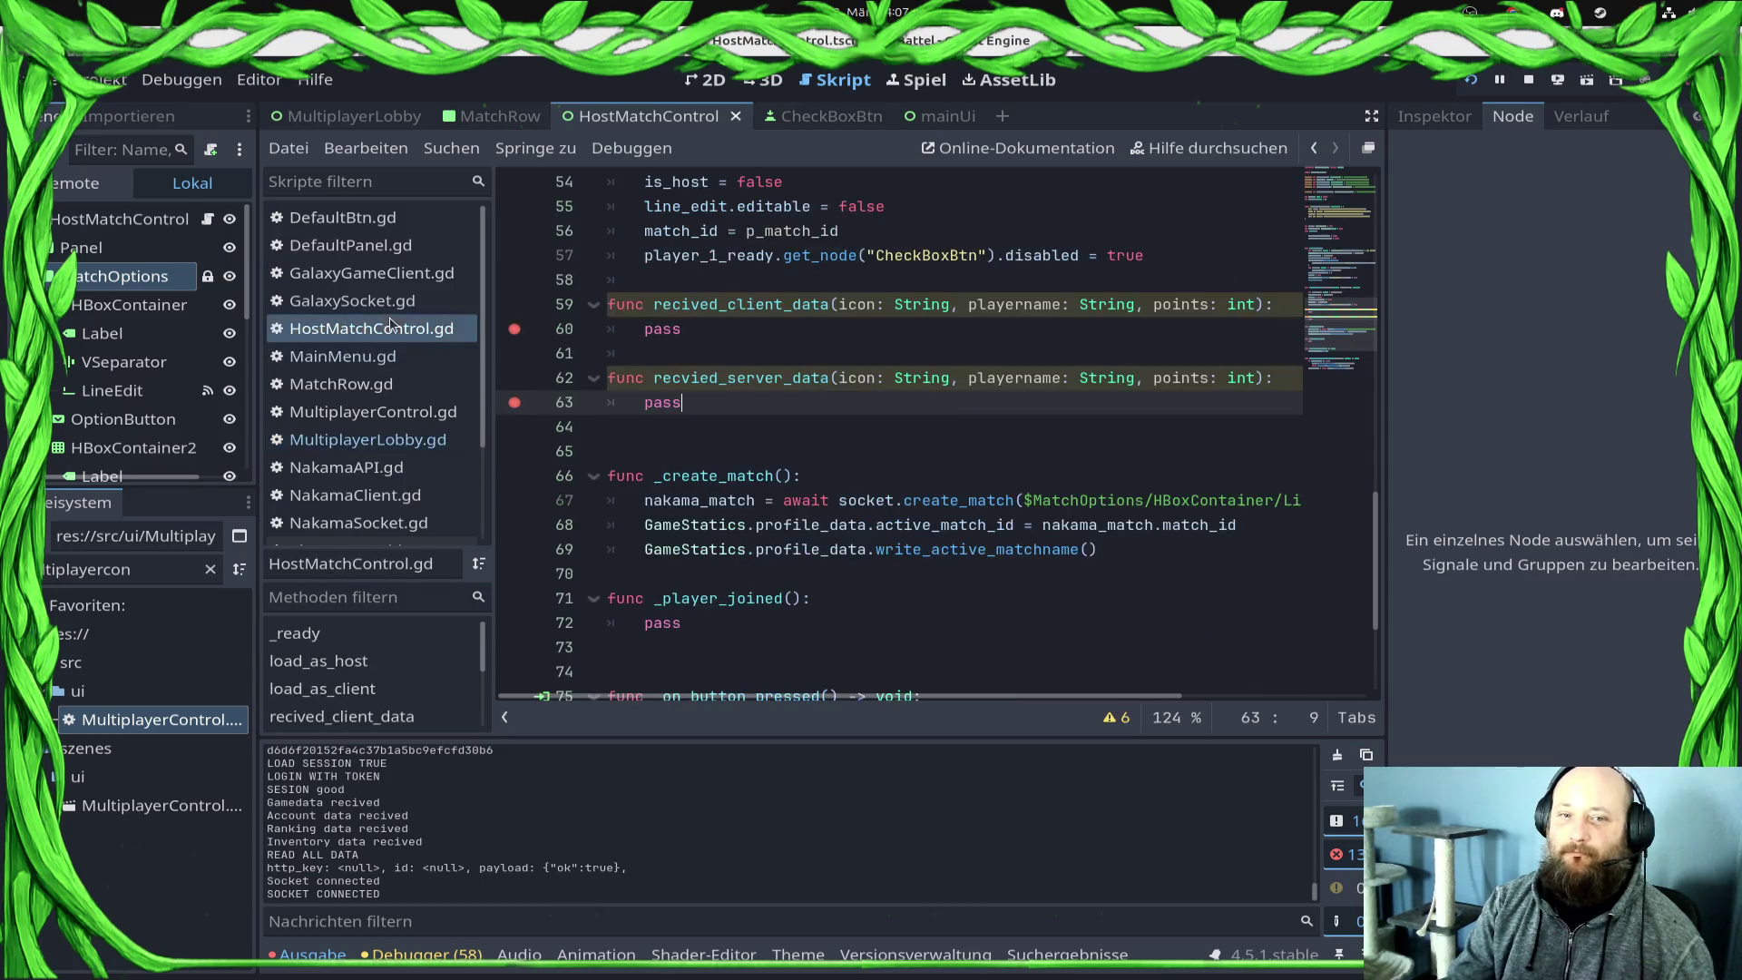
pyautogui.click(347, 448)
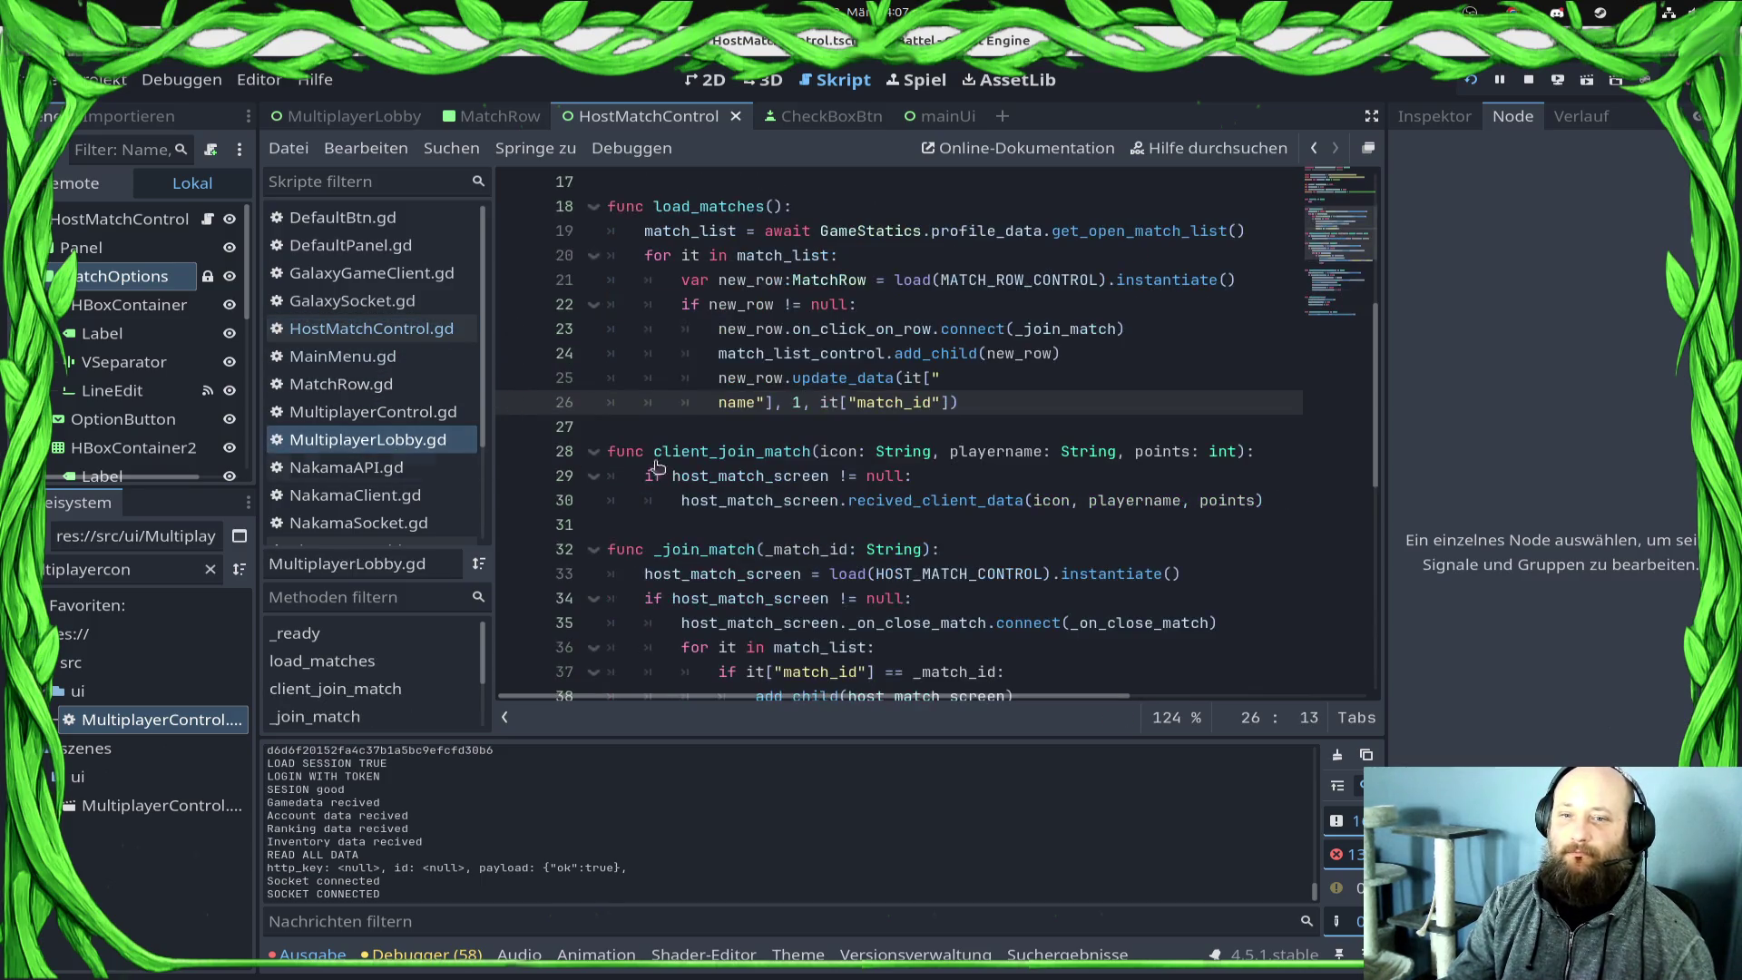
pyautogui.scroll(-2, 815, 549)
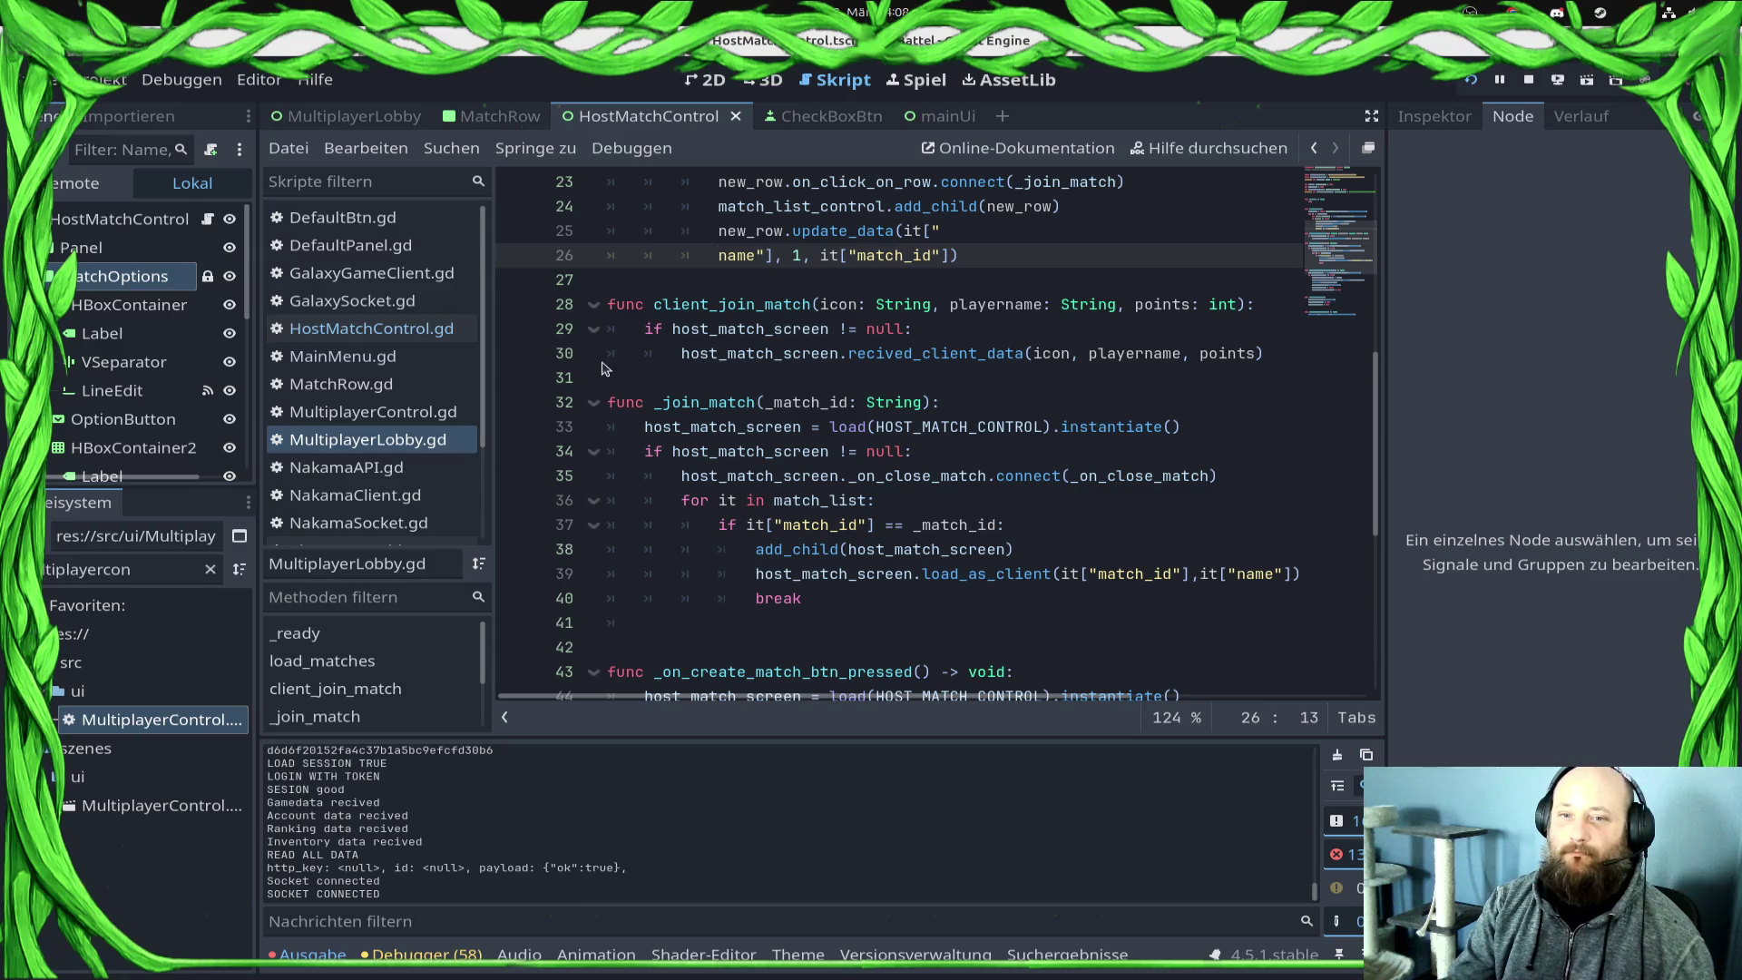
pyautogui.click(514, 329)
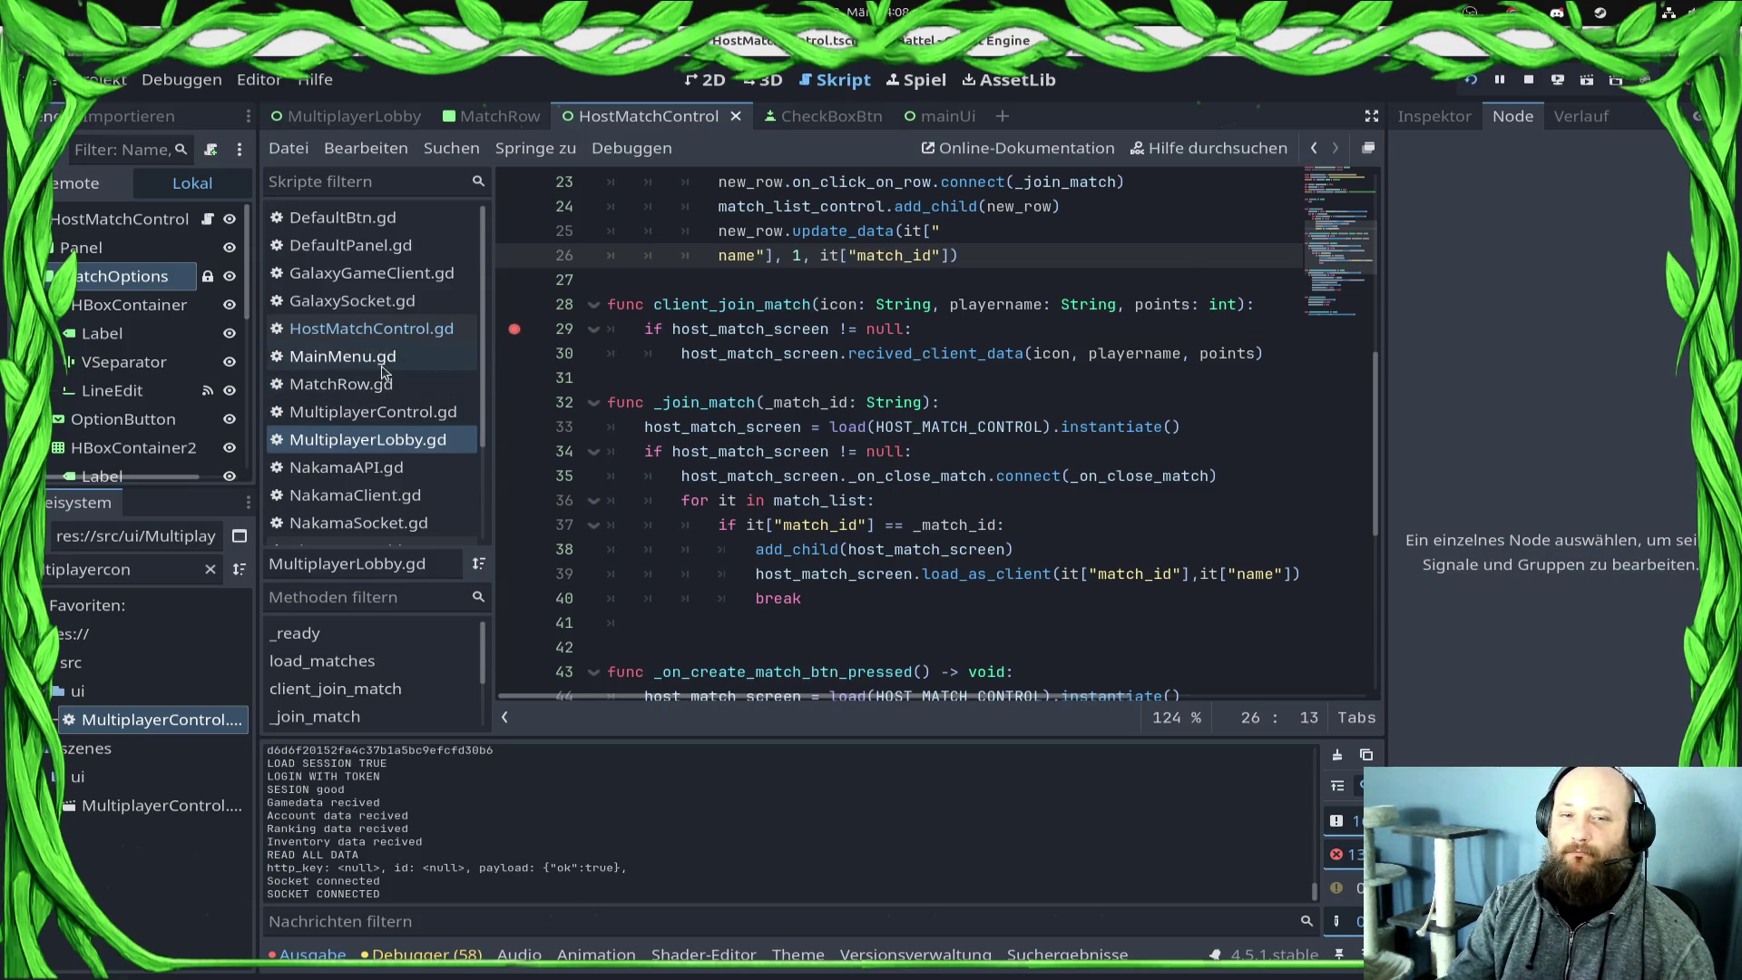
pyautogui.click(382, 365)
pyautogui.moveTo(807, 430); pyautogui.dragTo(618, 453)
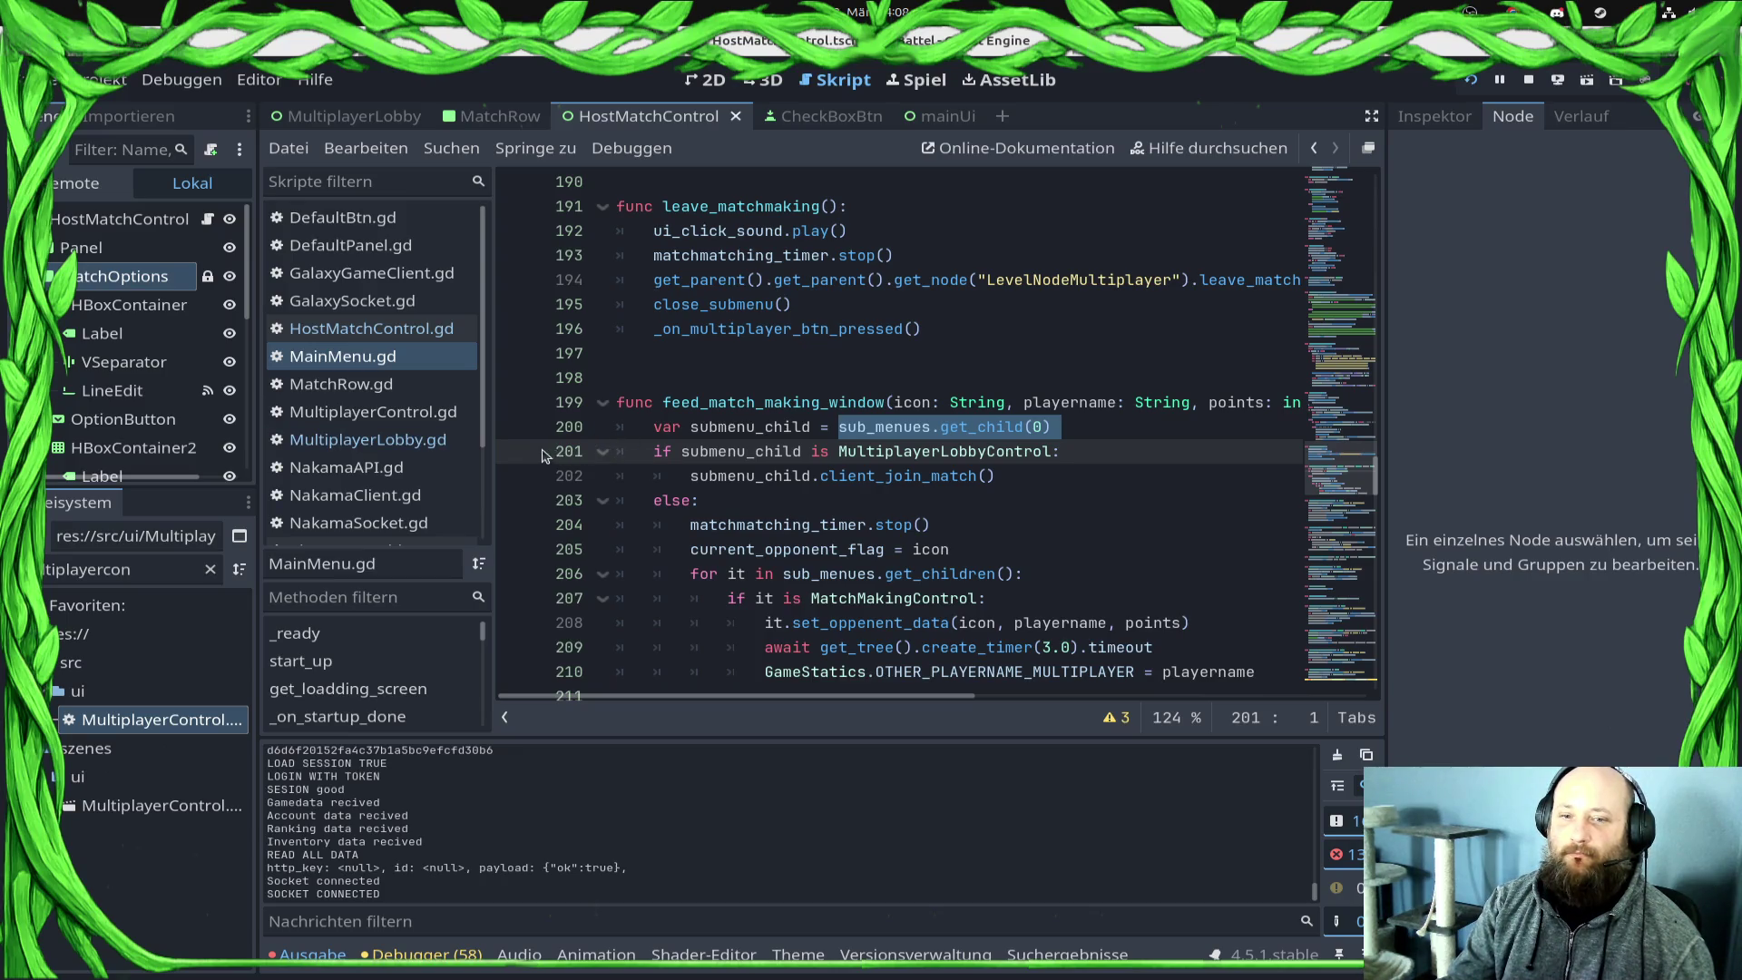
pyautogui.click(514, 452)
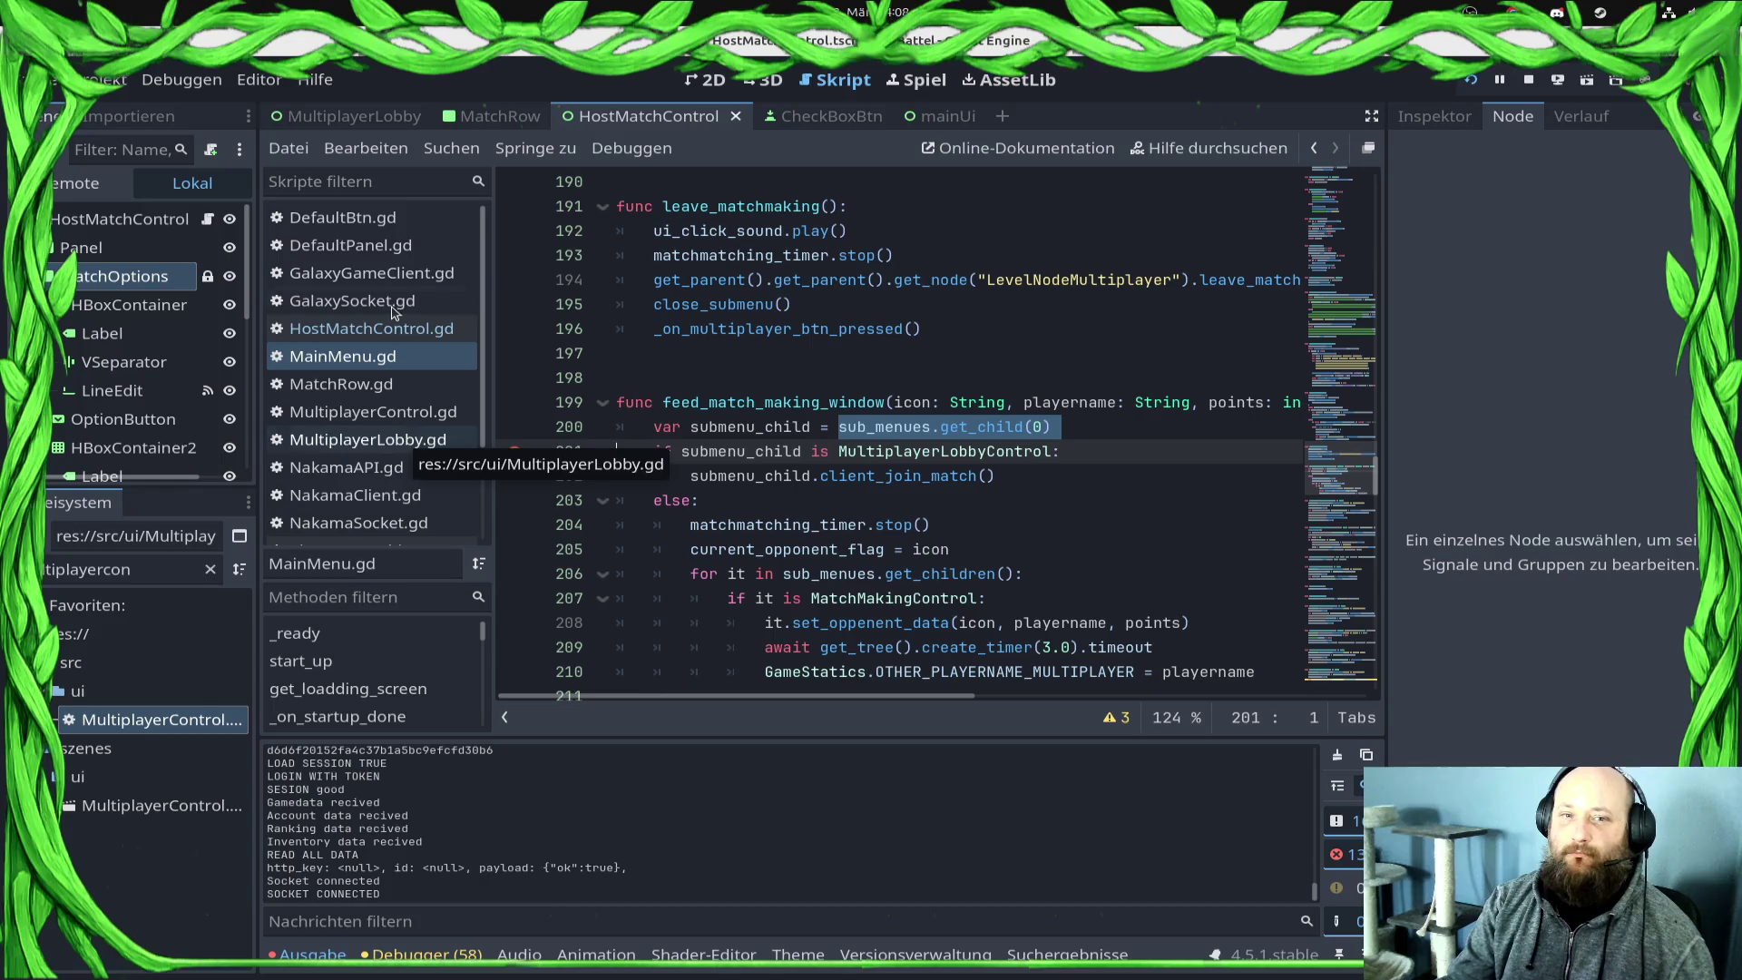
# Step: In GalaxySocket.gd, check load_ranking_data_from_user, breakpoint line 149, then restart the game
pyautogui.click(354, 300)
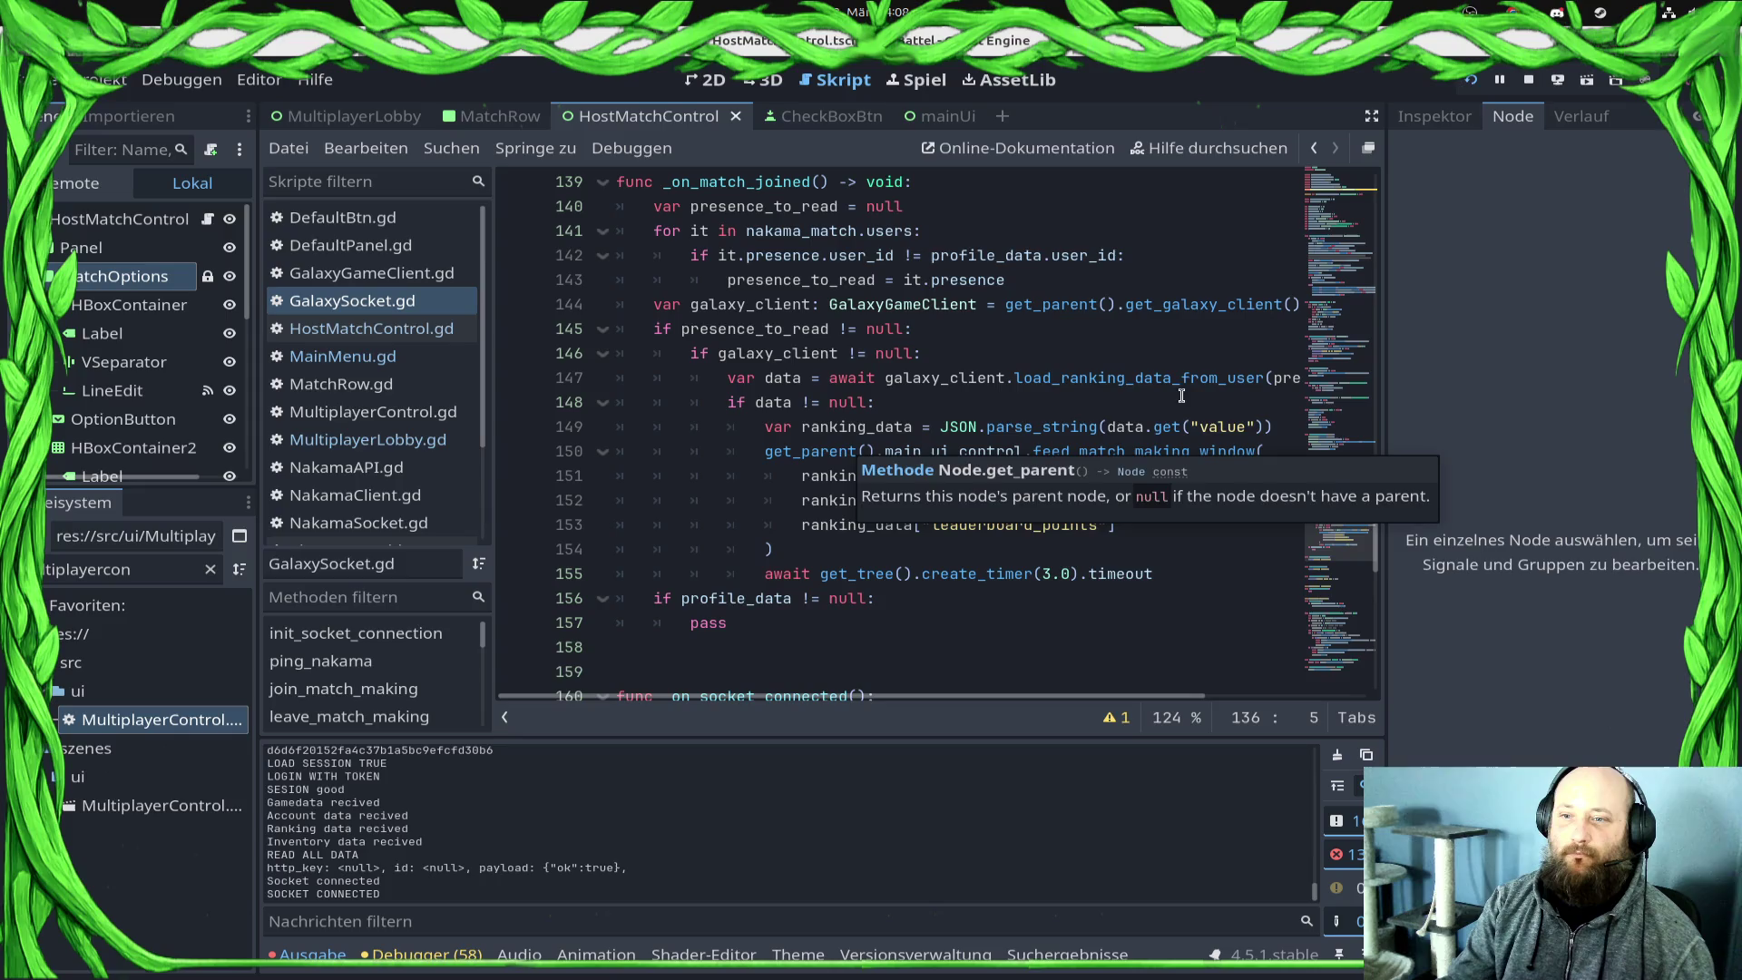
pyautogui.click(1264, 377)
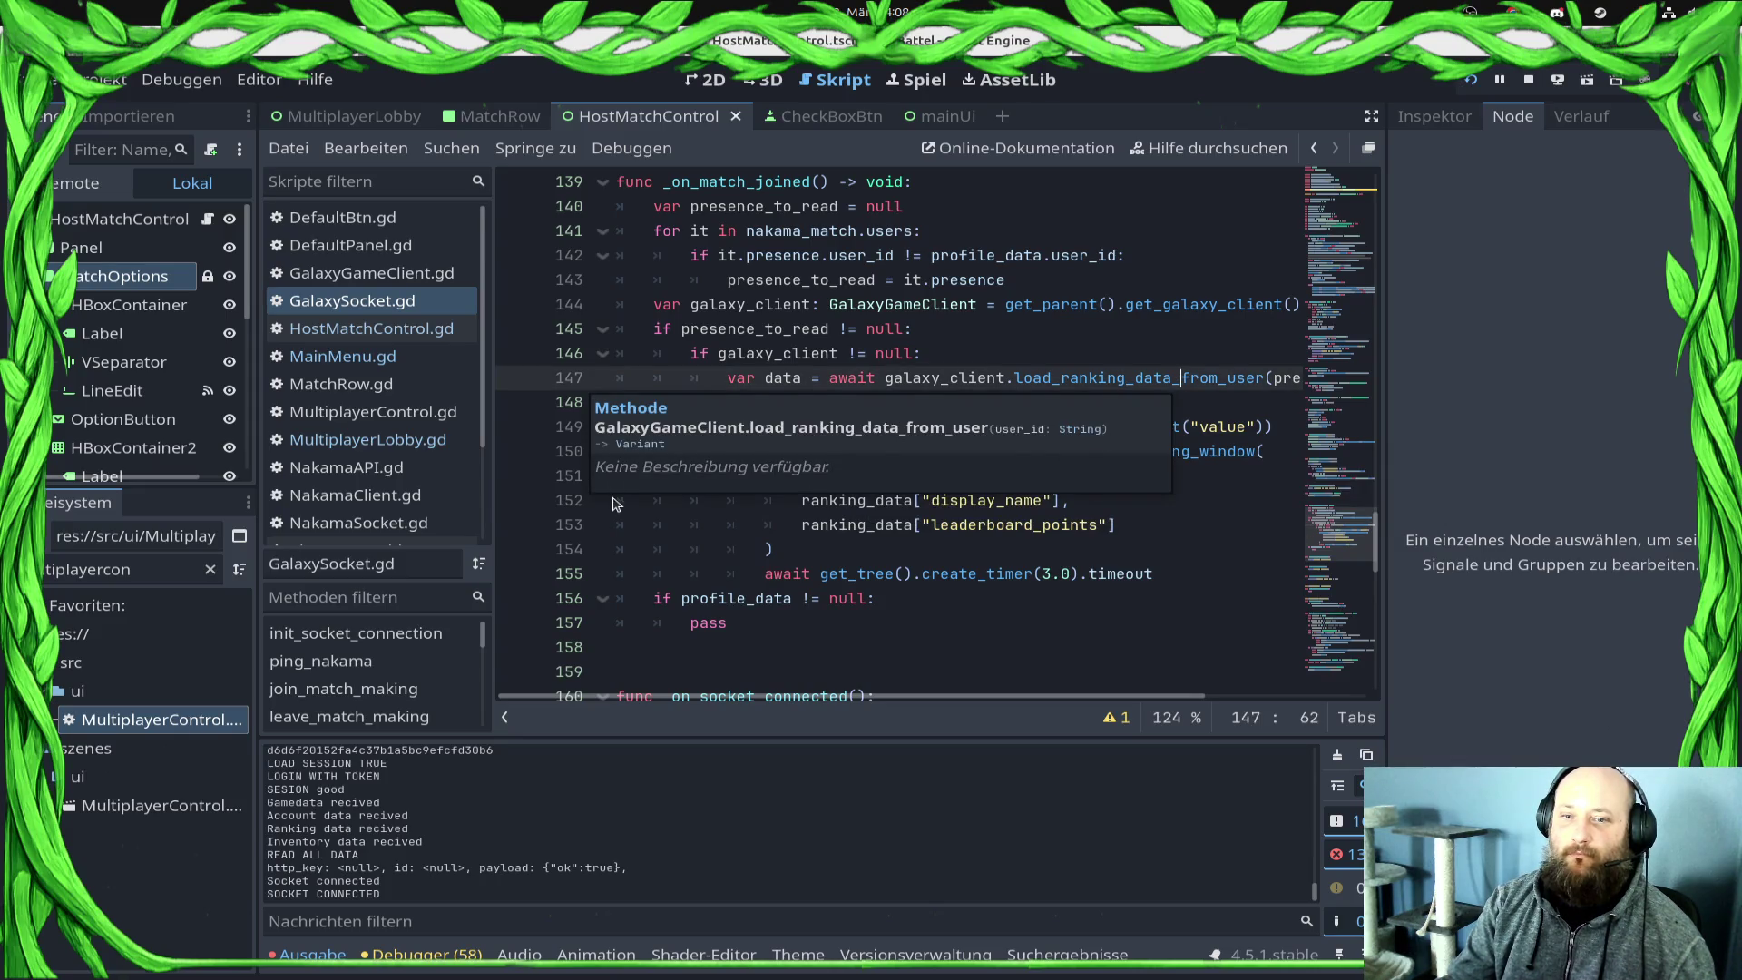
pyautogui.click(617, 548)
pyautogui.click(514, 426)
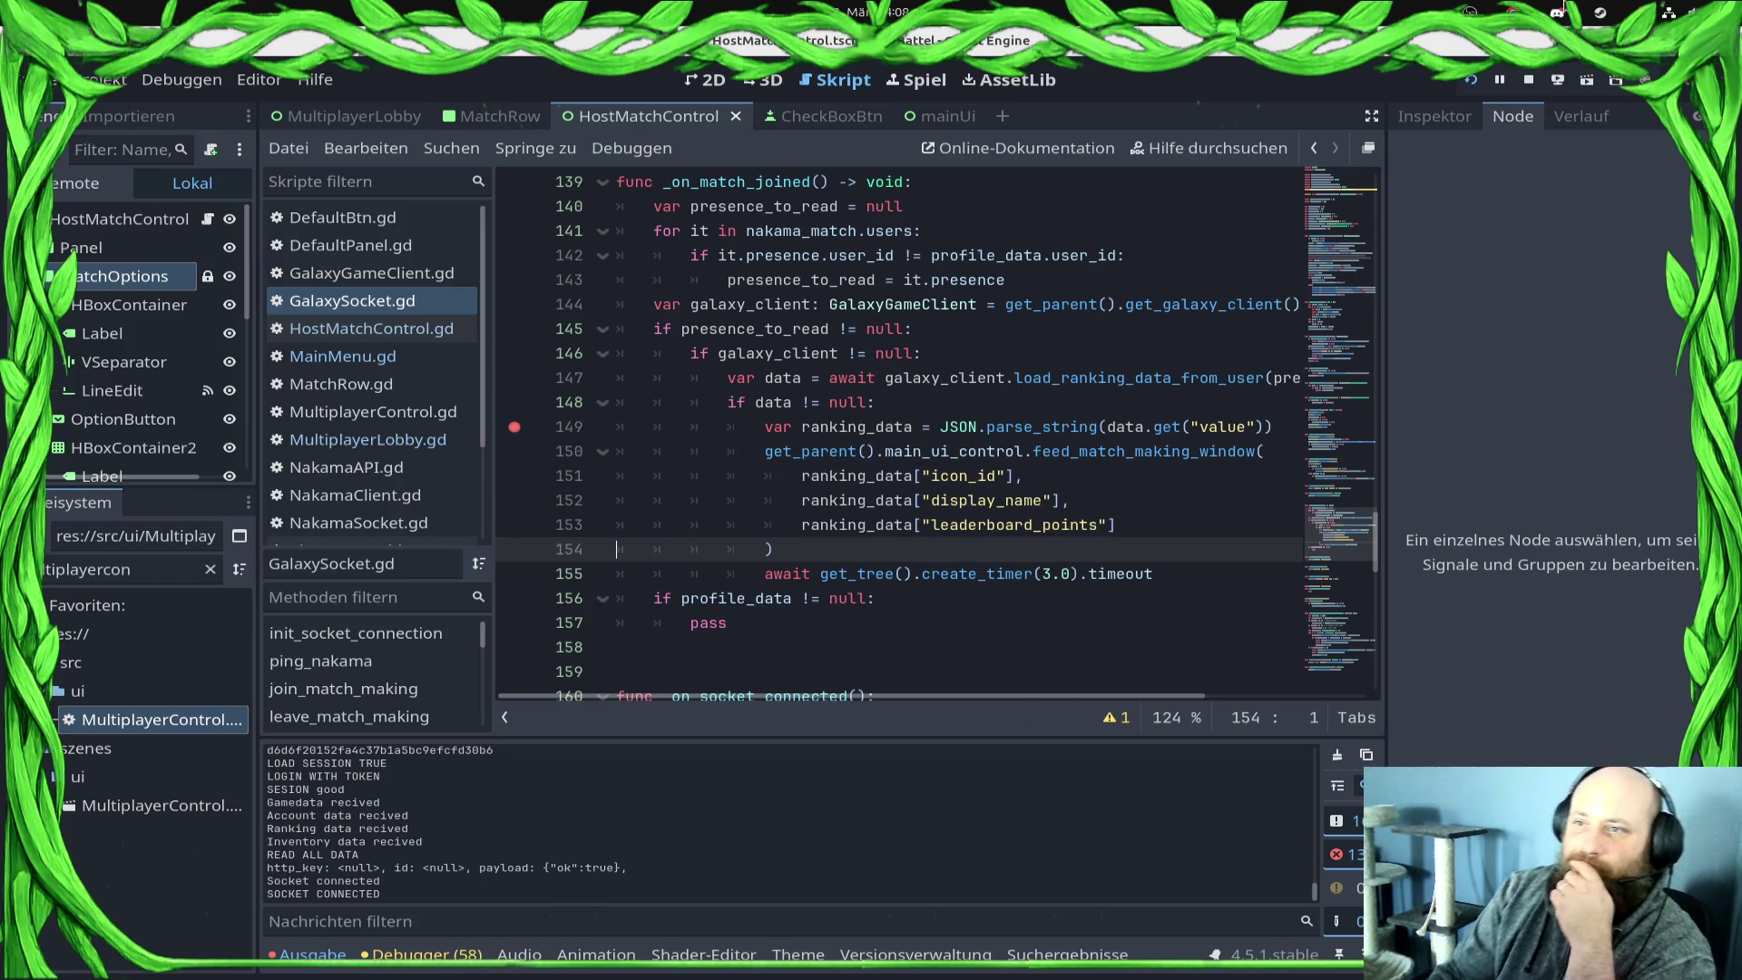
pyautogui.click(1529, 80)
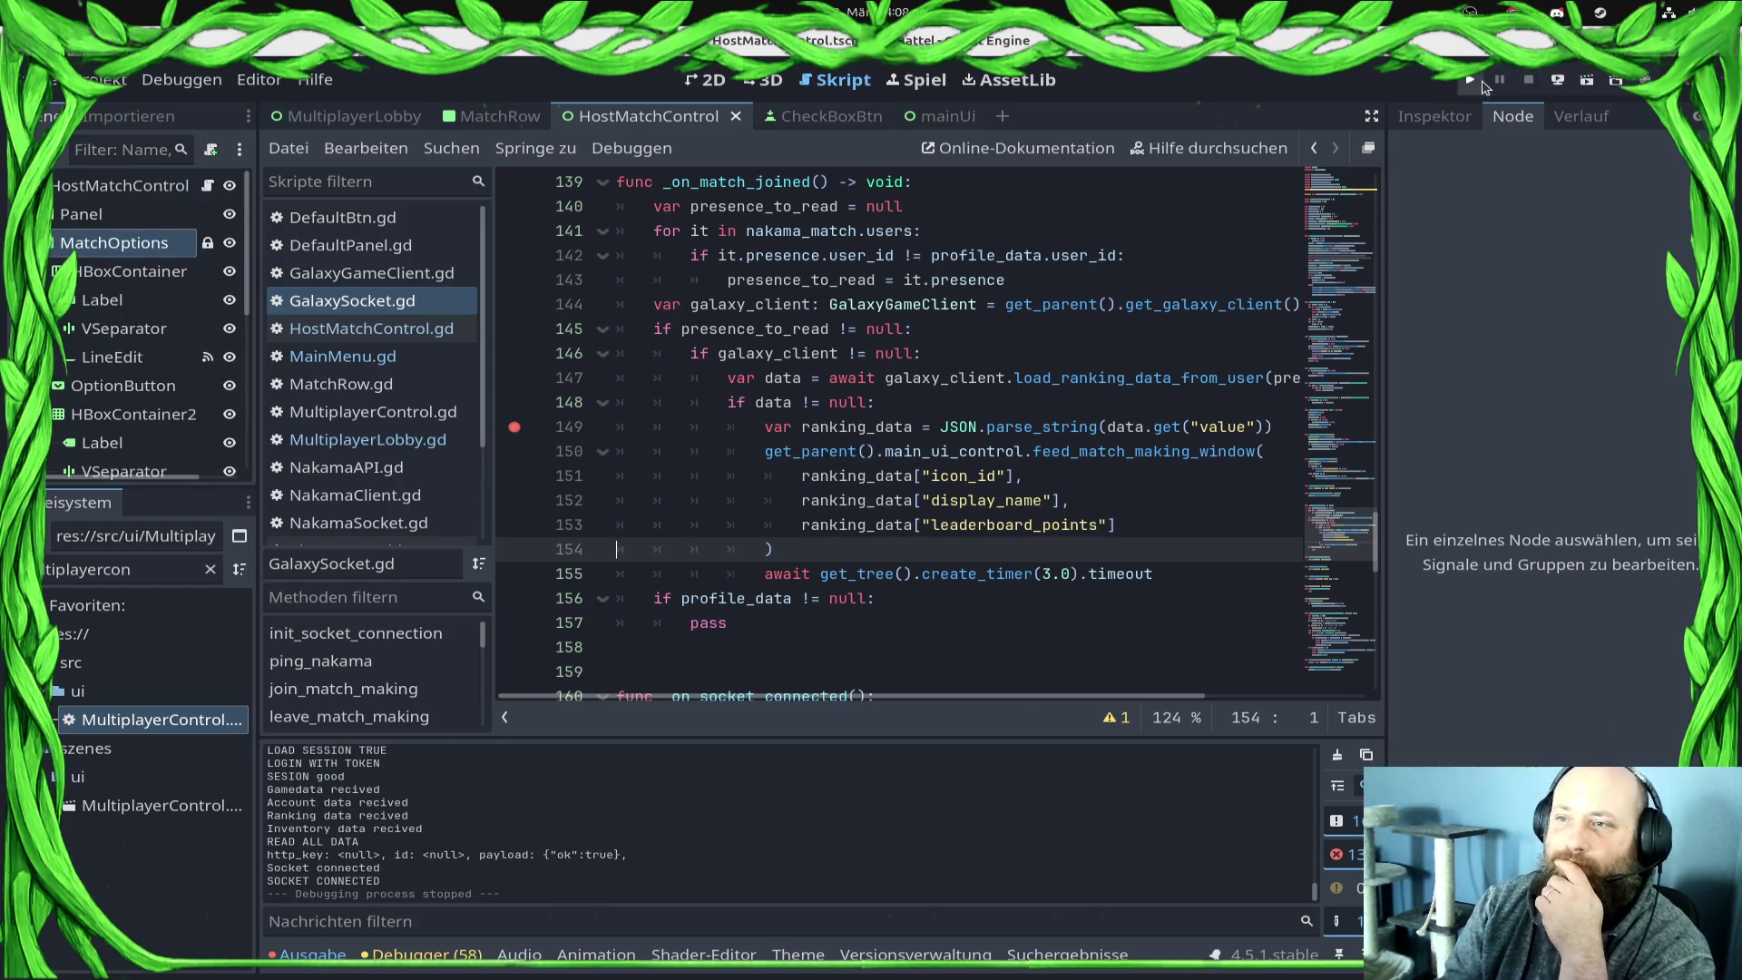
pyautogui.click(1468, 80)
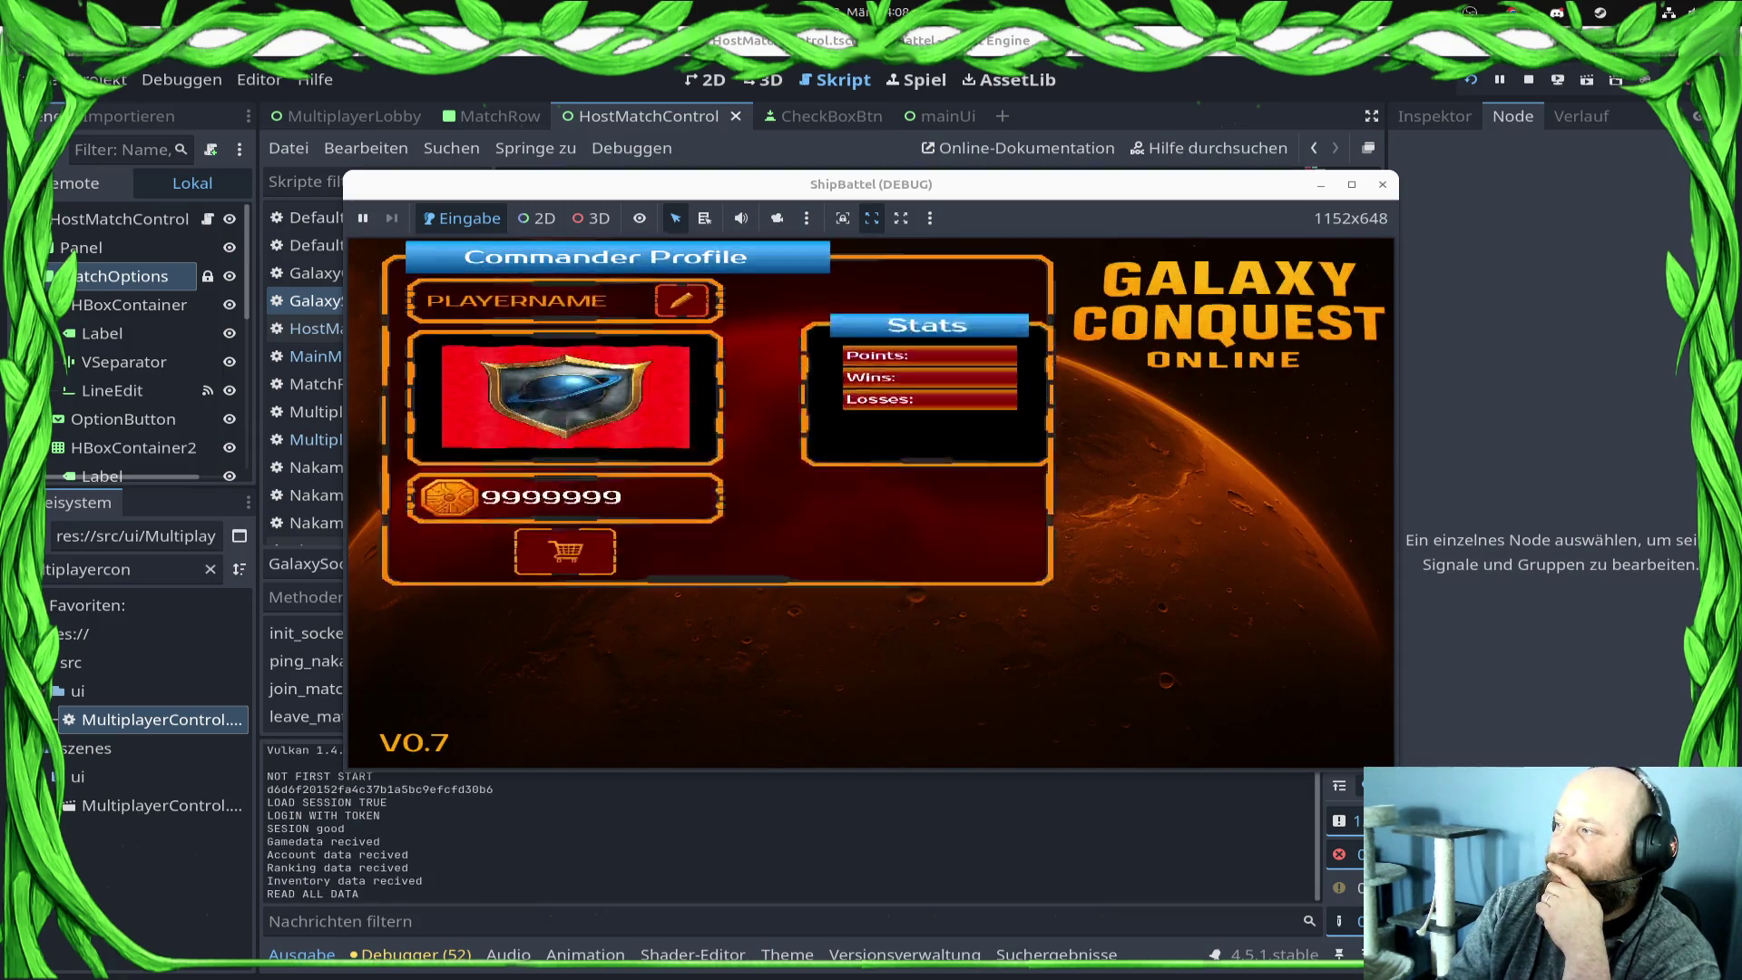
# Step: In the game, go to the multiplayer screen and show the open matches list
pyautogui.click(1227, 601)
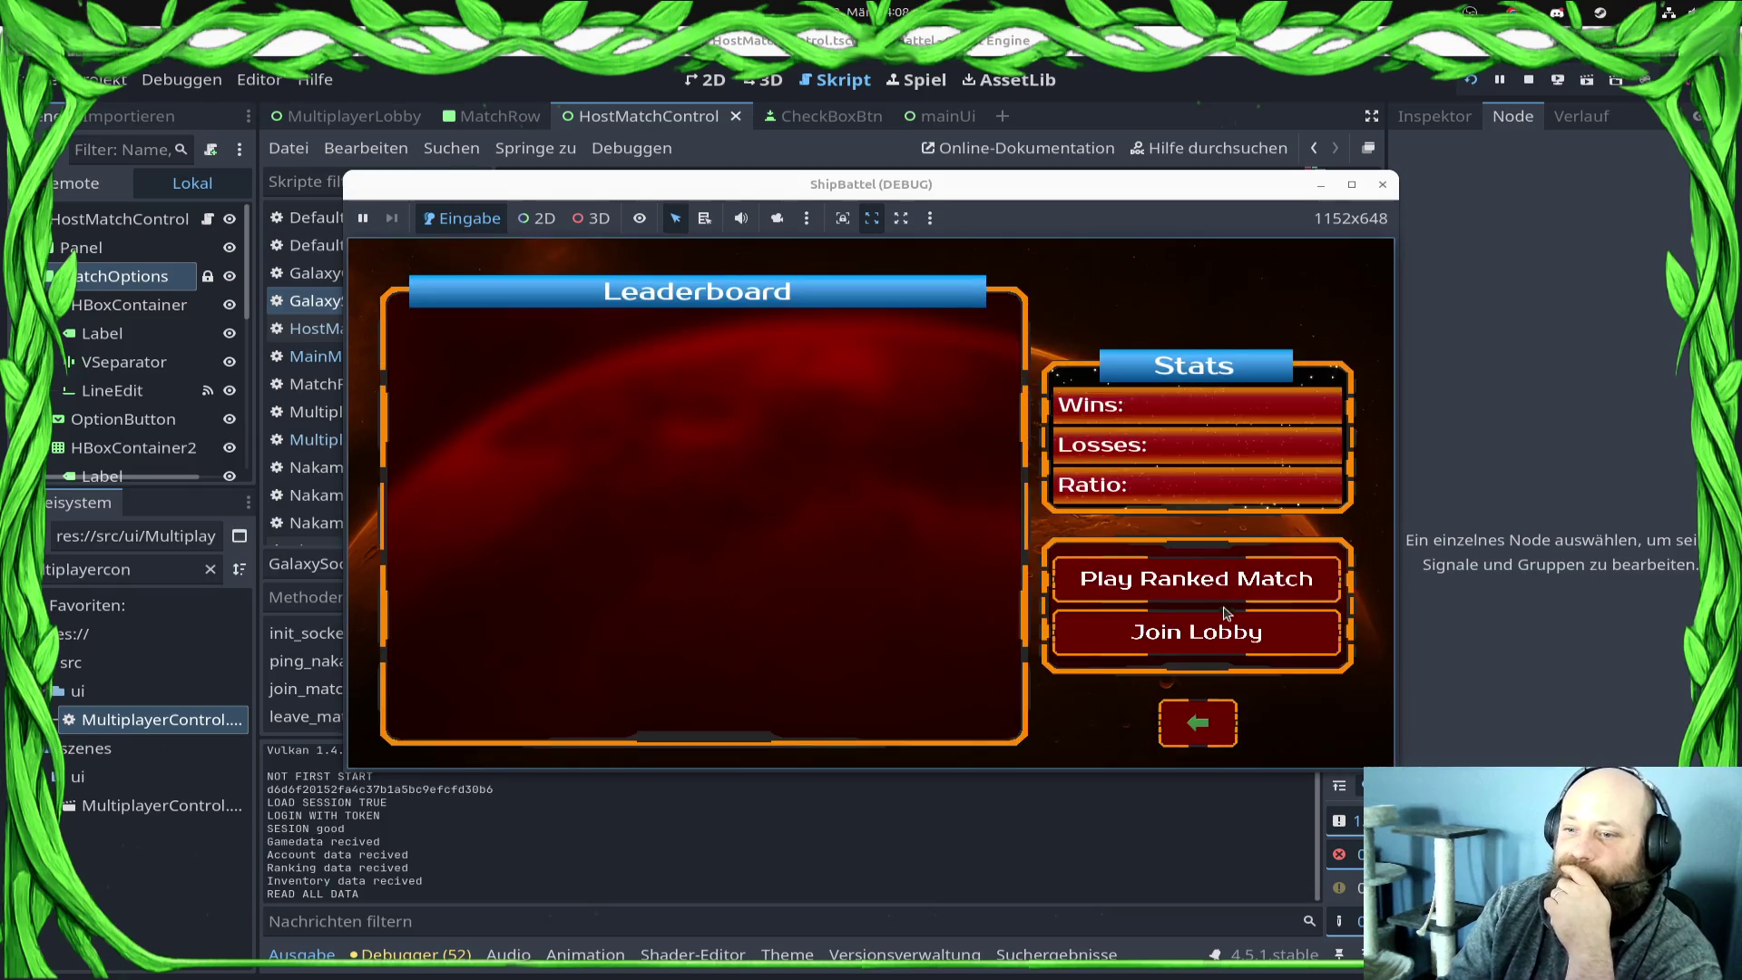
pyautogui.click(1221, 646)
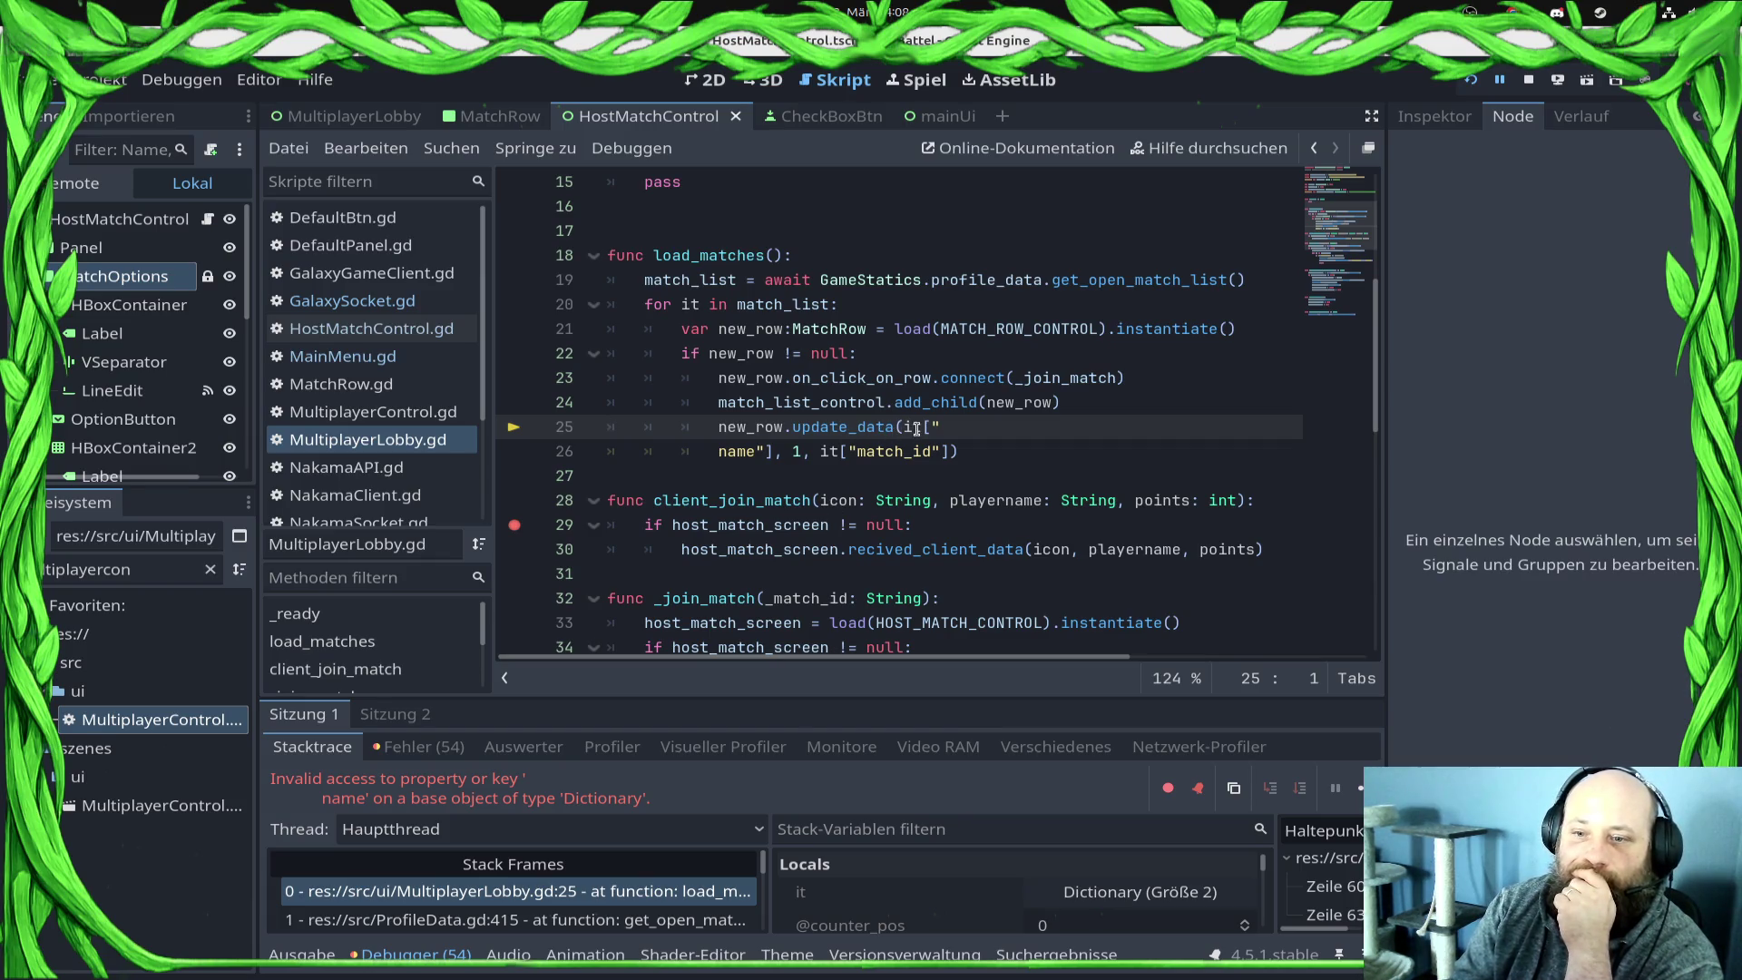
pyautogui.moveTo(914, 427)
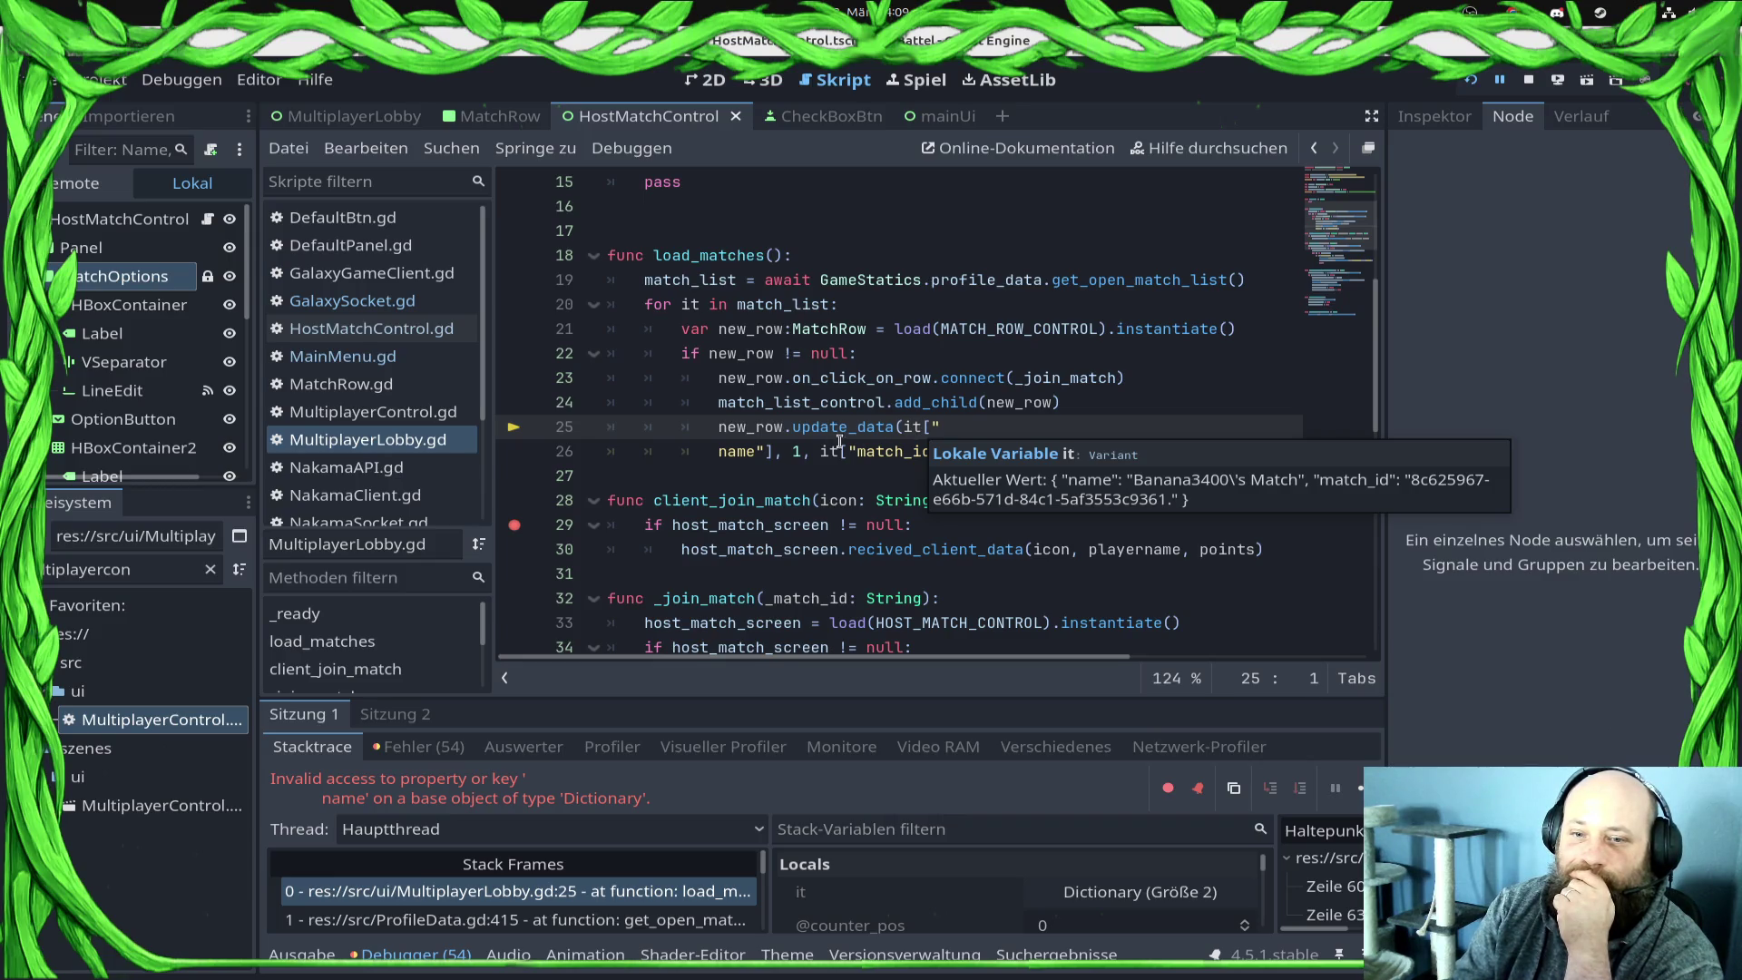
# Step: Rejoin line 26 onto line 25 in MultiplayerLobby.gd, save, and relaunch the game
pyautogui.click(716, 451)
pyautogui.hotkey('shift', 'Home')
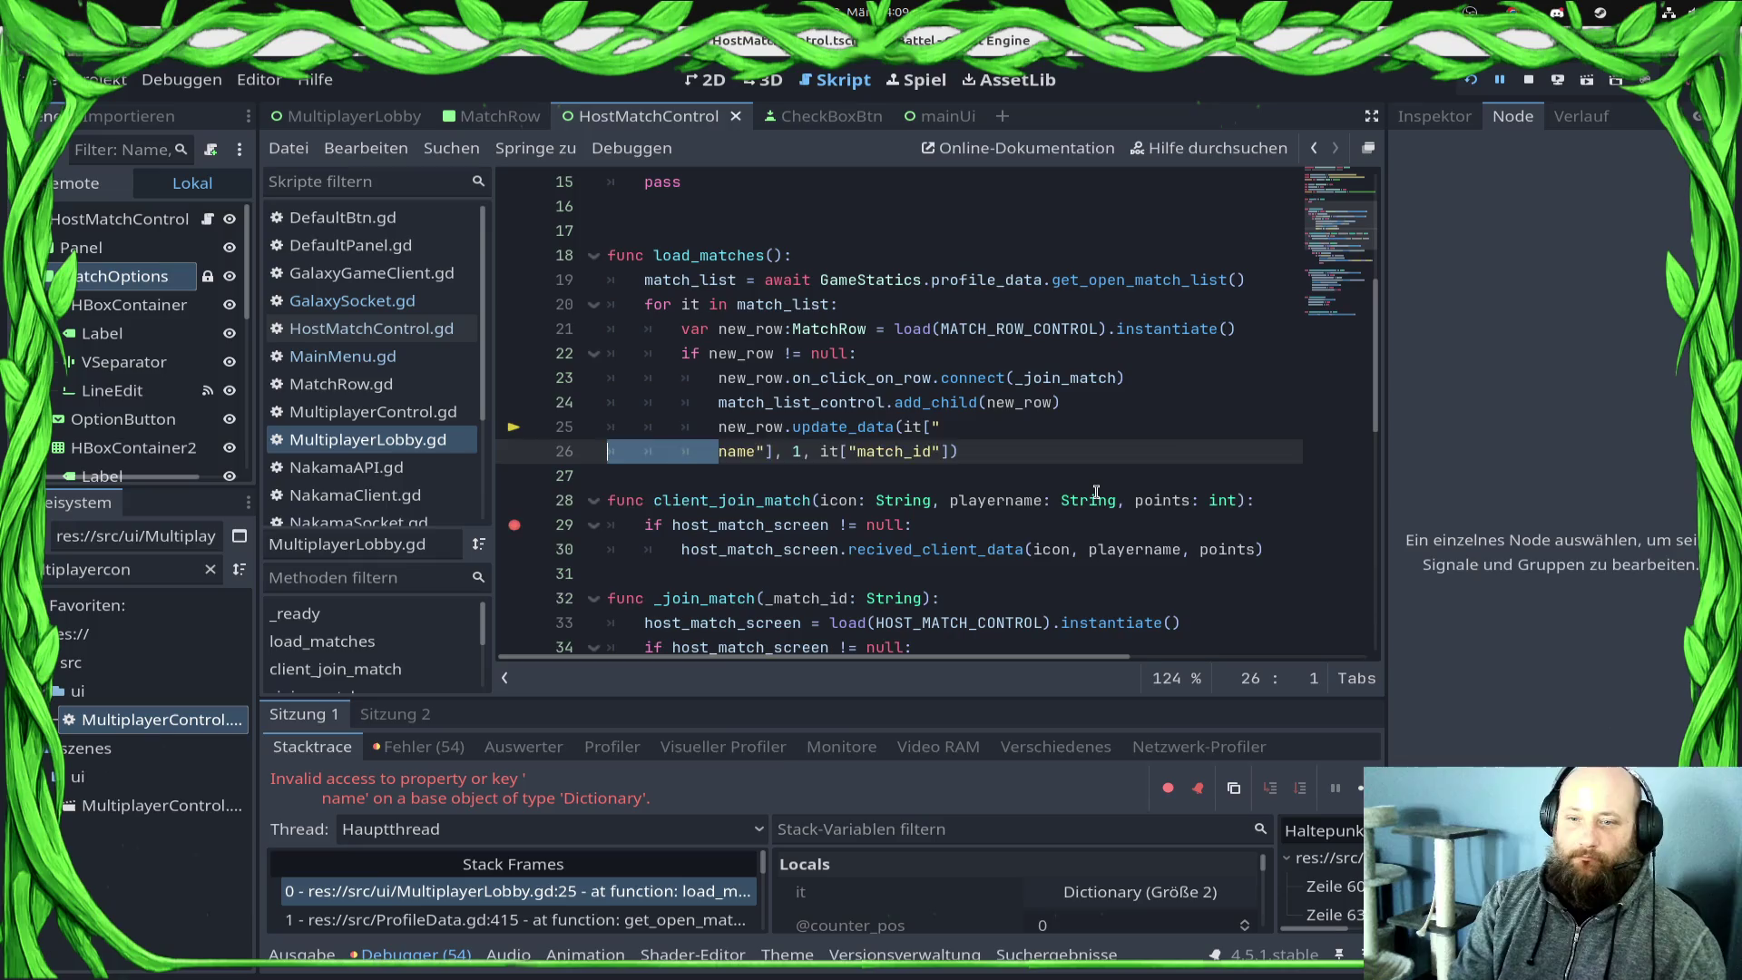
pyautogui.press('BackSpace')
pyautogui.press('BackSpace')
pyautogui.hotkey('ctrl', 's')
pyautogui.click(1529, 80)
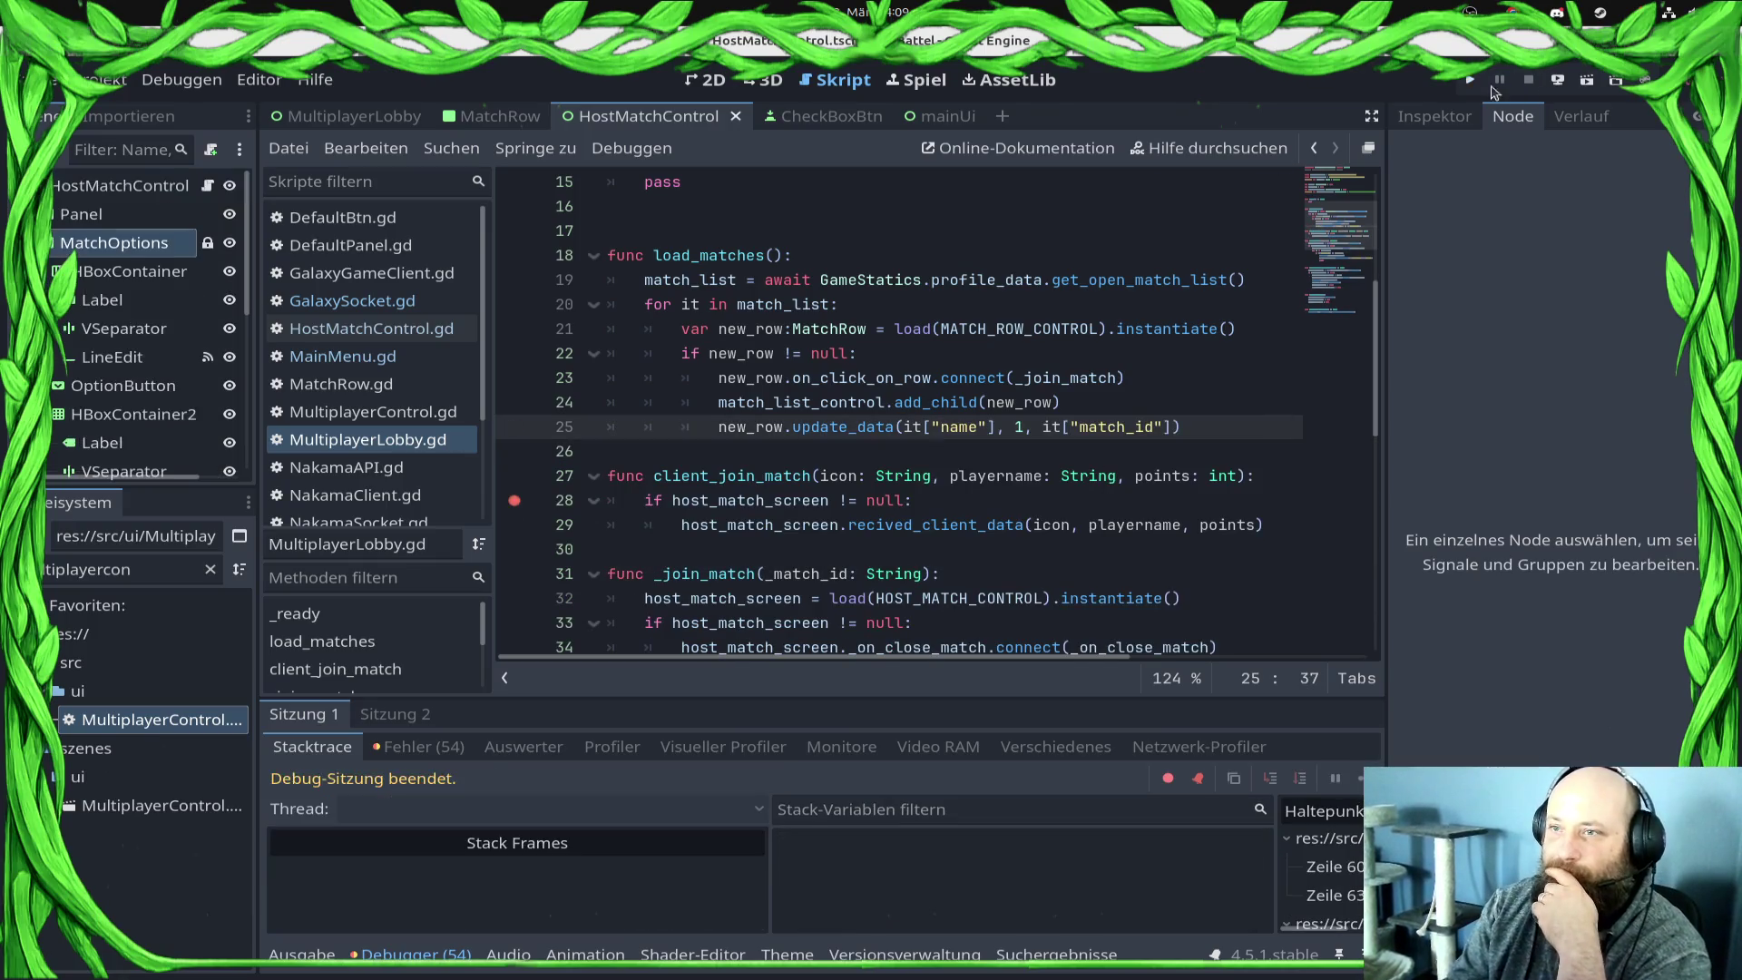
pyautogui.click(1470, 80)
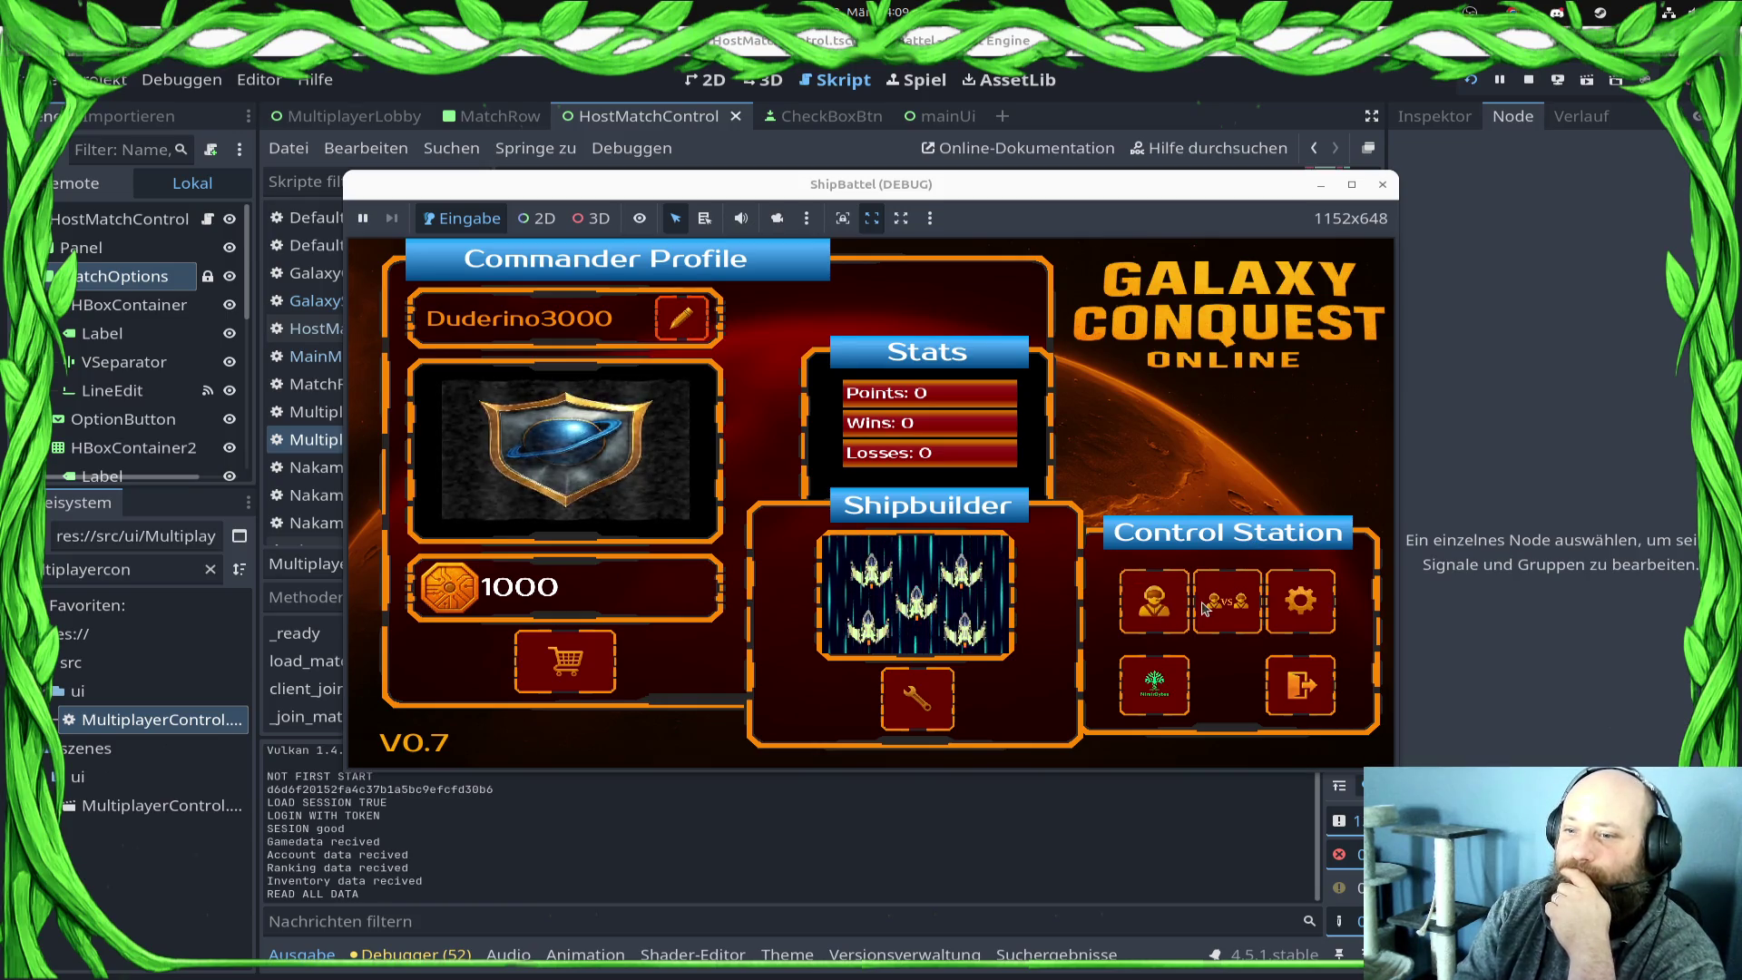
# Step: Join the listed open match from Join Lobby, then return to HostMatchControl.gd in the editor
pyautogui.click(1159, 610)
pyautogui.click(1179, 629)
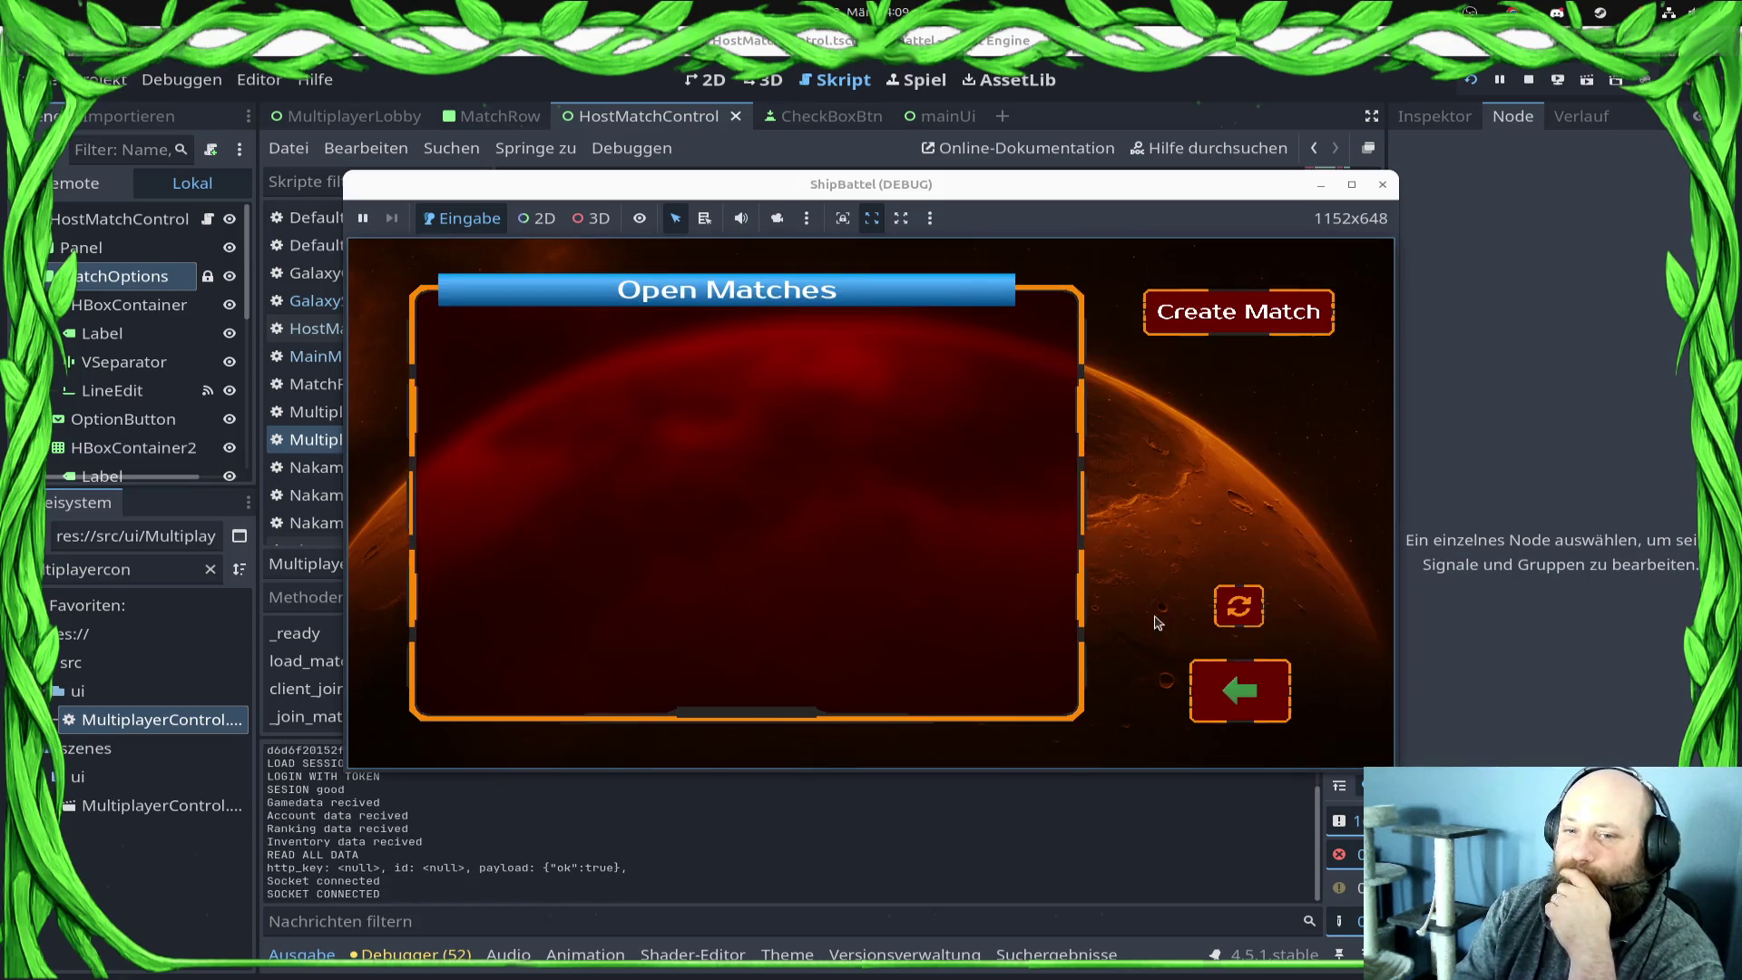
pyautogui.click(646, 356)
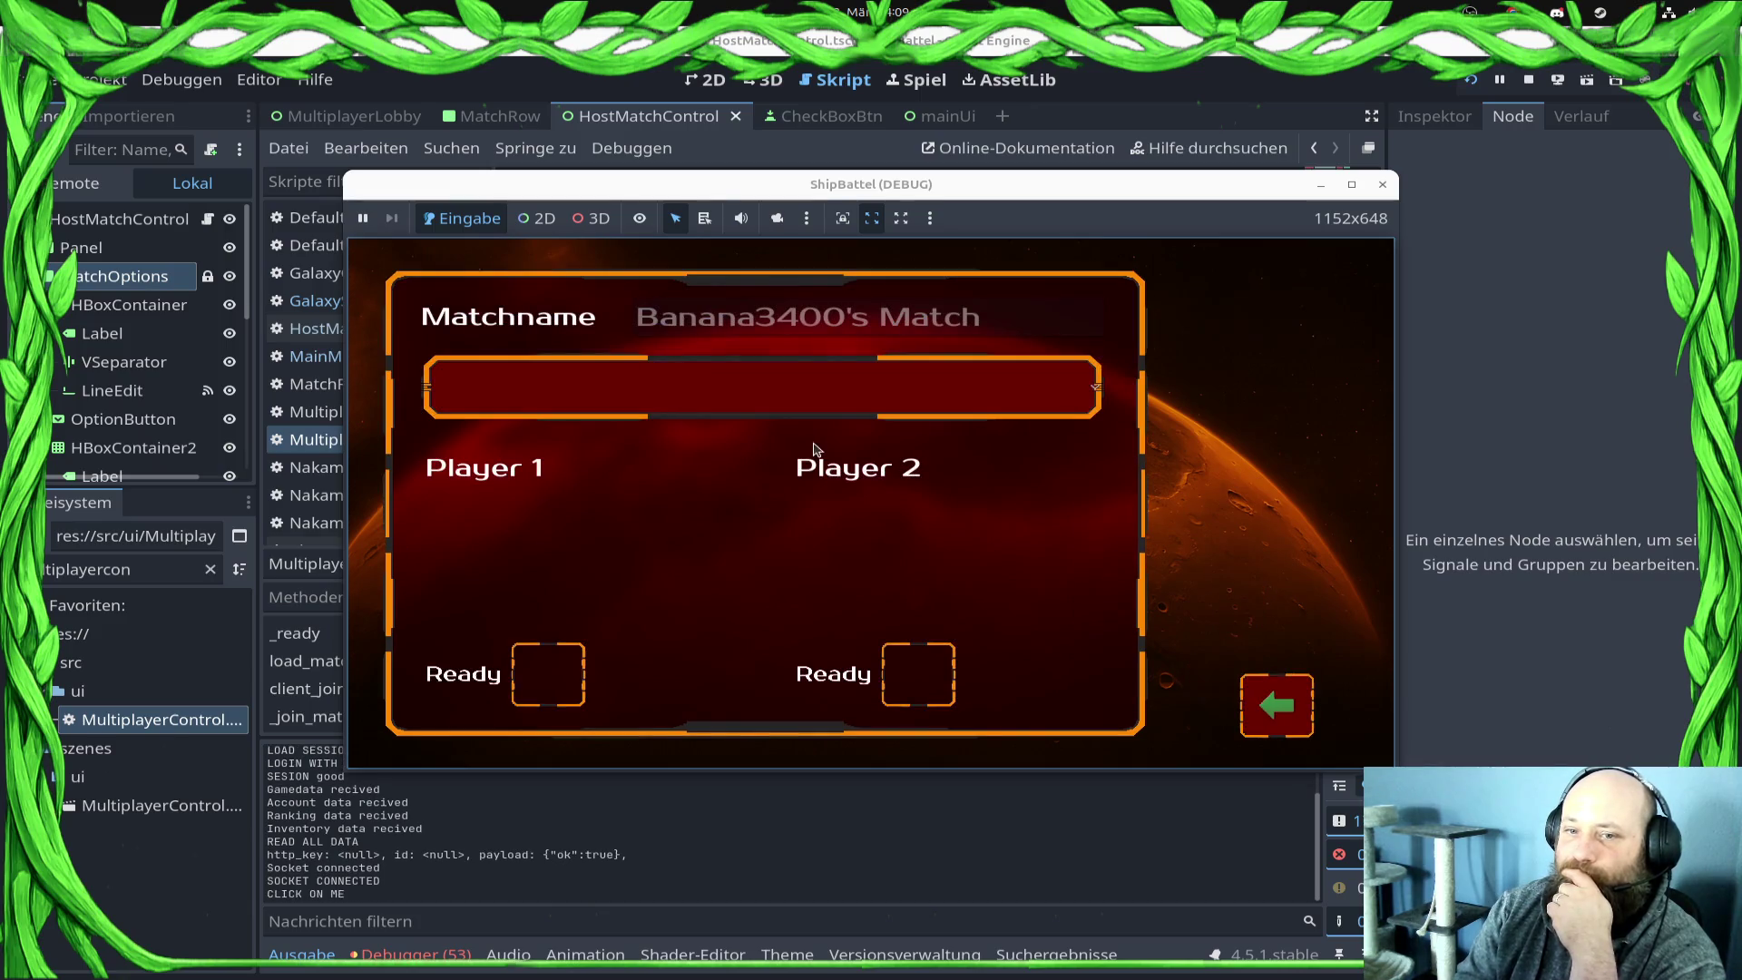
pyautogui.click(513, 883)
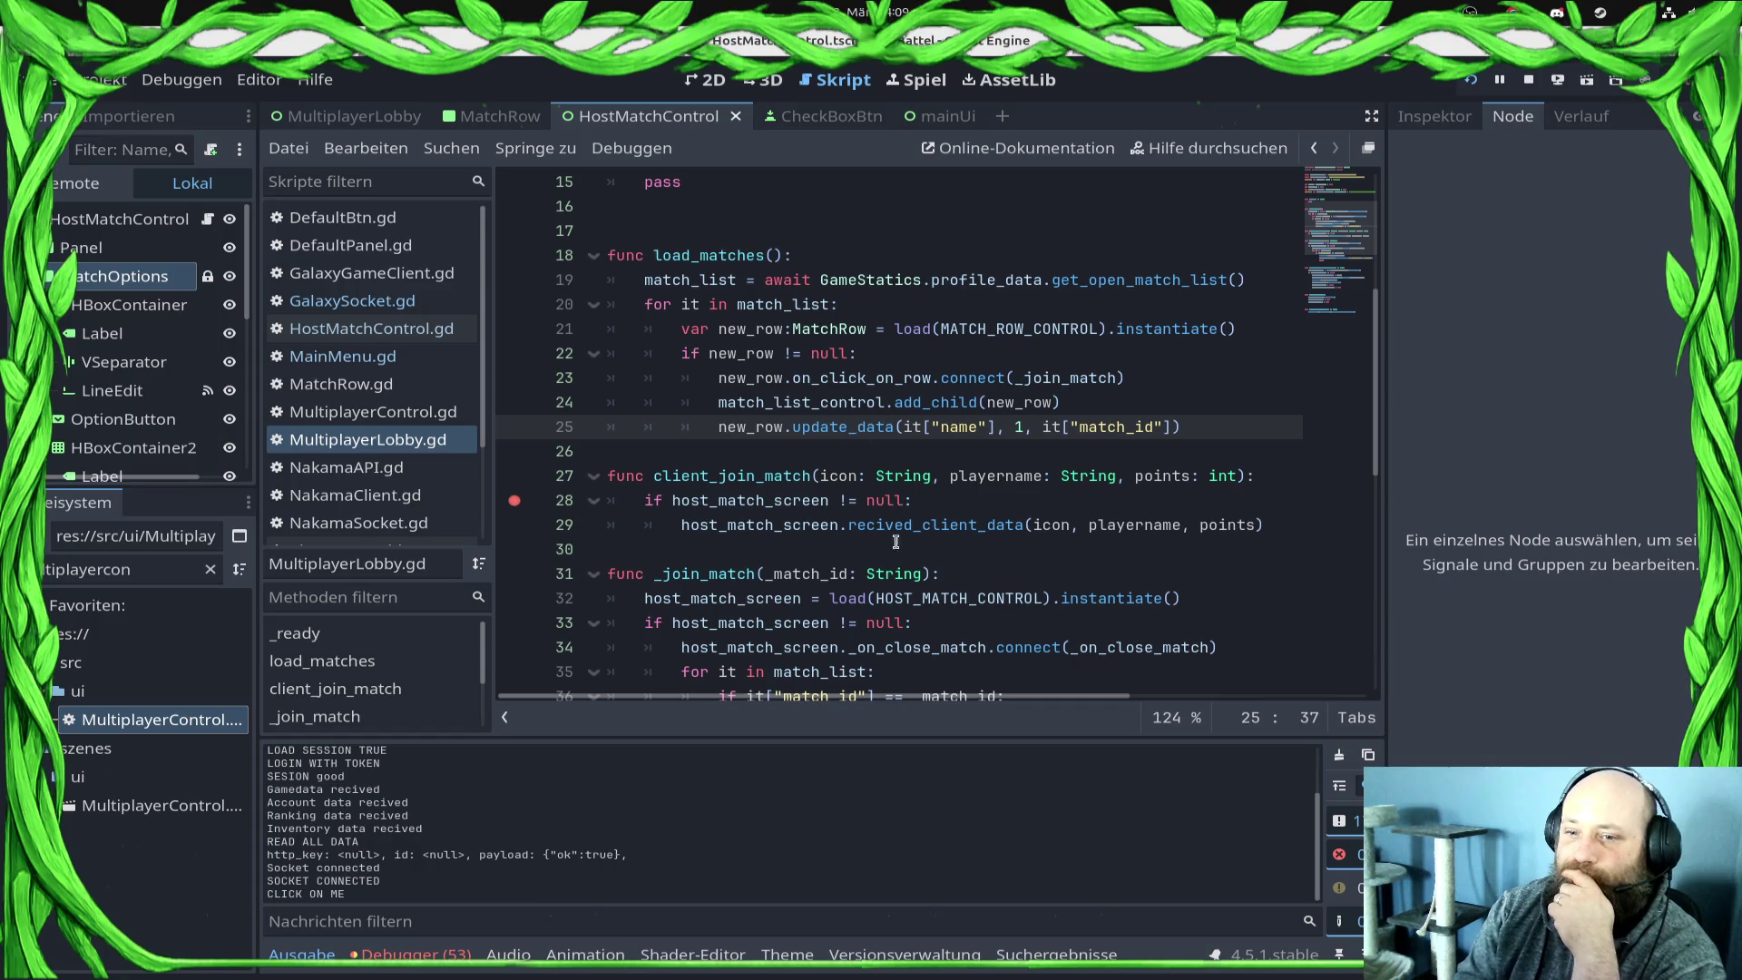
pyautogui.click(389, 332)
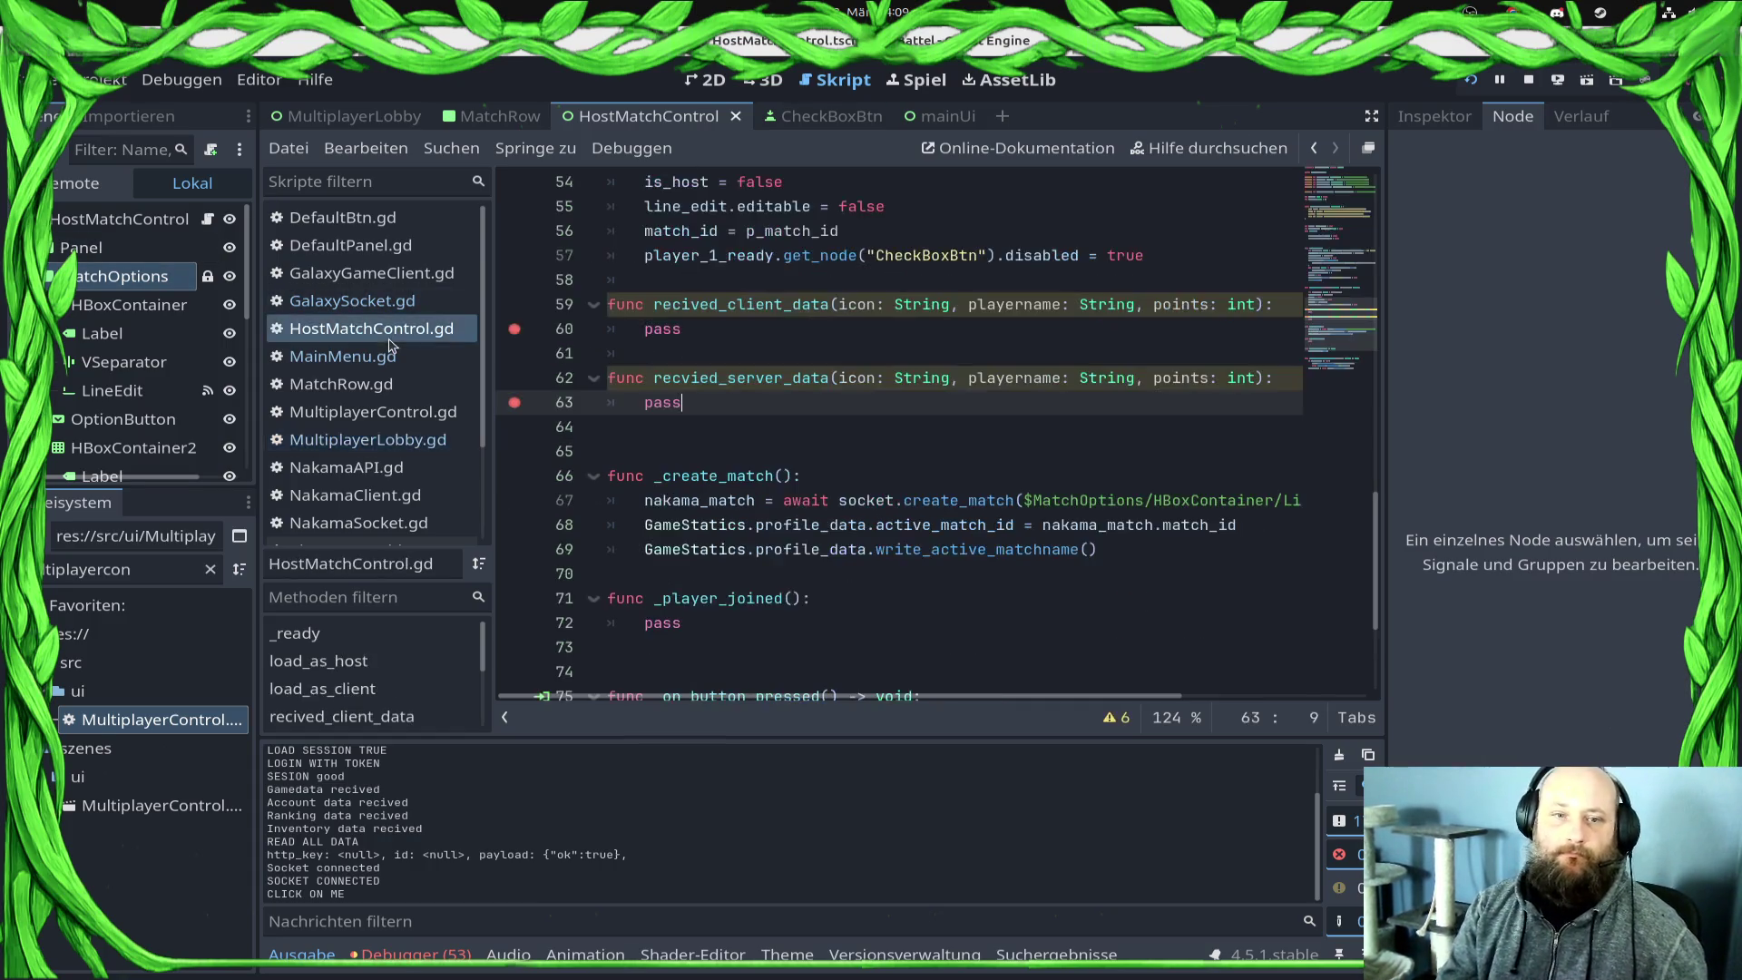
# Step: Stop the game and try a socket call on line 51, then undo it
pyautogui.click(1529, 80)
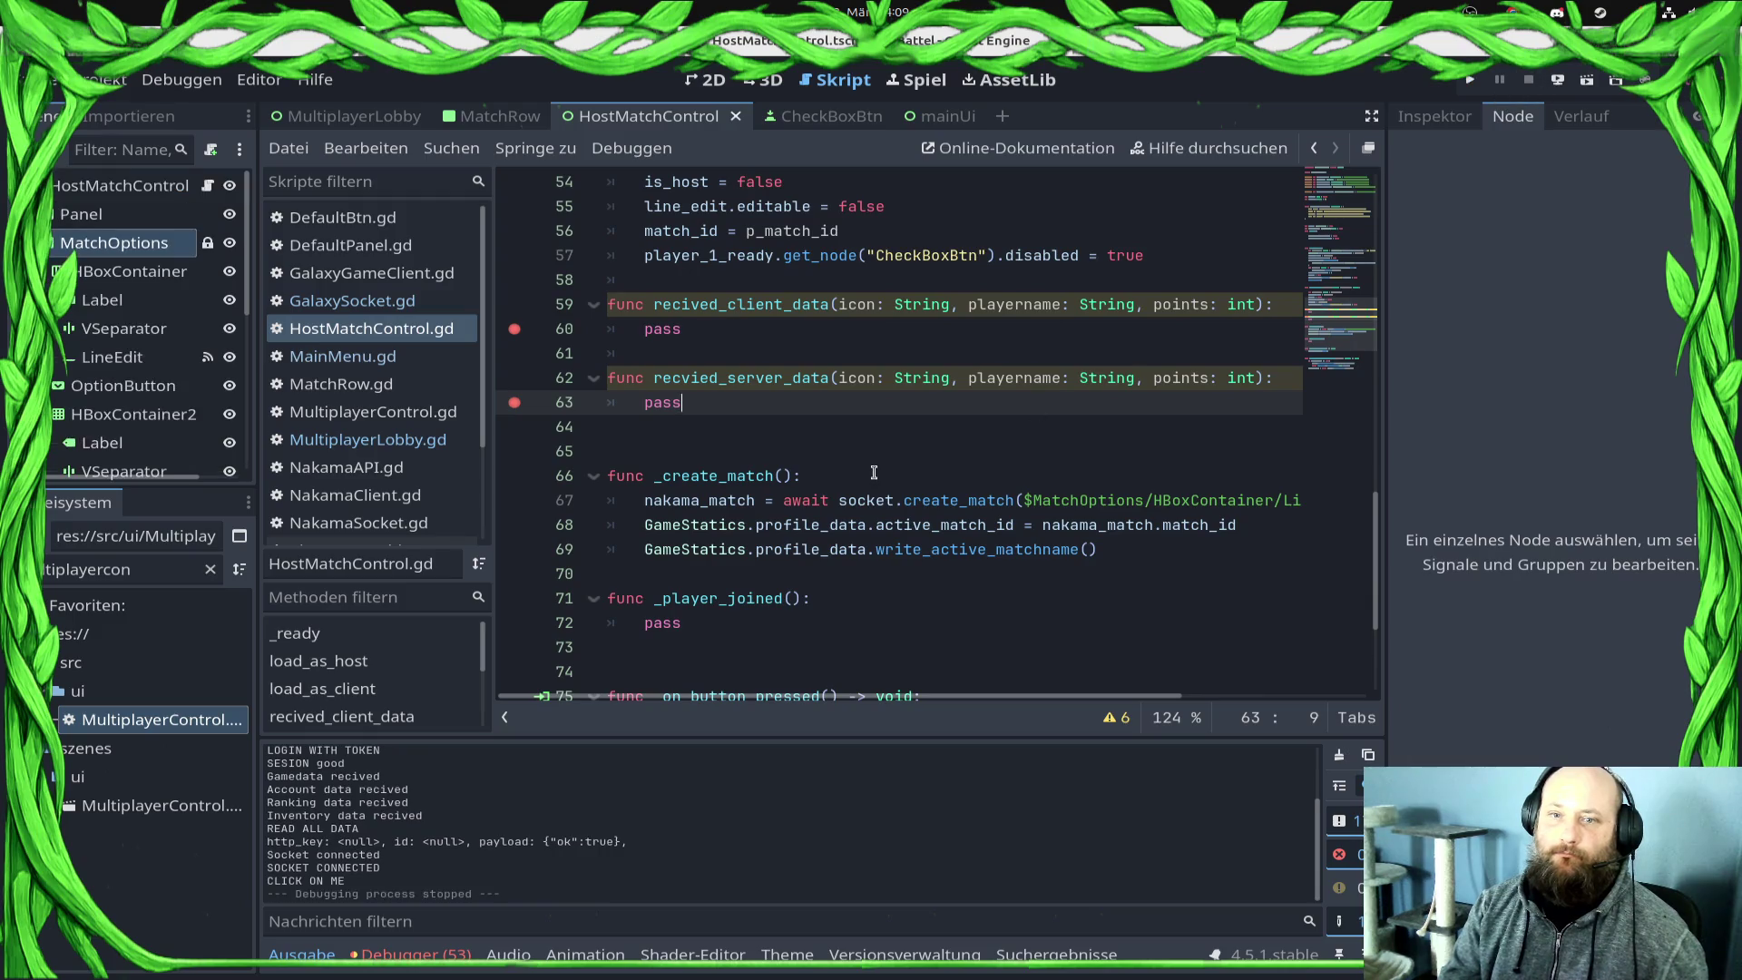
pyautogui.scroll(4, 875, 467)
pyautogui.click(795, 402)
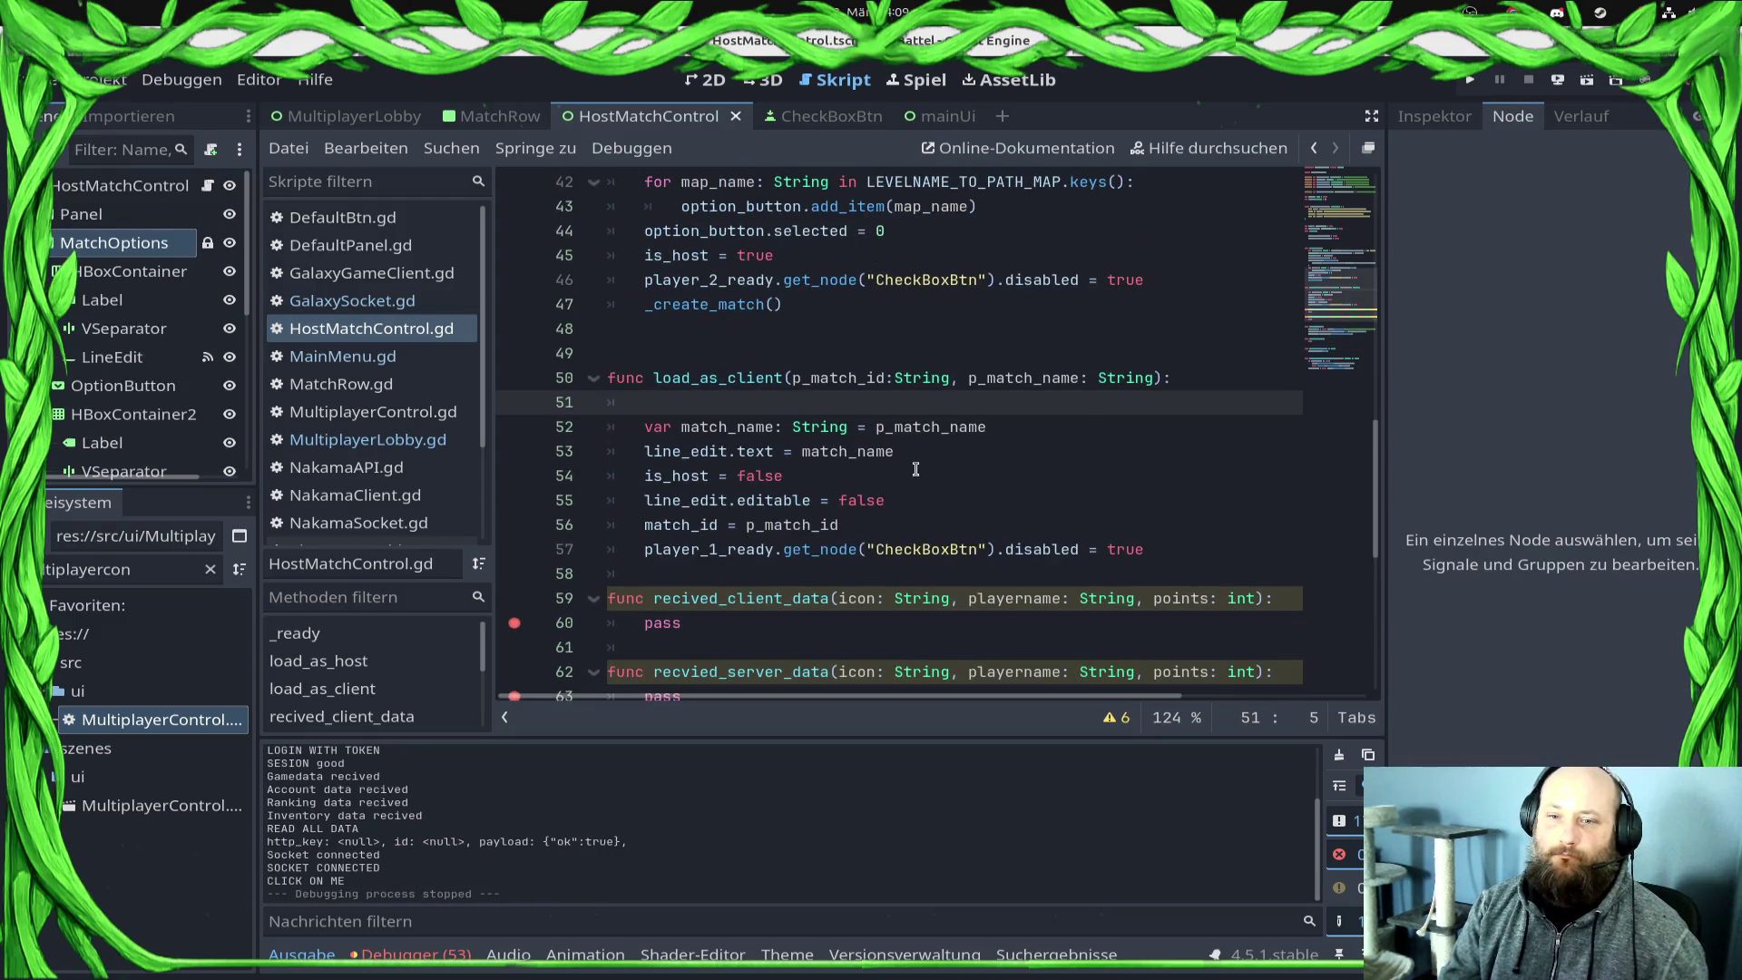
pyautogui.write('sock')
pyautogui.press('Return')
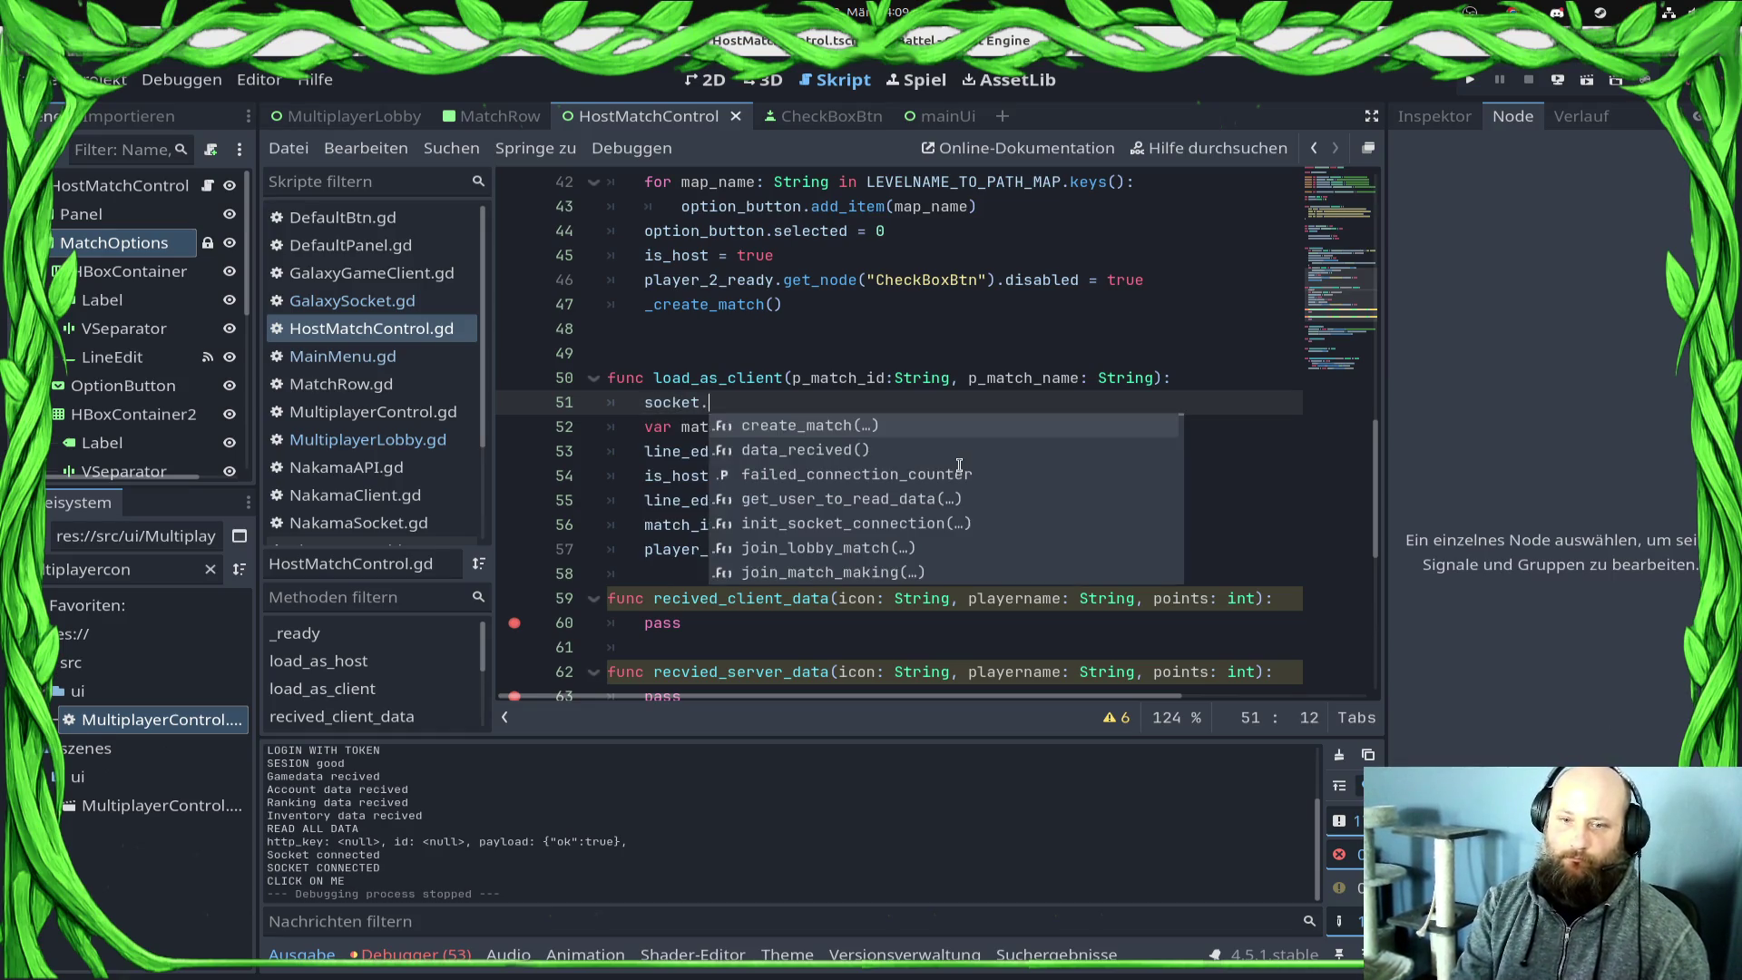
pyautogui.write('conn')
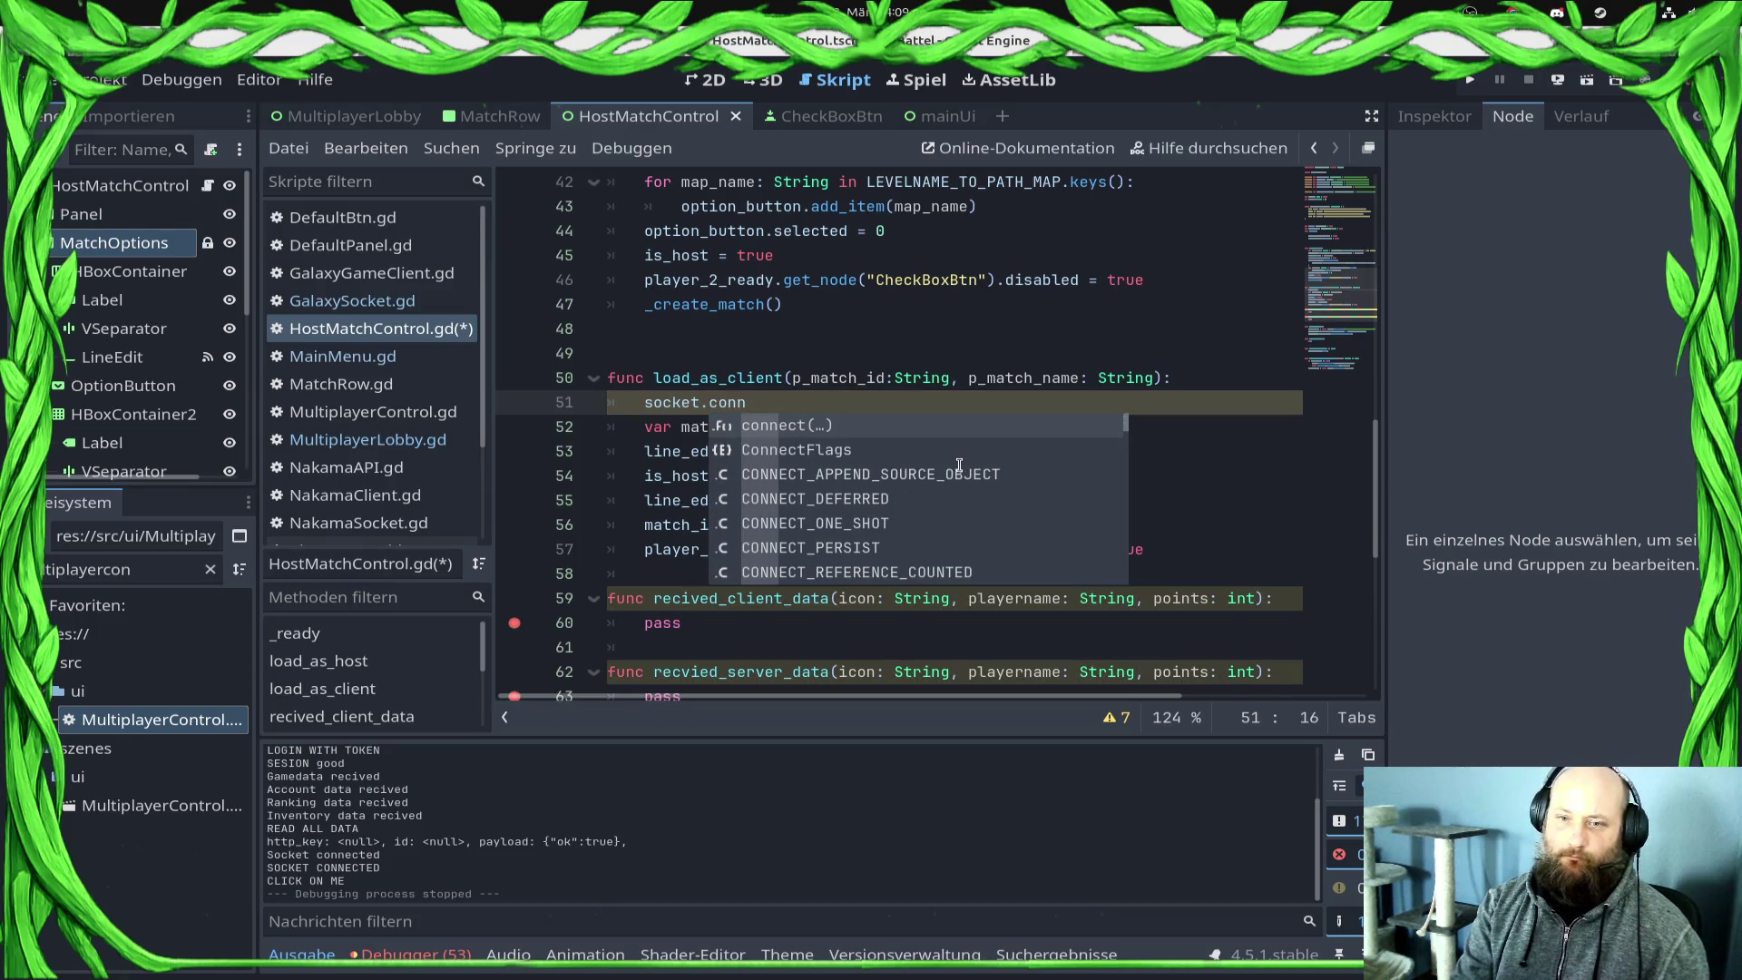
pyautogui.press('BackSpace')
pyautogui.press('BackSpace')
pyautogui.press('BackSpace')
pyautogui.write('socket.')
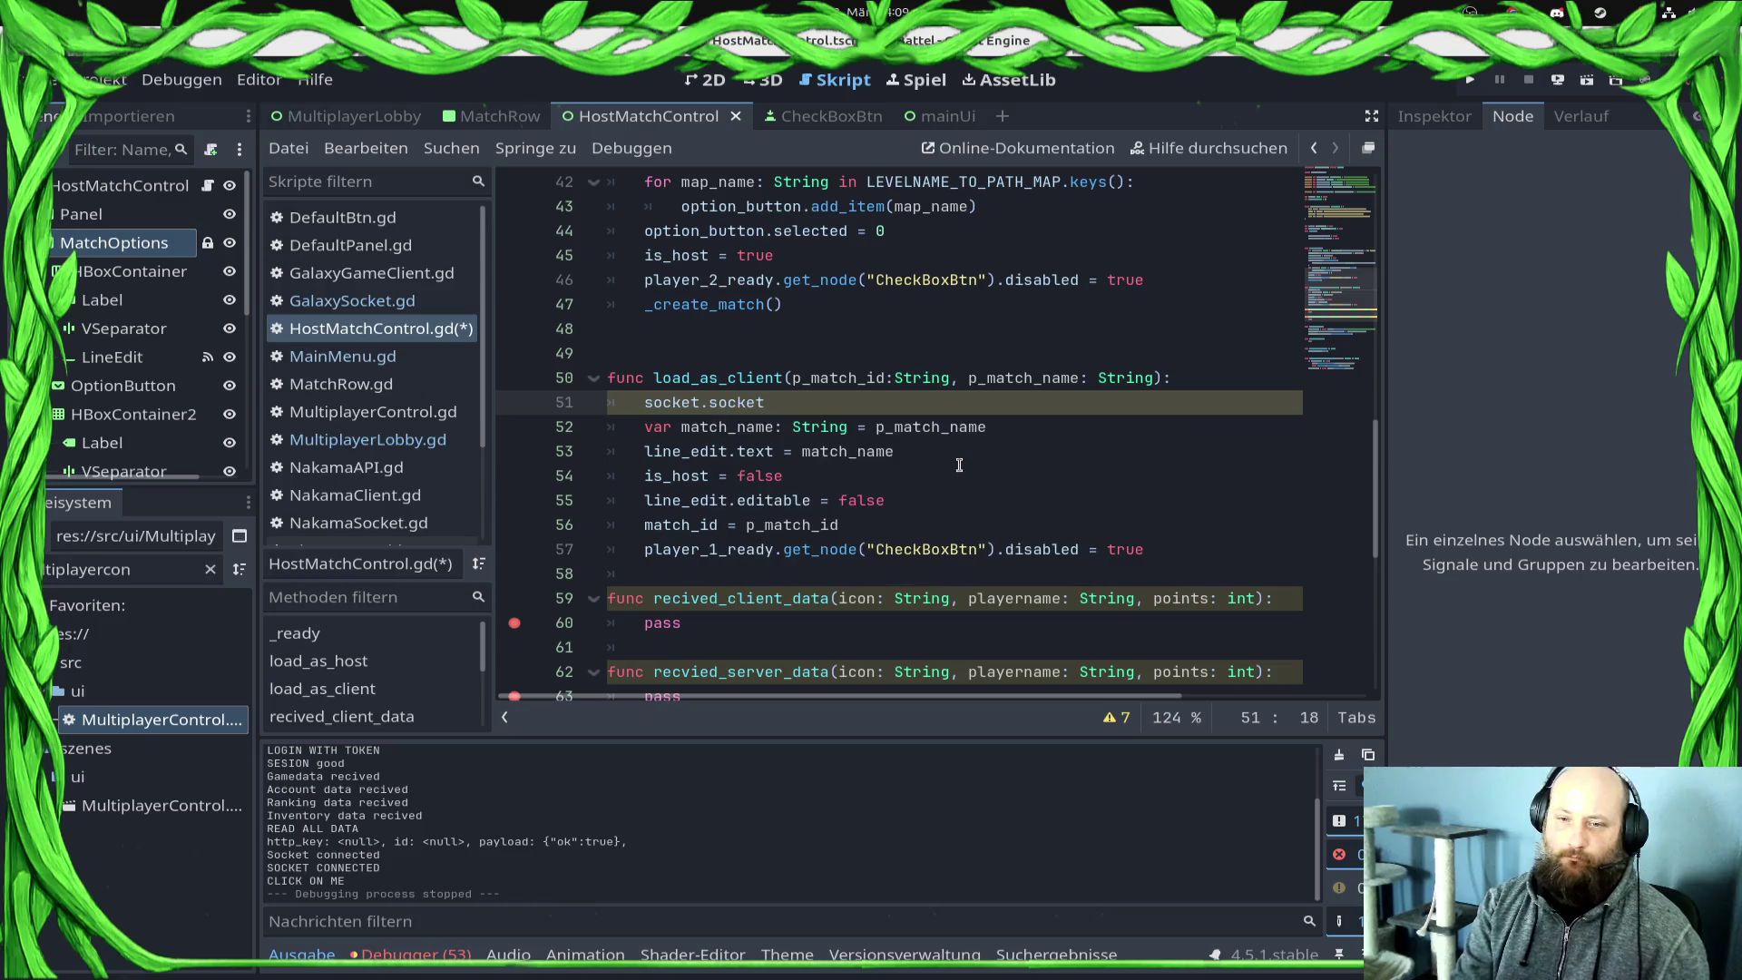
pyautogui.write('cone')
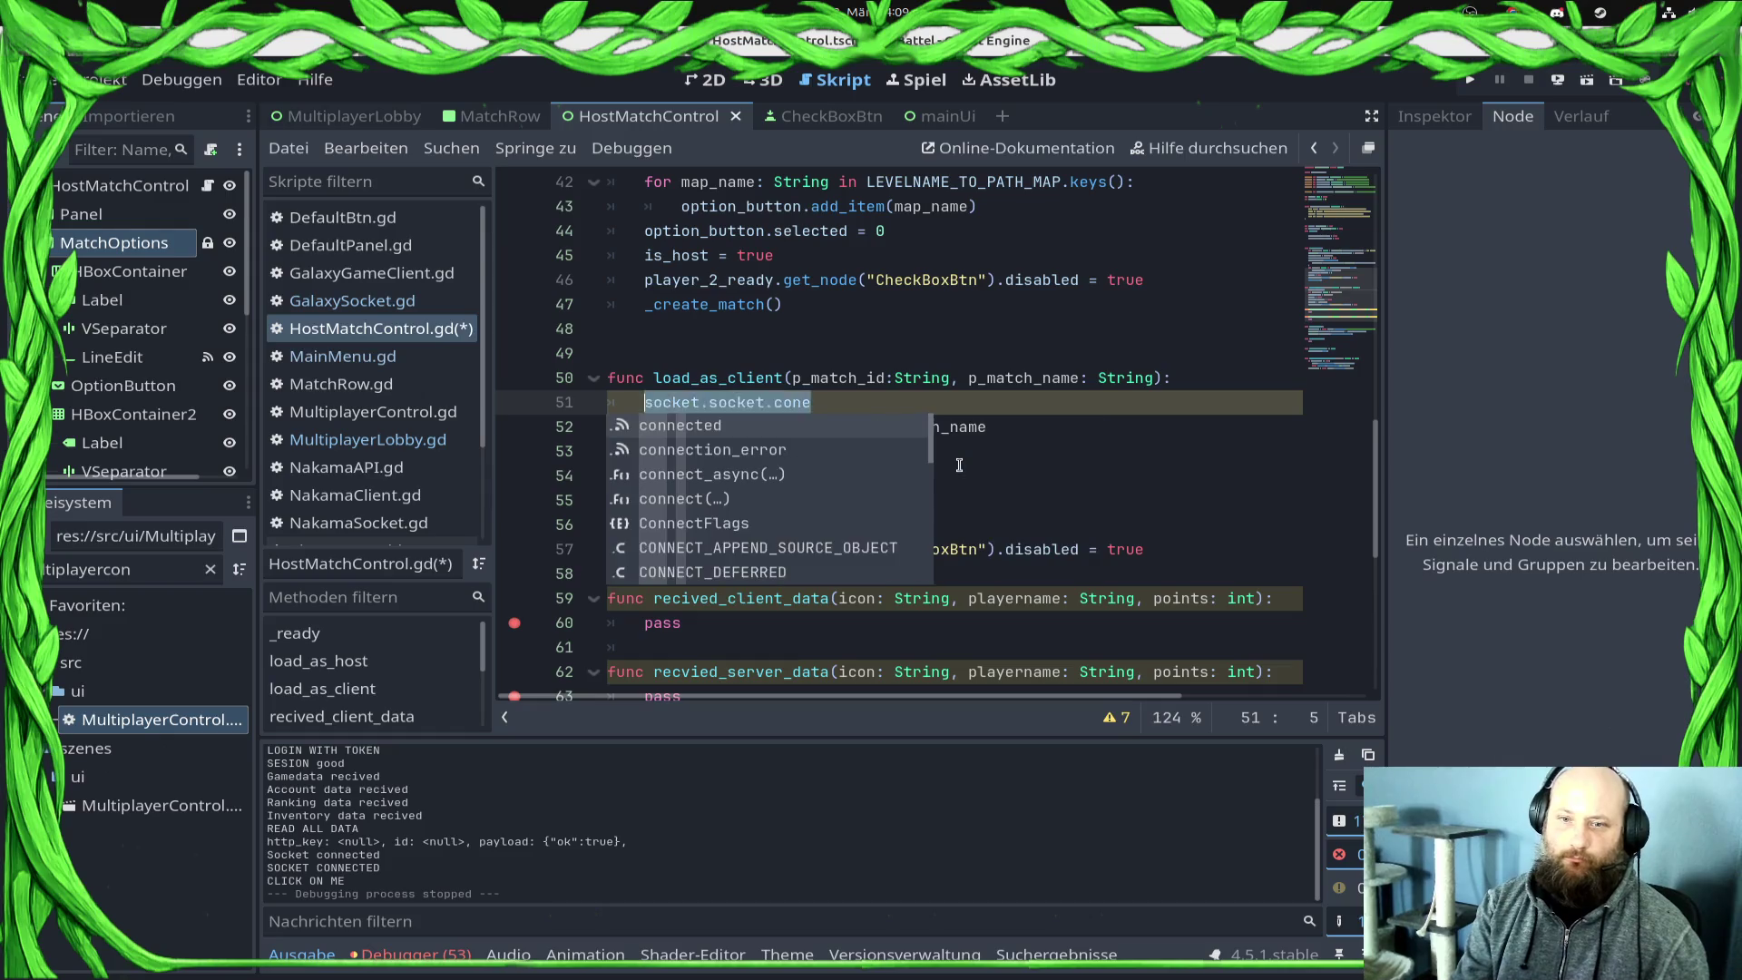
pyautogui.hotkey('ctrl', 'z')
pyautogui.hotkey('ctrl', 'z')
pyautogui.hotkey('ctrl', 'z')
# Step: Look up the join_lobby_match function name in GalaxySocket.gd, then return to HostMatchControl.gd
pyautogui.click(332, 303)
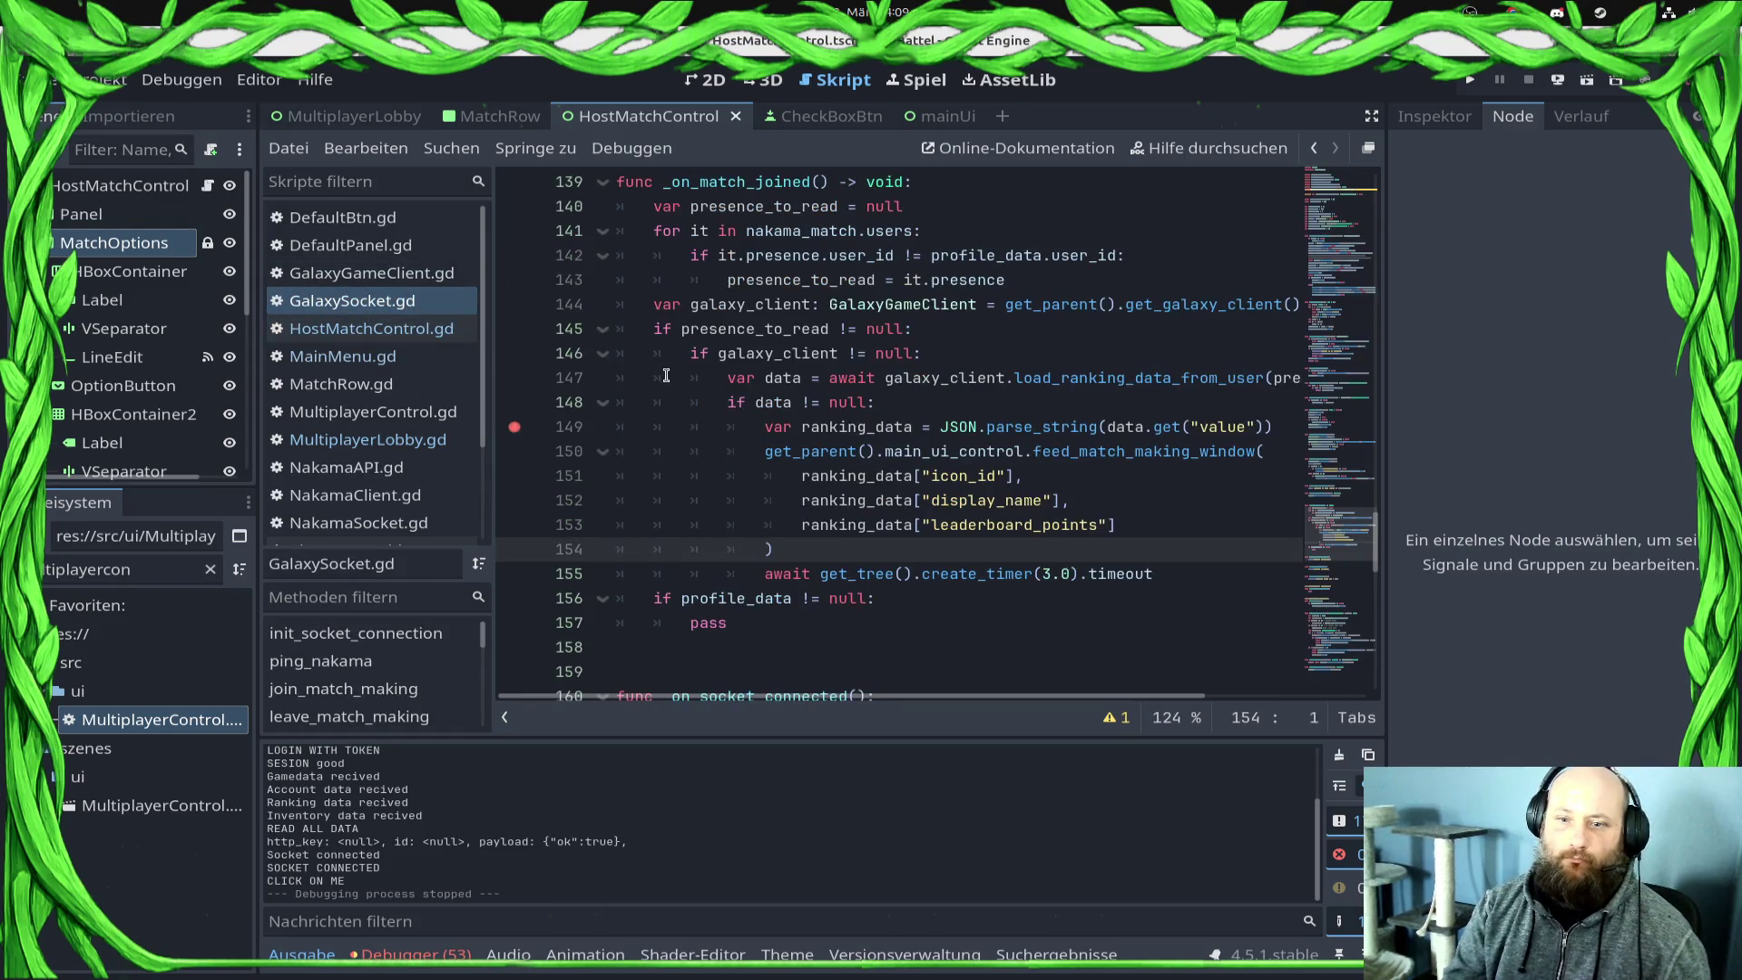
pyautogui.scroll(6, 714, 534)
pyautogui.doubleClick(714, 534)
pyautogui.click(367, 439)
pyautogui.click(371, 329)
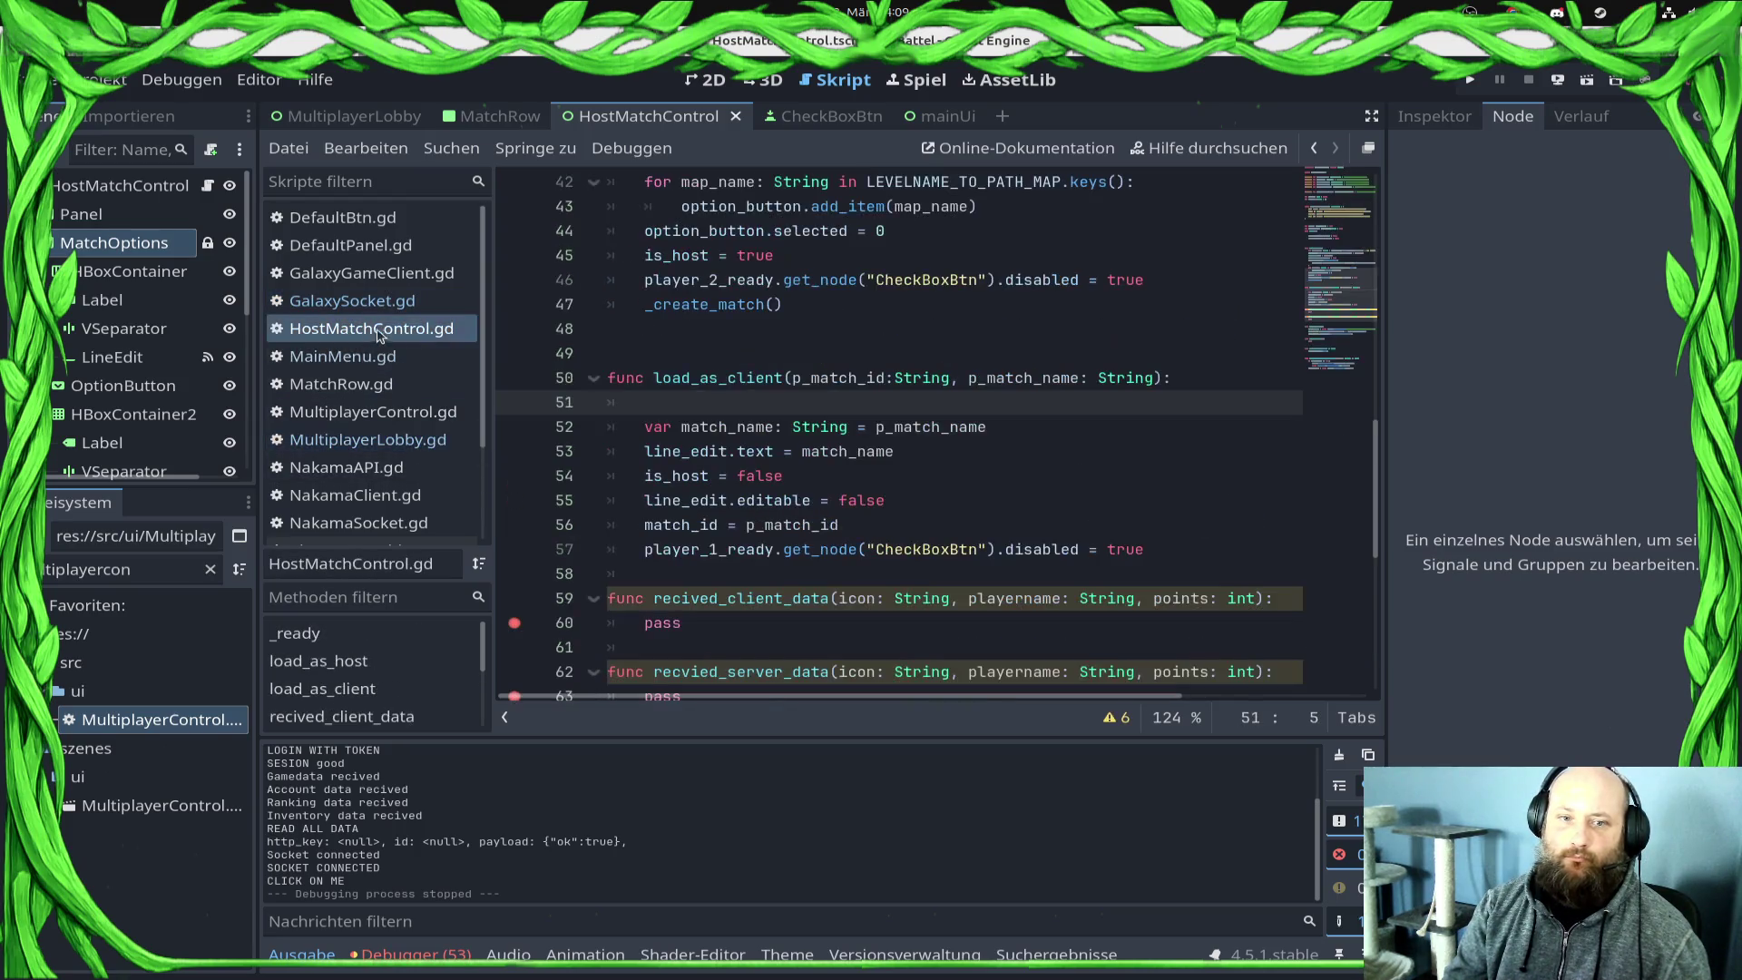
# Step: Write socket.join_lobby_match(p_match_id) on line 51, save, and launch the game
pyautogui.write('sp')
pyautogui.press('BackSpace')
pyautogui.press('BackSpace')
pyautogui.write('socket.')
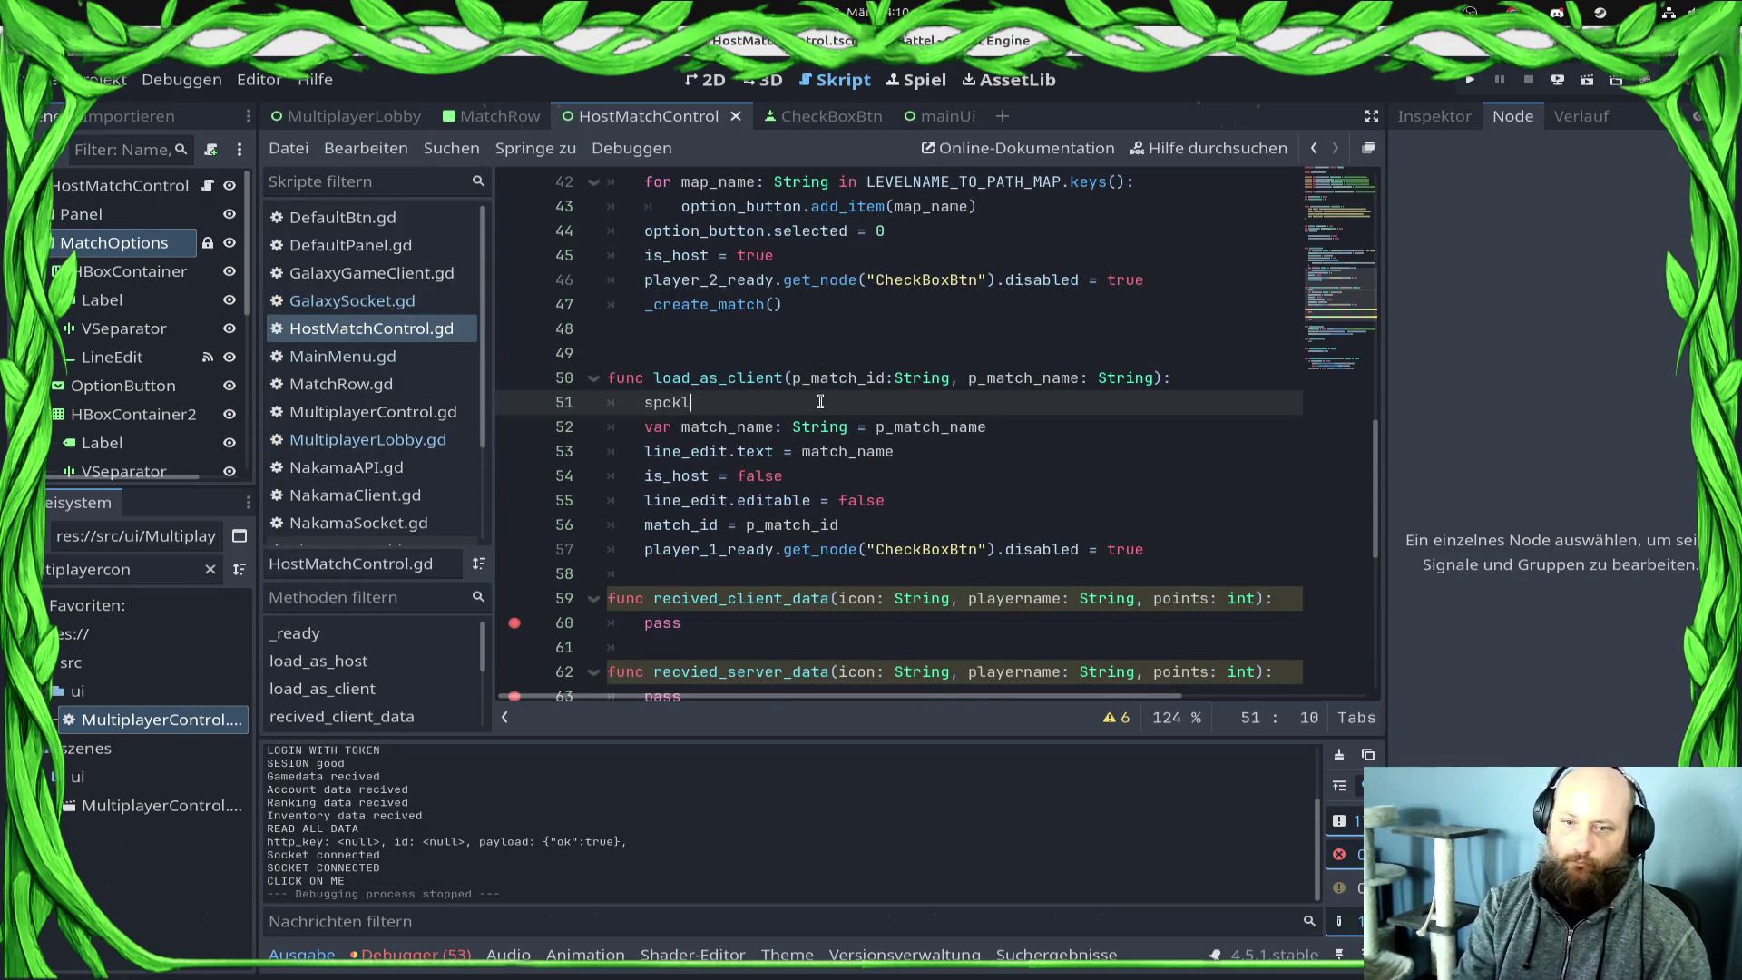
pyautogui.write('join')
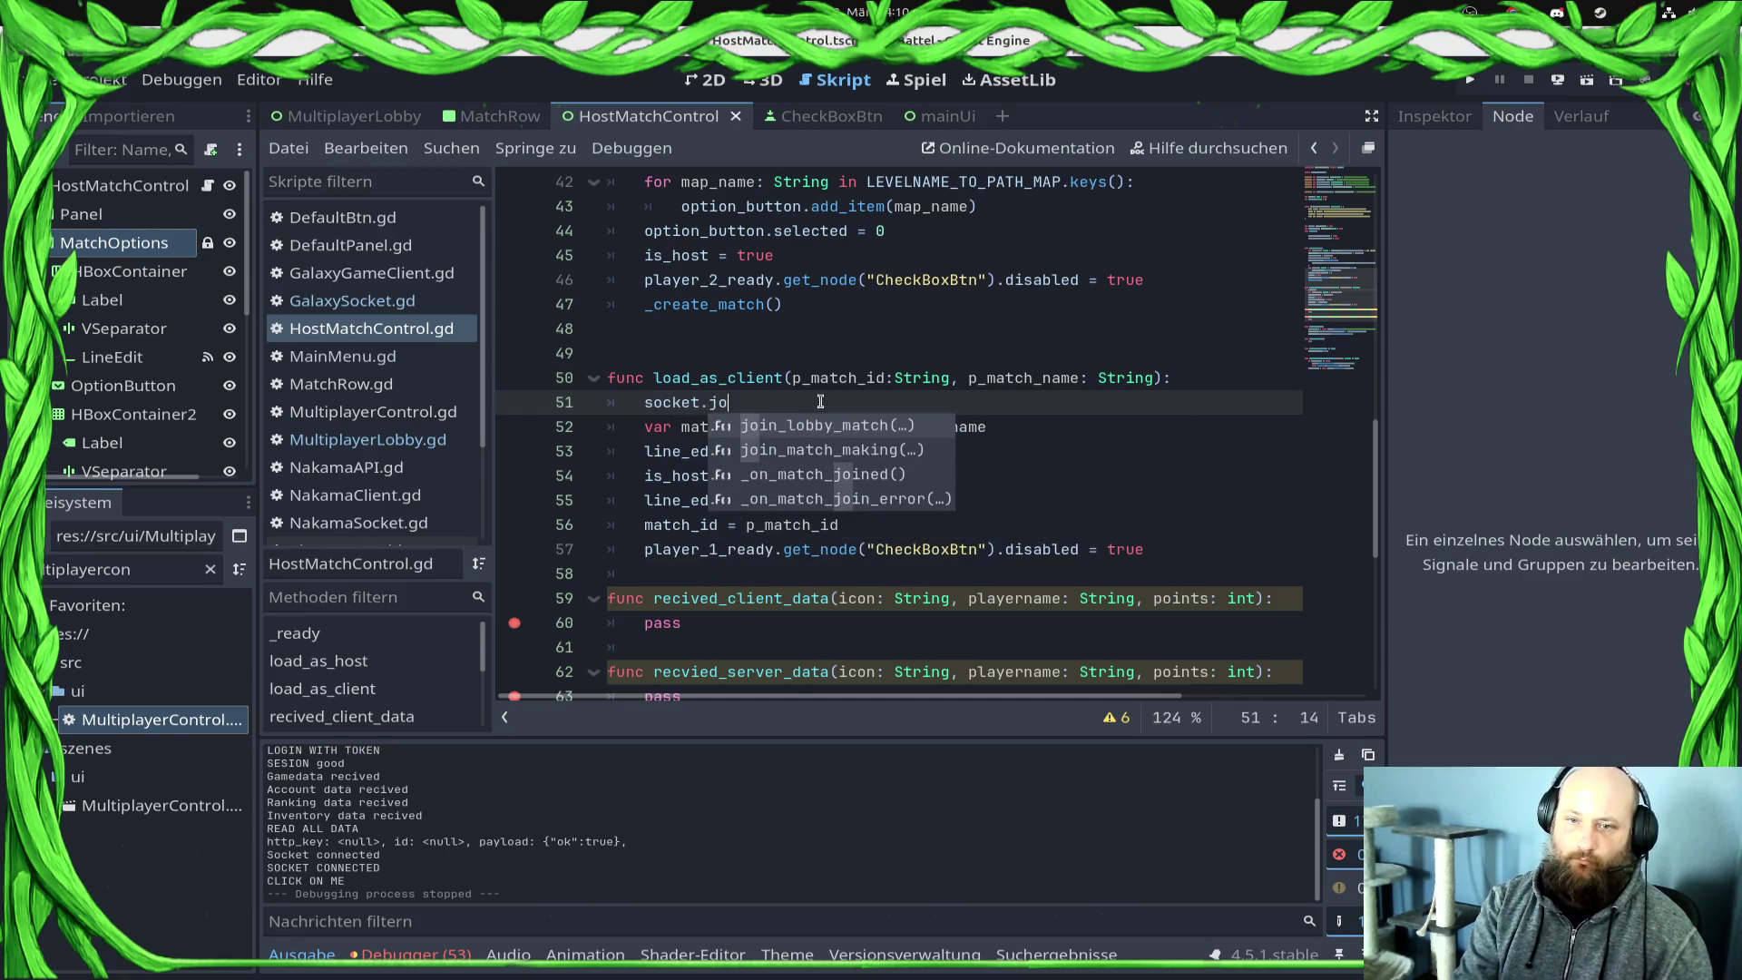
pyautogui.press('Return')
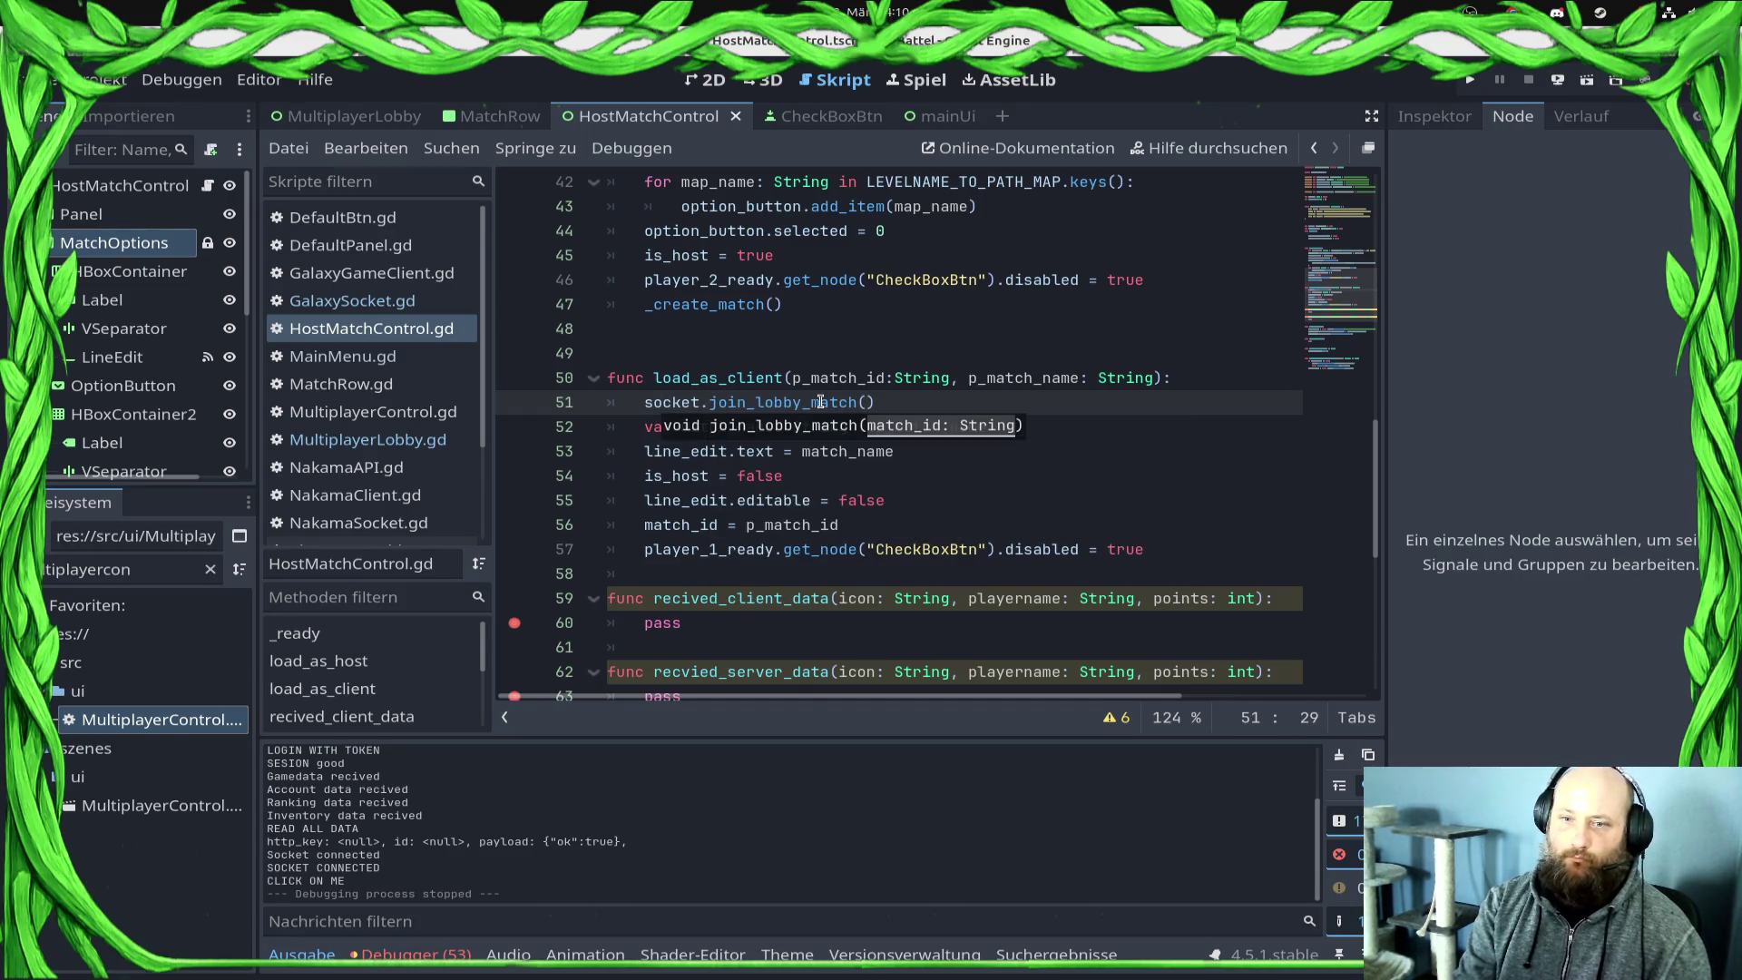
pyautogui.write('p_match_id')
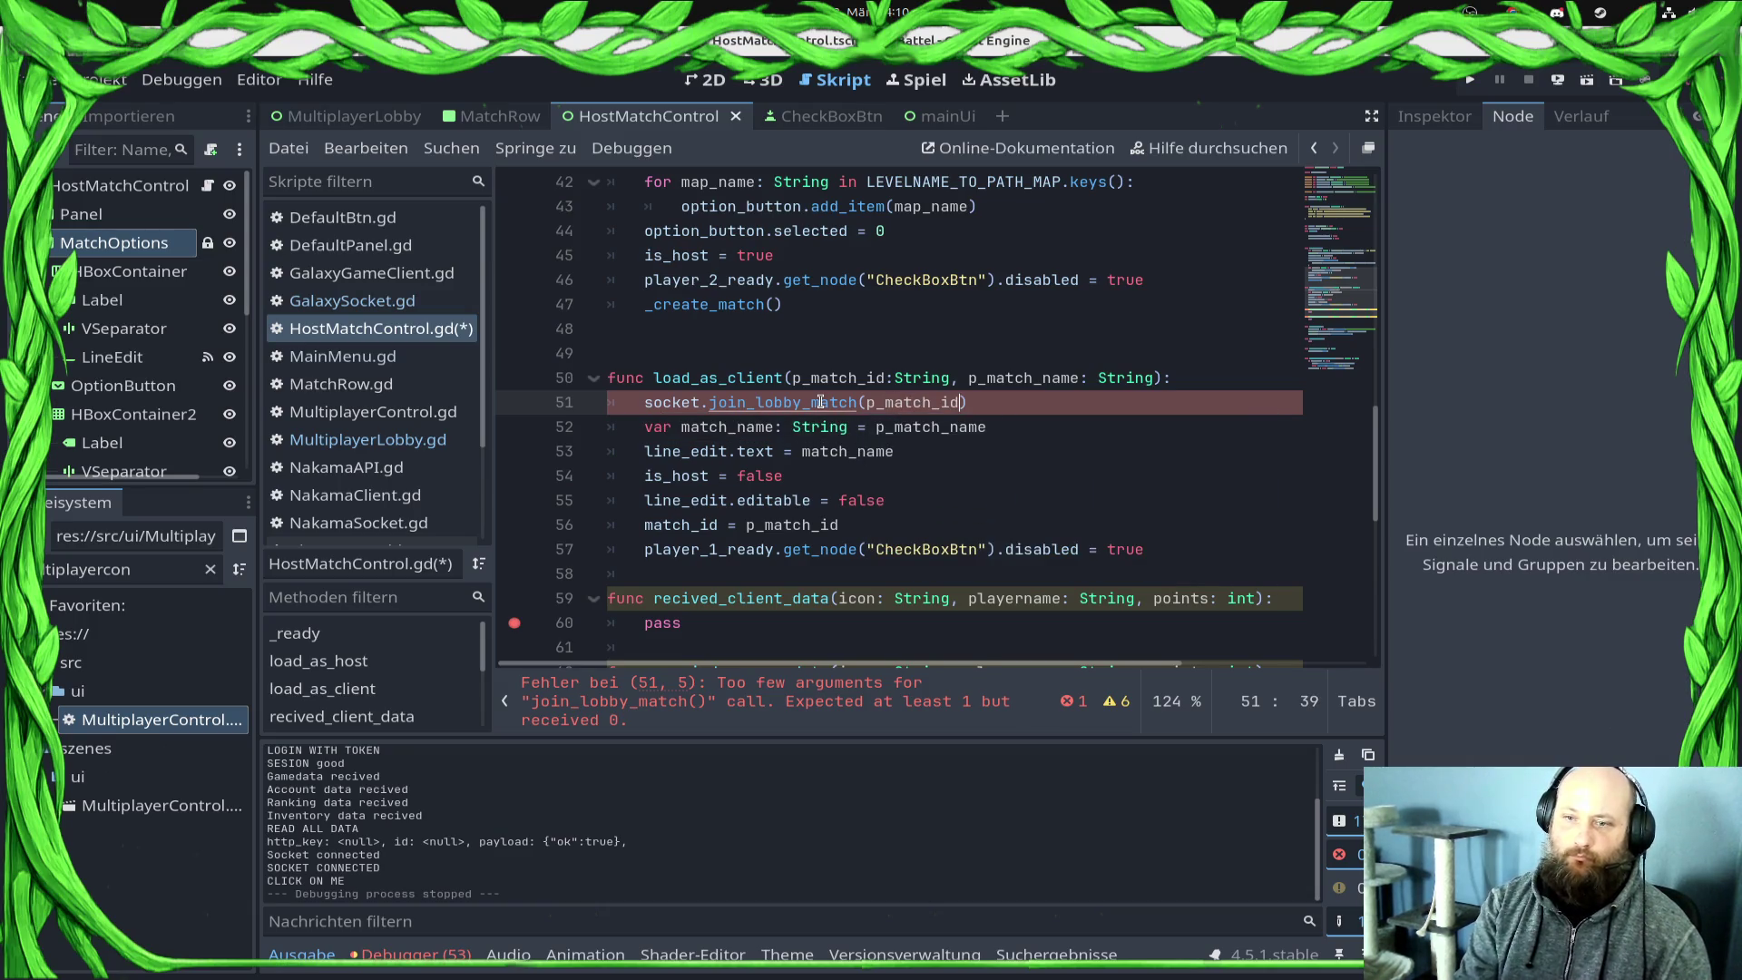
pyautogui.hotkey('ctrl', 's')
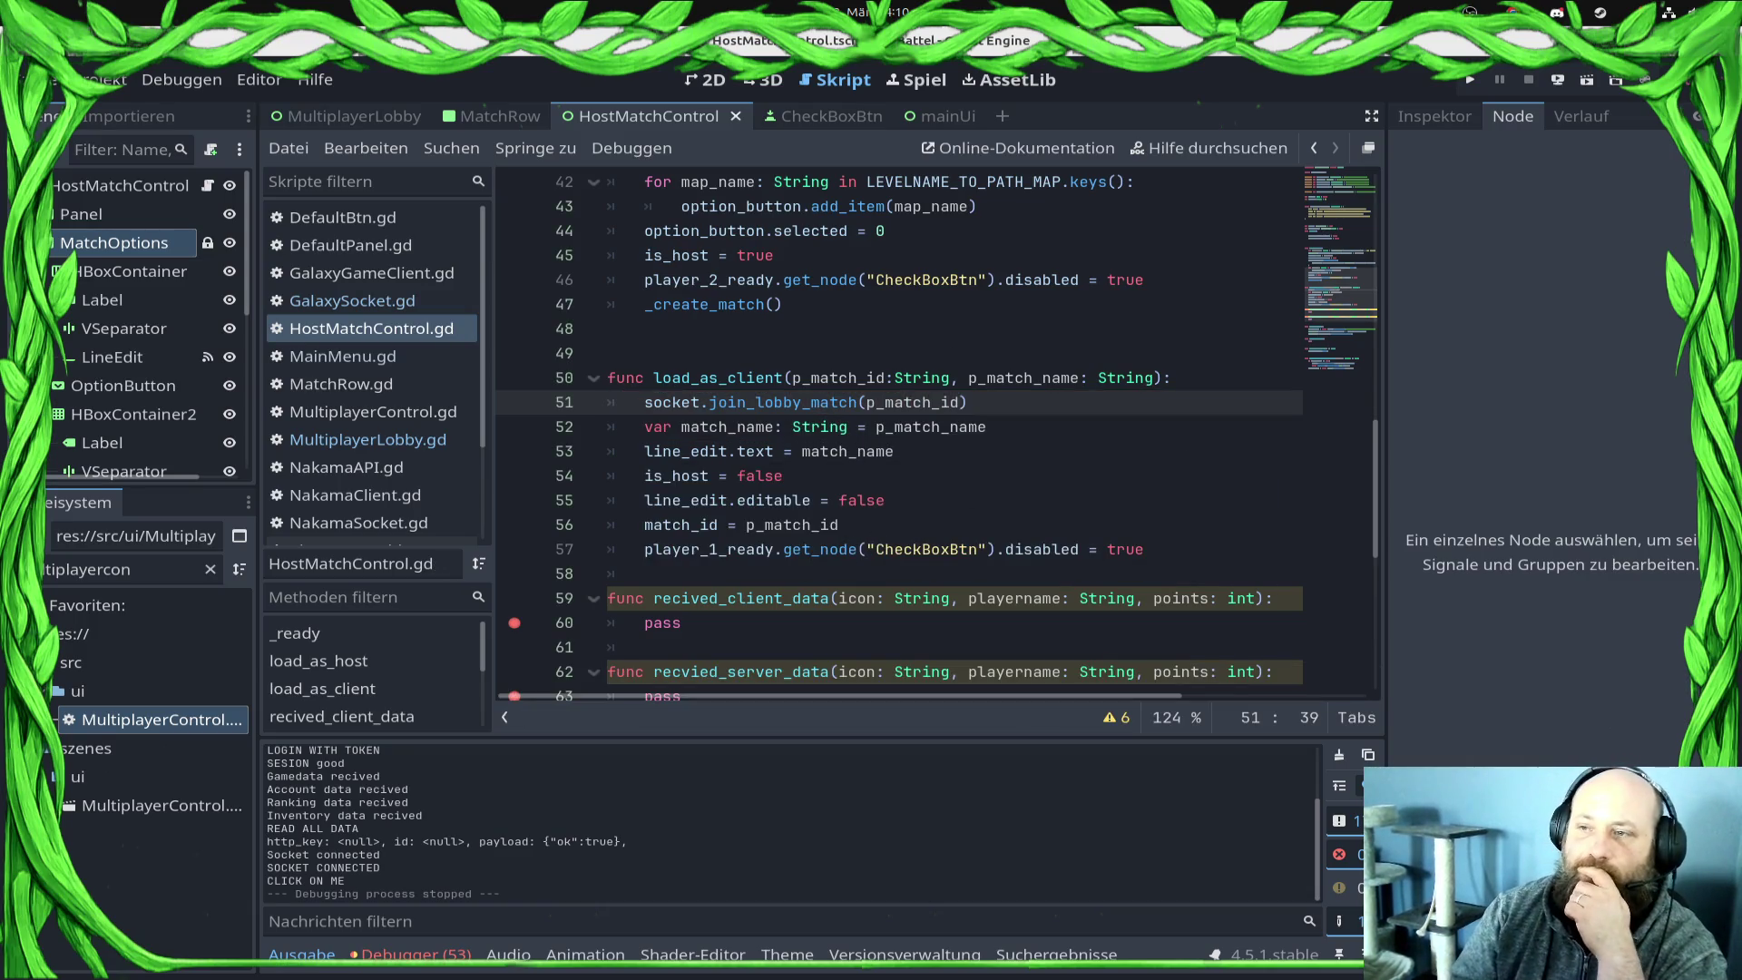
pyautogui.click(1470, 80)
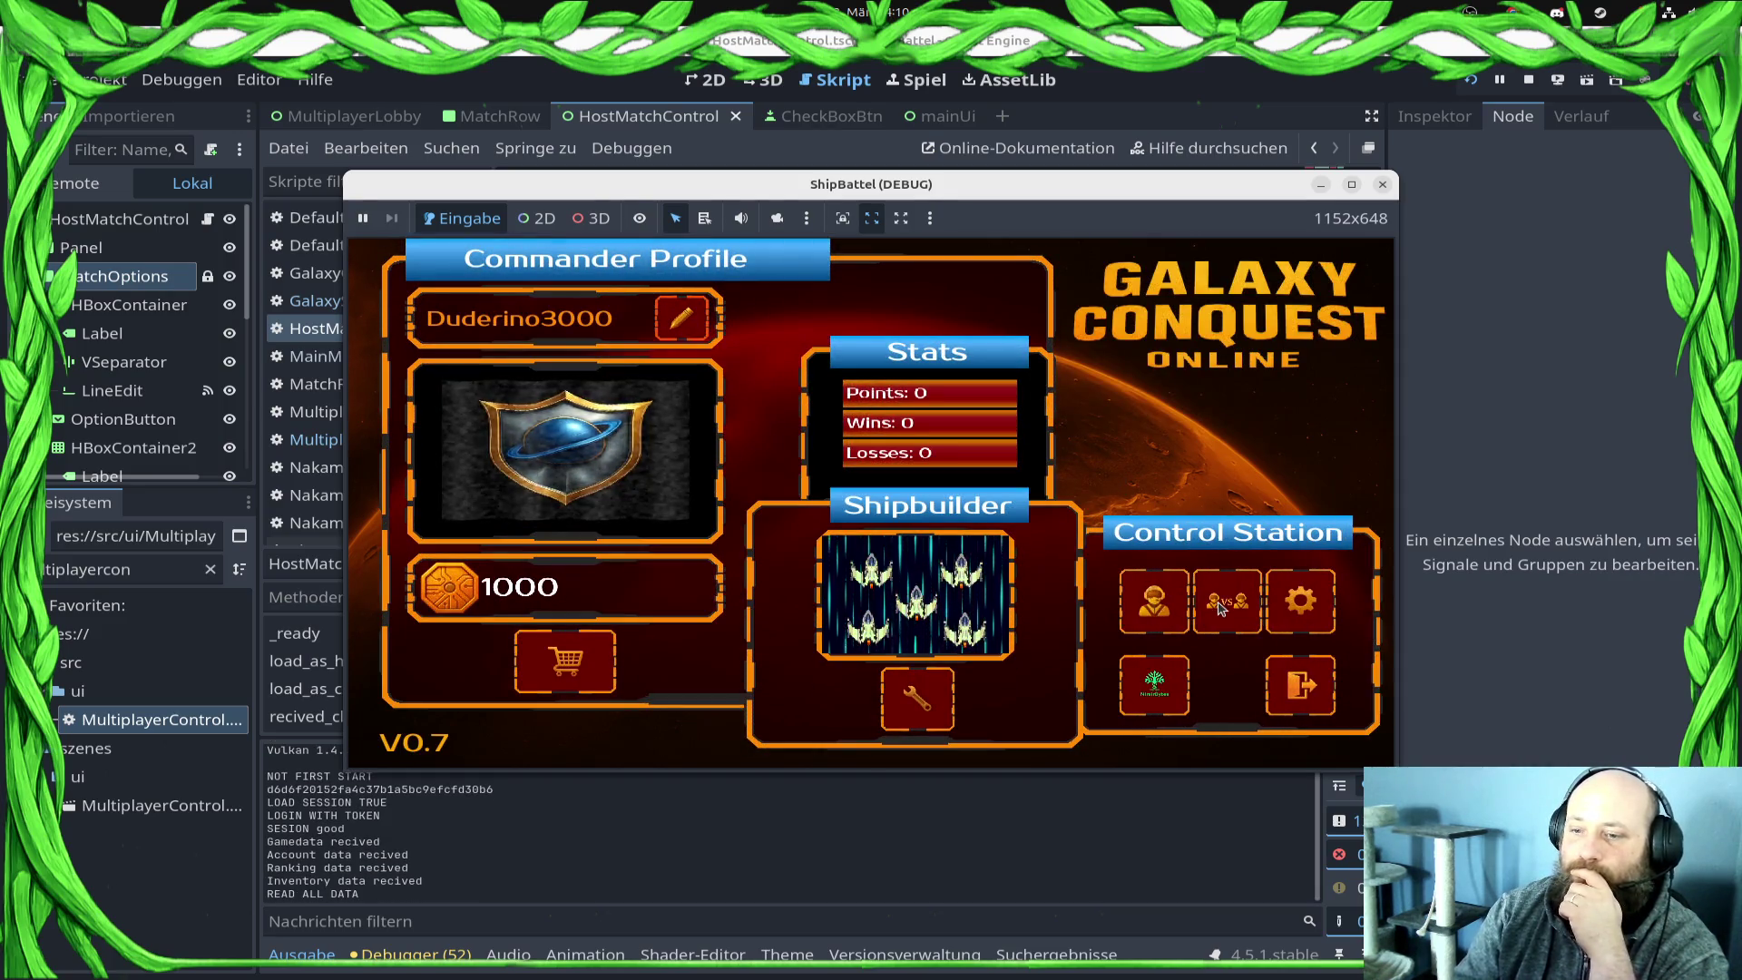
# Step: Join the open match, hit the null socket error on line 51, and stop debugging
pyautogui.click(1130, 699)
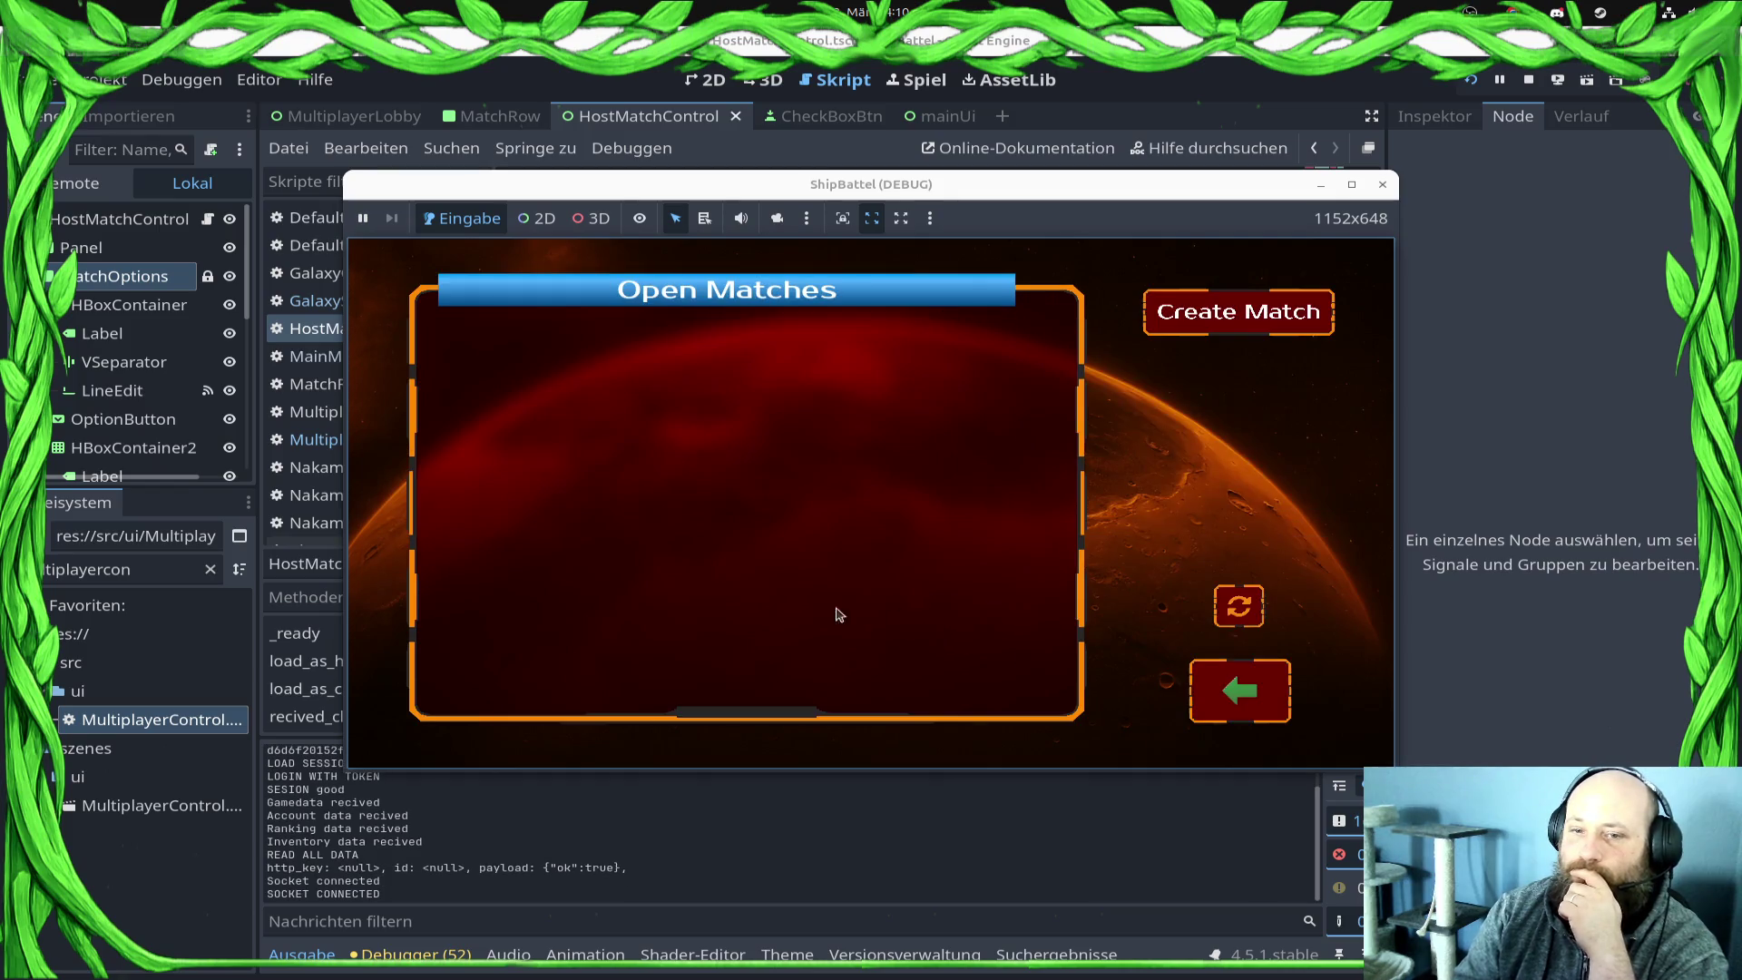
pyautogui.click(657, 351)
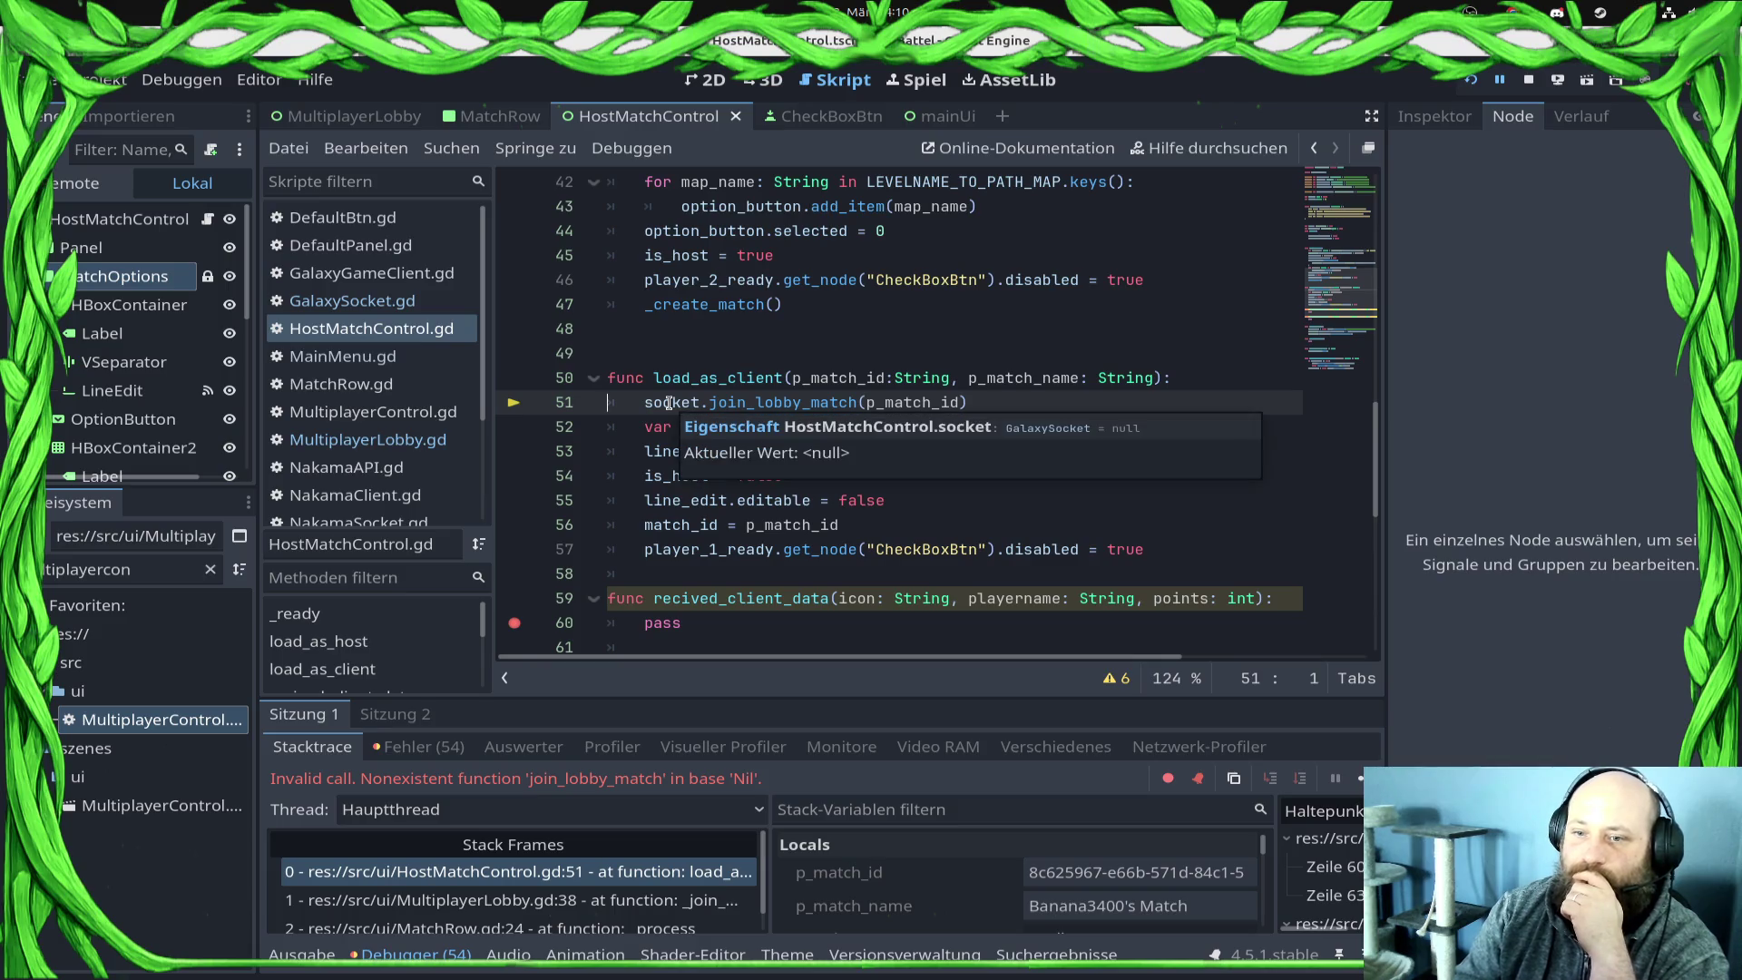
pyautogui.press('F8')
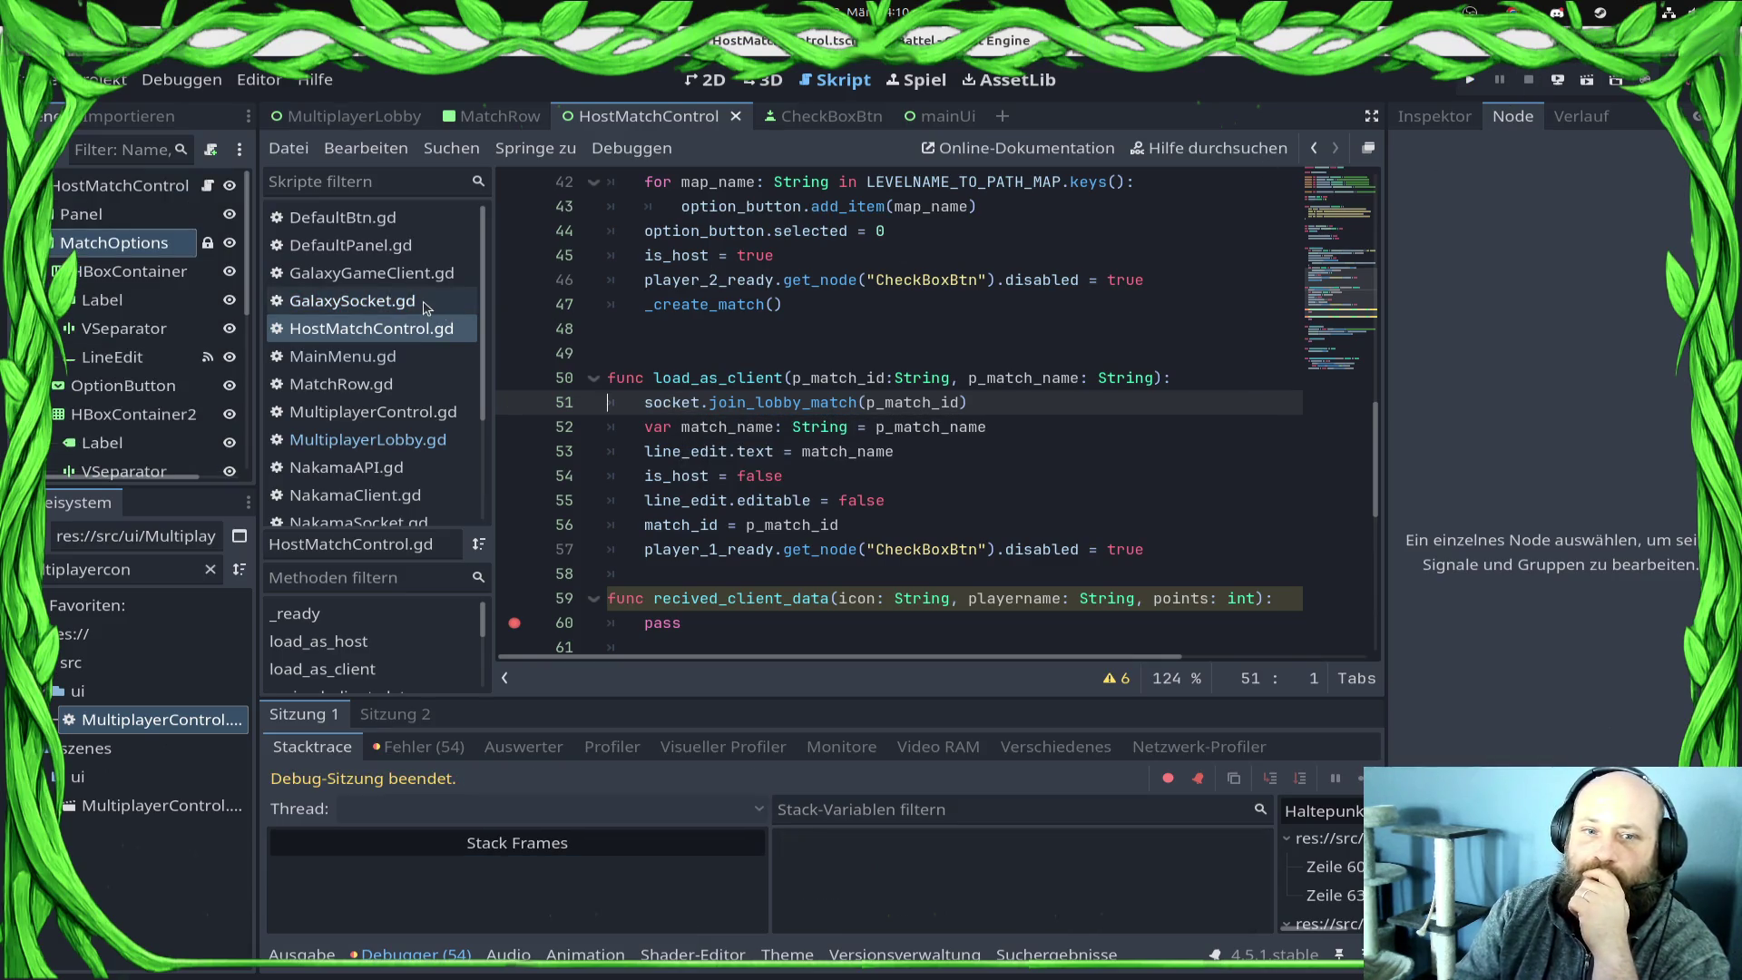
pyautogui.scroll(7, 754, 382)
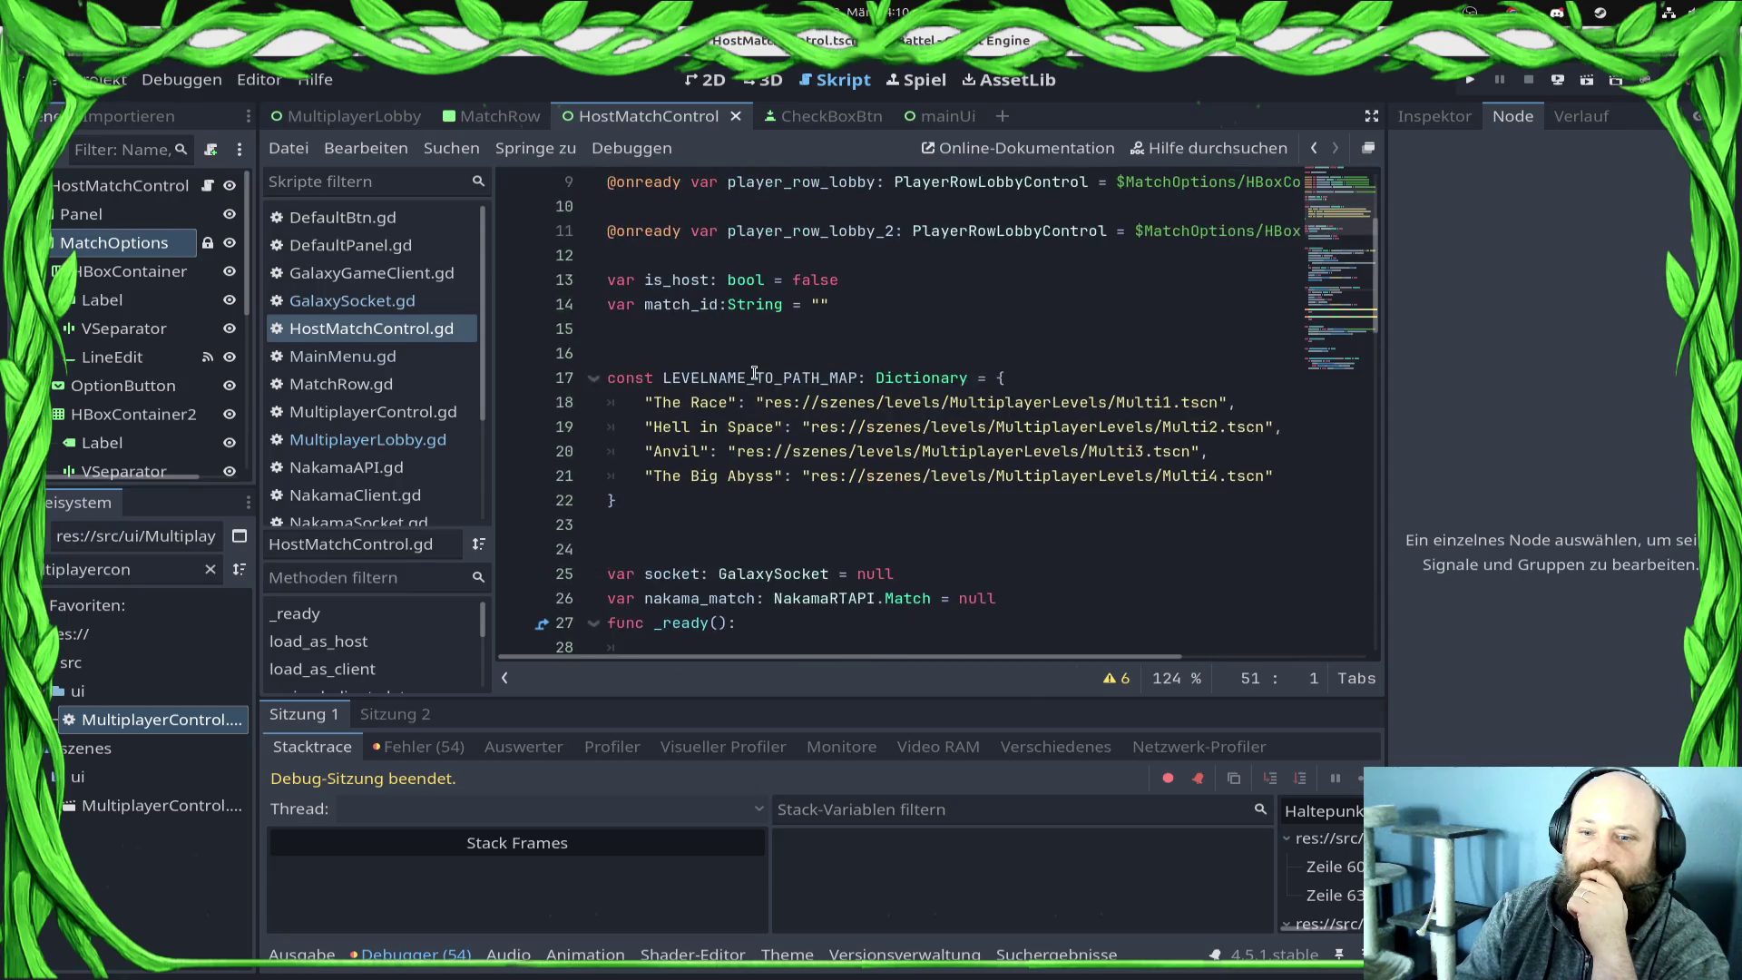
pyautogui.click(824, 355)
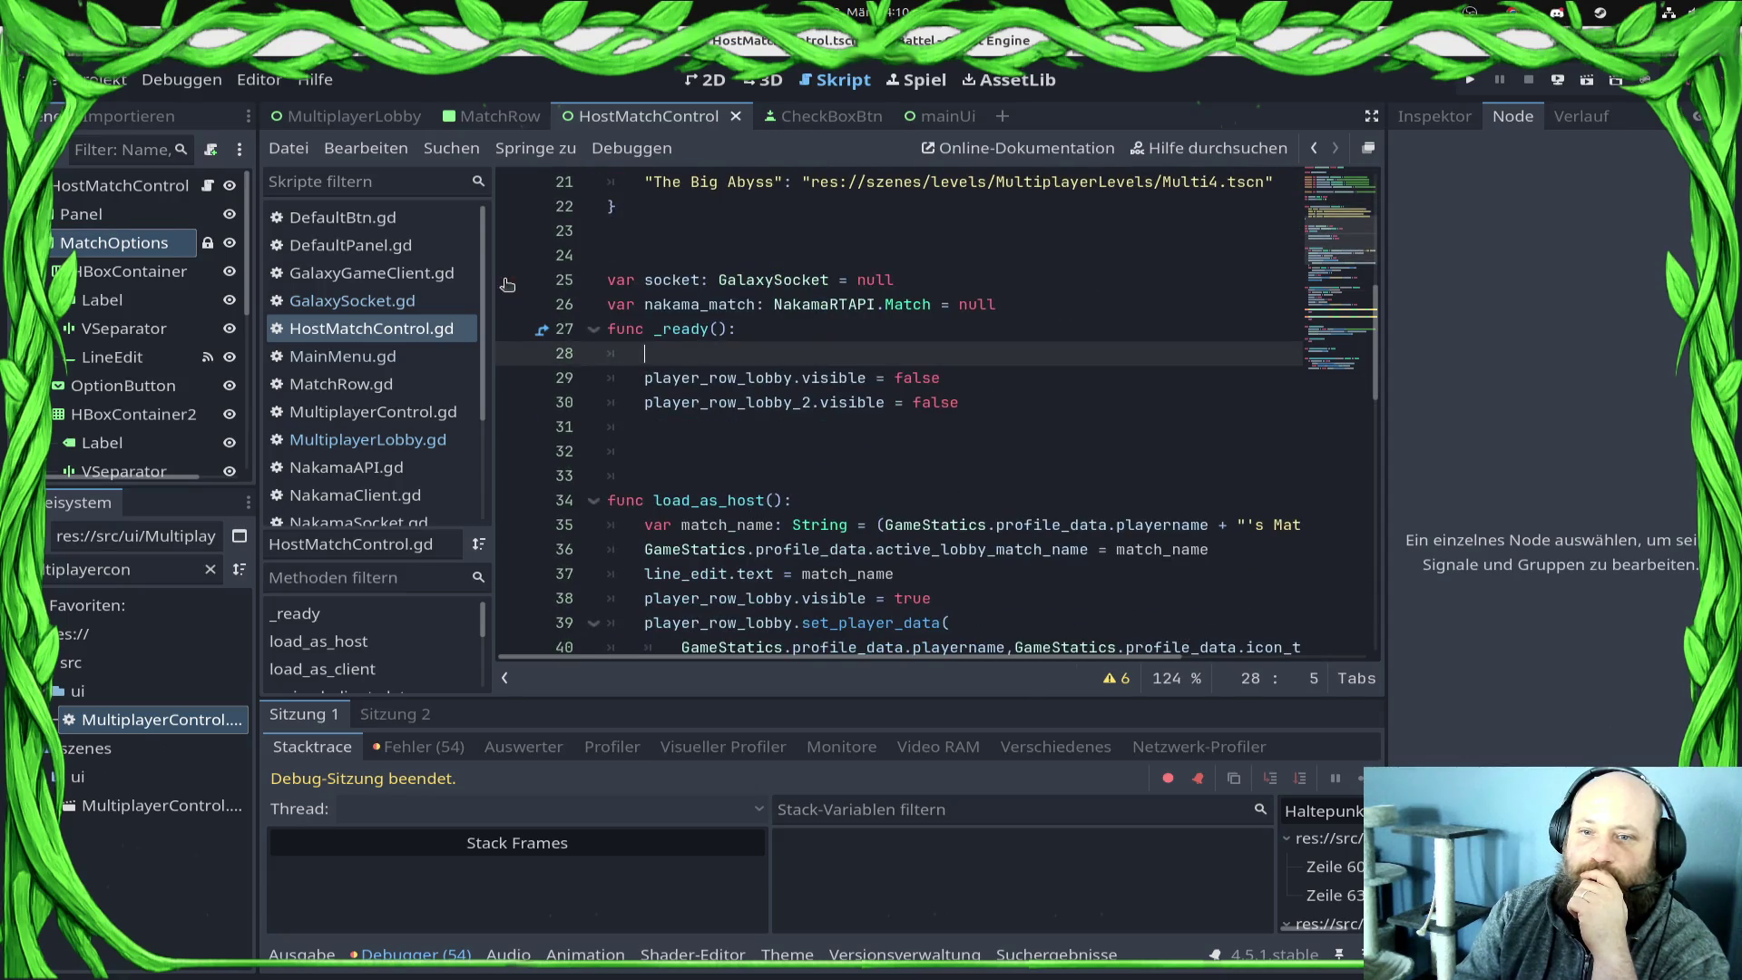
# Step: Add 'host_match_screen.socket = socket' below the instantiate call in MultiplayerLobby.gd, save, and run (F5)
pyautogui.click(428, 413)
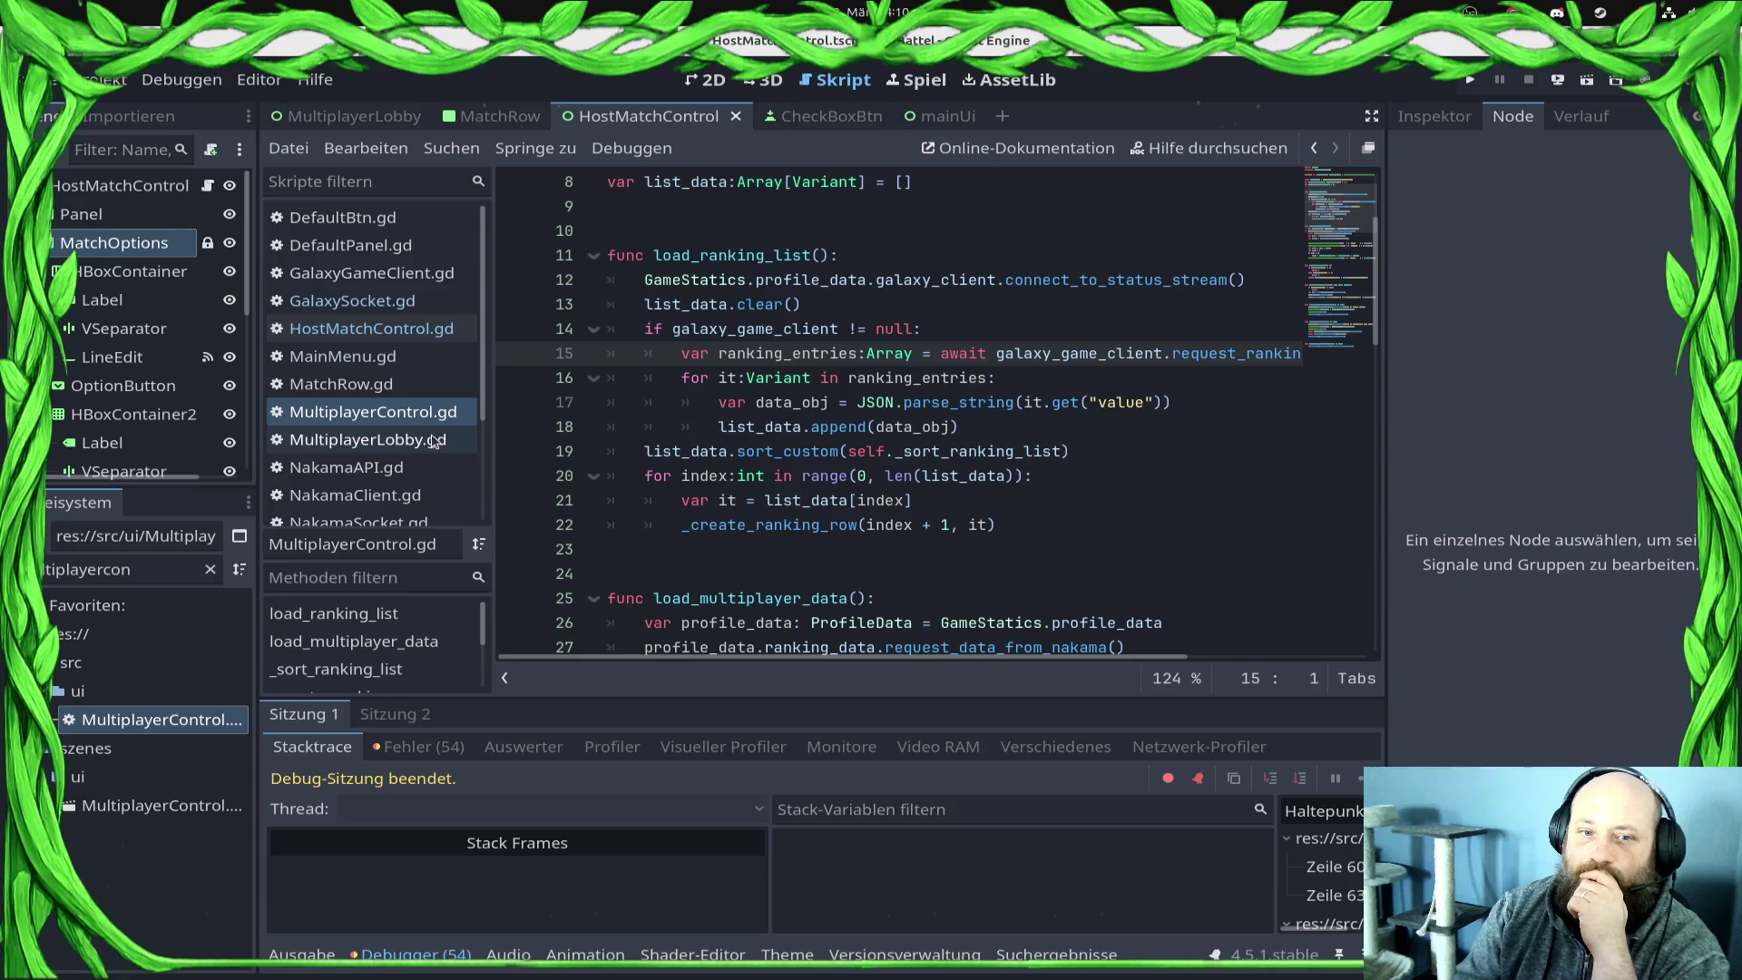
pyautogui.click(434, 441)
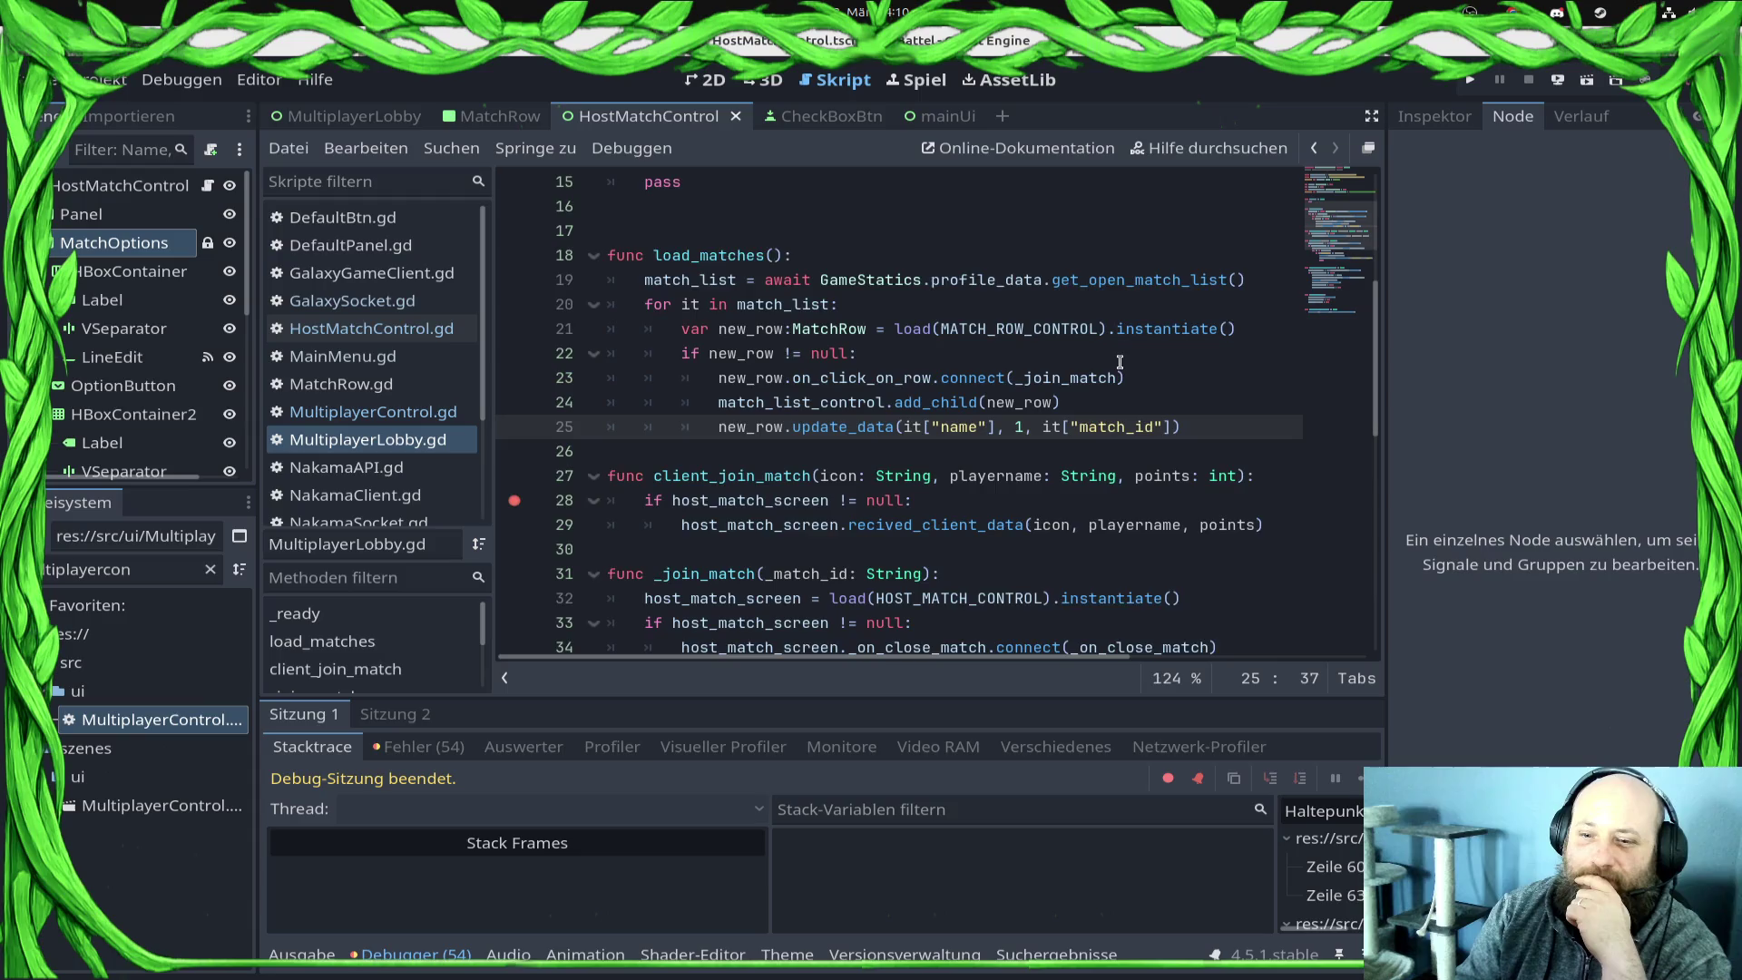
pyautogui.scroll(-3, 1120, 362)
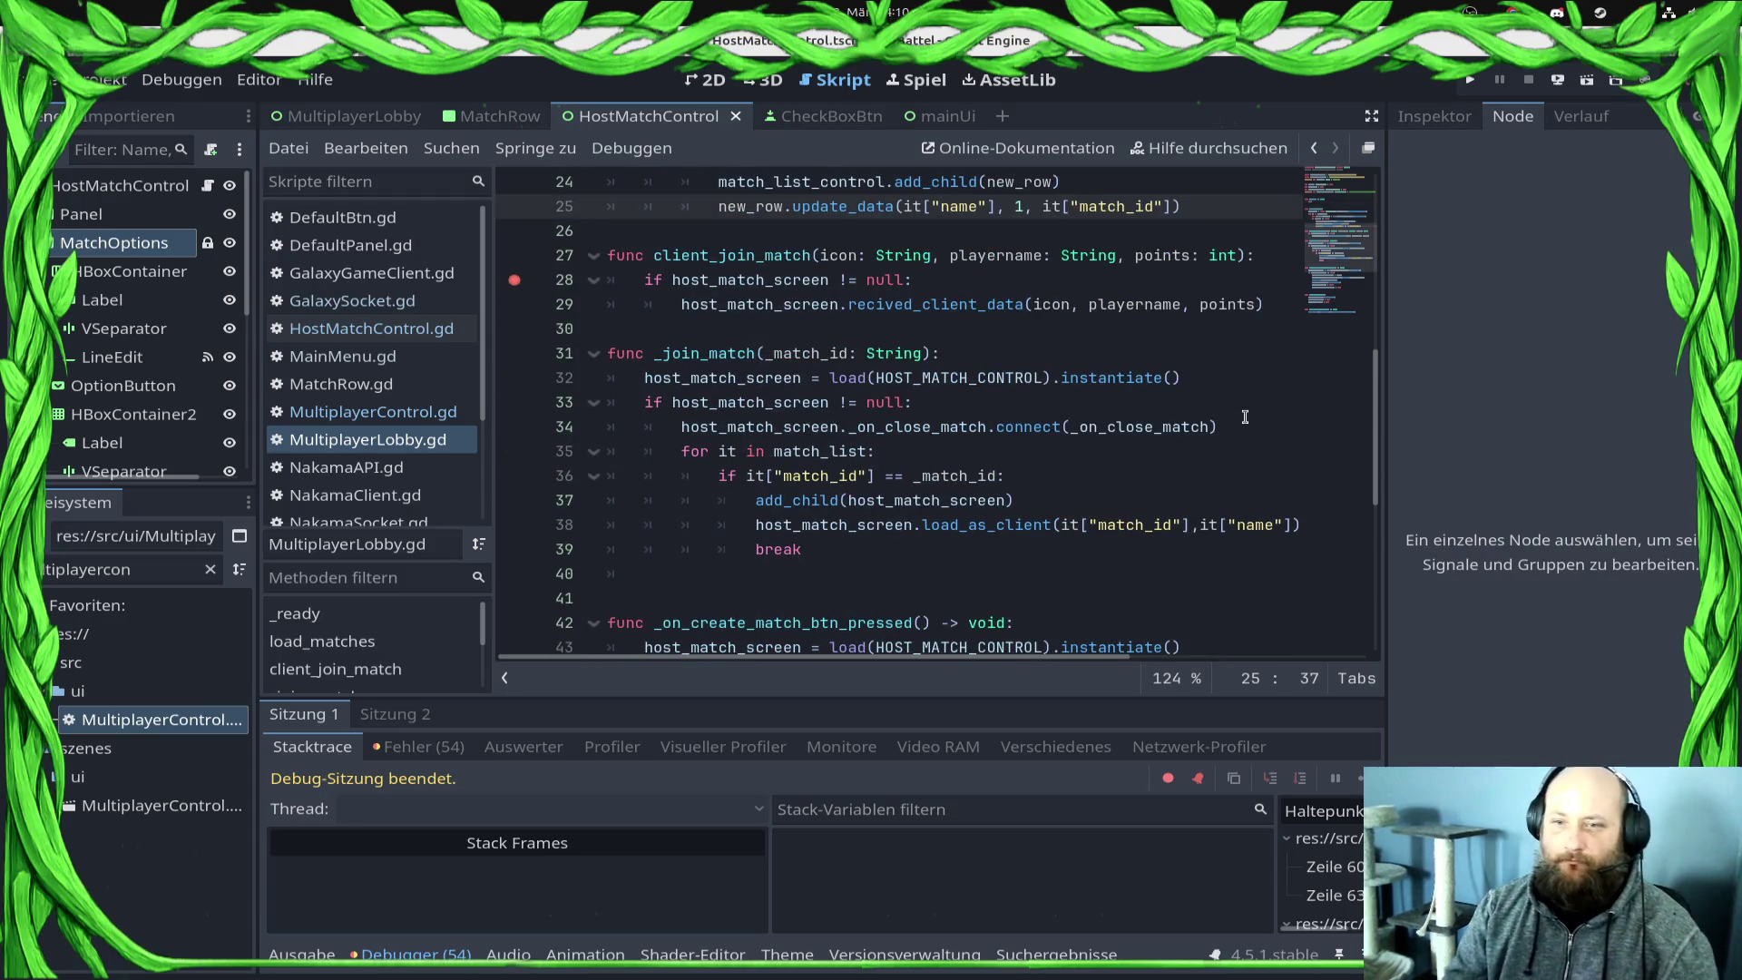
pyautogui.click(1243, 383)
pyautogui.press('Return')
pyautogui.write('host')
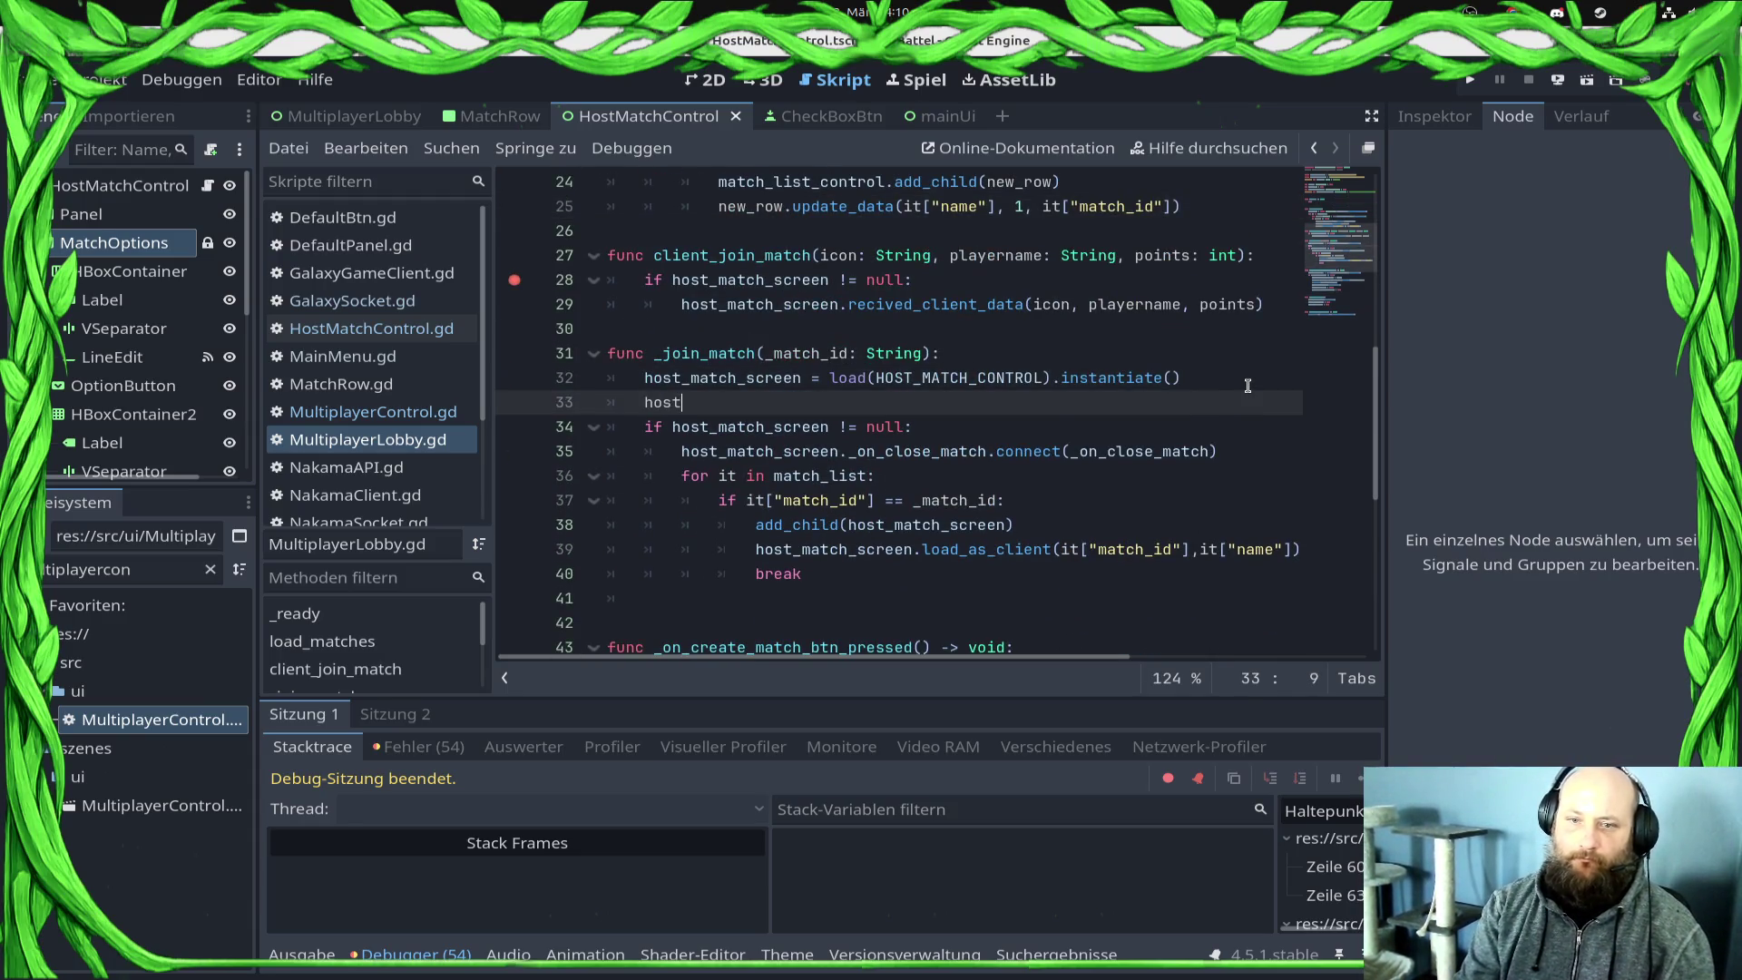
pyautogui.press('Return')
pyautogui.write('.soc')
pyautogui.press('Return')
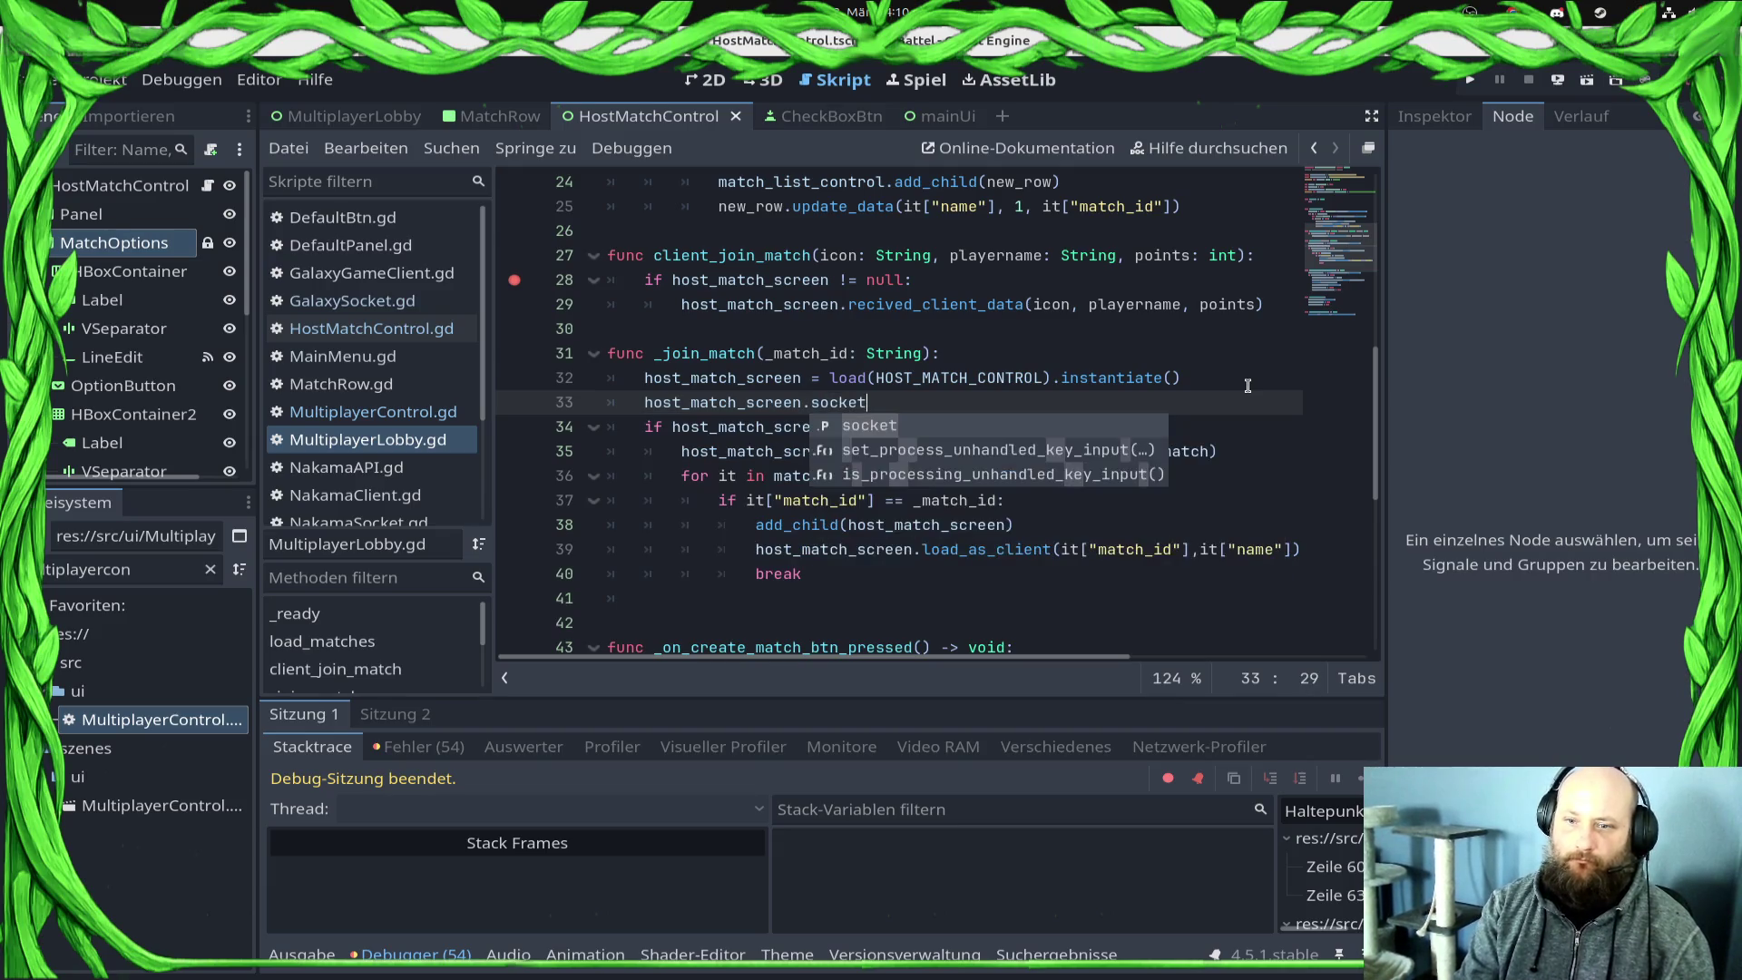
pyautogui.write('= socket')
pyautogui.hotkey('ctrl', 's')
pyautogui.press('F5')
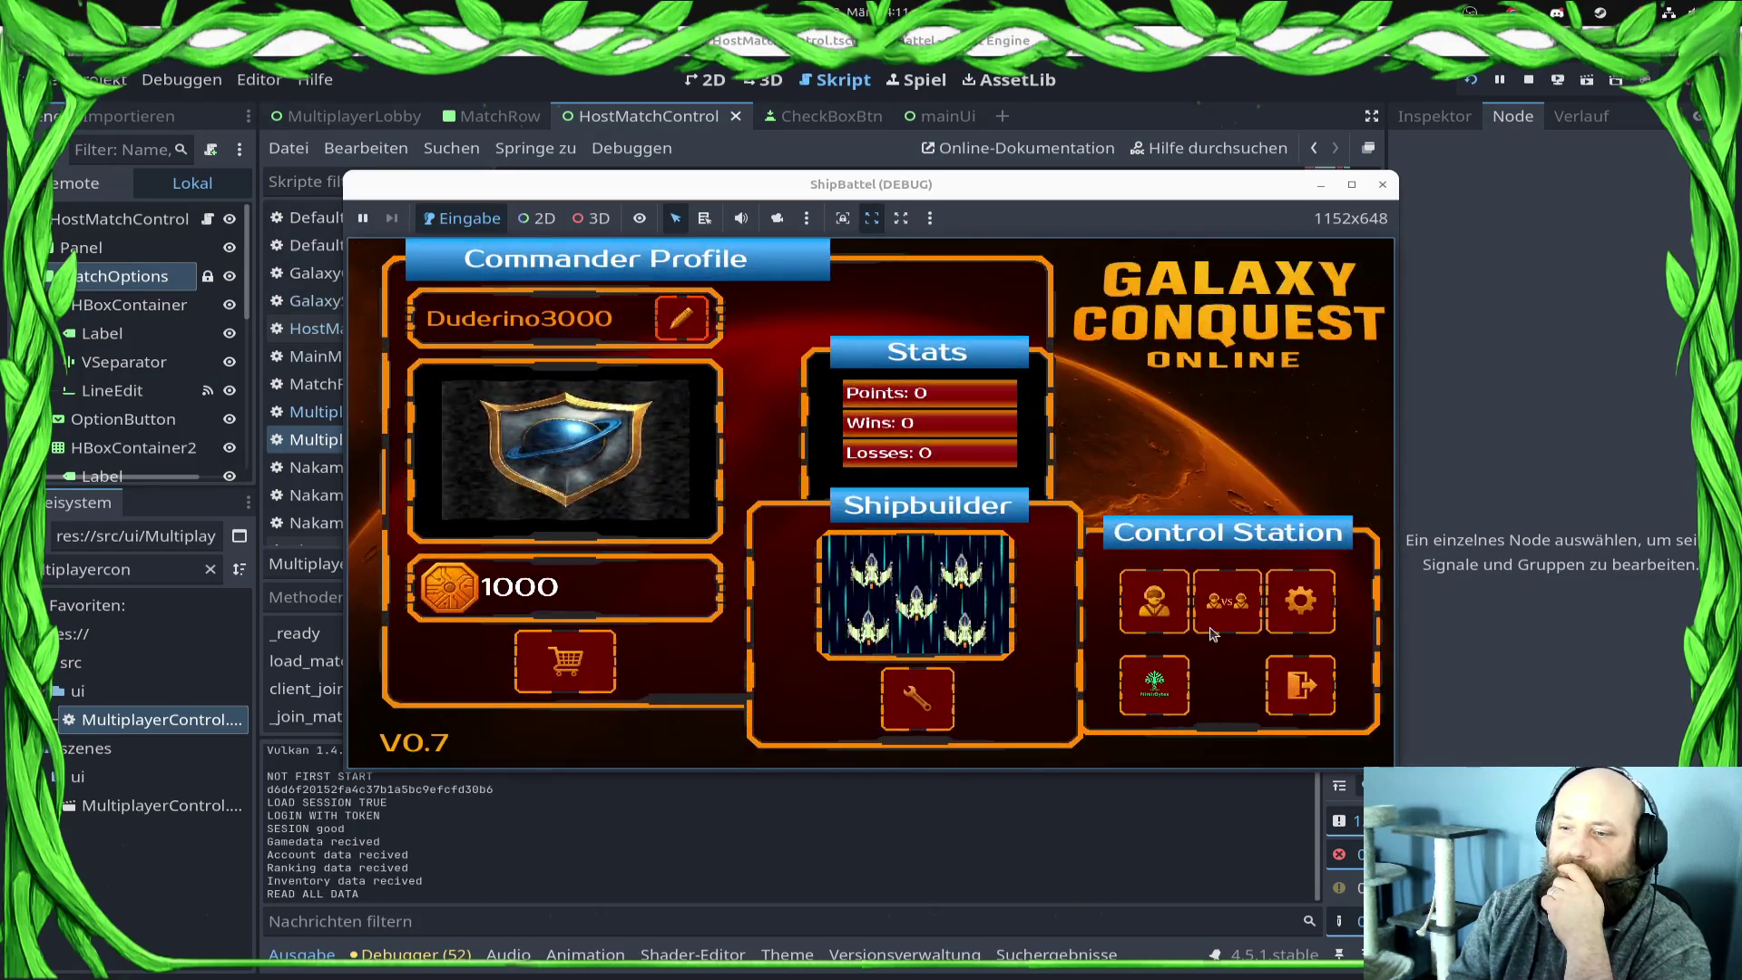
# Step: Join a lobby in the game and inspect p_matched at the NakamaSocket.gd line 370 break
pyautogui.click(1237, 614)
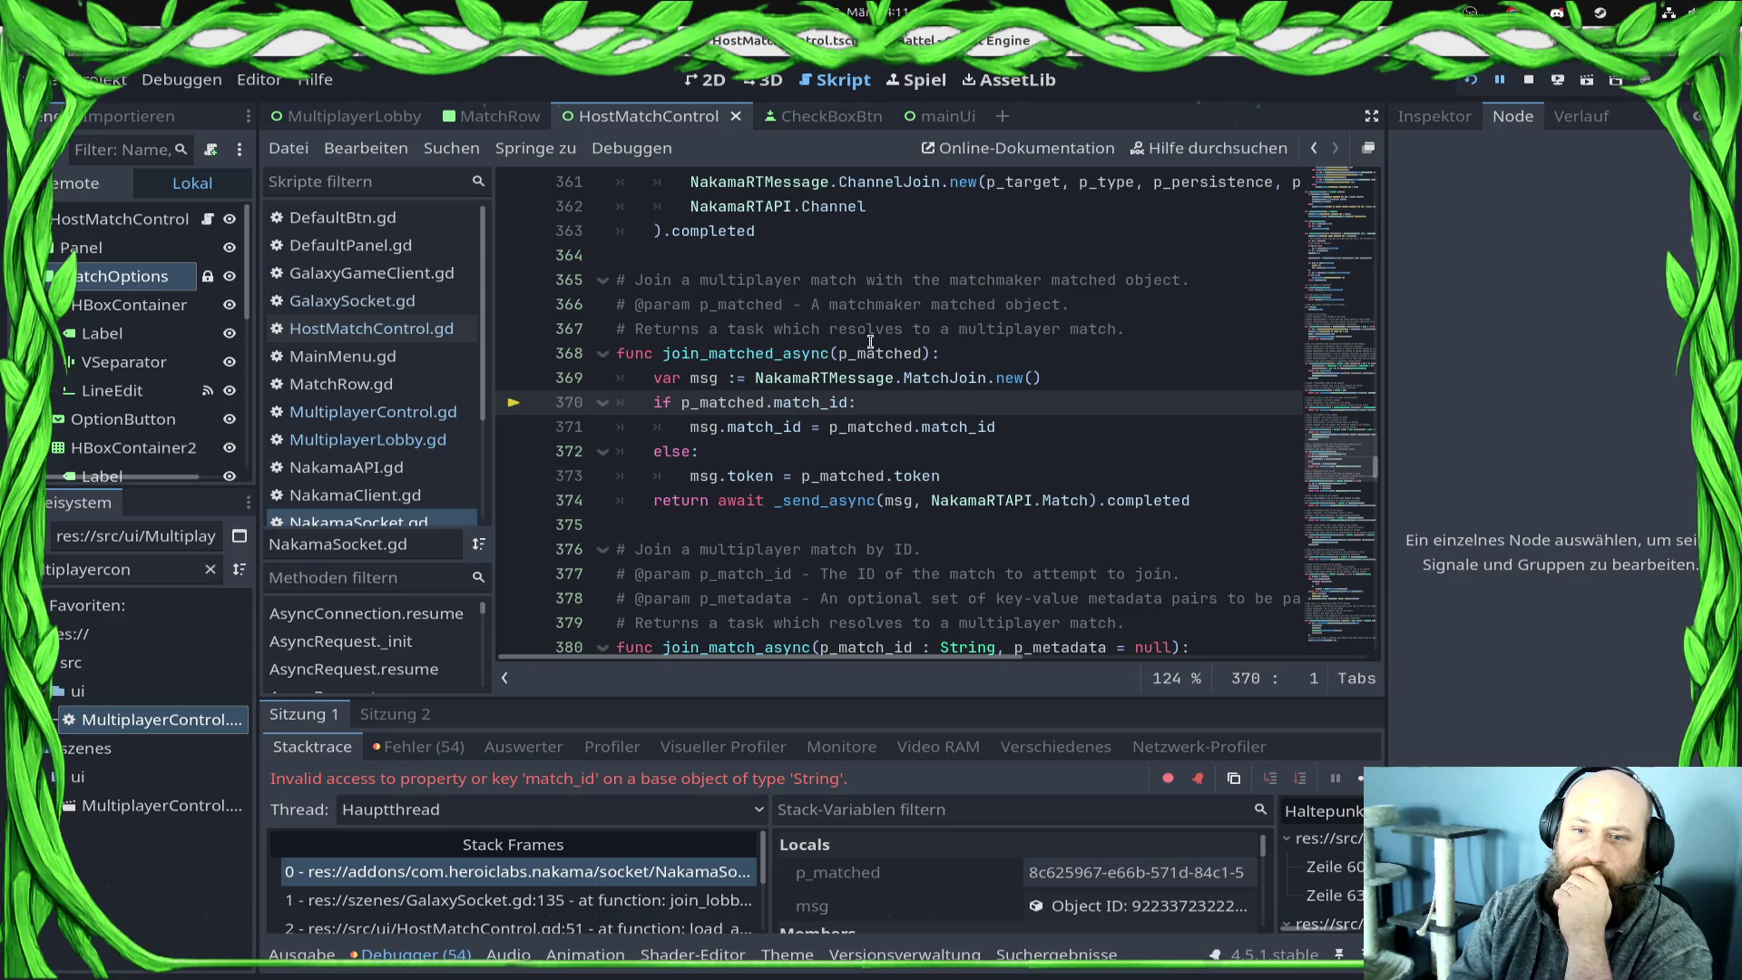
pyautogui.moveTo(870, 341)
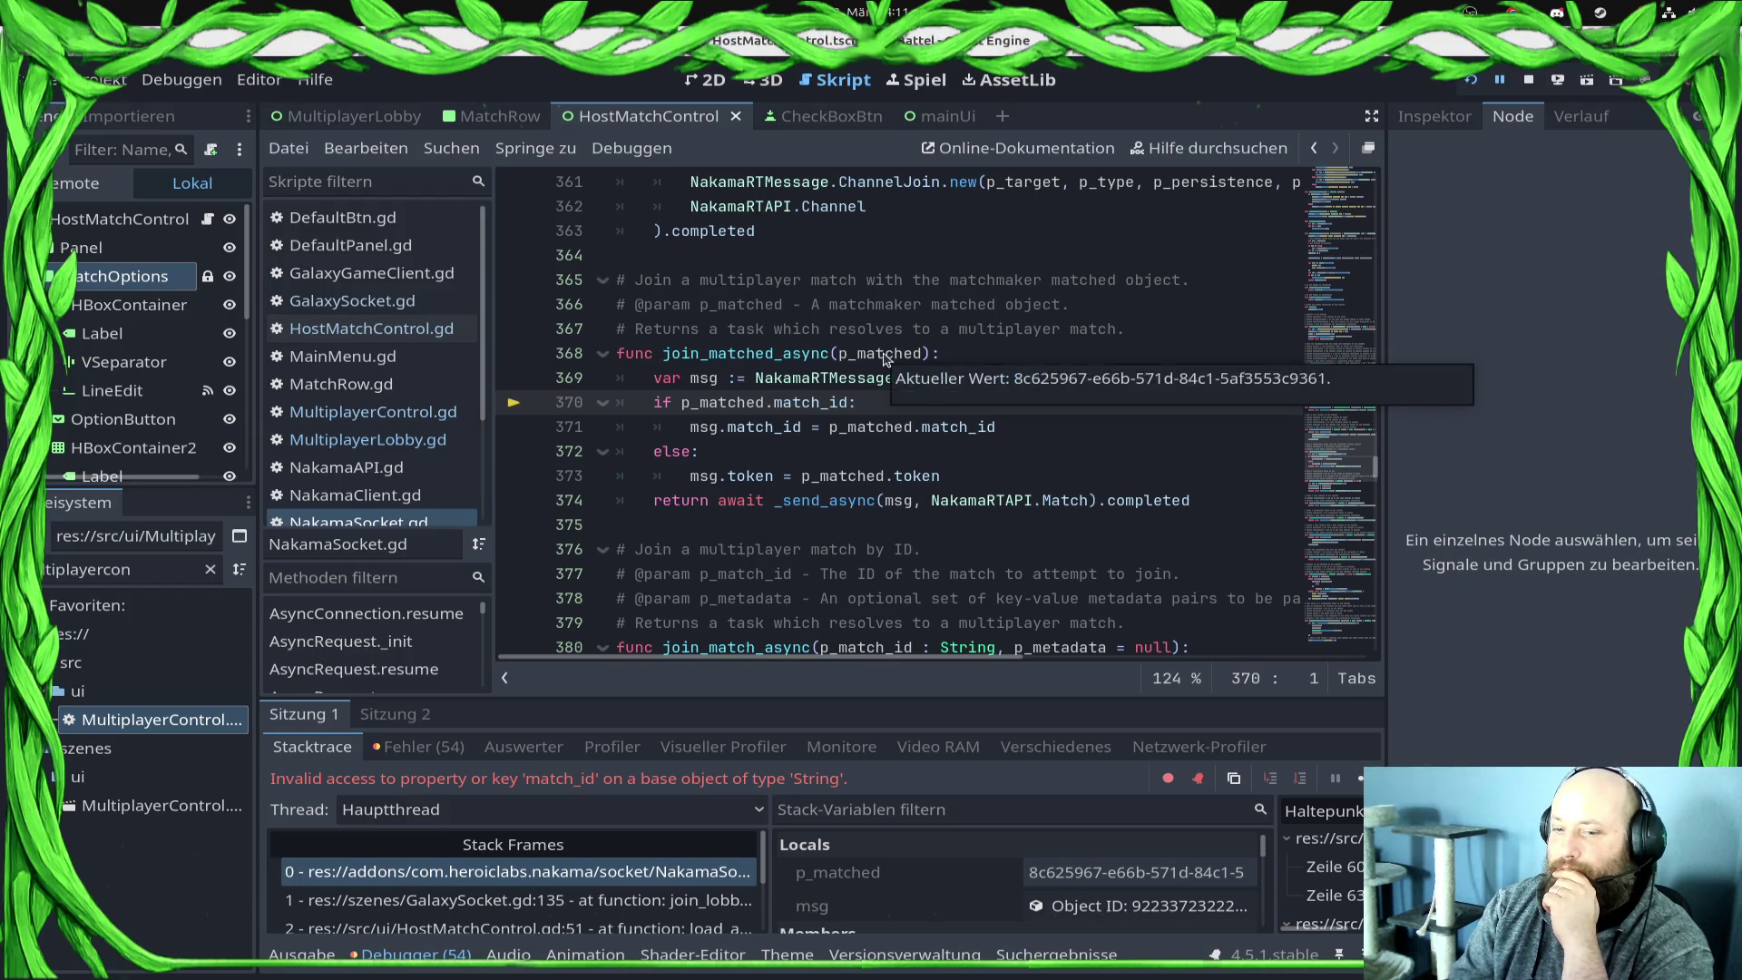
pyautogui.click(880, 354)
# Step: Change join_matched_async to join_match_async in GalaxySocket.gd line 135 and rerun the game
pyautogui.click(1142, 873)
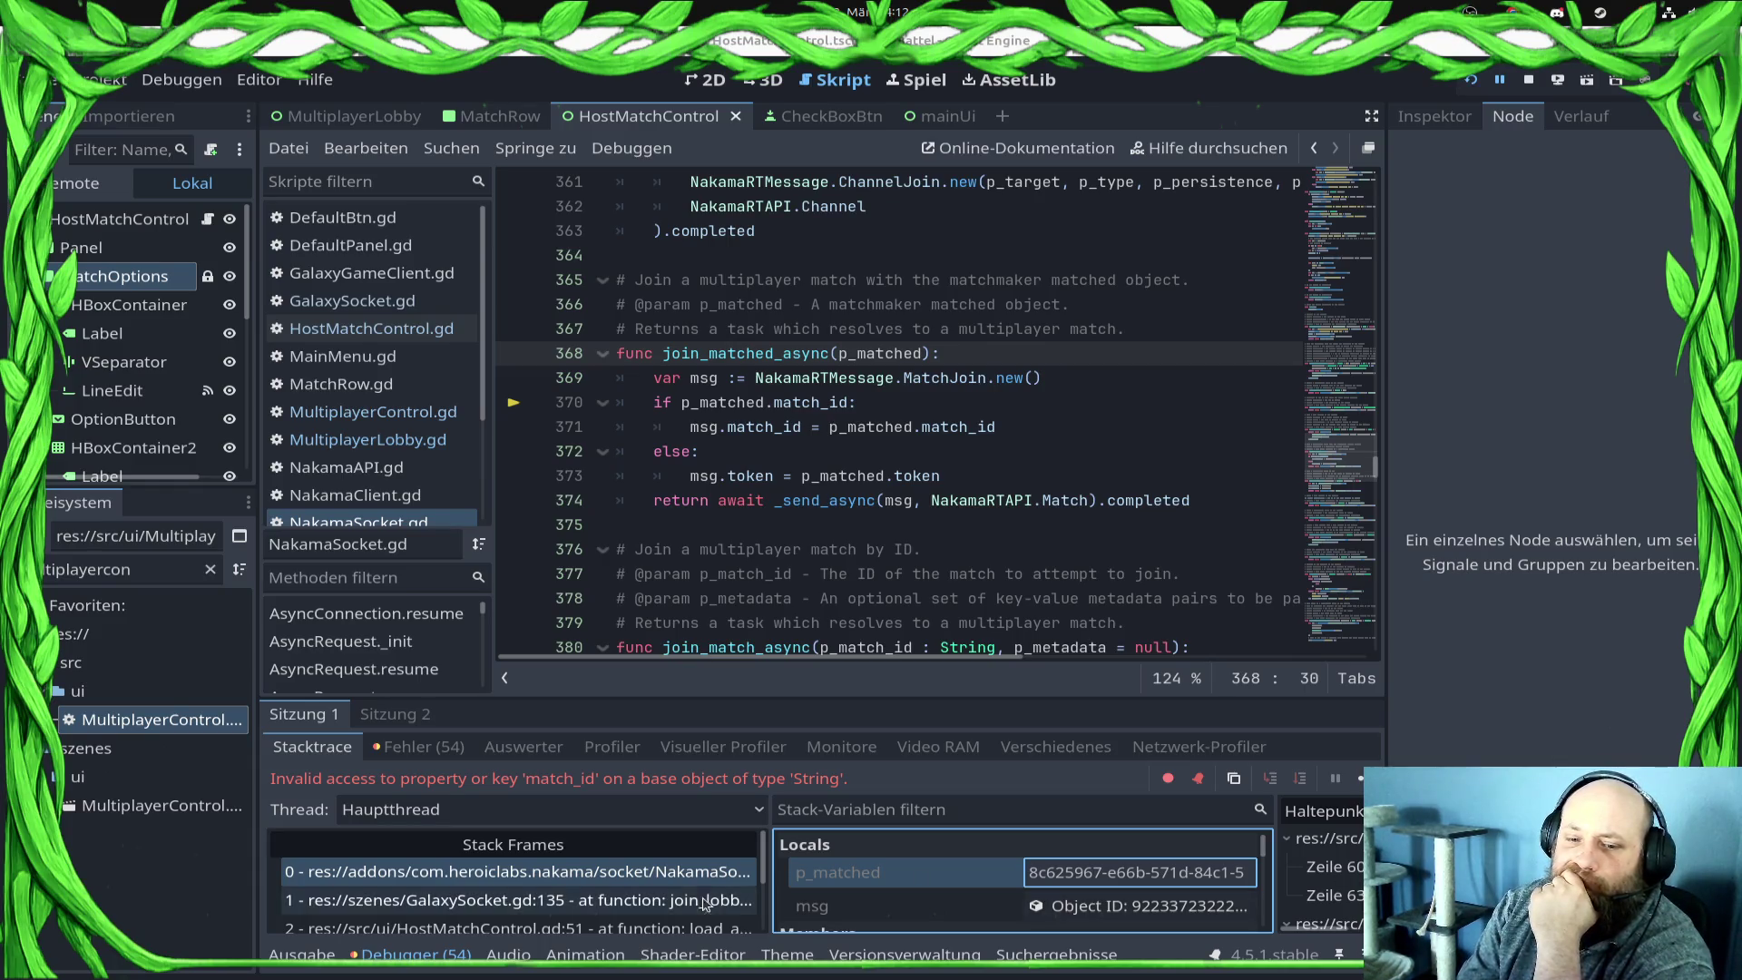
pyautogui.click(671, 901)
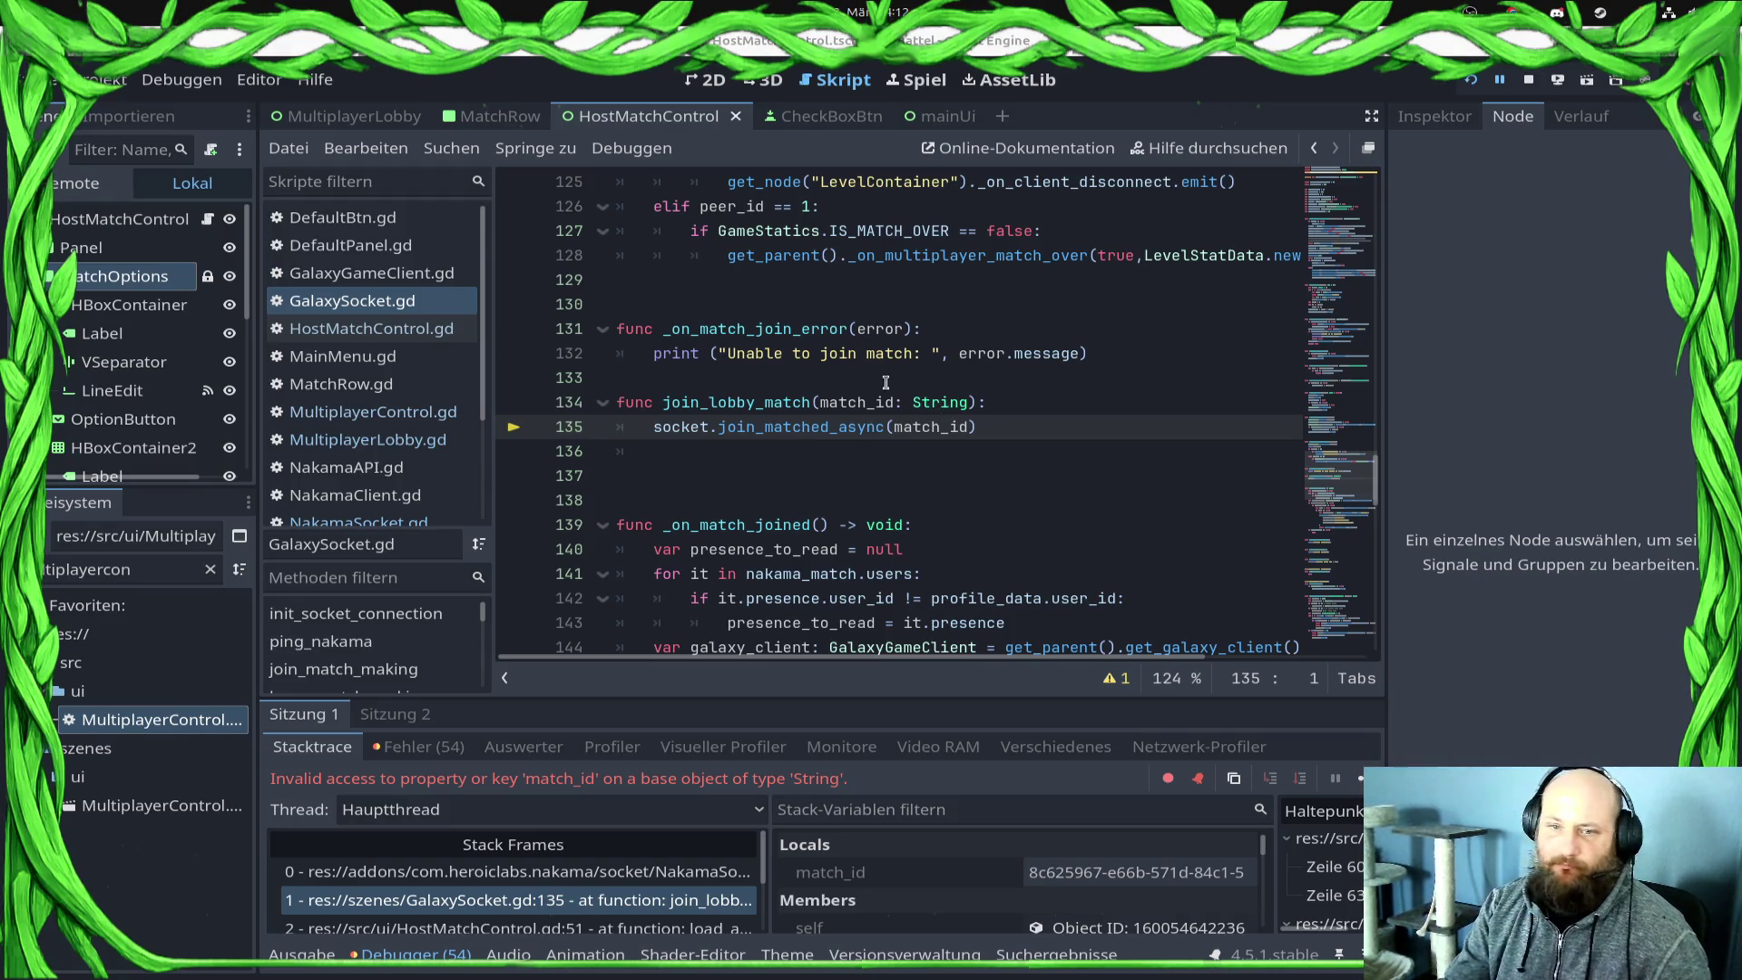
pyautogui.doubleClick(800, 426)
pyautogui.write('join_match_async')
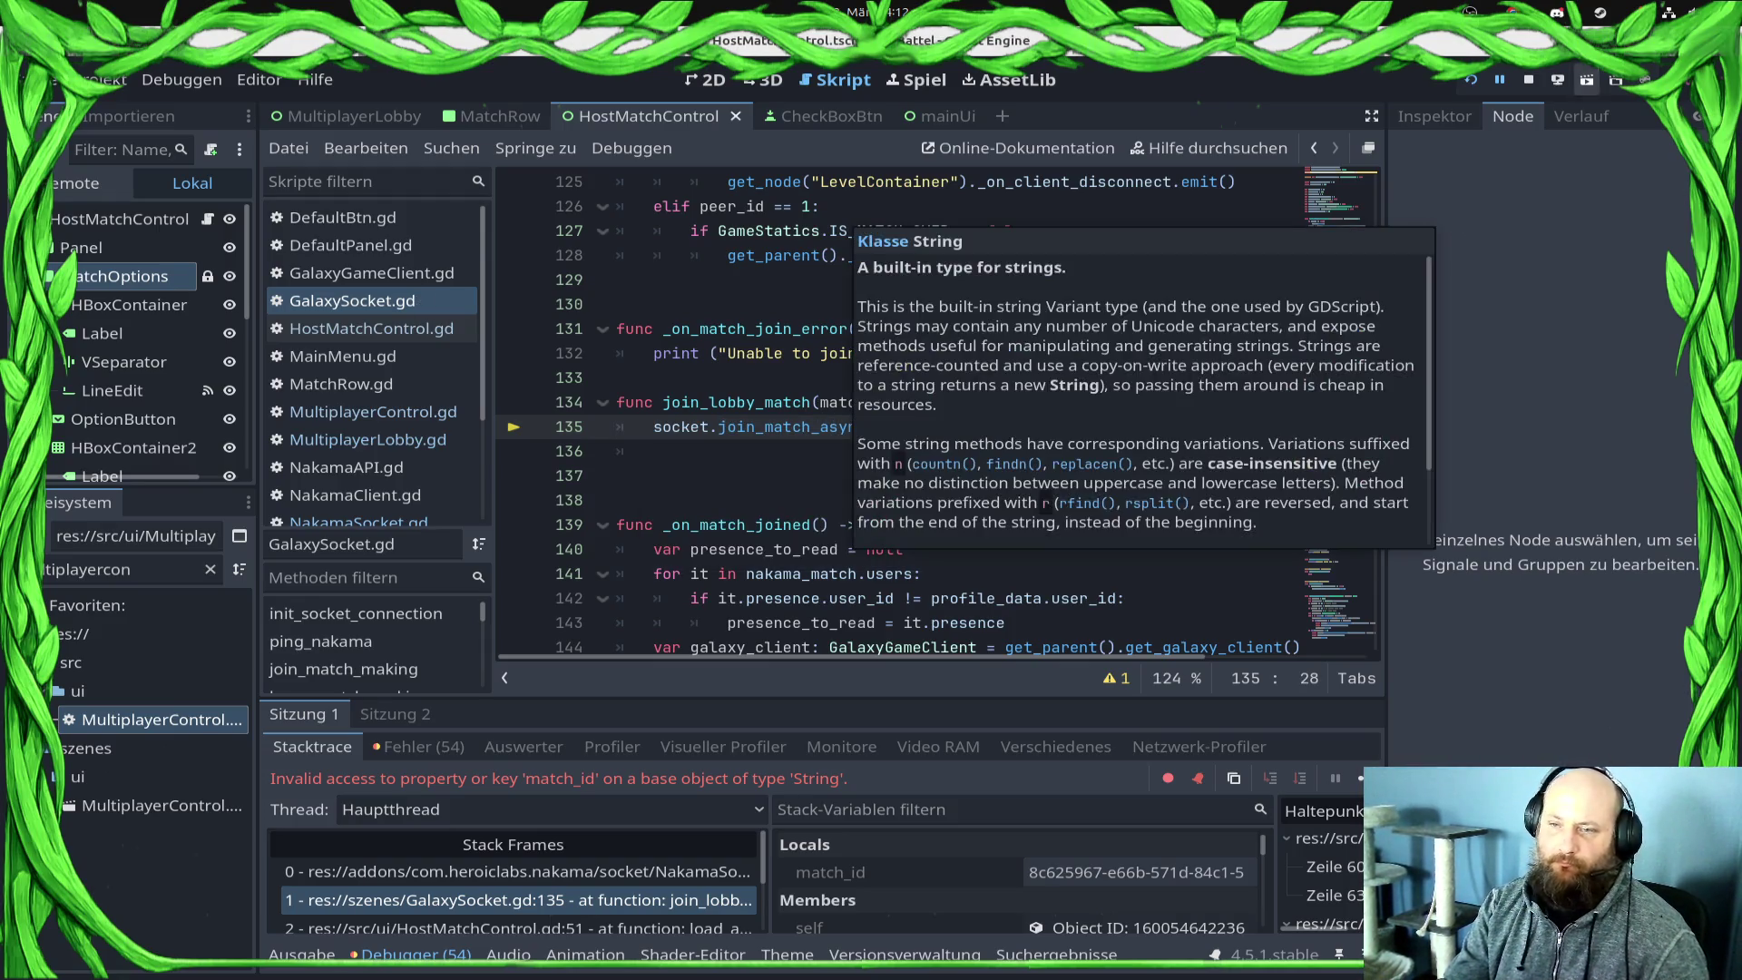
pyautogui.click(1471, 80)
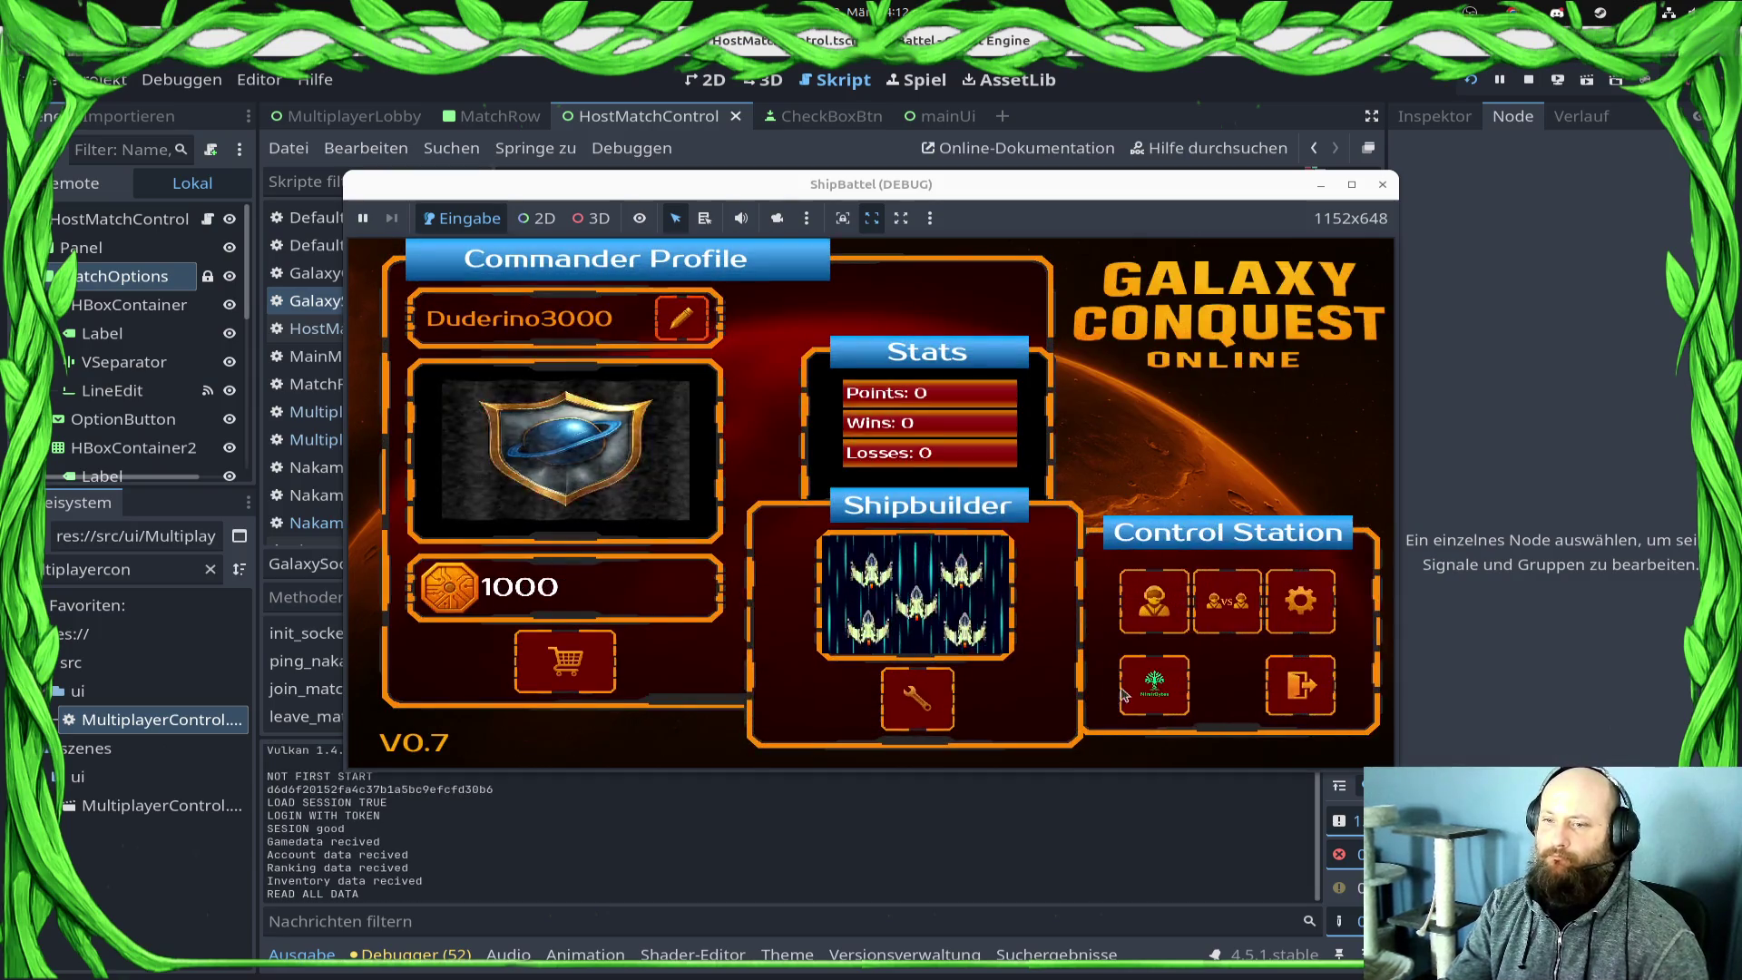
# Step: Join Banana3400's Match via Join Lobby in the game, then return to the script editor
pyautogui.click(1148, 706)
pyautogui.click(1143, 640)
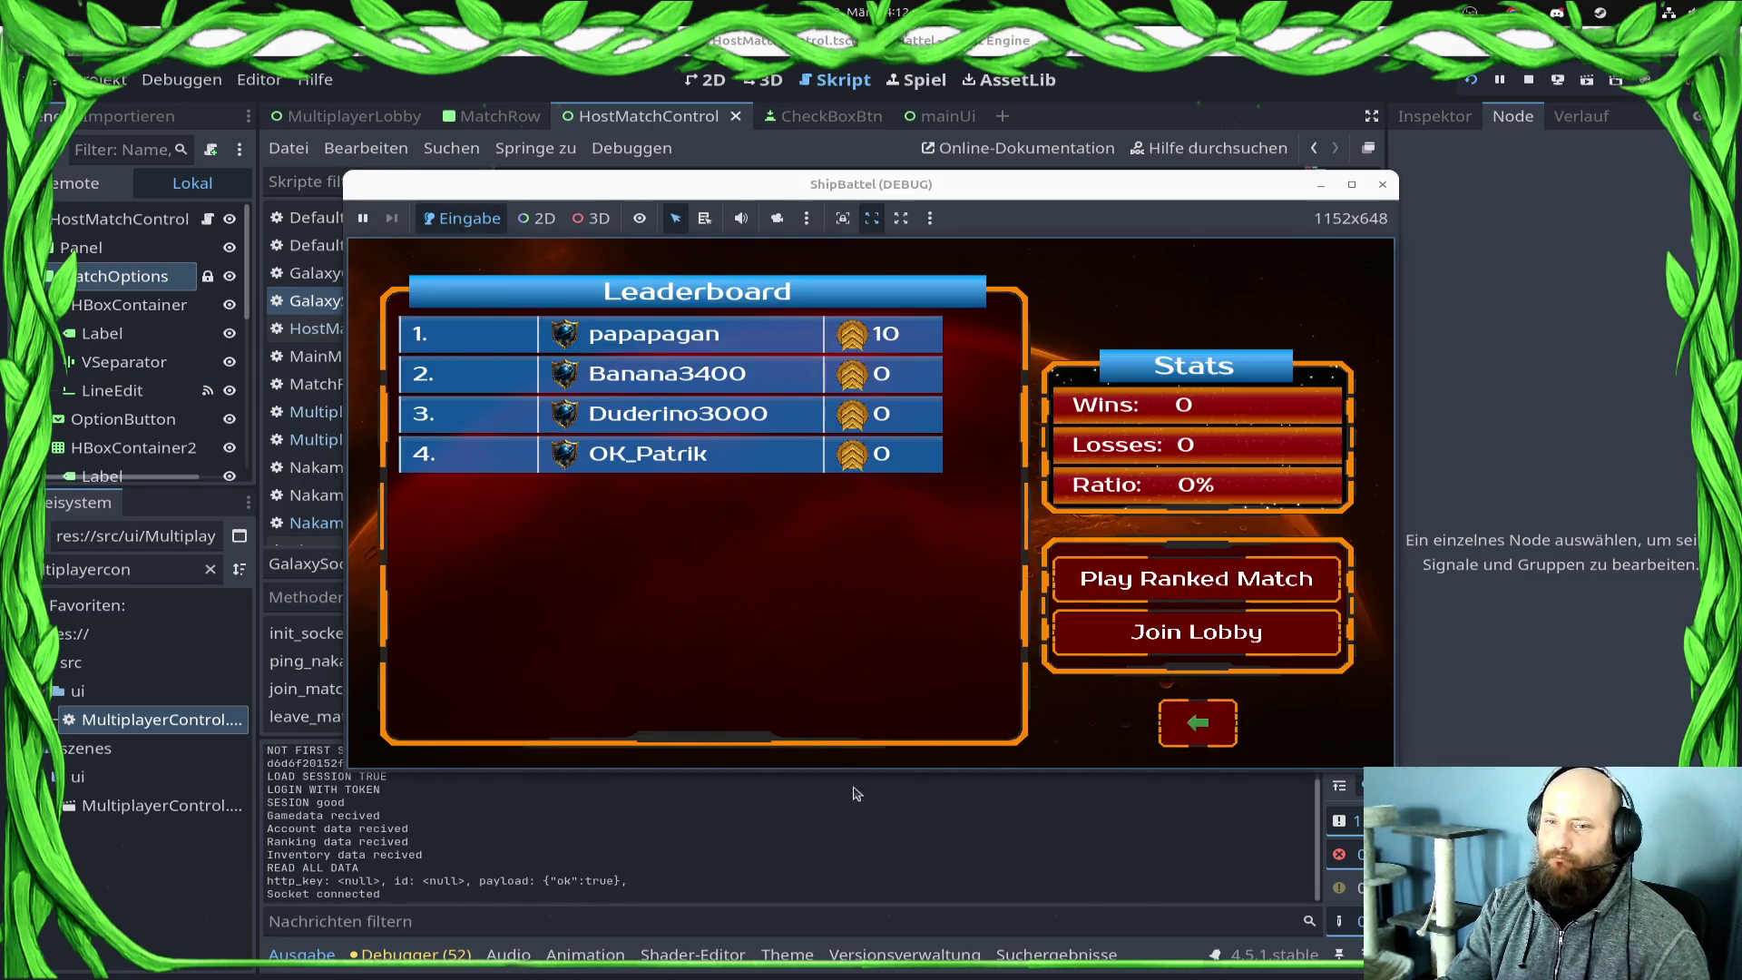
pyautogui.click(714, 370)
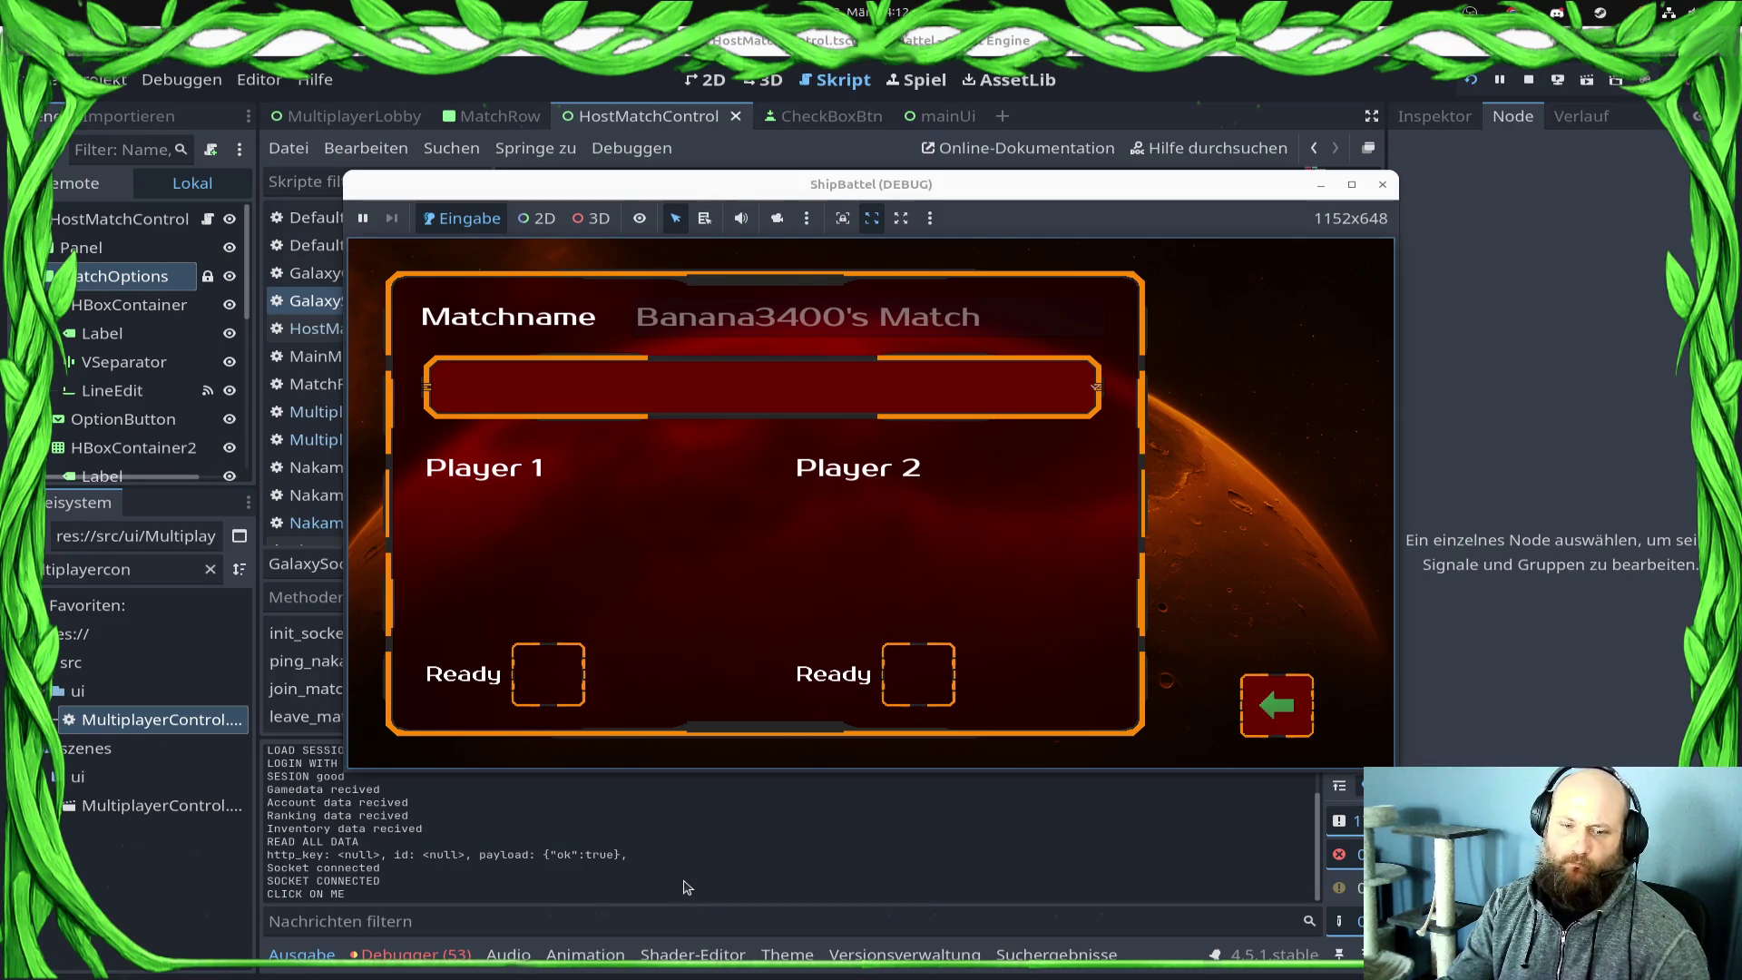
pyautogui.click(687, 876)
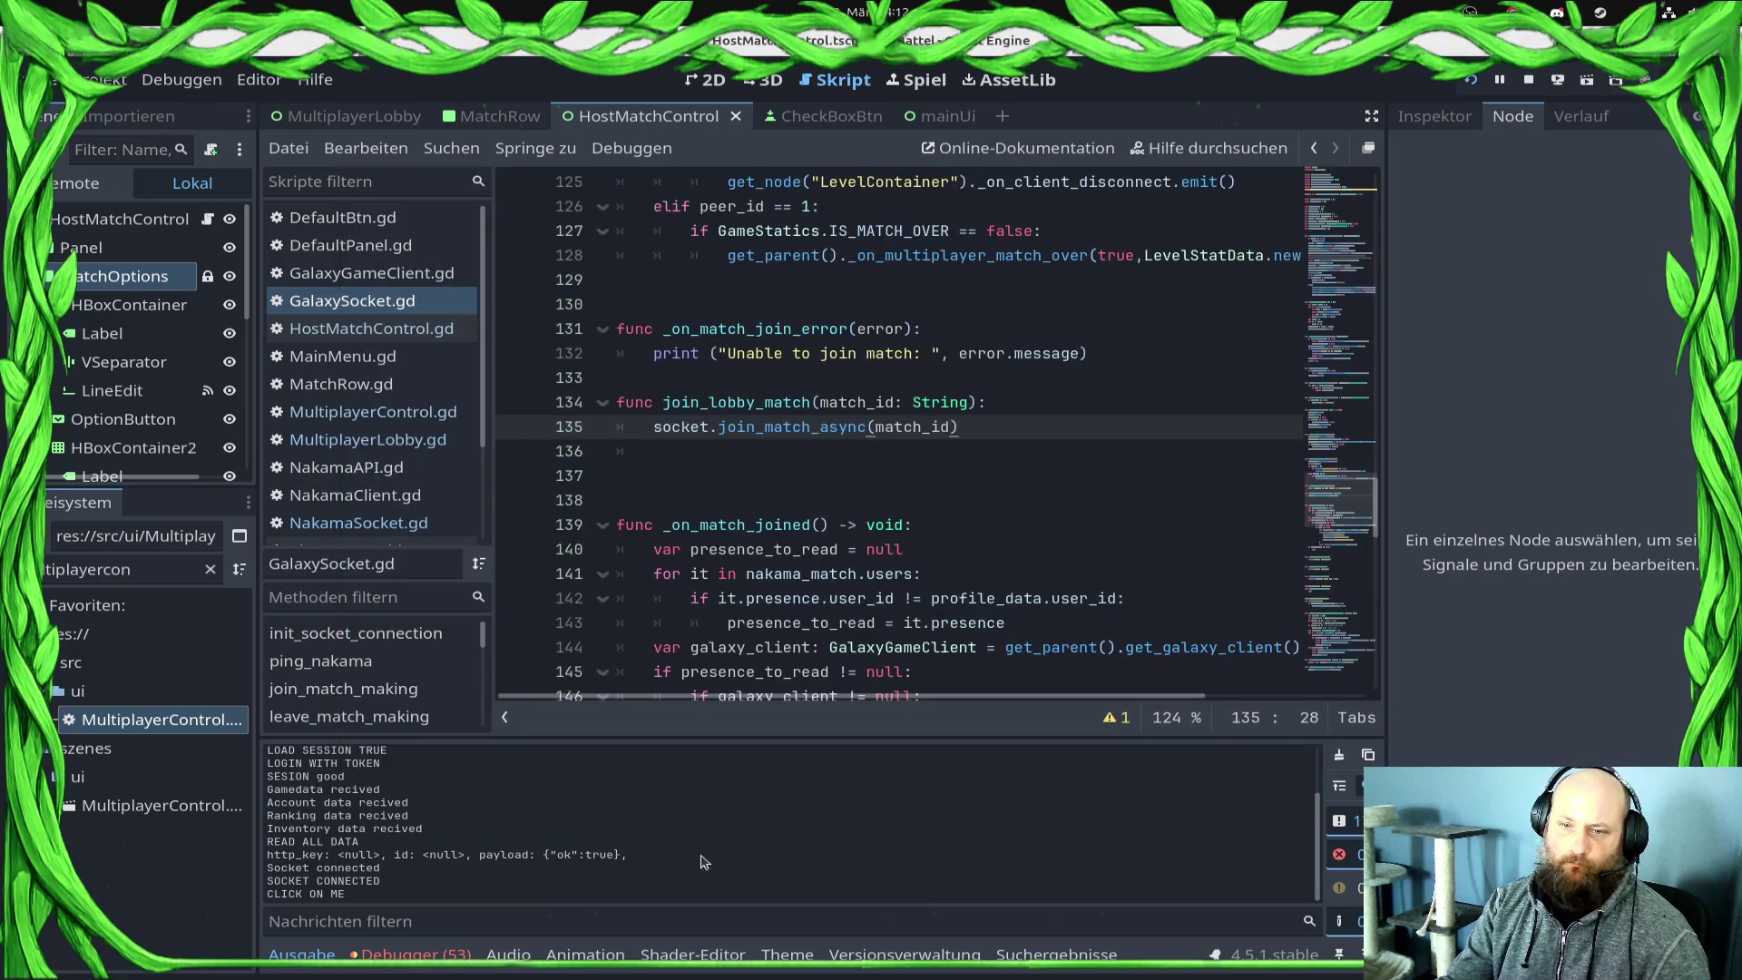
pyautogui.click(1080, 499)
pyautogui.scroll(12, 1080, 499)
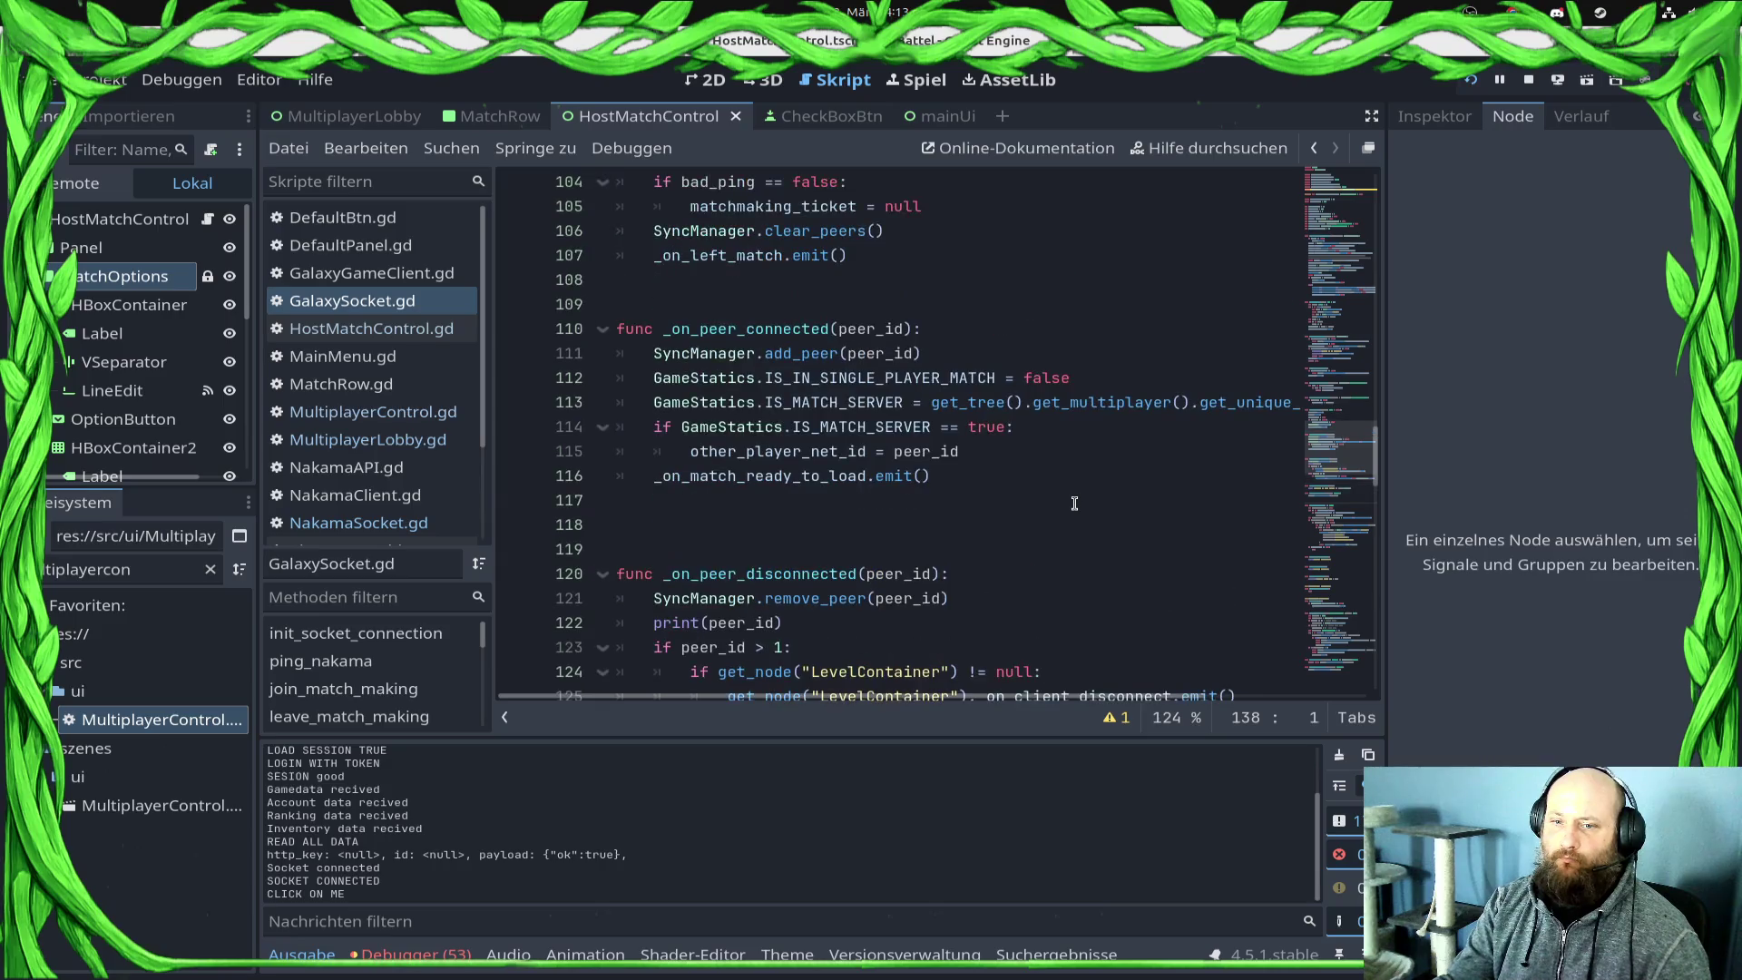
pyautogui.scroll(2, 1074, 505)
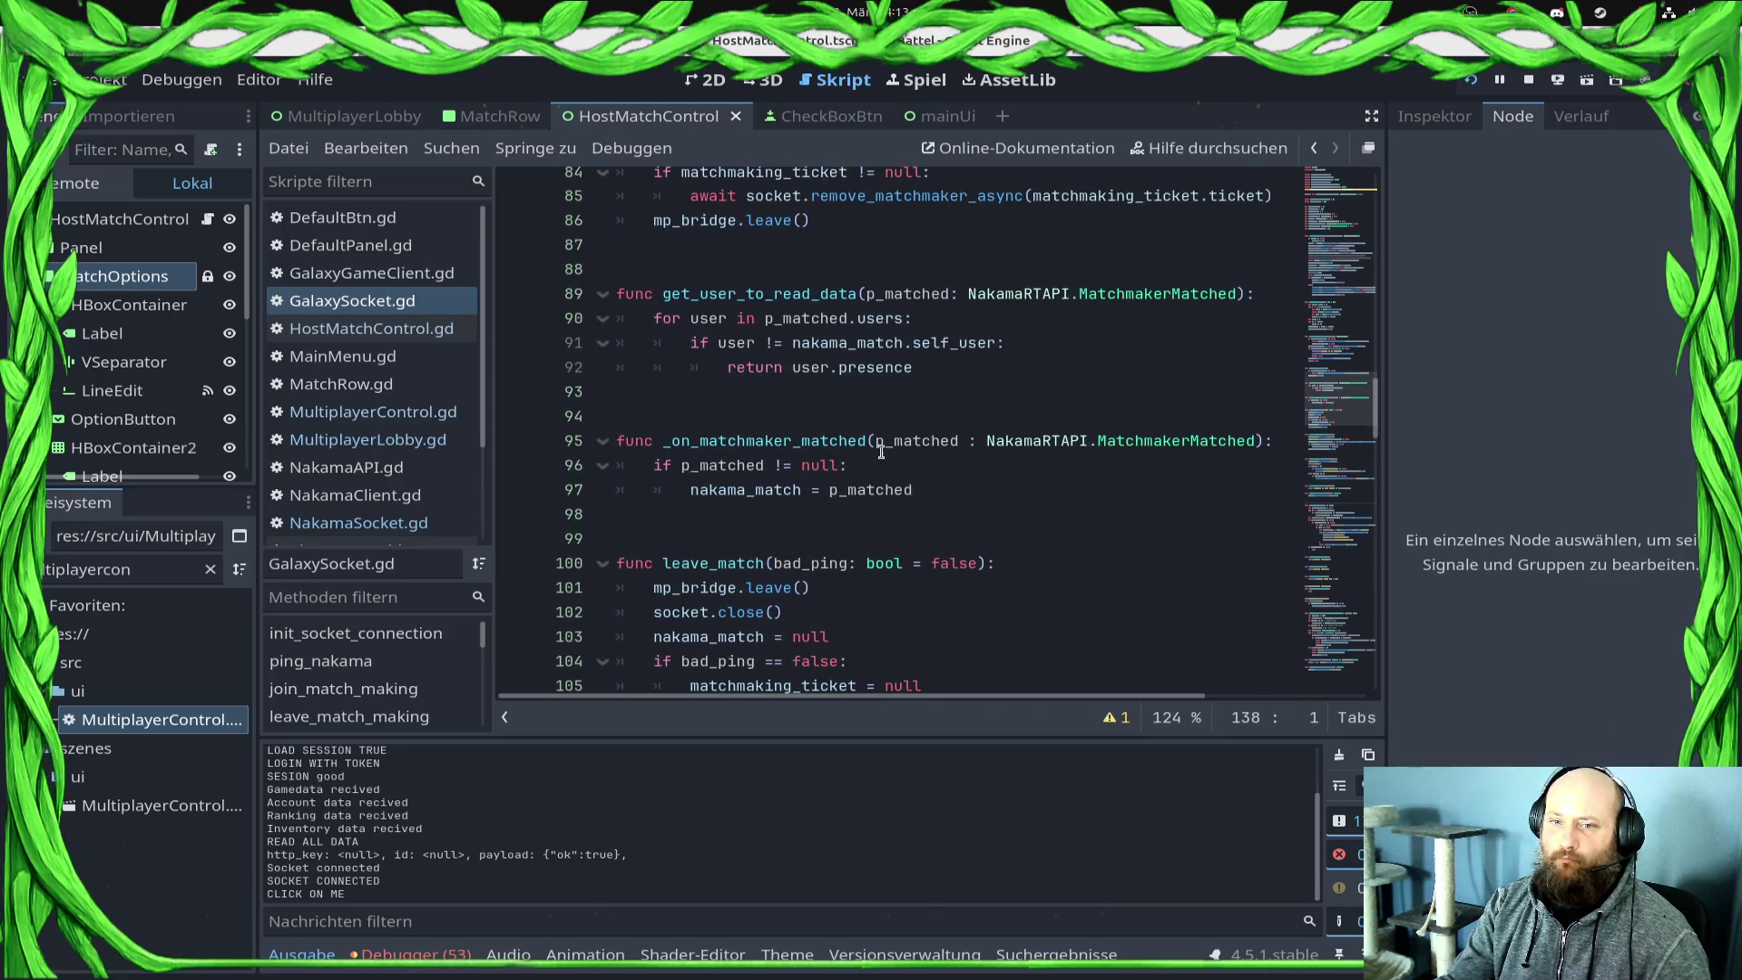
pyautogui.doubleClick(836, 442)
pyautogui.click(991, 488)
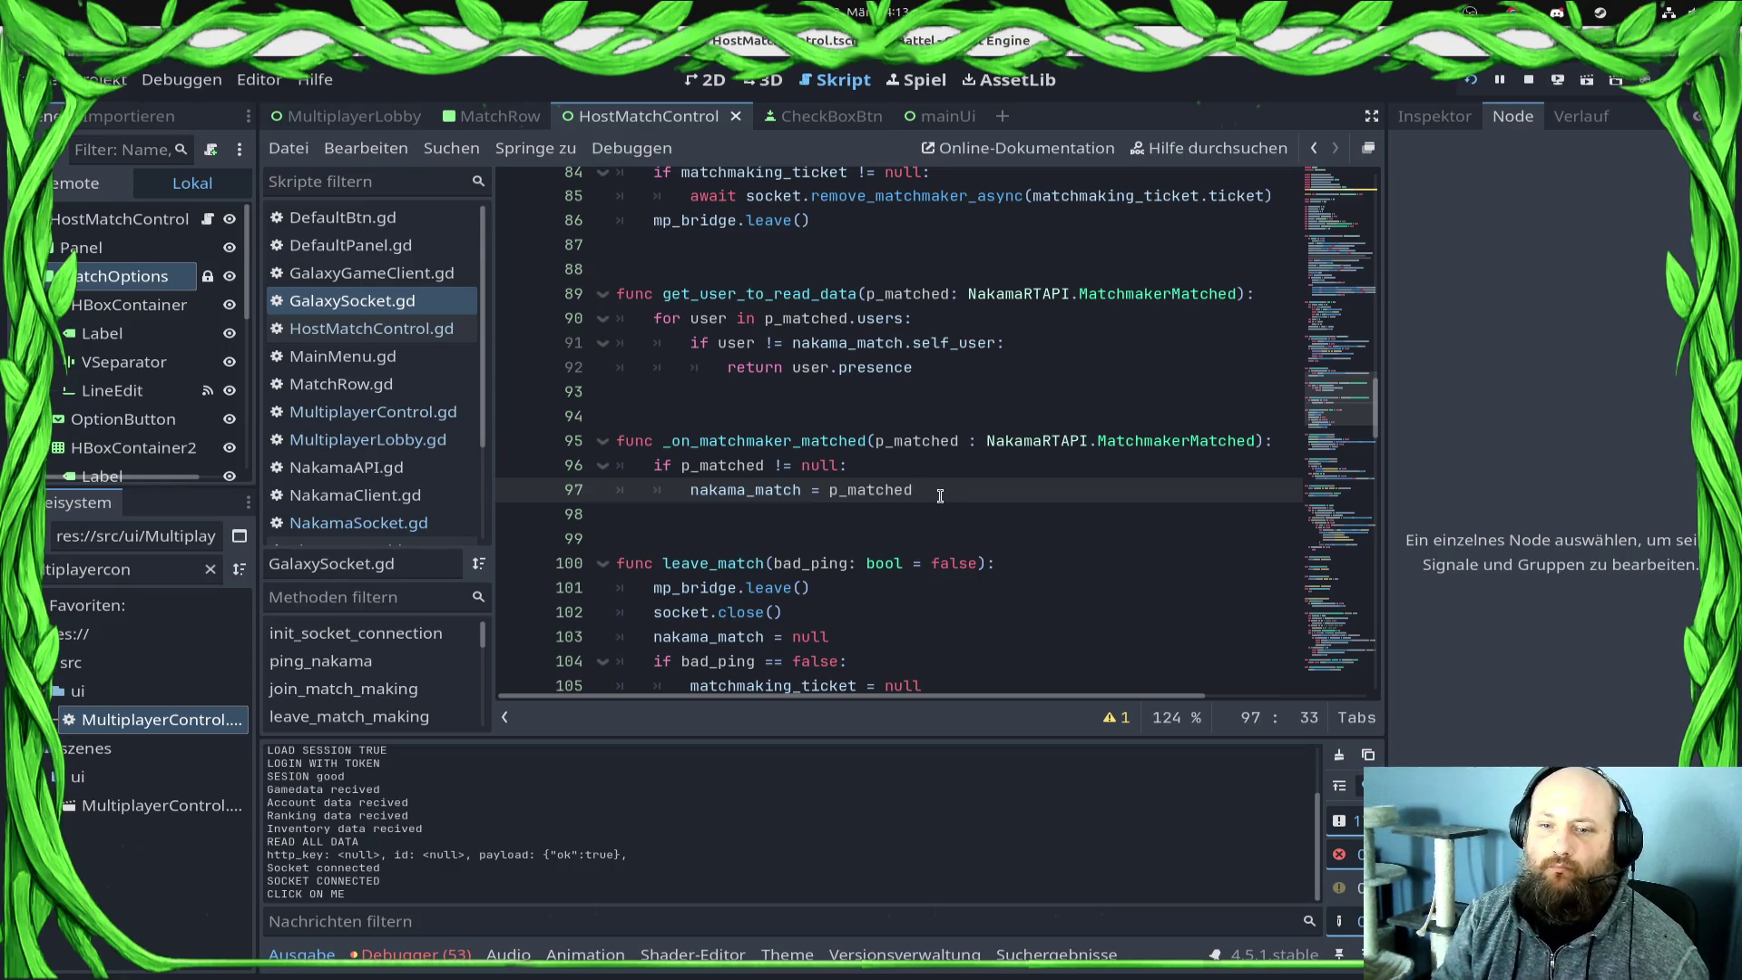
pyautogui.scroll(-18, 940, 495)
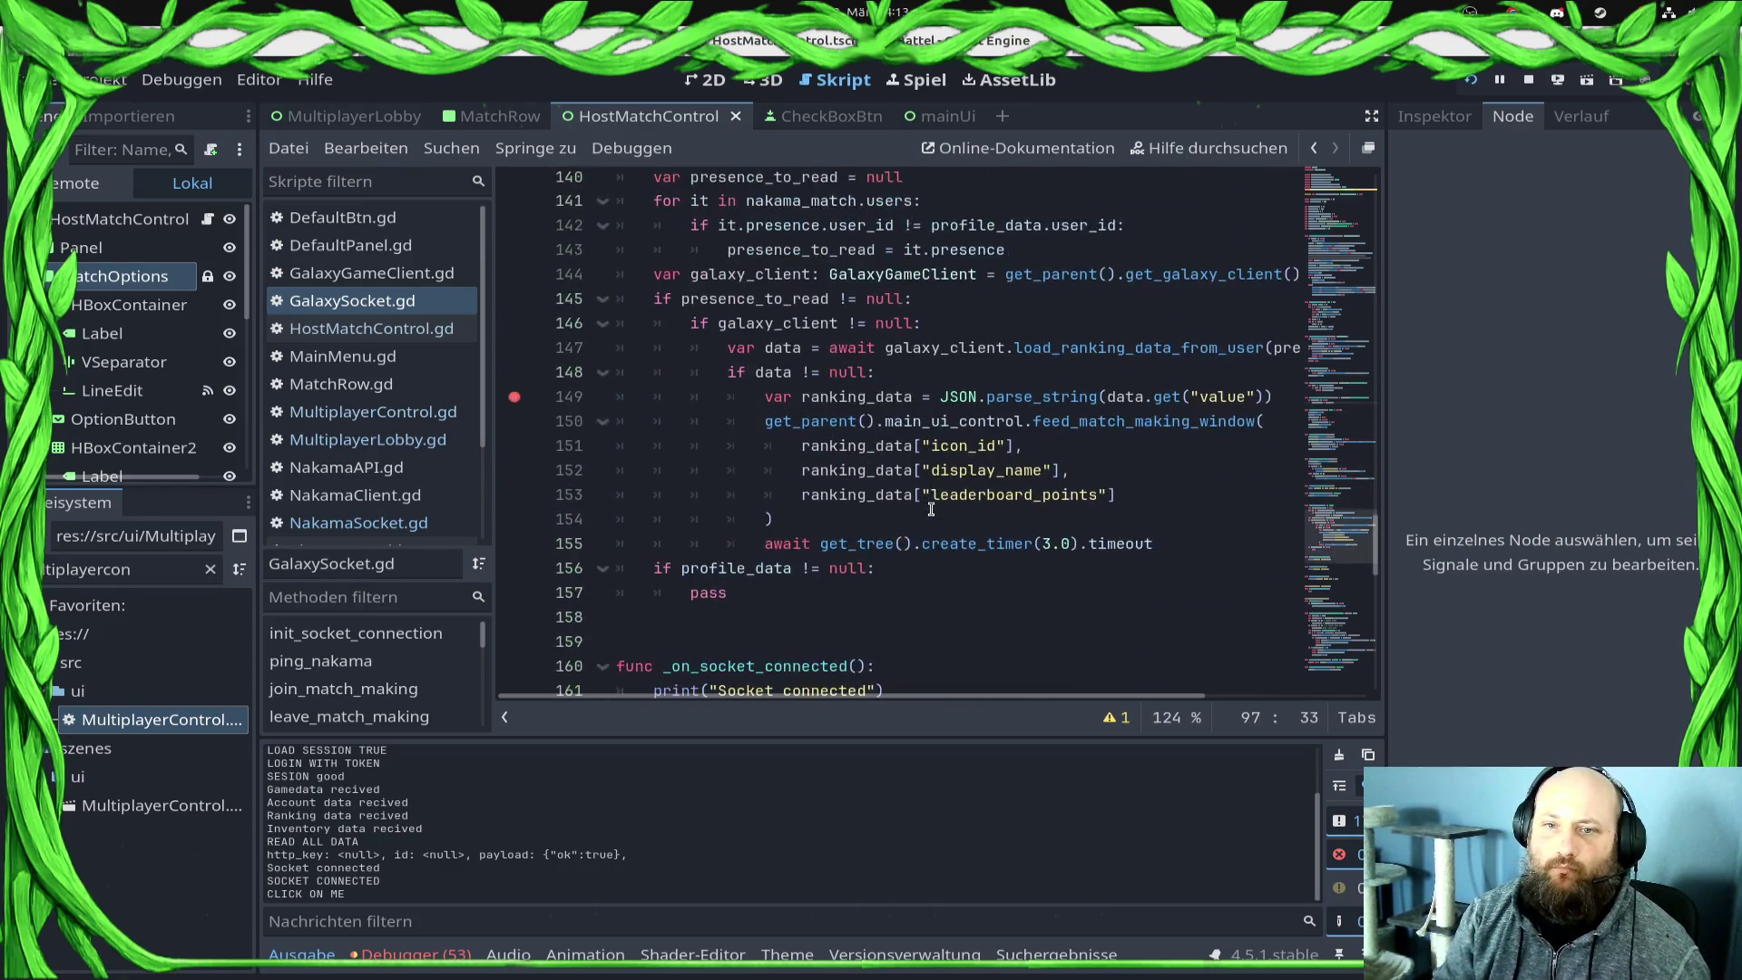
pyautogui.scroll(1, 931, 509)
pyautogui.scroll(7, 856, 543)
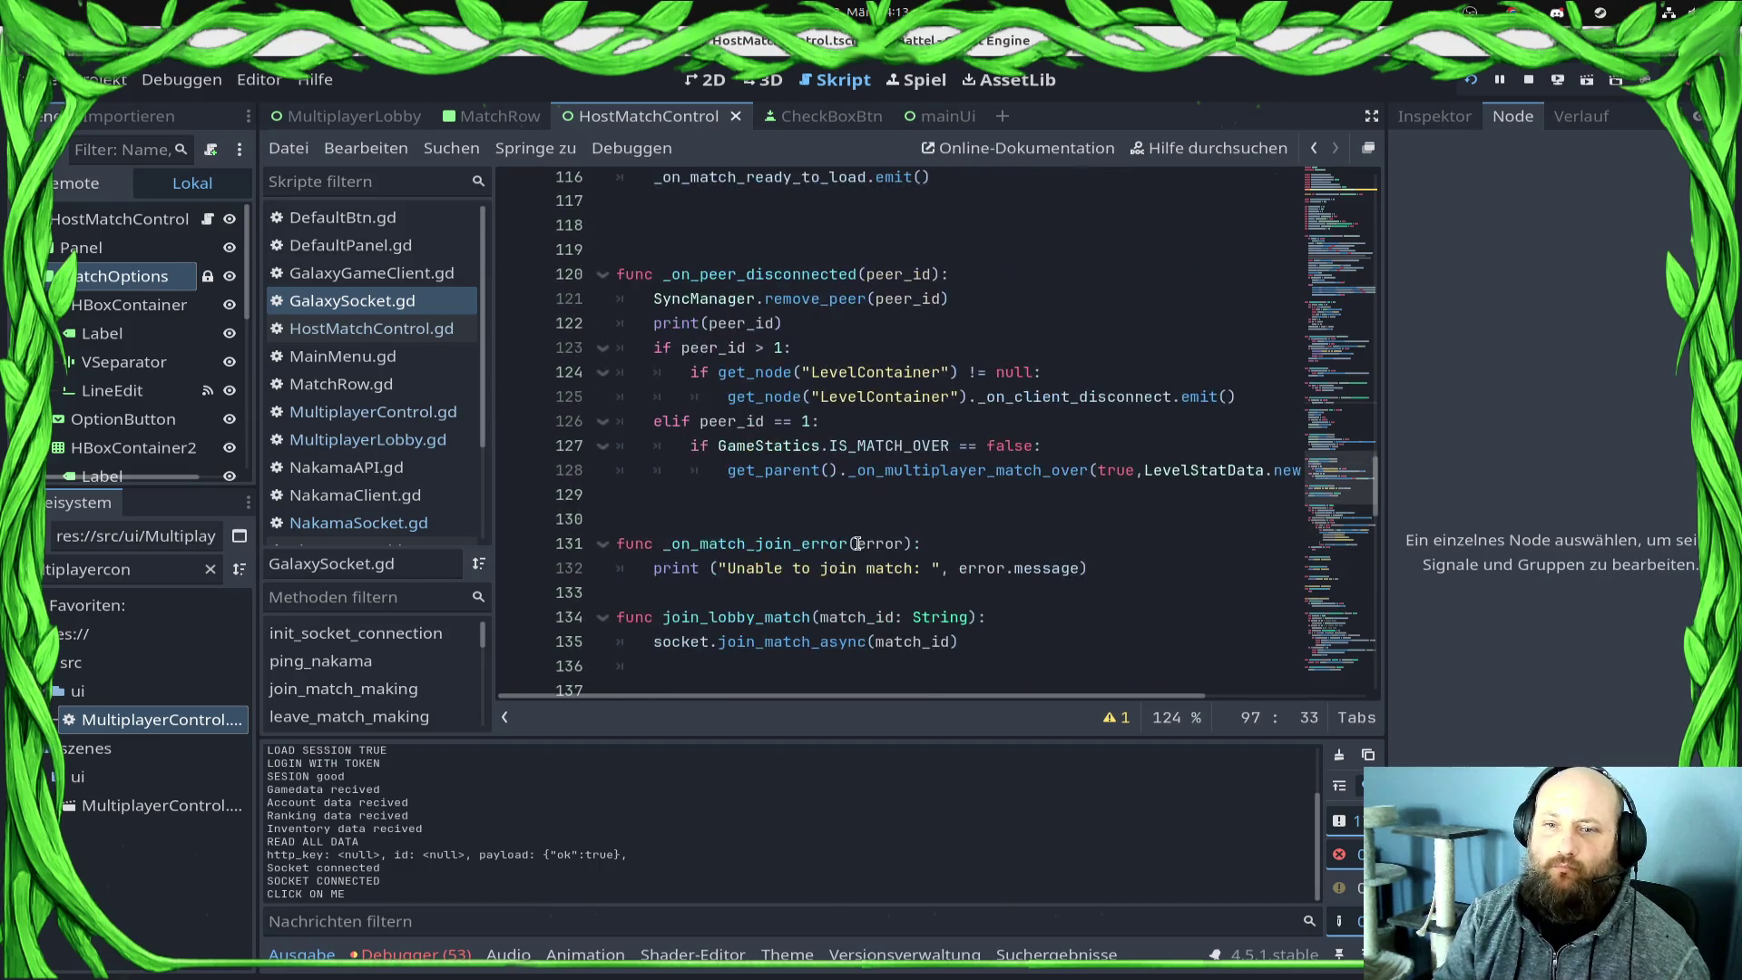
pyautogui.scroll(-15, 853, 549)
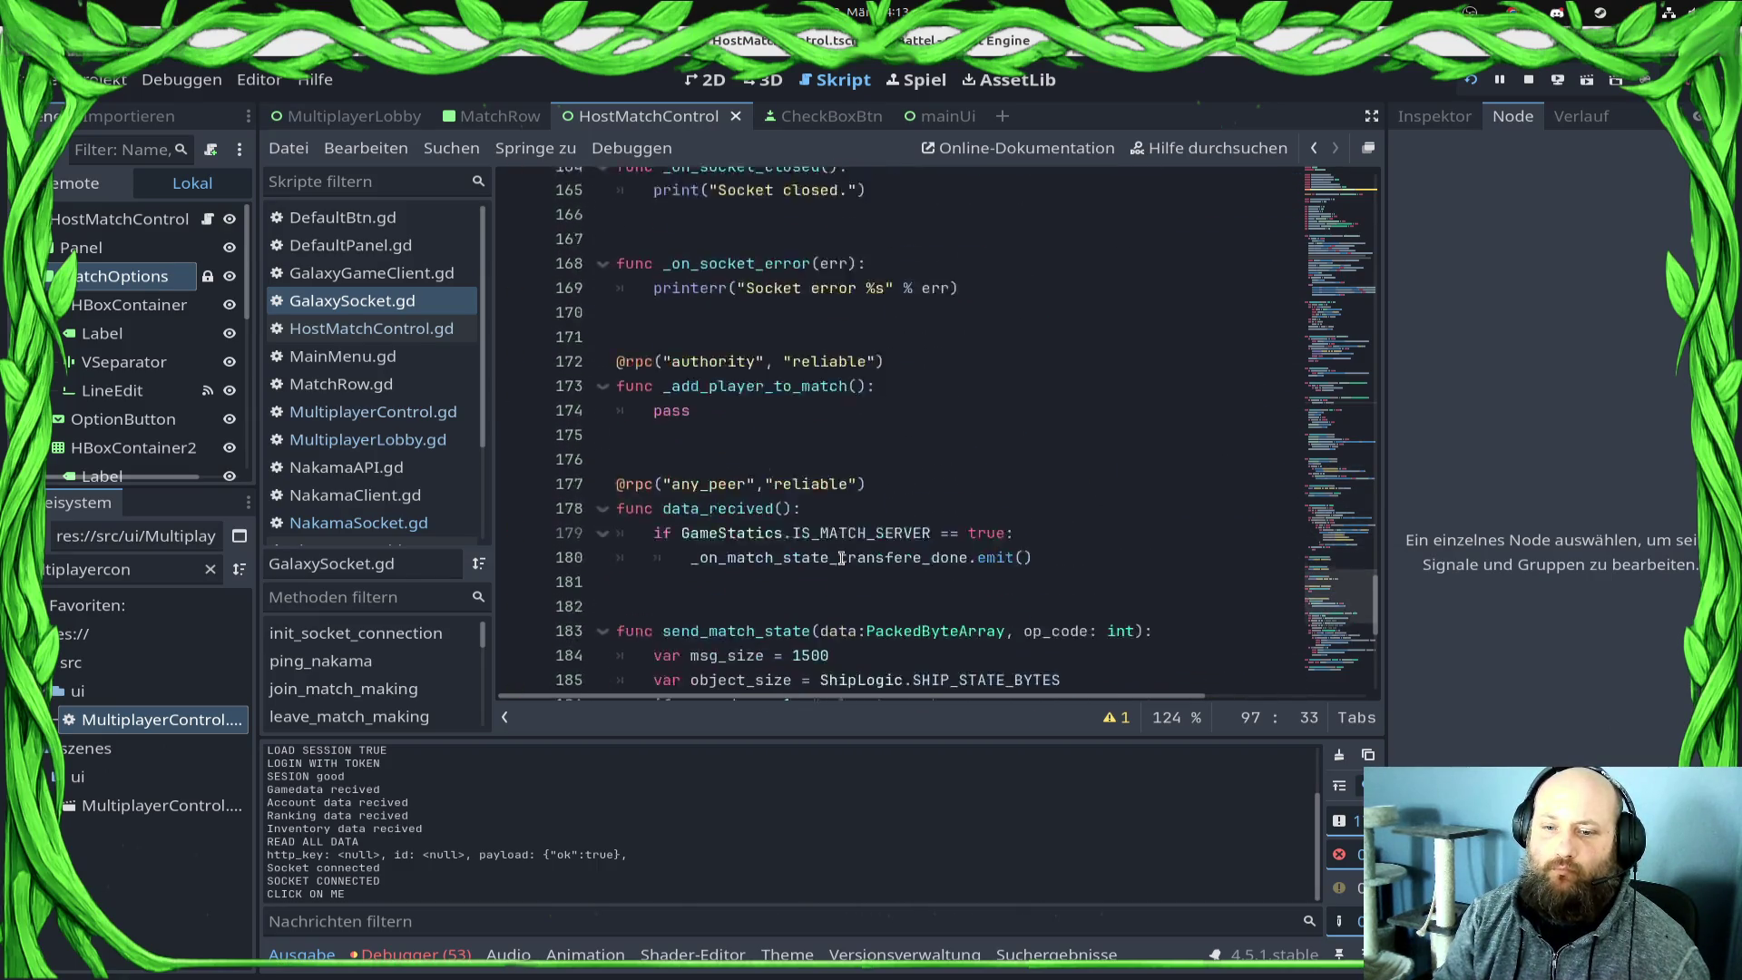
pyautogui.scroll(-6, 842, 558)
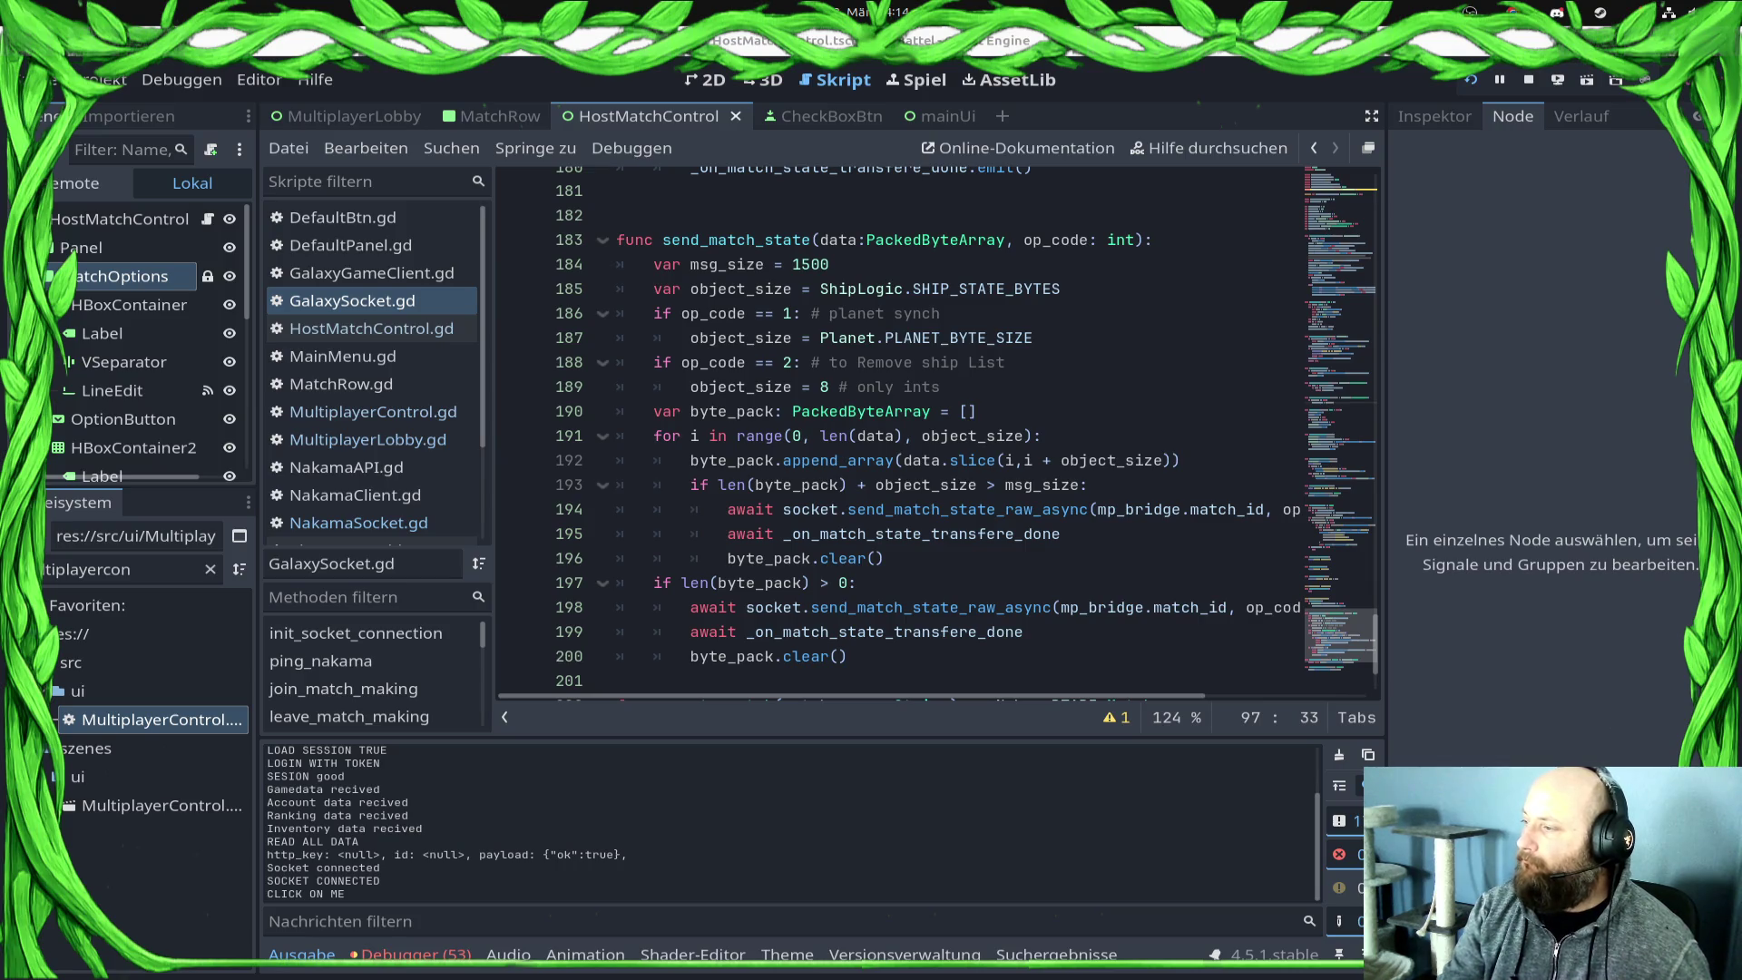
# Step: Open HostMatchControl.gd and scroll down to _create_match
pyautogui.moveTo(883, 499); pyautogui.dragTo(617, 423)
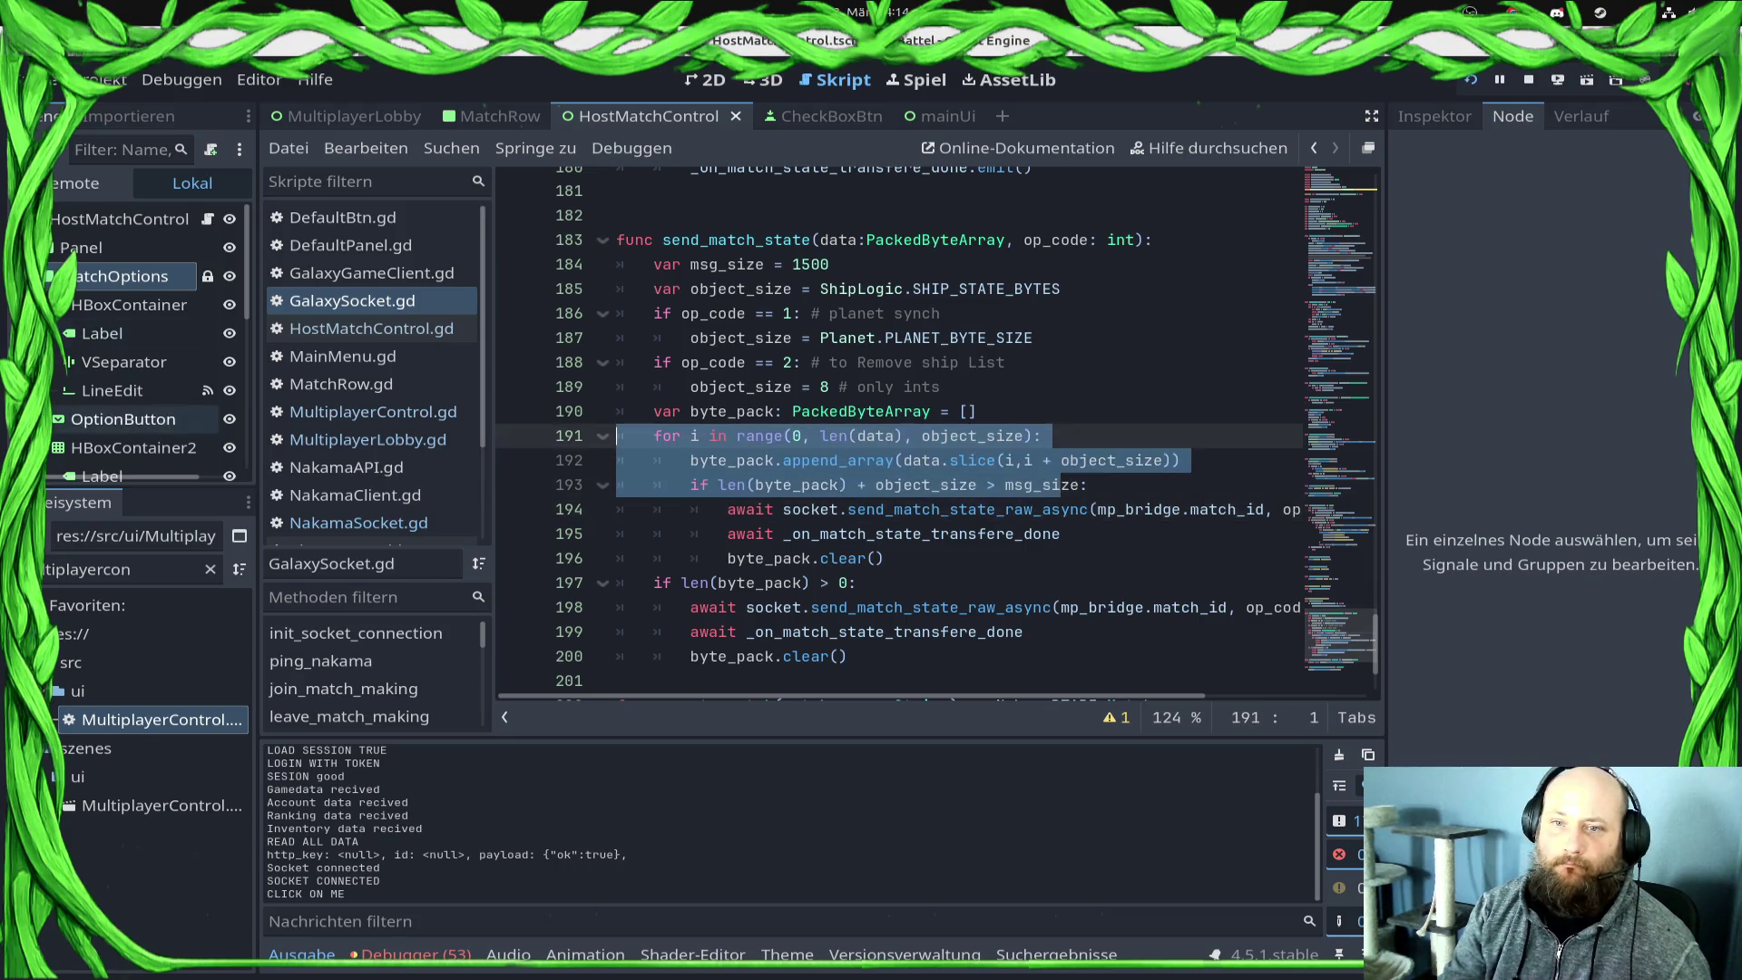
pyautogui.scroll(5, 899, 431)
pyautogui.click(371, 328)
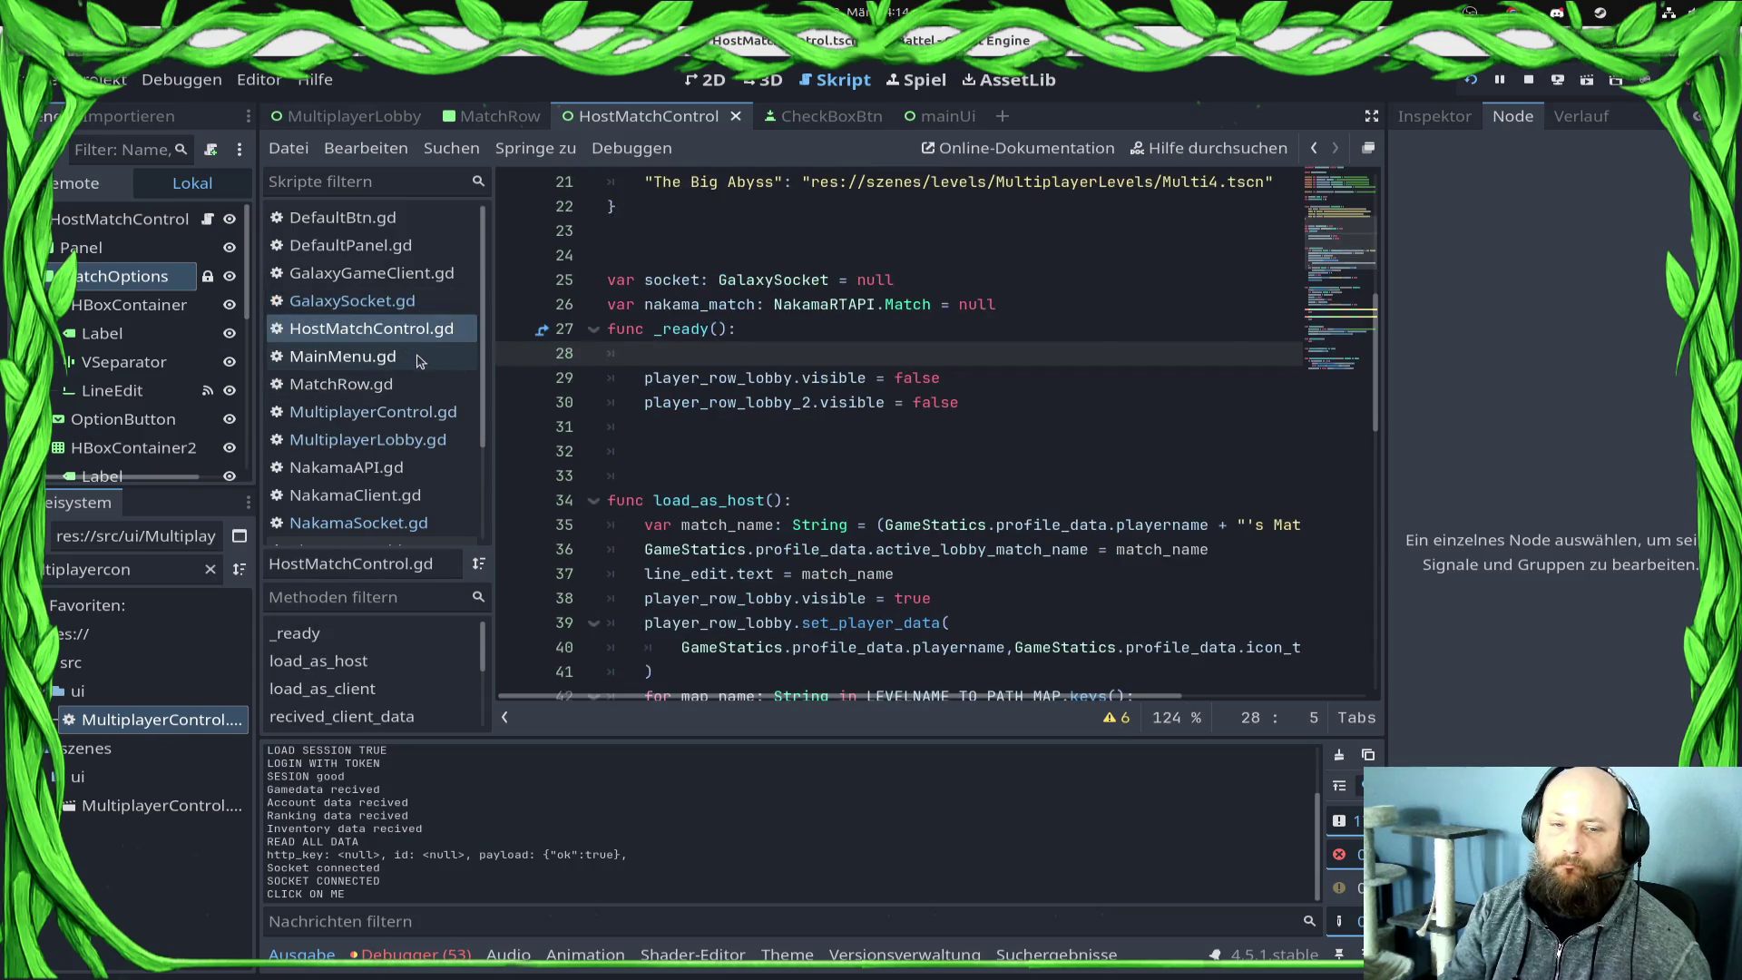
pyautogui.scroll(-4, 911, 500)
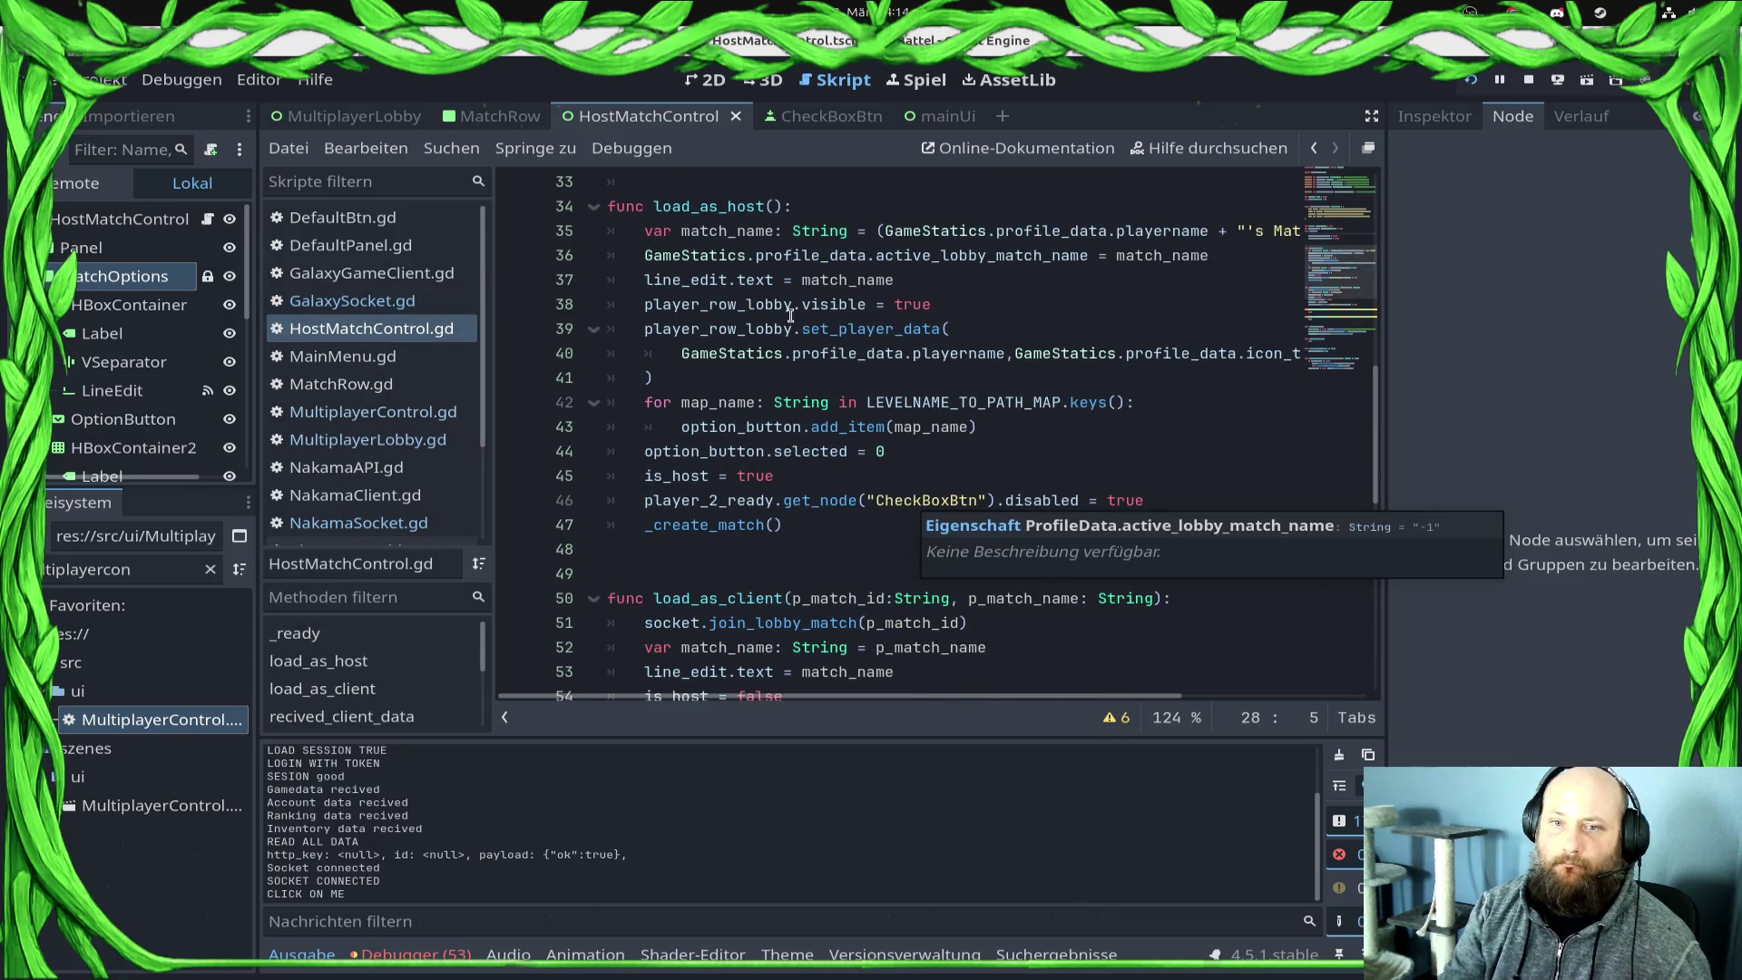
pyautogui.scroll(-3, 789, 390)
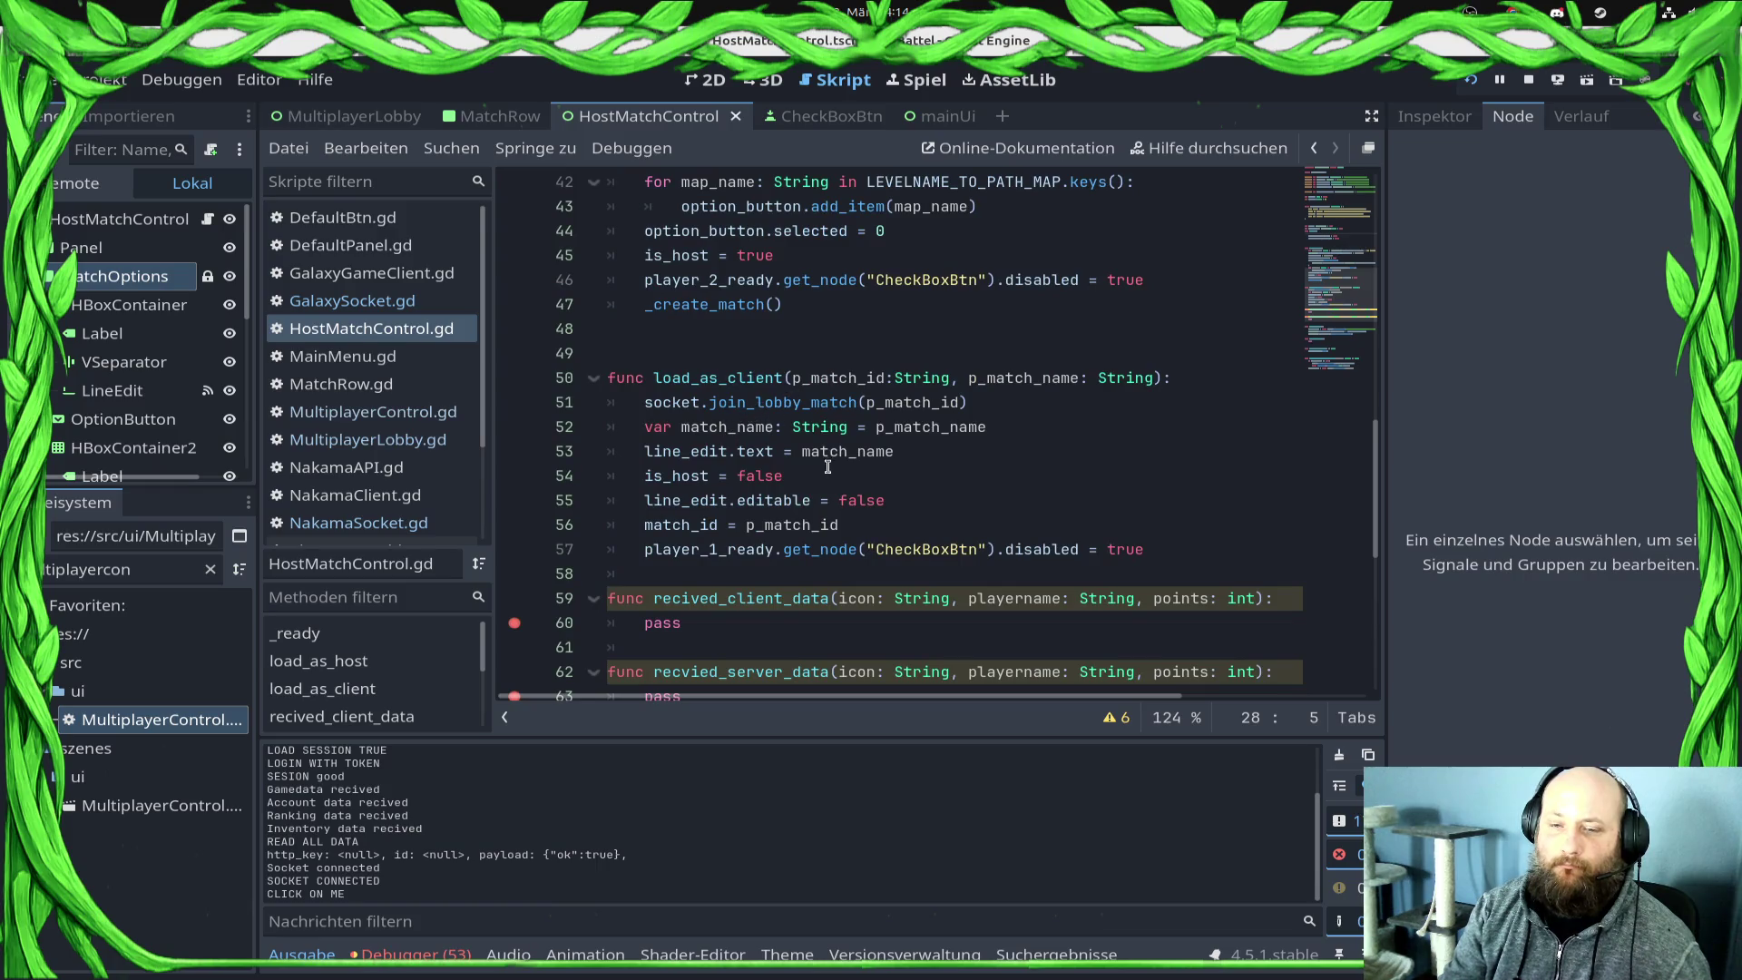
pyautogui.scroll(-4, 826, 465)
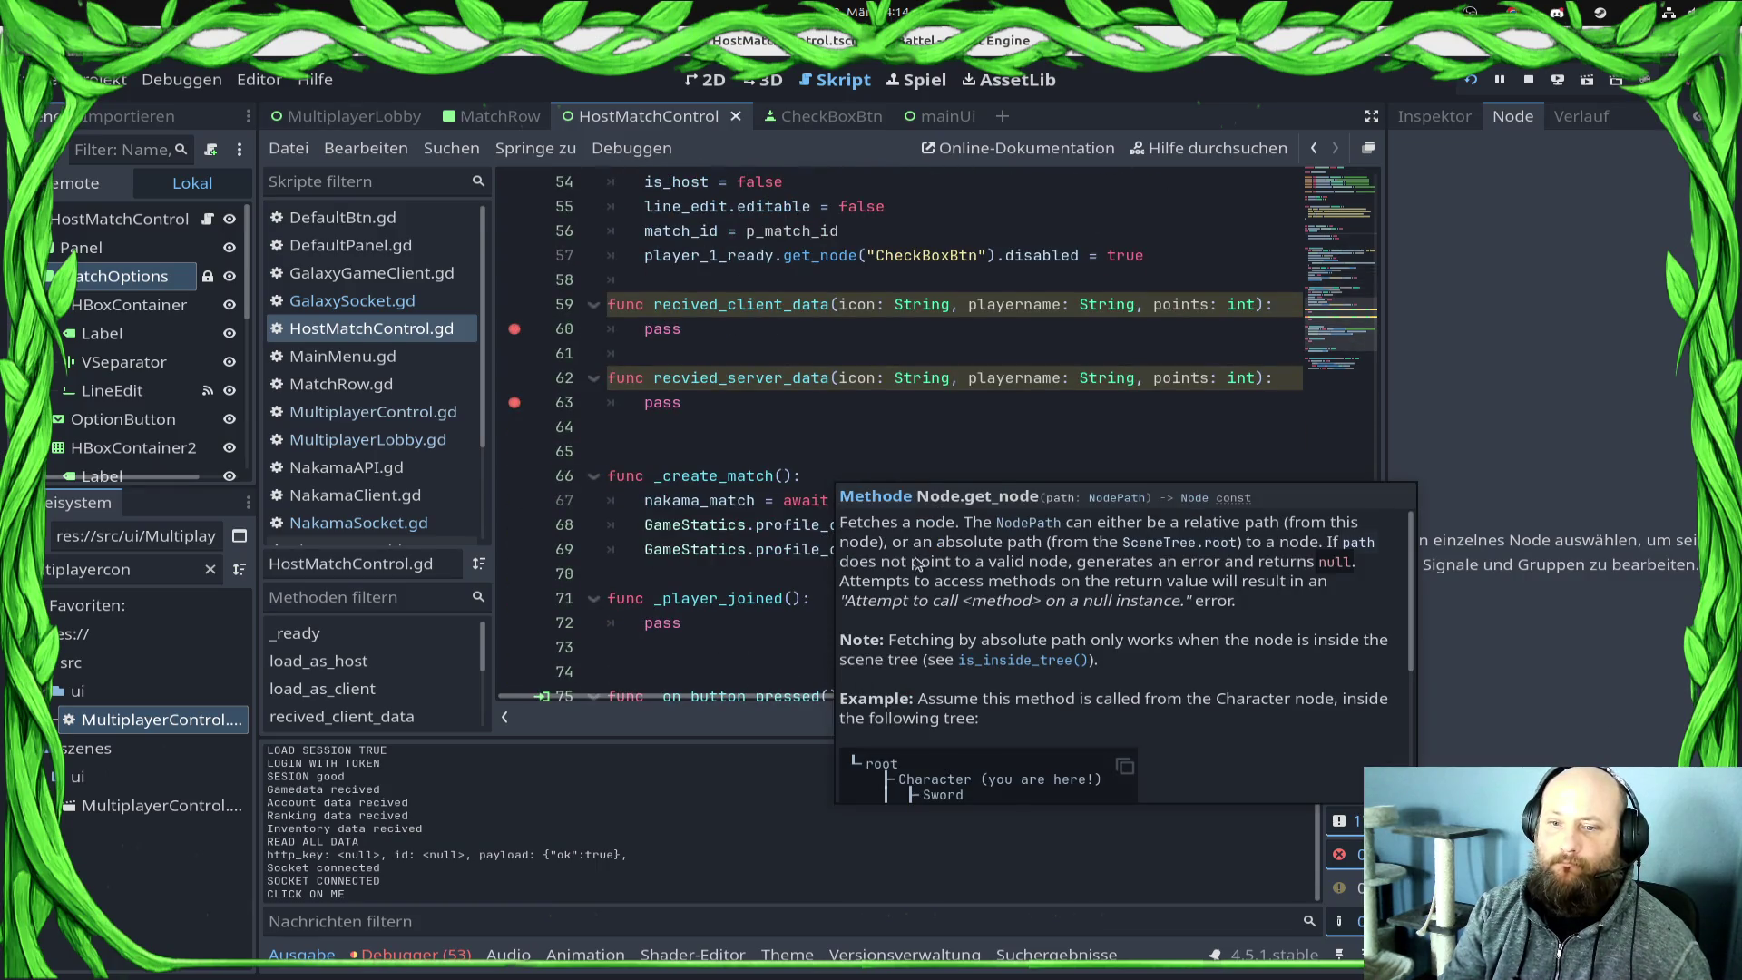
# Step: Jump from _create_match to the create_match definition in GalaxySocket.gd
pyautogui.click(734, 549)
pyautogui.scroll(-3, 739, 563)
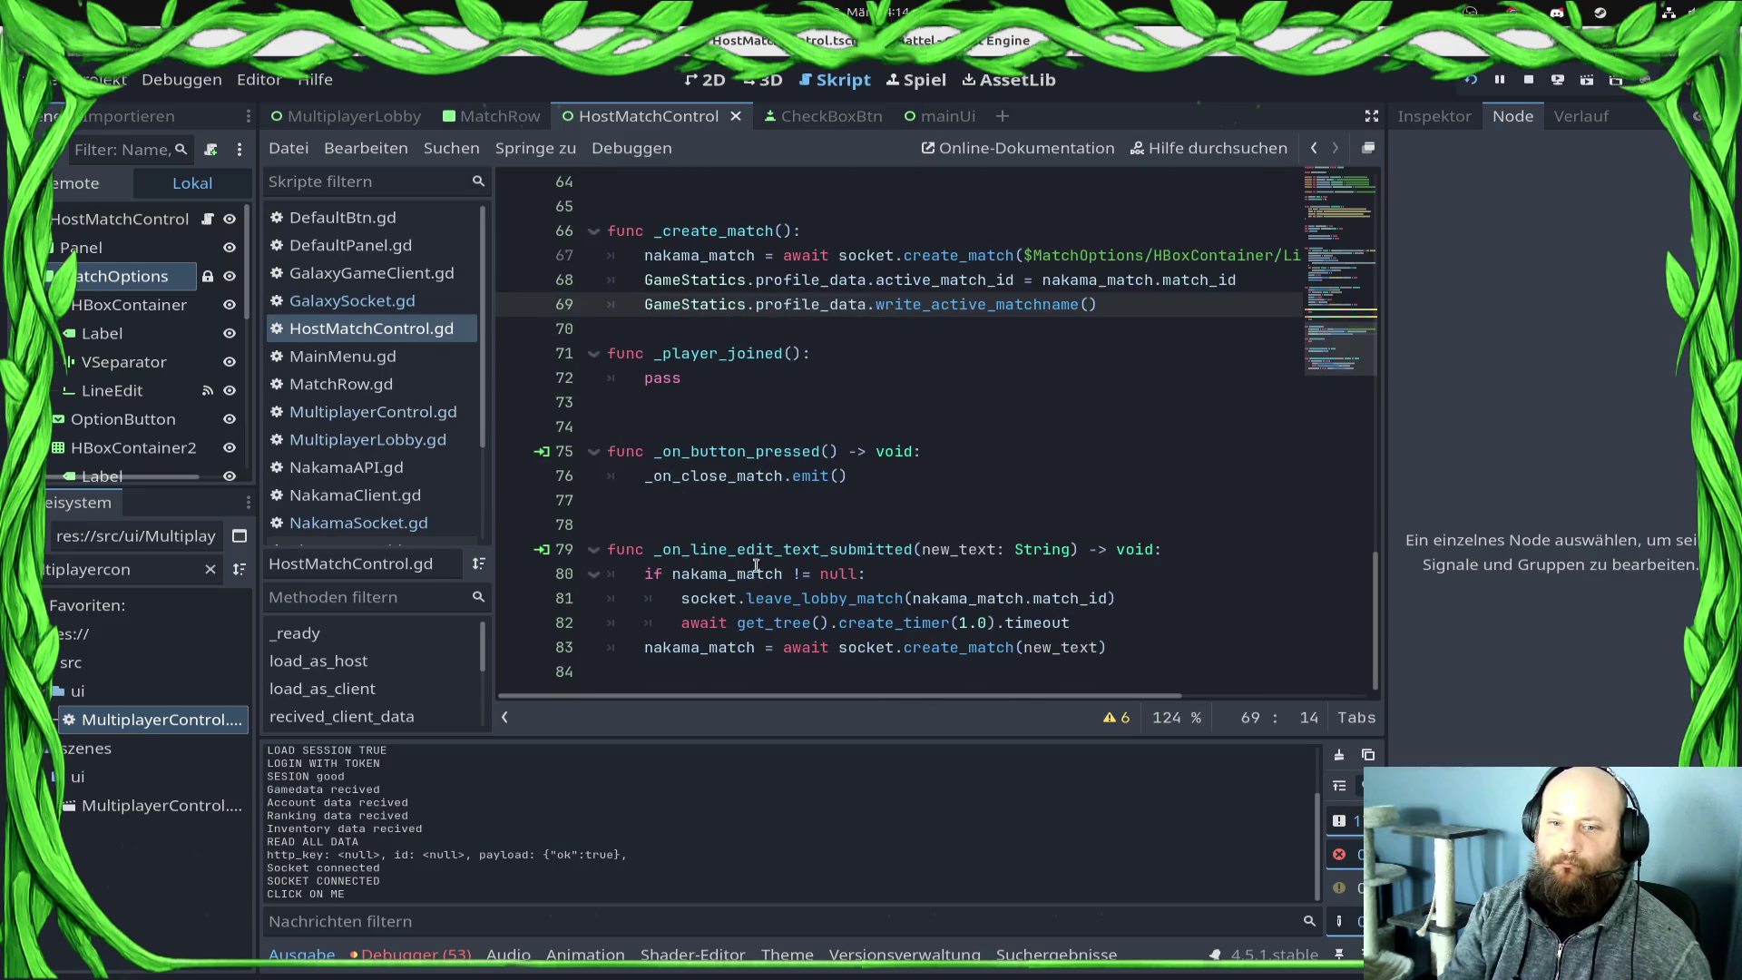
pyautogui.scroll(9, 742, 575)
pyautogui.scroll(12, 895, 498)
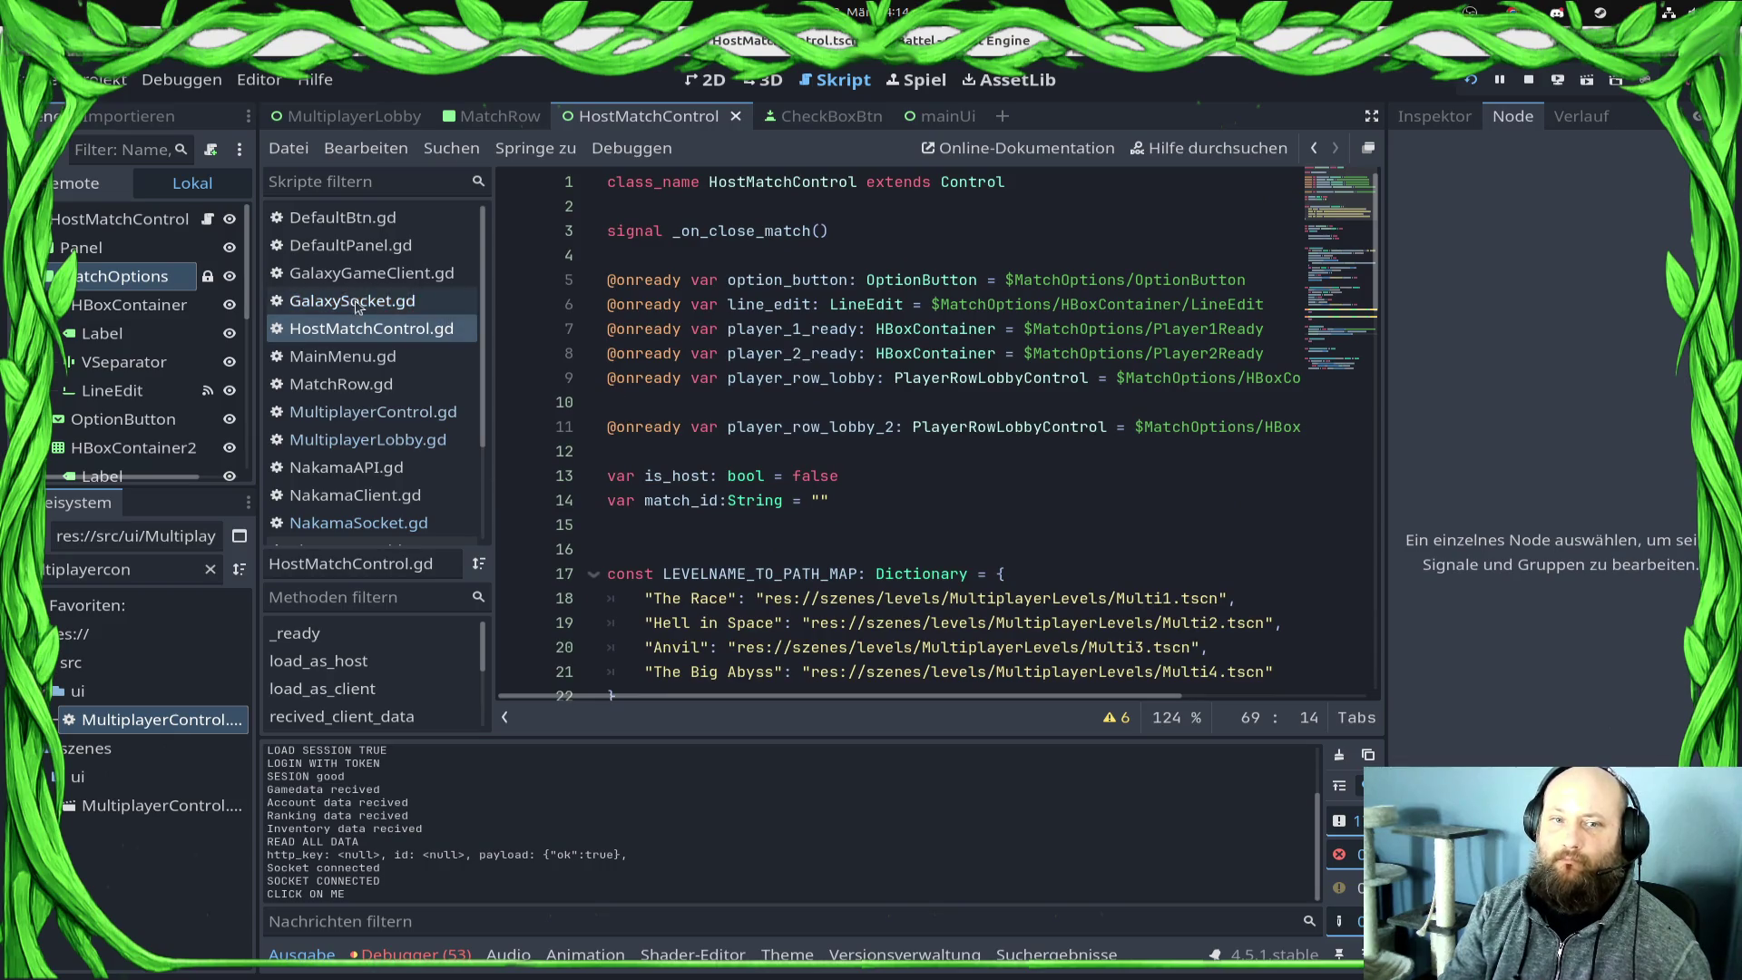
pyautogui.scroll(-4, 934, 458)
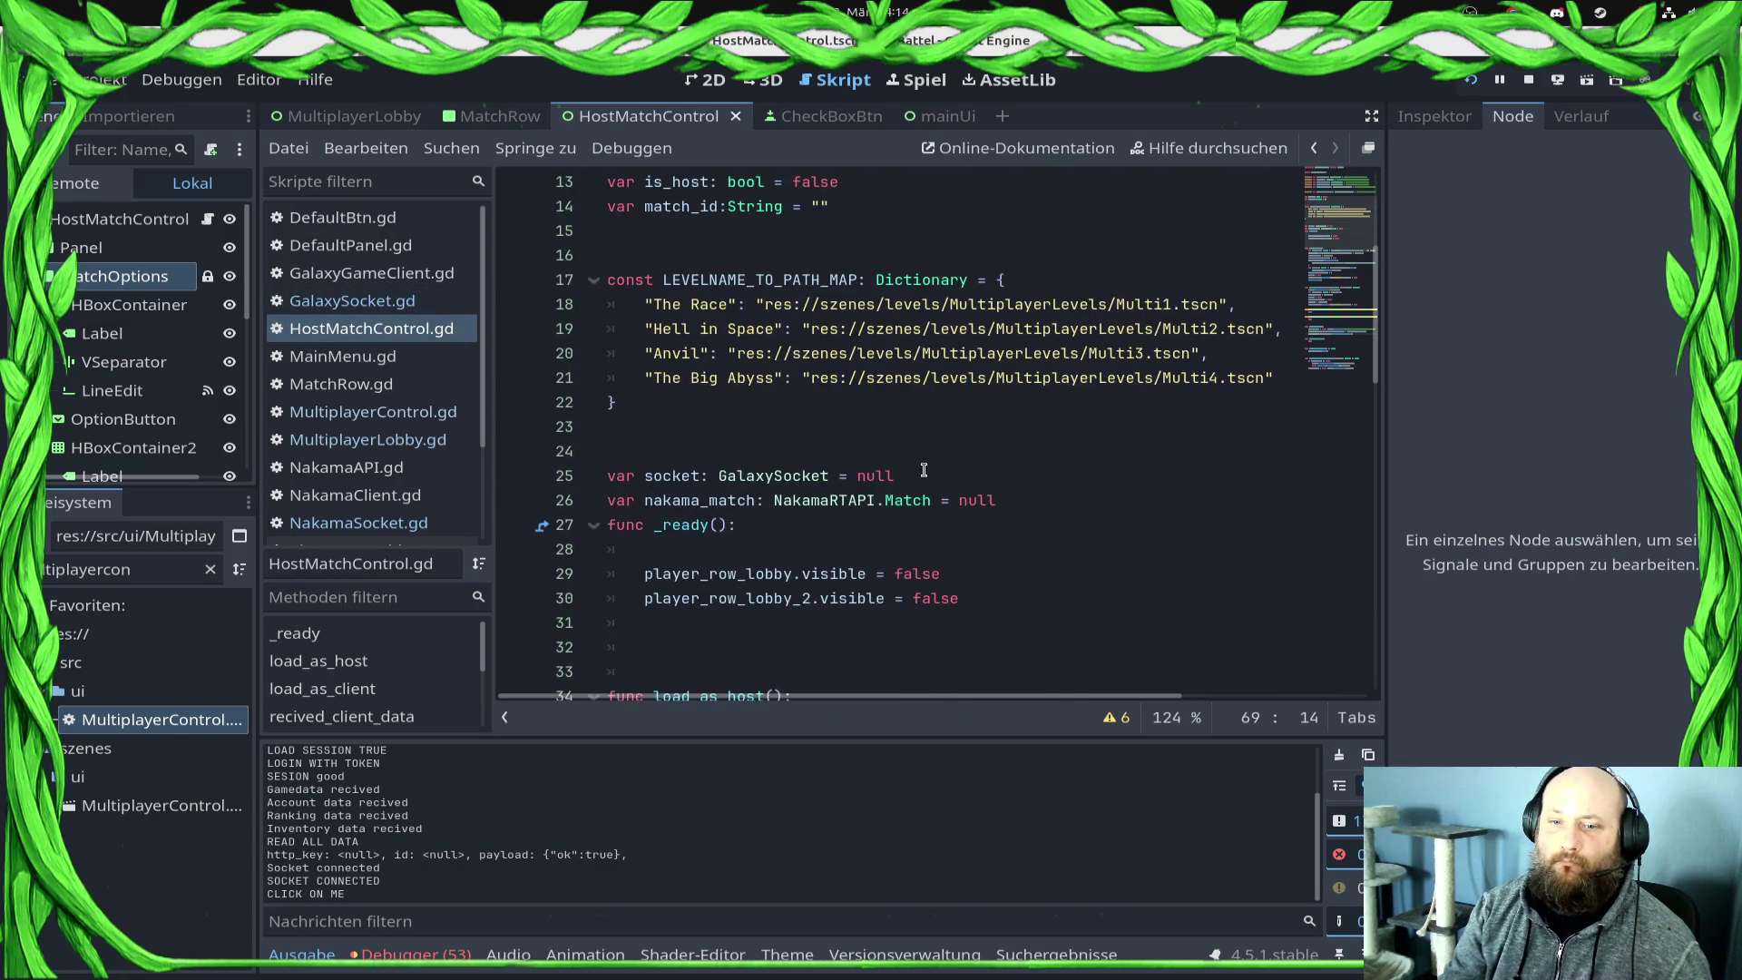
pyautogui.scroll(-5, 933, 462)
pyautogui.scroll(1, 732, 417)
pyautogui.scroll(-4, 732, 417)
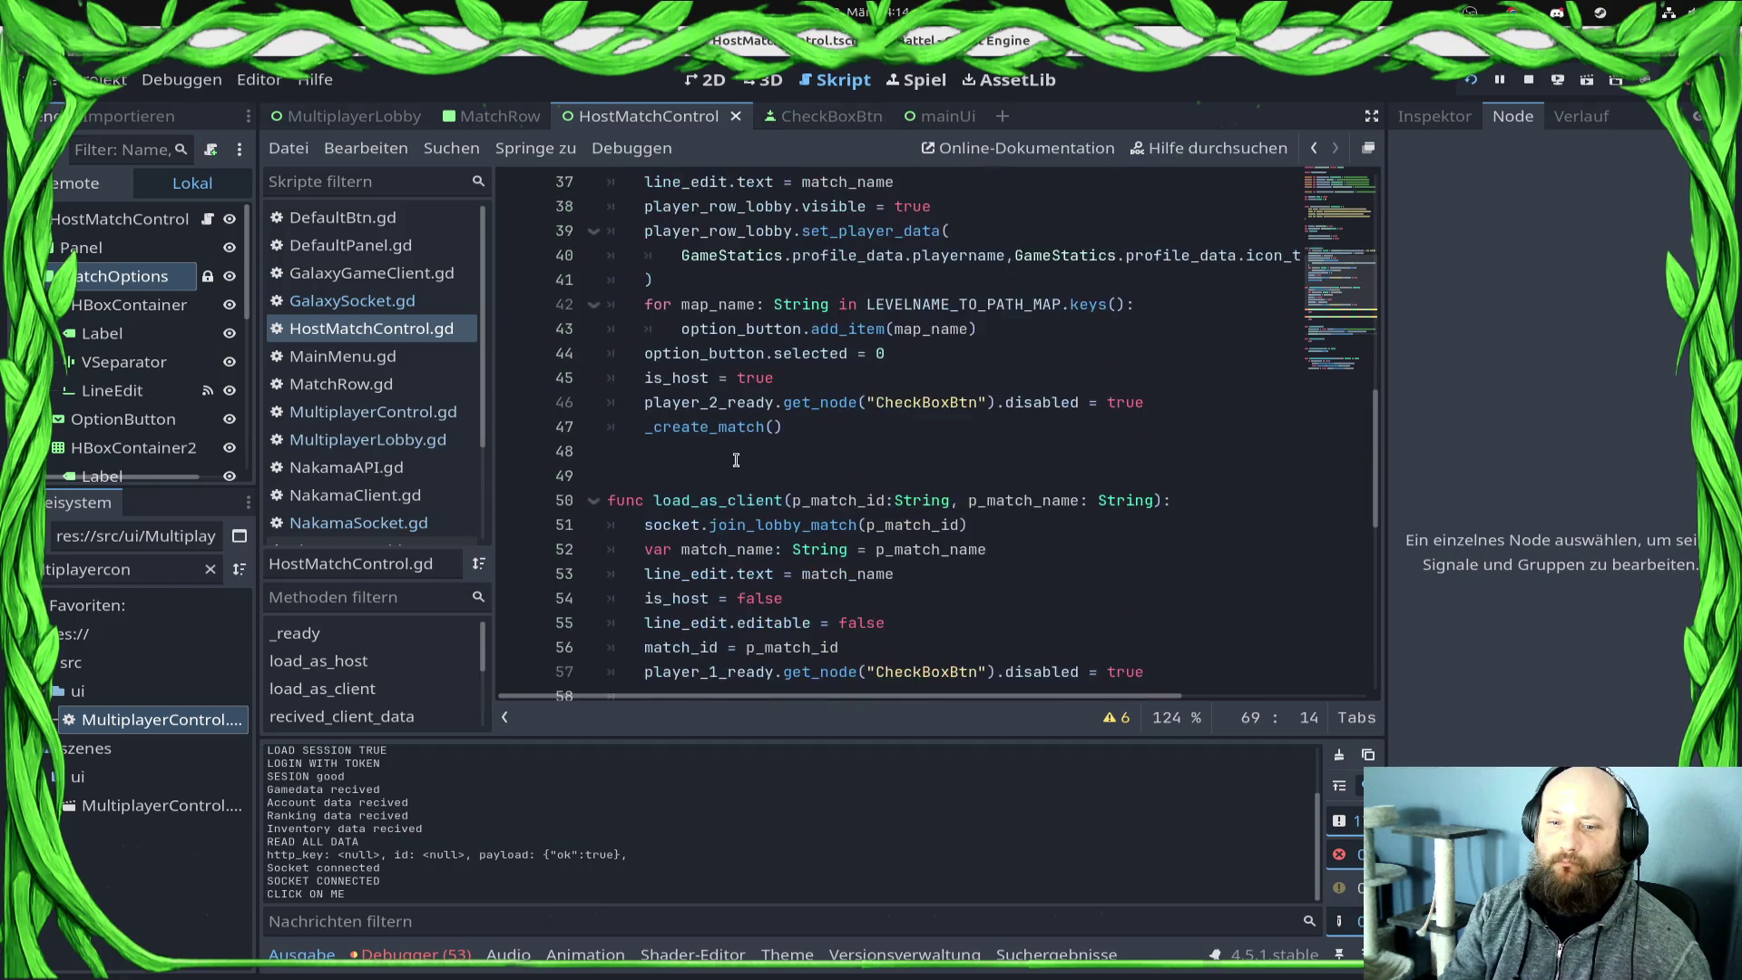
pyautogui.keyDown('ctrl'); pyautogui.click(731, 435); pyautogui.keyUp('ctrl')
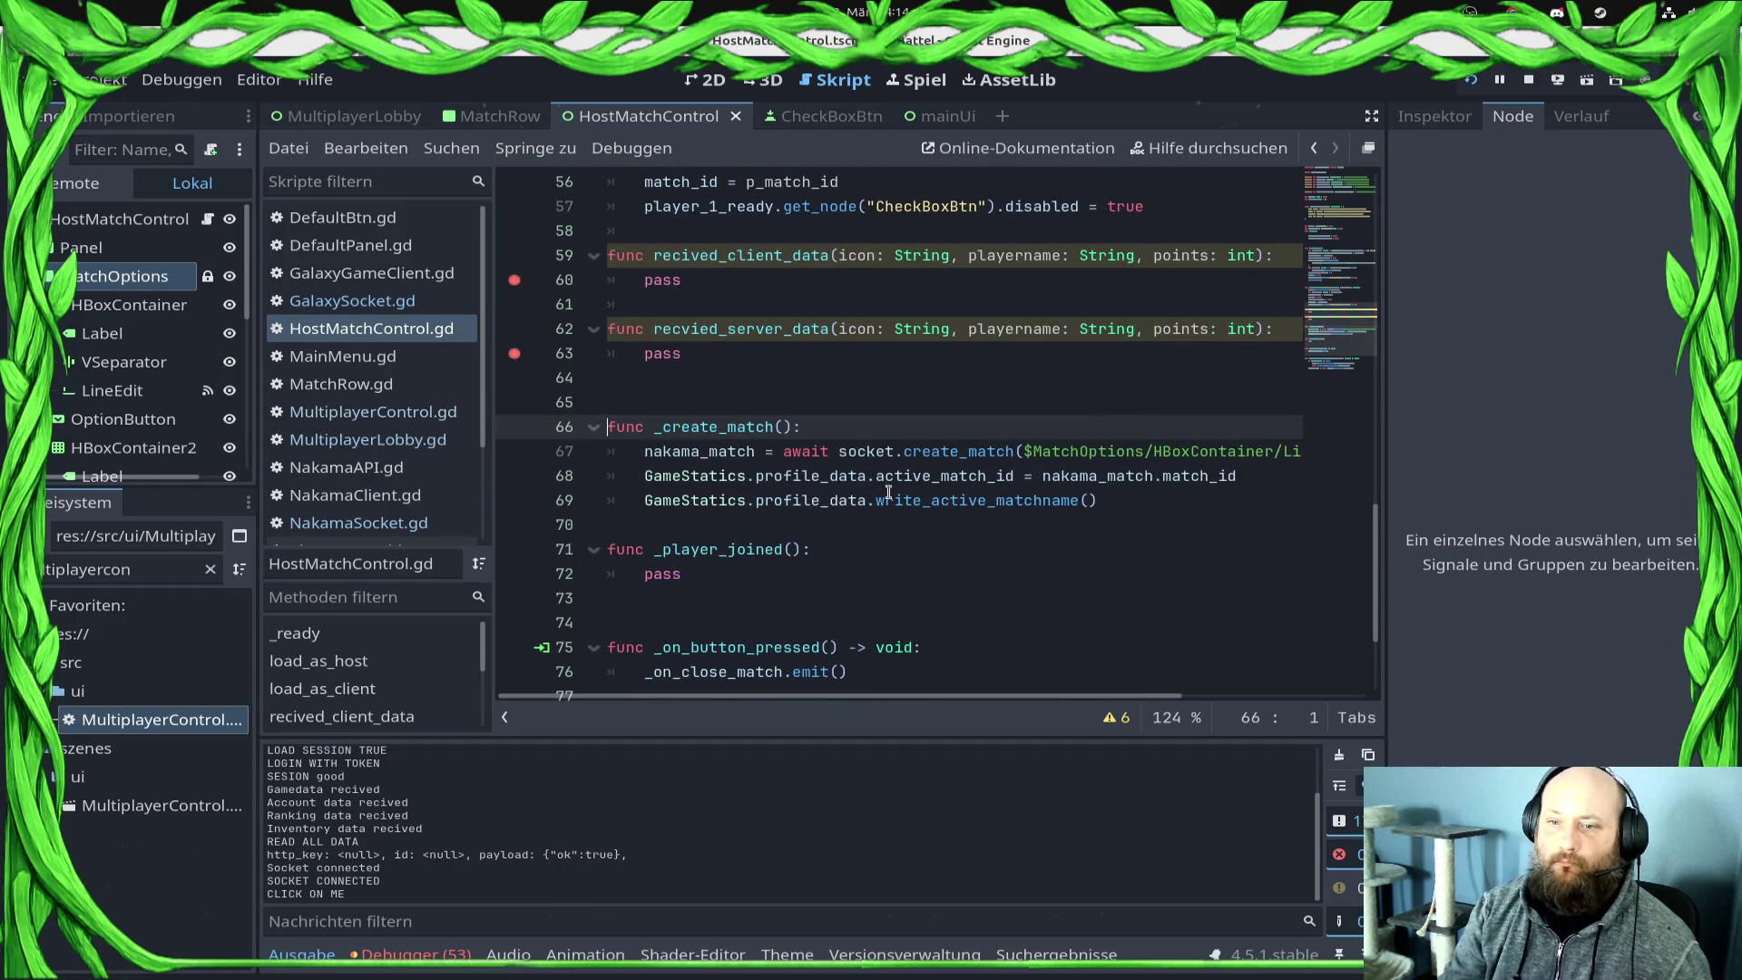
pyautogui.keyDown('ctrl'); pyautogui.click(947, 454); pyautogui.keyUp('ctrl')
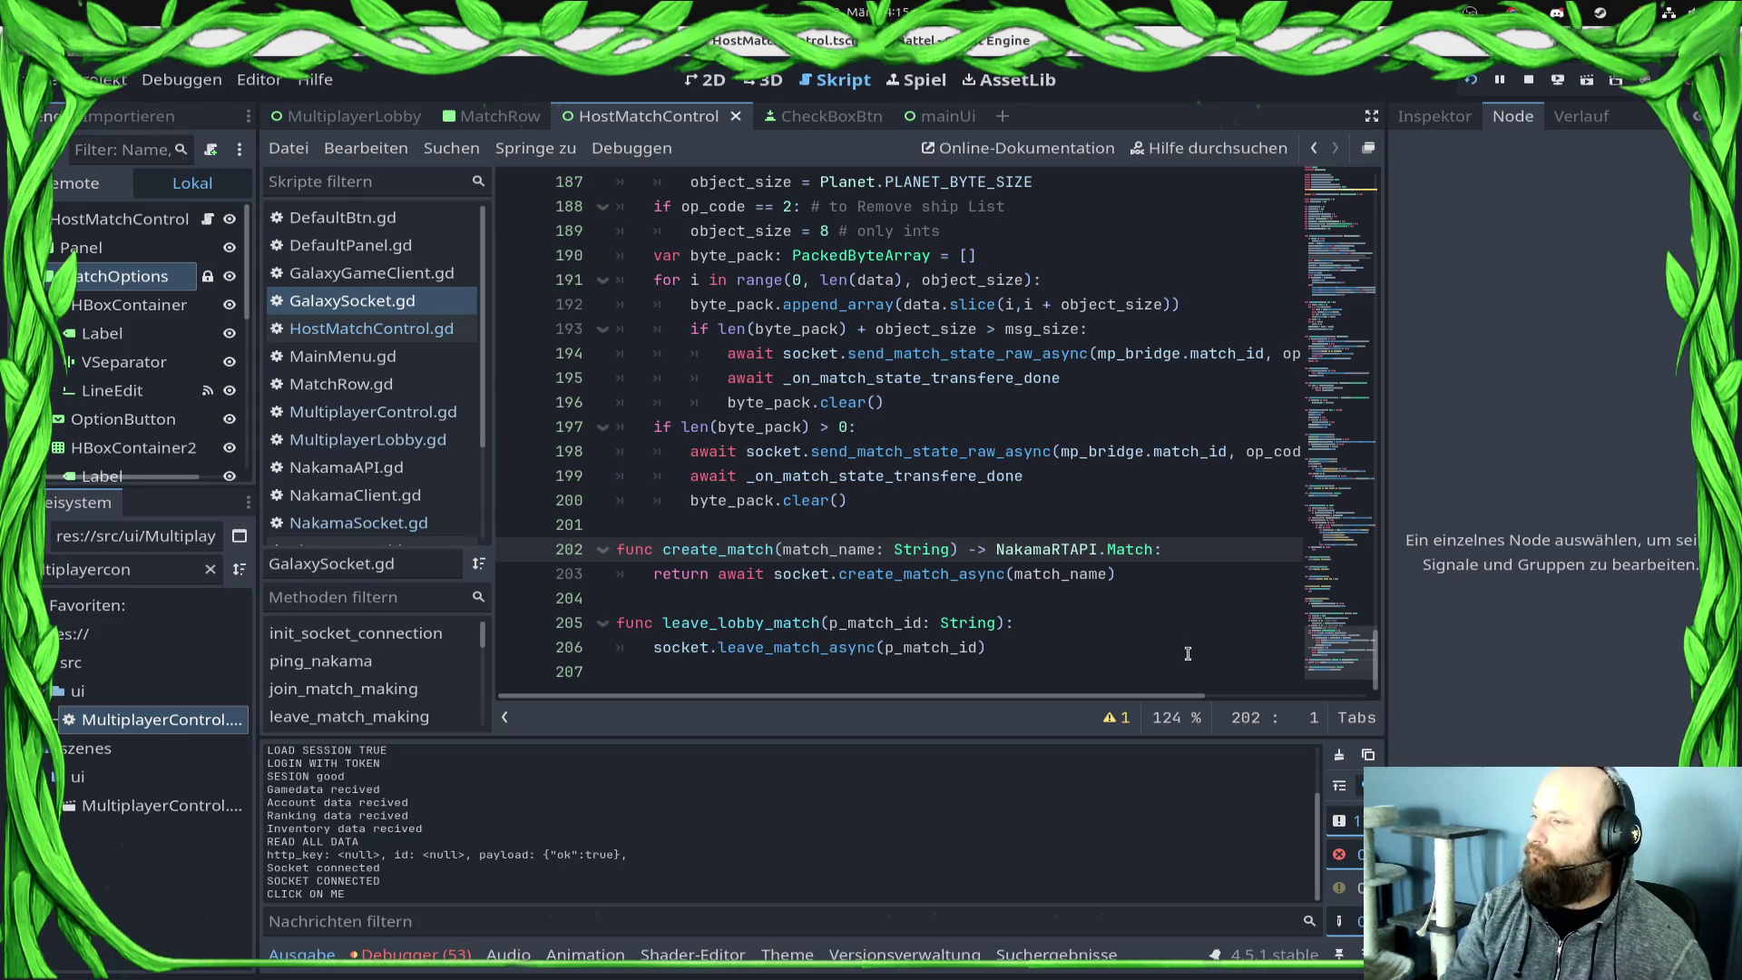
pyautogui.click(1154, 579)
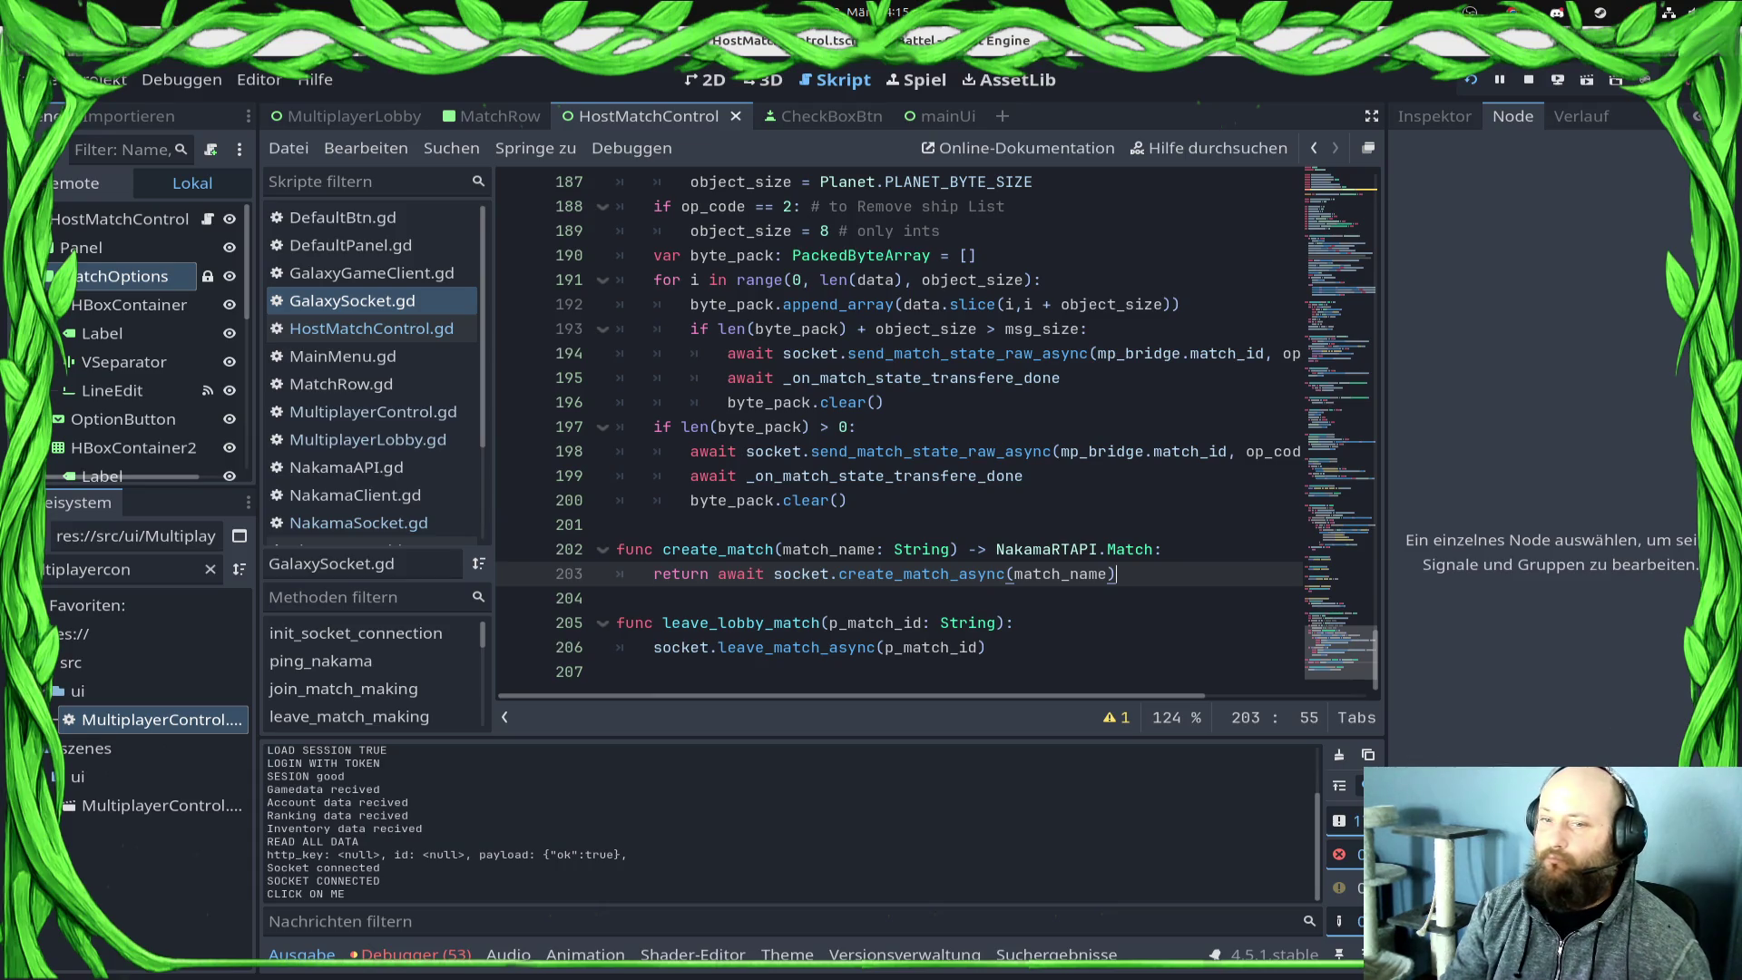
pyautogui.click(356, 327)
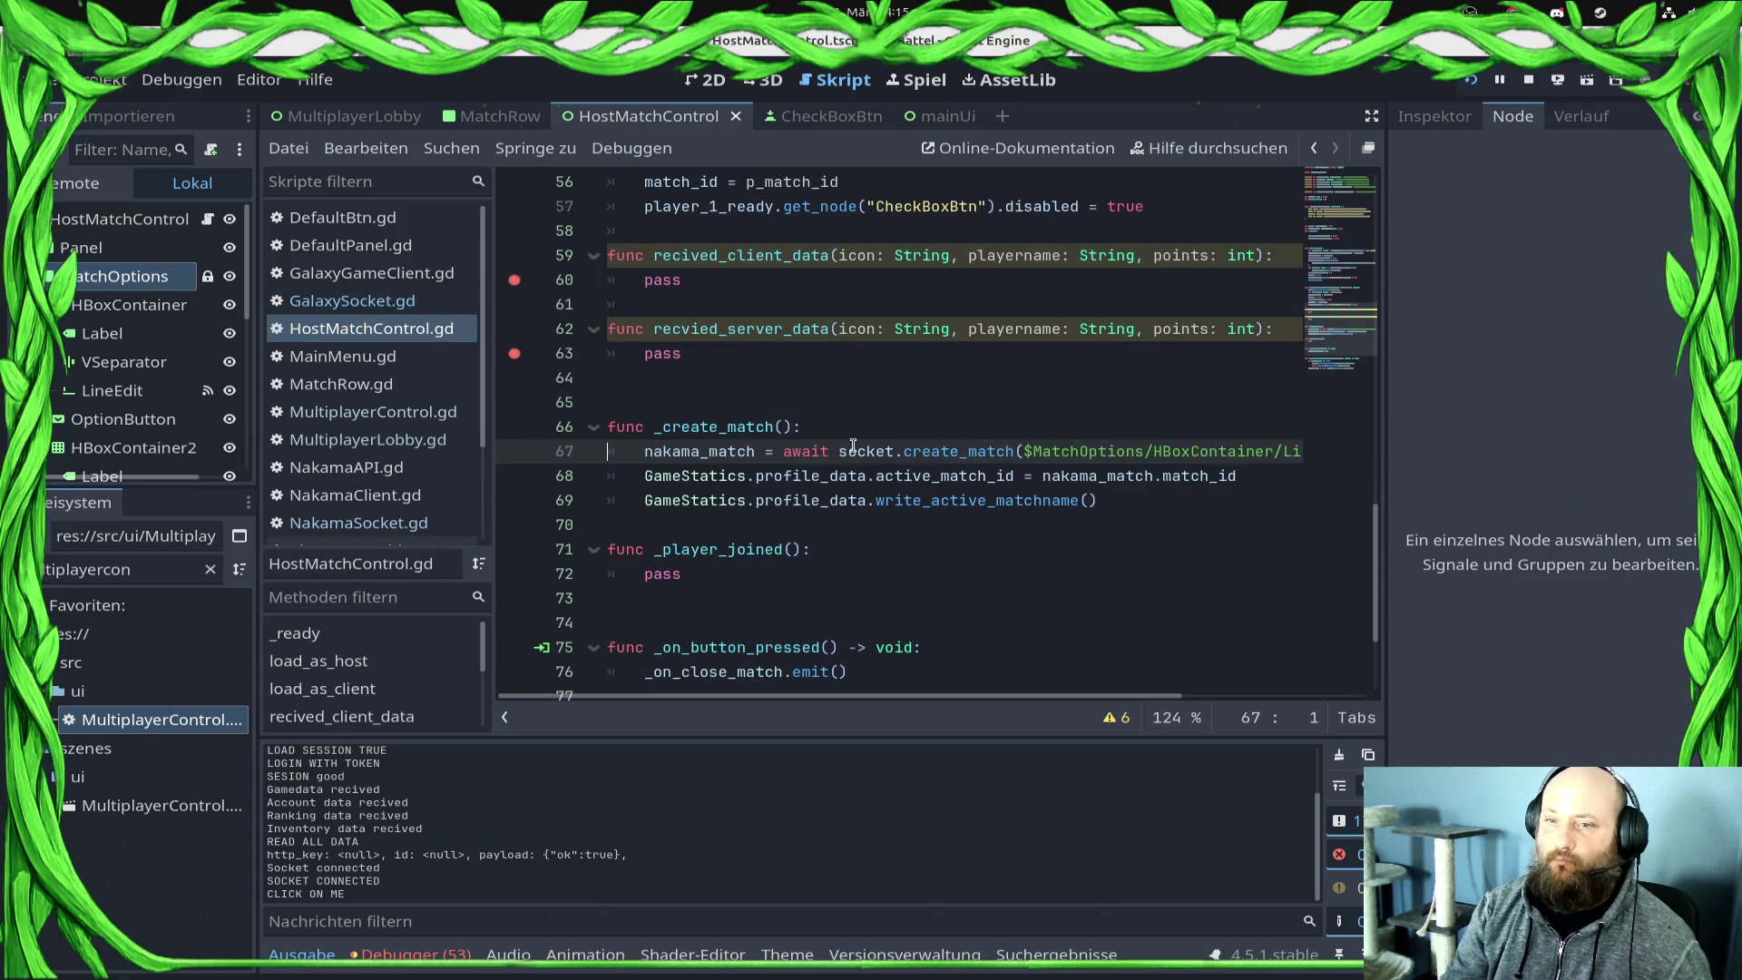
pyautogui.click(804, 363)
pyautogui.click(971, 401)
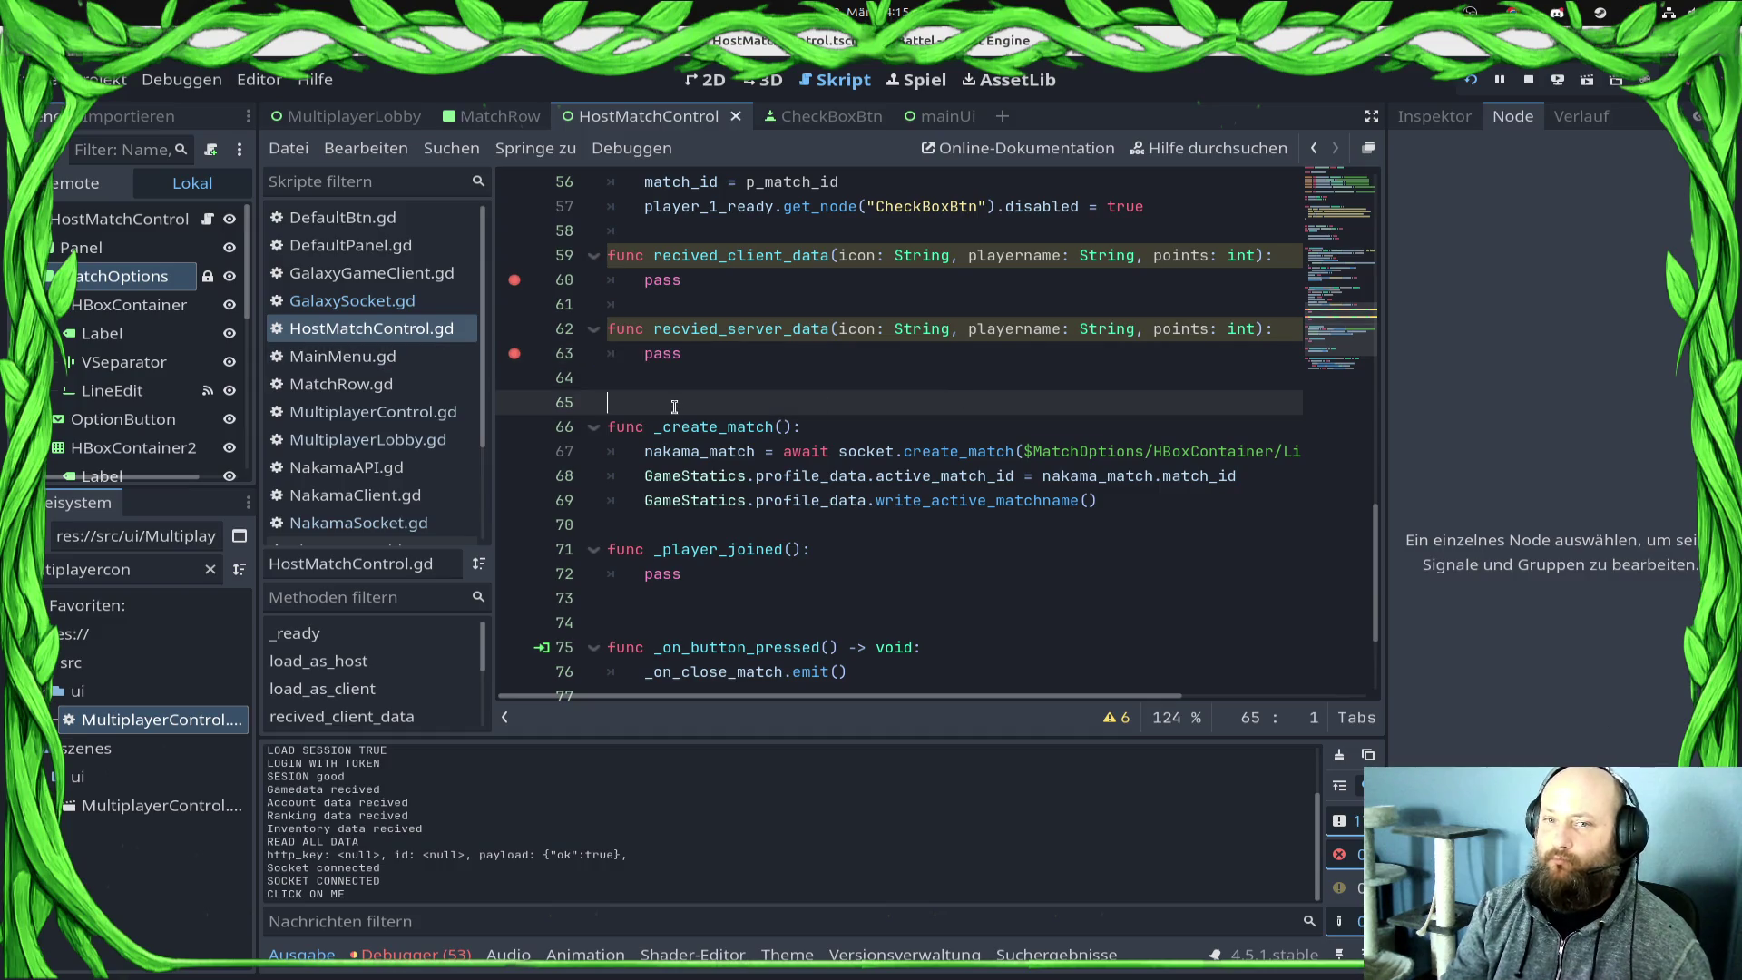
pyautogui.scroll(2, 724, 409)
pyautogui.click(426, 302)
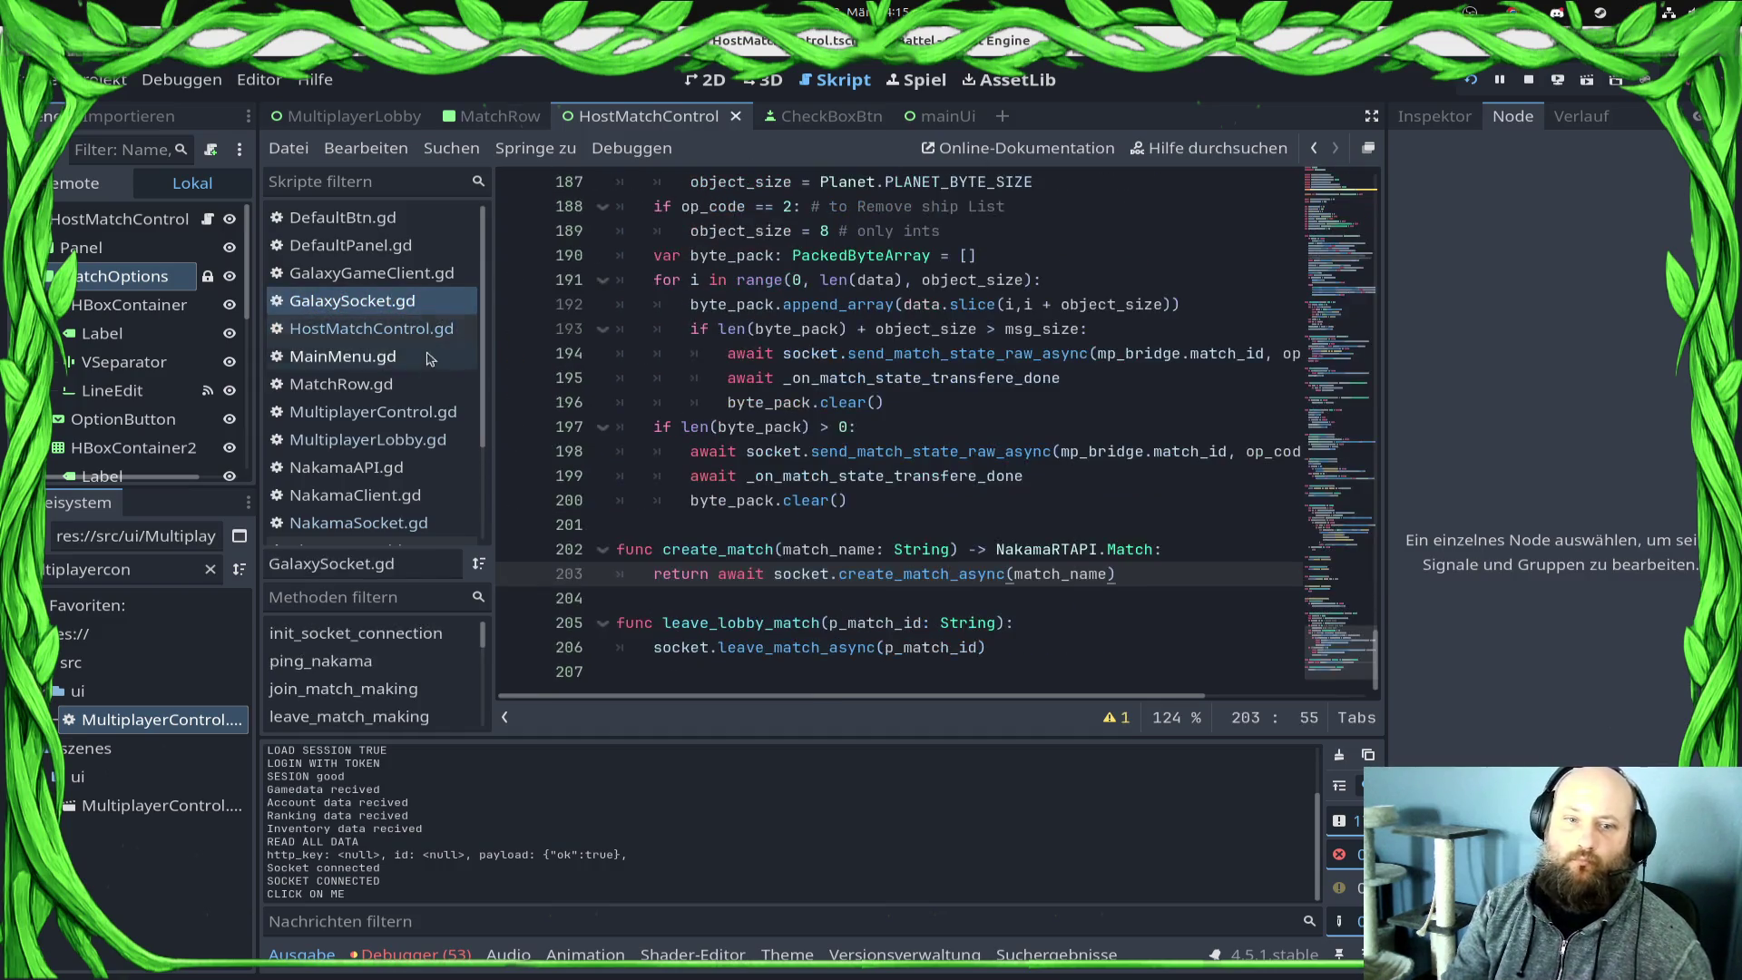
pyautogui.click(367, 439)
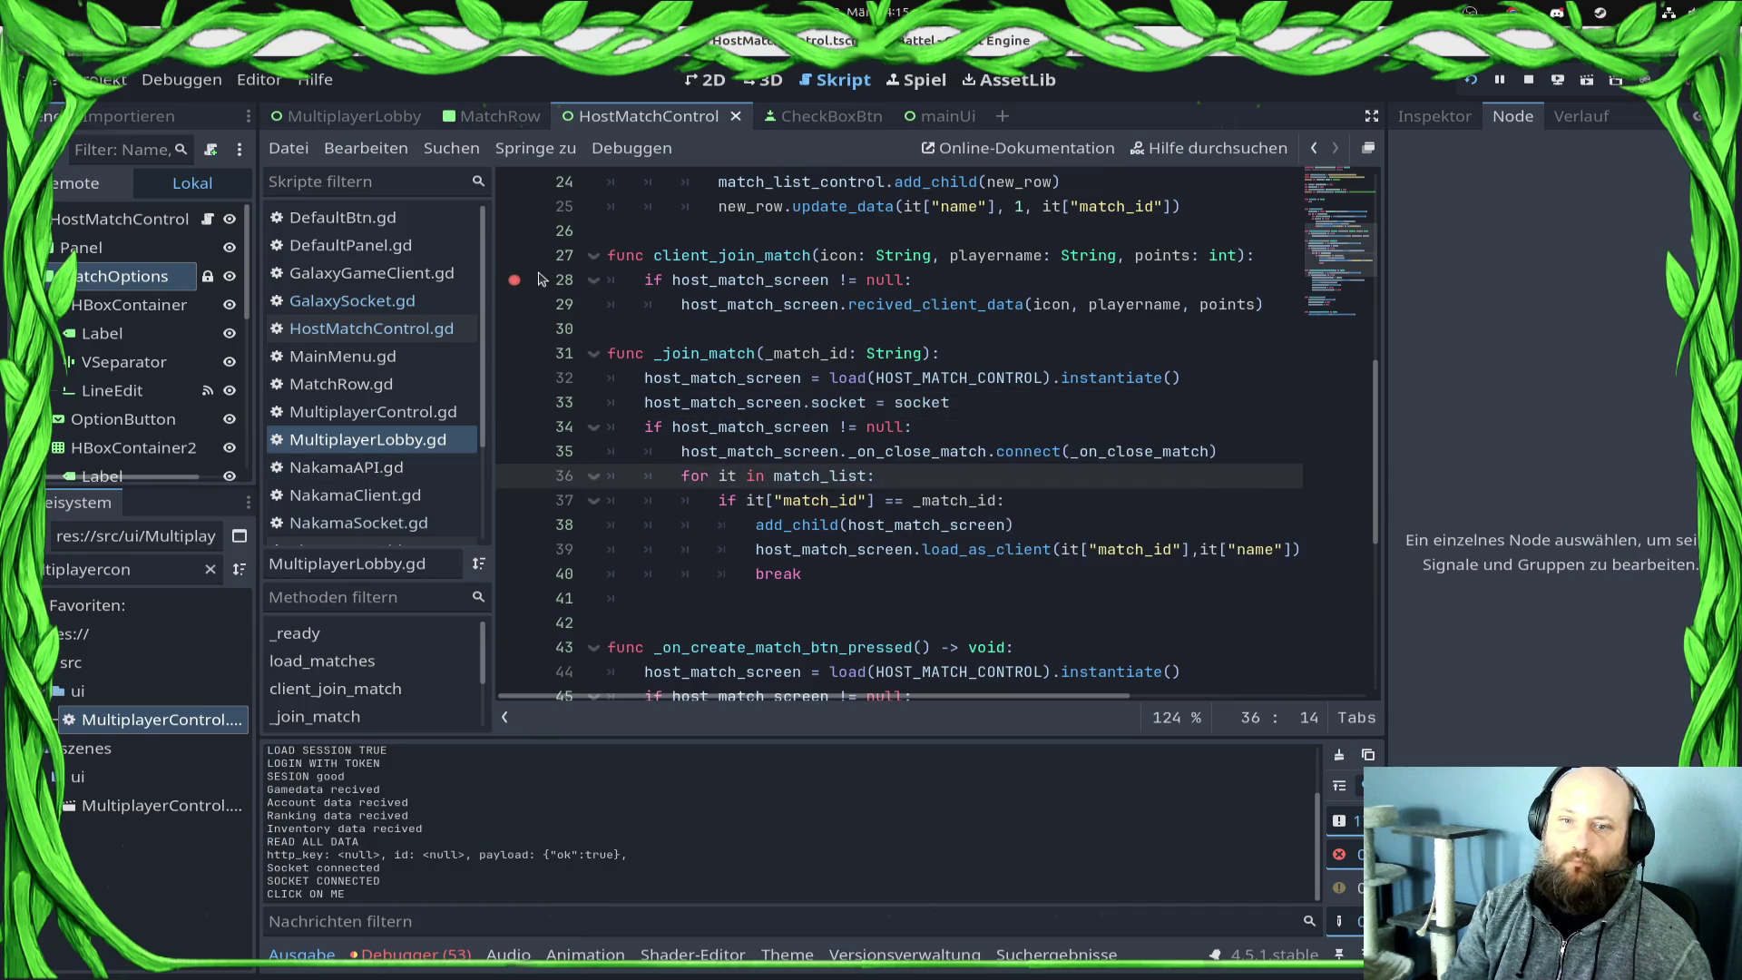
# Step: Set a breakpoint on line 29 of MultiplayerLobby.gd's client_join_match, save, and switch to GalaxySocket.gd
pyautogui.scroll(3, 782, 391)
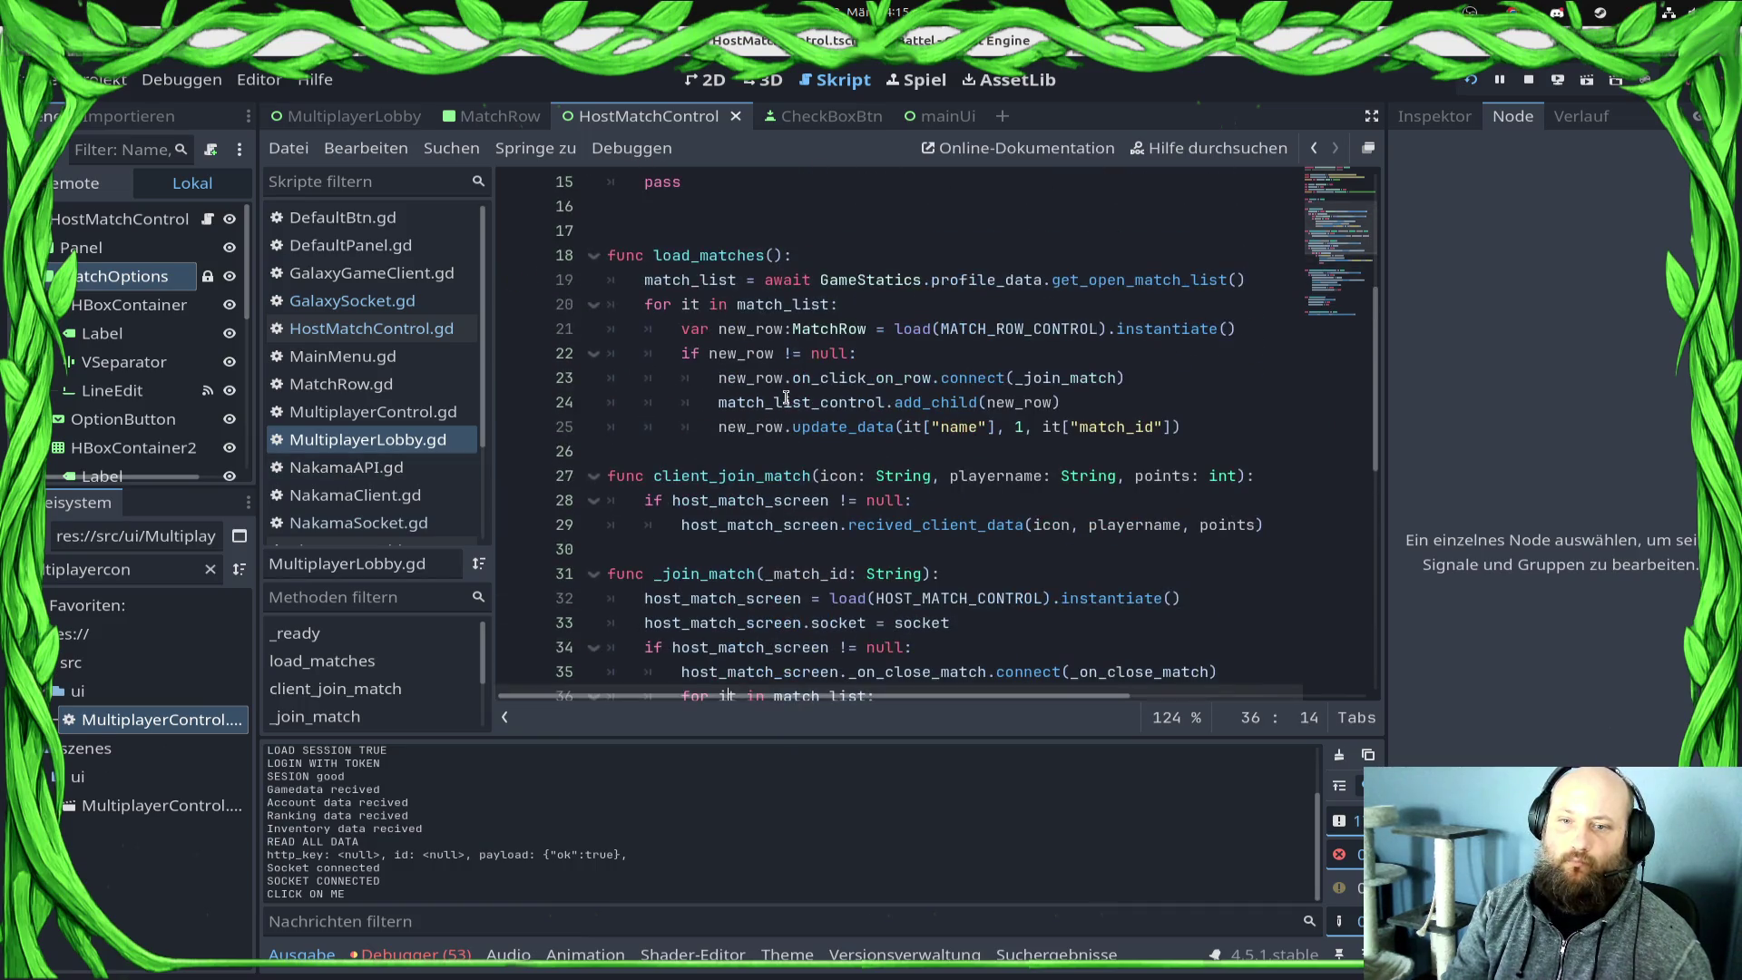
pyautogui.click(892, 547)
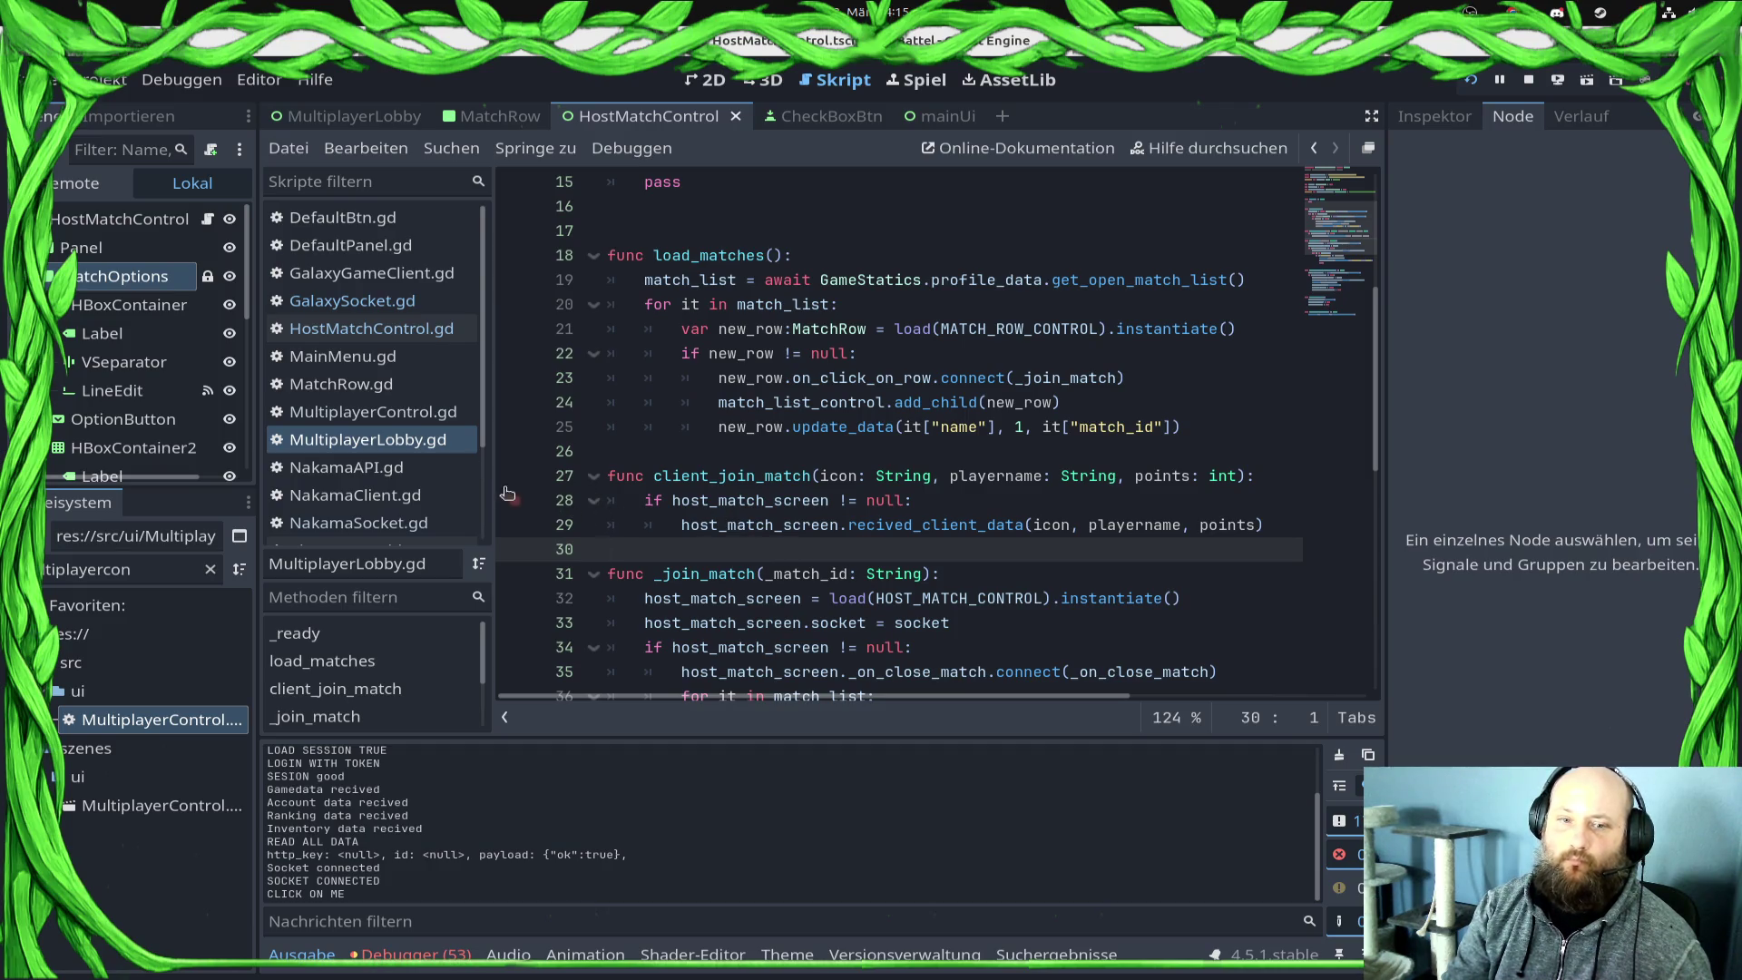
pyautogui.click(514, 524)
pyautogui.hotkey('ctrl', 's')
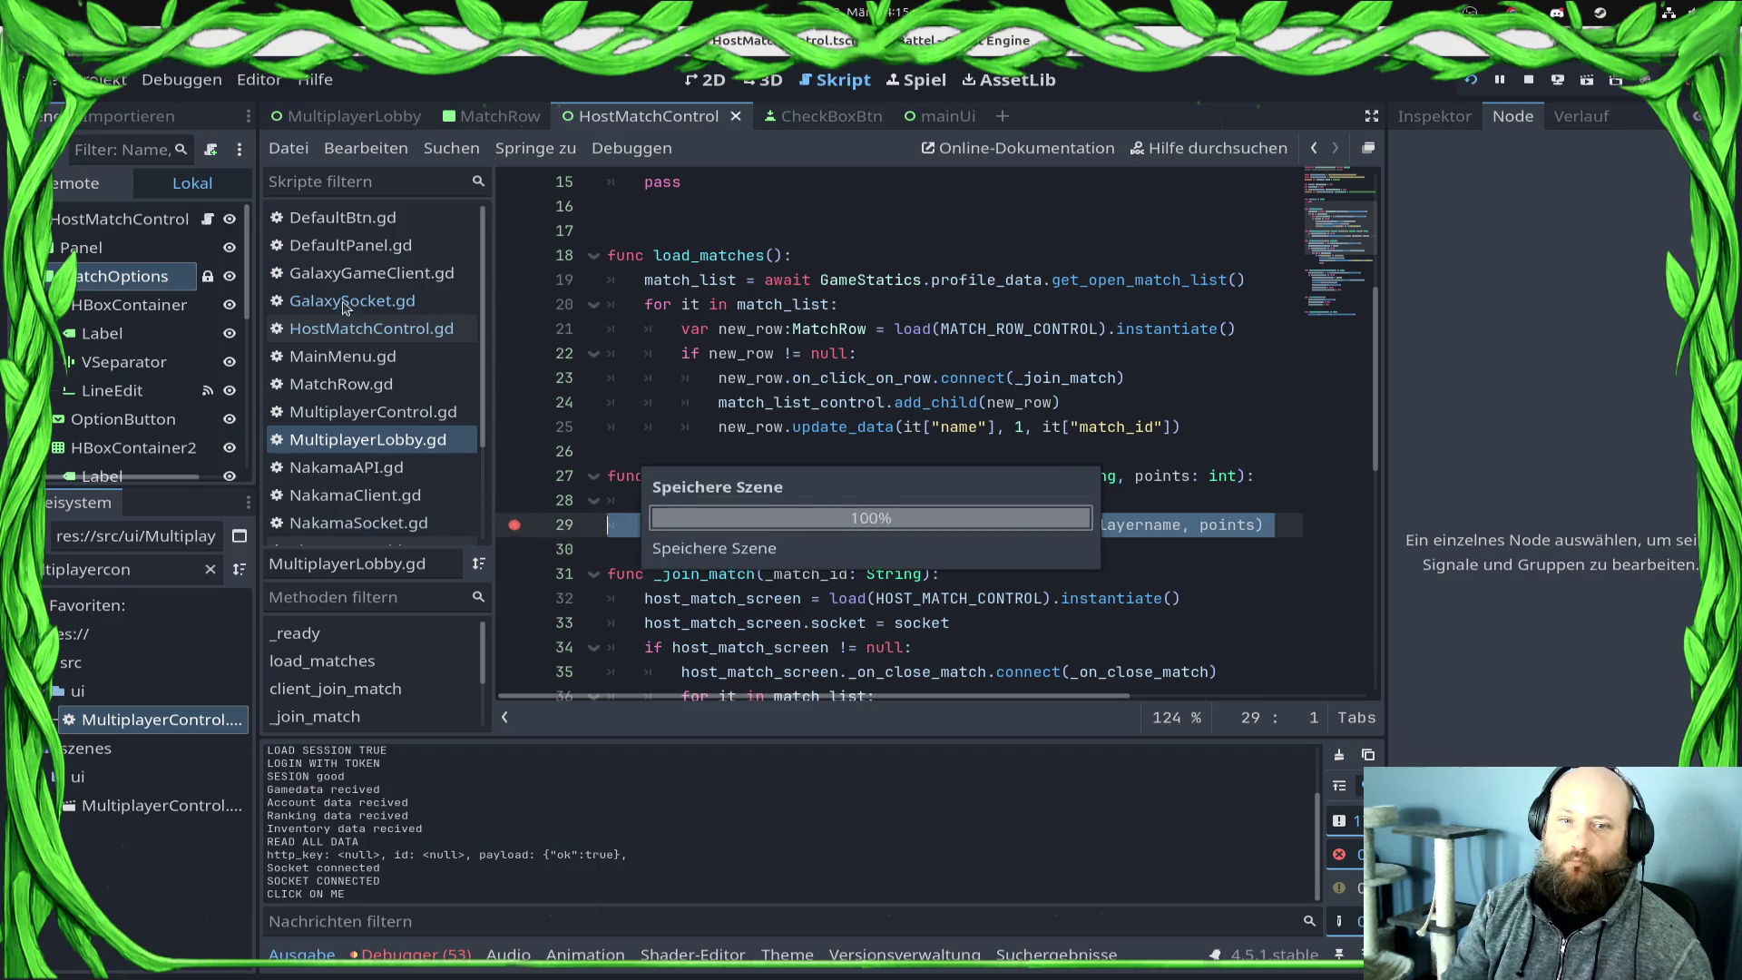
pyautogui.click(345, 302)
pyautogui.scroll(-10, 676, 400)
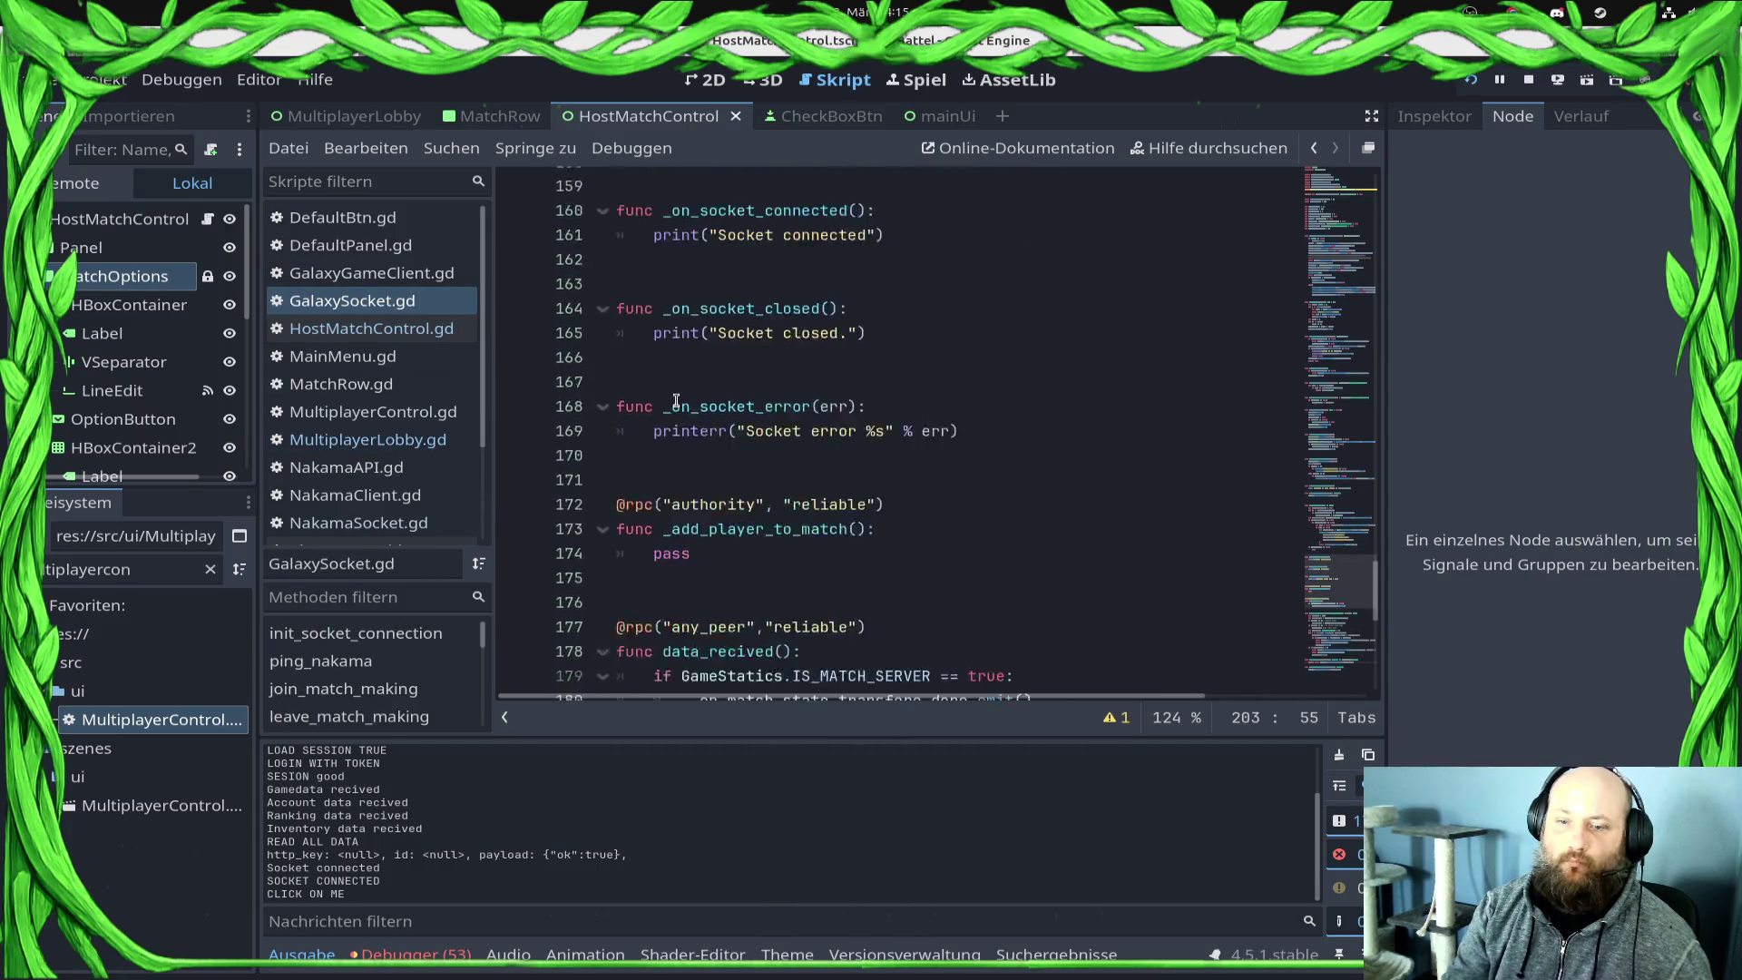
# Step: Set a breakpoint on line 140 at the start of _on_match_joined in GalaxySocket.gd
pyautogui.scroll(-3, 676, 400)
pyautogui.scroll(8, 741, 518)
pyautogui.scroll(2, 742, 518)
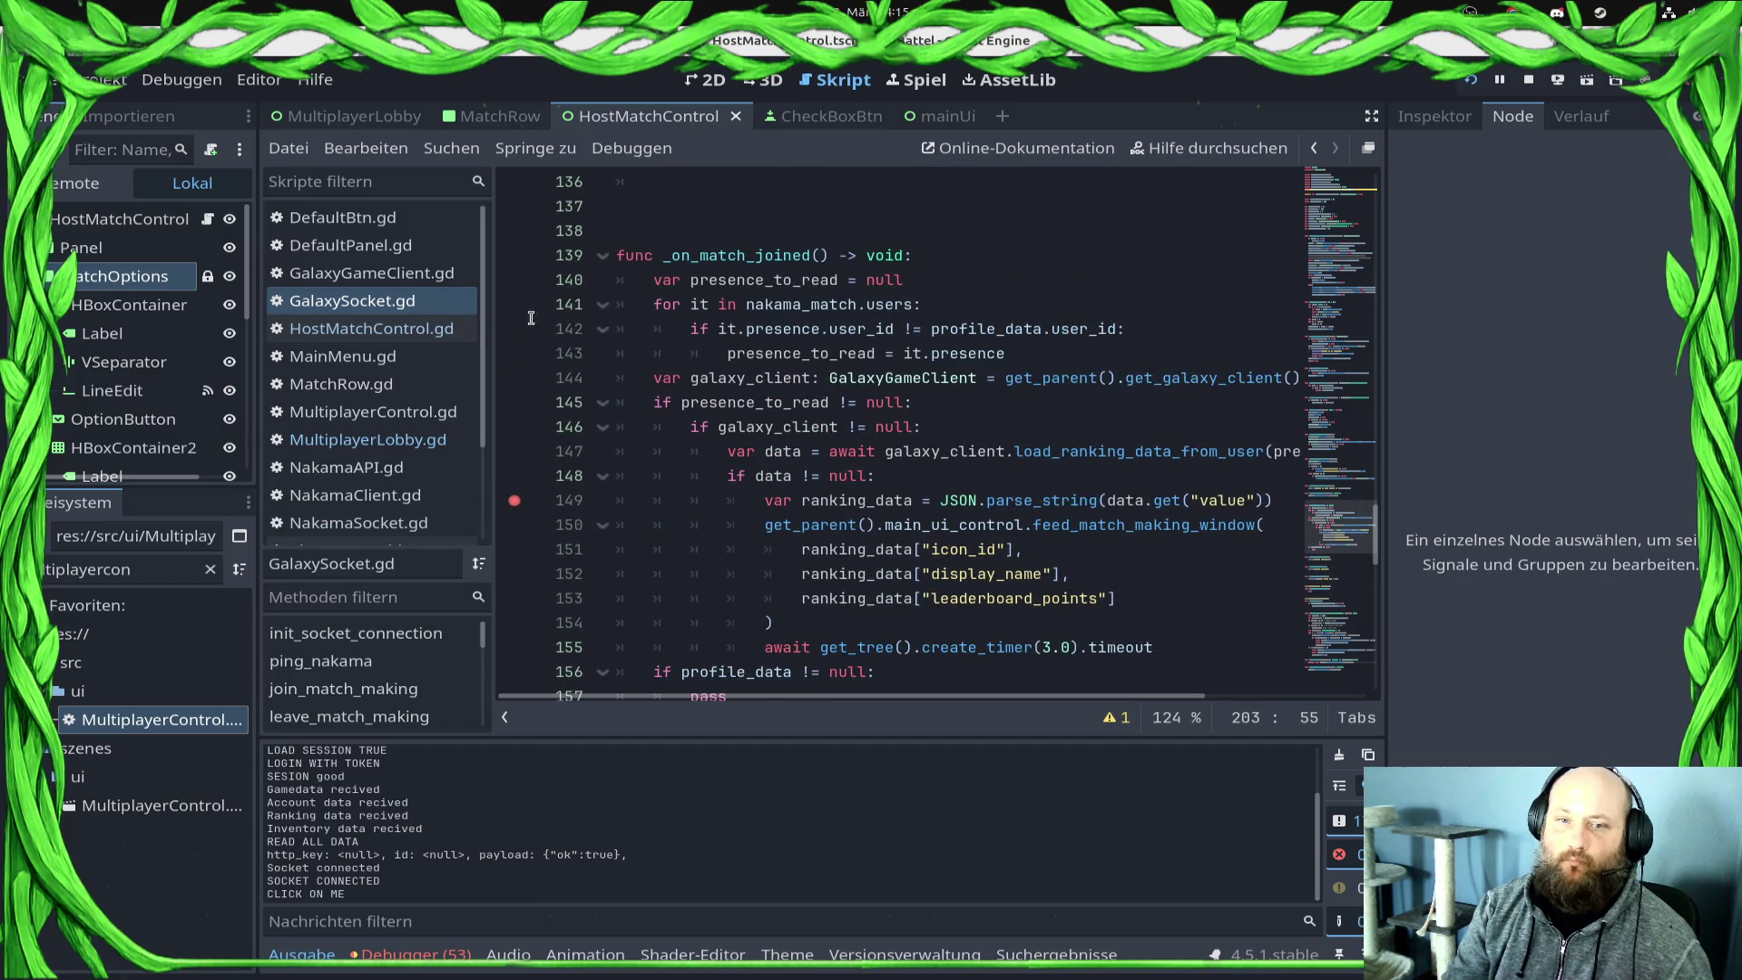
pyautogui.click(513, 280)
# Step: Go to the join_match_async definition in NakamaSocket.gd from line 135
pyautogui.scroll(4, 909, 487)
pyautogui.scroll(-2, 1060, 518)
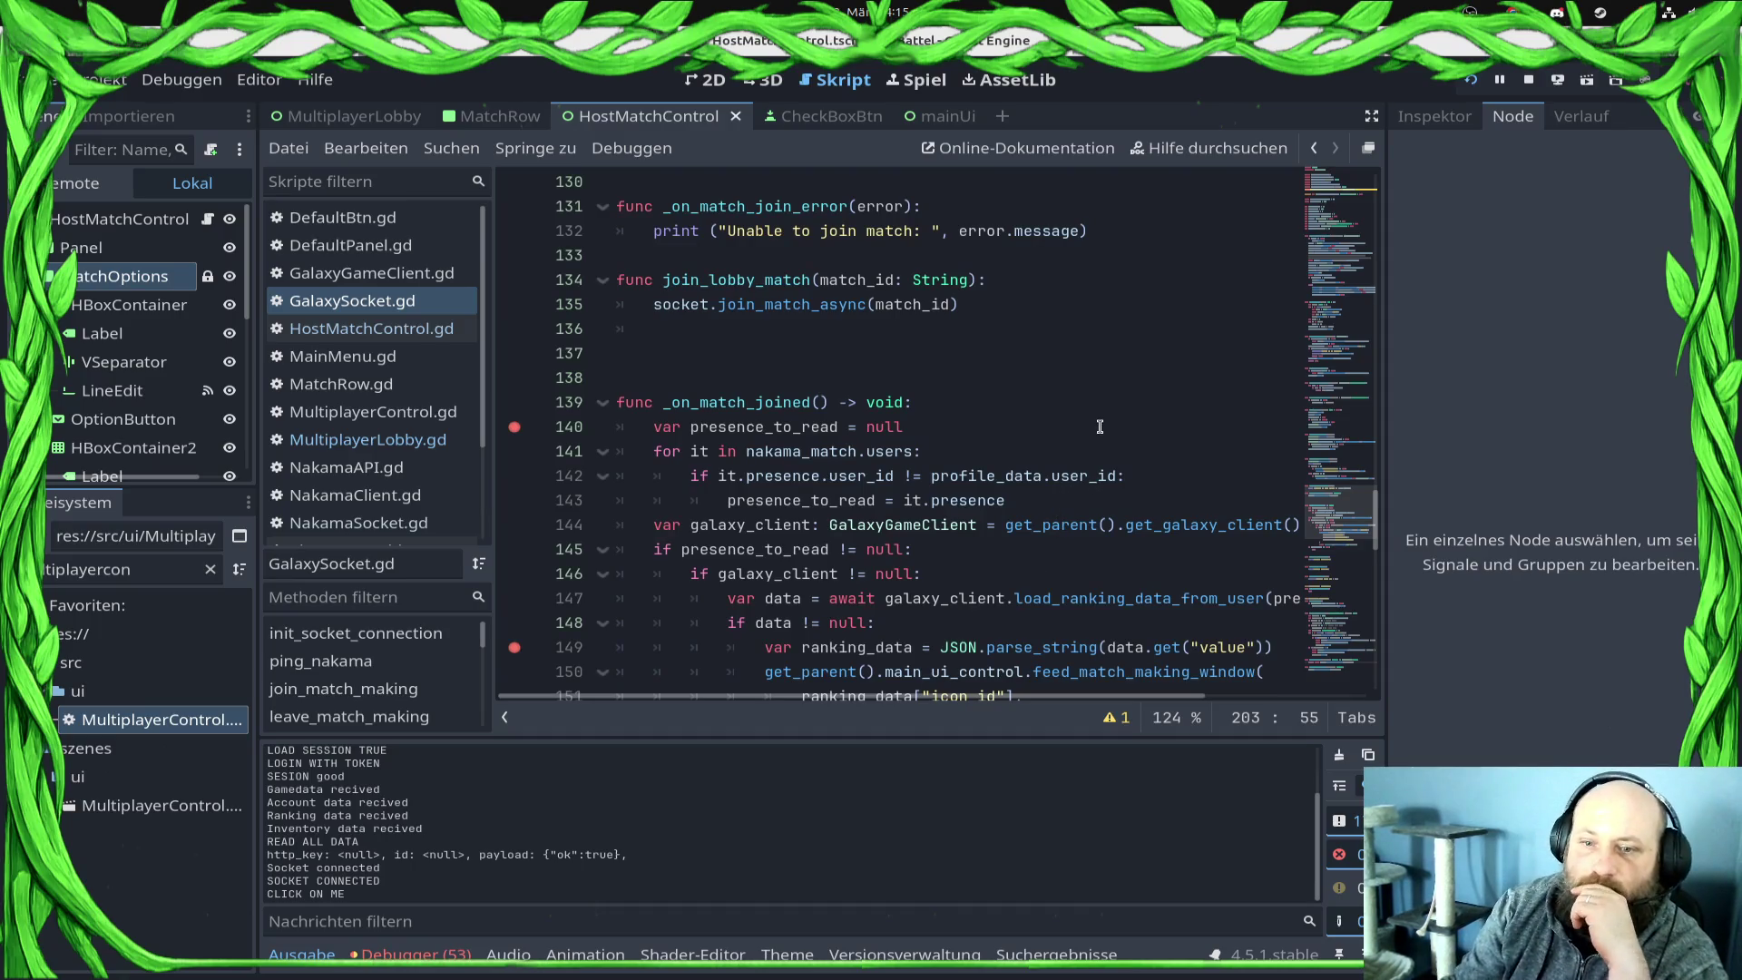
pyautogui.doubleClick(747, 408)
pyautogui.scroll(3, 802, 476)
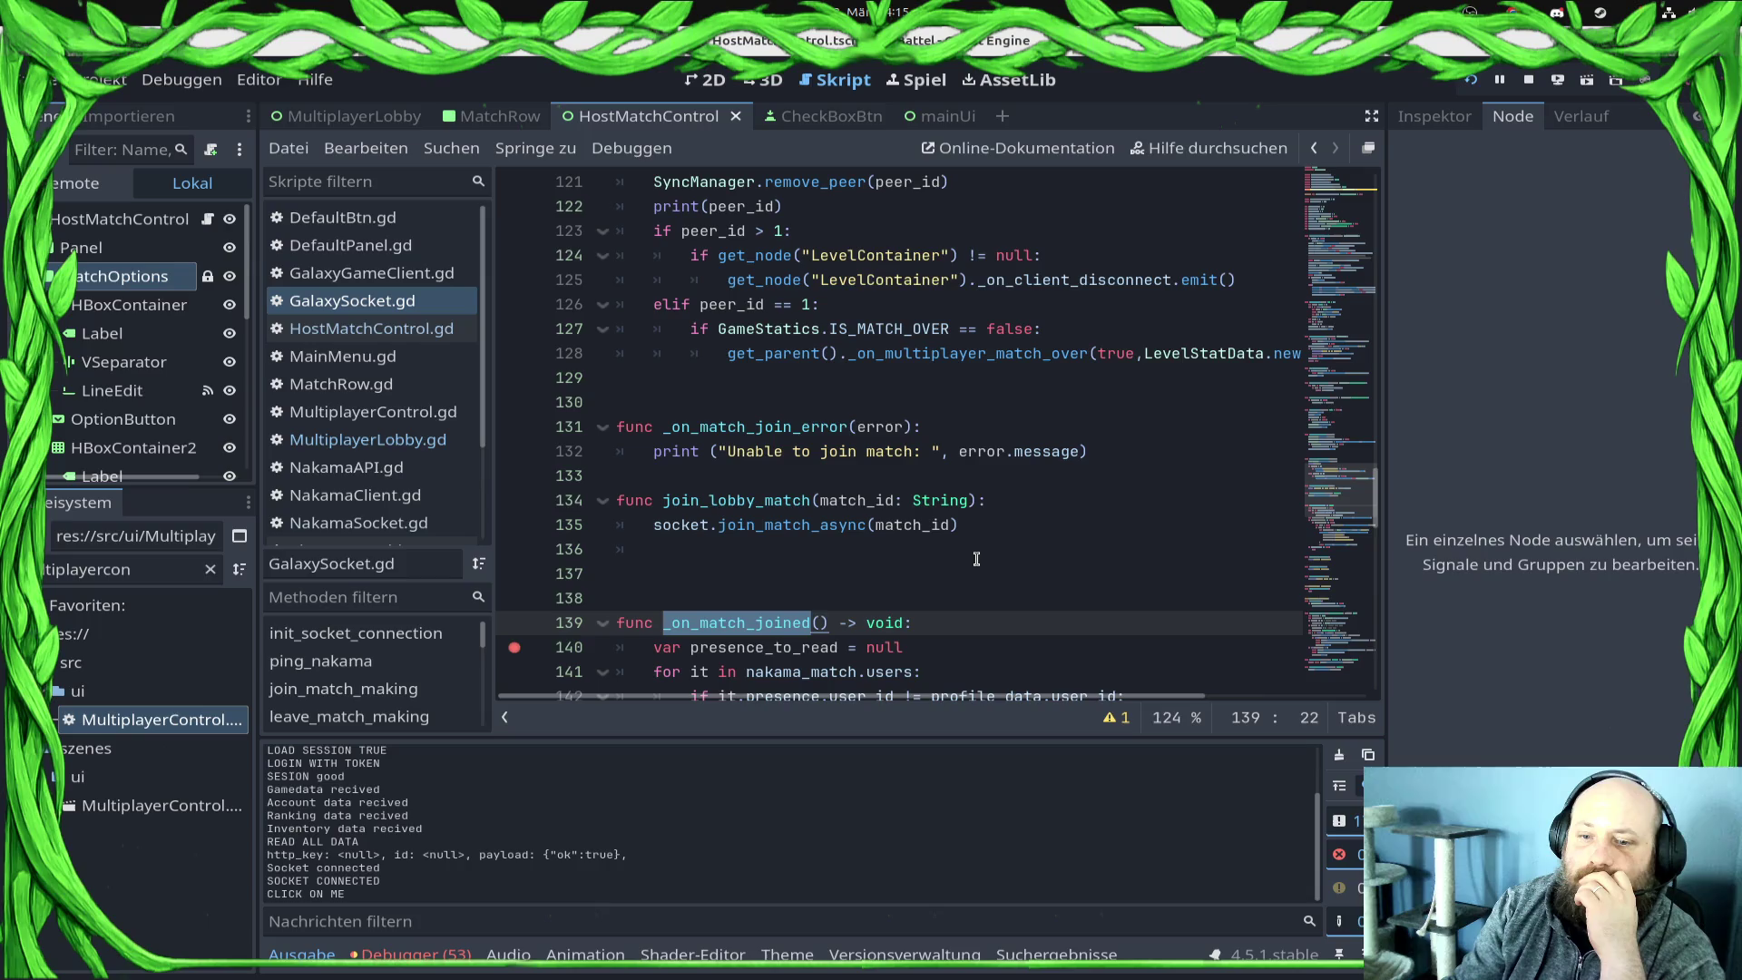
pyautogui.keyDown('ctrl'); pyautogui.click(794, 525); pyautogui.keyUp('ctrl')
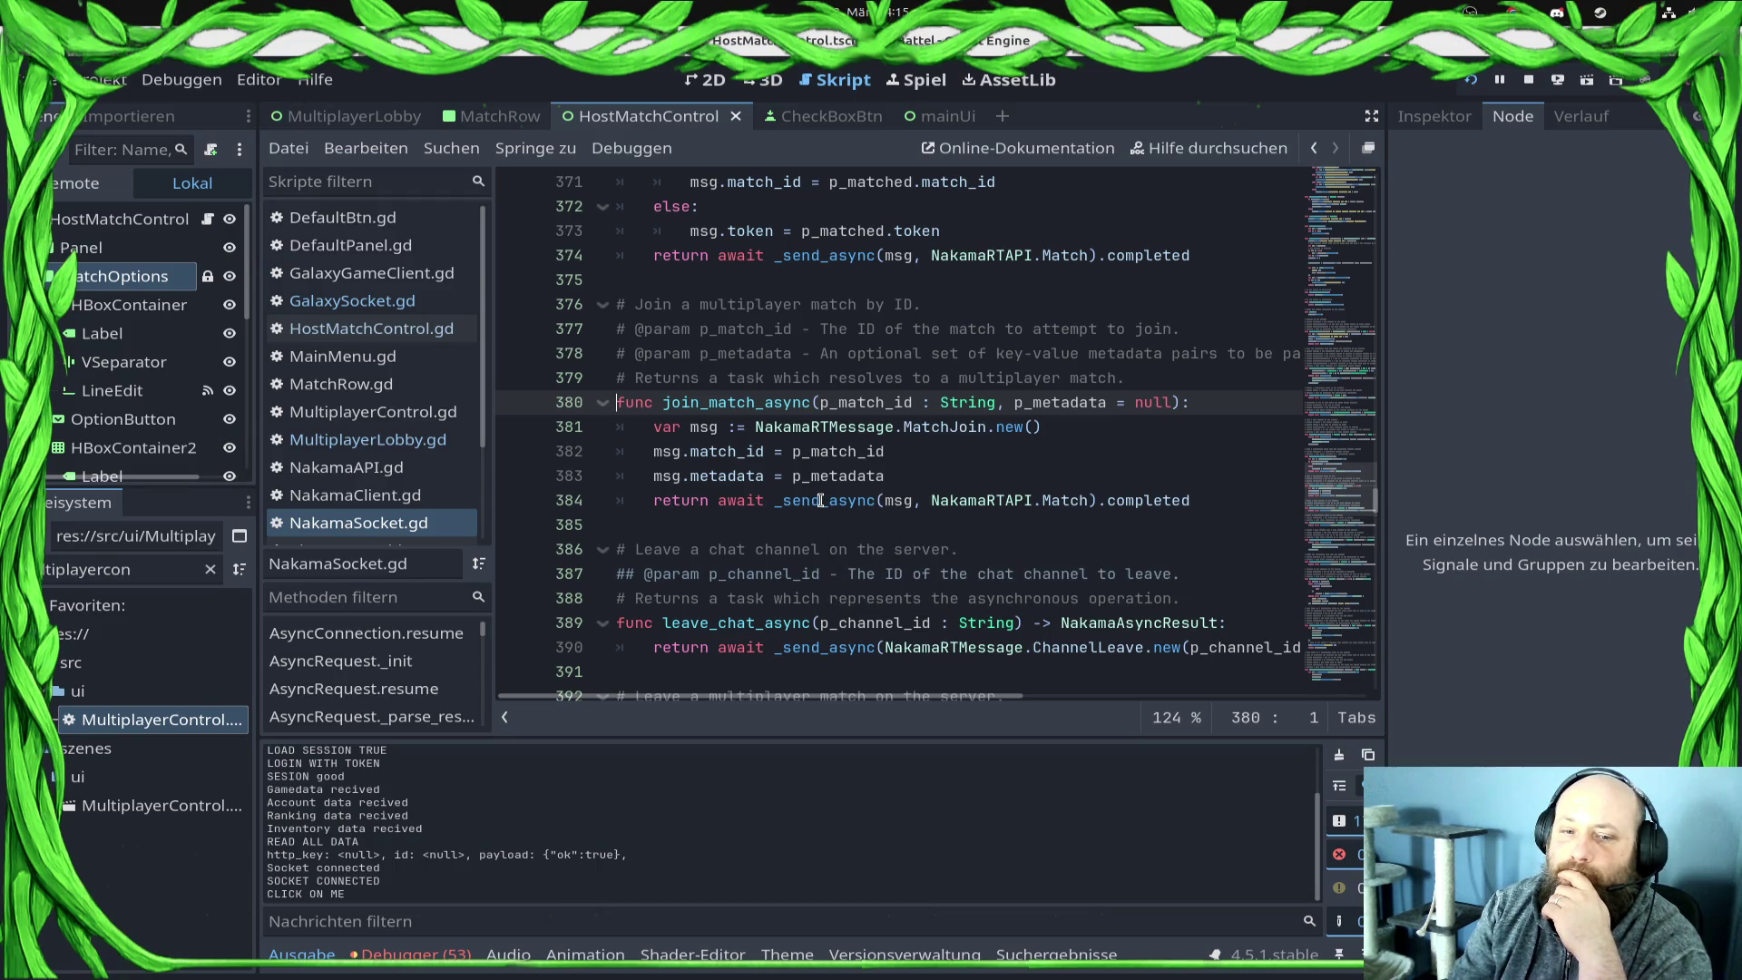
# Step: Follow the call chain from HostMatchControl.gd through join_lobby_match and join_match_async to _send_async
pyautogui.click(418, 331)
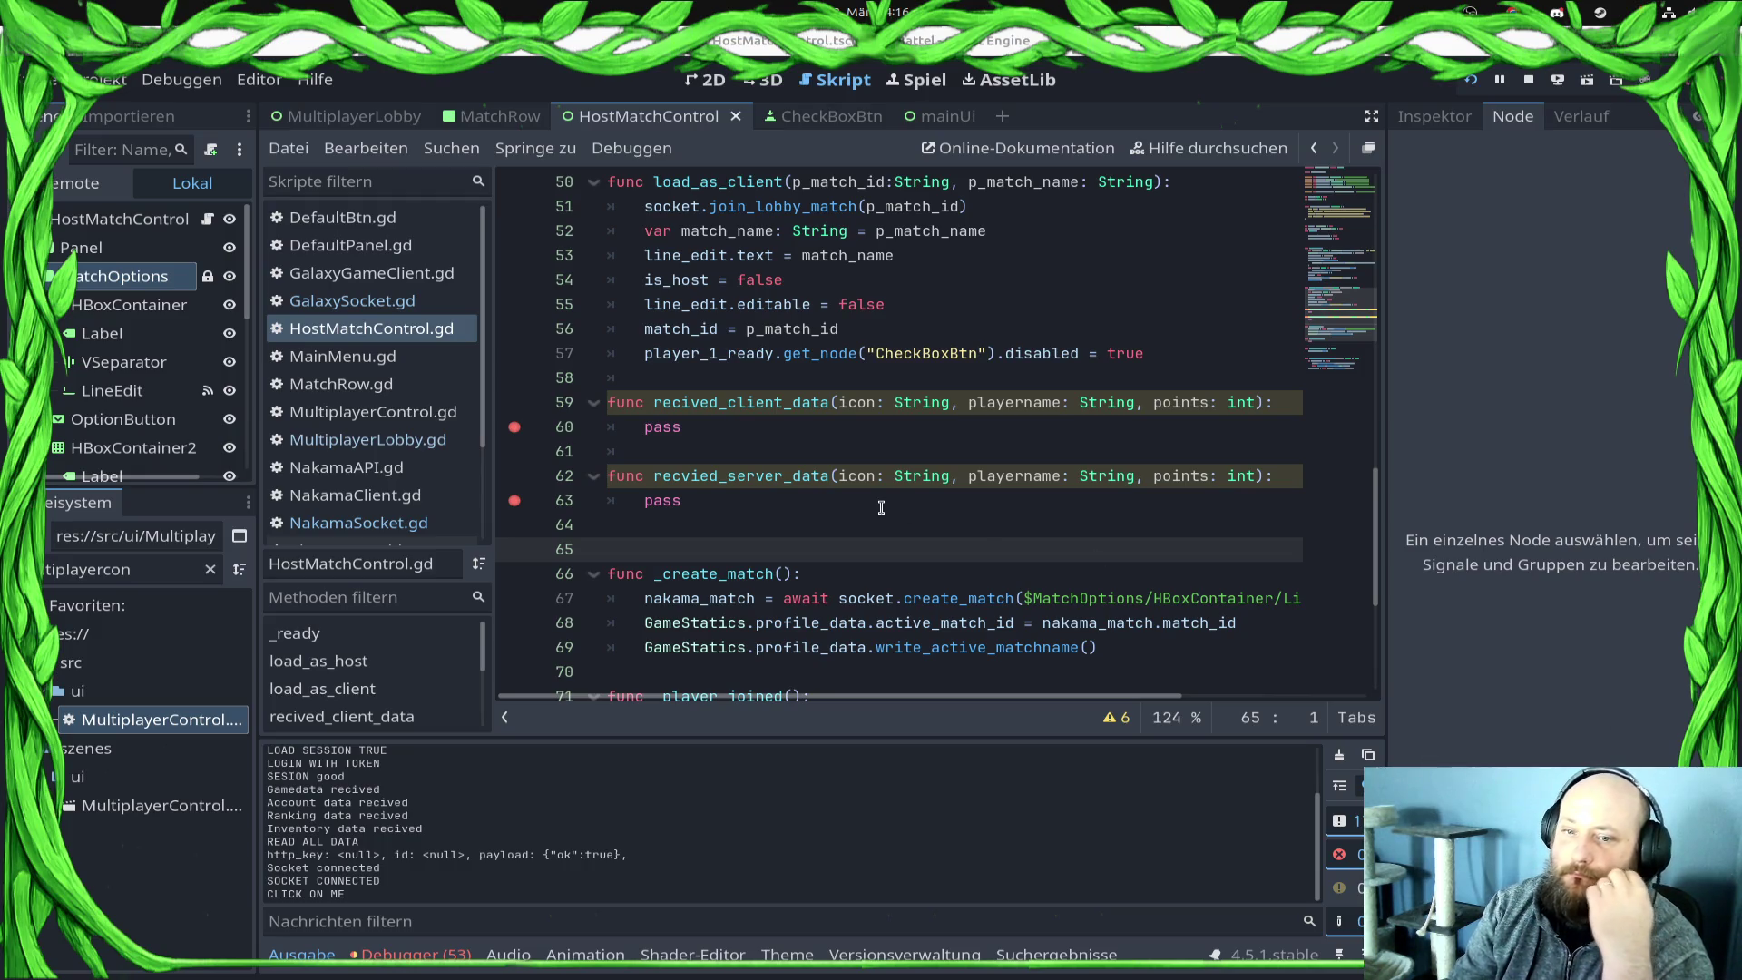
pyautogui.scroll(10, 871, 514)
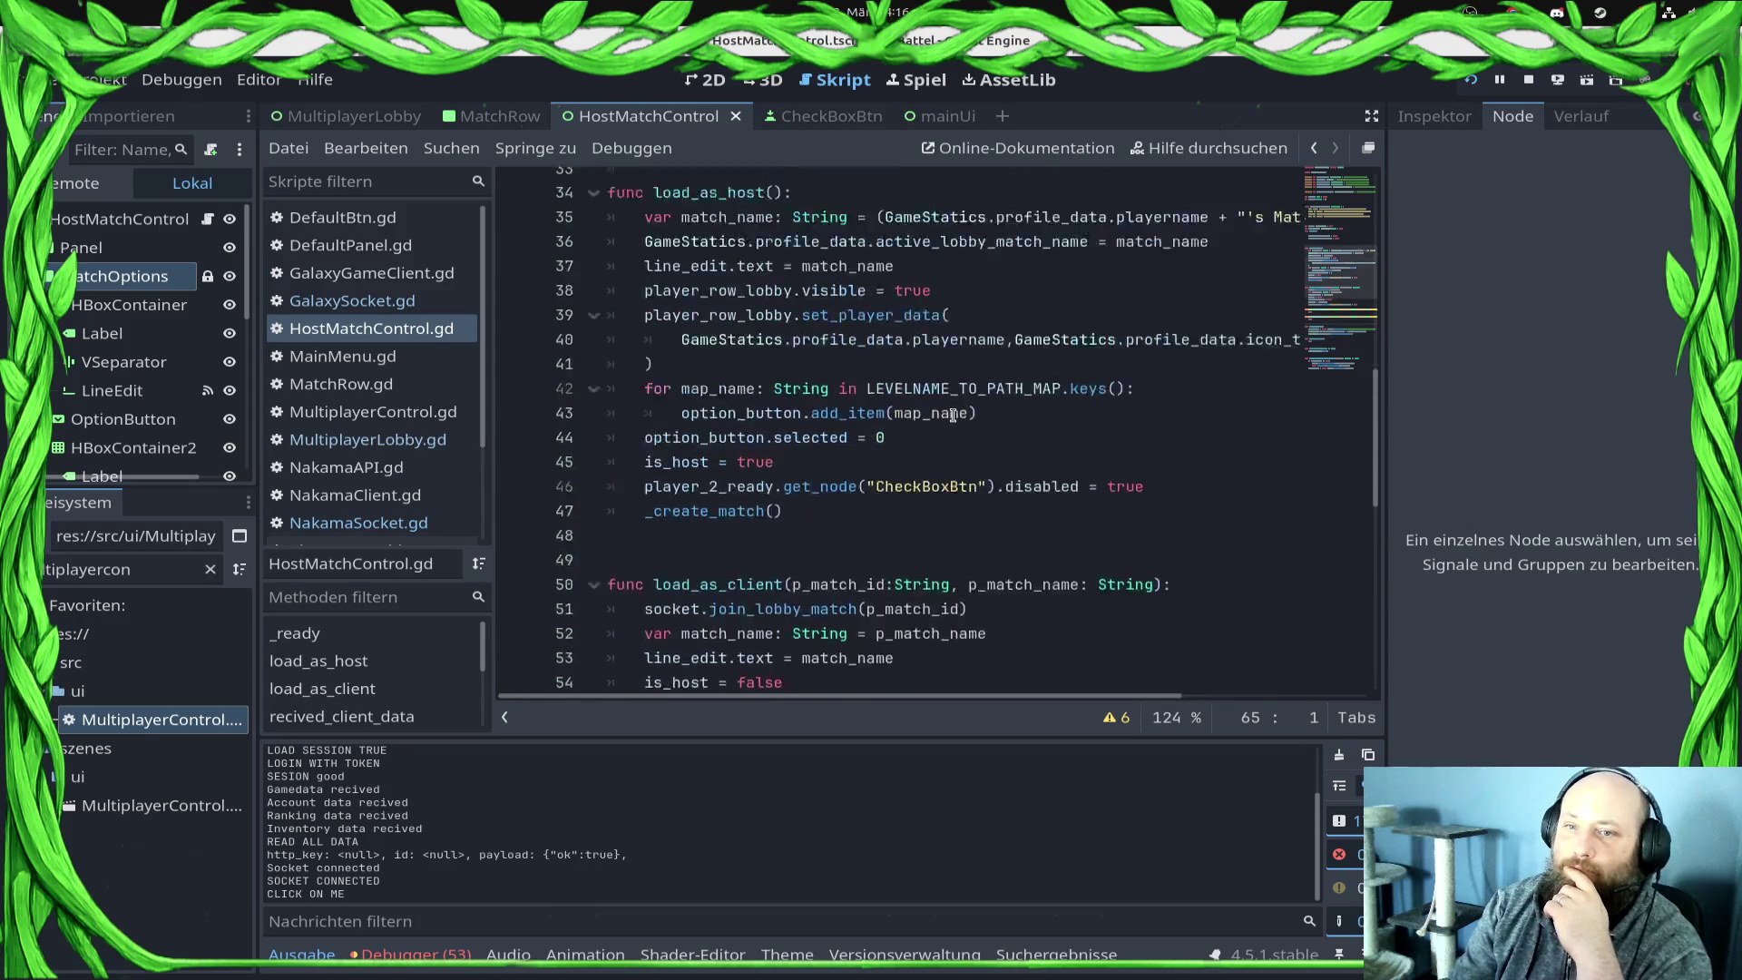
pyautogui.scroll(-10, 959, 442)
pyautogui.keyDown('ctrl'); pyautogui.click(904, 478); pyautogui.keyUp('ctrl')
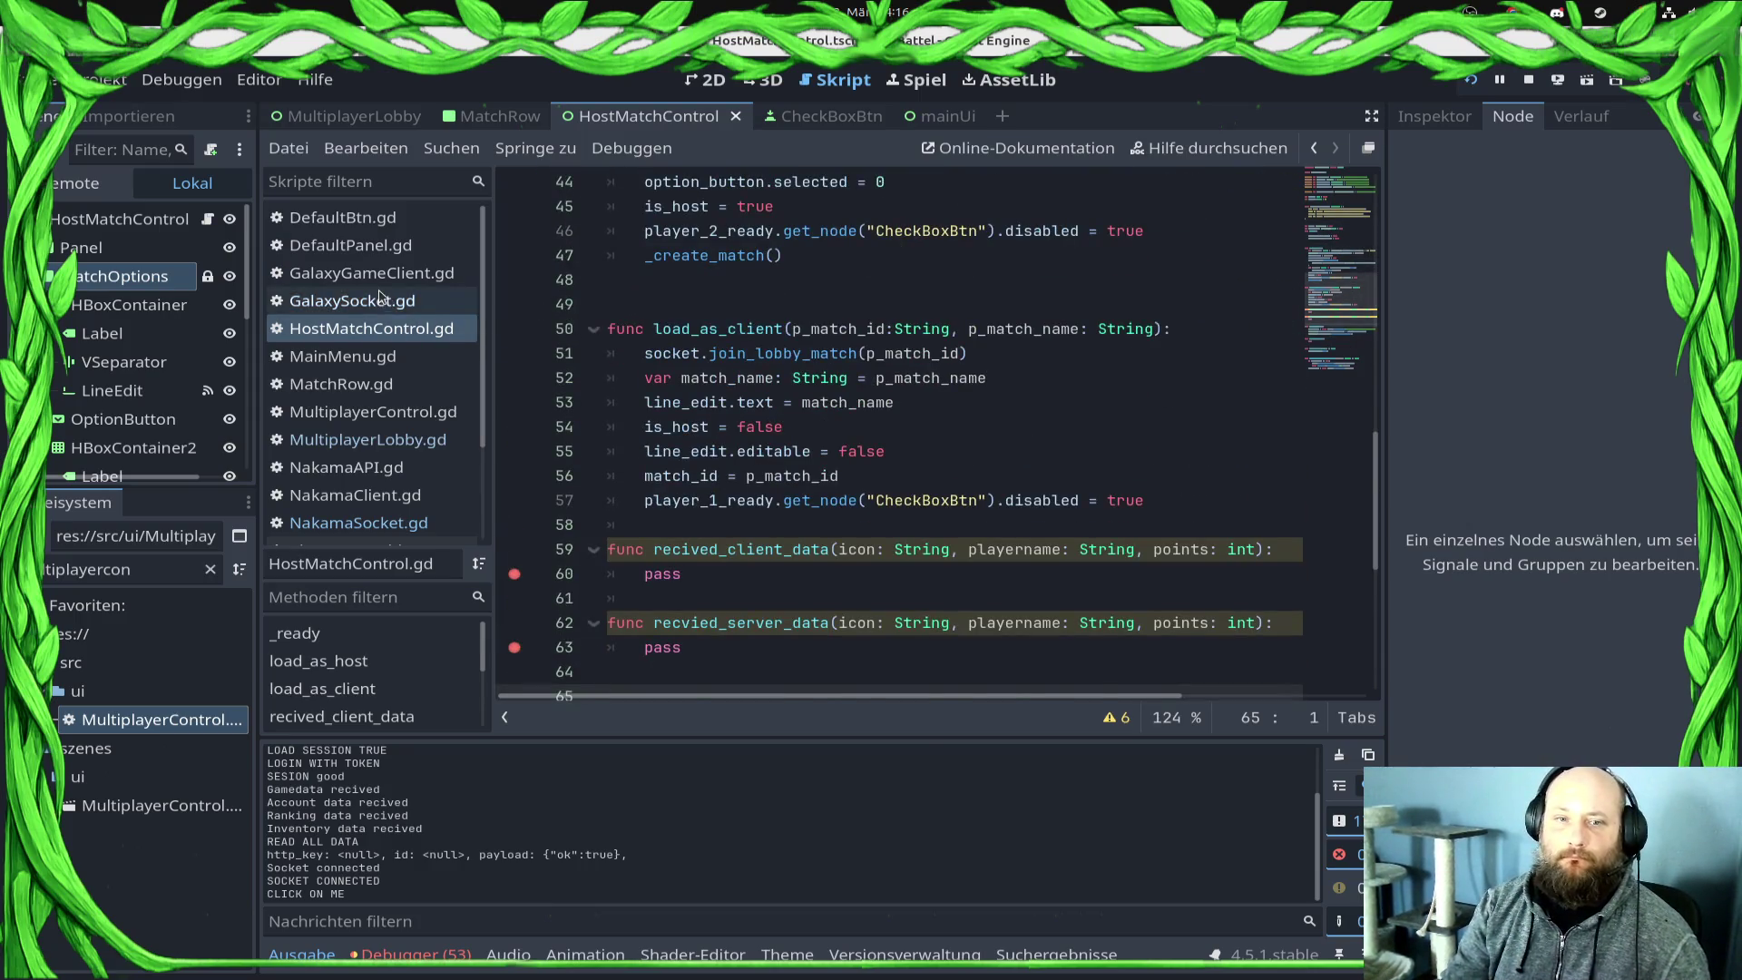
pyautogui.keyDown('ctrl'); pyautogui.click(795, 525); pyautogui.keyUp('ctrl')
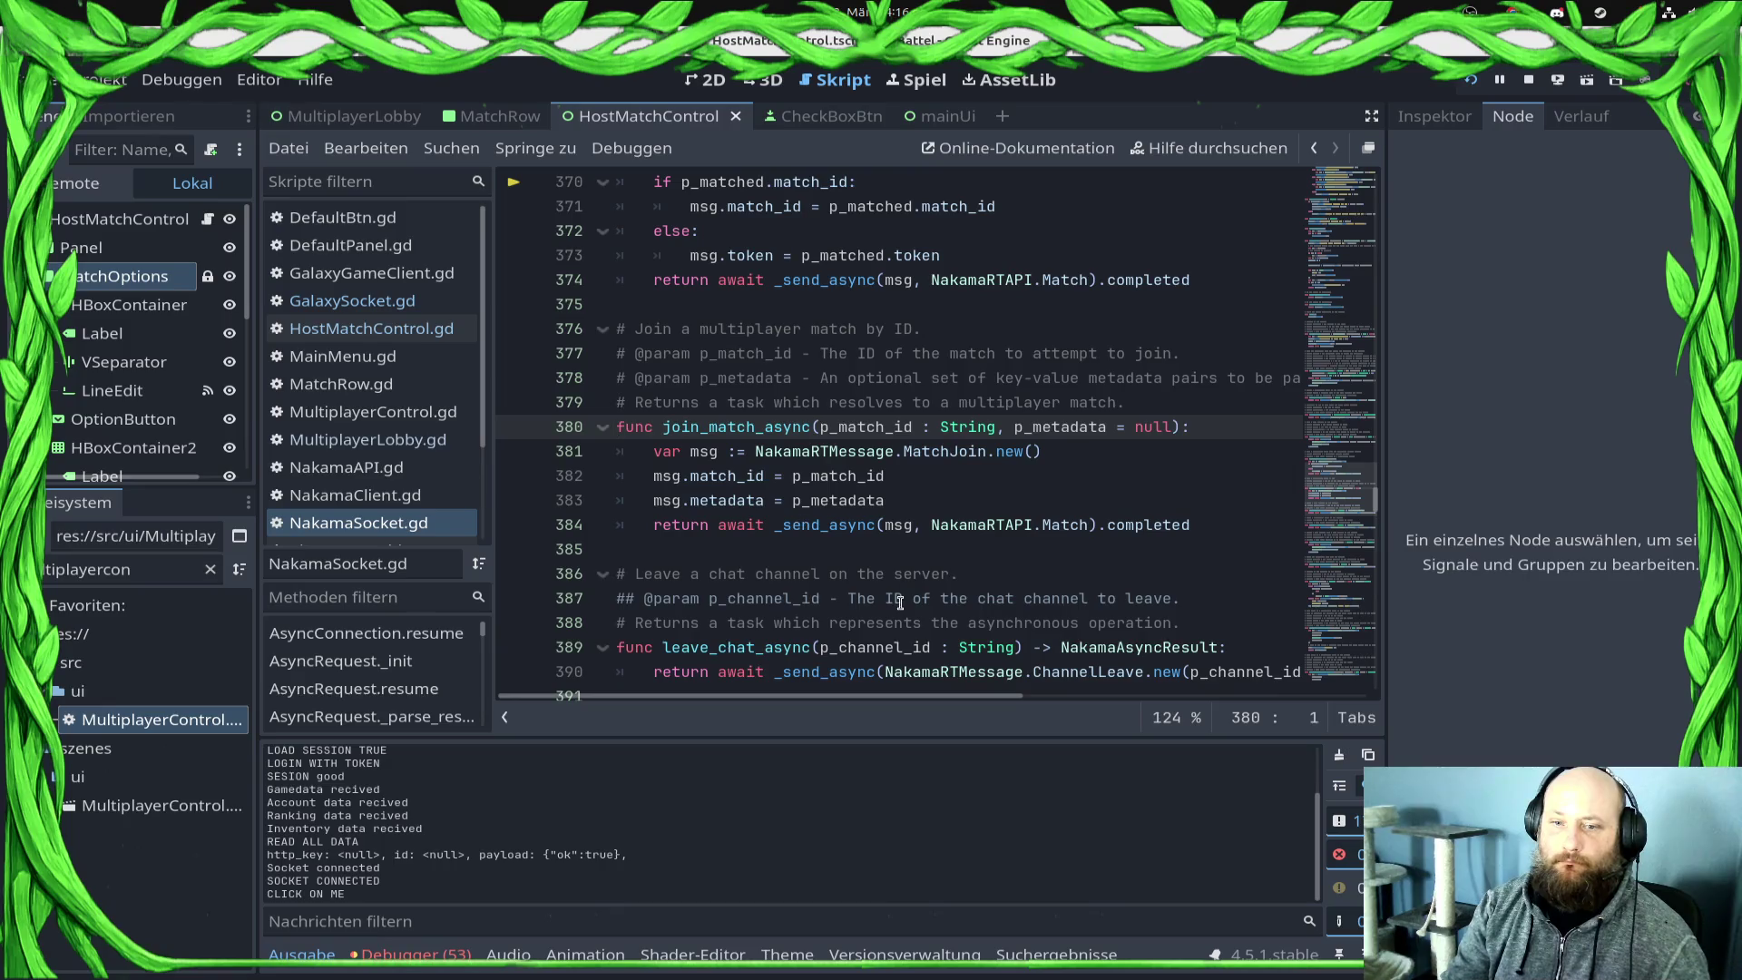
pyautogui.keyDown('ctrl'); pyautogui.click(851, 535); pyautogui.keyUp('ctrl')
# Step: Inspect the NakamaSocket _init function, then return to GalaxySocket.gd's join_lobby_match
pyautogui.scroll(-6, 858, 542)
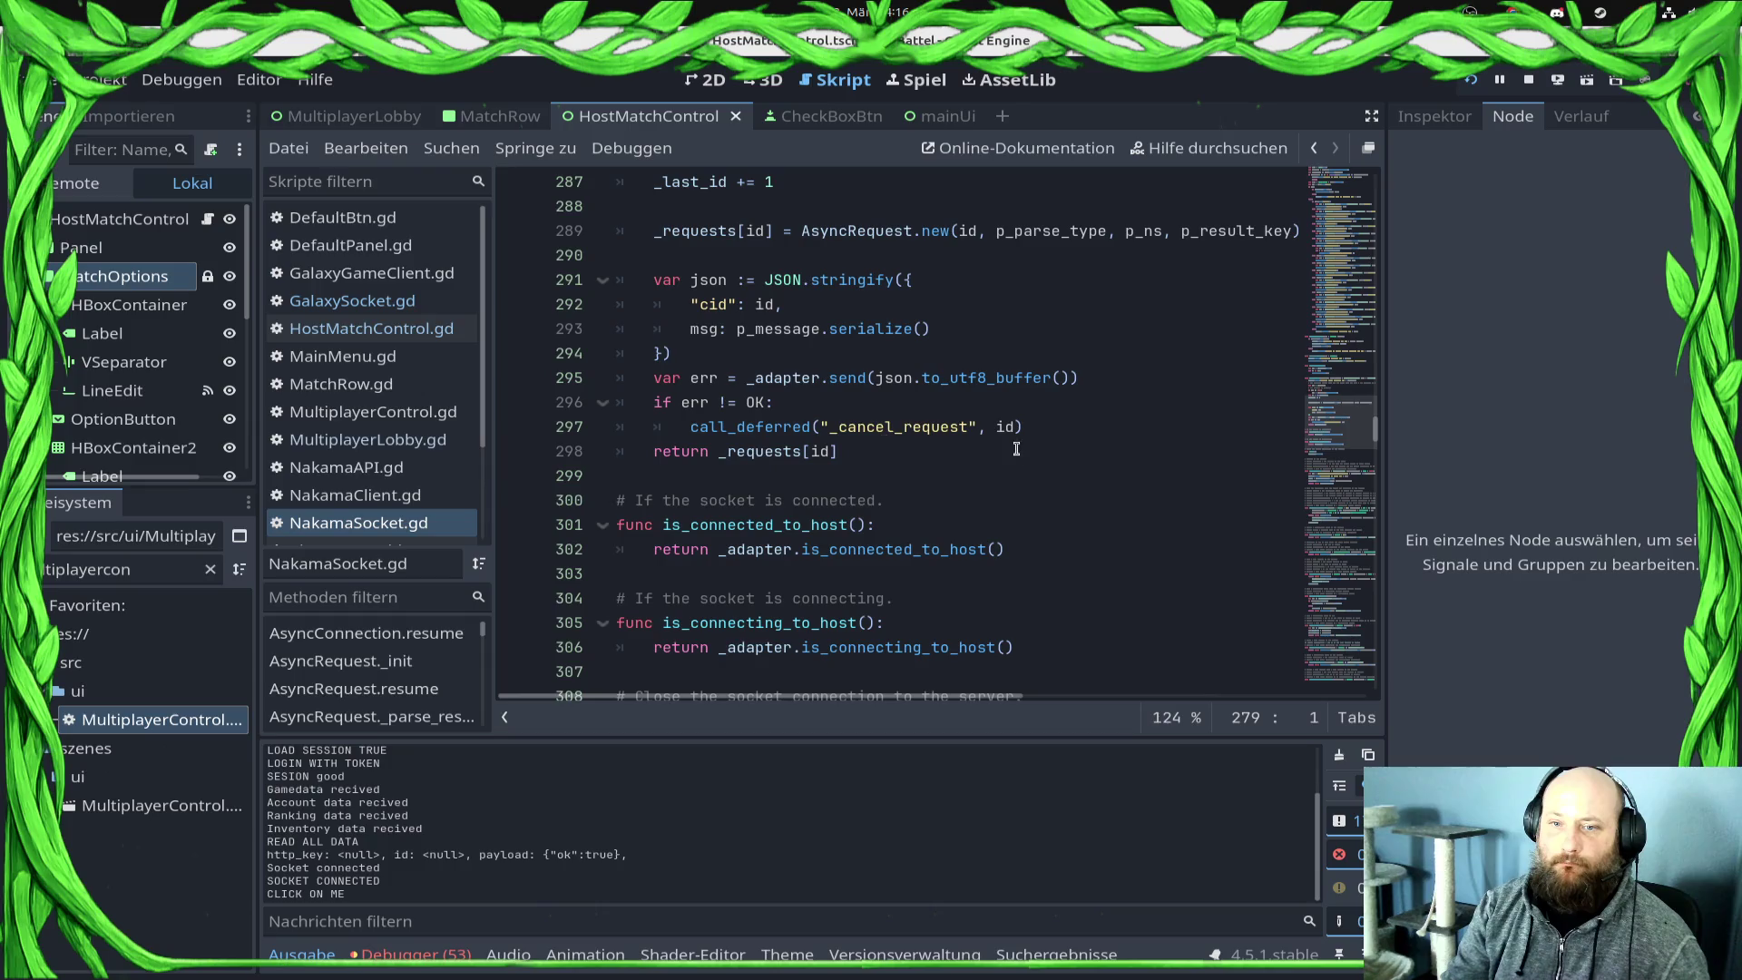
pyautogui.scroll(2, 858, 472)
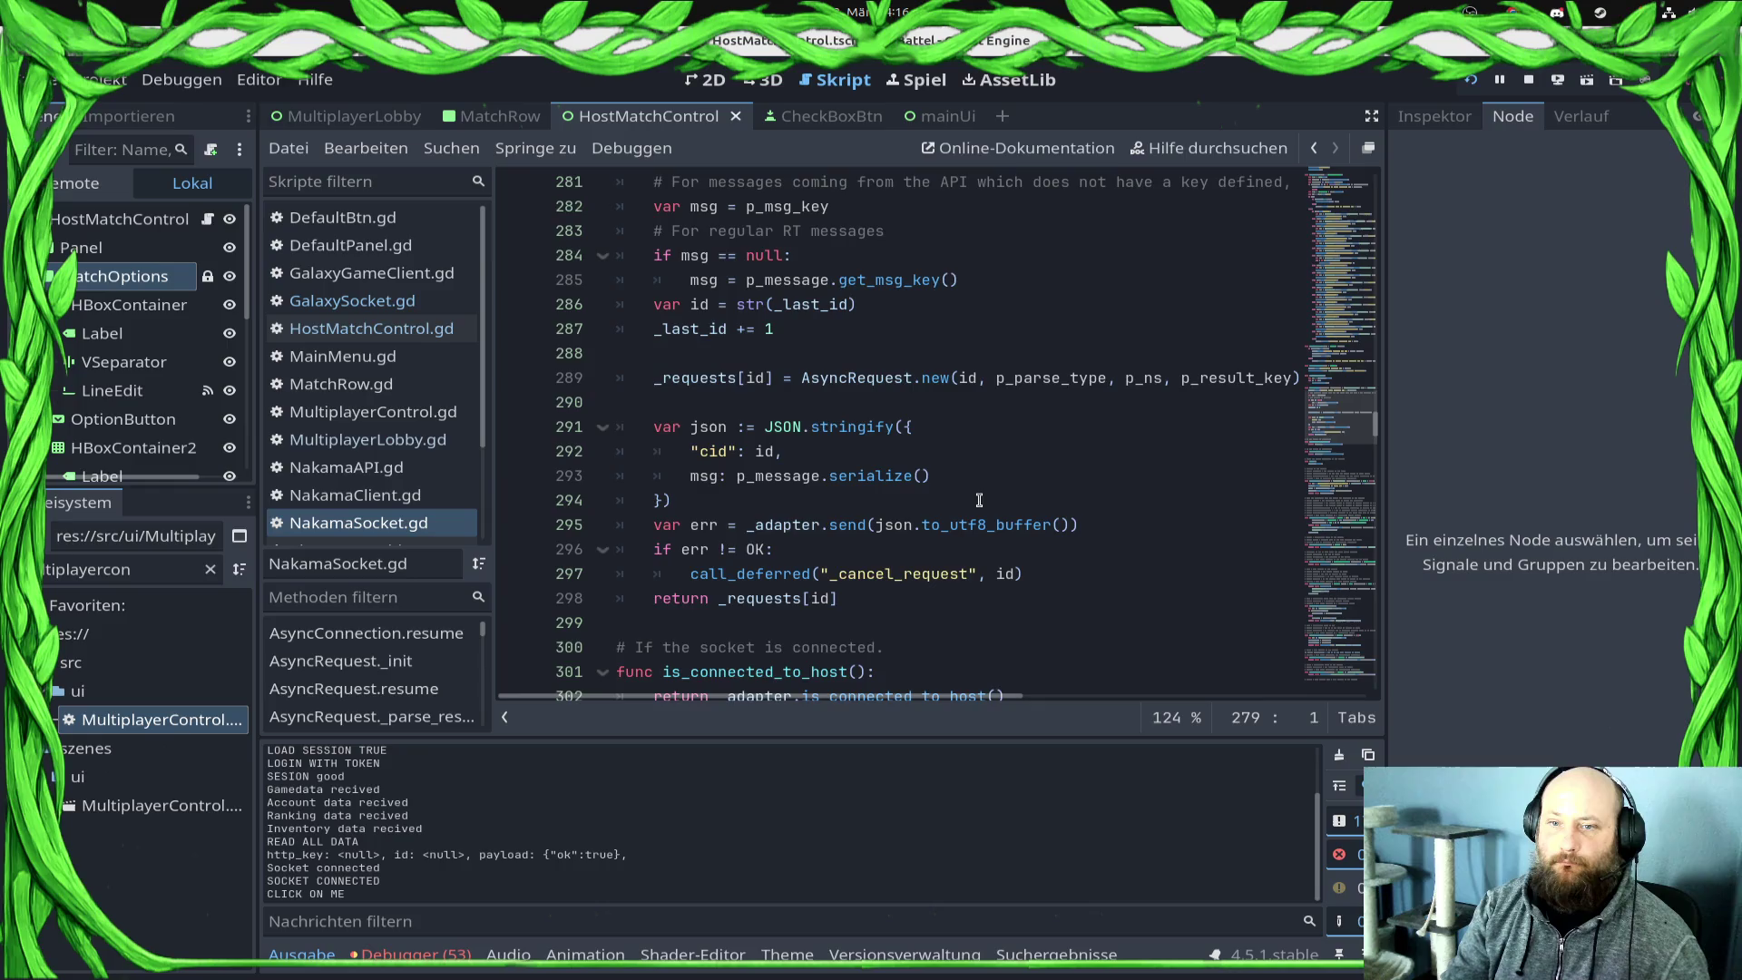
pyautogui.scroll(1, 979, 500)
pyautogui.scroll(1, 930, 494)
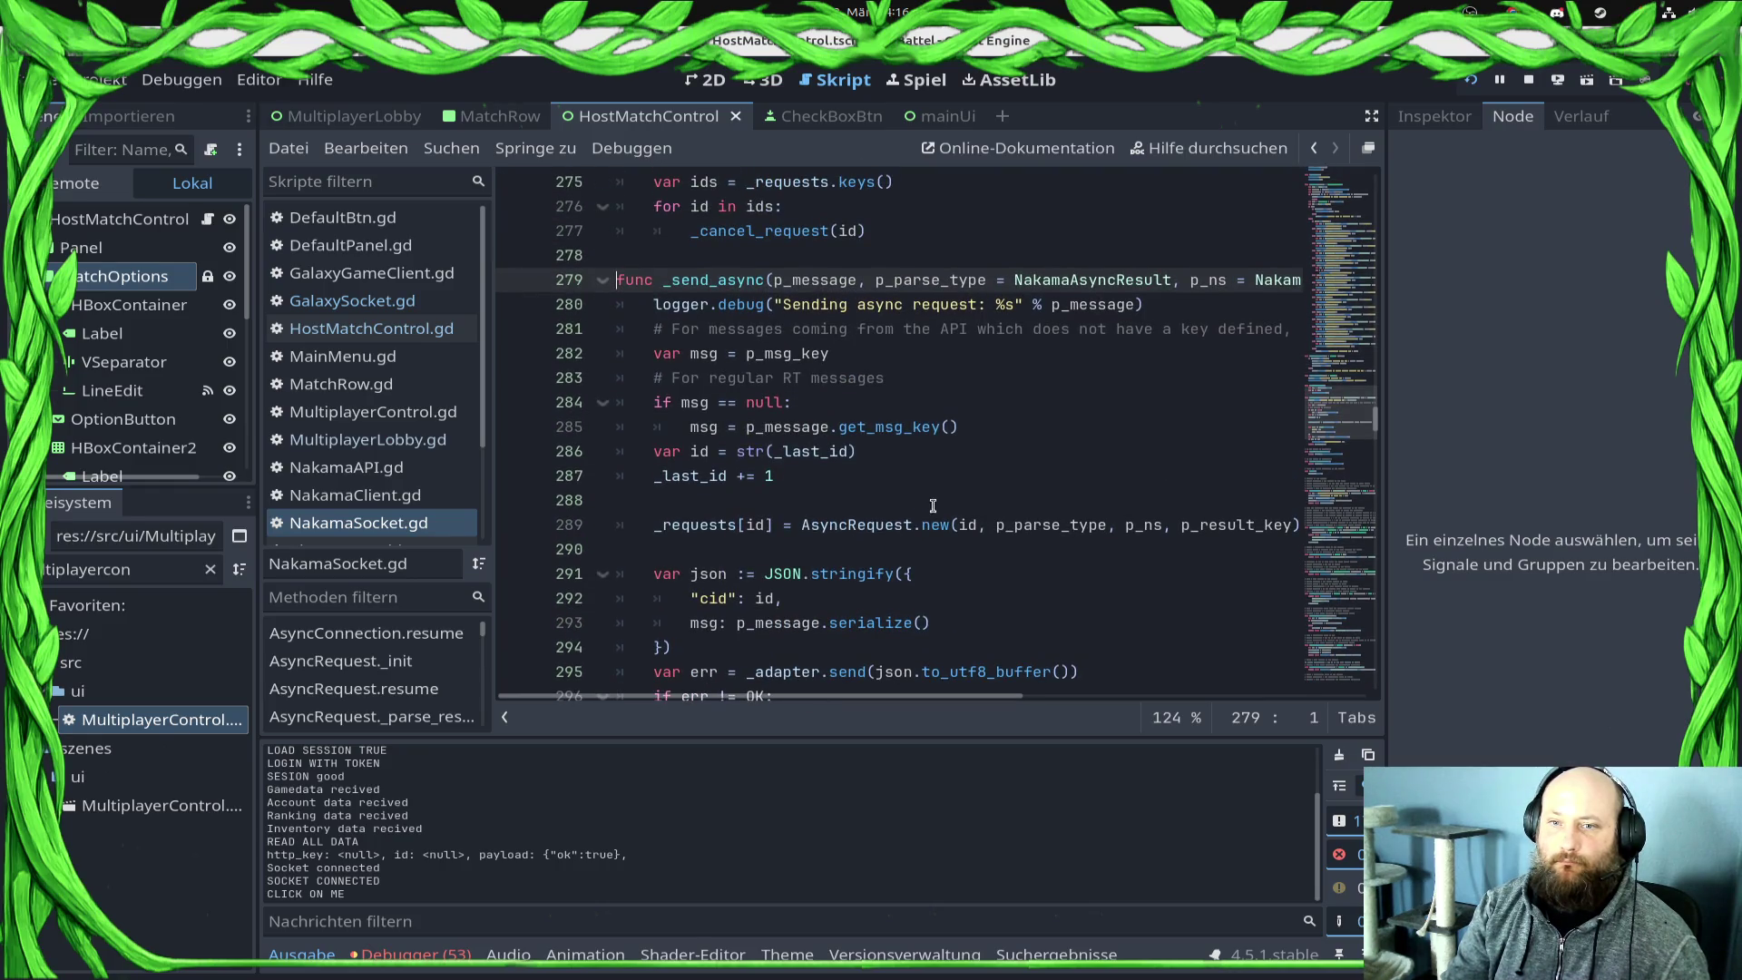
pyautogui.keyDown('ctrl'); pyautogui.click(935, 526); pyautogui.keyUp('ctrl')
pyautogui.scroll(-8, 959, 565)
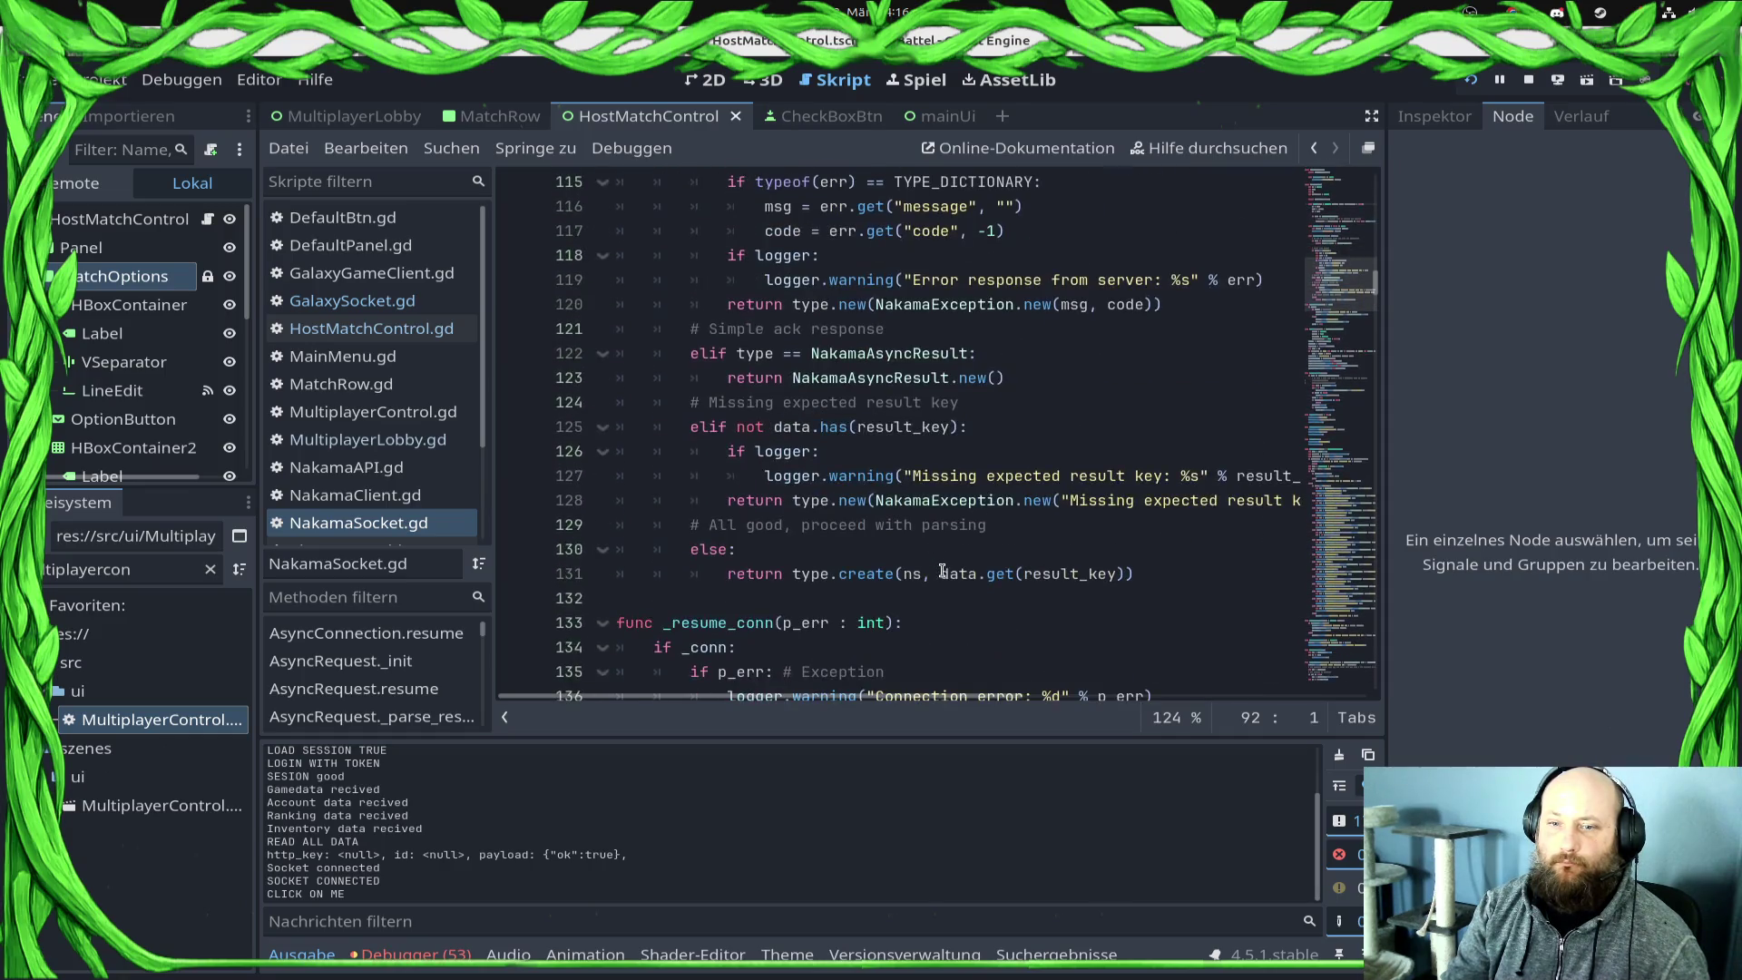
pyautogui.scroll(-5, 942, 571)
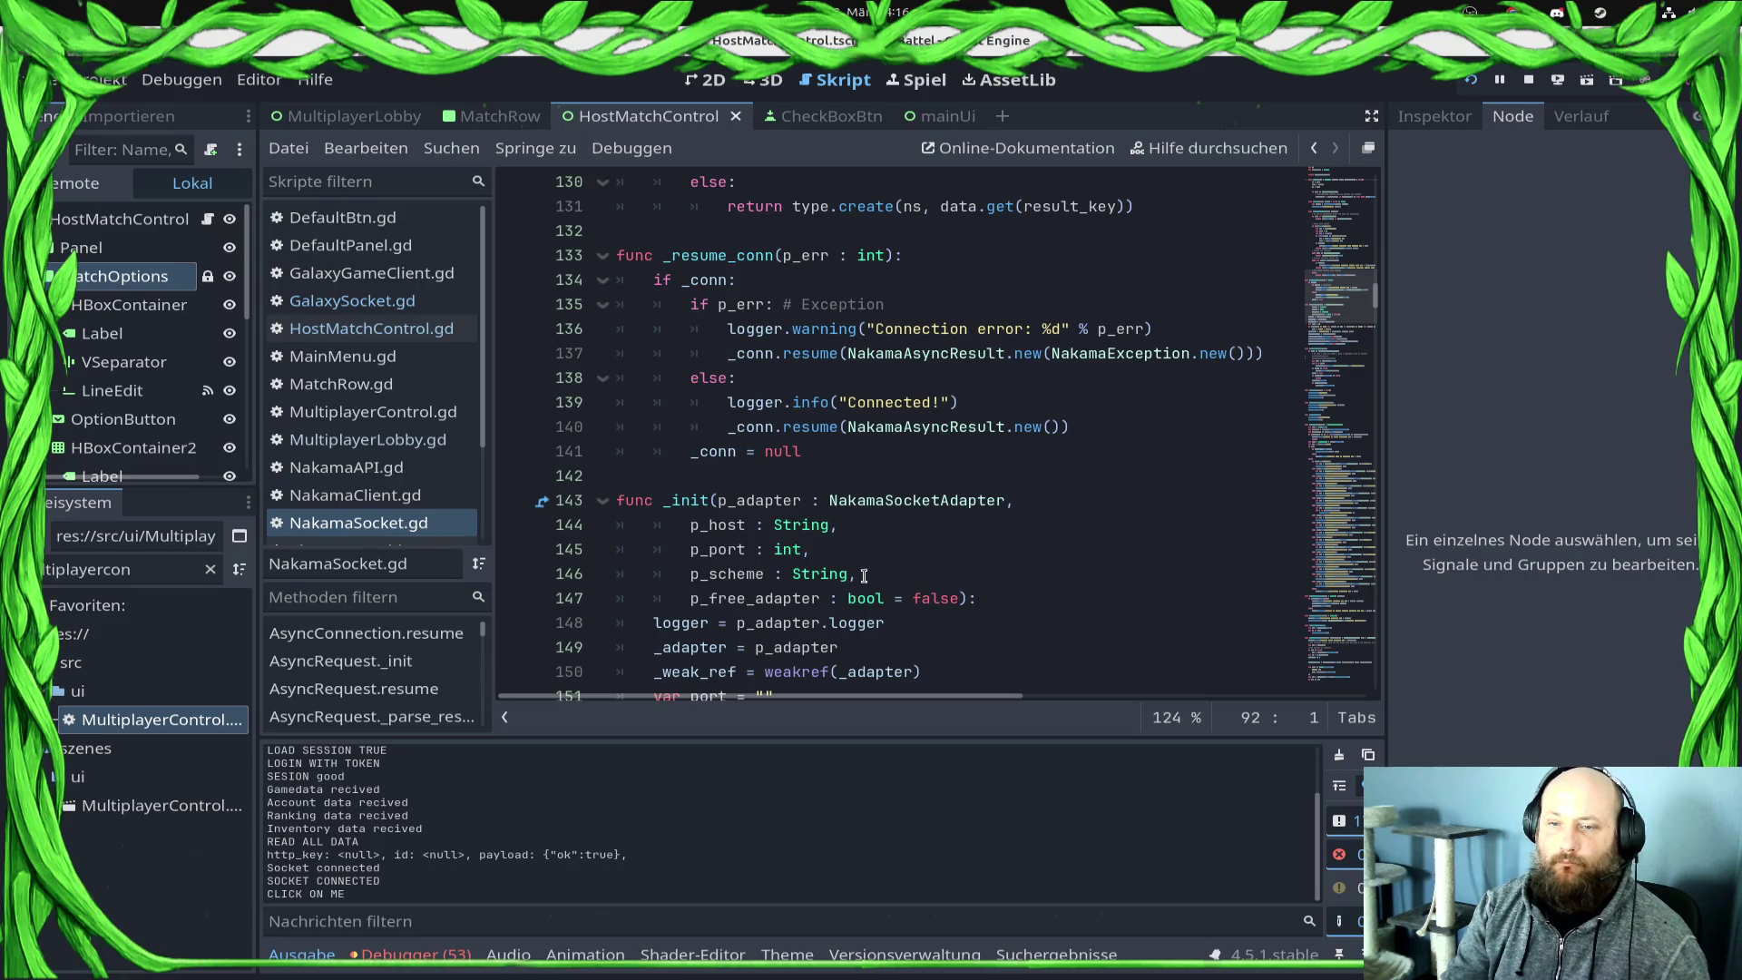
pyautogui.click(352, 301)
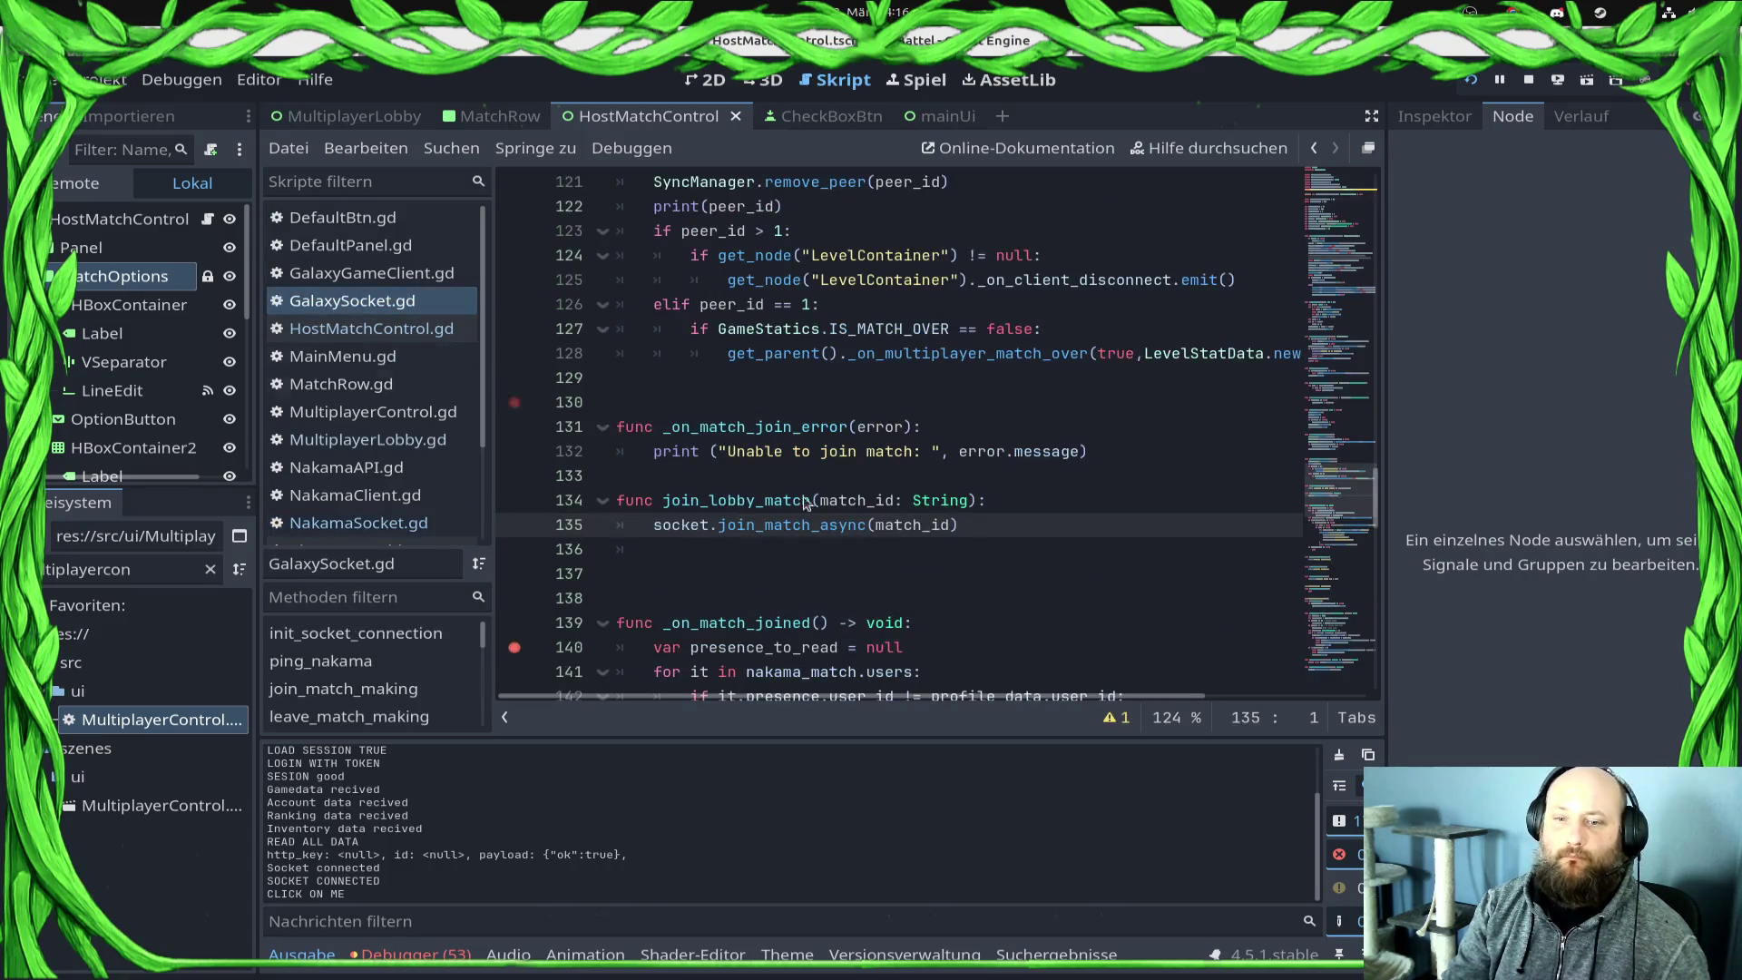
# Step: Show the debugger's Fehler list of errors and warnings
pyautogui.scroll(1, 735, 555)
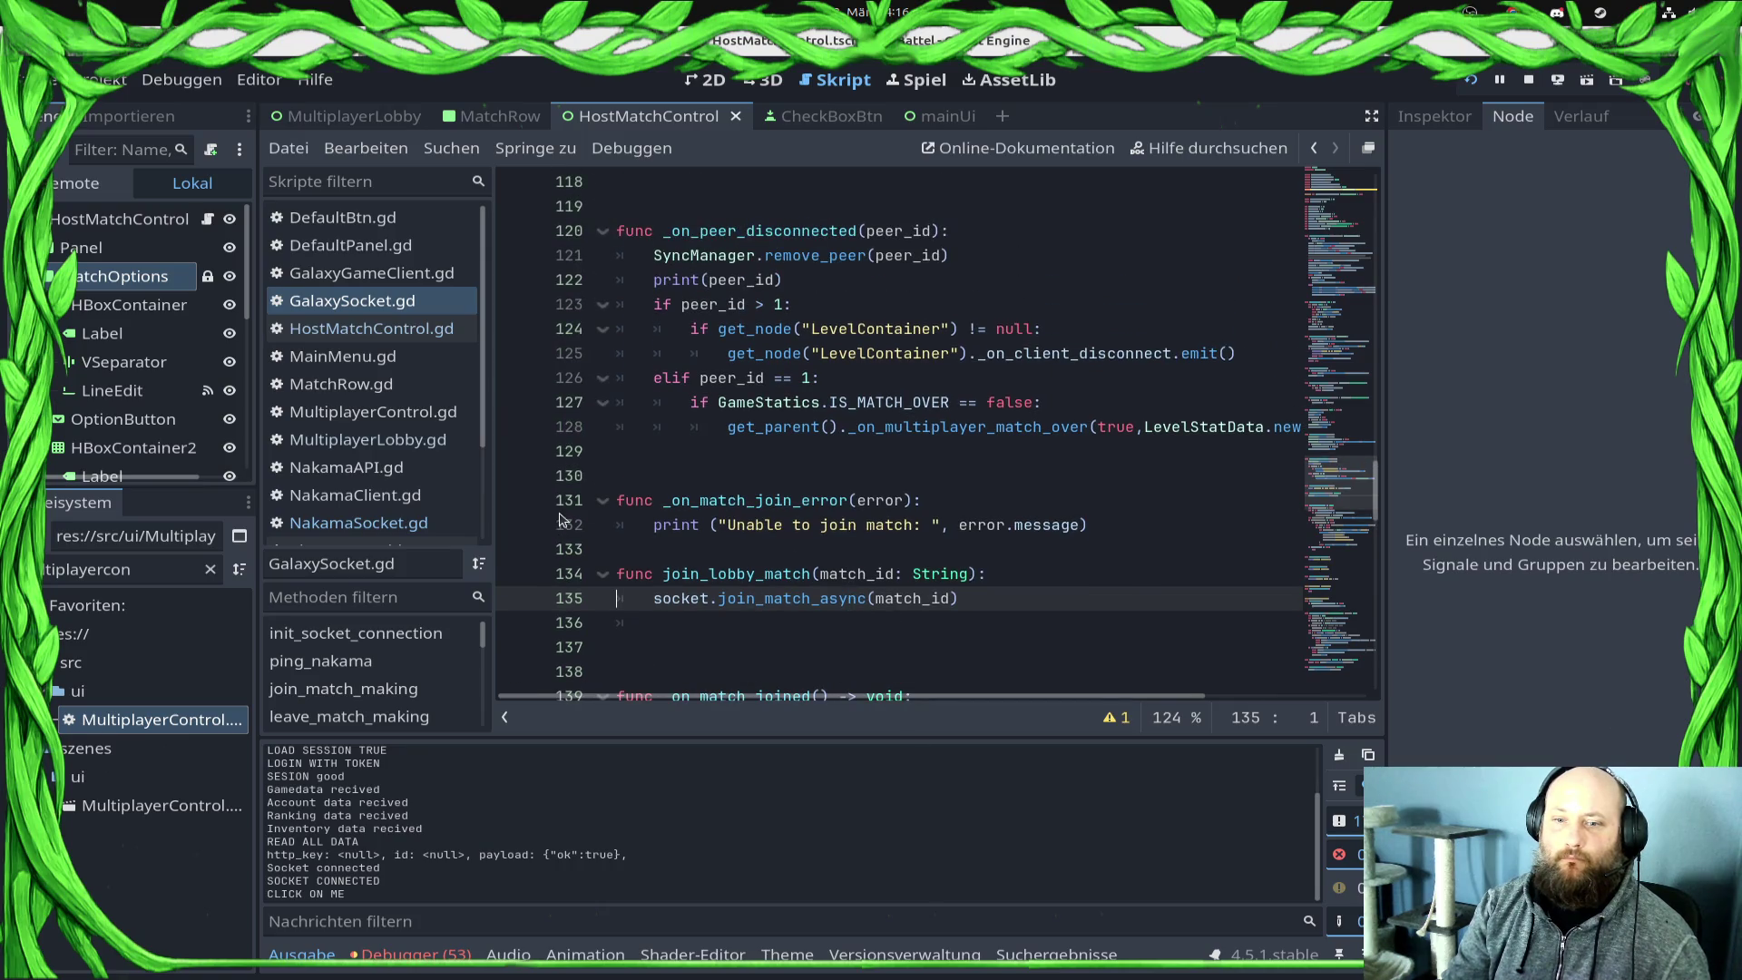
pyautogui.click(411, 953)
pyautogui.click(423, 747)
pyautogui.scroll(-5, 1038, 903)
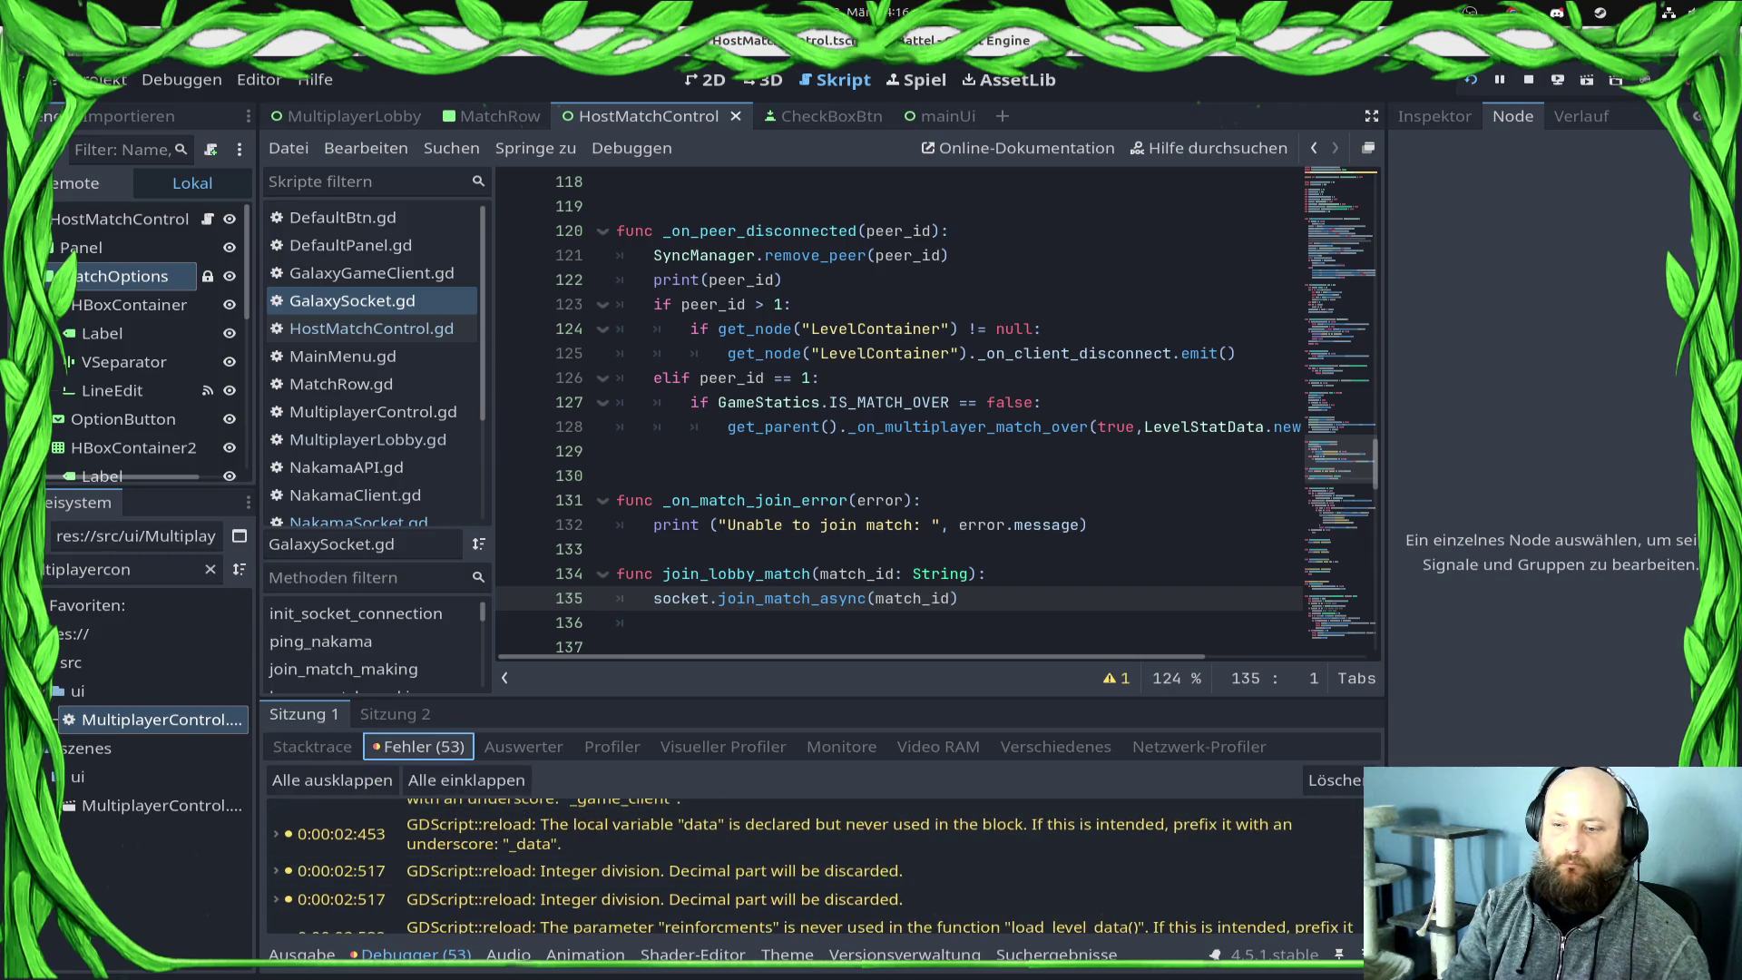
pyautogui.scroll(-6, 1037, 905)
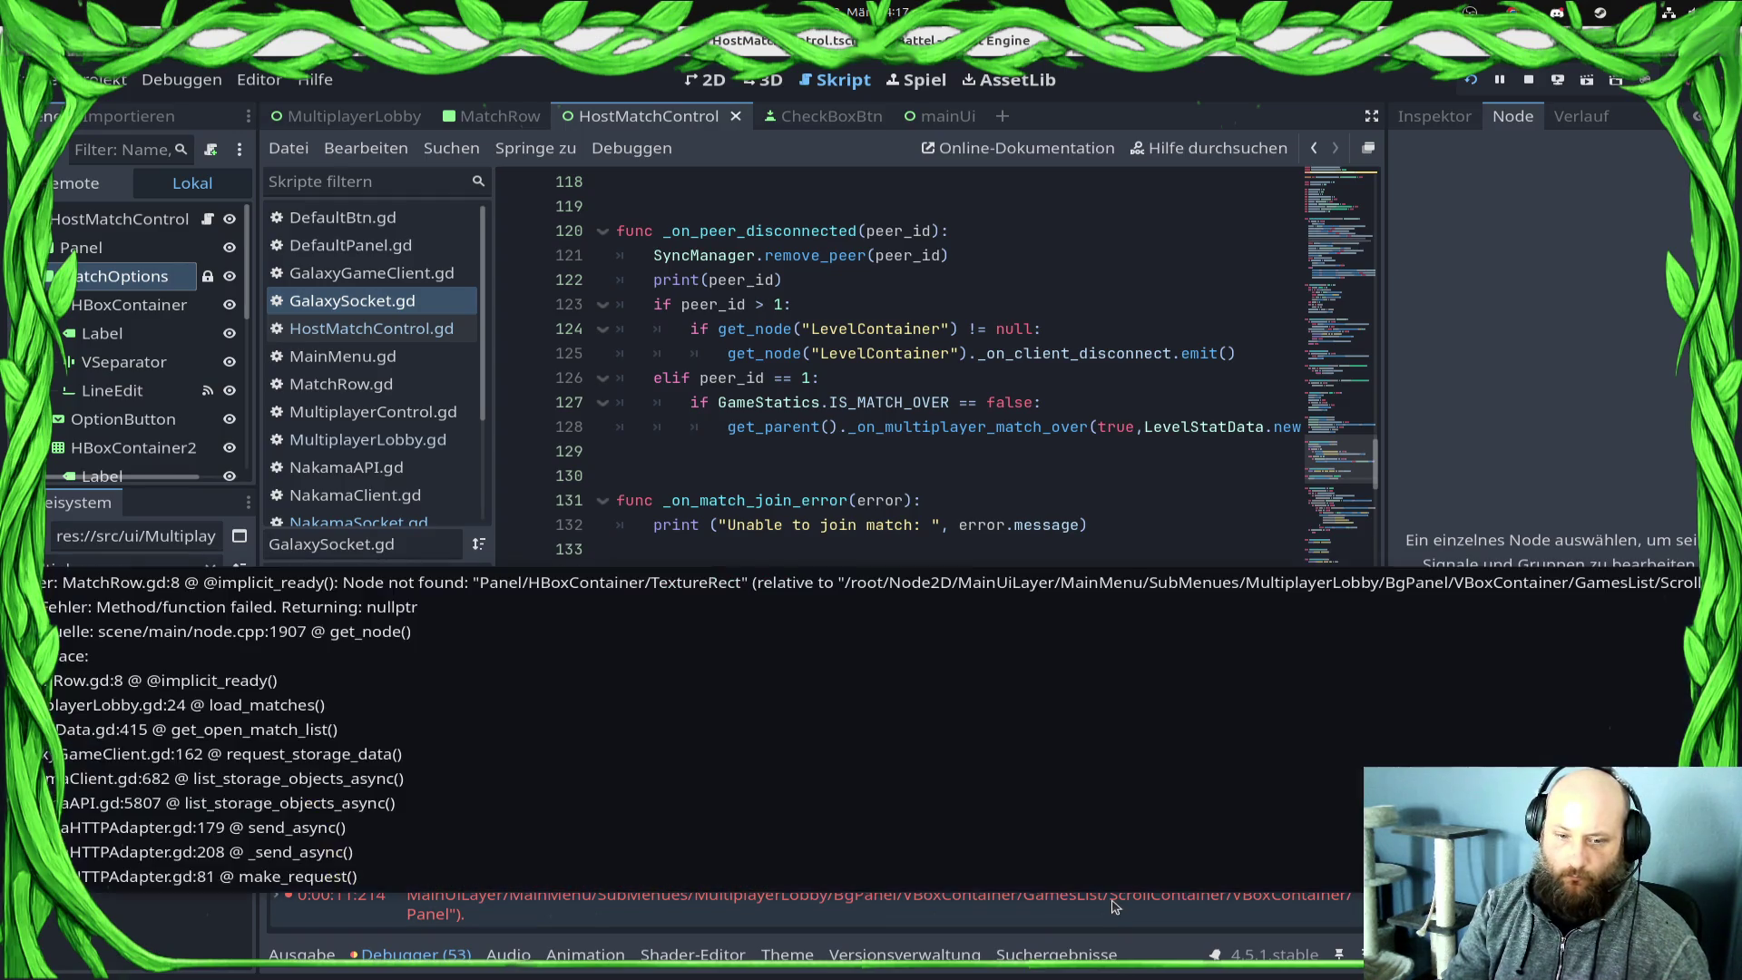
# Step: Delete MatchRow.gd's failing texture_rect declaration on line 8 and relaunch the game
pyautogui.click(1114, 906)
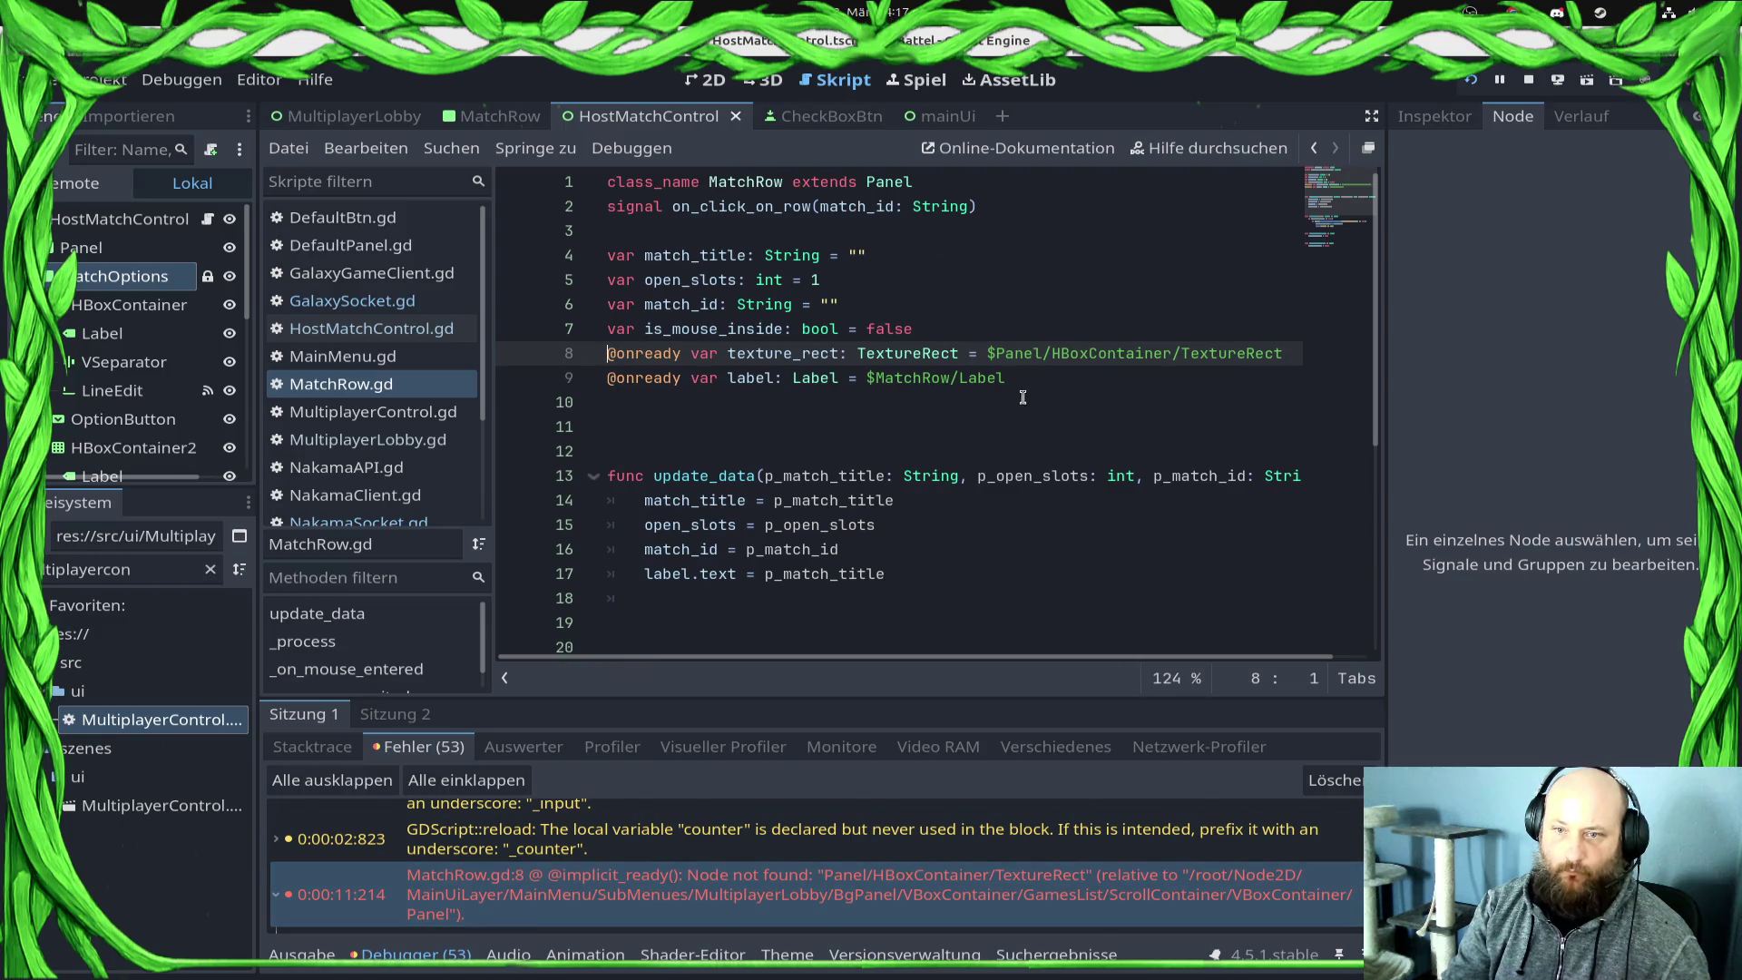
pyautogui.hotkey('ctrl', 'shift', 'k')
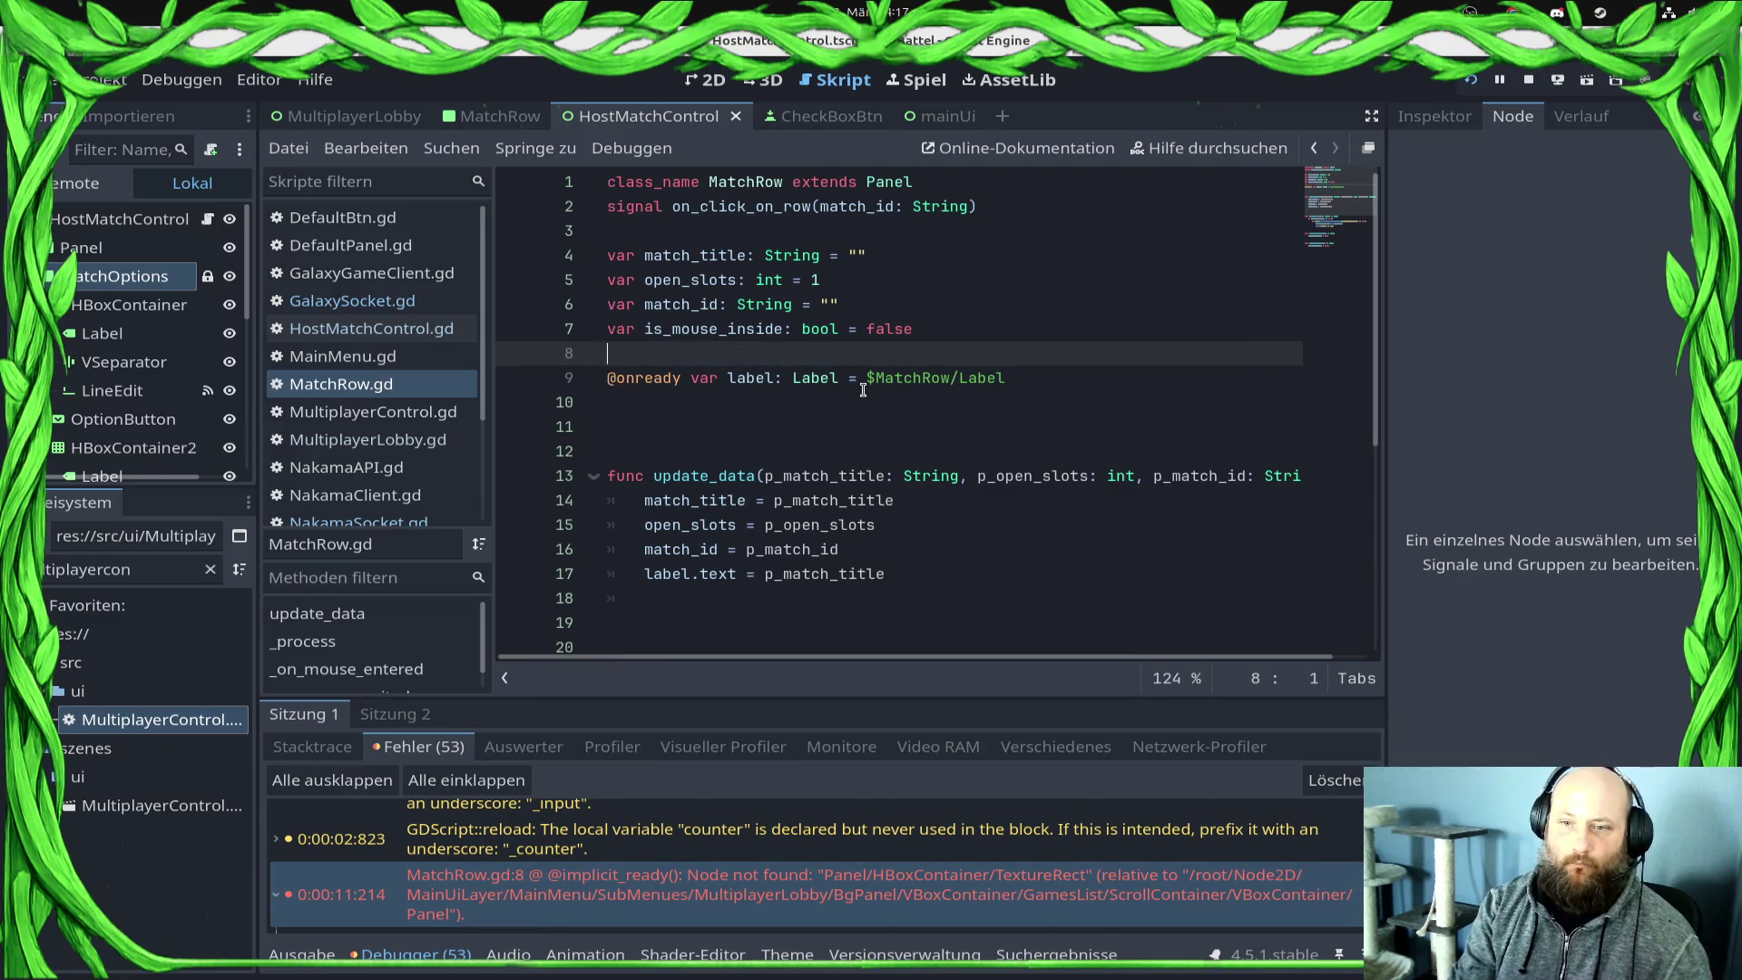
pyautogui.press('Left')
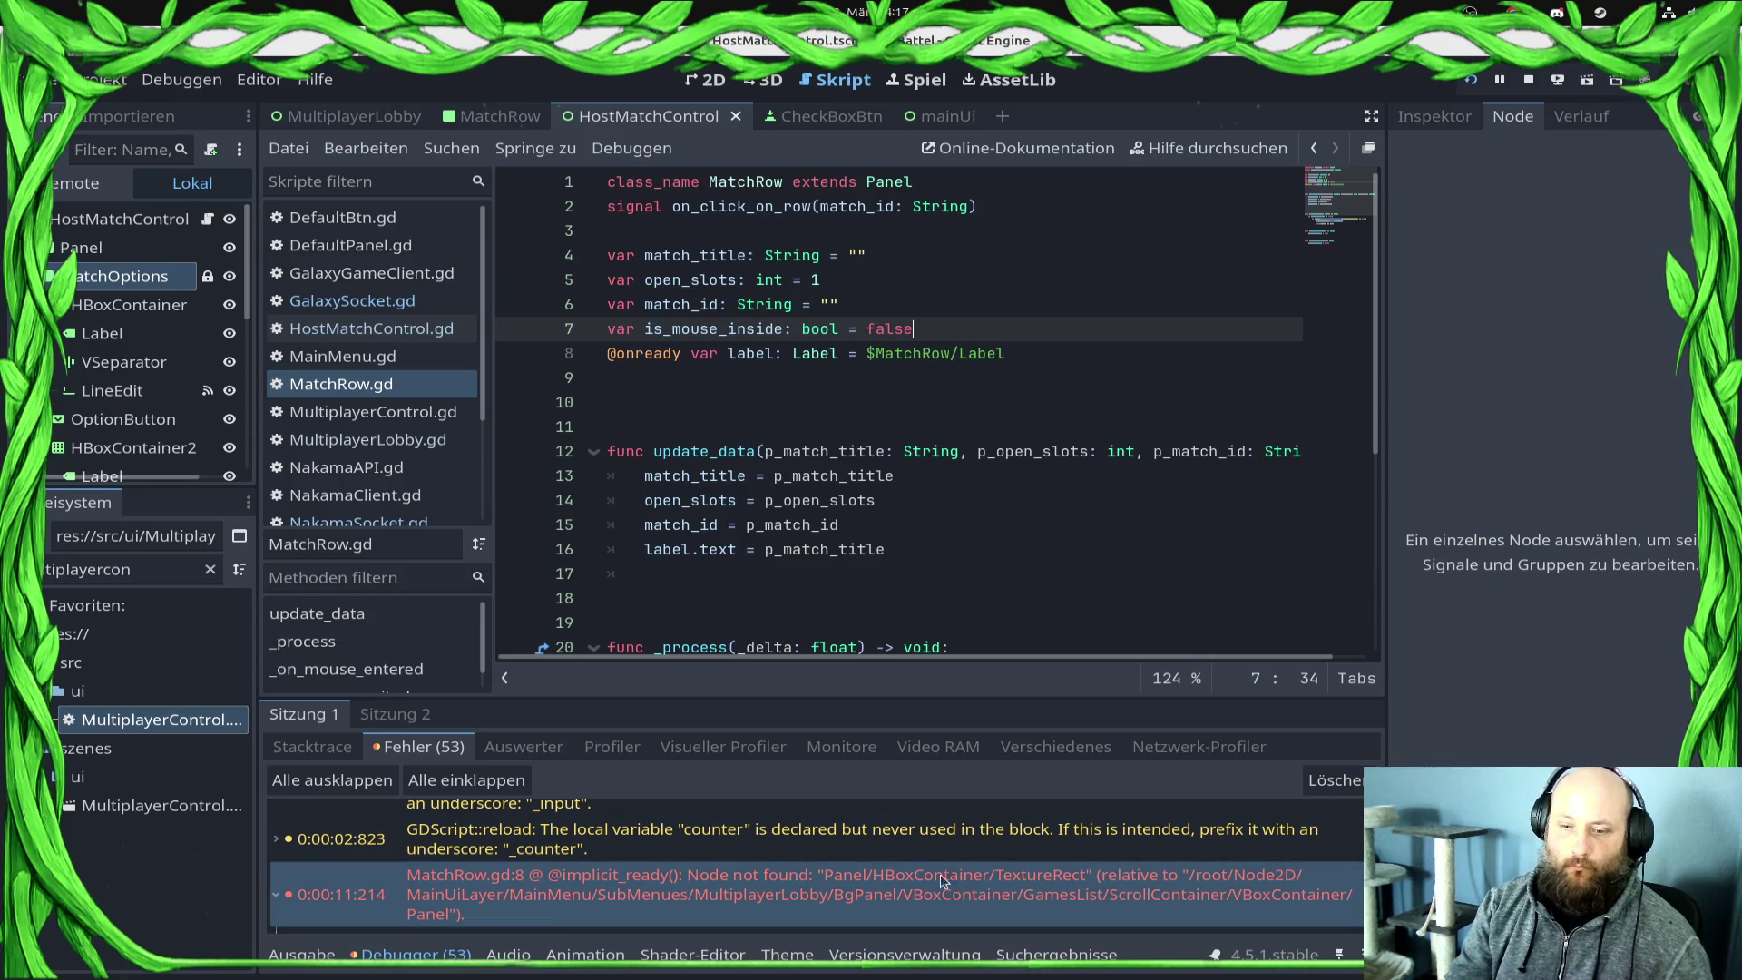
pyautogui.click(1528, 80)
pyautogui.click(1470, 79)
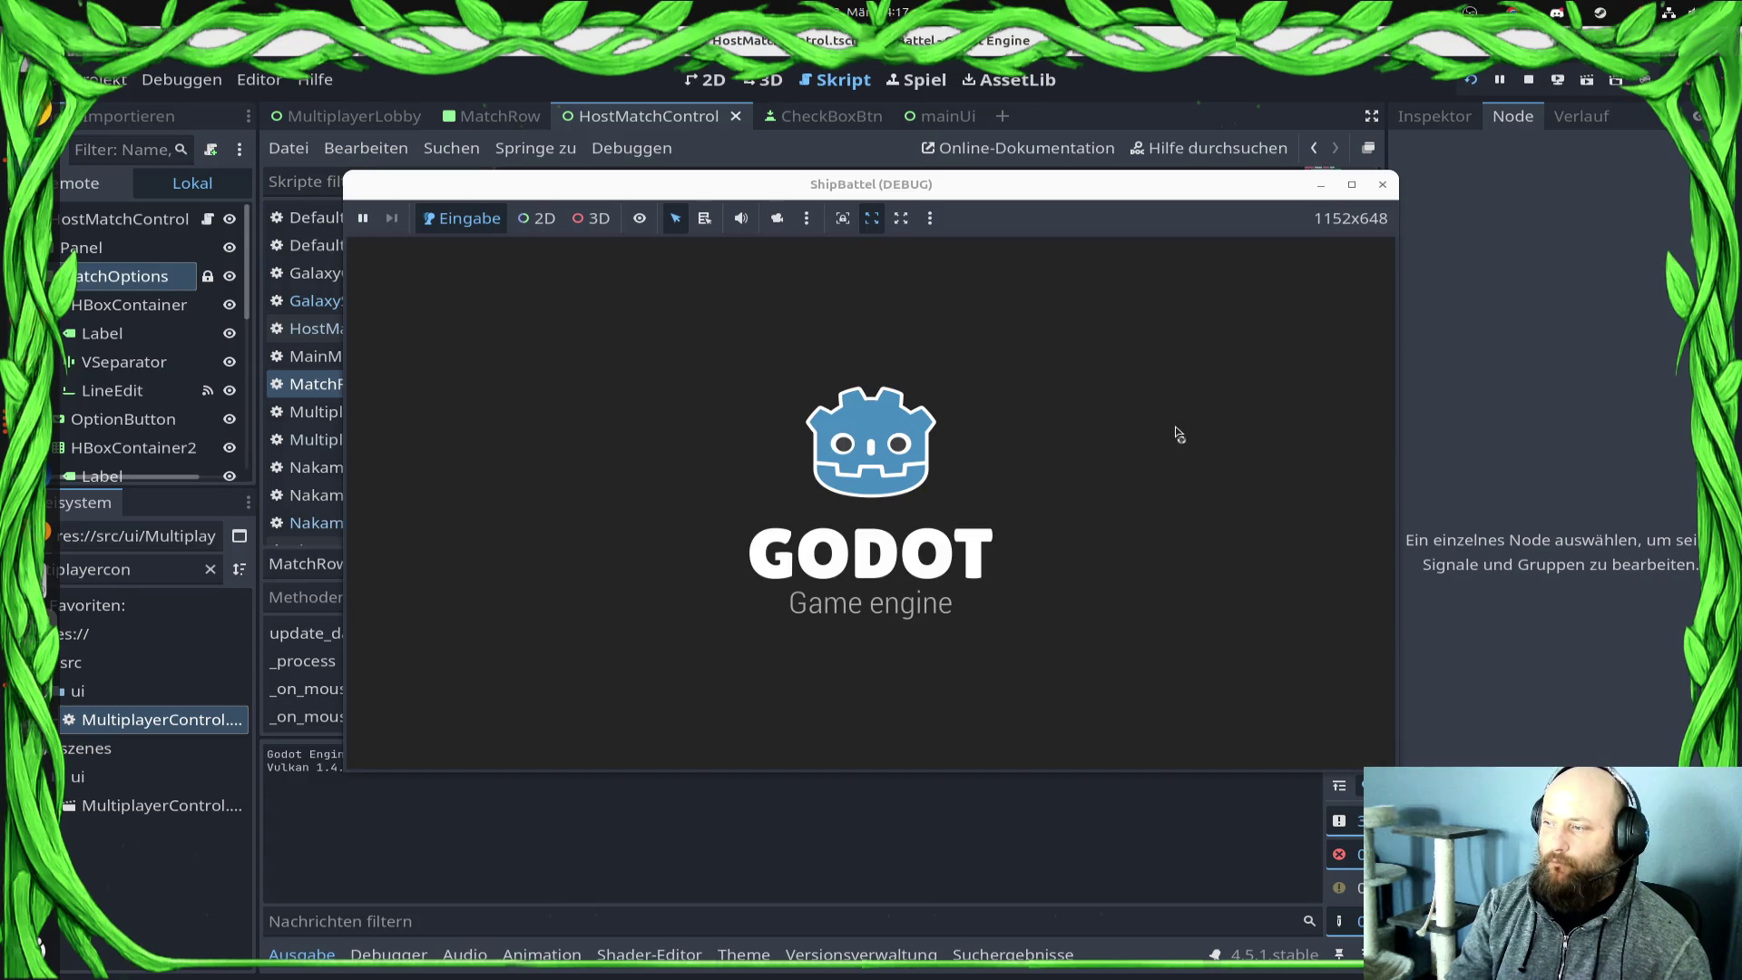
# Step: Return to GalaxySocket.gd and move up from join_lobby_match to the signal declarations
pyautogui.click(1098, 849)
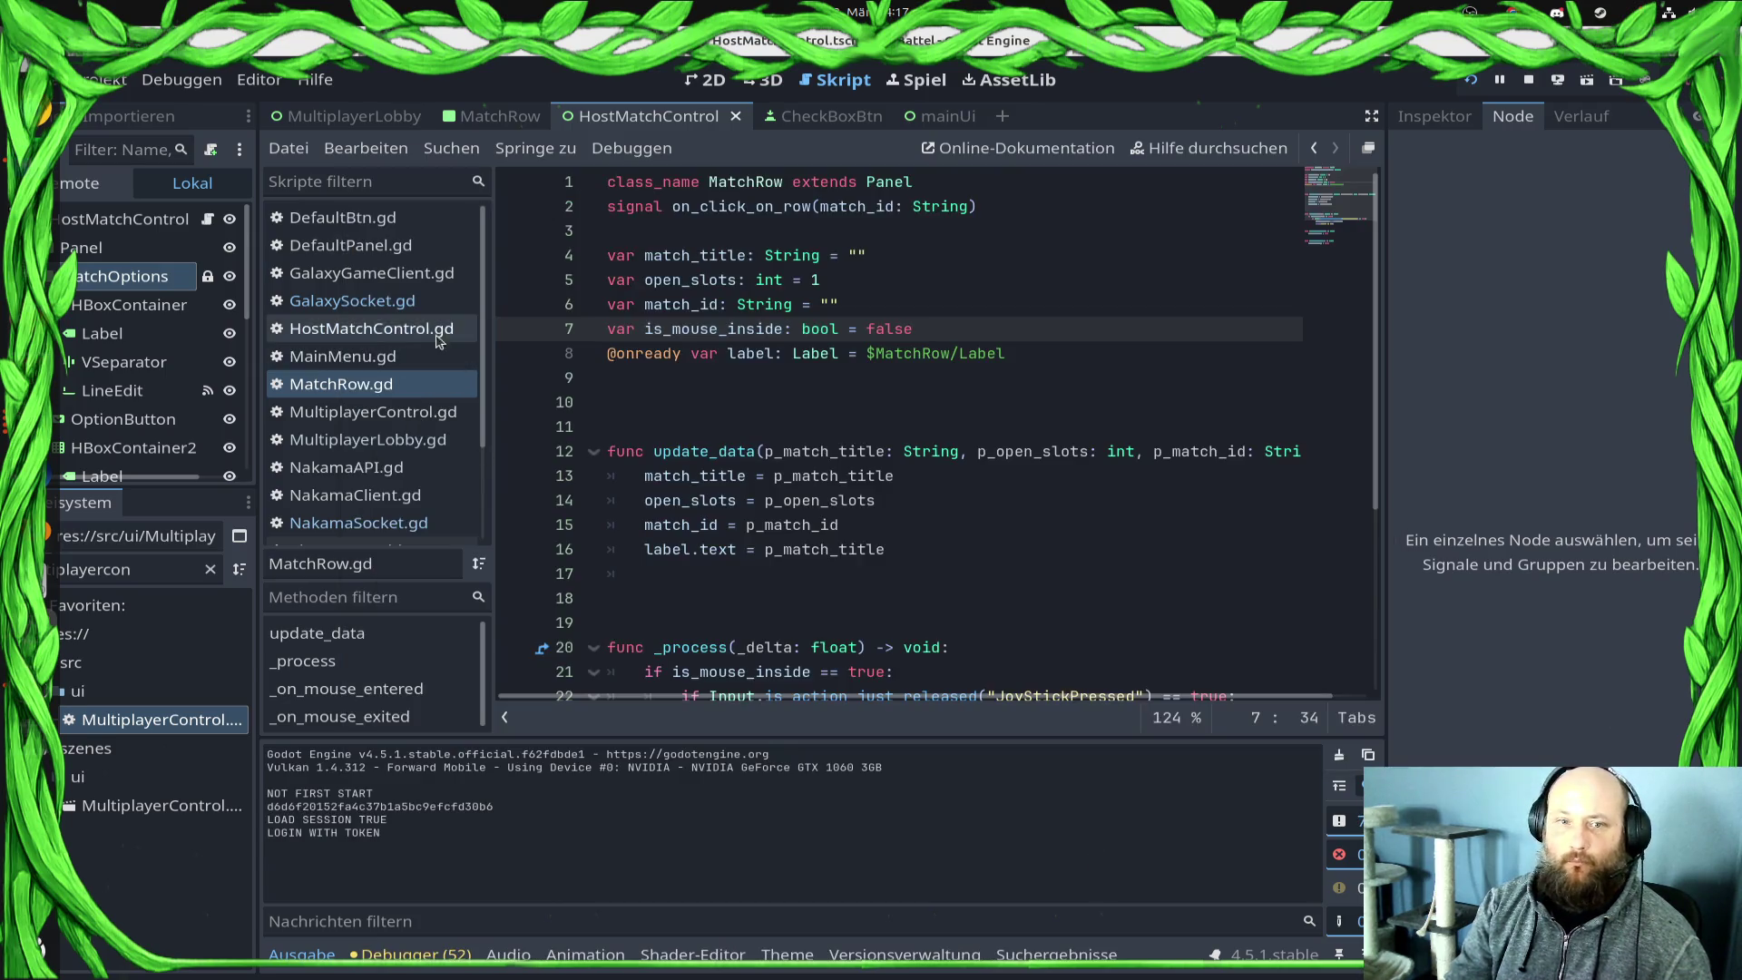
pyautogui.click(352, 300)
pyautogui.click(617, 671)
pyautogui.scroll(-1, 608, 571)
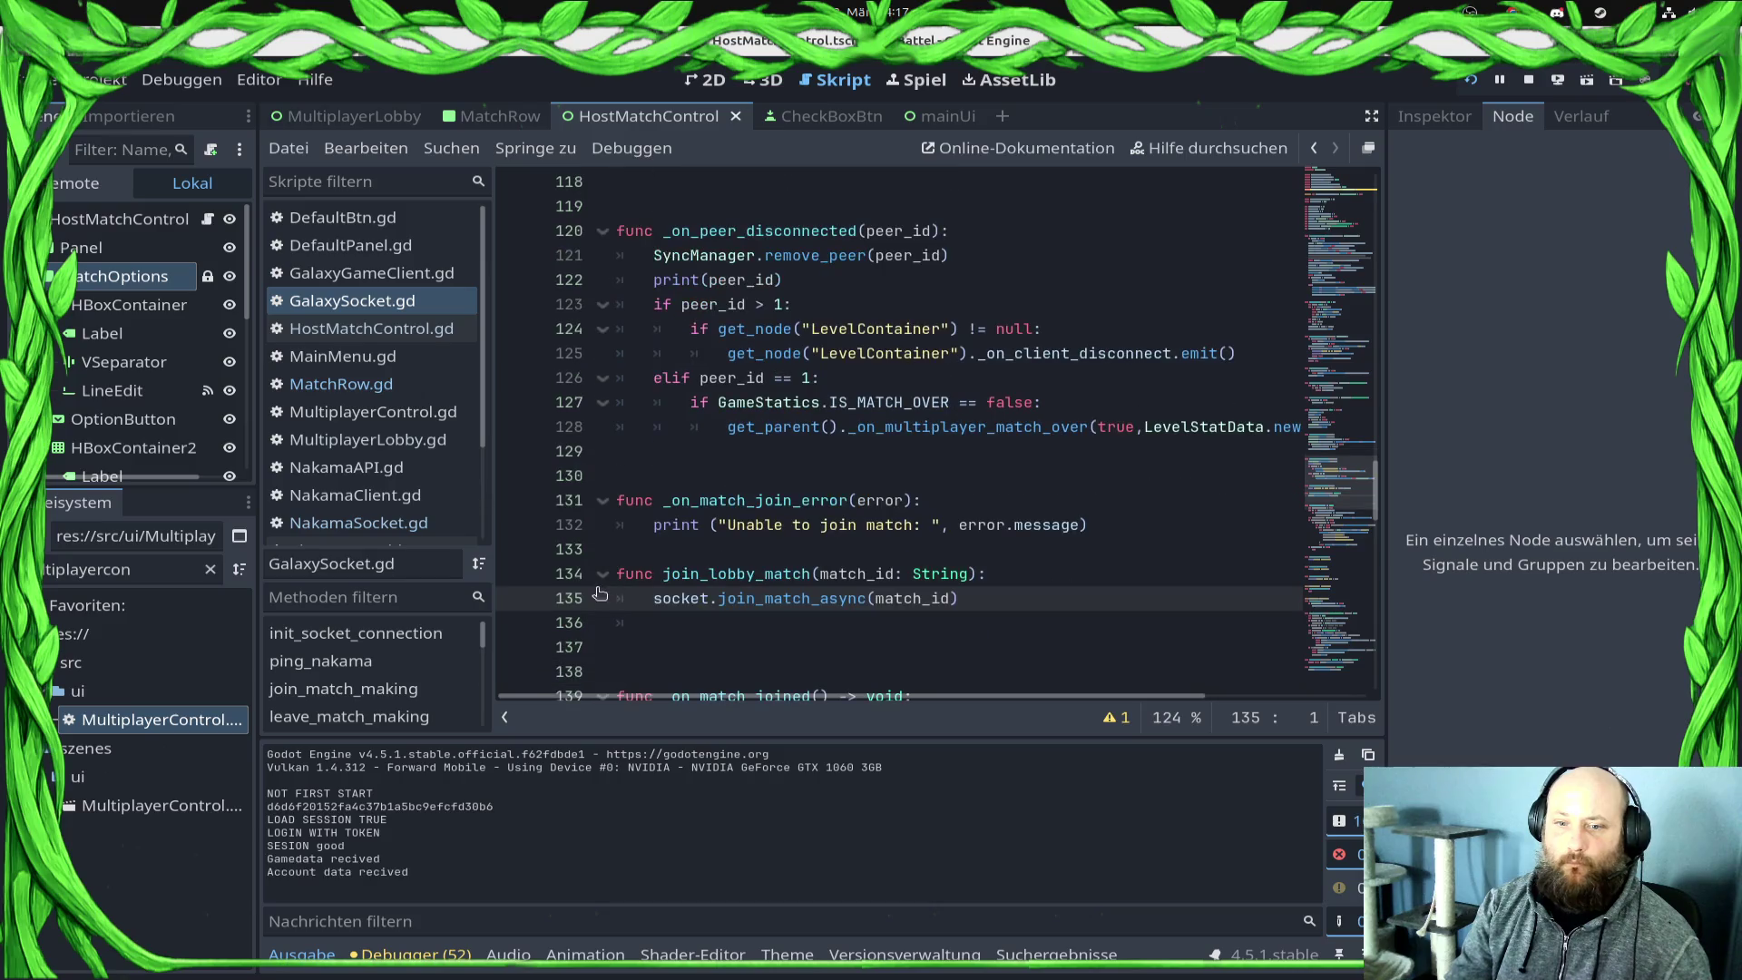
pyautogui.scroll(6, 595, 549)
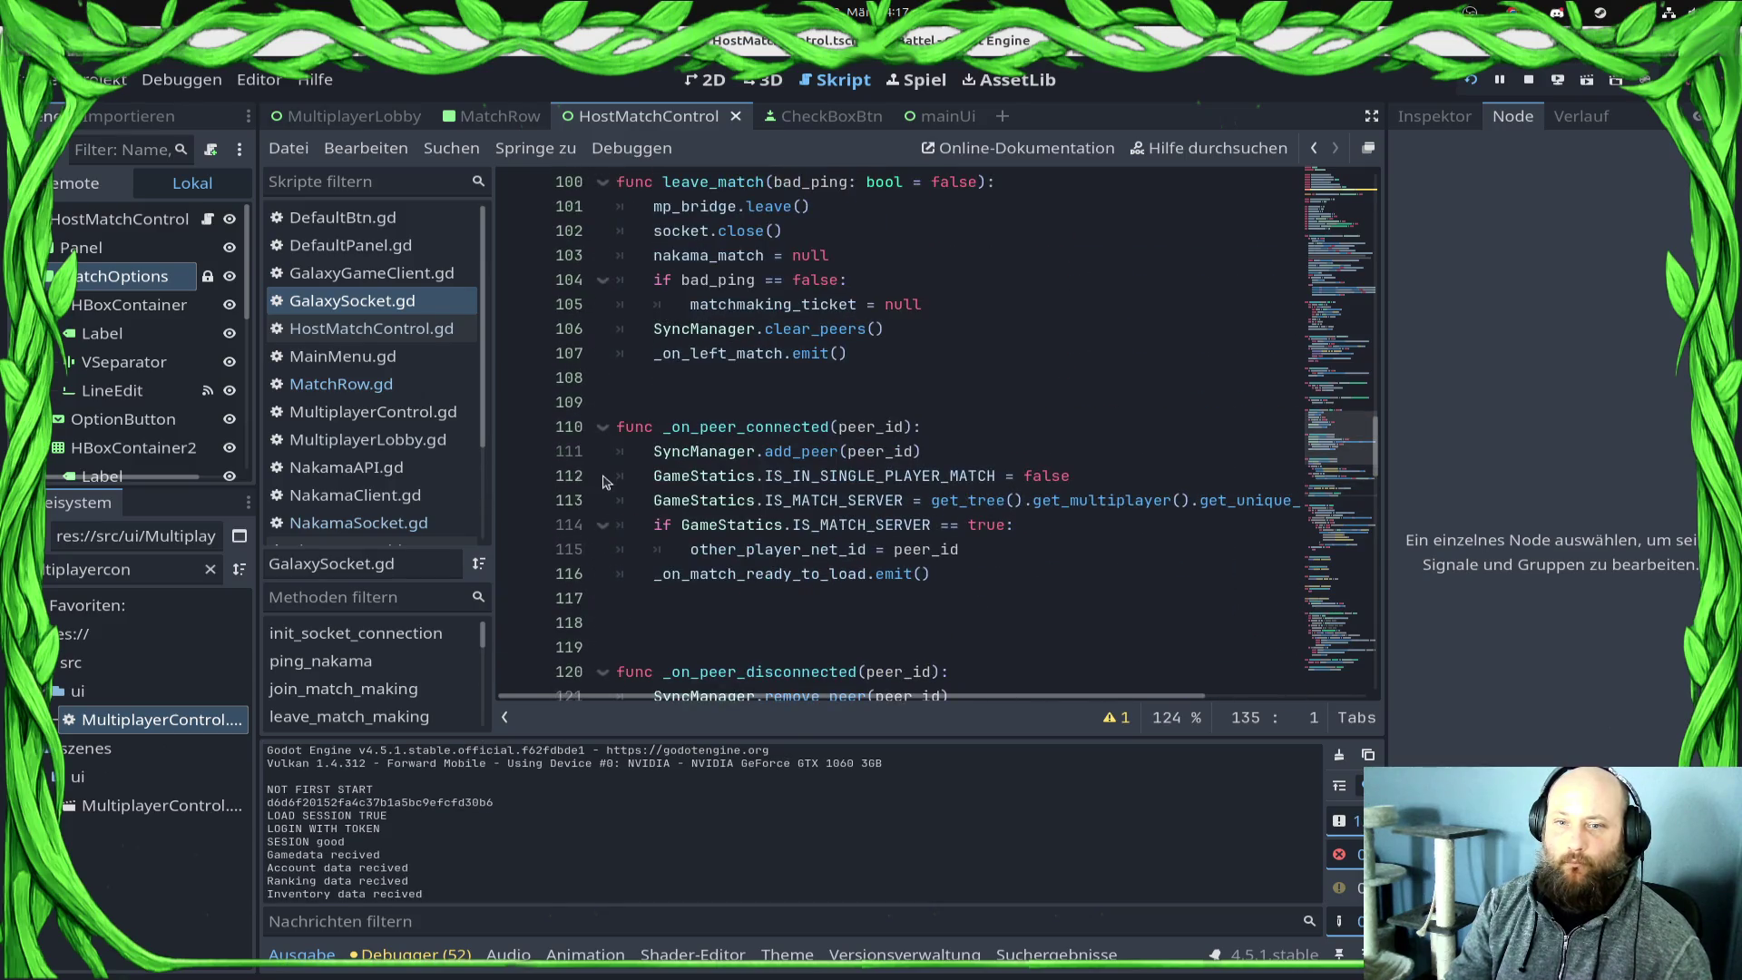
pyautogui.scroll(3, 510, 451)
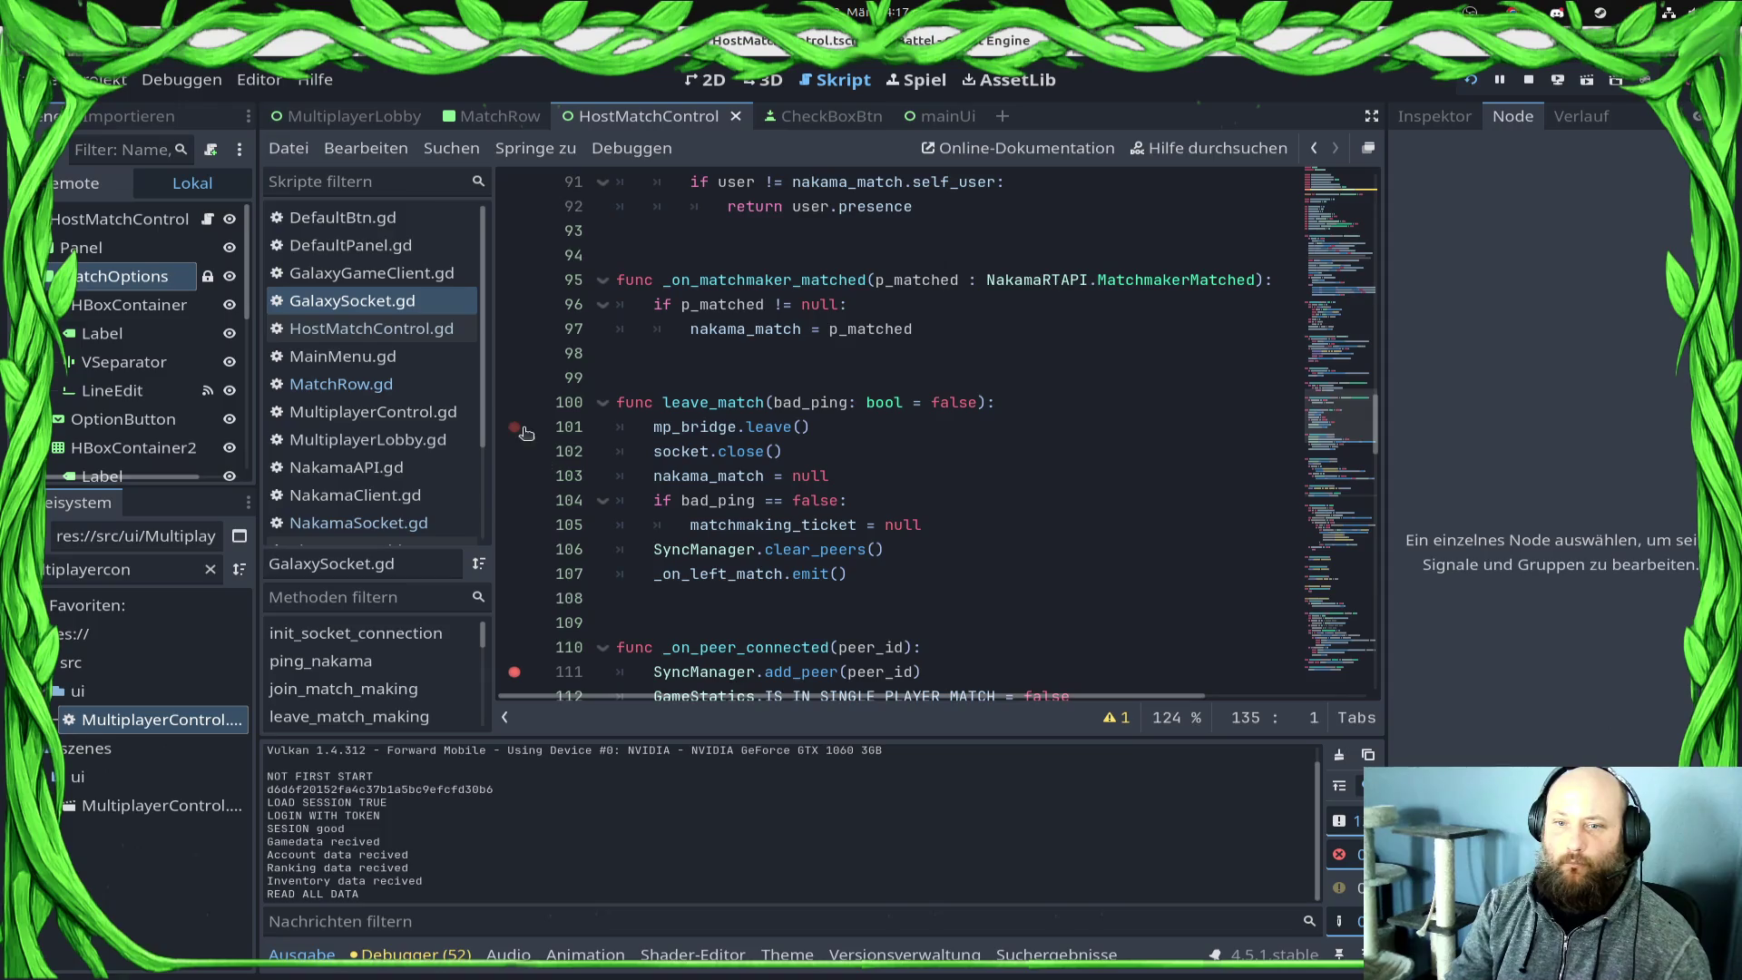
pyautogui.scroll(2, 540, 444)
pyautogui.scroll(8, 633, 545)
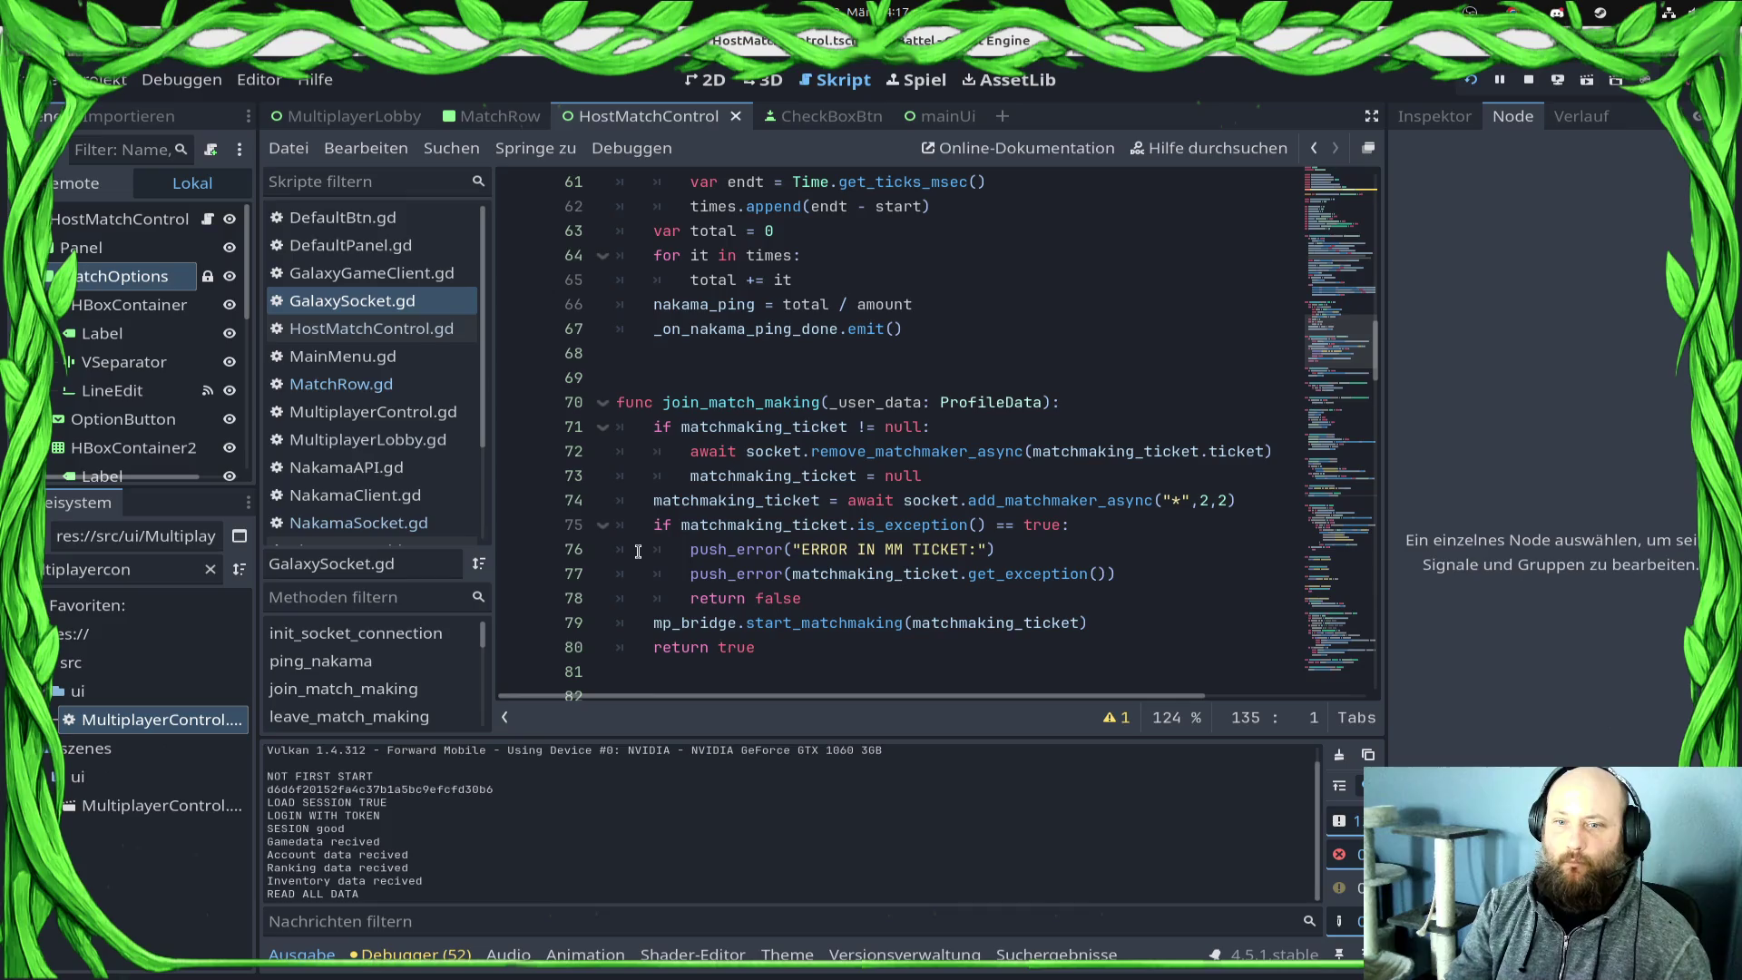
pyautogui.scroll(3, 638, 552)
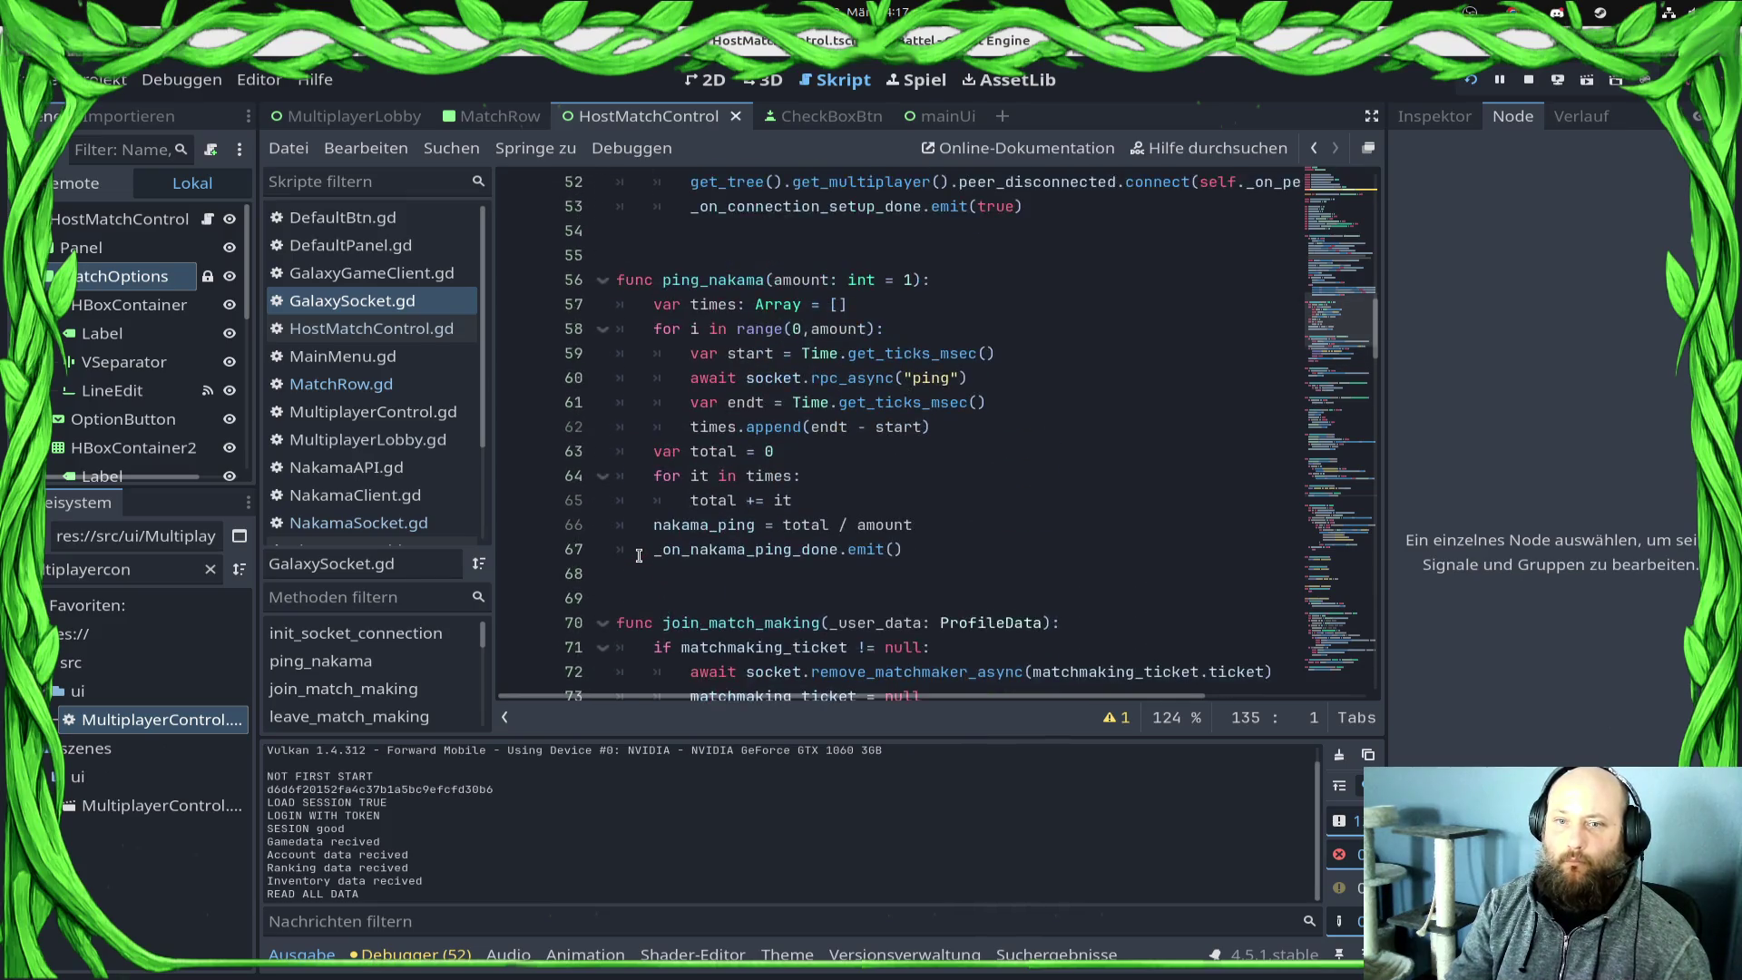
pyautogui.scroll(5, 639, 555)
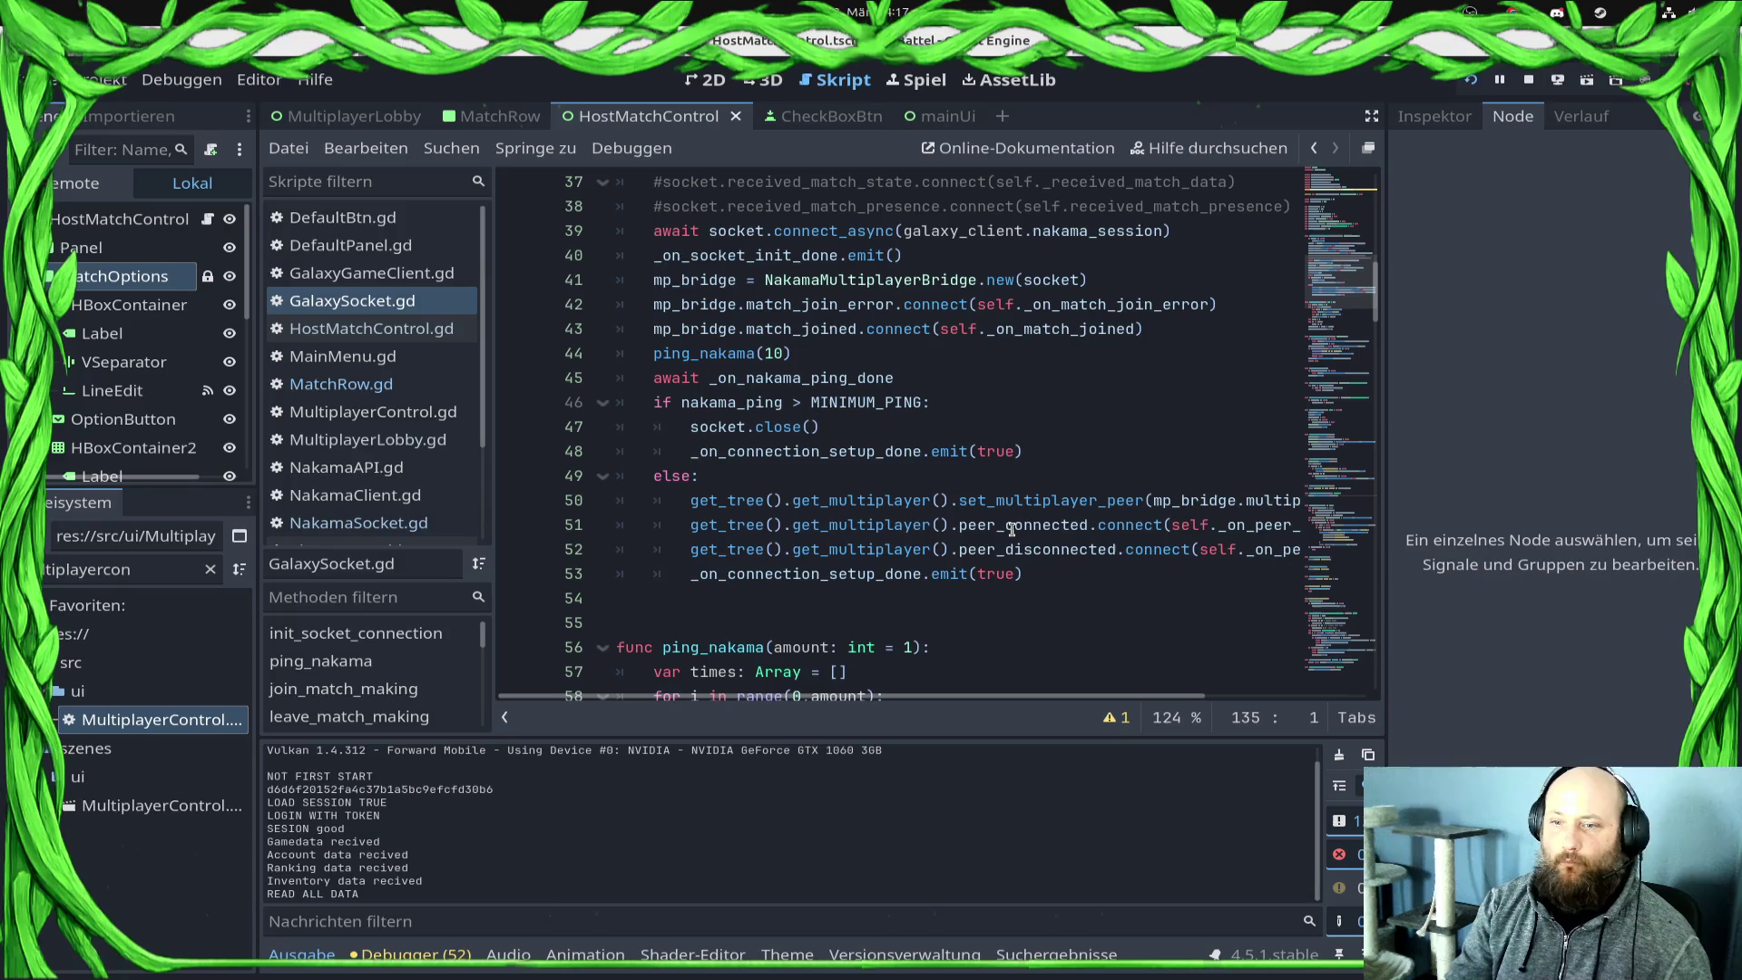
# Step: Follow the match_joined signal to _on_match_joined, then bring the ShipBattel game window forward
pyautogui.doubleClick(834, 304)
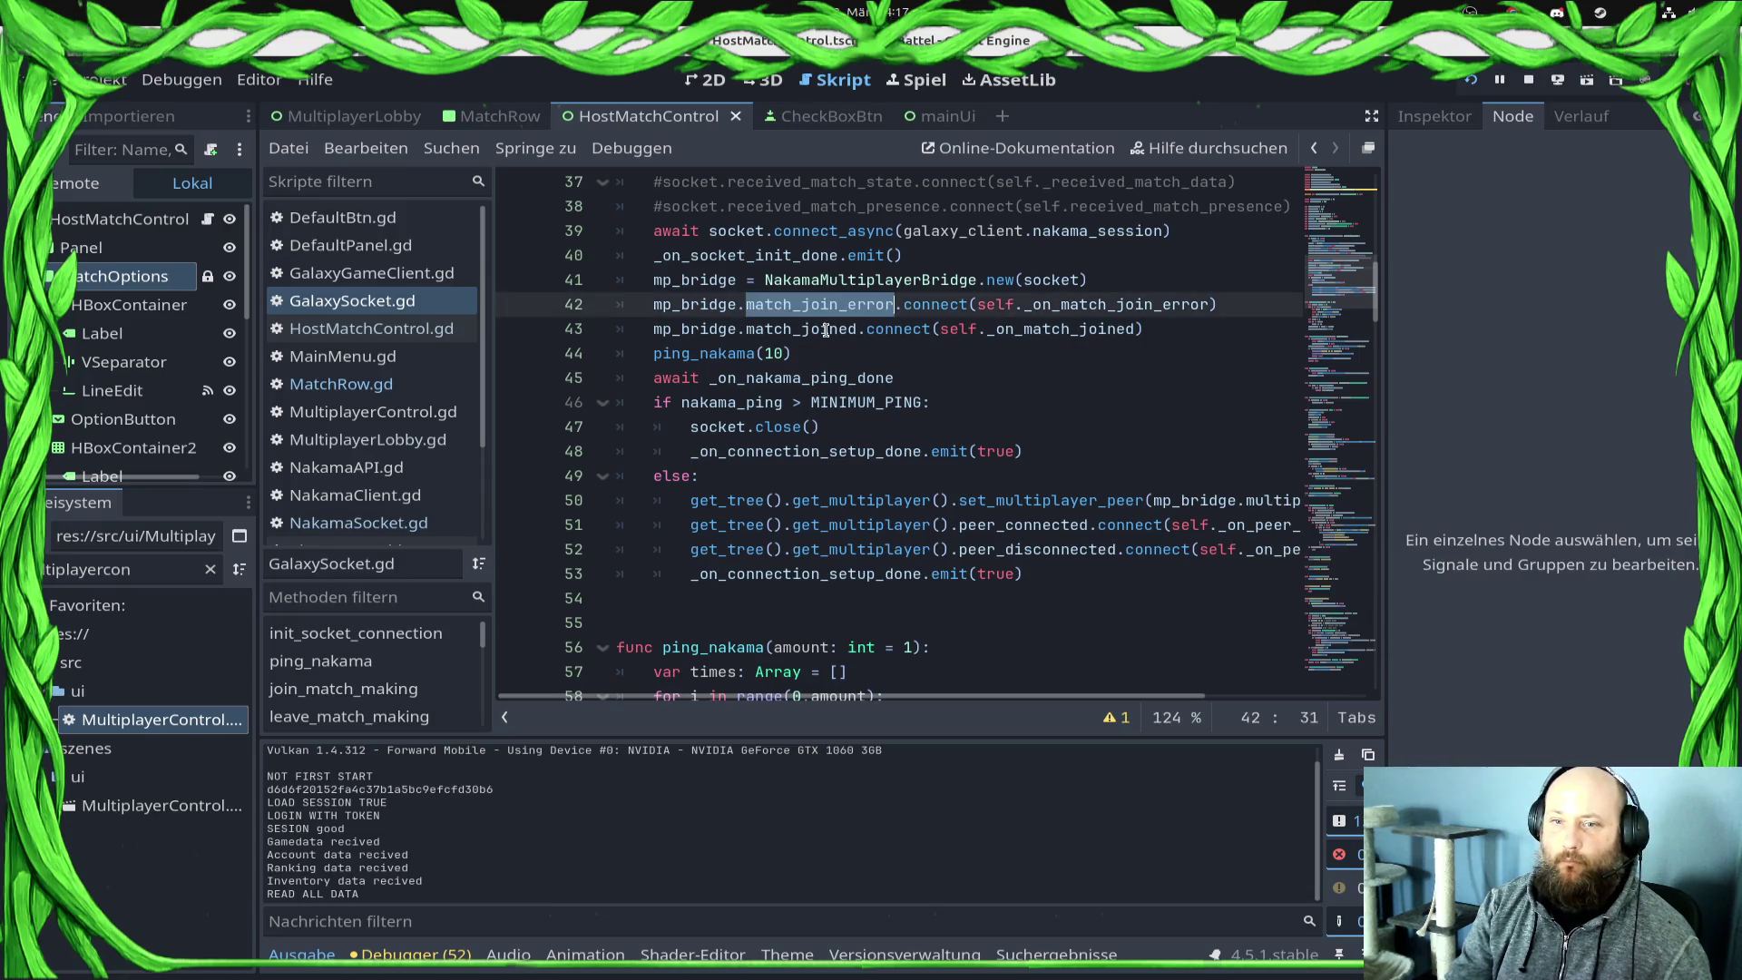
pyautogui.doubleClick(821, 328)
pyautogui.keyDown('ctrl'); pyautogui.click(1087, 329); pyautogui.keyUp('ctrl')
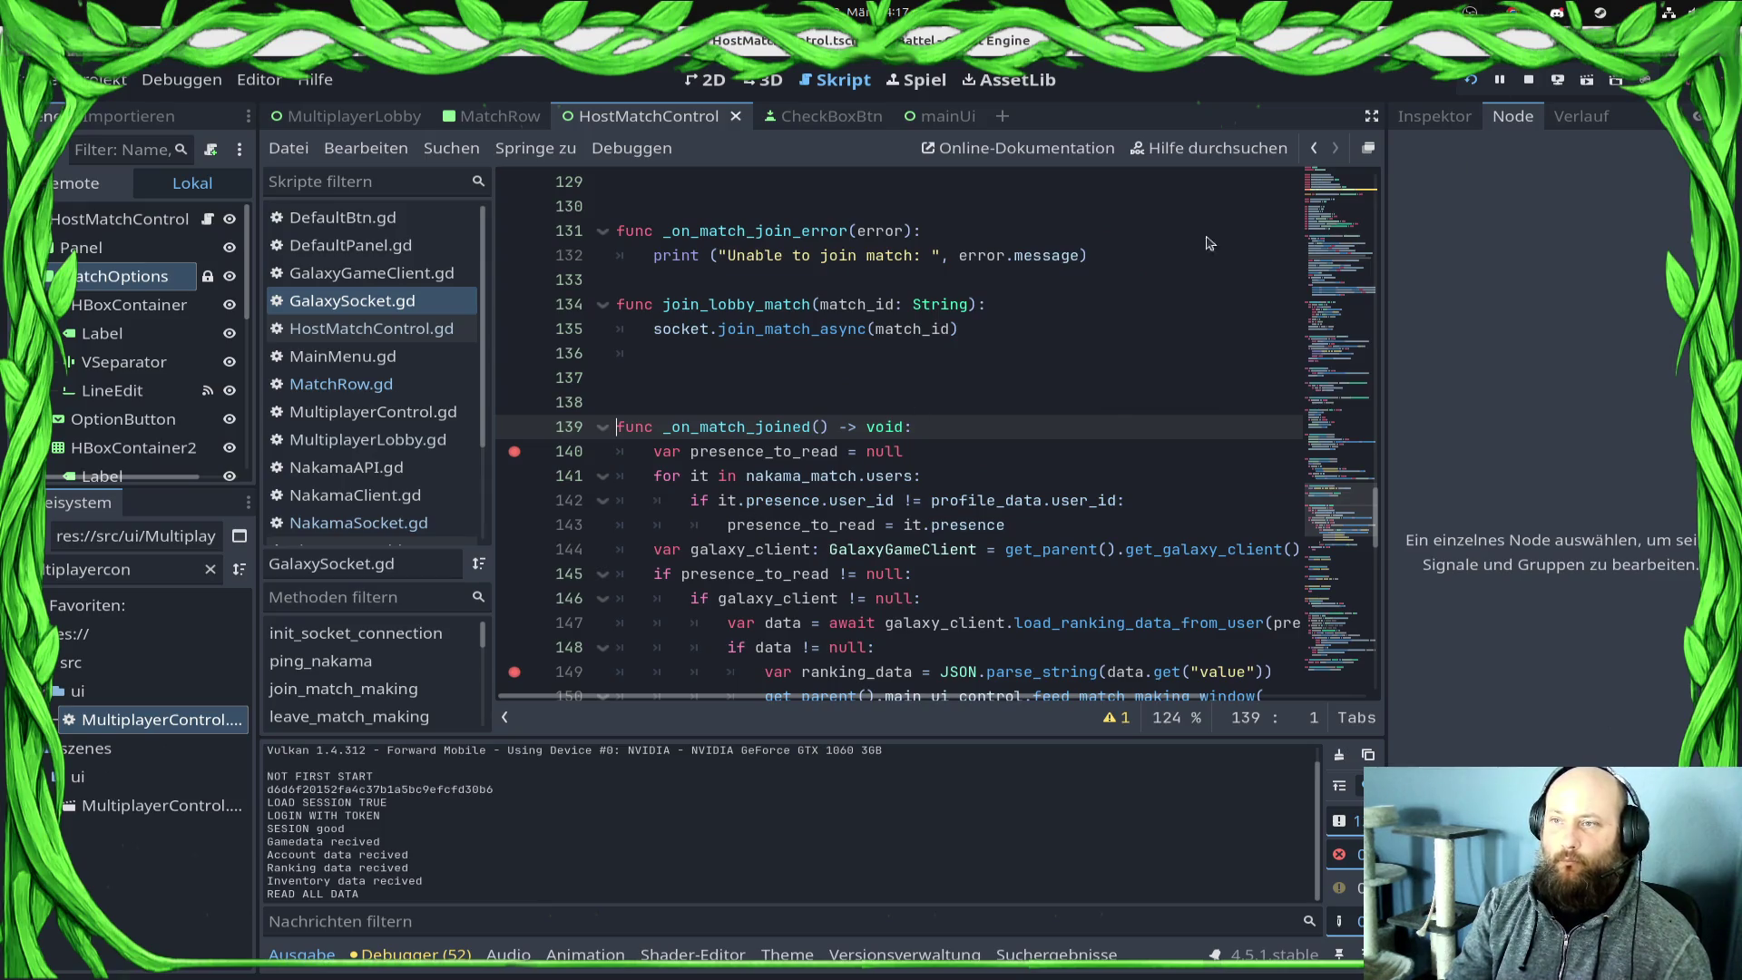
pyautogui.press('super')
pyautogui.click(614, 568)
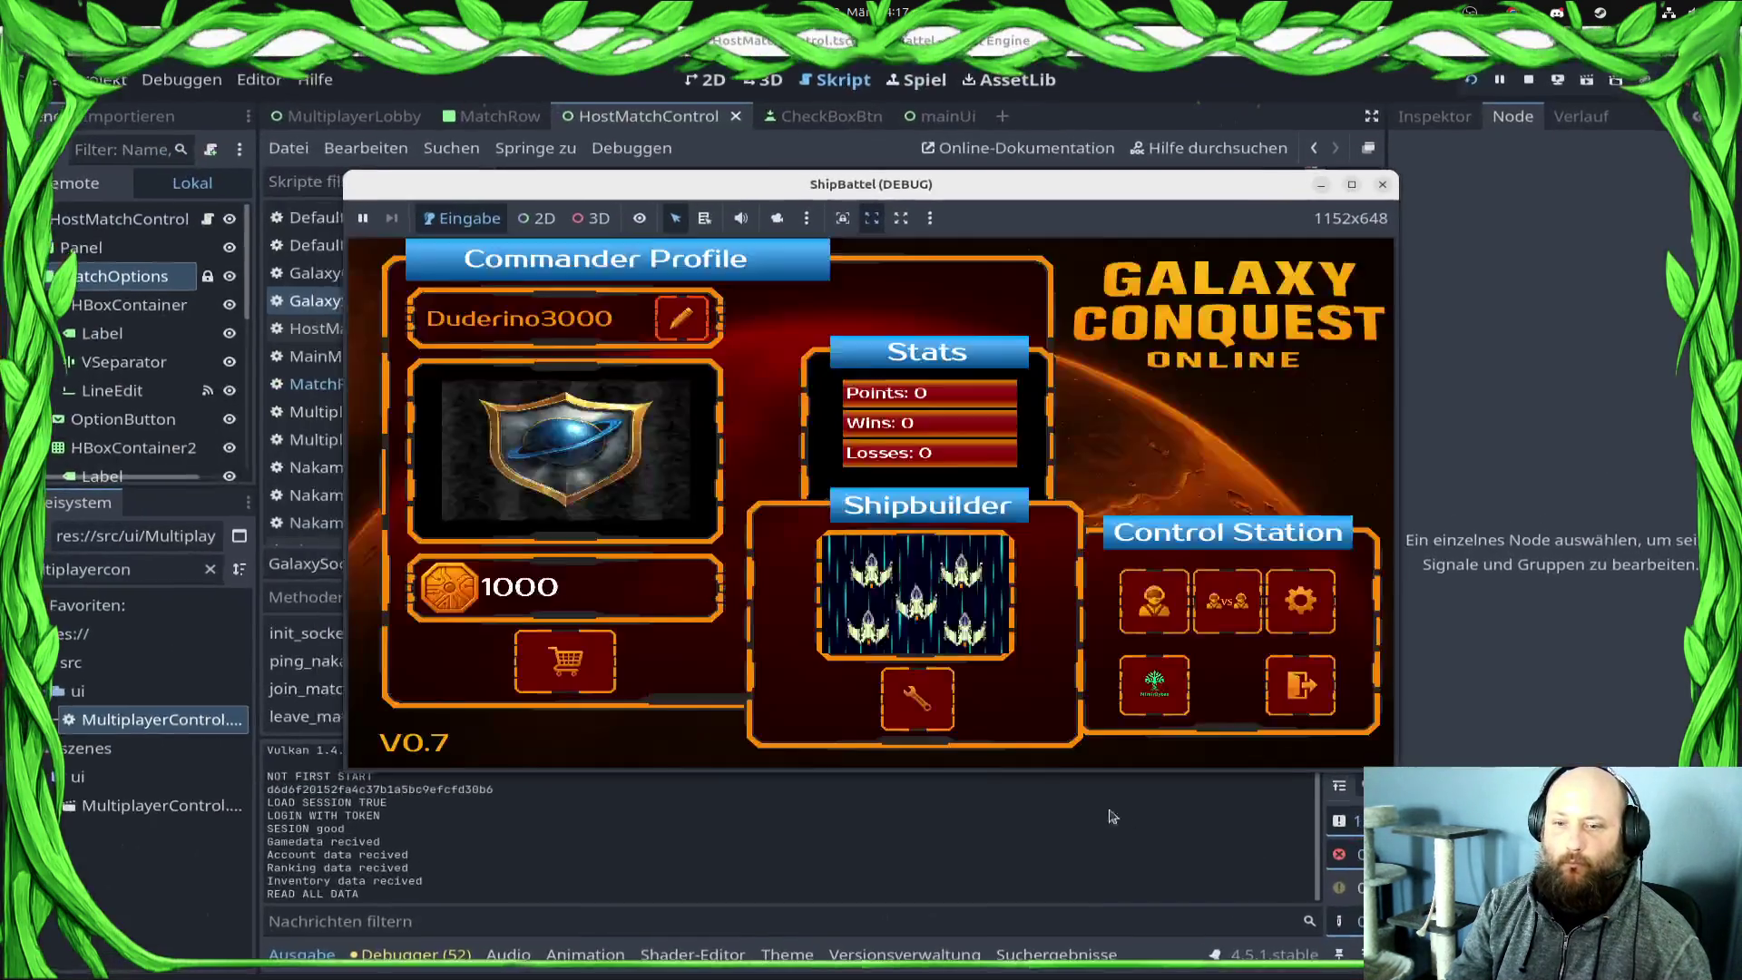
# Step: Join Banana3400's match in the game, continue past the line-135 breakpoint into the match lobby, and return to the code
pyautogui.hotkey('alt', 'Tab')
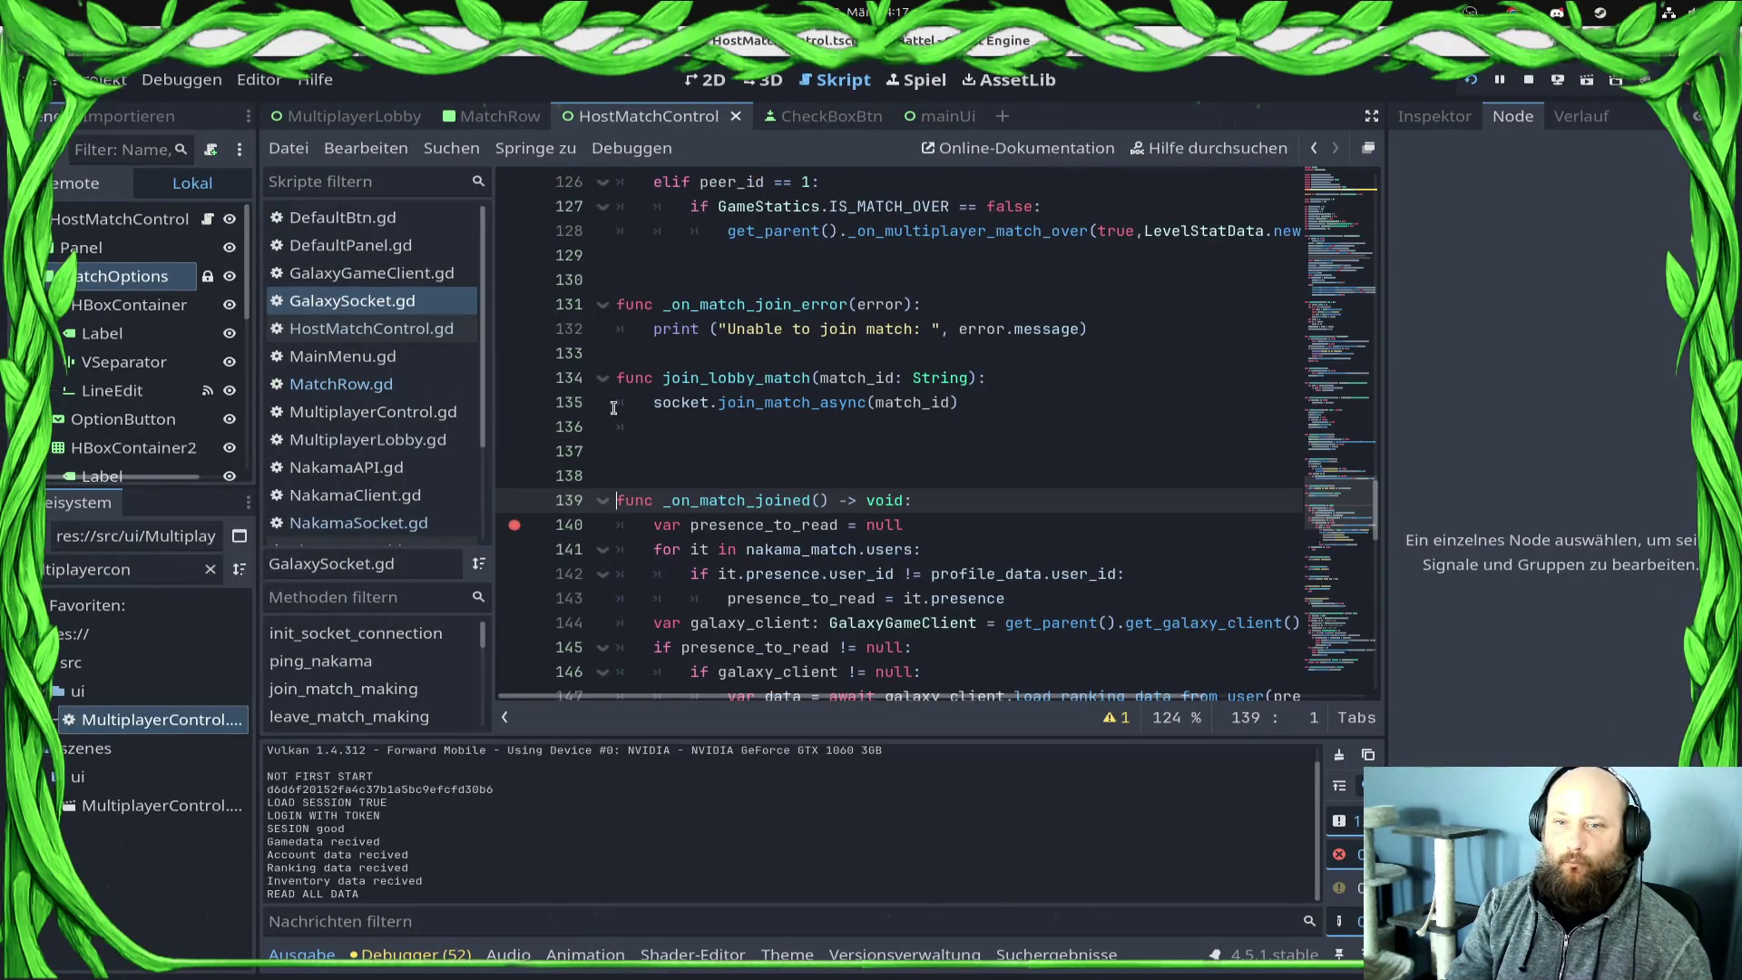
pyautogui.hotkey('alt', 'Tab')
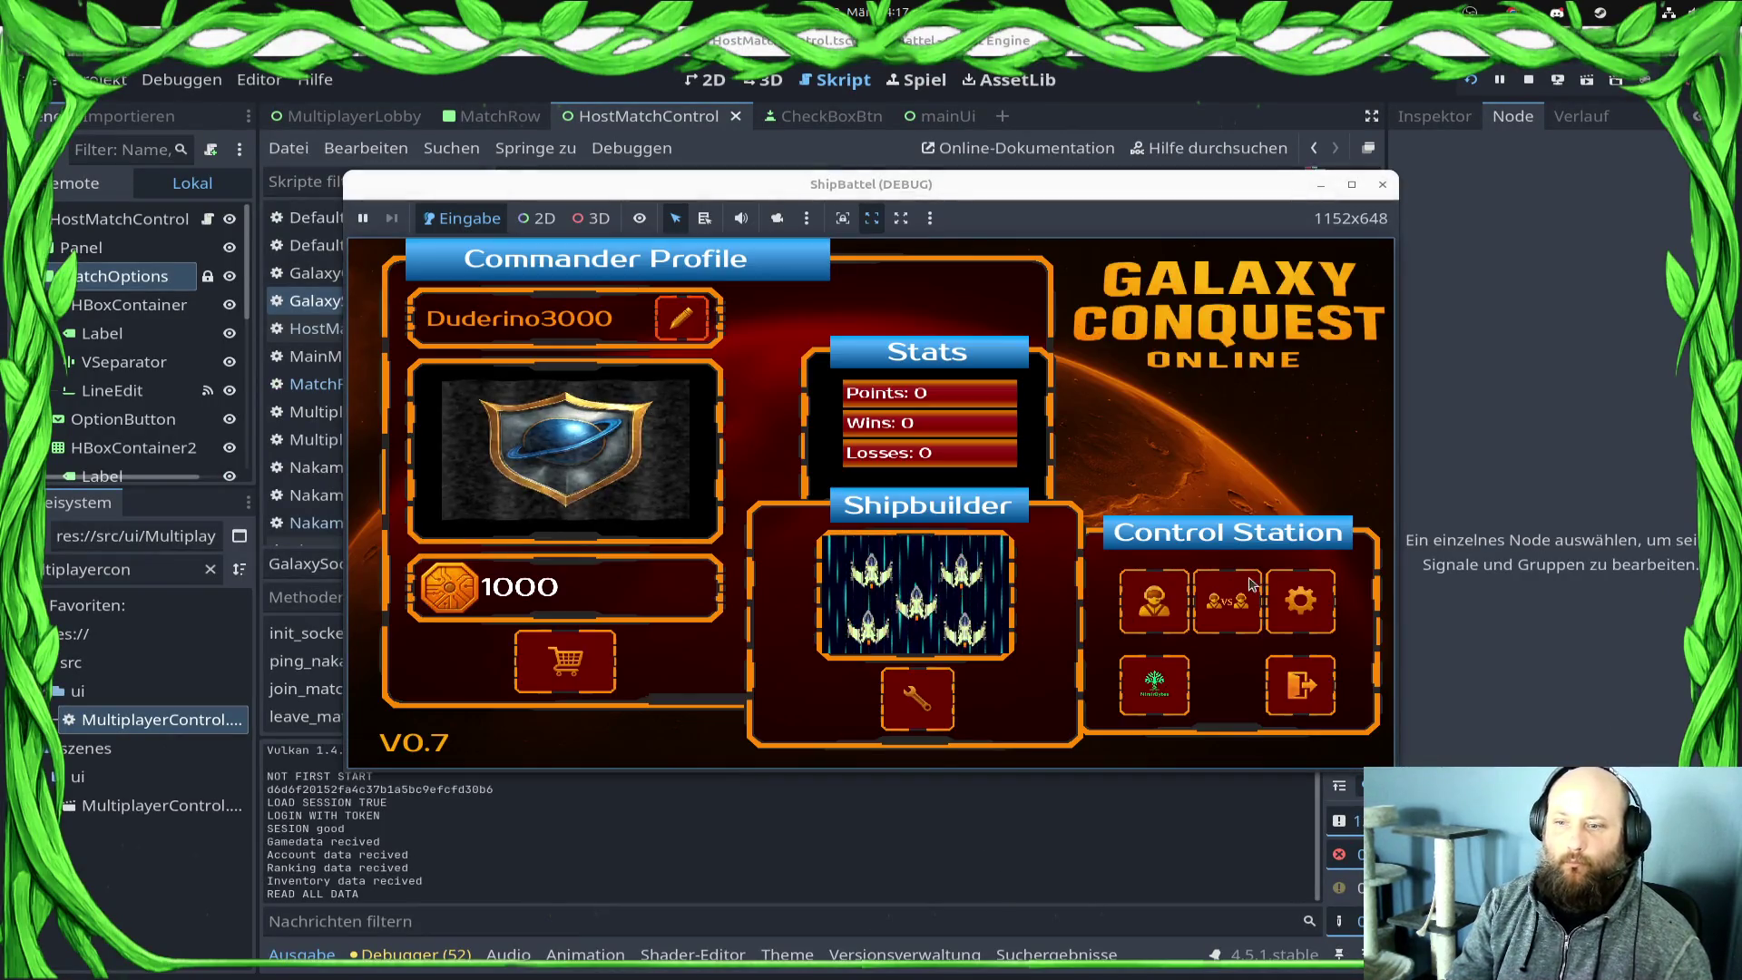
pyautogui.click(1250, 584)
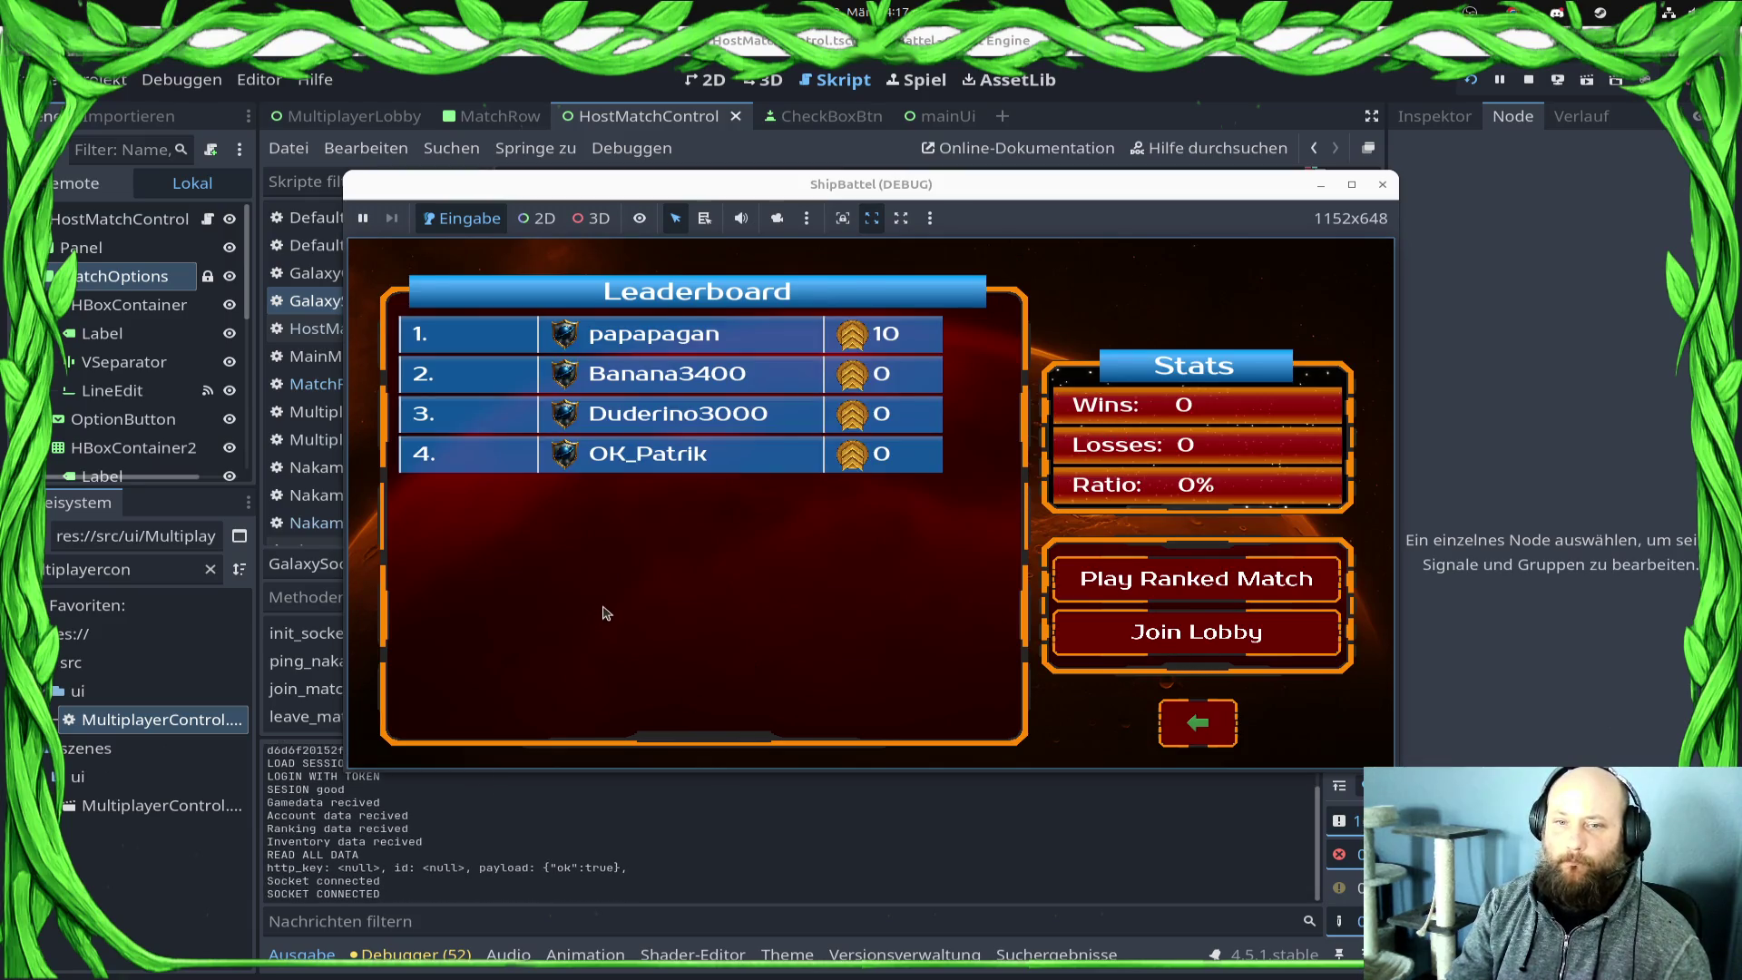
pyautogui.click(676, 363)
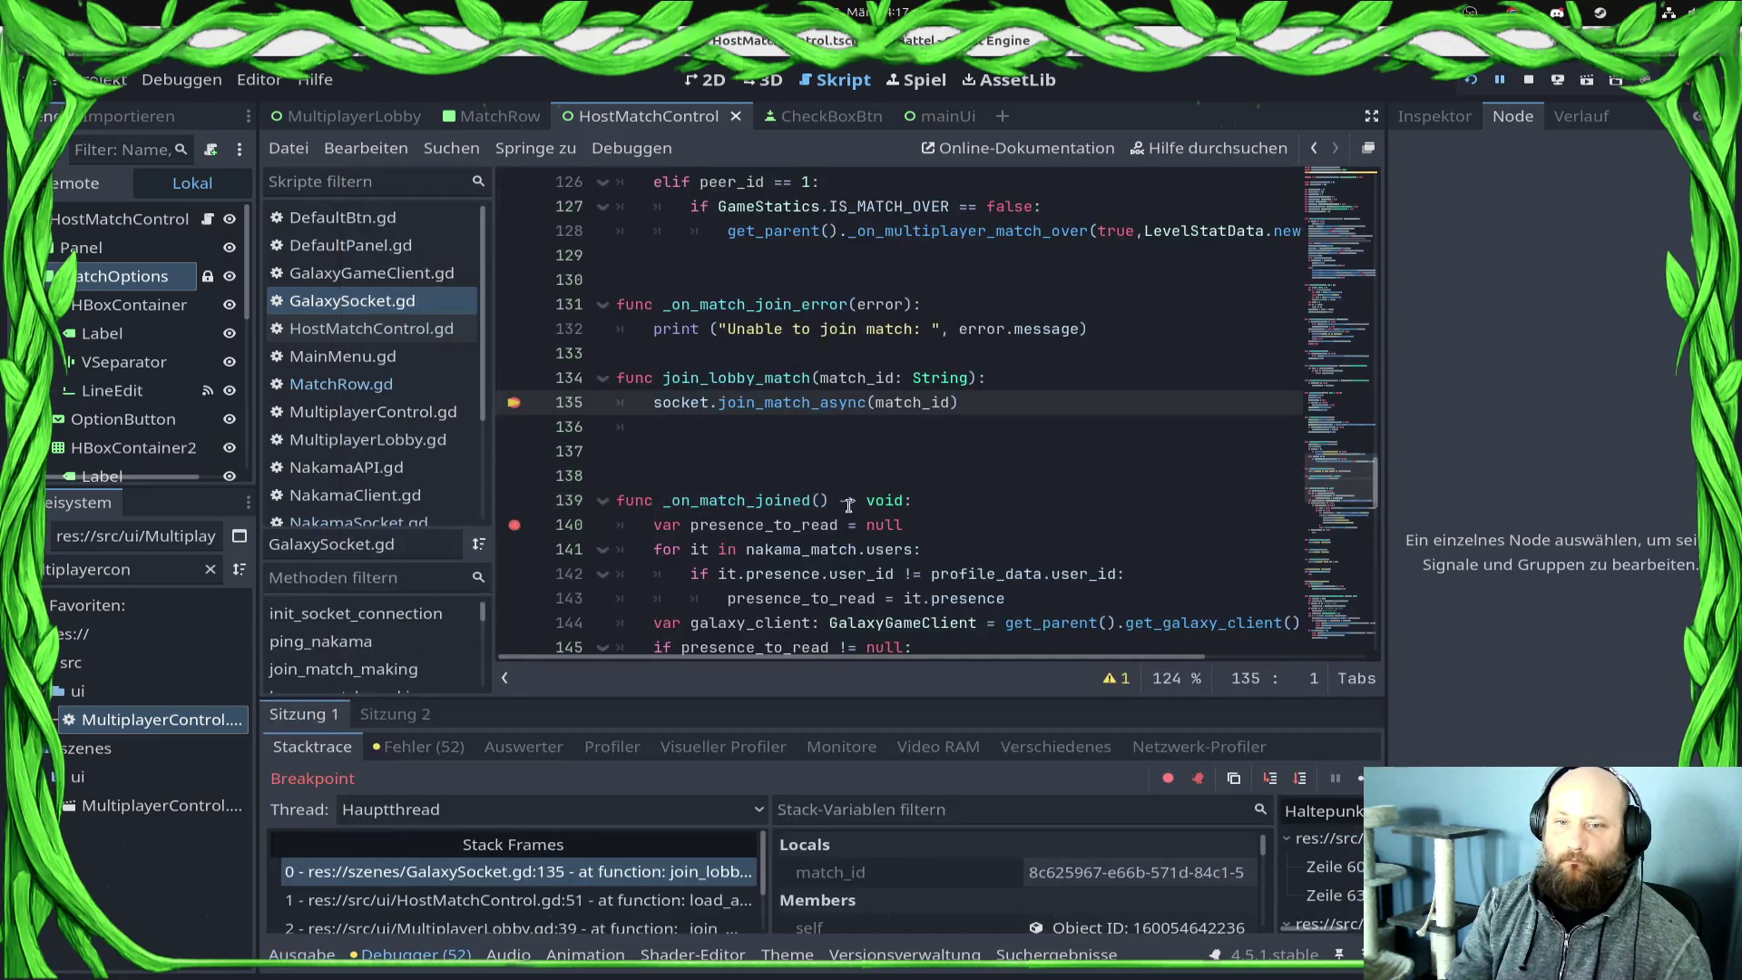
pyautogui.click(1361, 778)
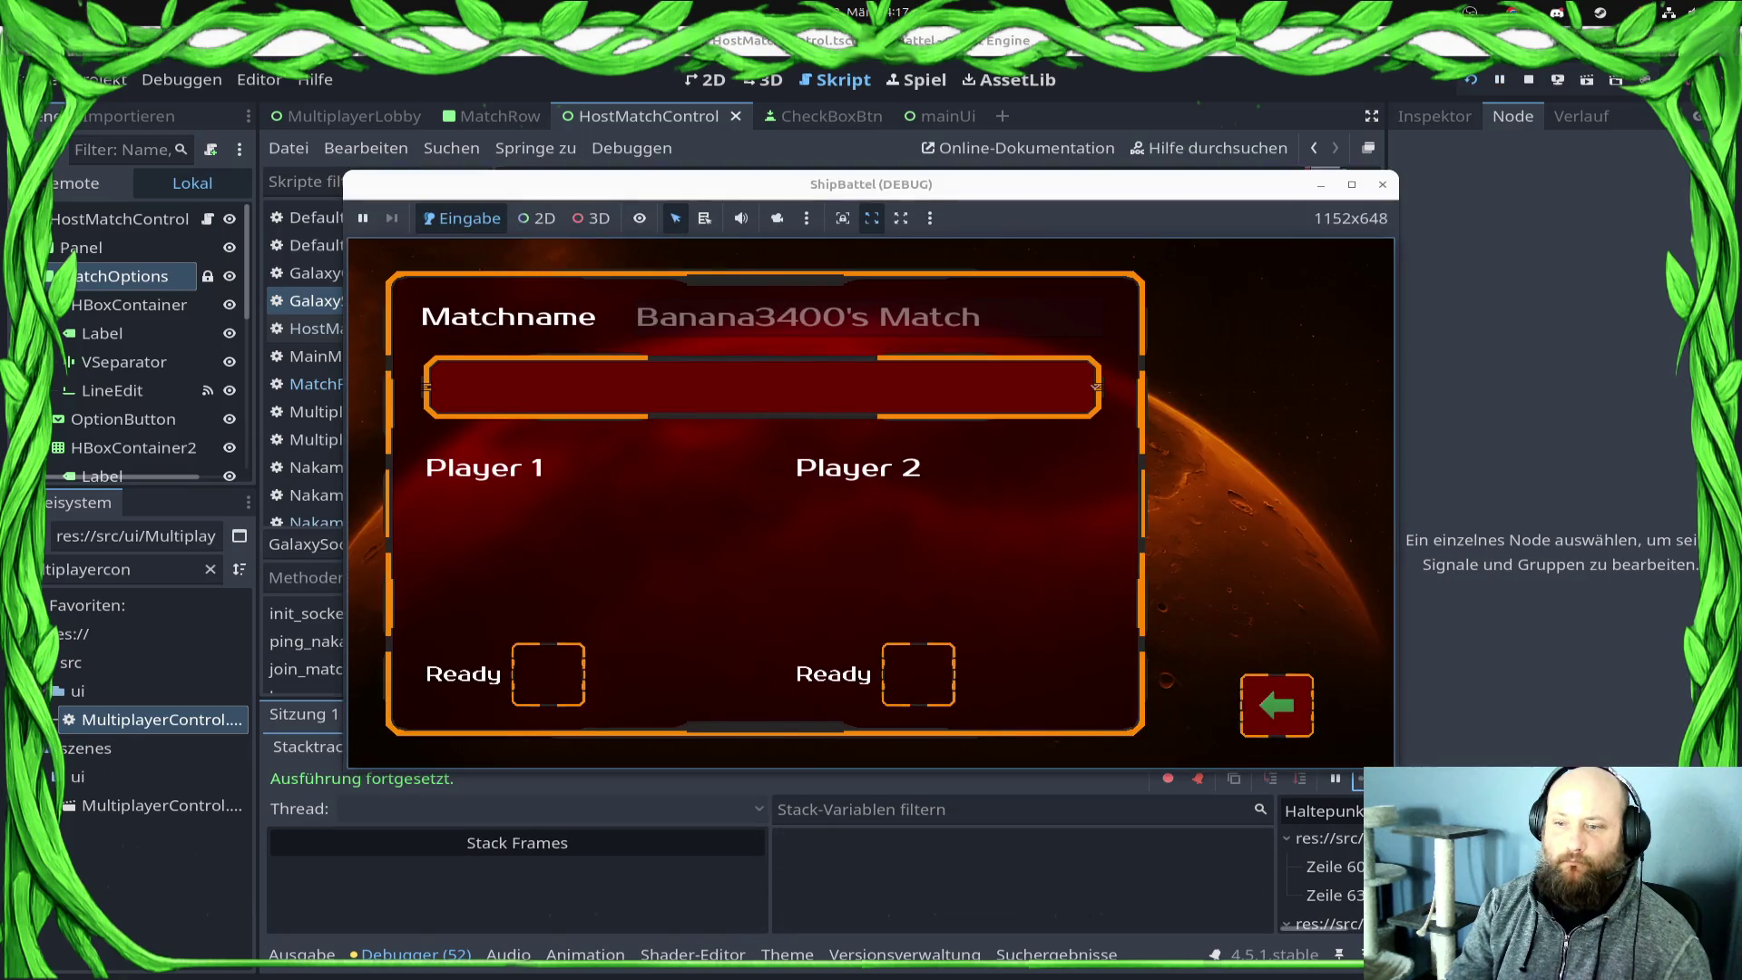
pyautogui.click(829, 320)
pyautogui.click(967, 896)
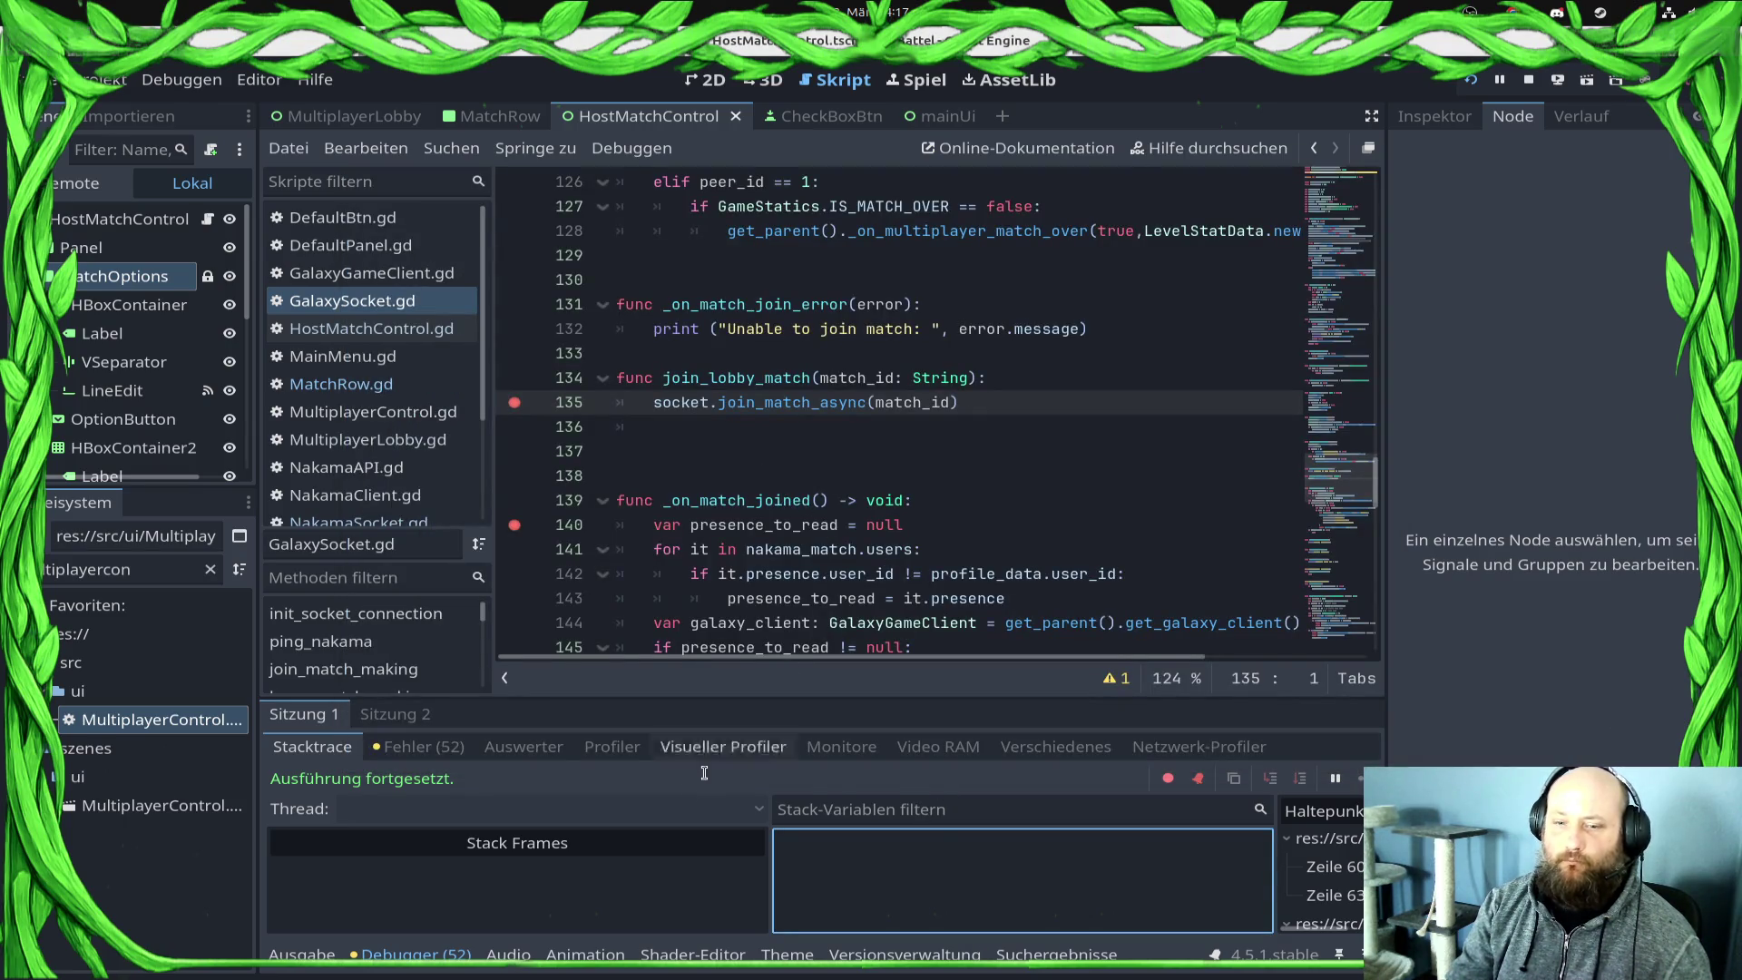
# Step: Show the debugger's Fehler list of errors and warnings
pyautogui.click(422, 747)
pyautogui.scroll(-5, 760, 892)
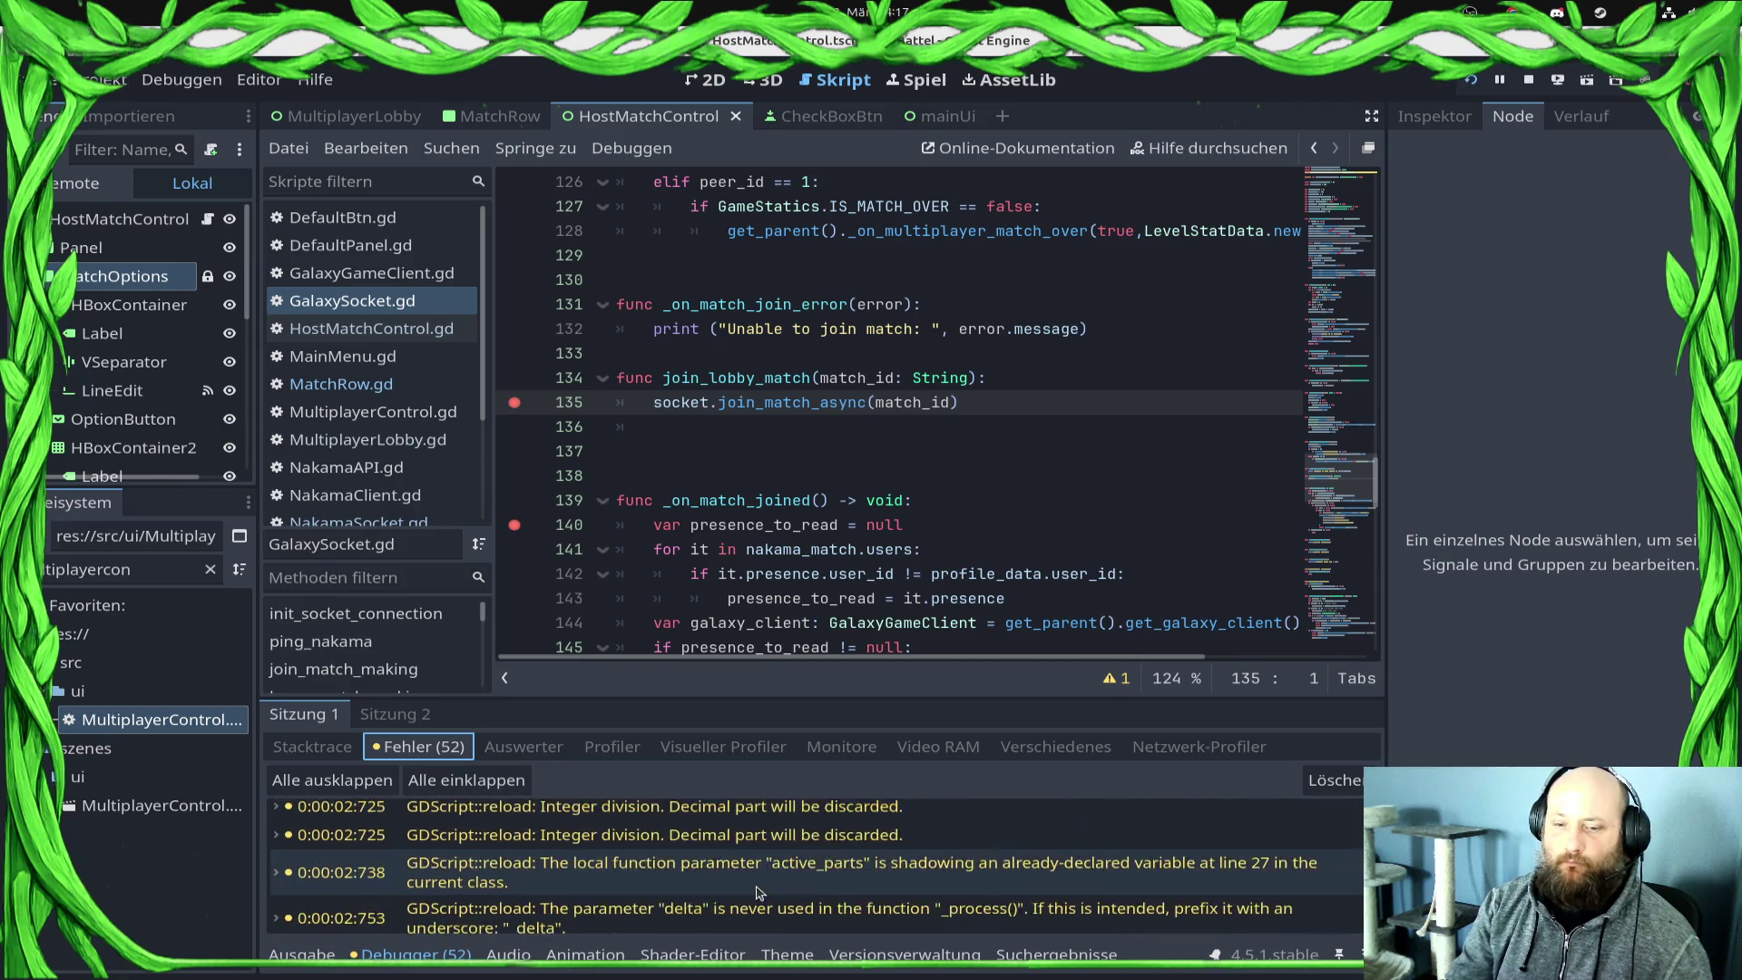
pyautogui.scroll(-4, 761, 892)
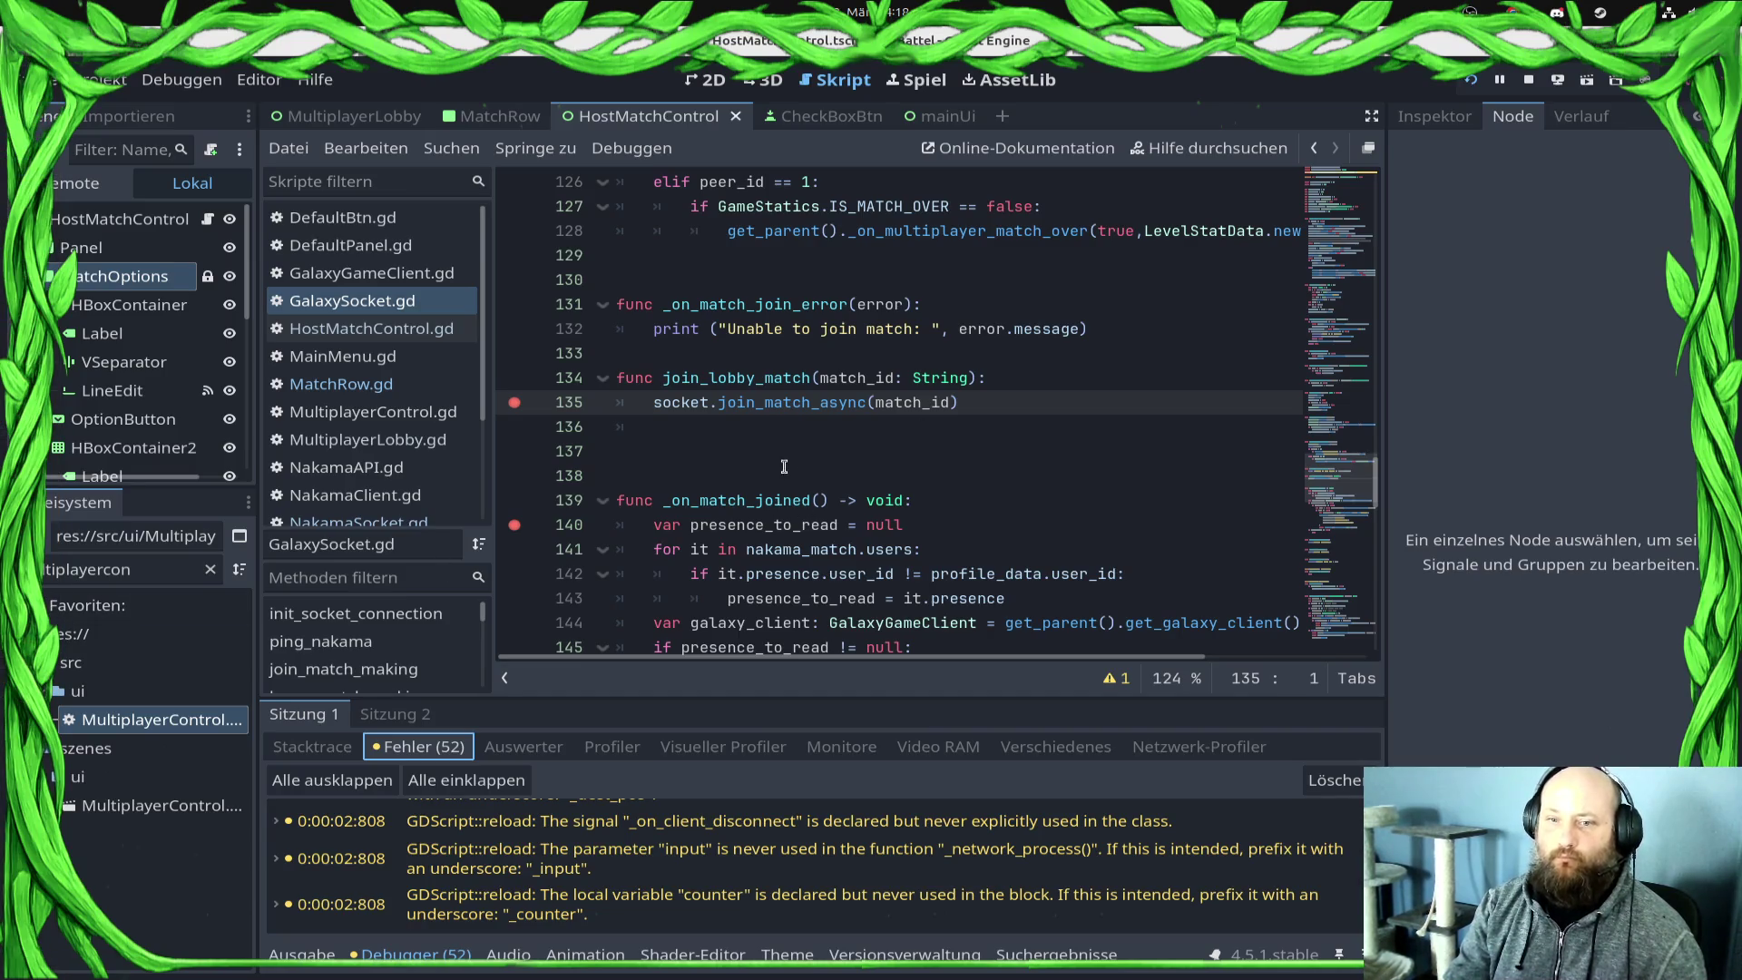
# Step: Change line 135 to call mp_bridge.join_match(match_id) instead of socket.join_match_async
pyautogui.doubleClick(687, 405)
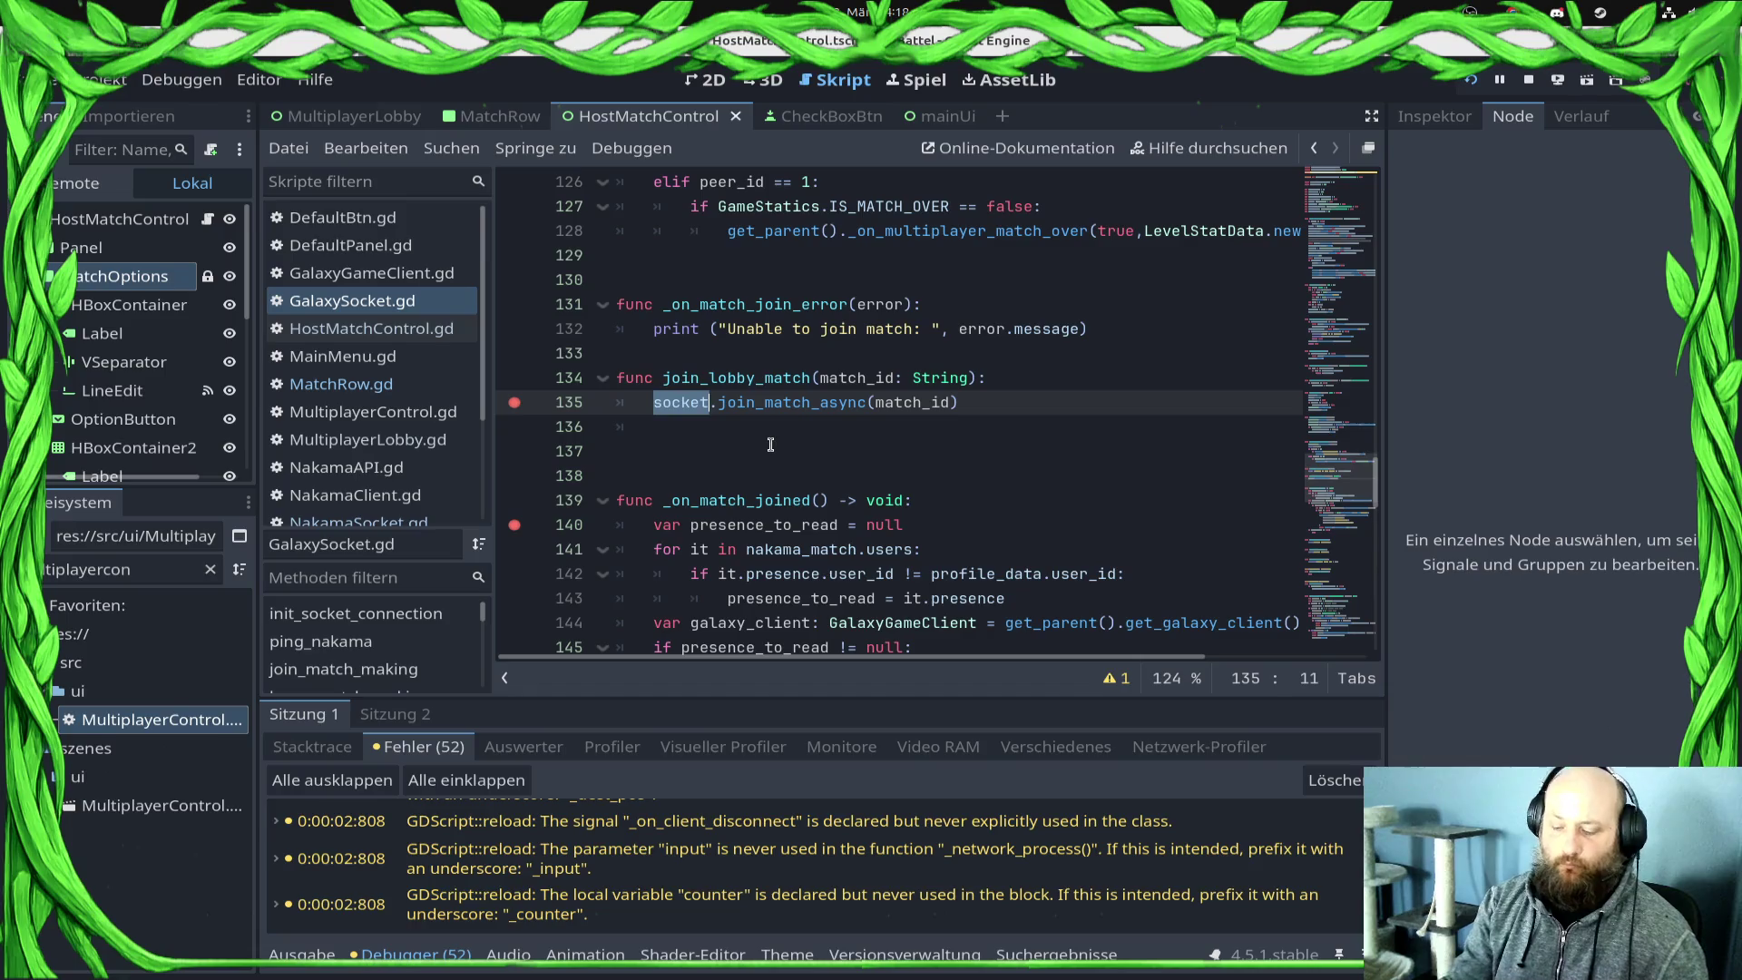
pyautogui.write('mk')
pyautogui.press('BackSpace')
pyautogui.press('BackSpace')
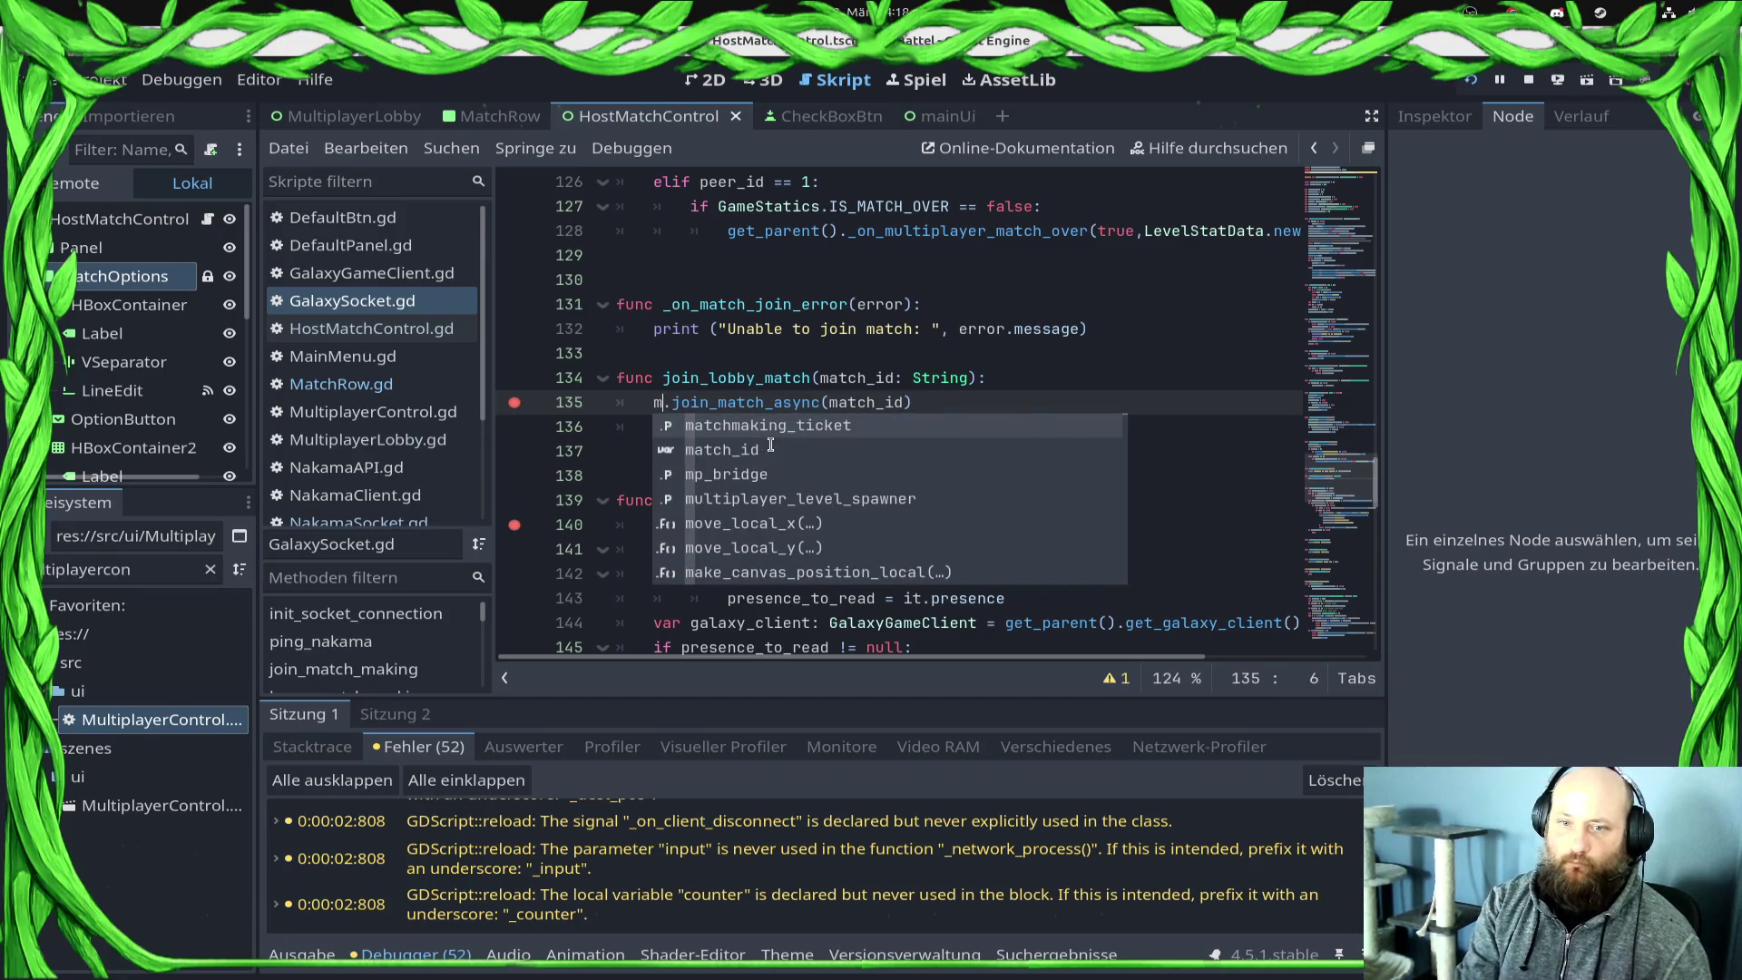
pyautogui.write('br')
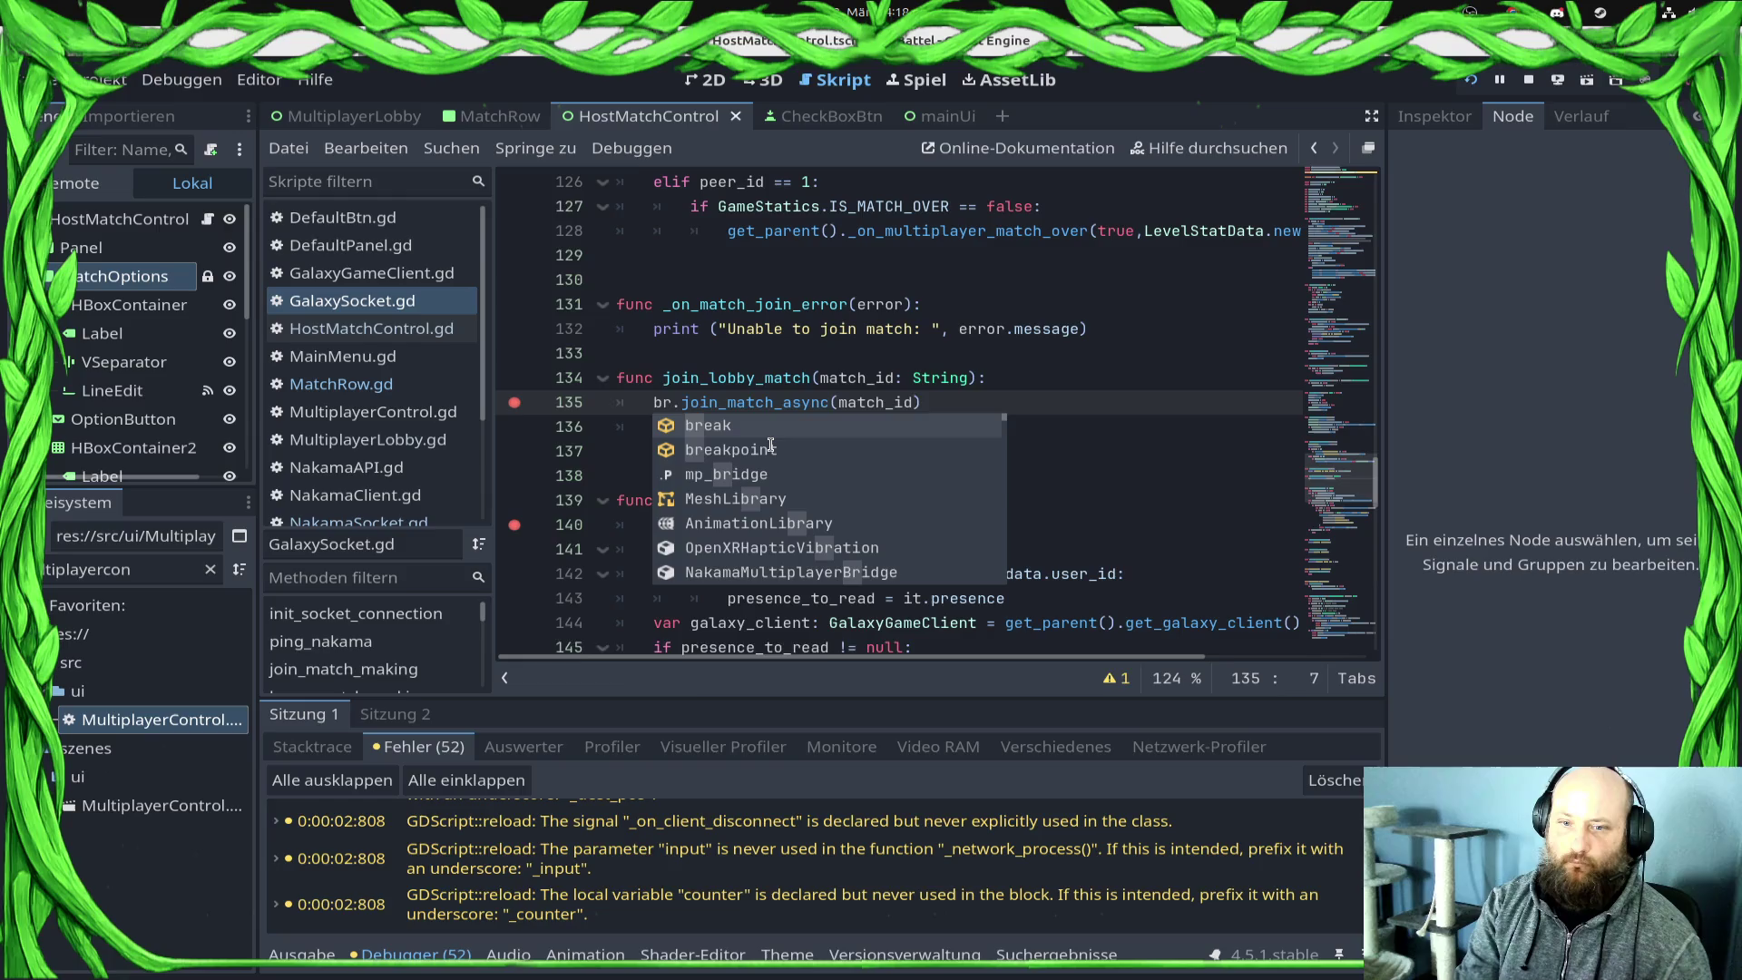
pyautogui.press('Down')
pyautogui.press('Down')
pyautogui.press('Return')
pyautogui.write('.')
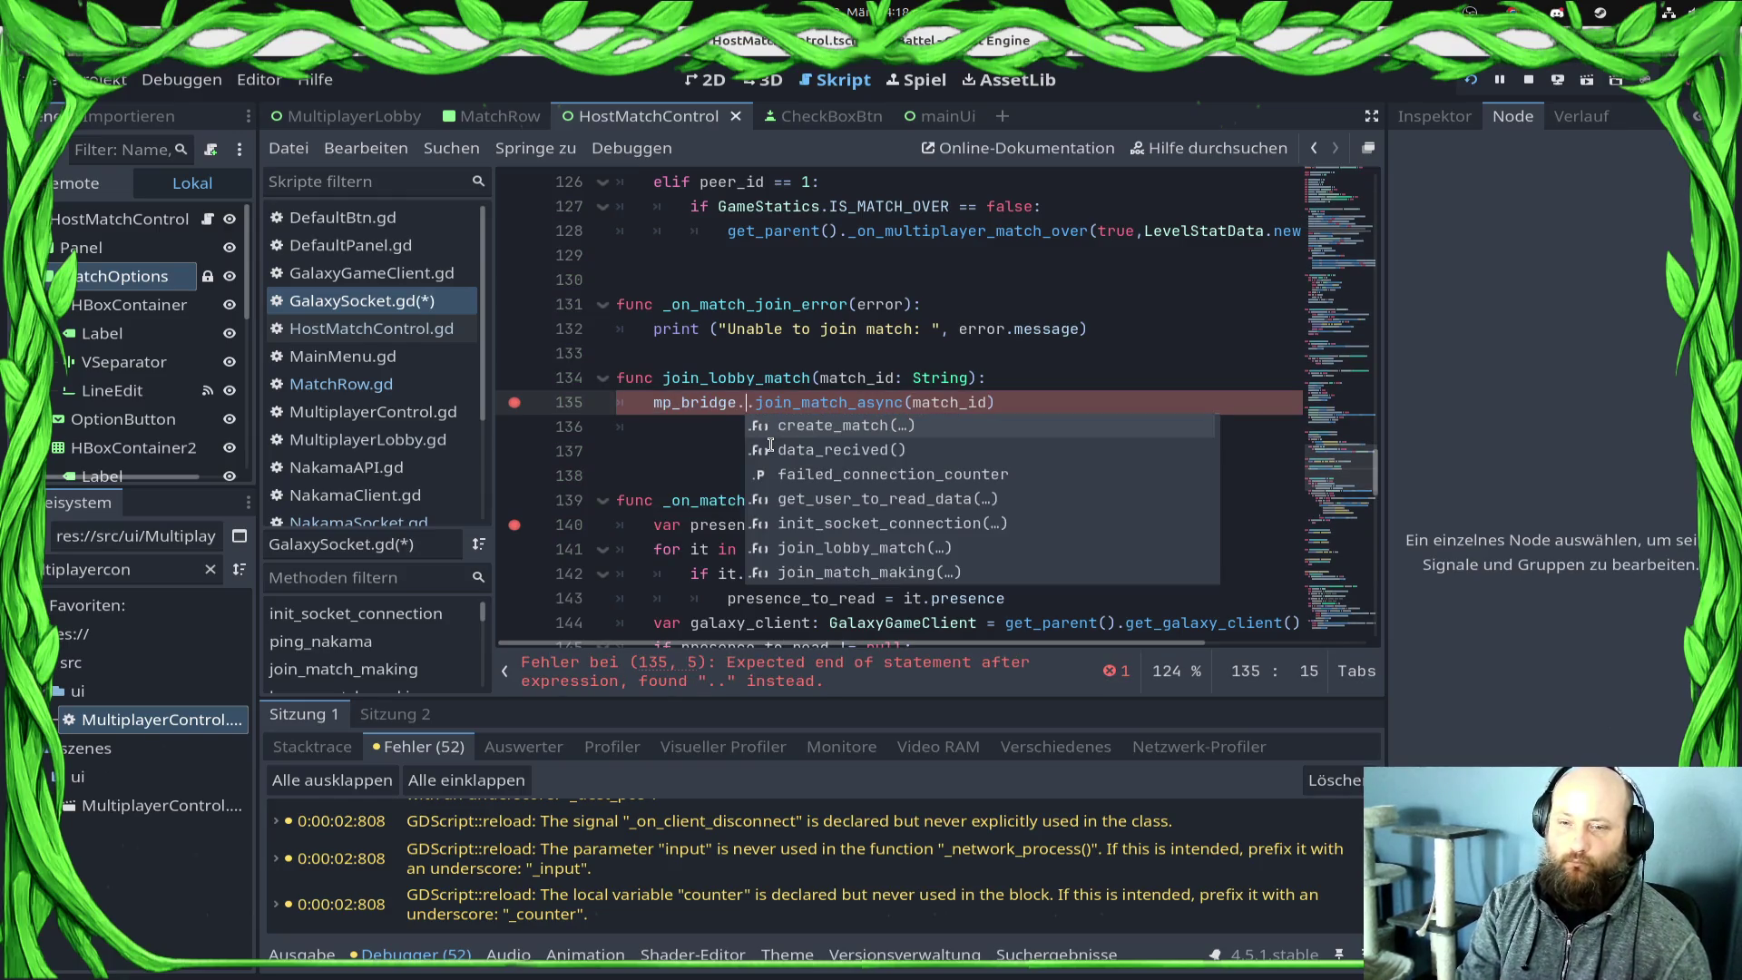
pyautogui.write('joi')
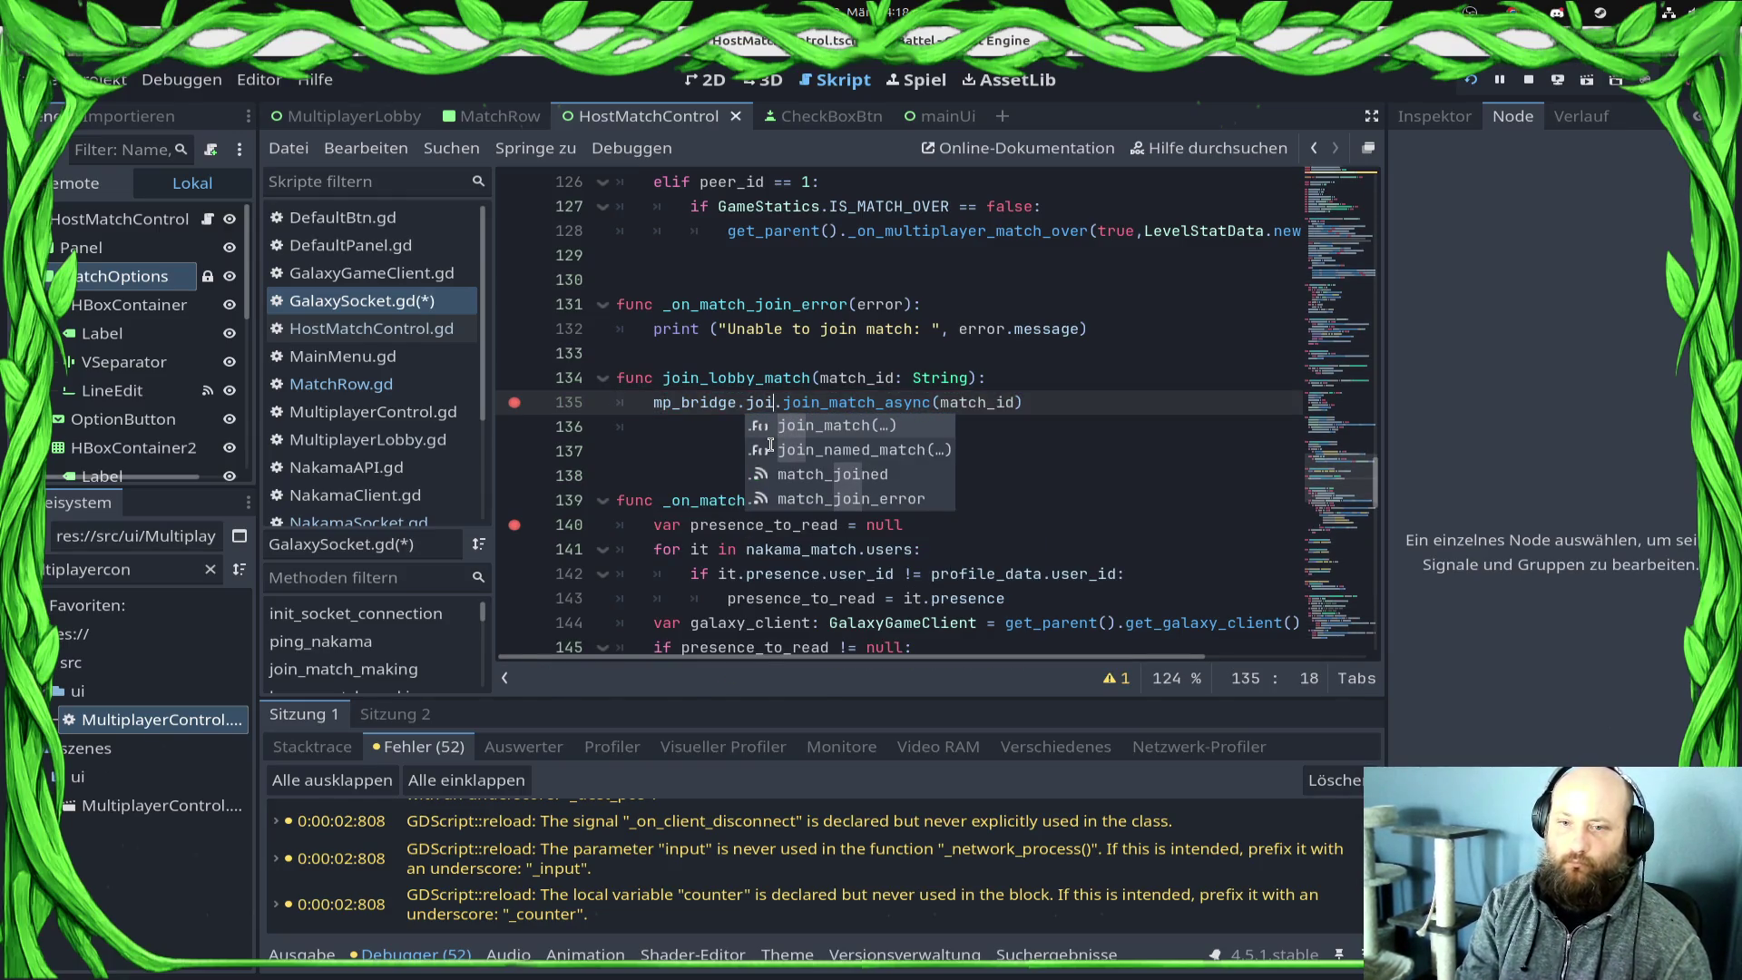
pyautogui.press('Delete')
pyautogui.press('Delete')
pyautogui.press('Delete')
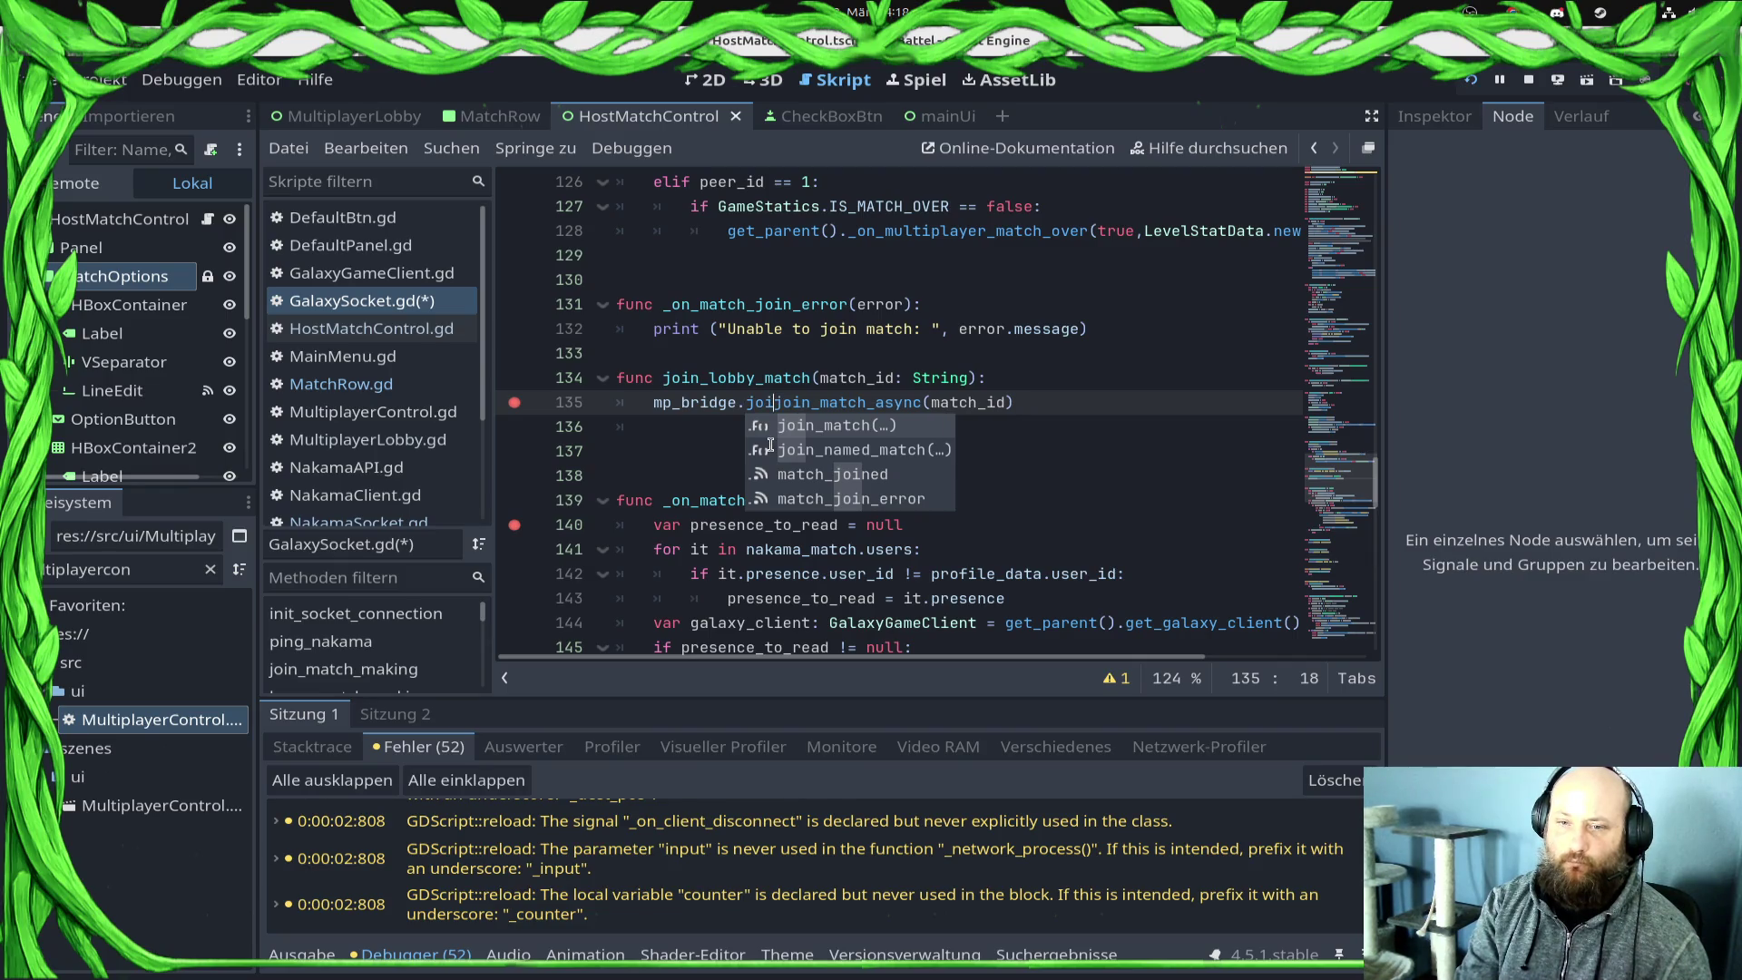
pyautogui.press('Delete')
pyautogui.press('Delete')
pyautogui.press('Delete')
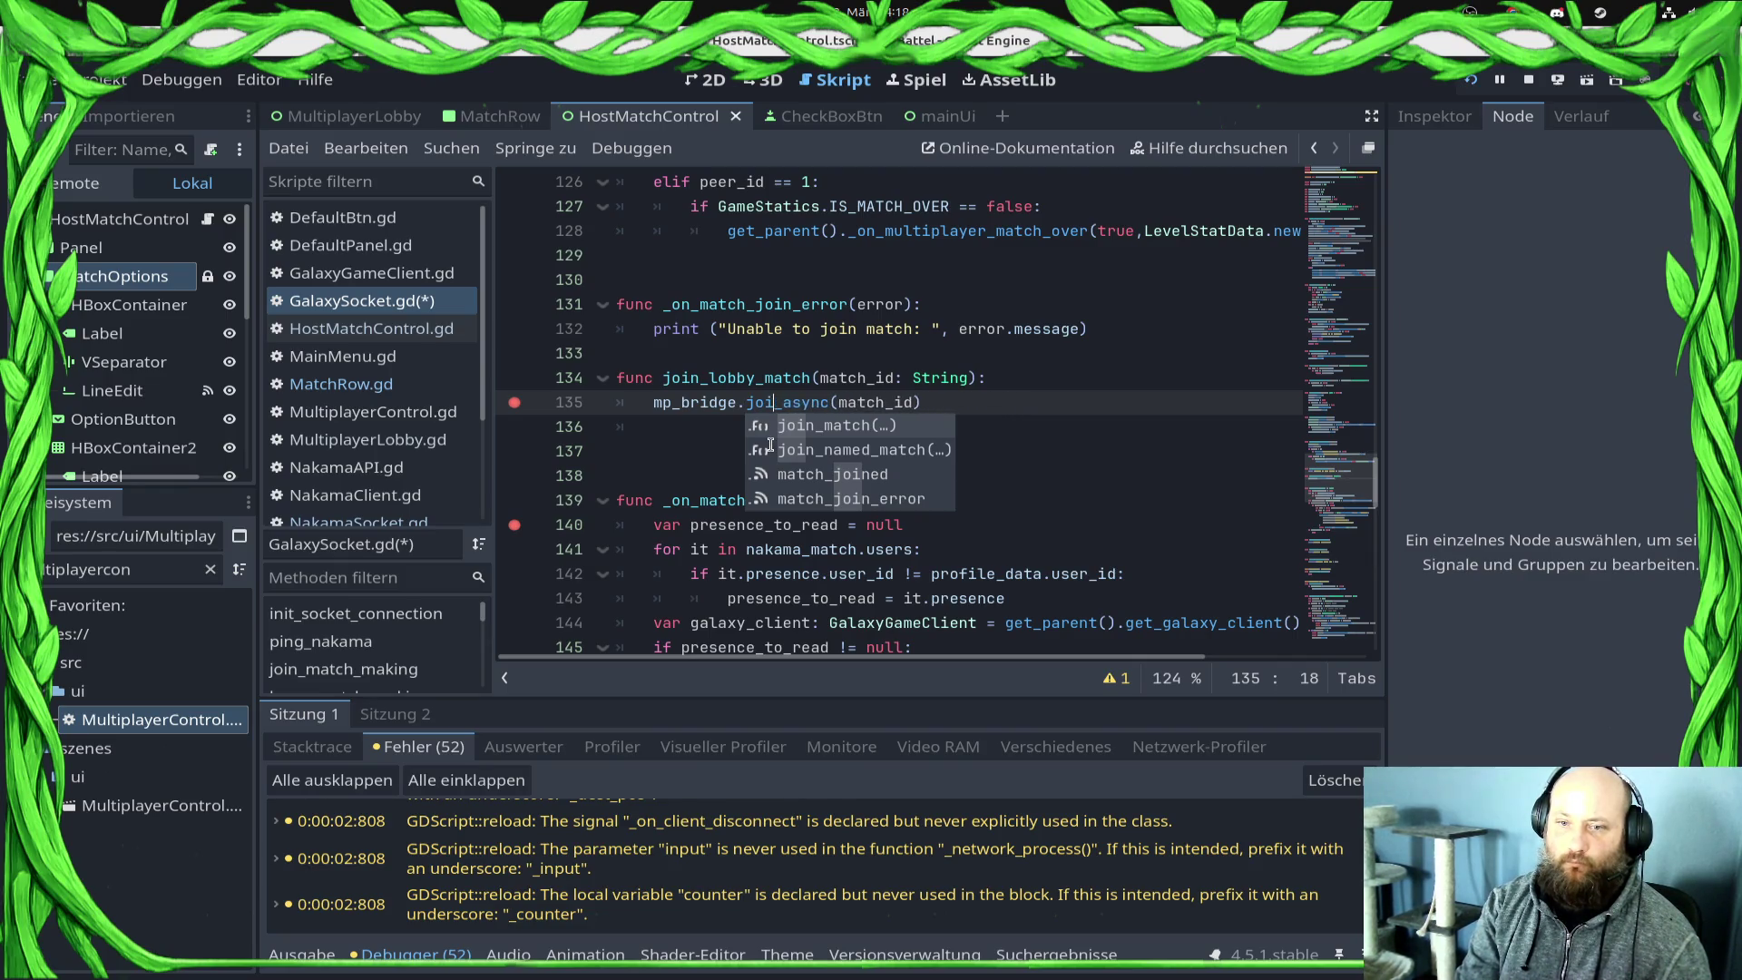
pyautogui.press('Return')
# Step: Save GalaxySocket.gd and restart the game
pyautogui.hotkey('ctrl', 's')
pyautogui.click(878, 487)
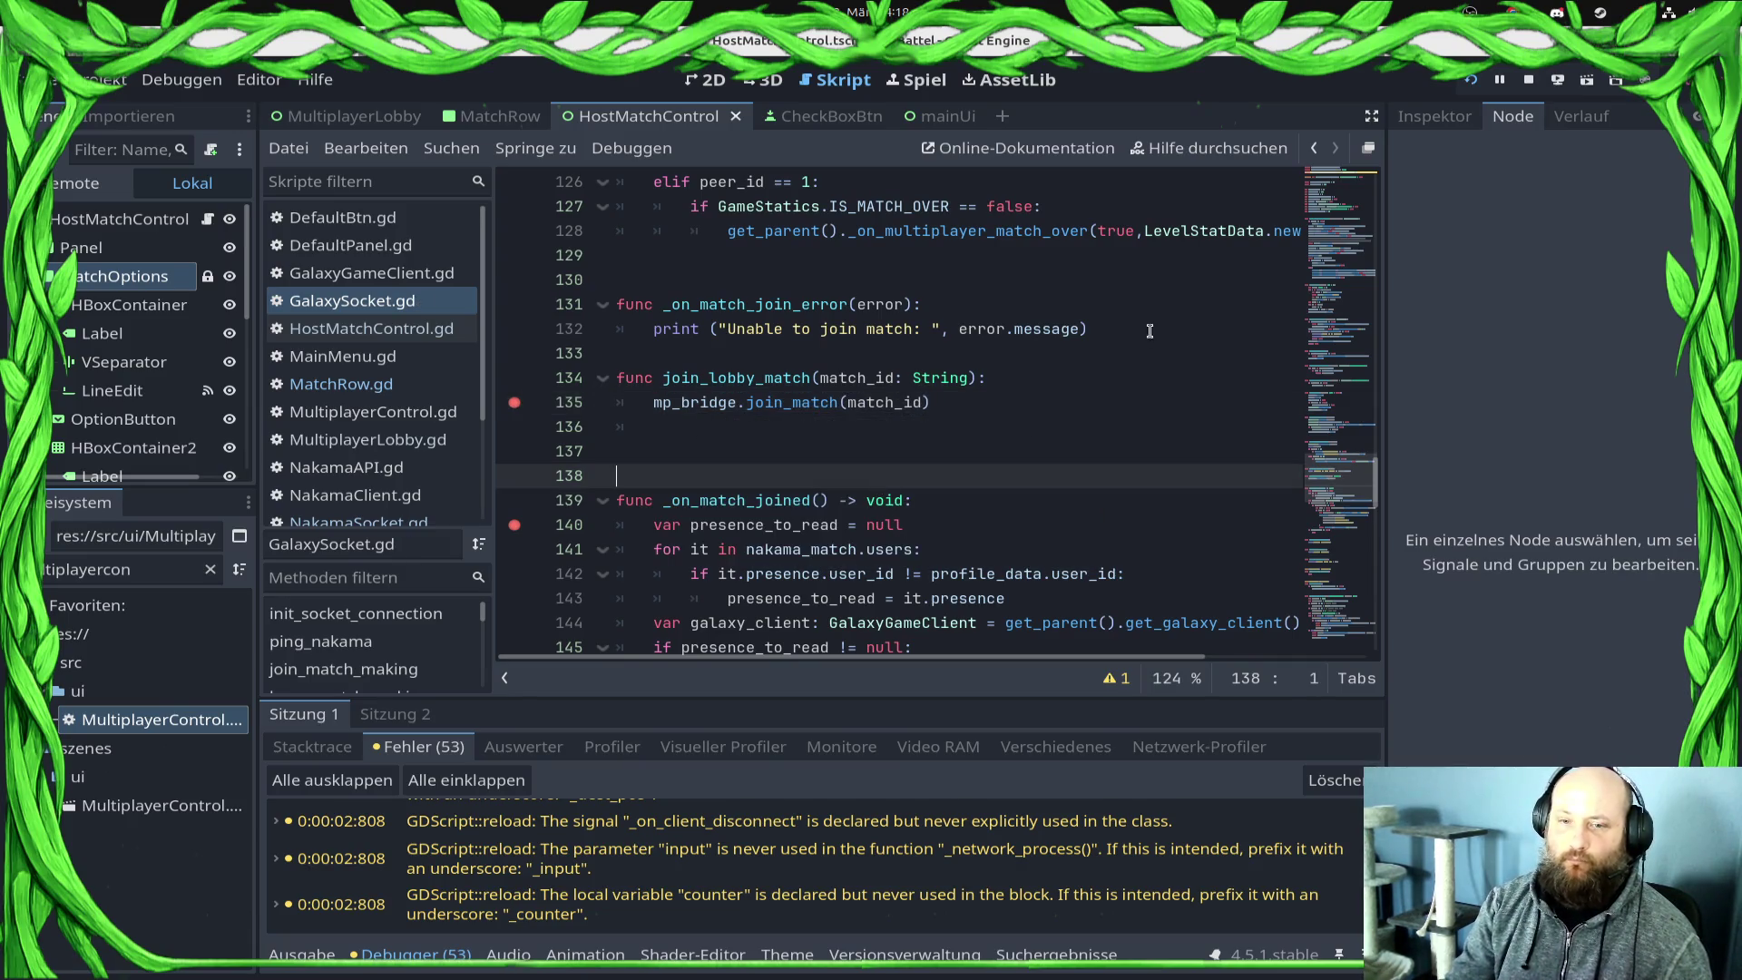
pyautogui.click(1529, 79)
pyautogui.click(1471, 80)
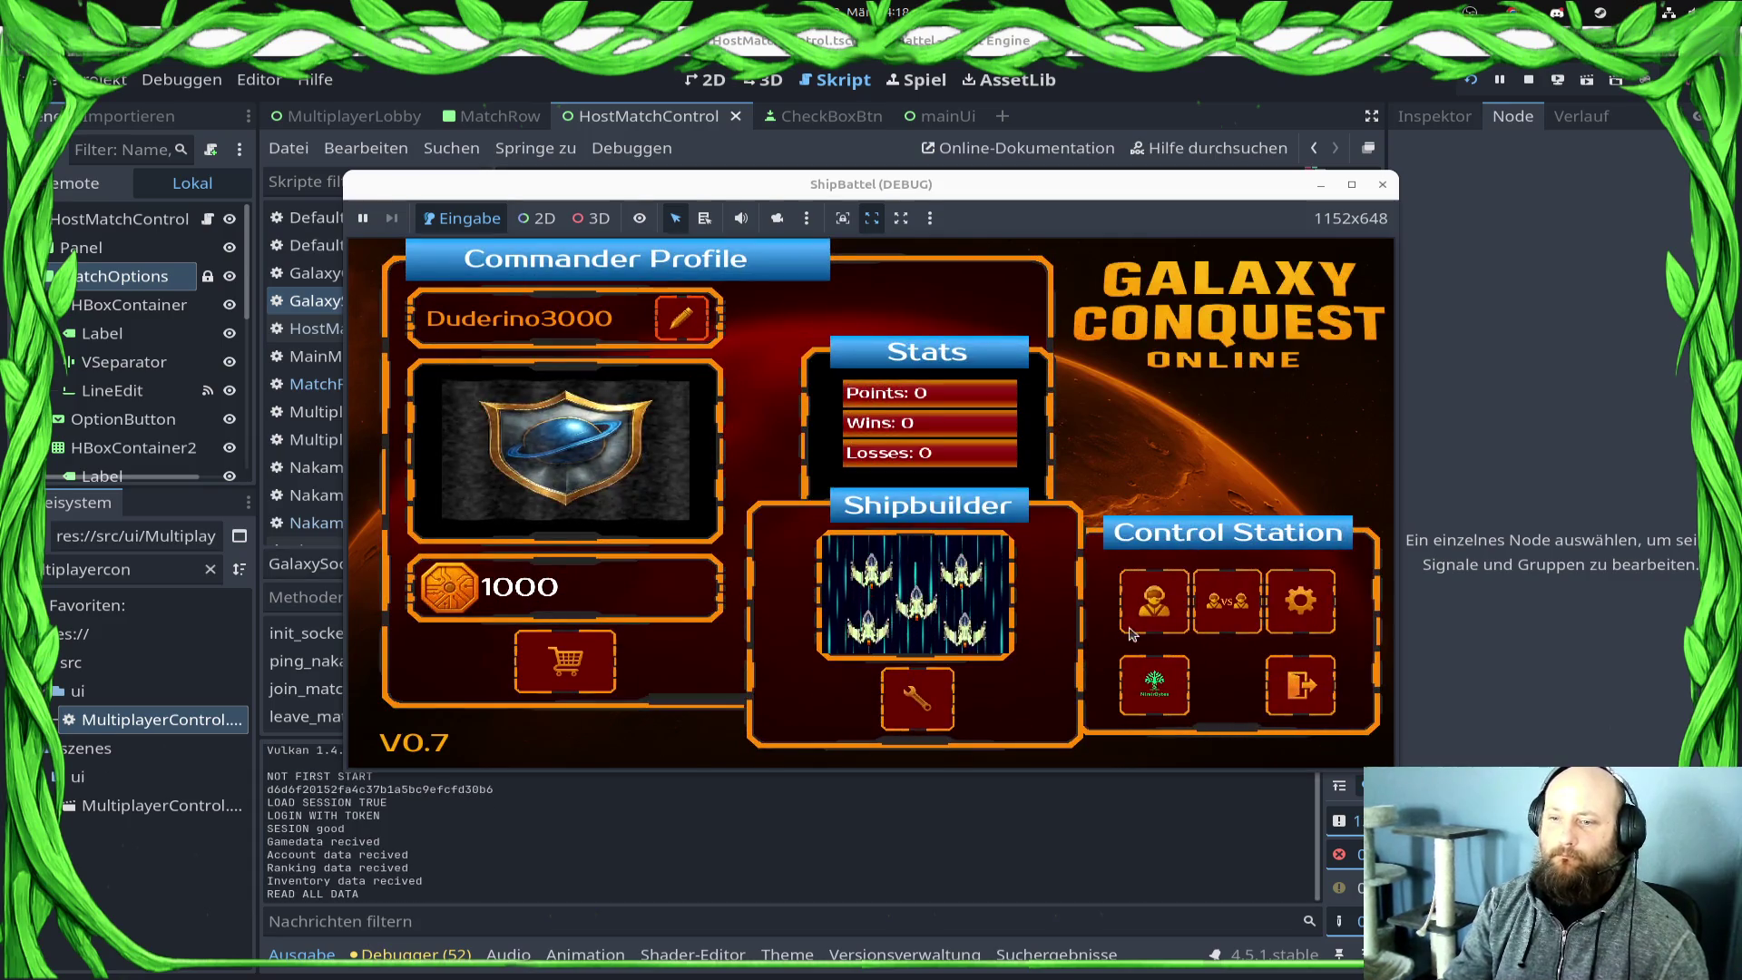
# Step: Join Banana3400's match via Multiplayer and Join Lobby, continue past the line-135 breakpoint, and return to the code
pyautogui.click(1142, 612)
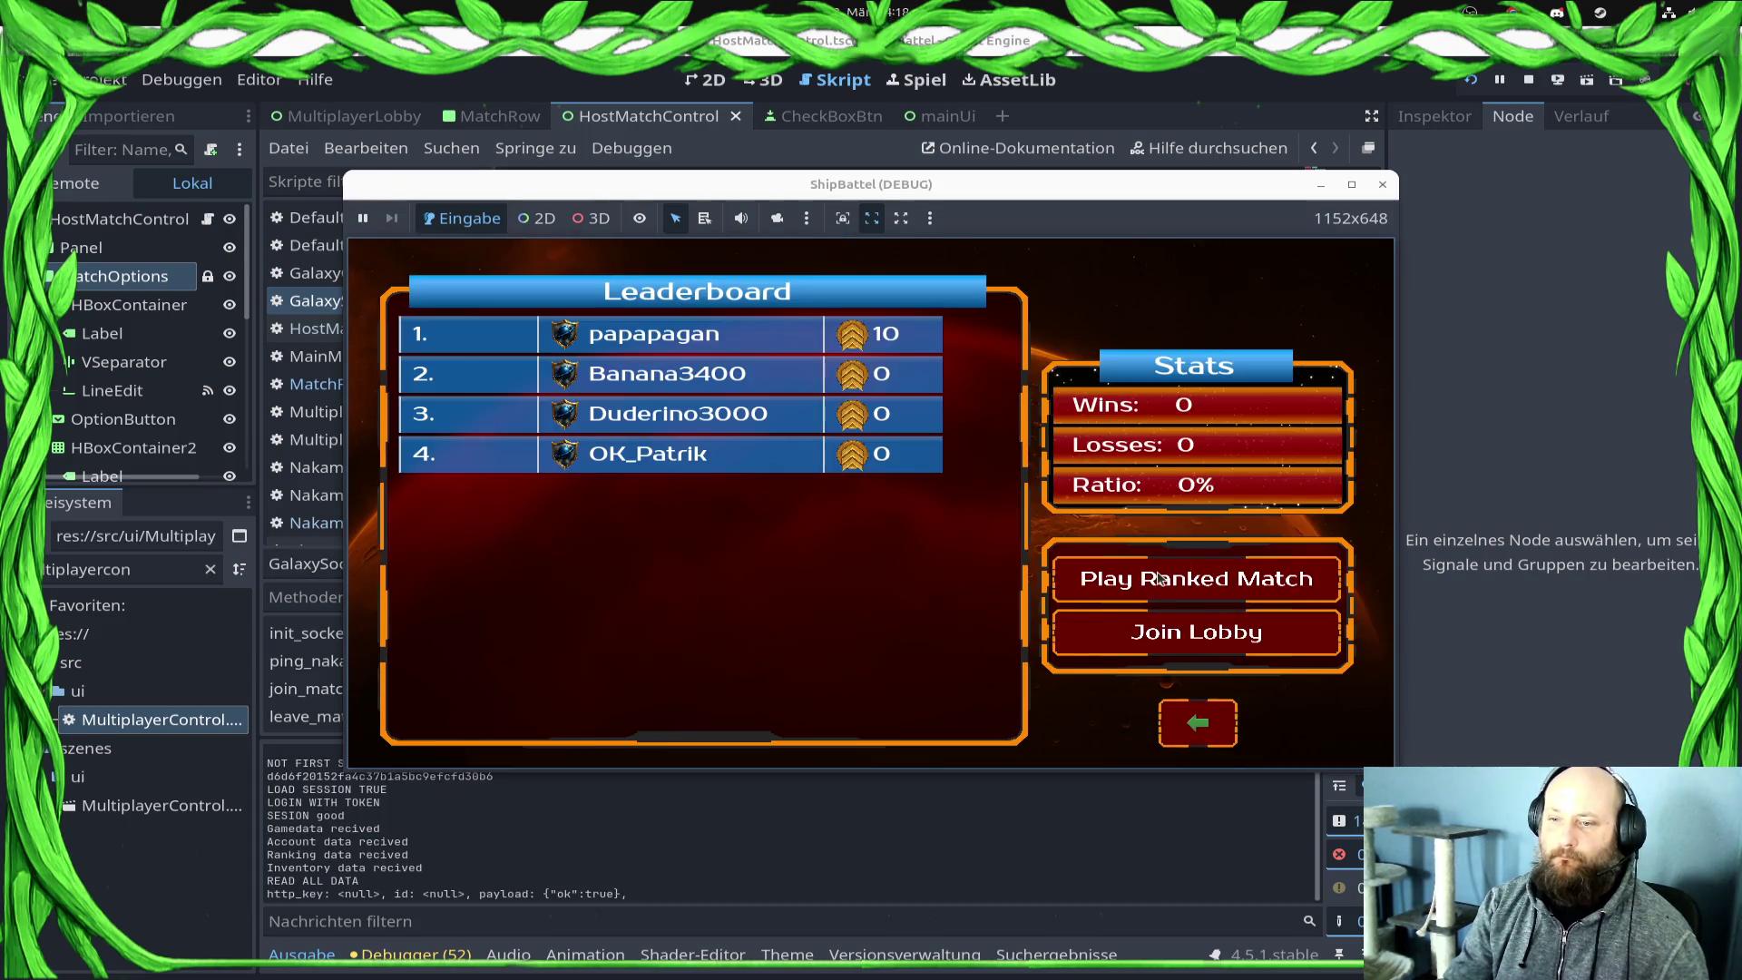
pyautogui.click(1133, 634)
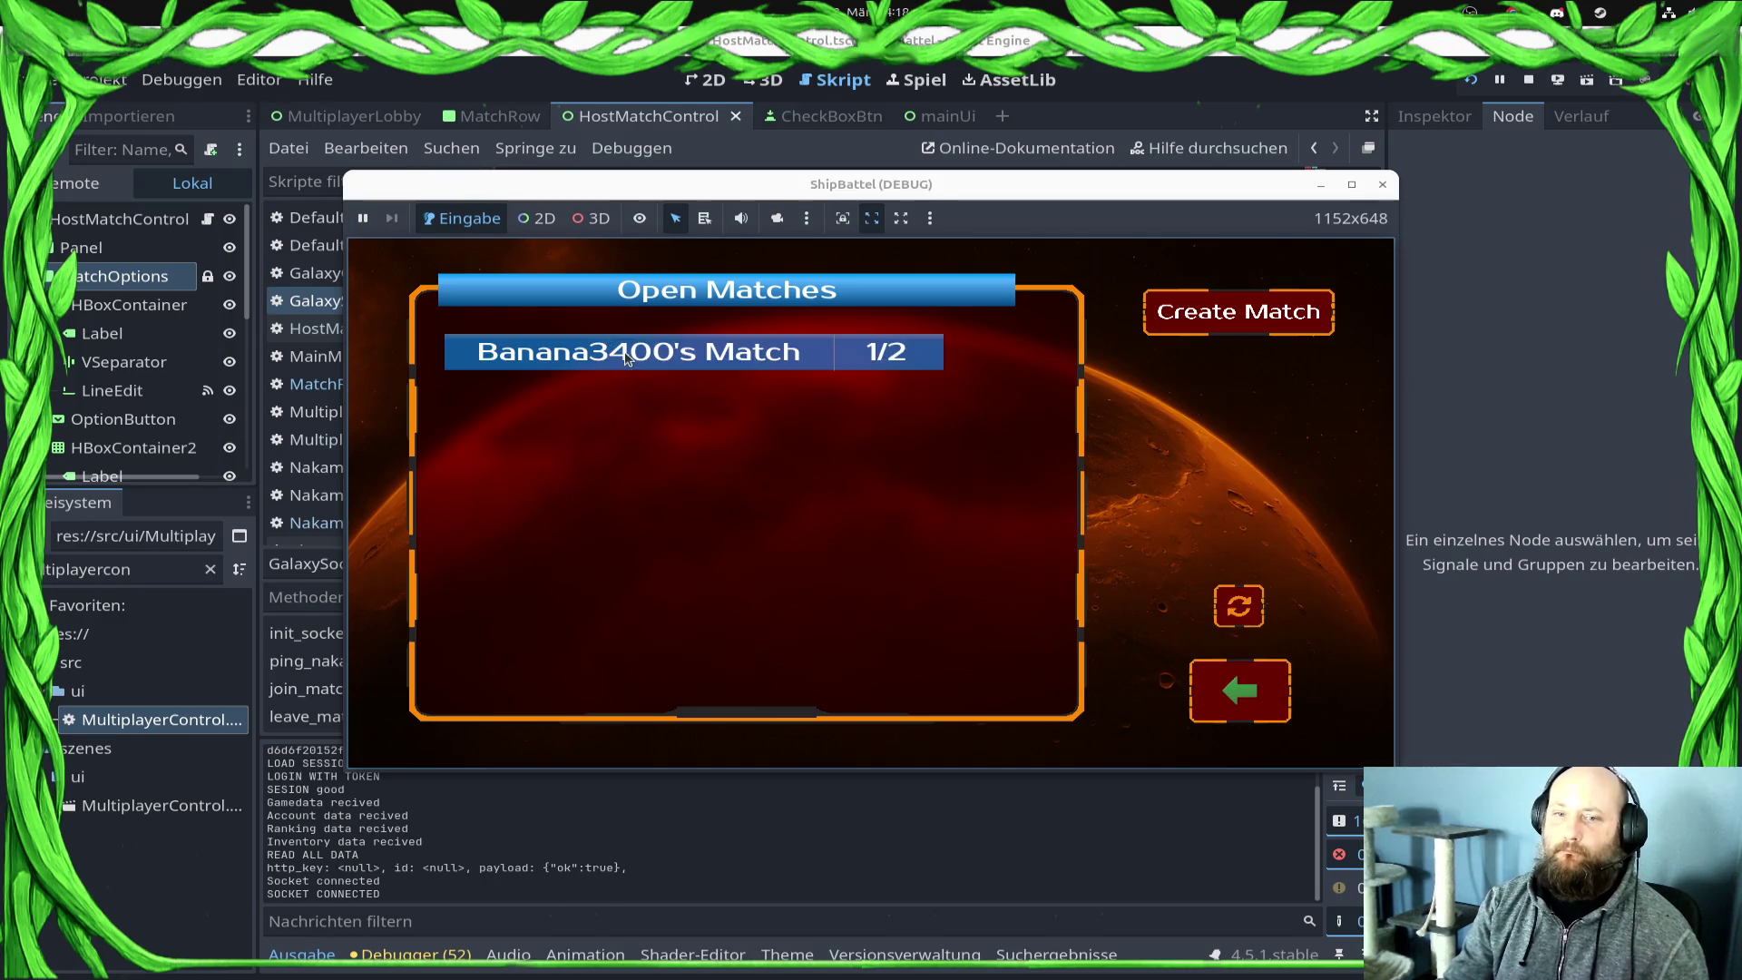
pyautogui.click(627, 357)
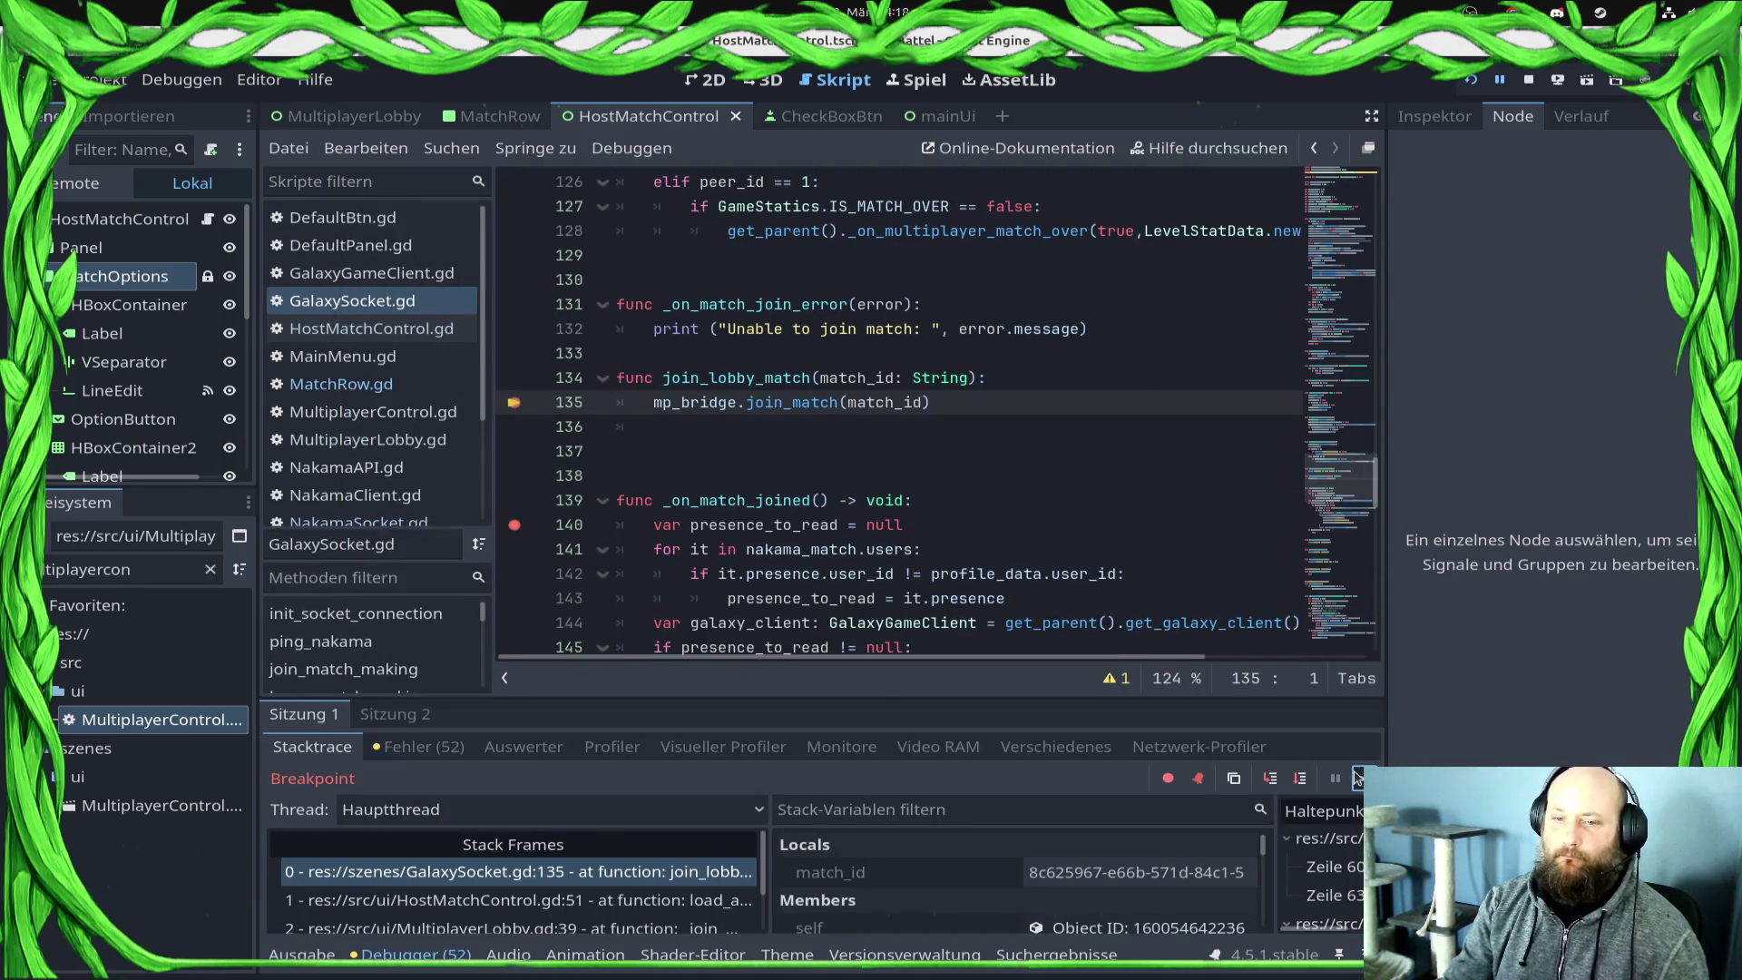
pyautogui.click(1361, 778)
pyautogui.click(1521, 721)
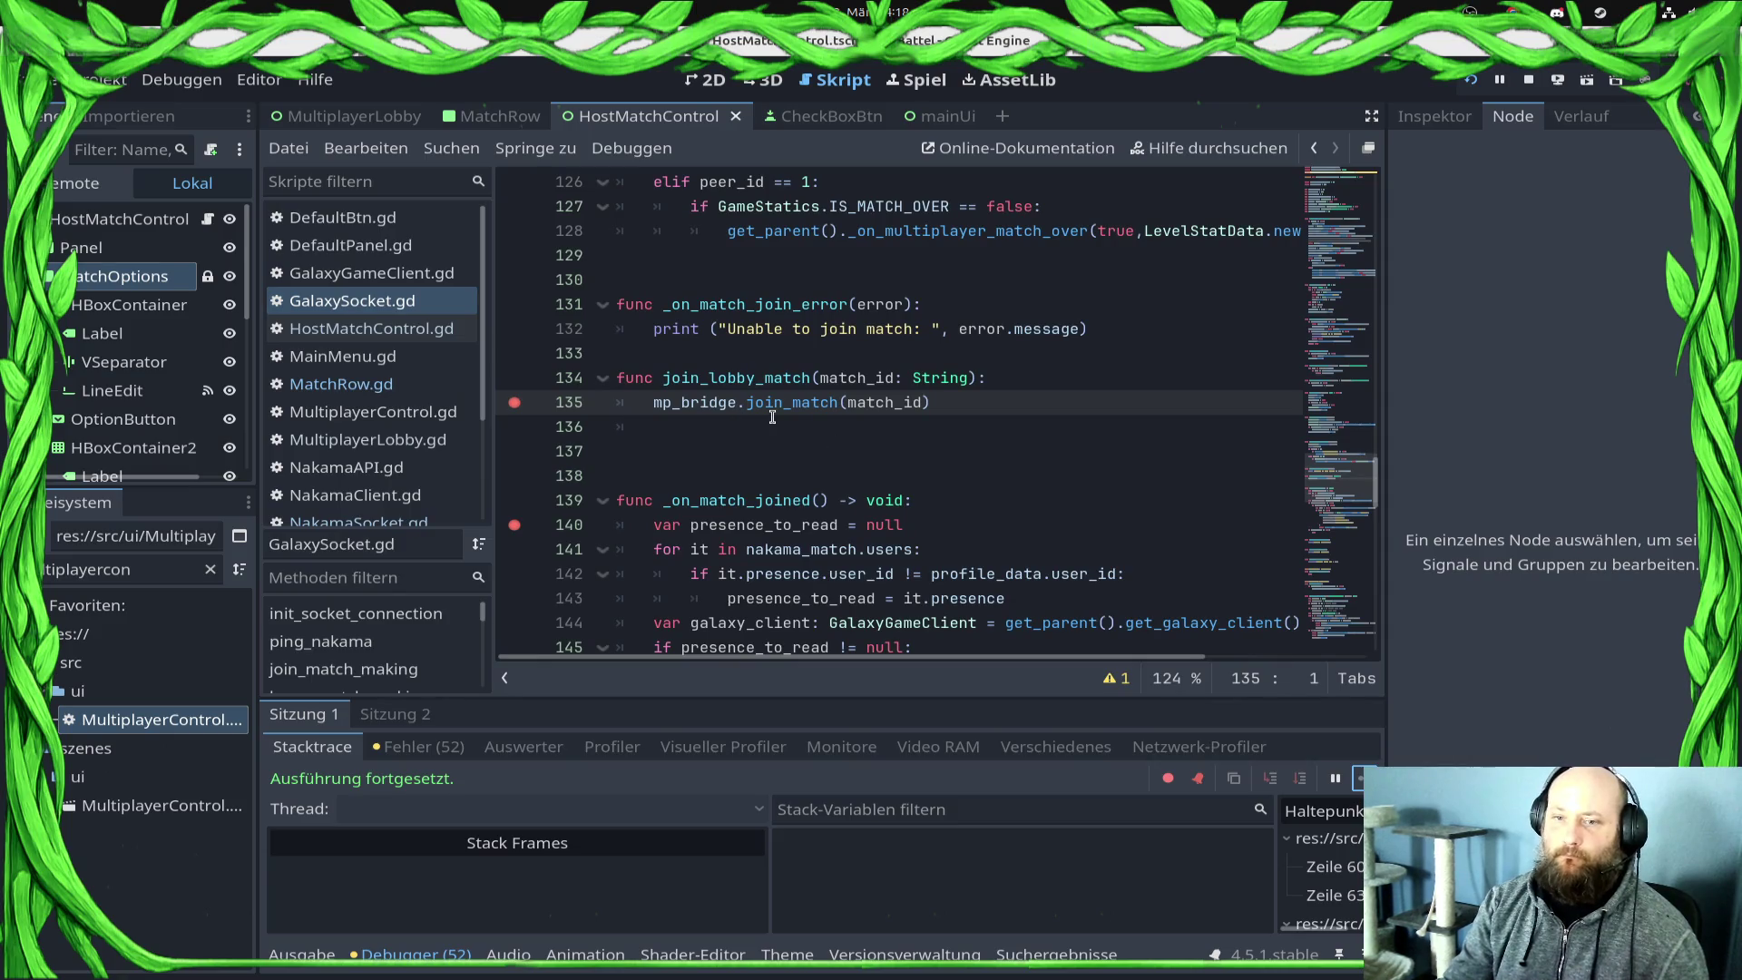
# Step: Inspect the mp_bridge declaration and the NakamaMultiplayerBridge class's match_joined signal
pyautogui.keyDown('ctrl'); pyautogui.click(676, 409); pyautogui.keyUp('ctrl')
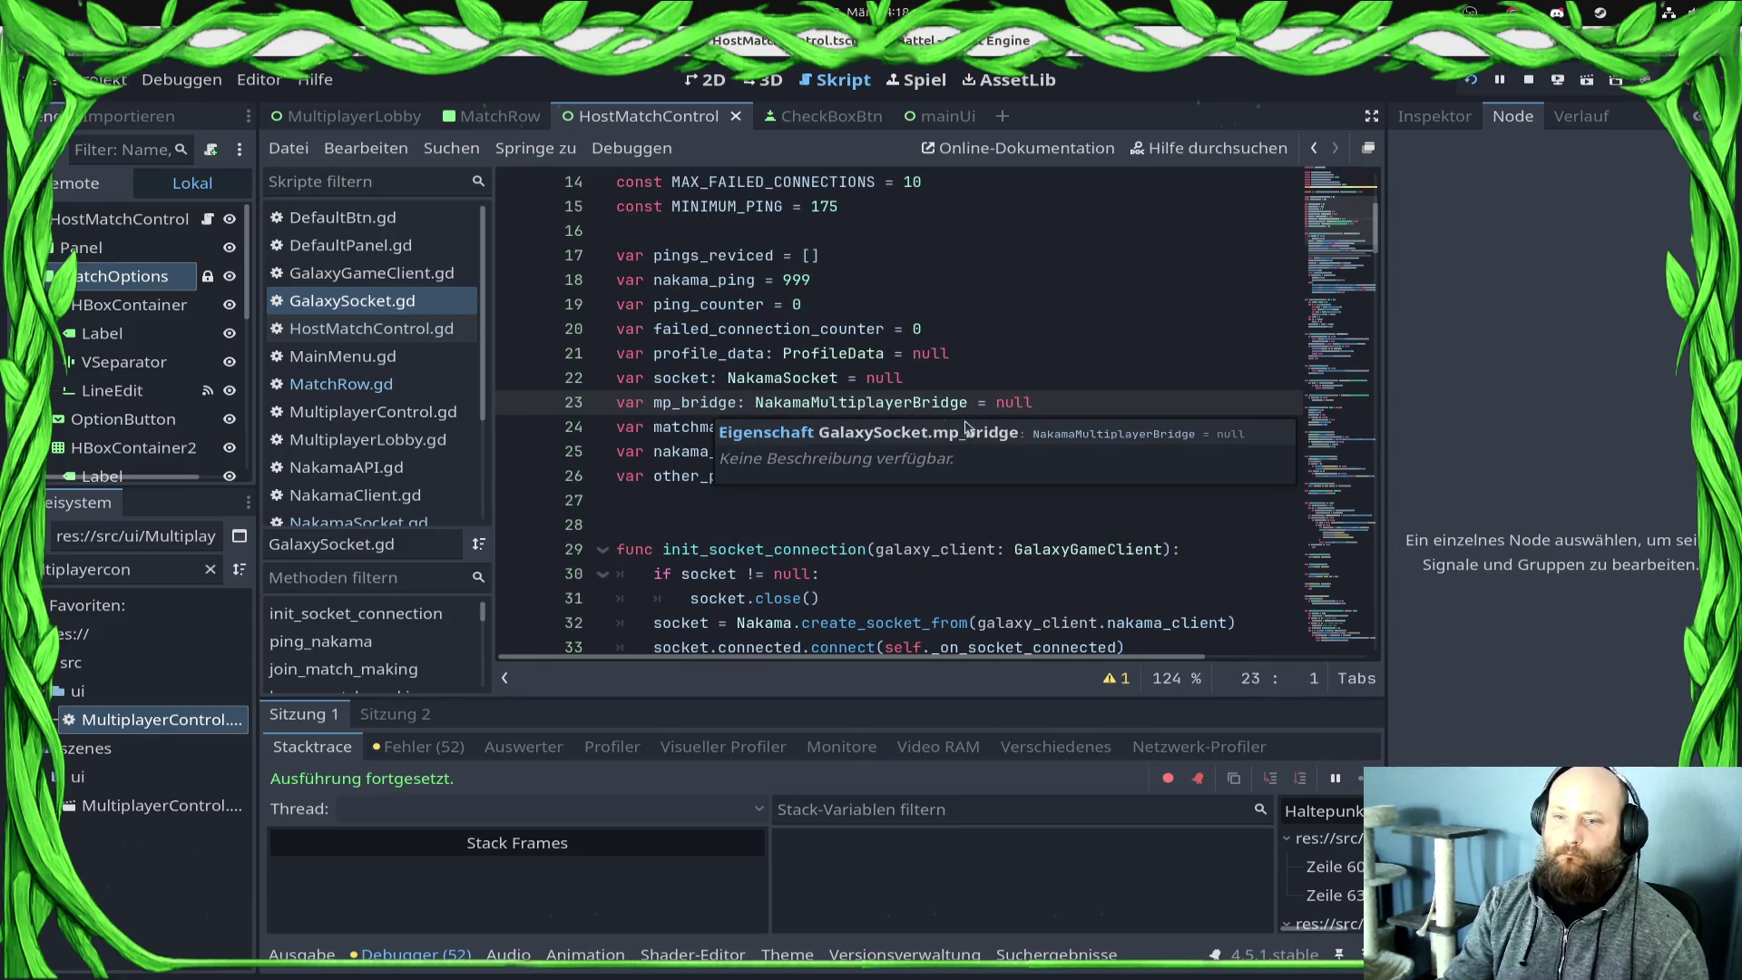
pyautogui.keyDown('ctrl'); pyautogui.click(862, 405); pyautogui.keyUp('ctrl')
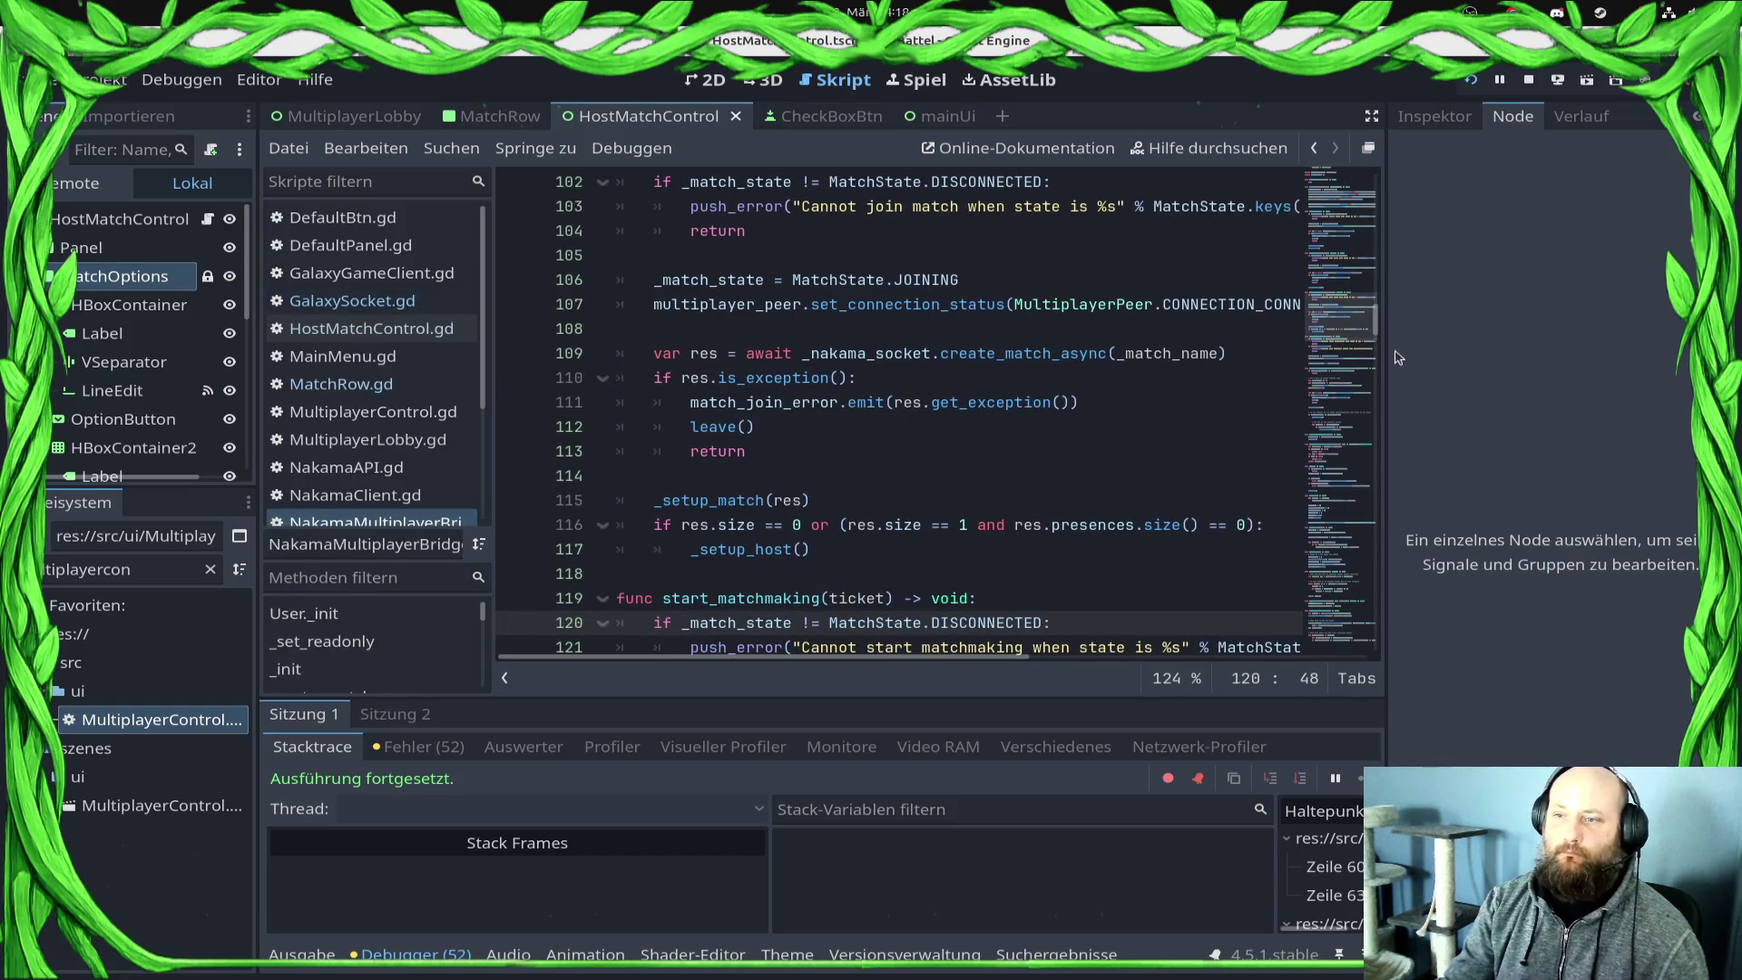
pyautogui.moveTo(1374, 318); pyautogui.dragTo(1375, 177)
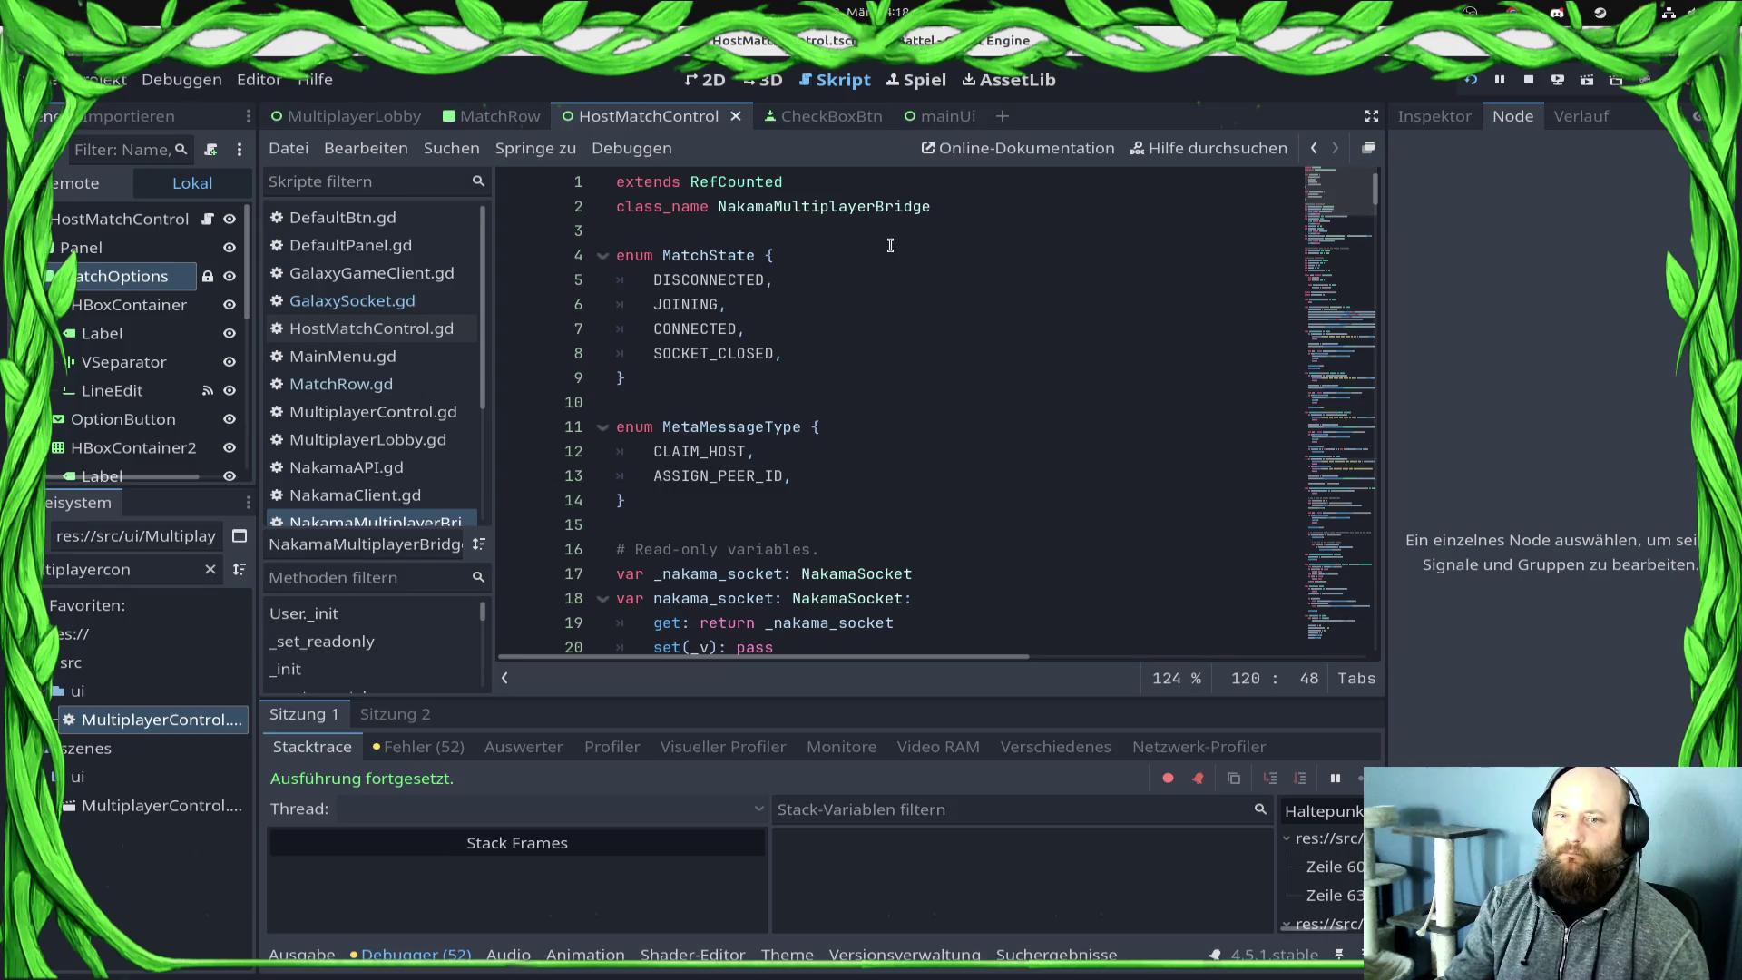
pyautogui.scroll(-4, 890, 245)
pyautogui.scroll(4, 876, 266)
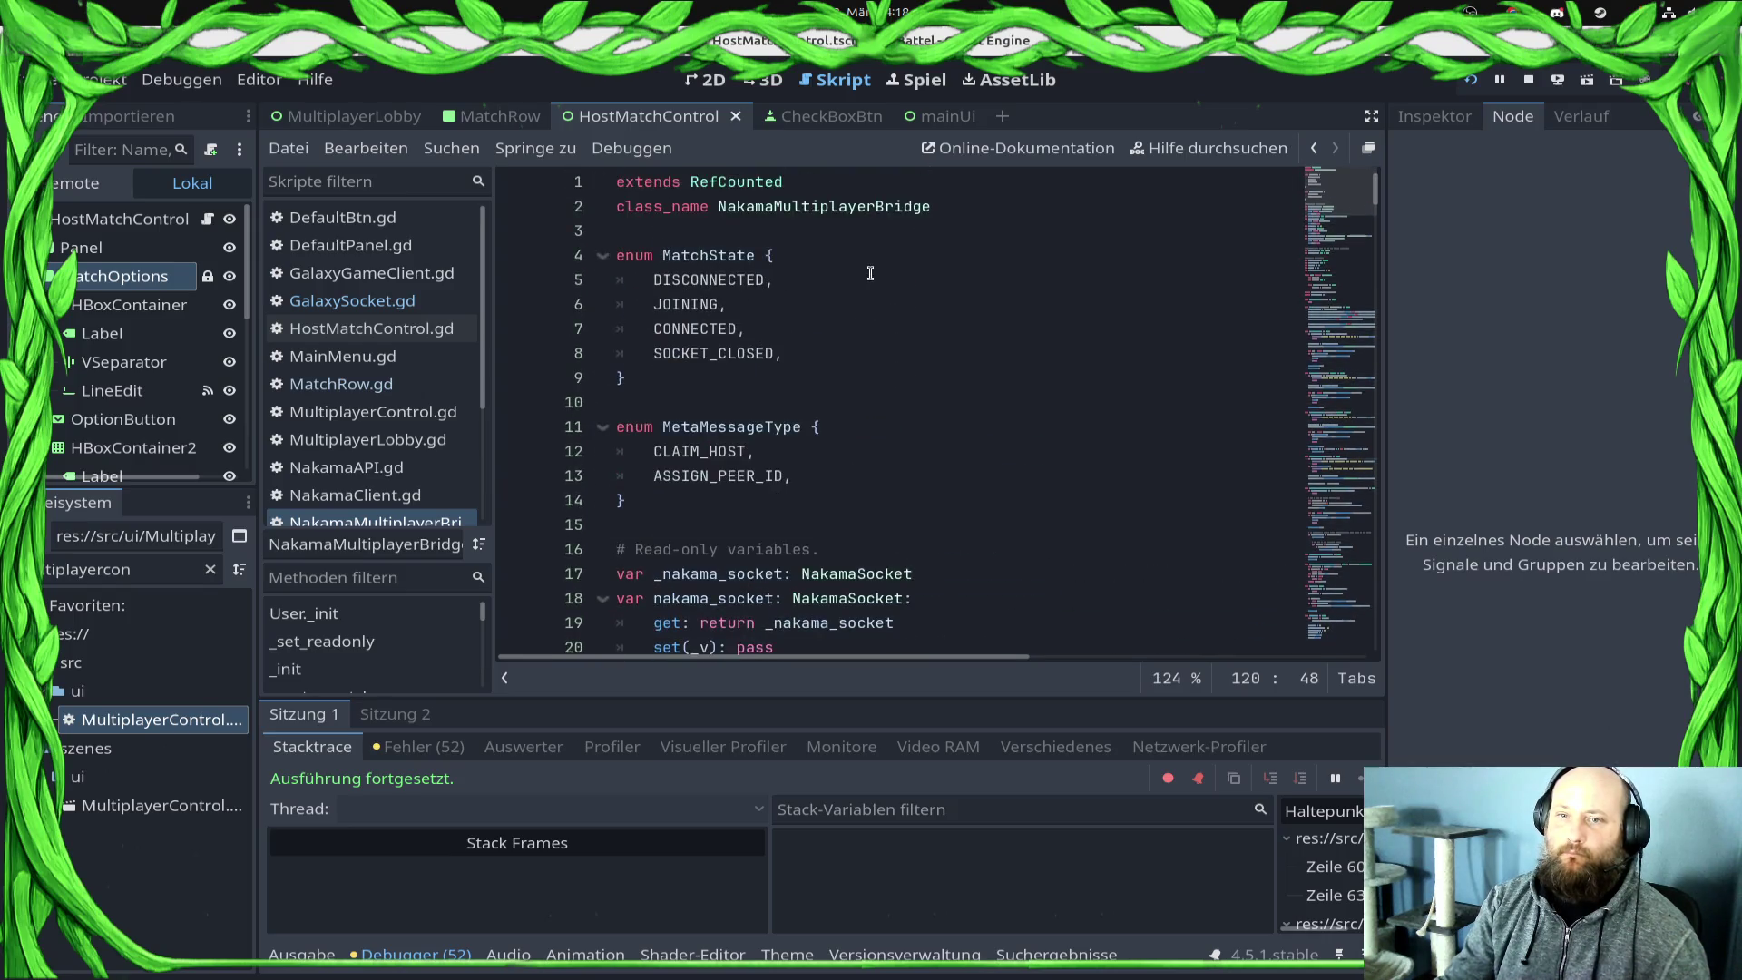
pyautogui.scroll(-12, 864, 292)
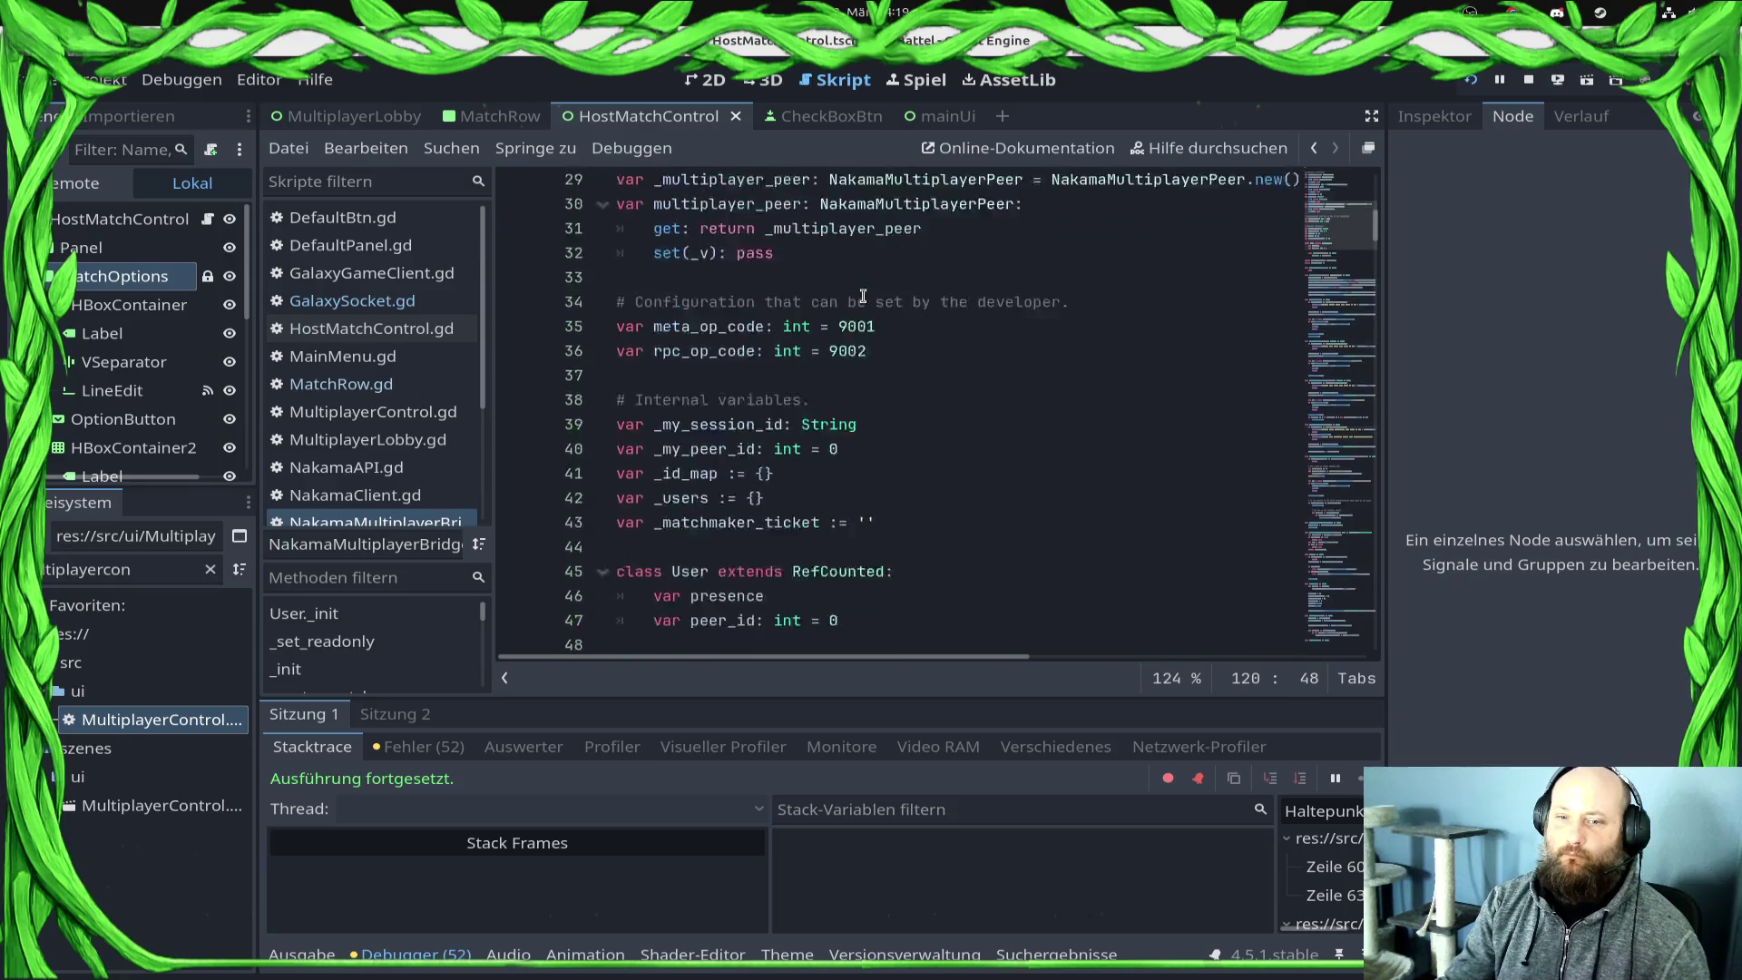
pyautogui.scroll(-2, 862, 297)
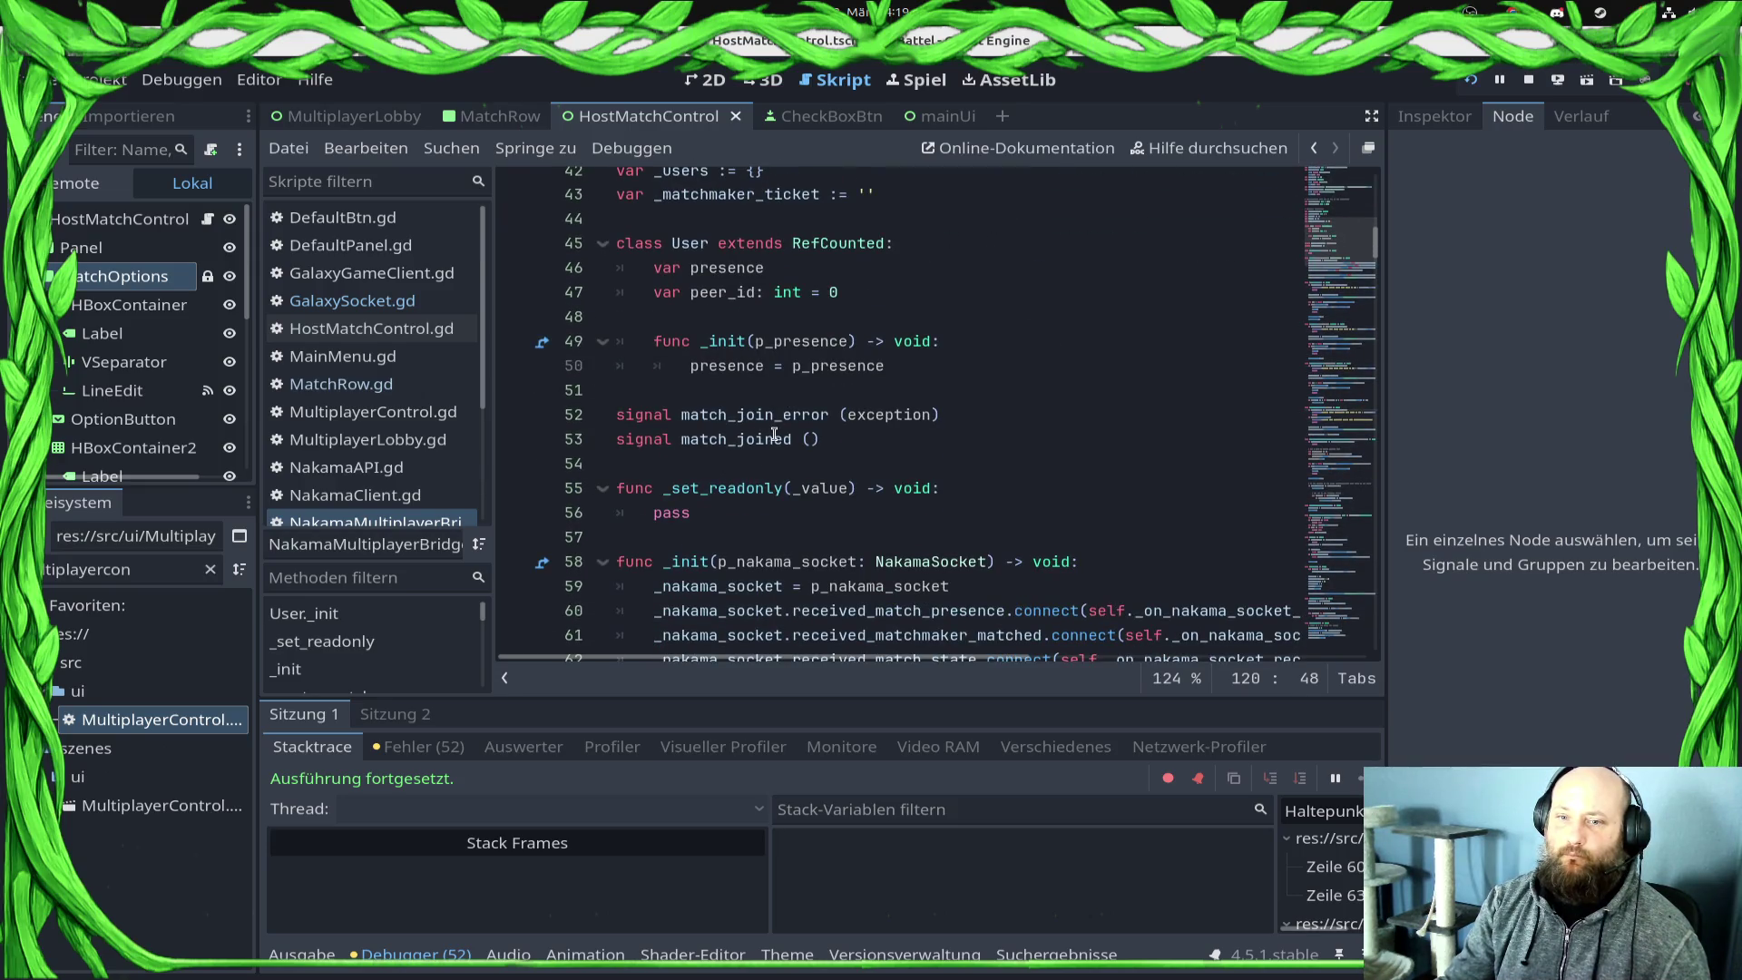
pyautogui.doubleClick(774, 438)
# Step: Open GalaxySocket.gd and go to the _on_match_joined handler
pyautogui.click(439, 305)
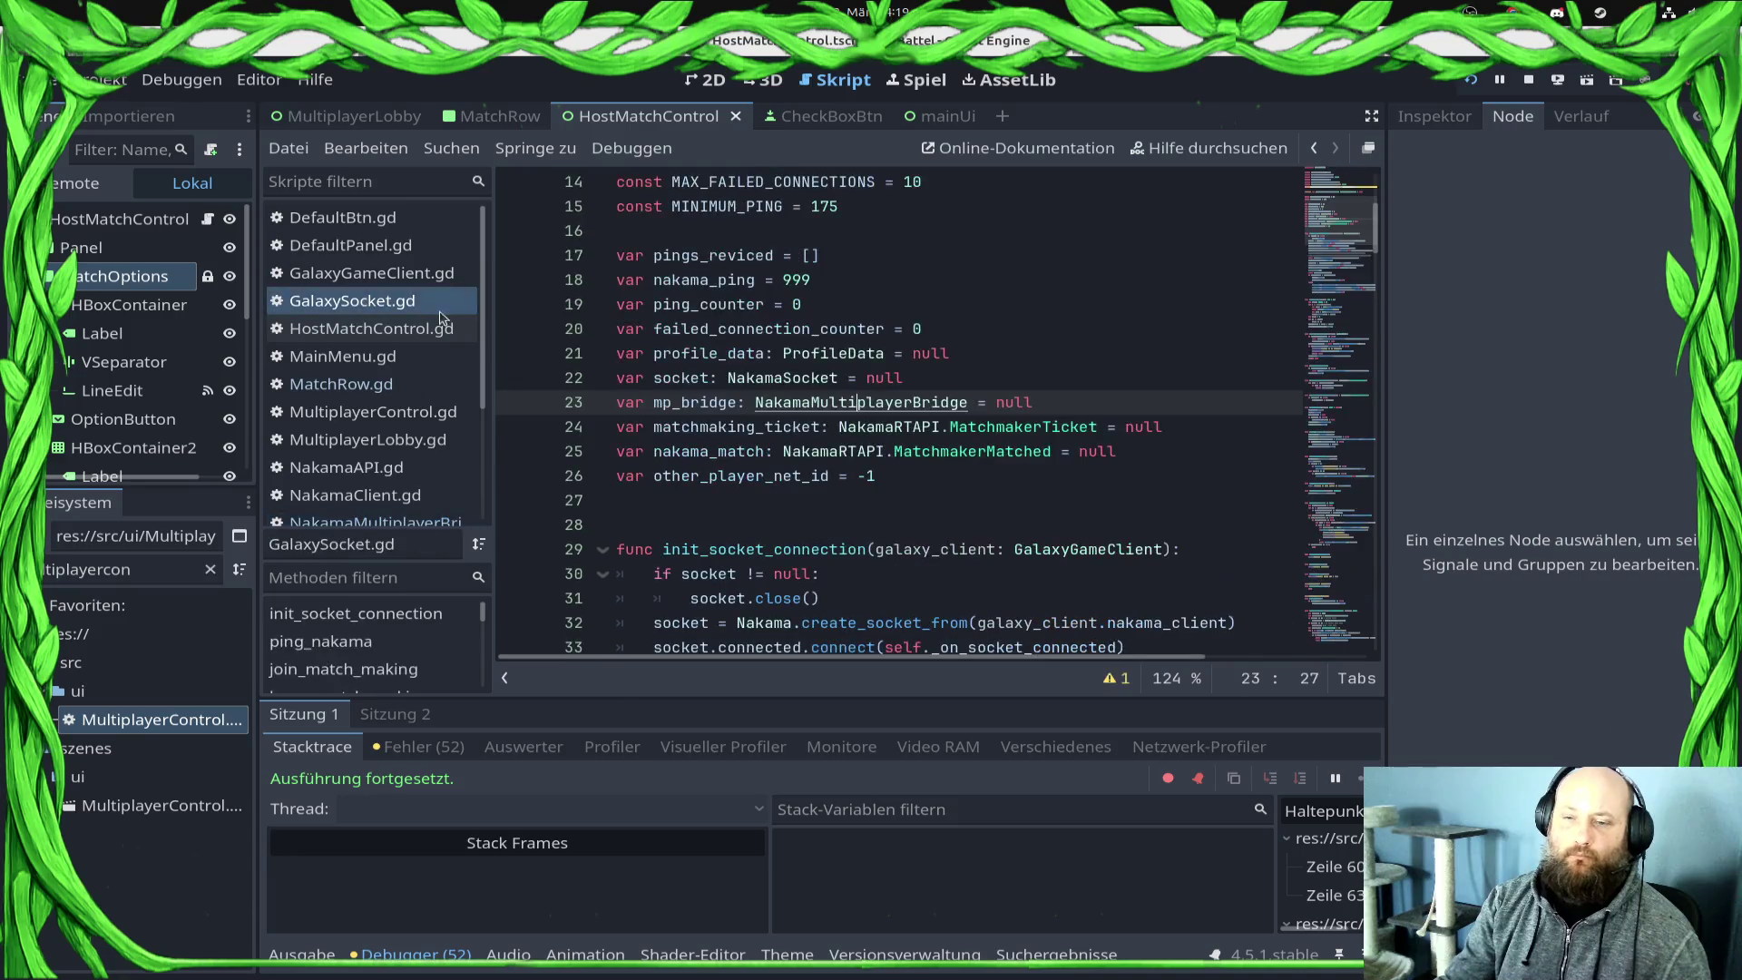
pyautogui.scroll(-5, 901, 391)
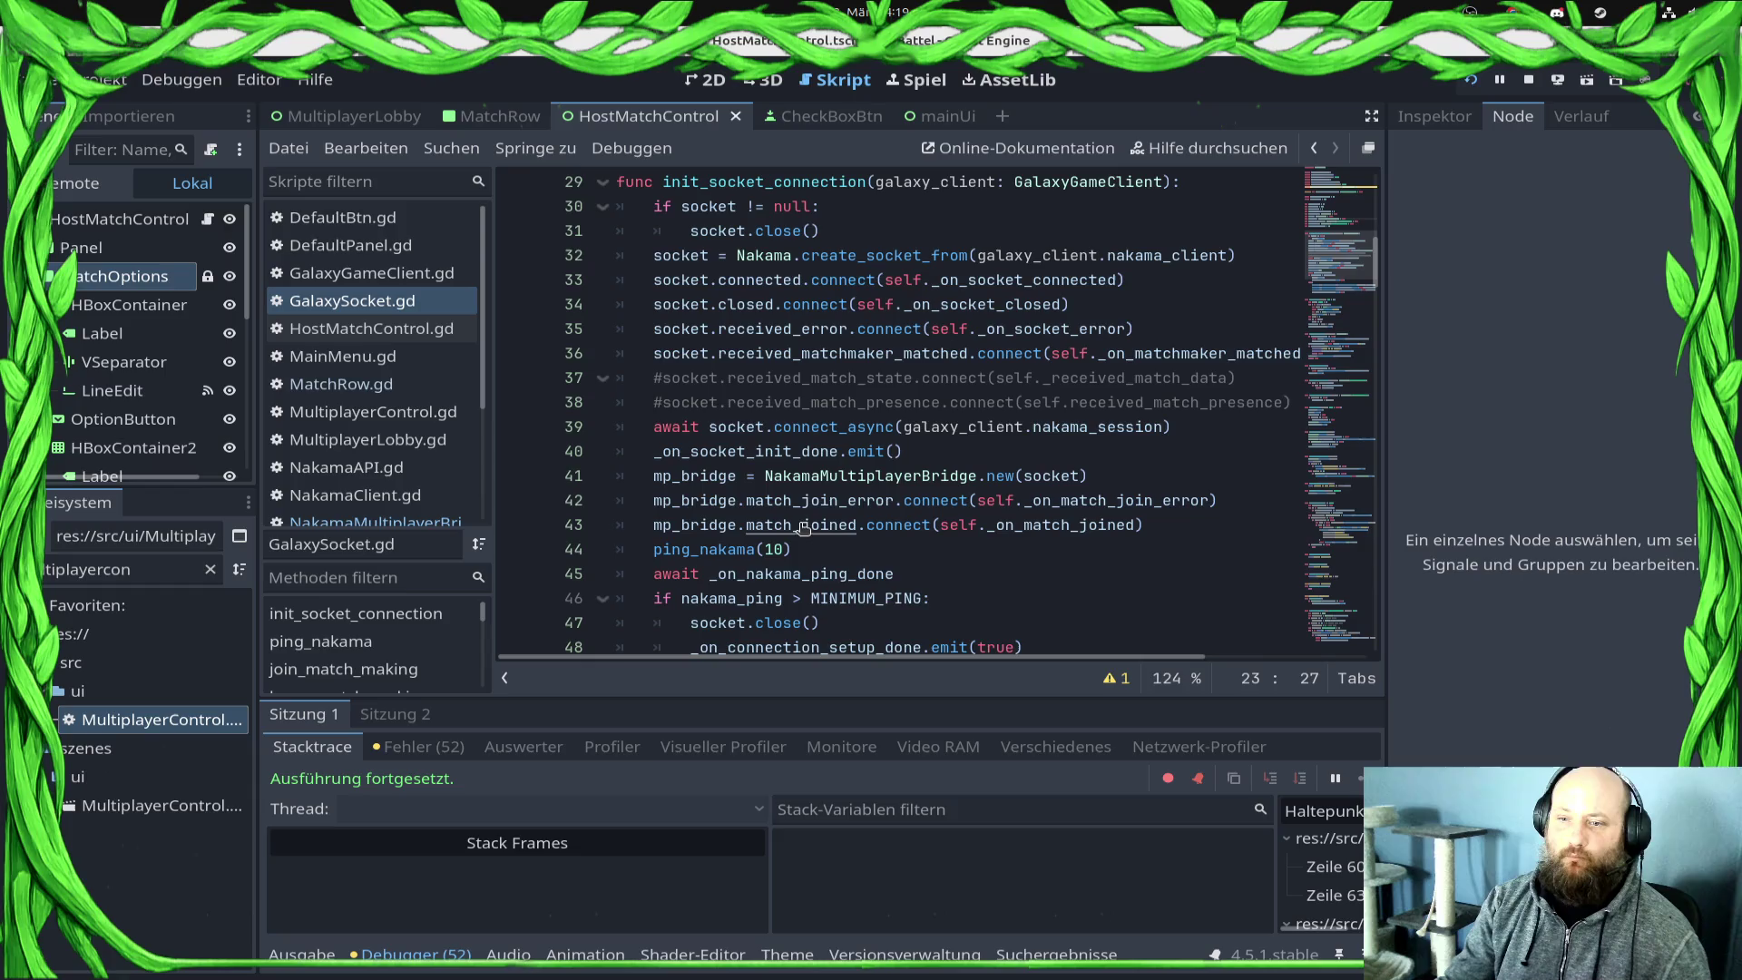
pyautogui.keyDown('ctrl'); pyautogui.click(1086, 534); pyautogui.keyUp('ctrl')
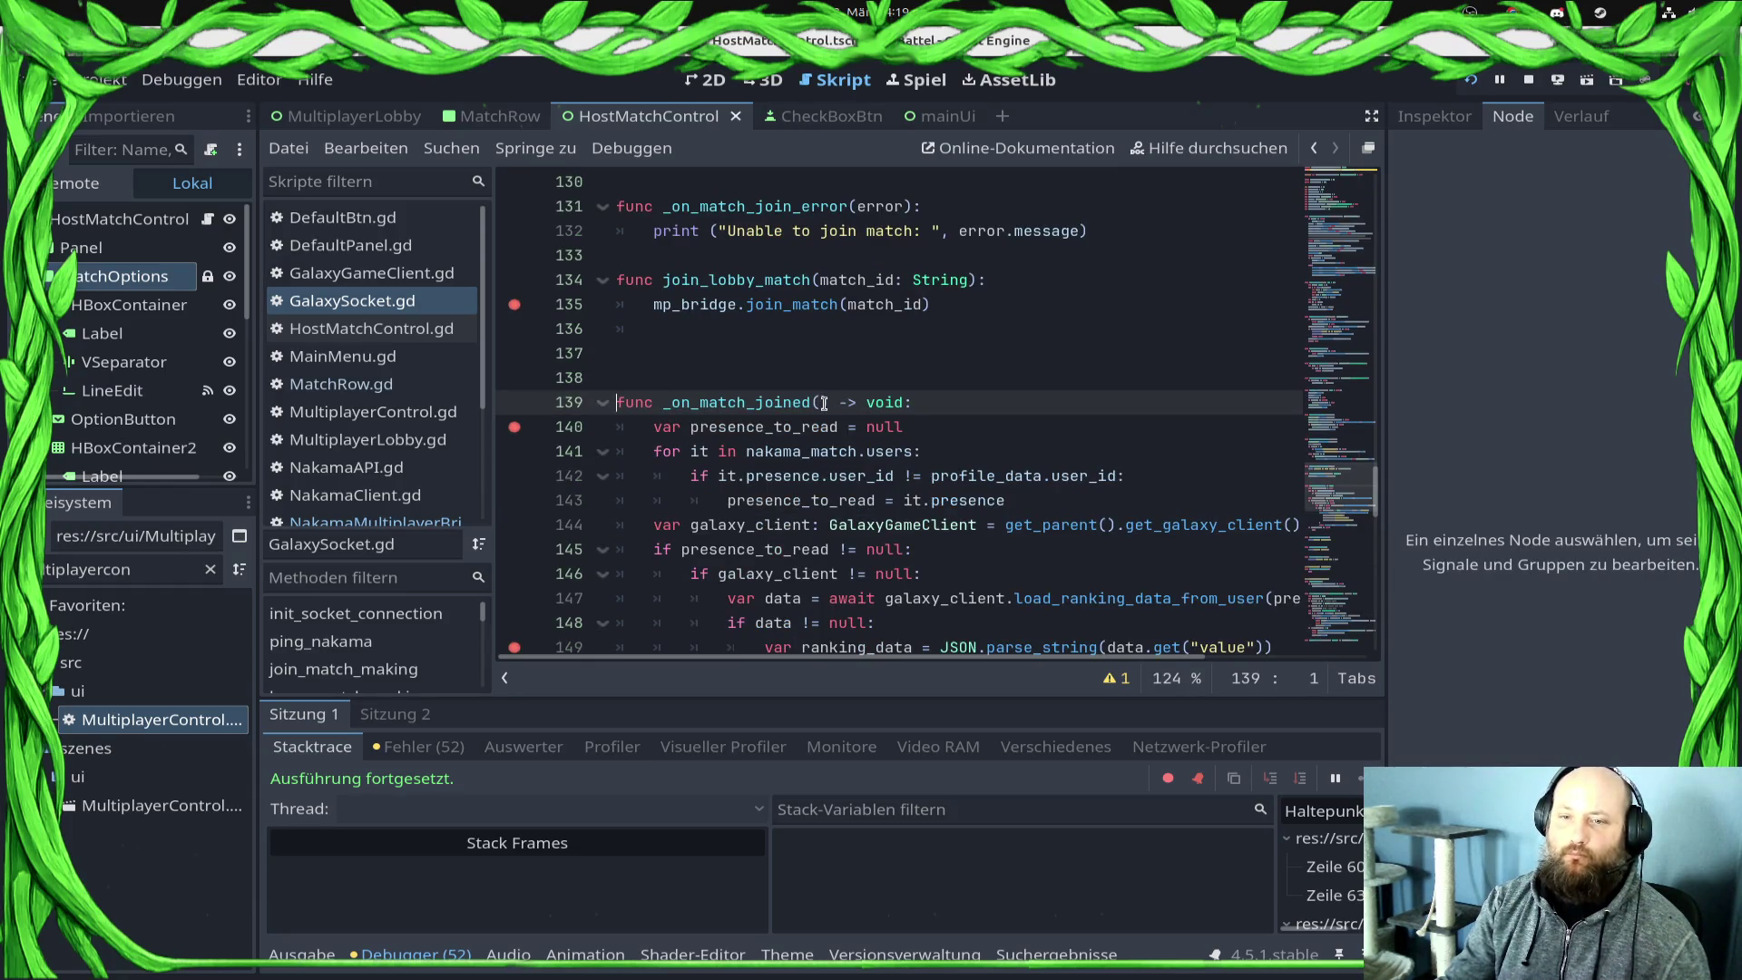
# Step: Show the debugger's Fehler list beneath the code and review lines 136–142 of the handler
pyautogui.click(408, 954)
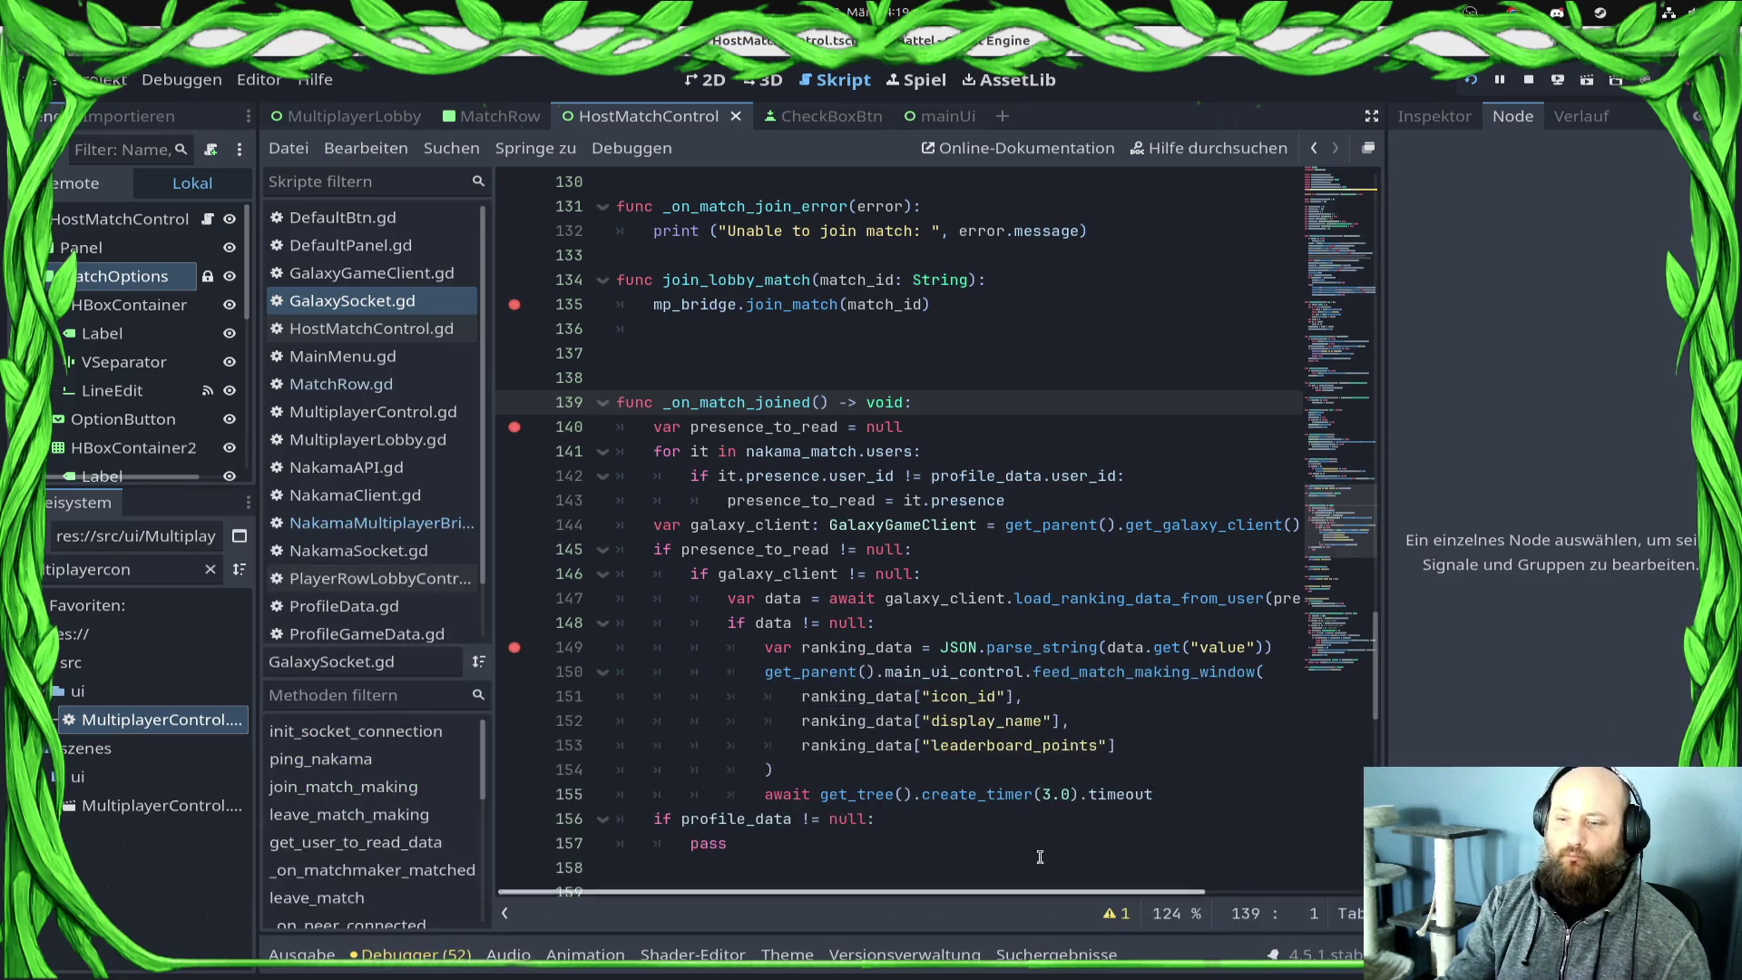
pyautogui.click(408, 954)
pyautogui.click(418, 746)
pyautogui.scroll(-3, 1271, 856)
pyautogui.scroll(-5, 1272, 857)
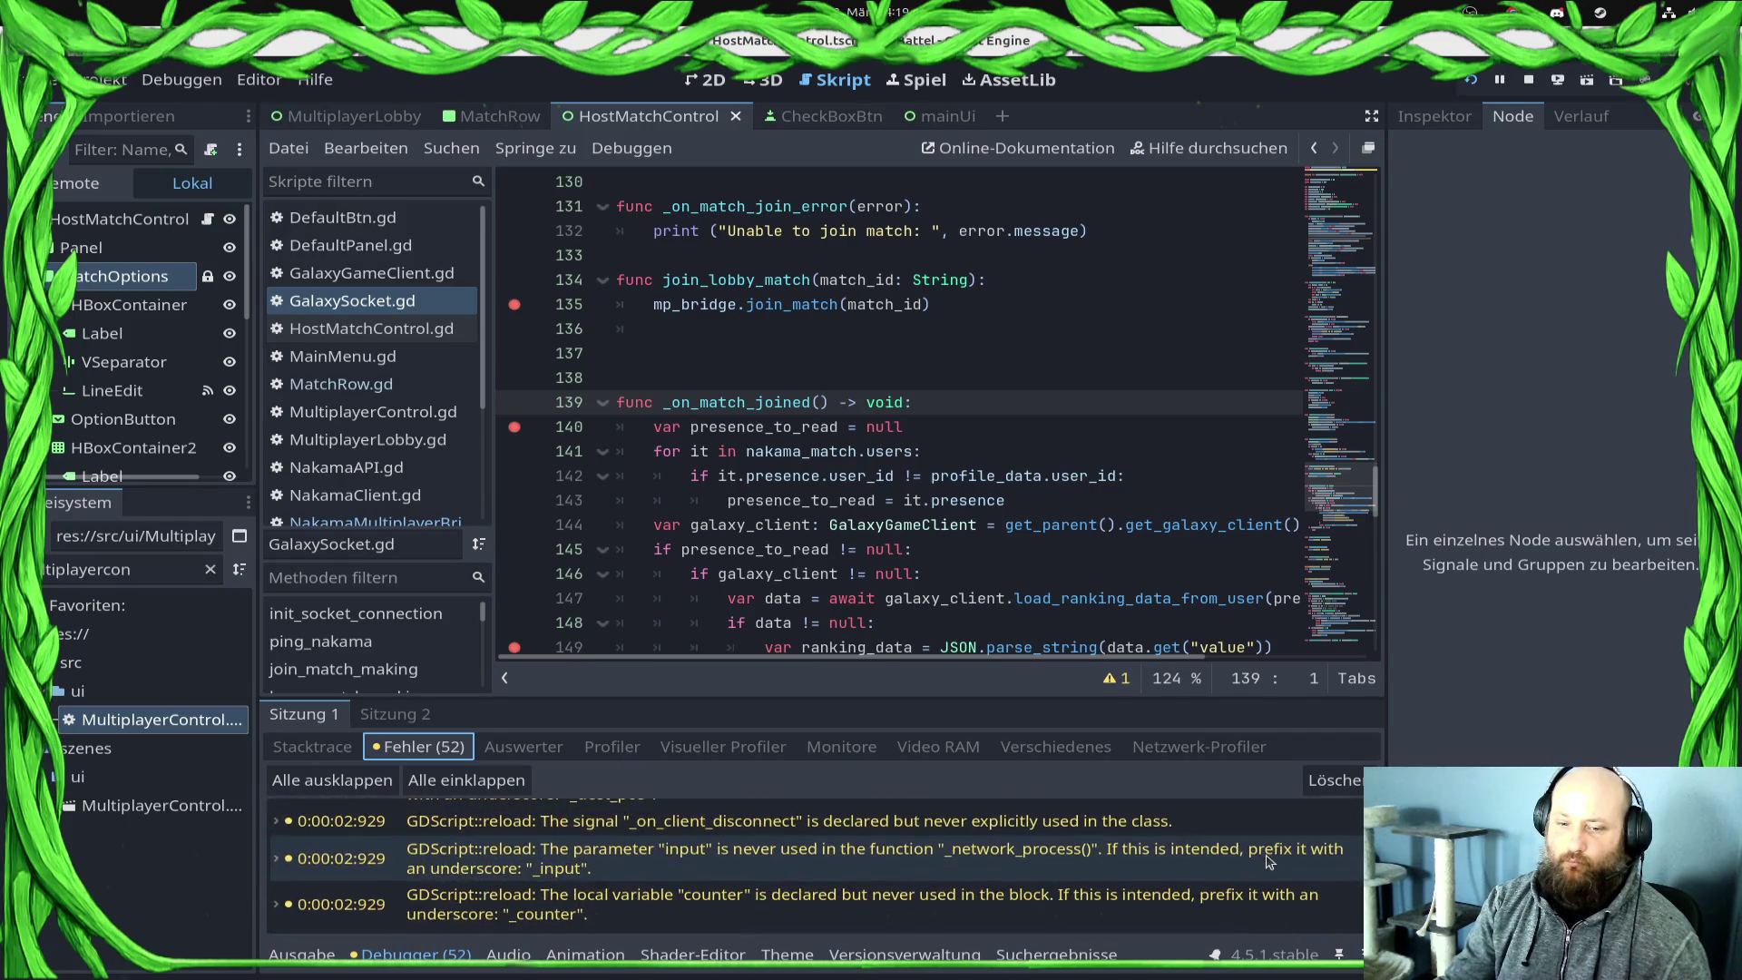
pyautogui.moveTo(1267, 860)
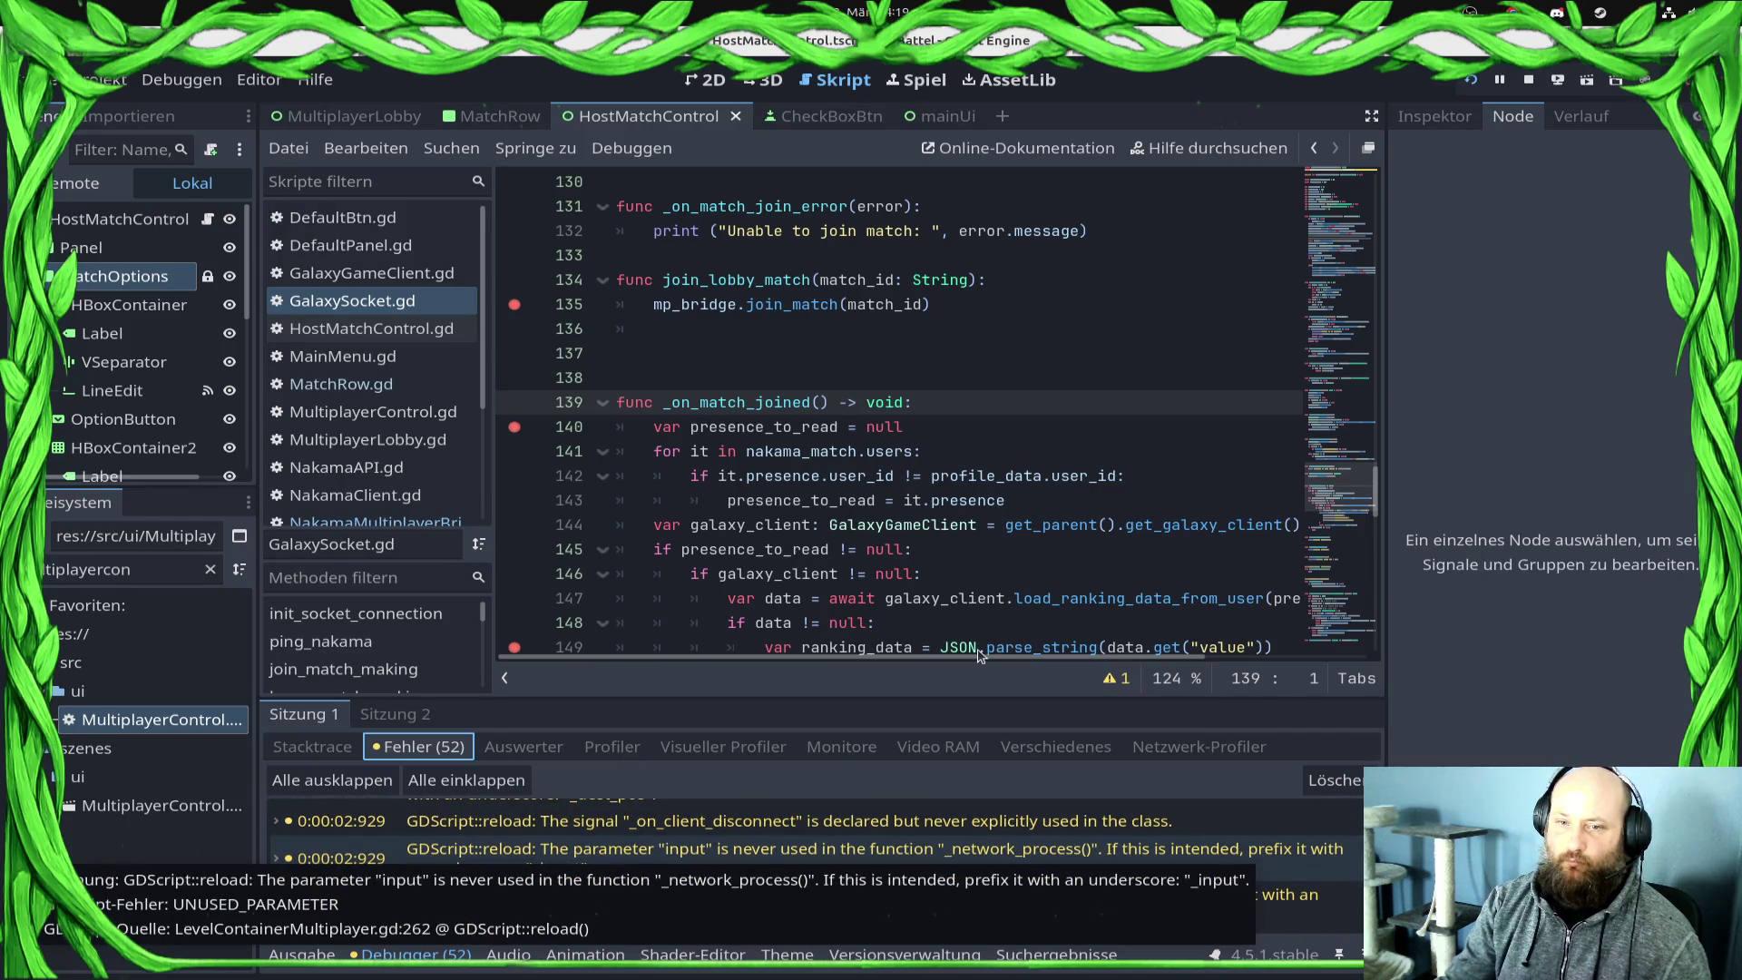
pyautogui.click(912, 476)
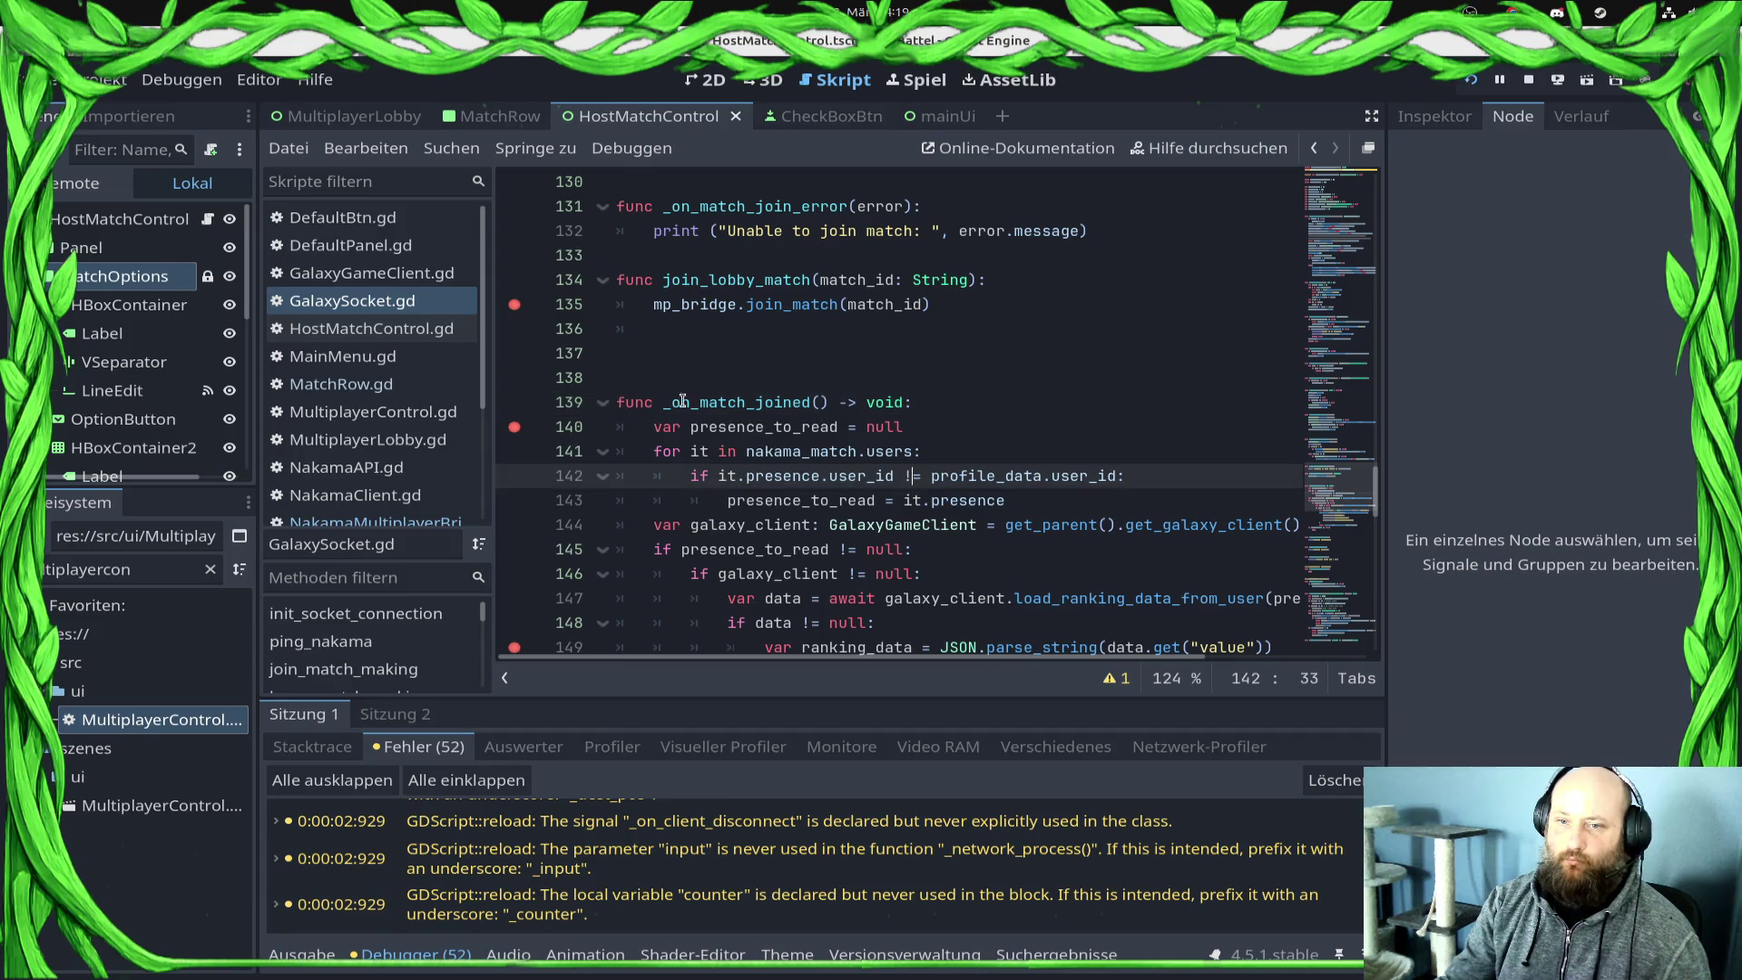
pyautogui.click(790, 331)
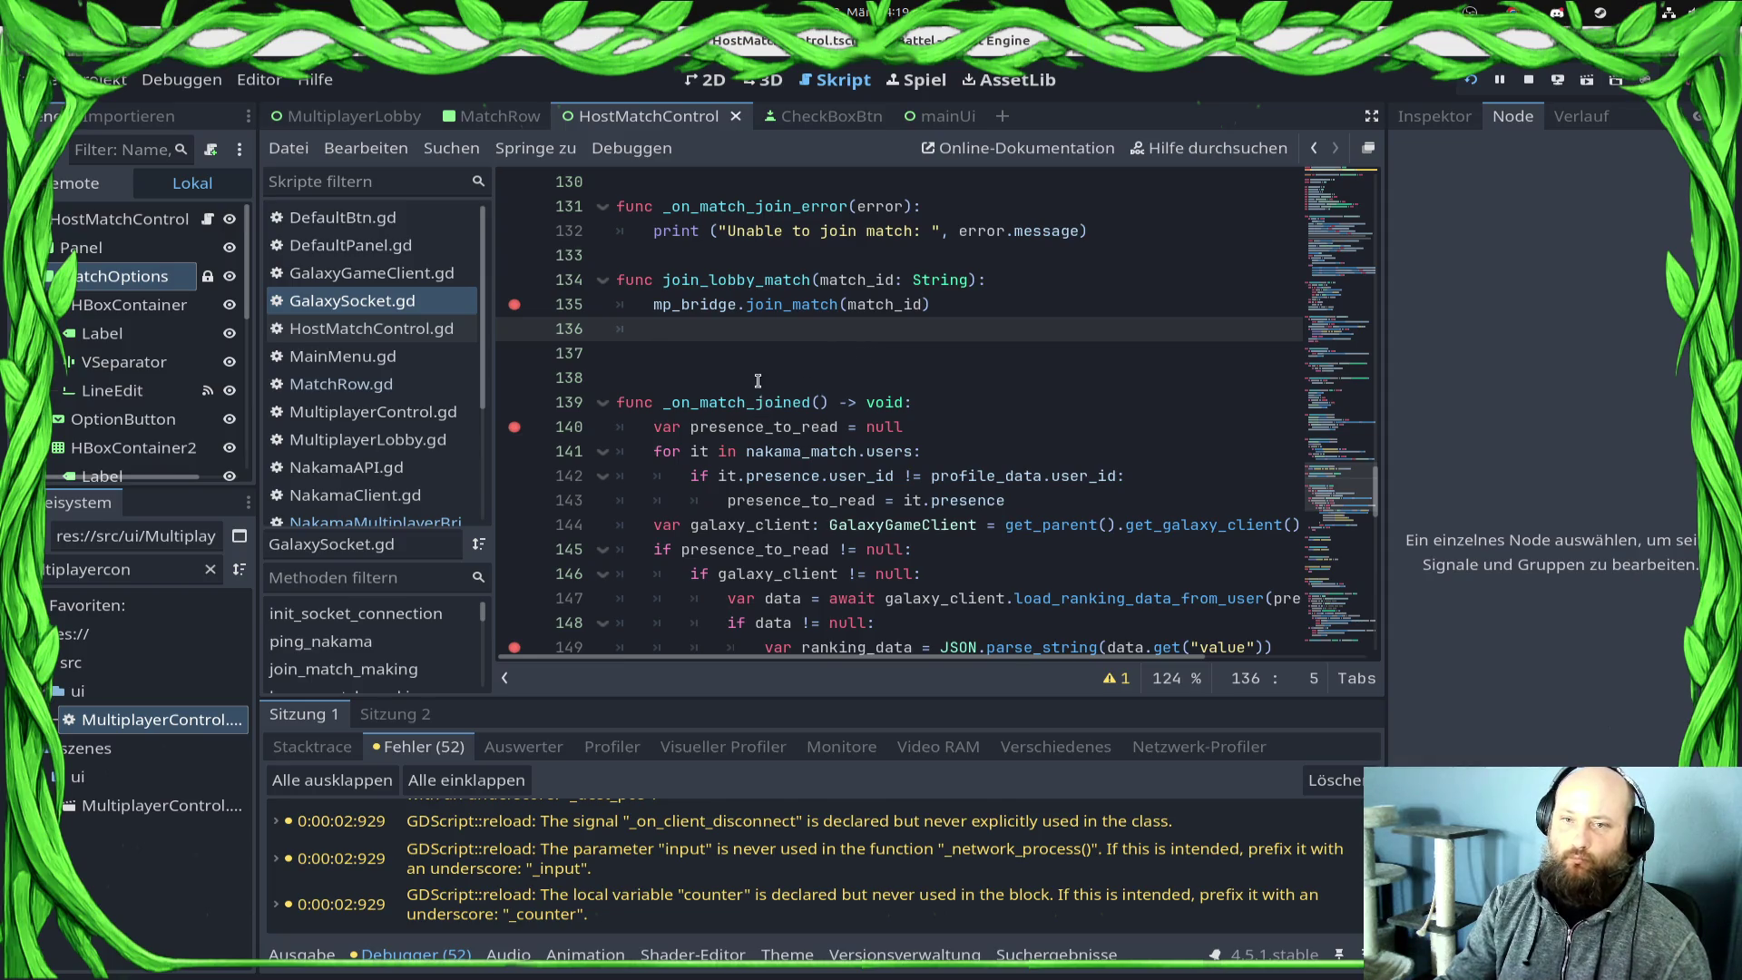
# Step: Set a breakpoint on line 96 inside _on_matchmaker_matched
pyautogui.scroll(5, 757, 380)
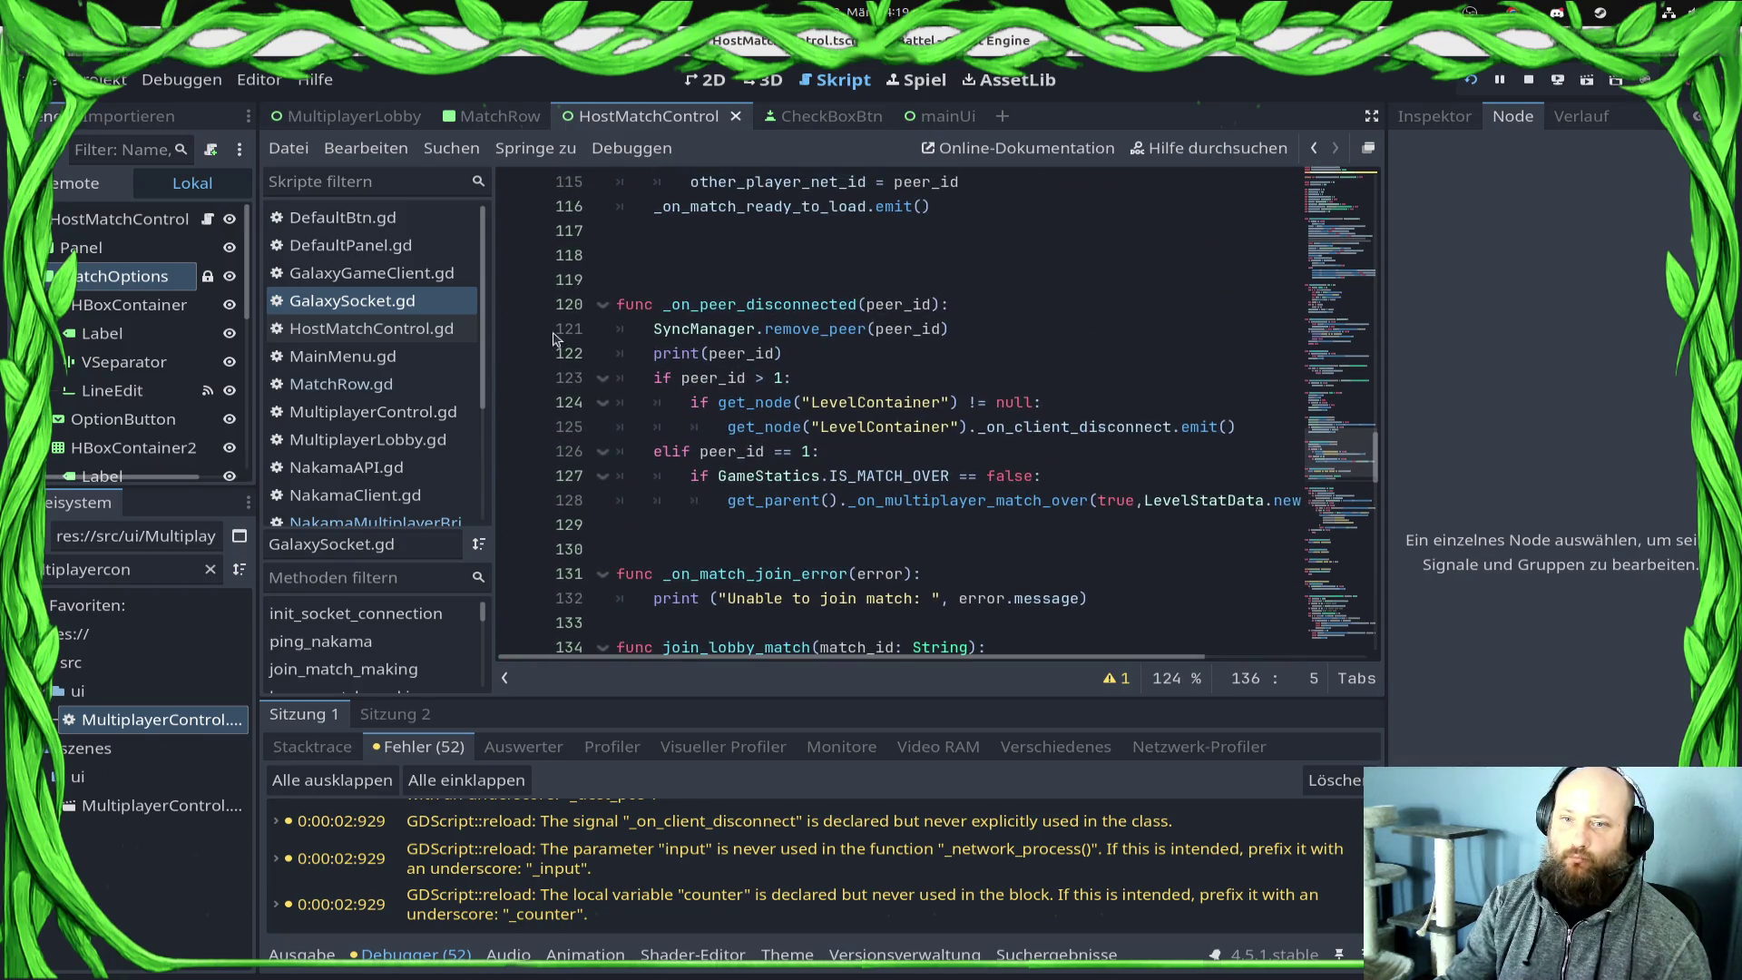
pyautogui.scroll(3, 556, 339)
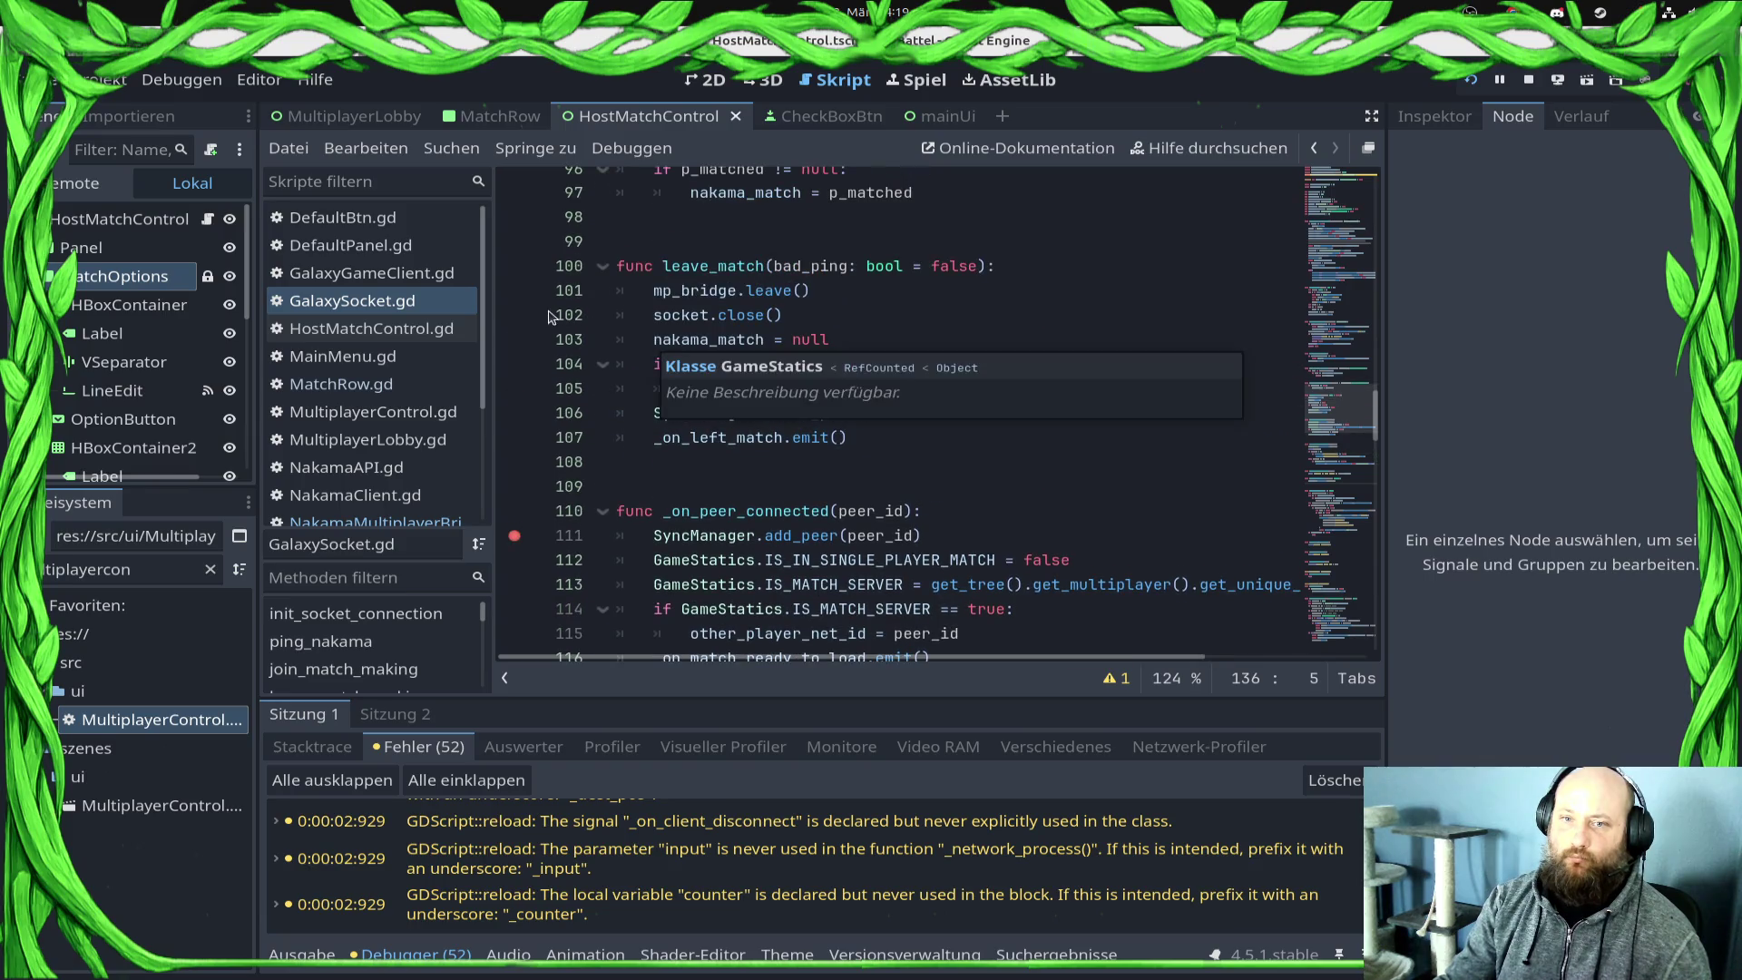
pyautogui.scroll(4, 669, 288)
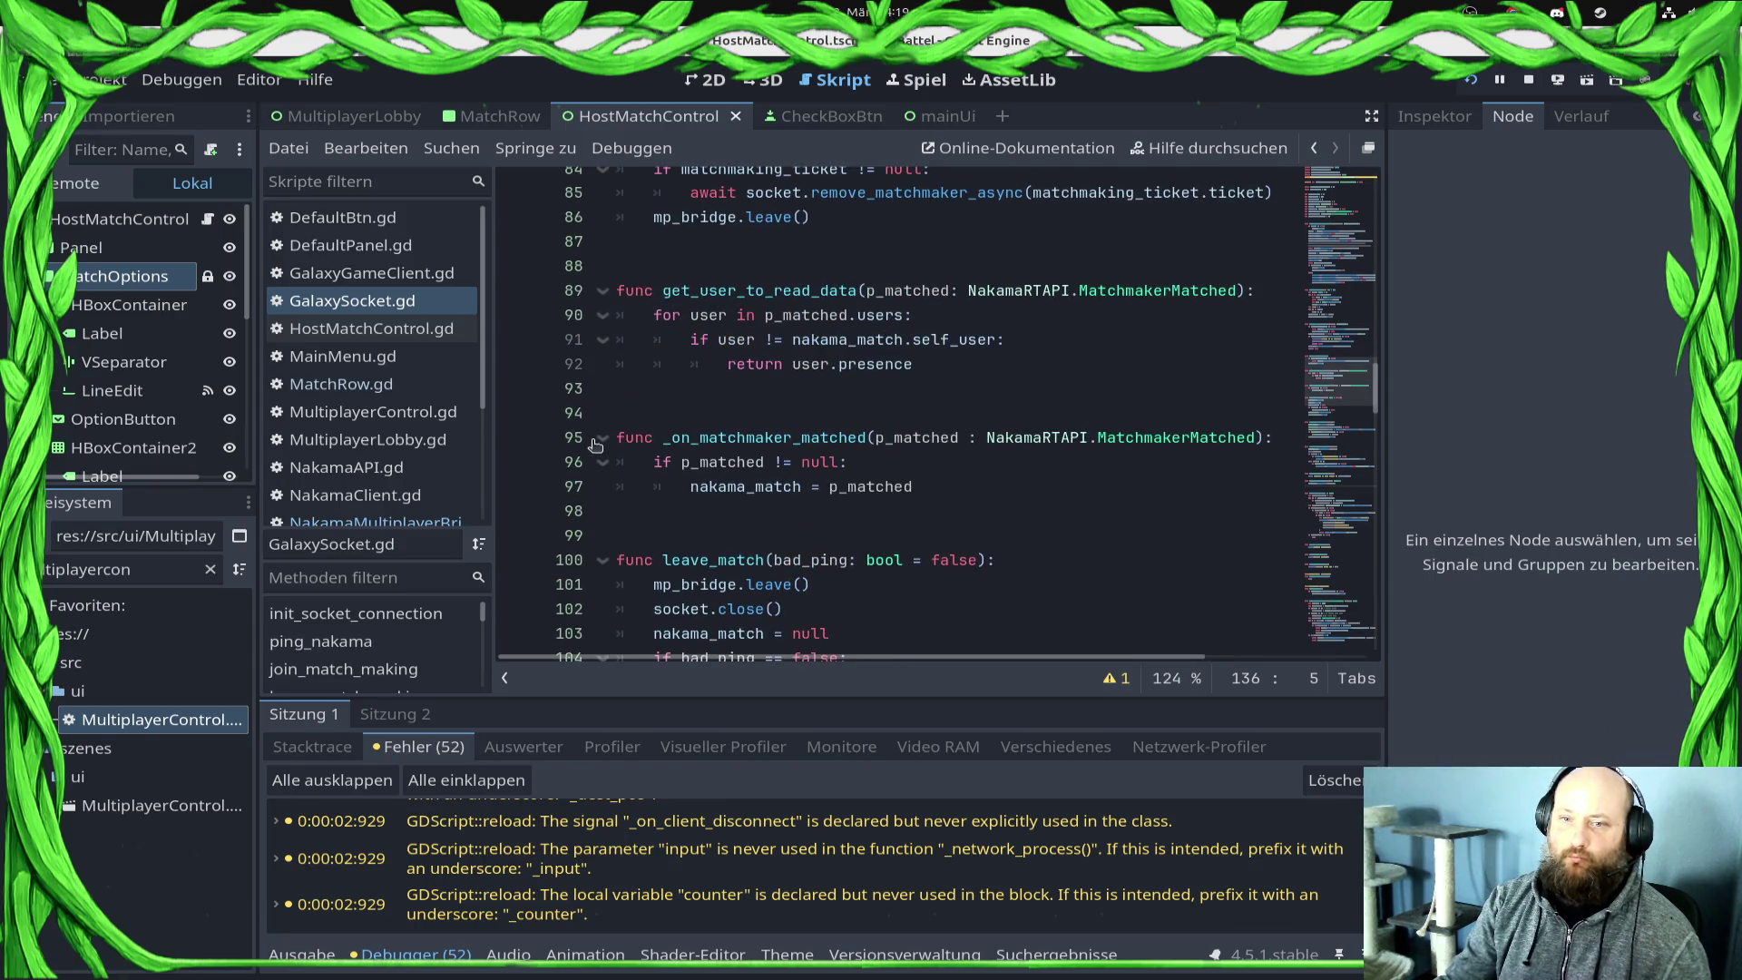
pyautogui.click(514, 462)
# Step: Run the project in a debug window up to the Commander Profile main menu
pyautogui.scroll(1, 747, 416)
pyautogui.scroll(4, 747, 417)
pyautogui.scroll(-1, 753, 417)
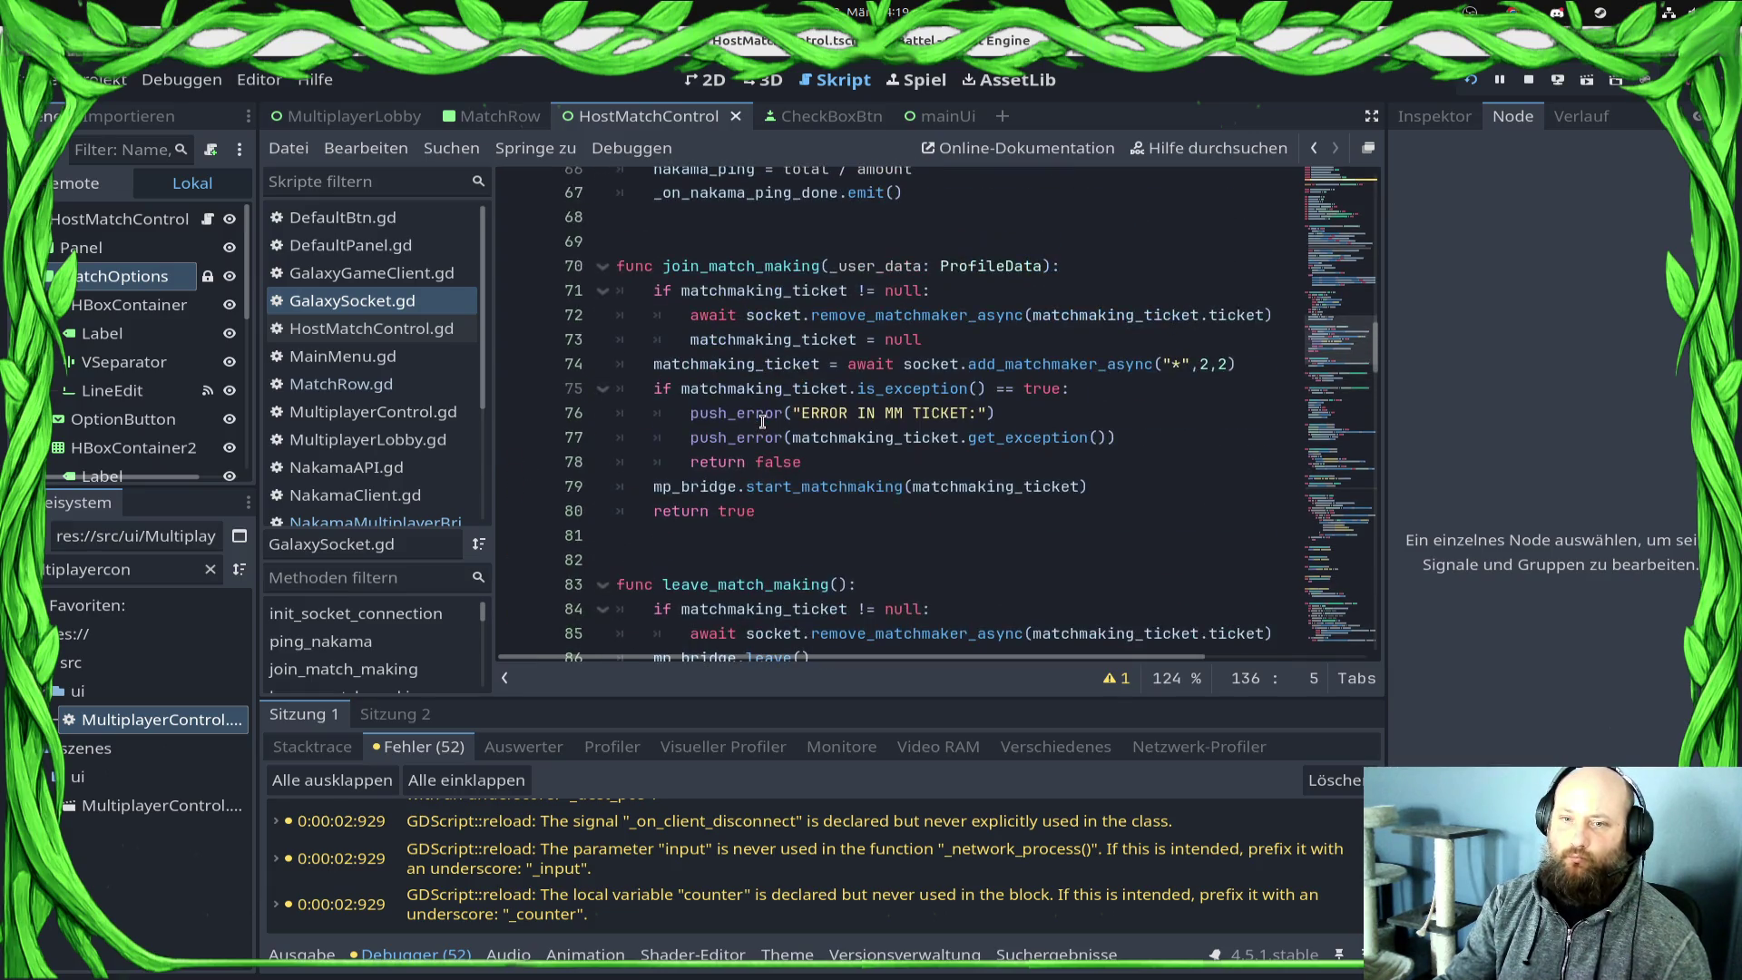
pyautogui.scroll(-3, 762, 421)
pyautogui.scroll(-2, 762, 421)
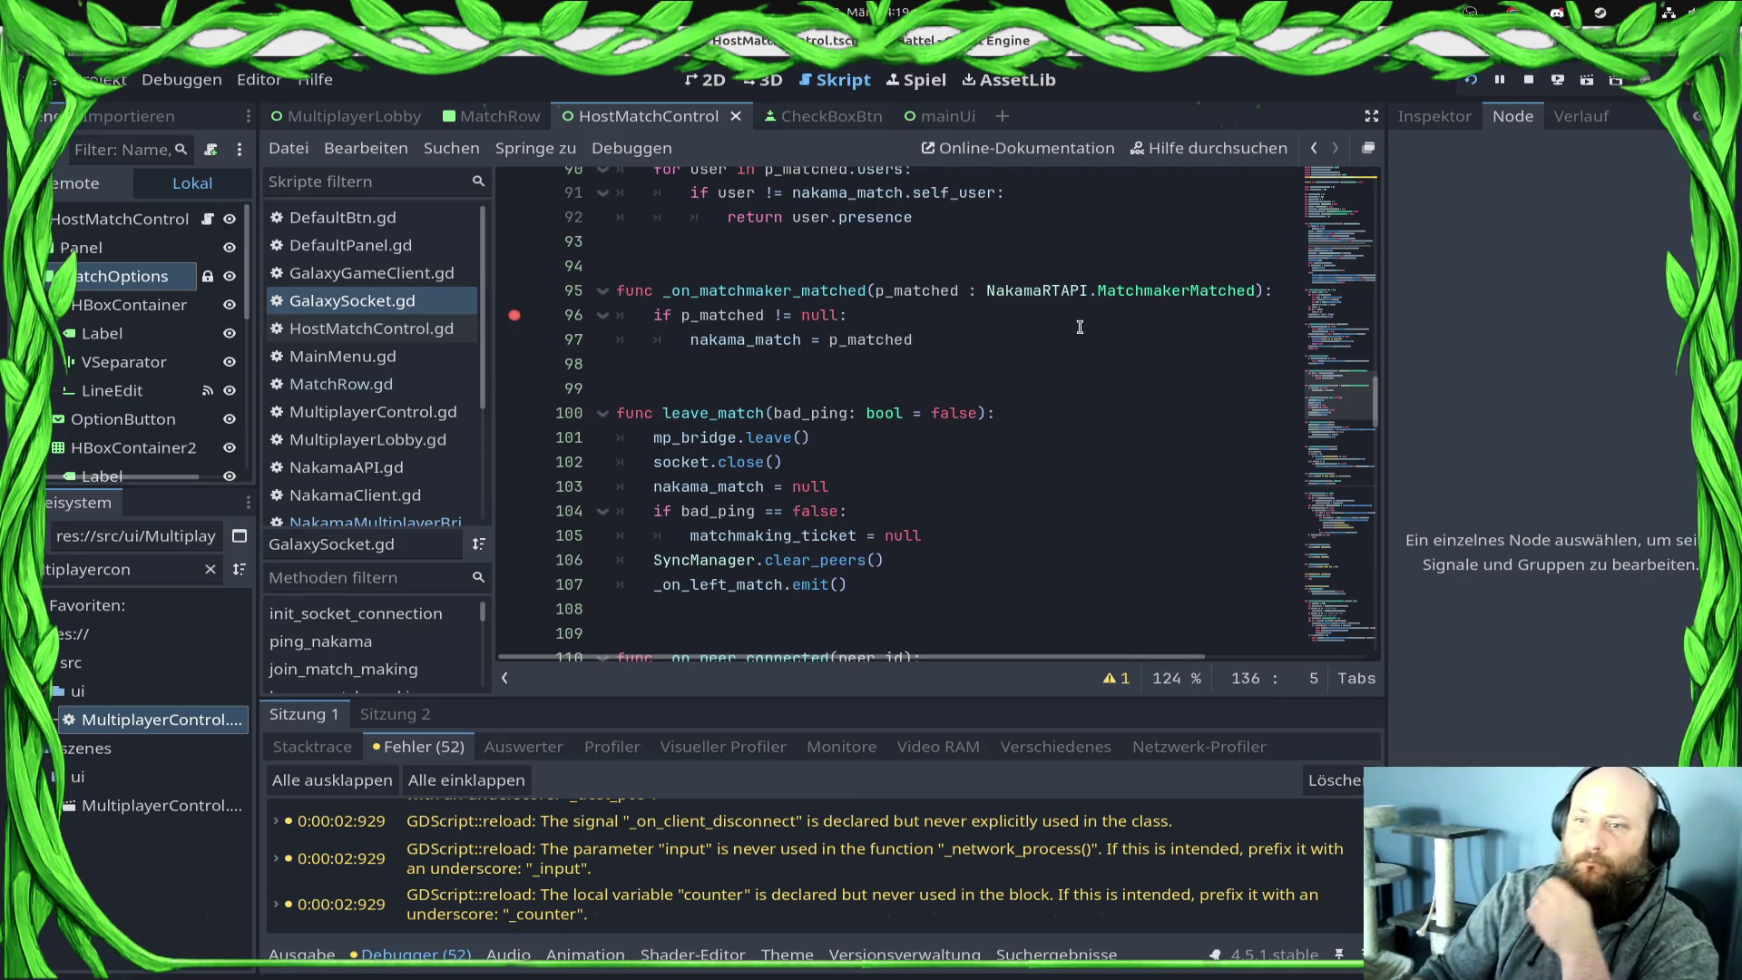
pyautogui.scroll(3, 545, 474)
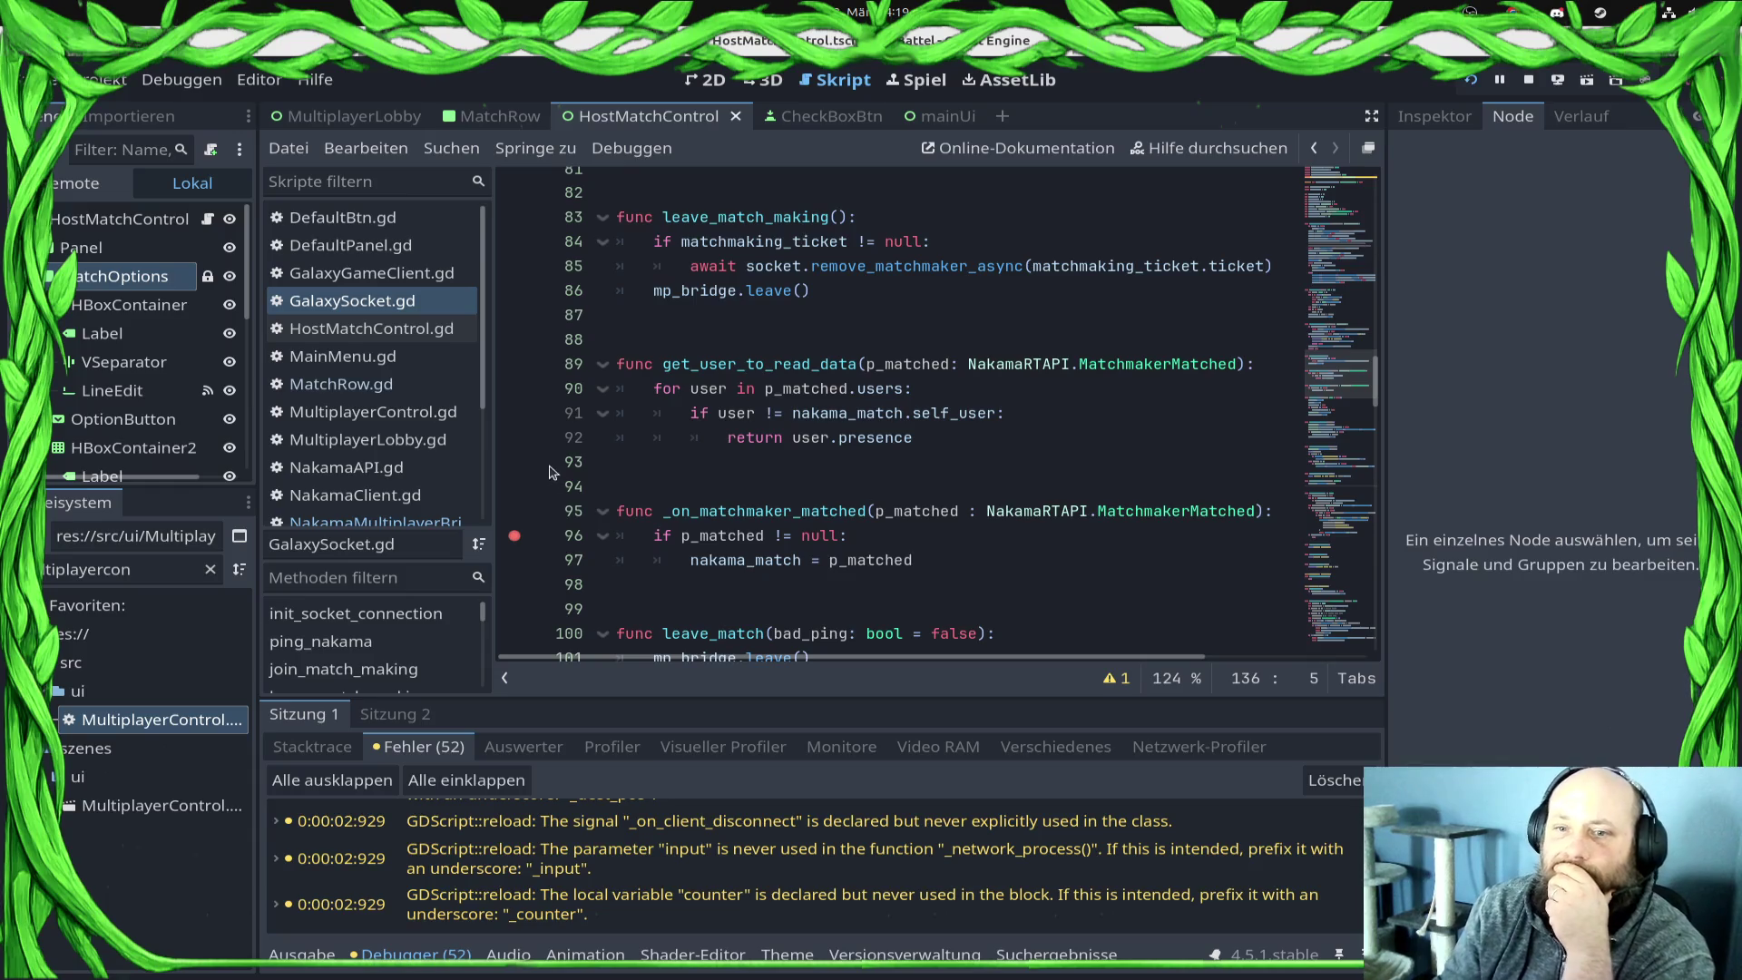
pyautogui.scroll(5, 569, 386)
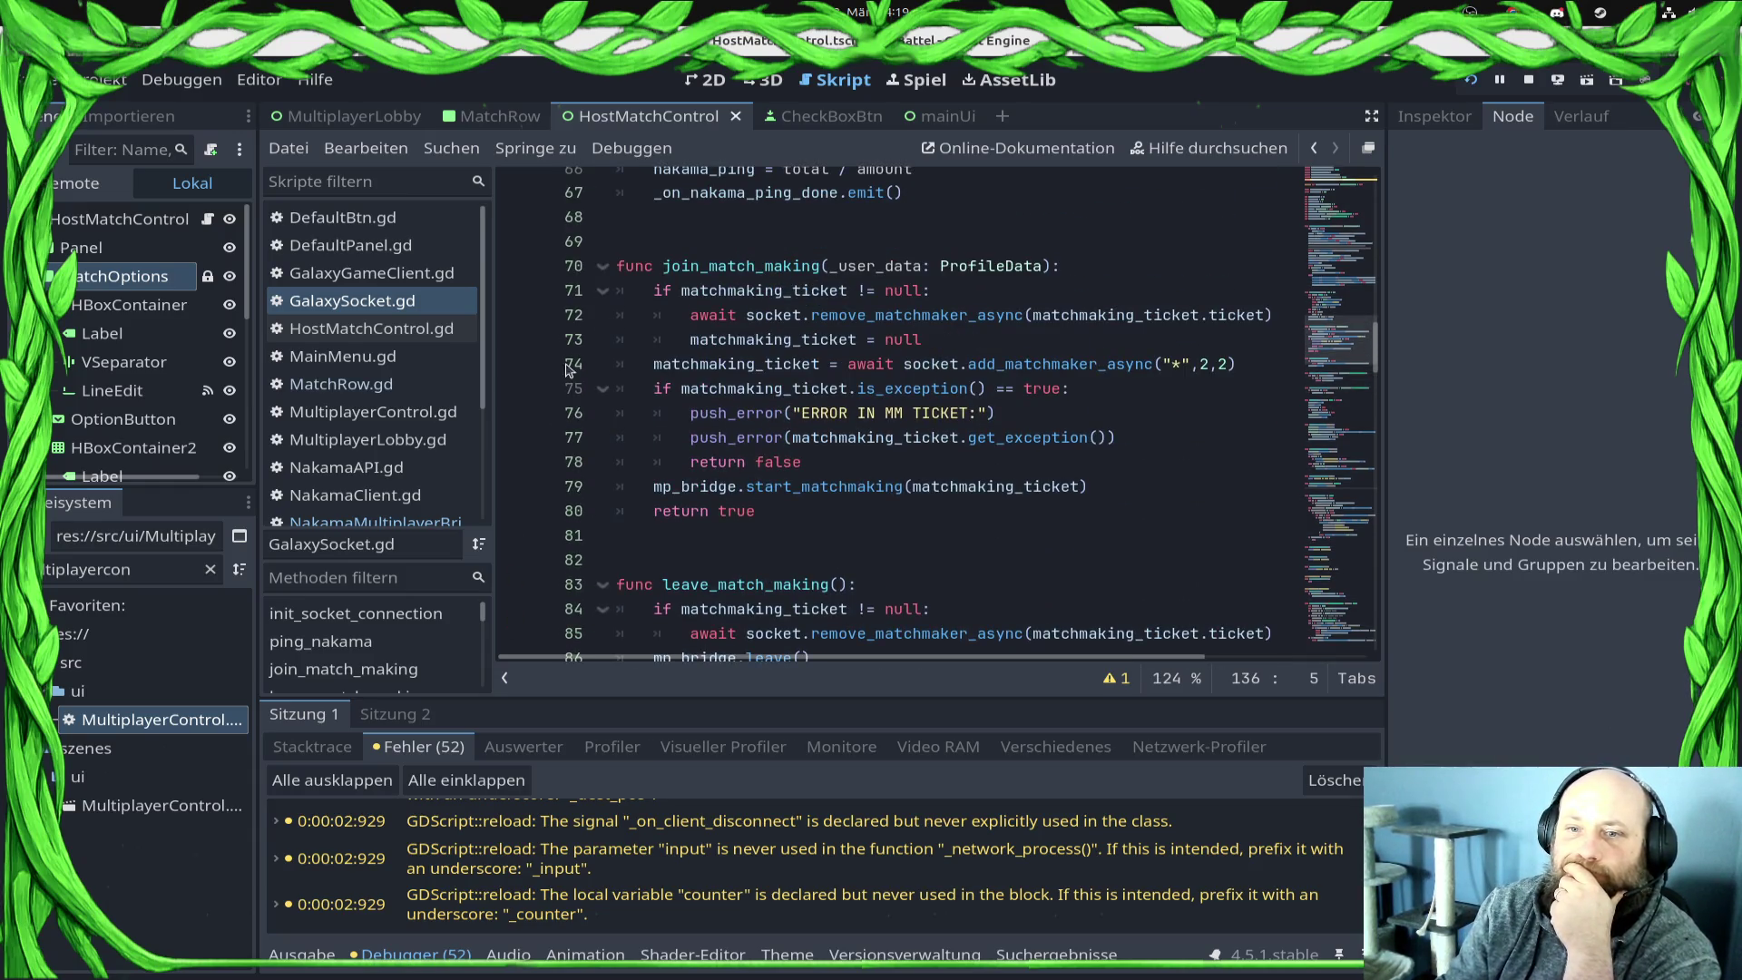
pyautogui.scroll(3, 549, 300)
pyautogui.scroll(-3, 1010, 472)
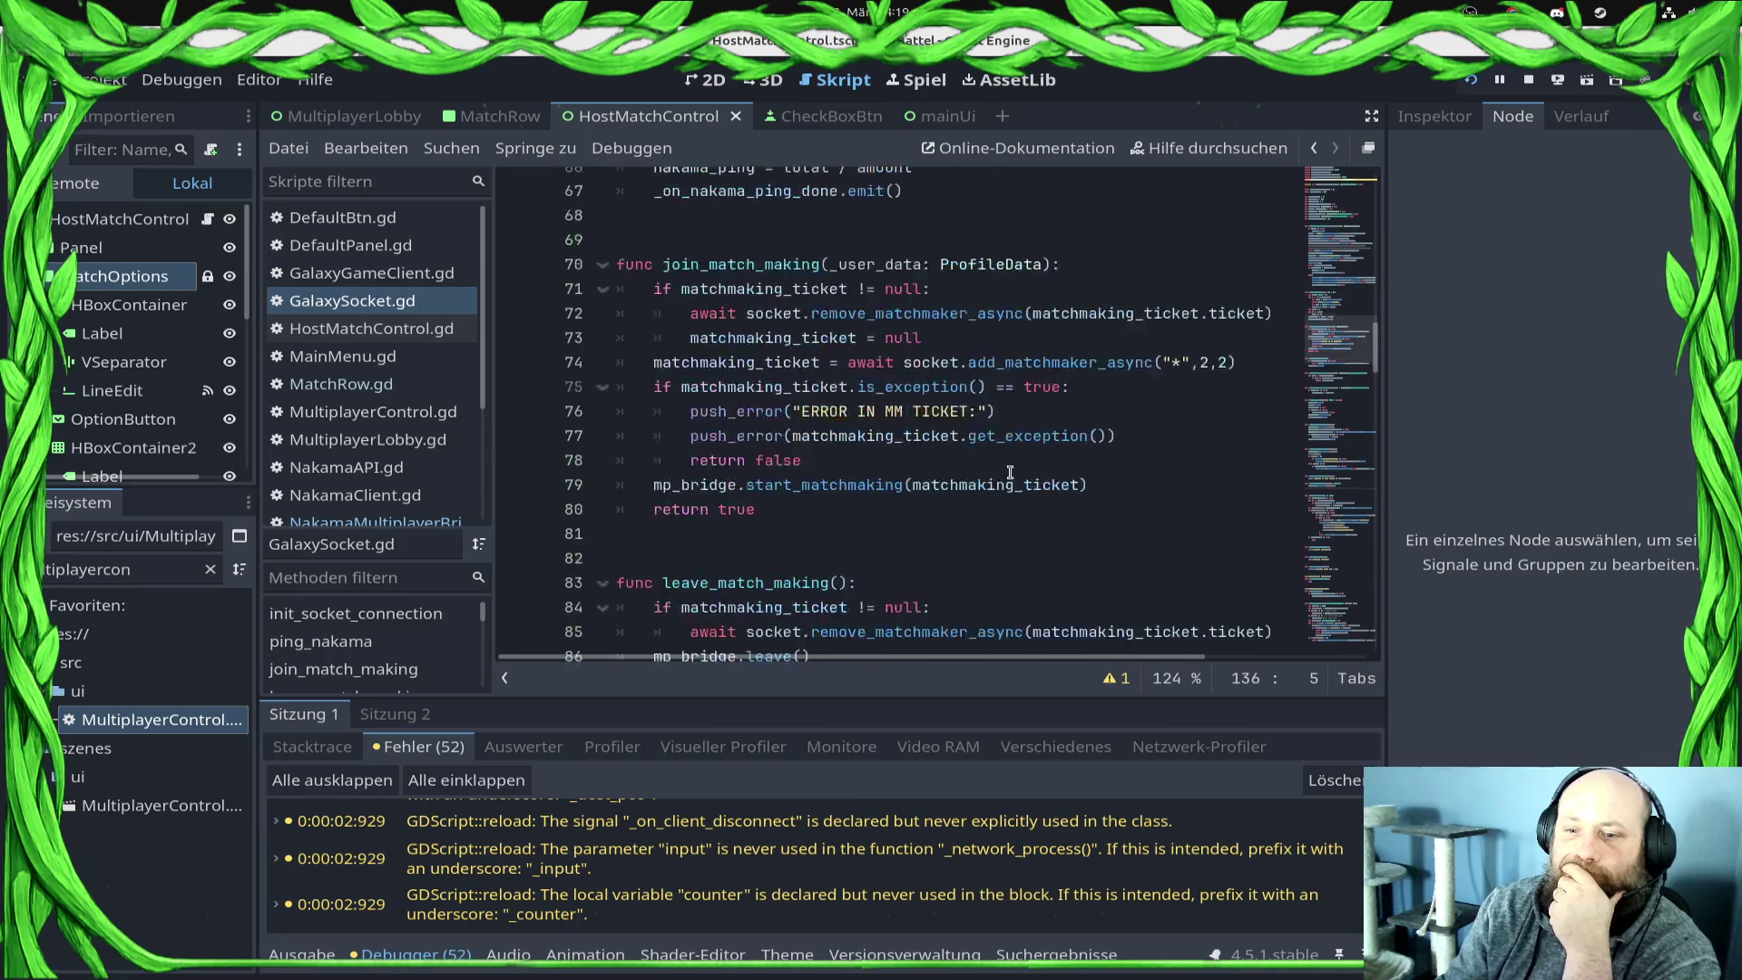
pyautogui.scroll(4, 726, 417)
pyautogui.scroll(10, 702, 438)
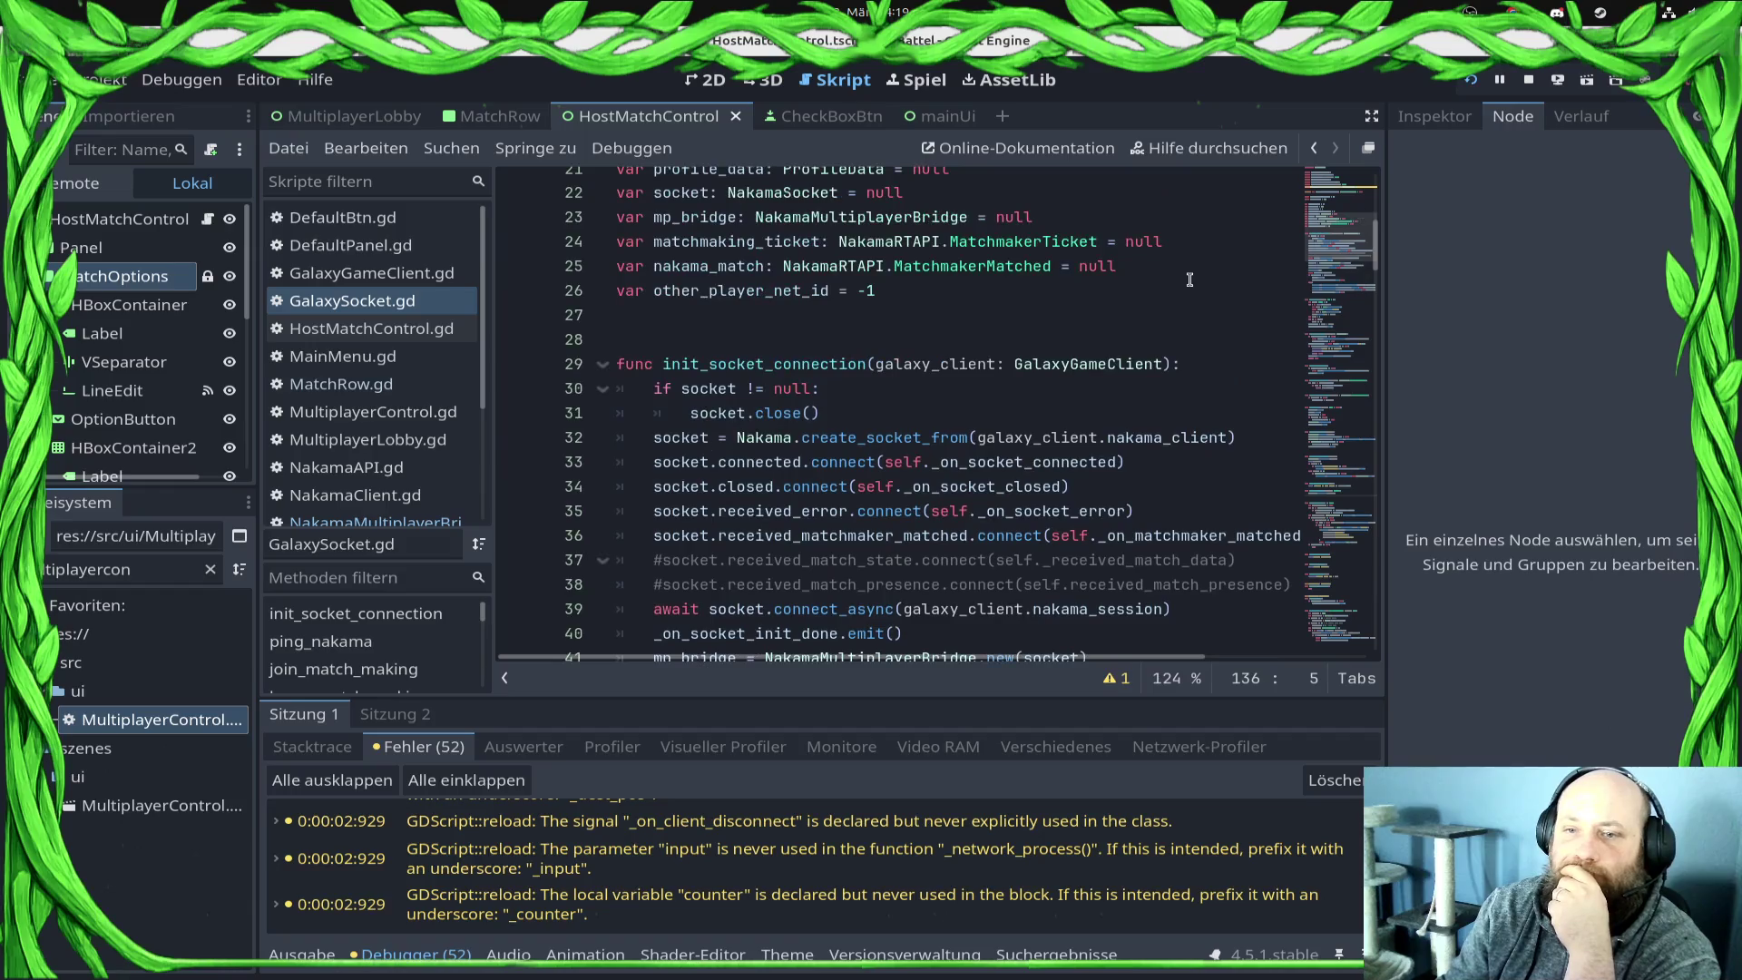
pyautogui.click(1558, 80)
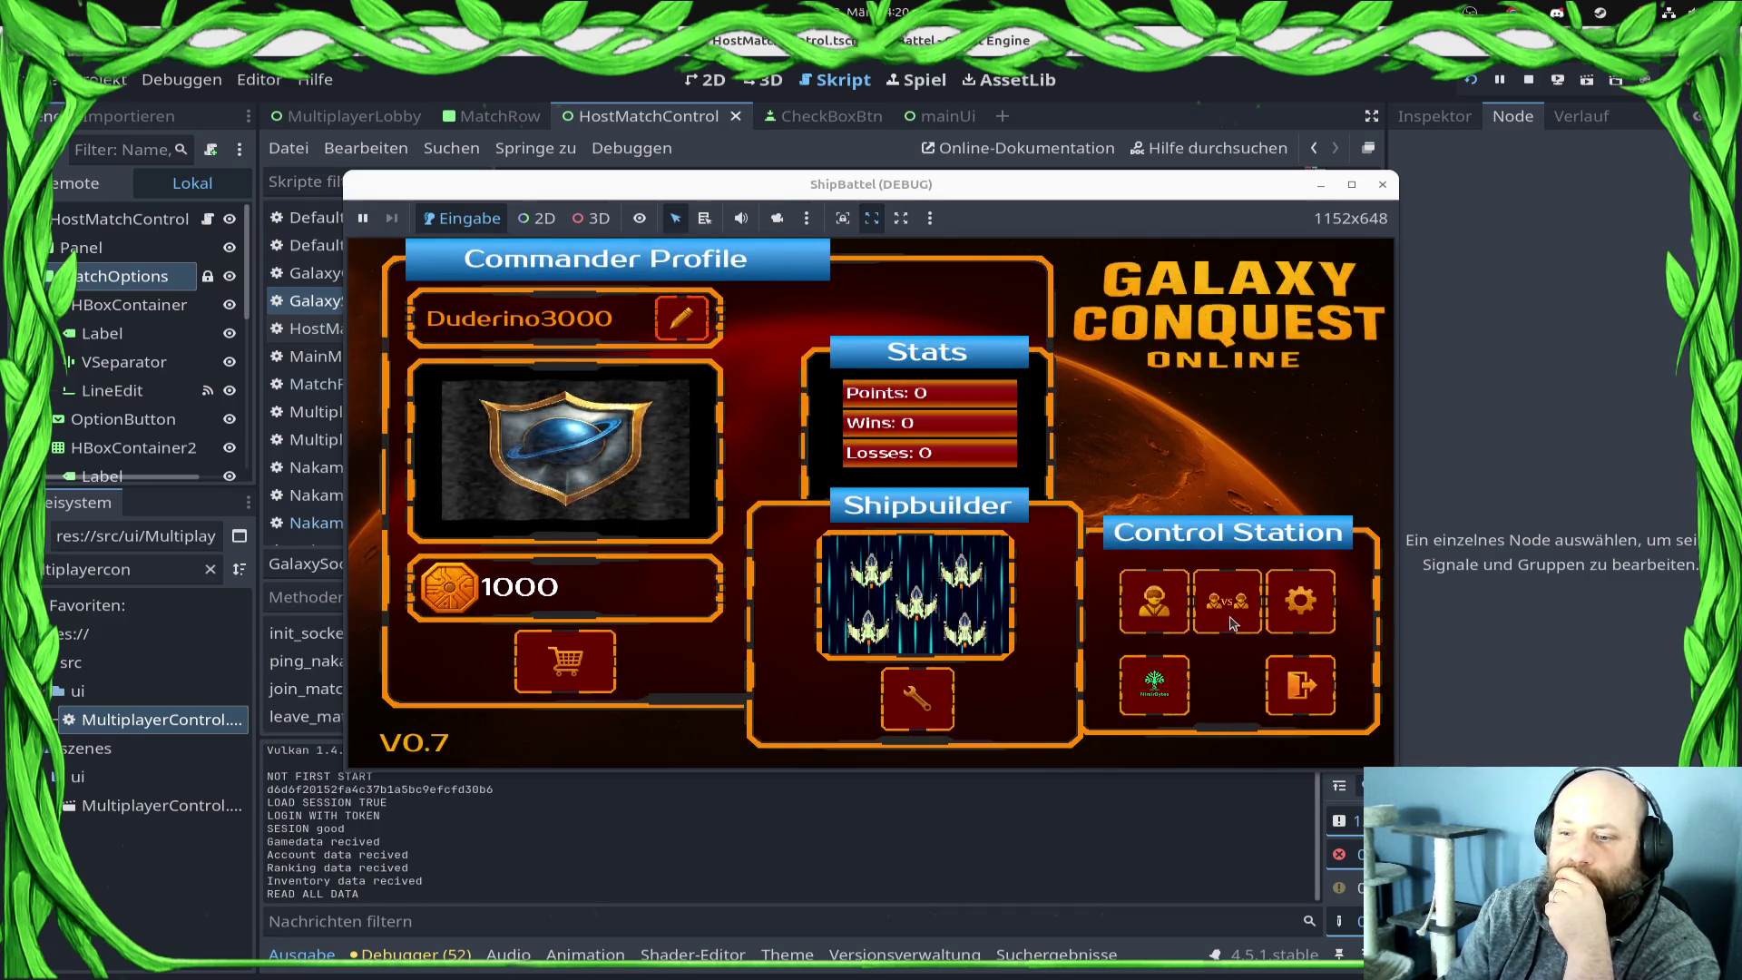
# Step: Join Banana3400's Match from the lobby list, resume past the line 135 breakpoint, then stop the game
pyautogui.click(1230, 620)
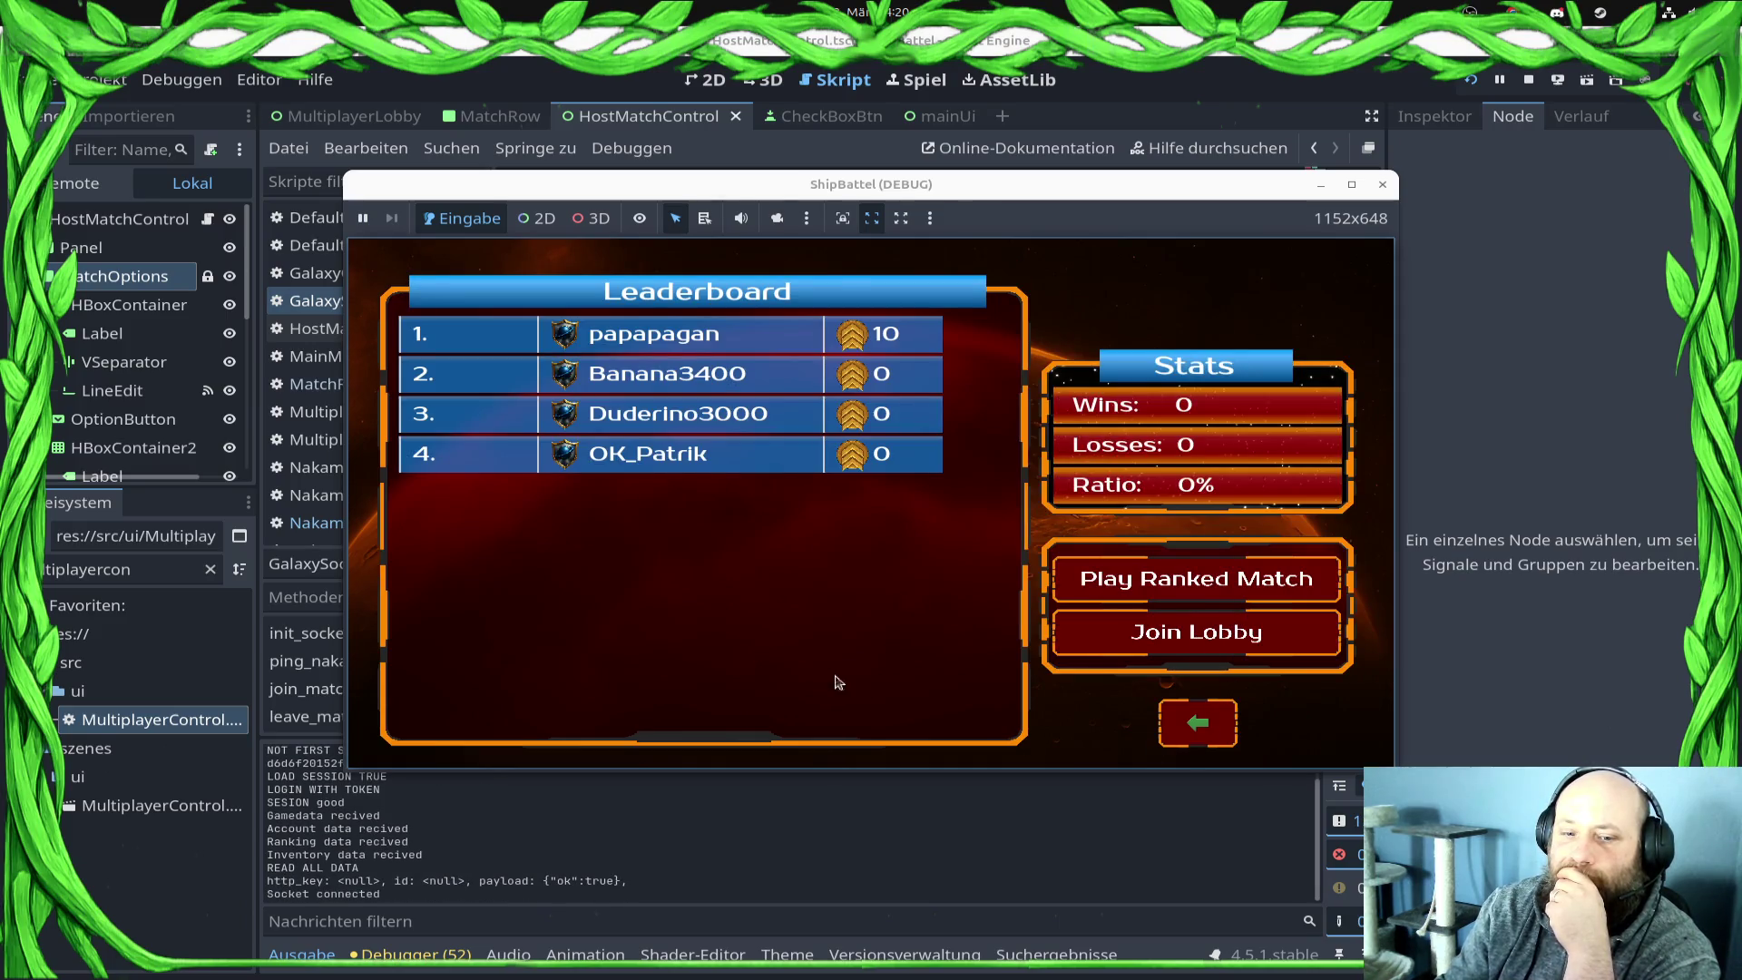
pyautogui.click(657, 354)
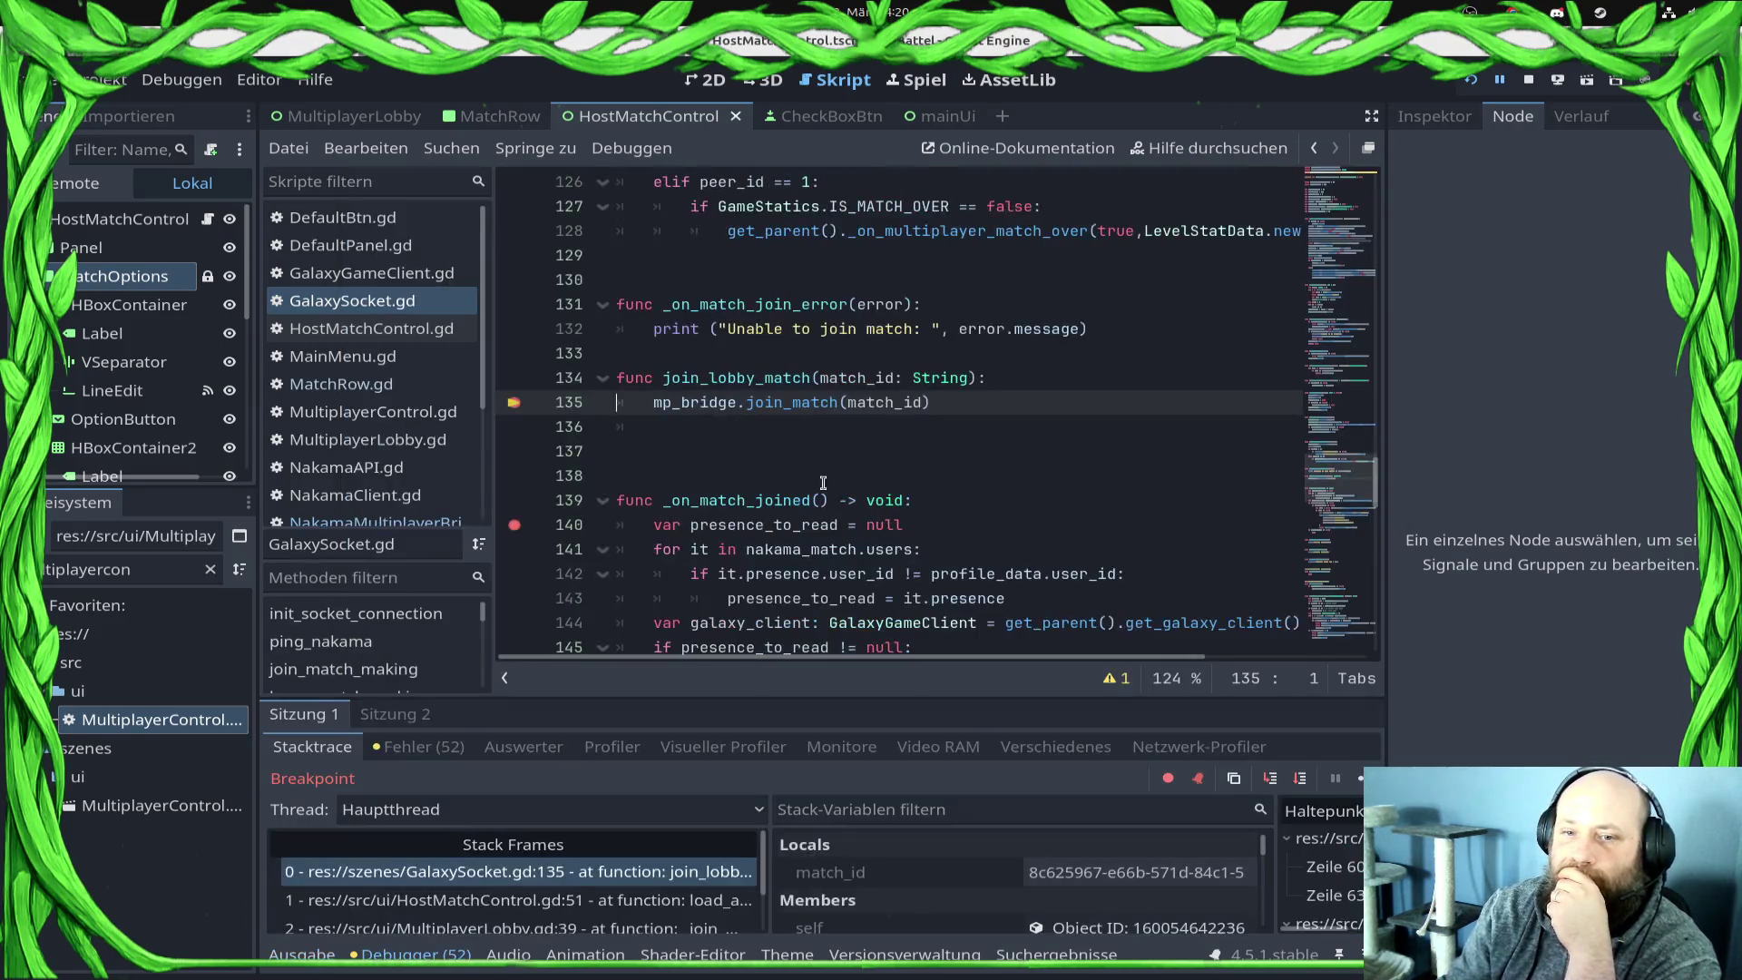
pyautogui.click(1363, 778)
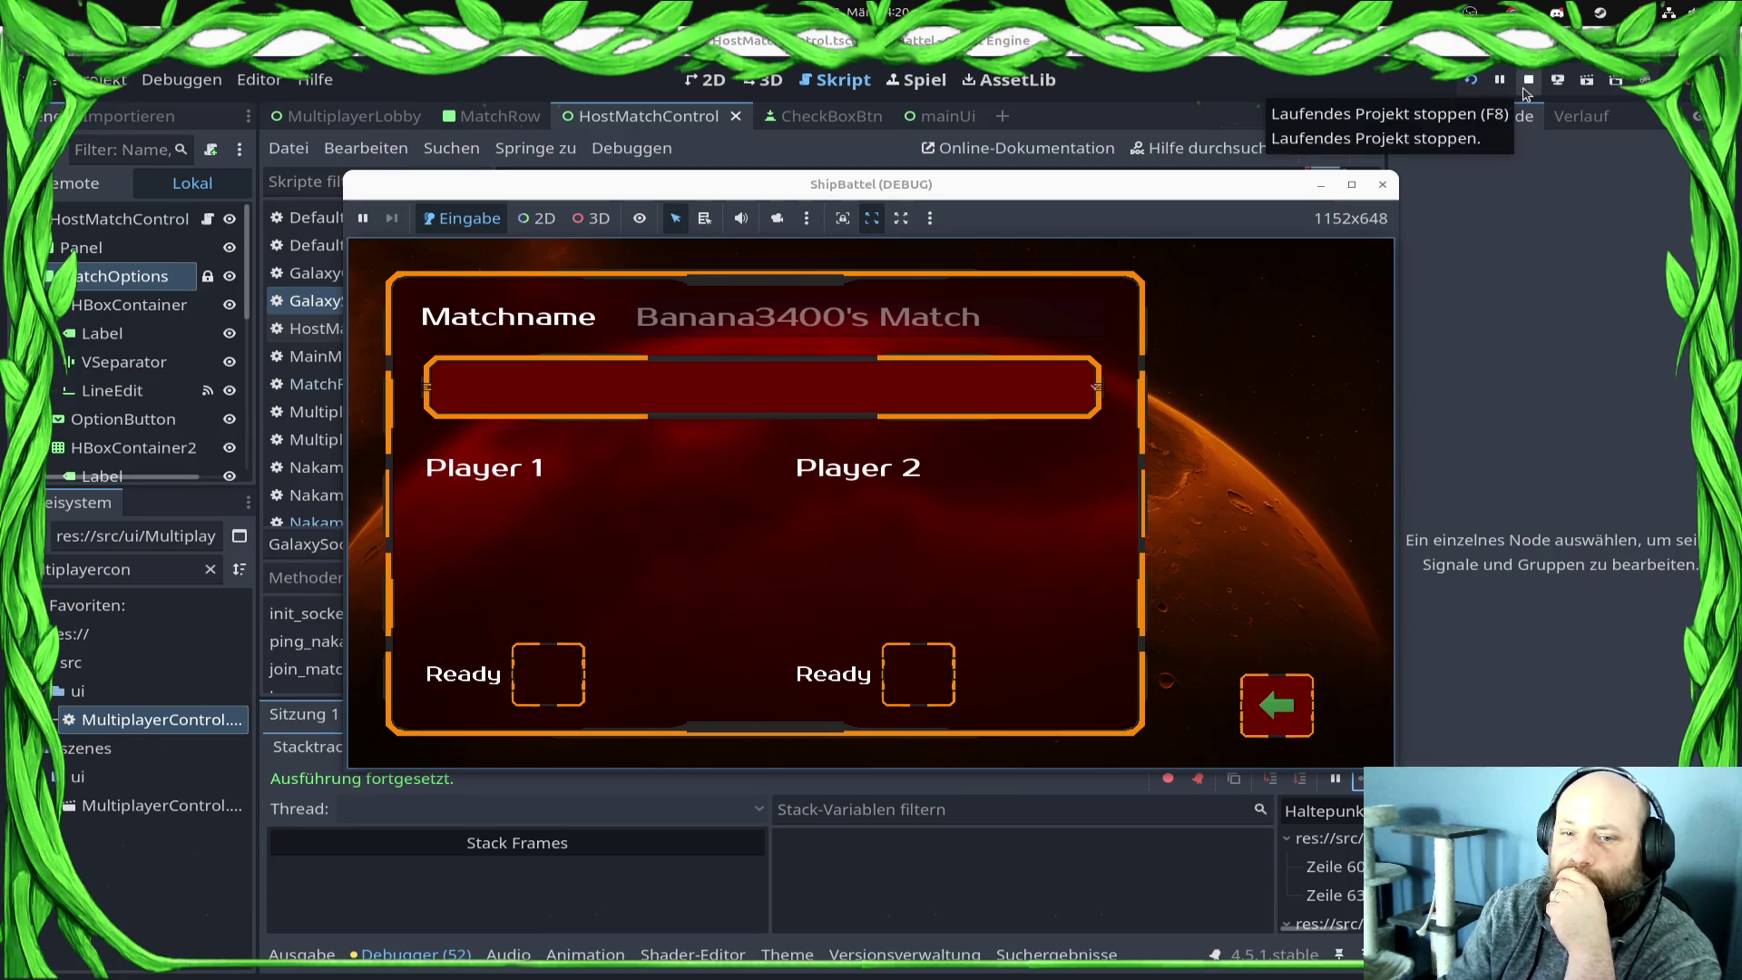
pyautogui.click(1528, 82)
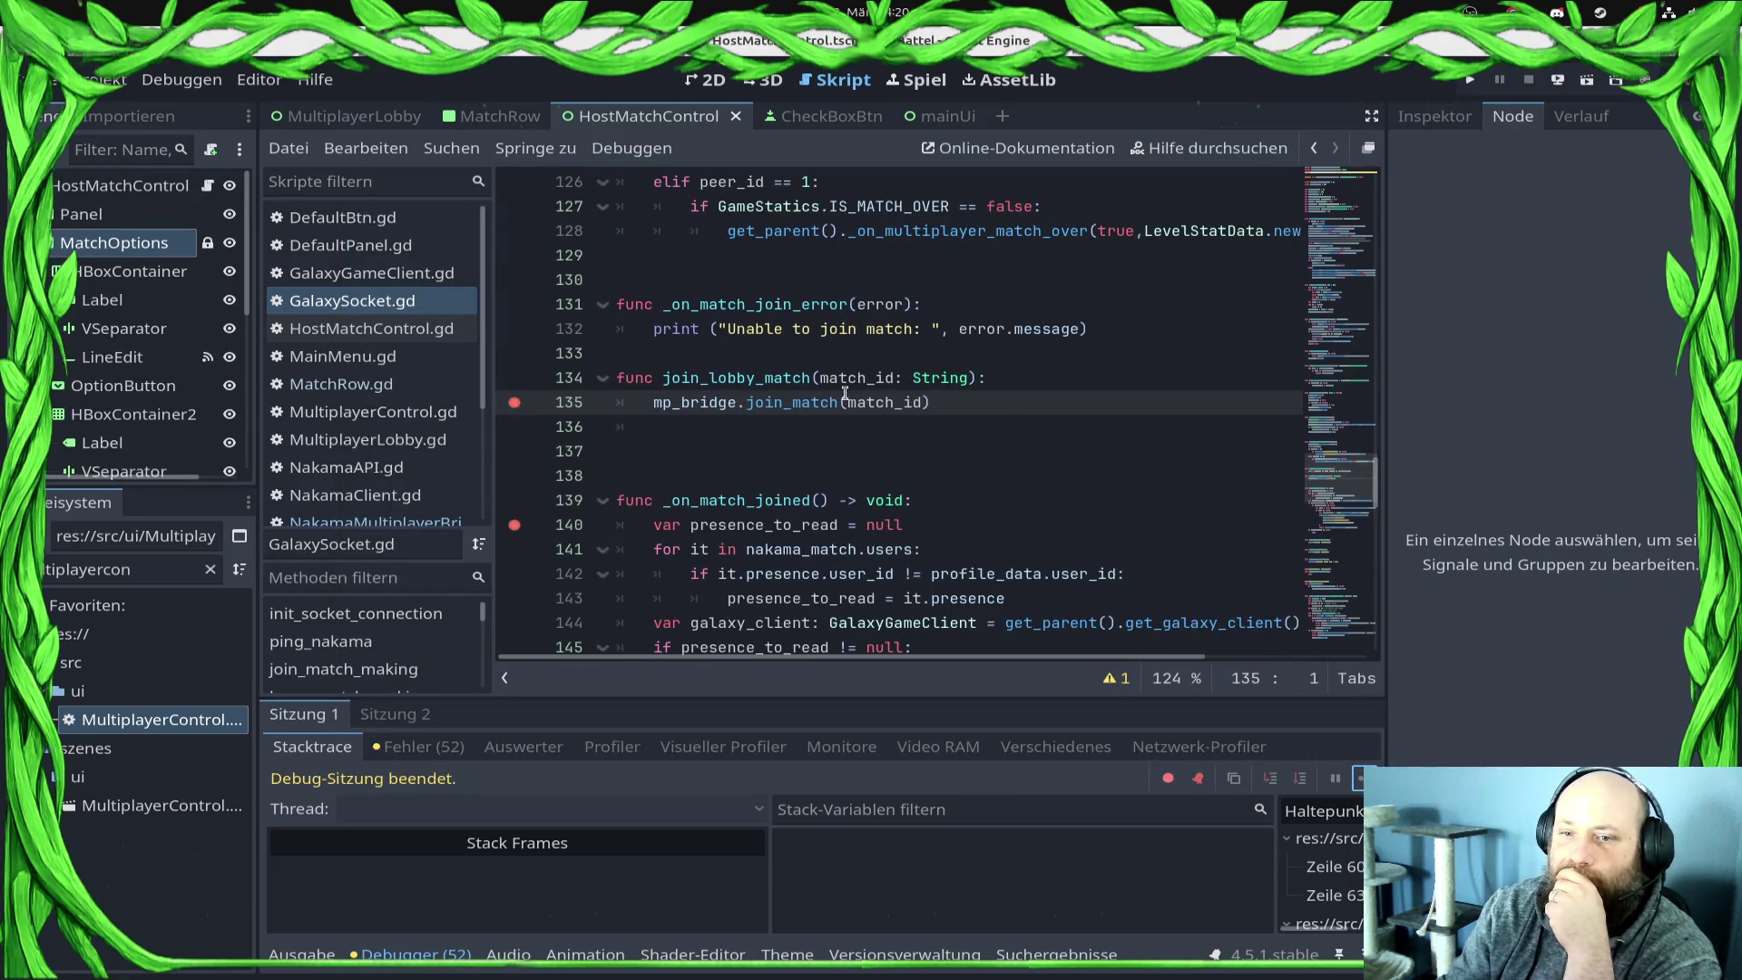
# Step: Clear the line 135 breakpoint on the mp_bridge.join_match(match_id) call in GalaxySocket.gd
pyautogui.moveTo(804, 398)
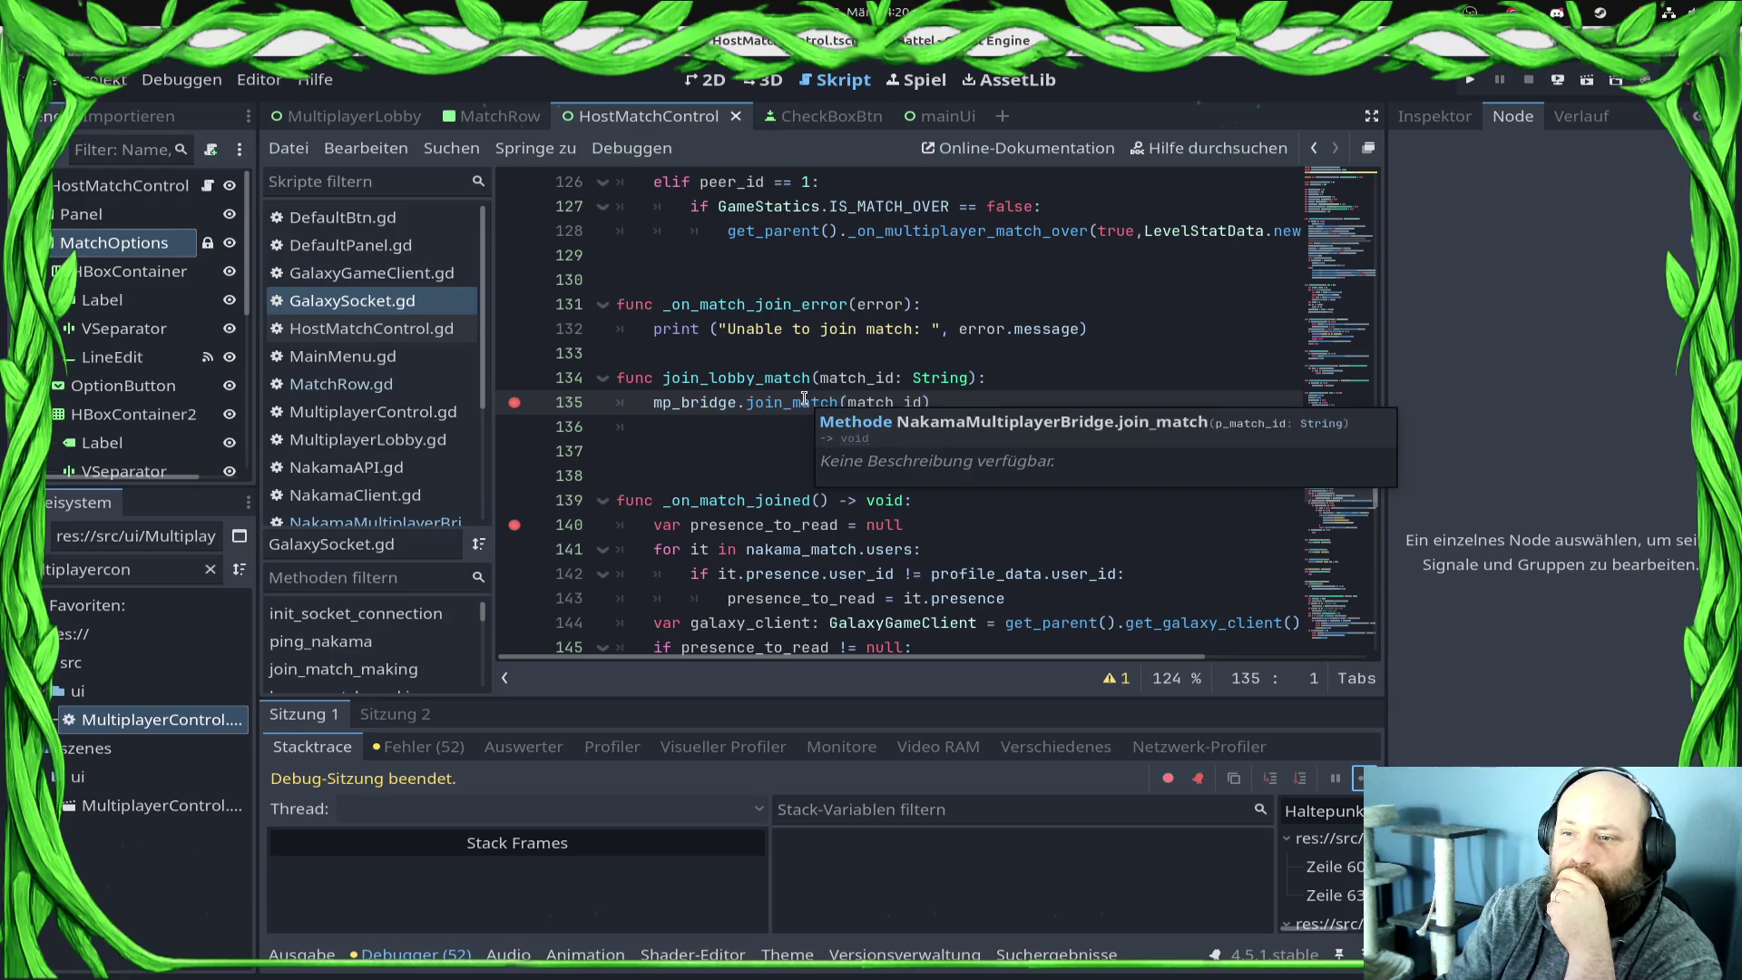
pyautogui.click(515, 402)
pyautogui.scroll(-4, 720, 512)
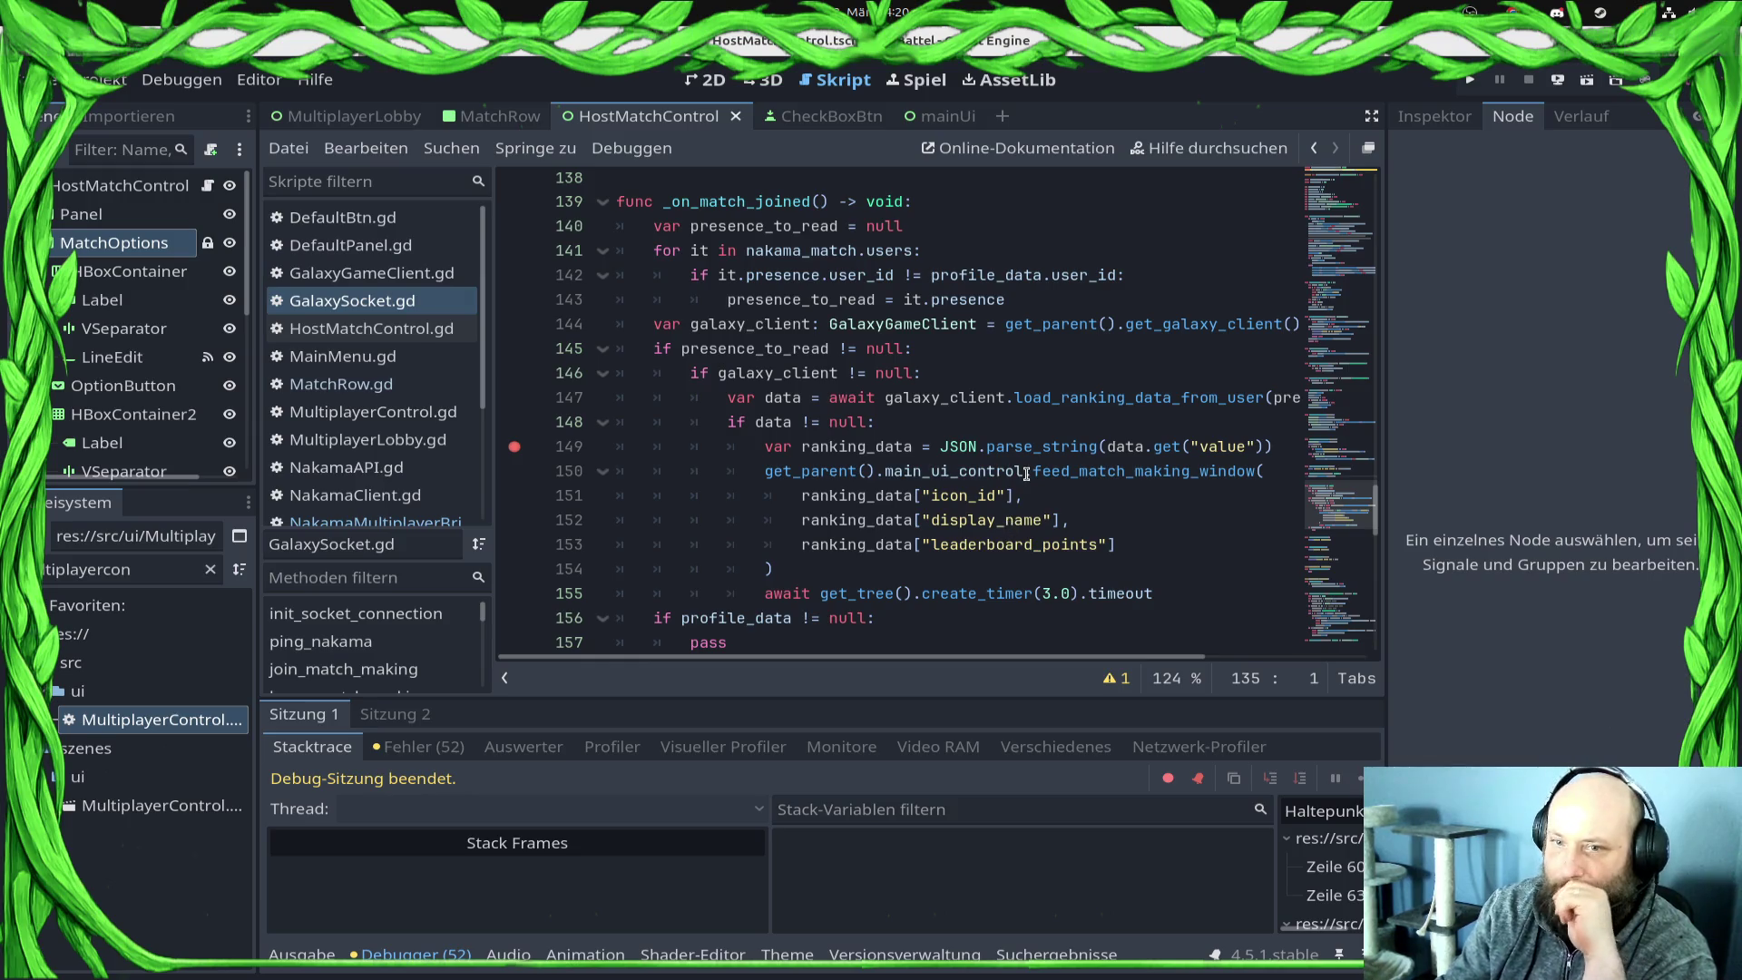
pyautogui.scroll(4, 1026, 474)
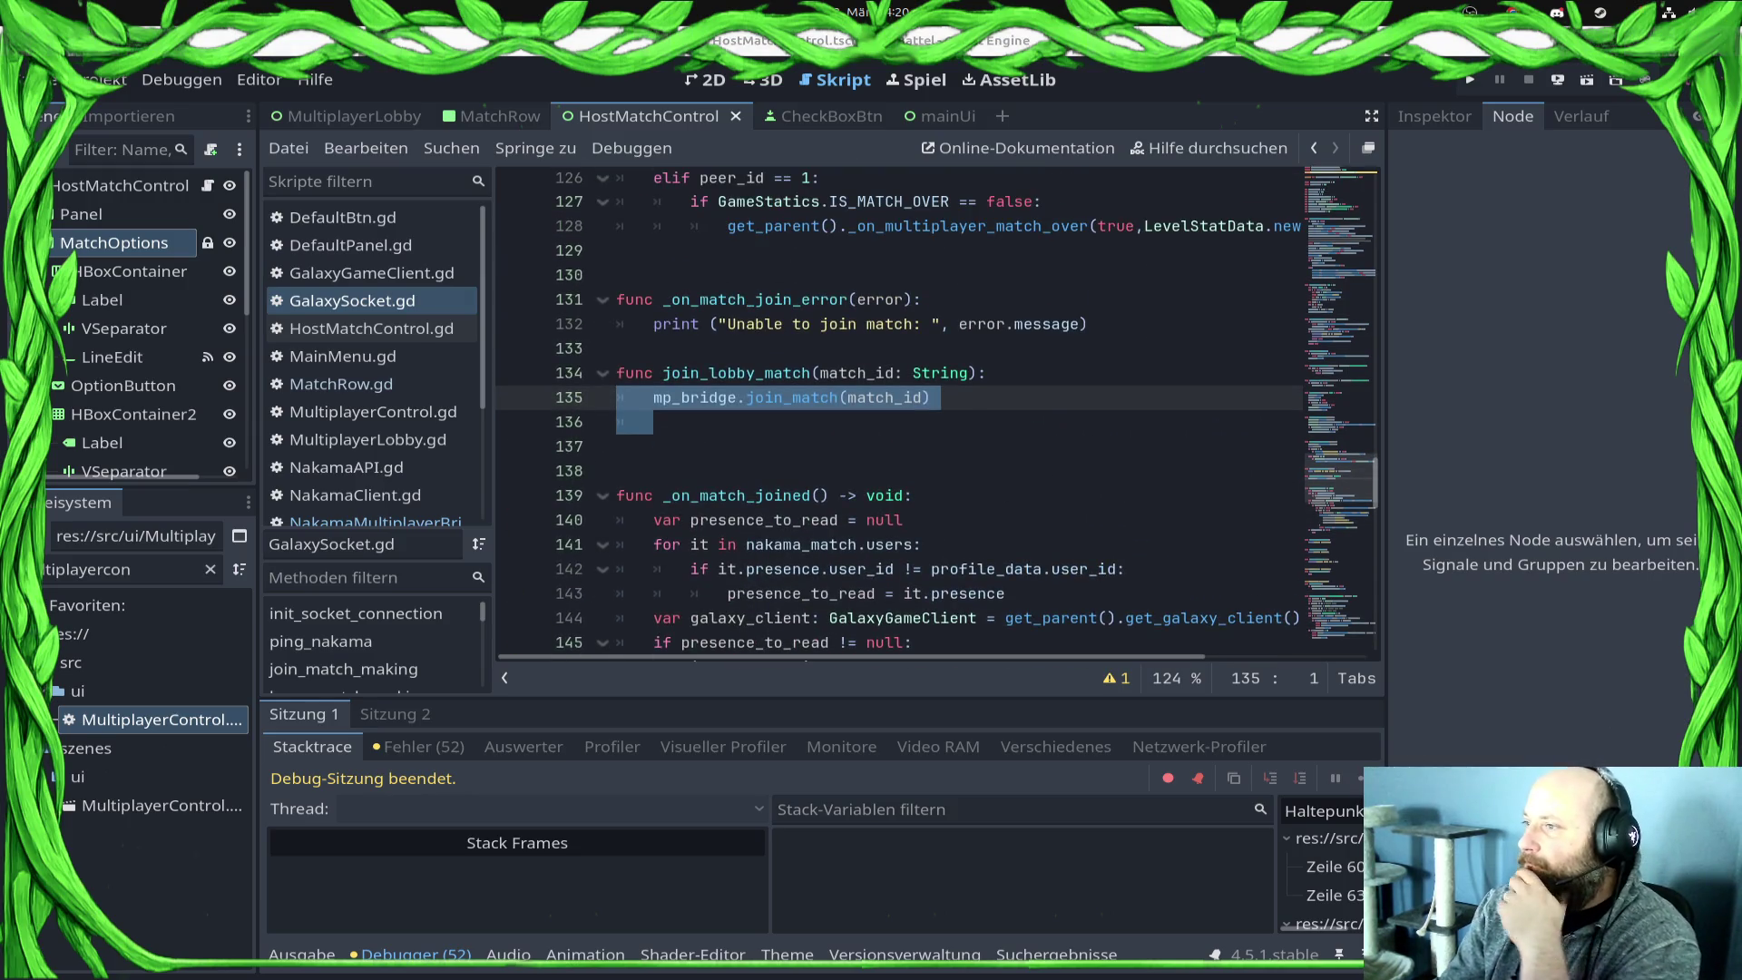
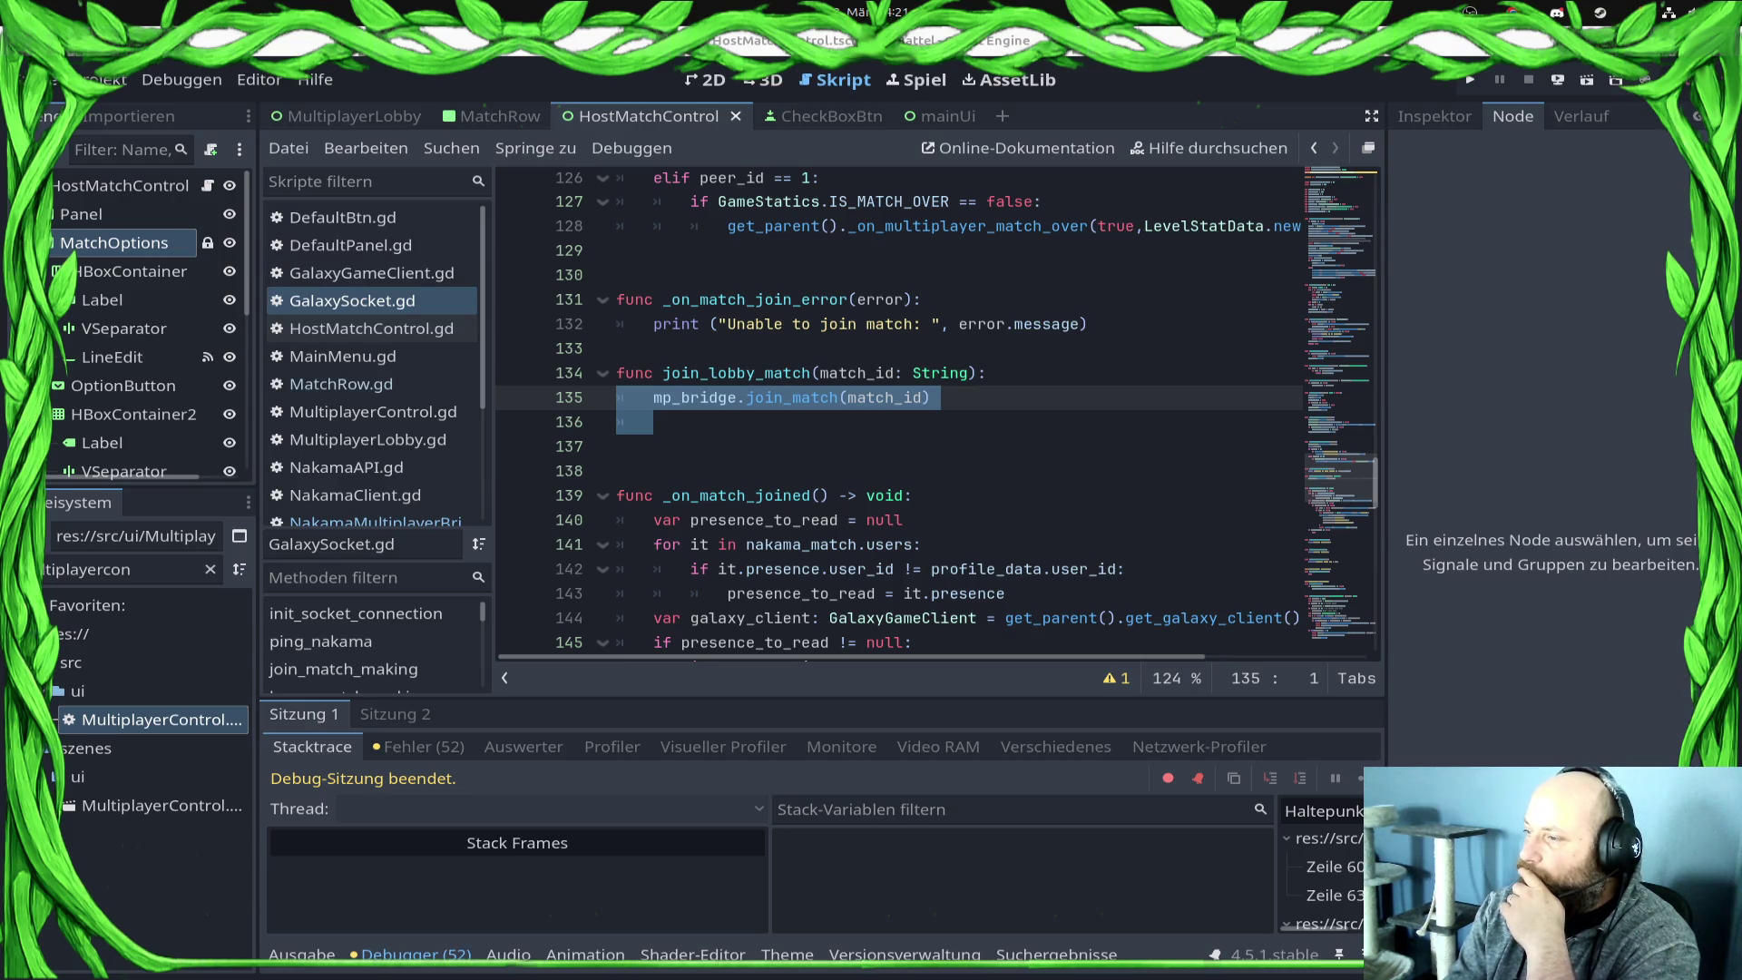
# Step: Uncomment the received_match_presence signal connection on line 38 and save GalaxySocket.gd
pyautogui.scroll(20, 1029, 301)
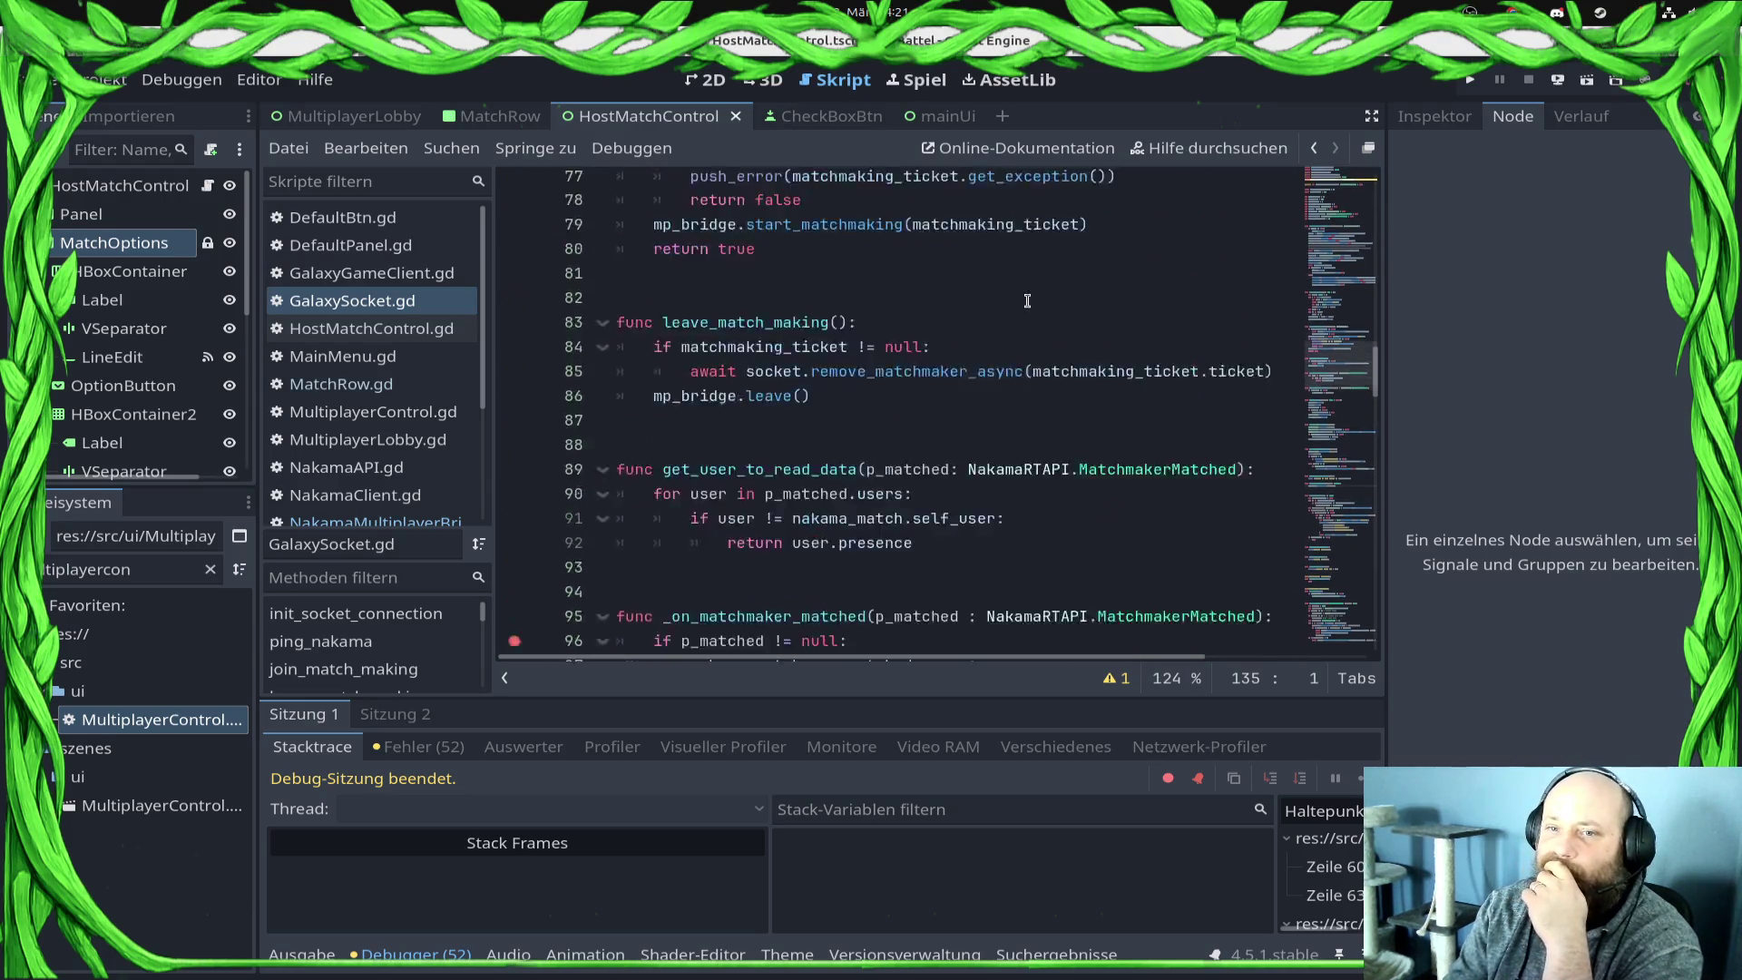
pyautogui.scroll(12, 1028, 301)
pyautogui.scroll(-5, 1162, 430)
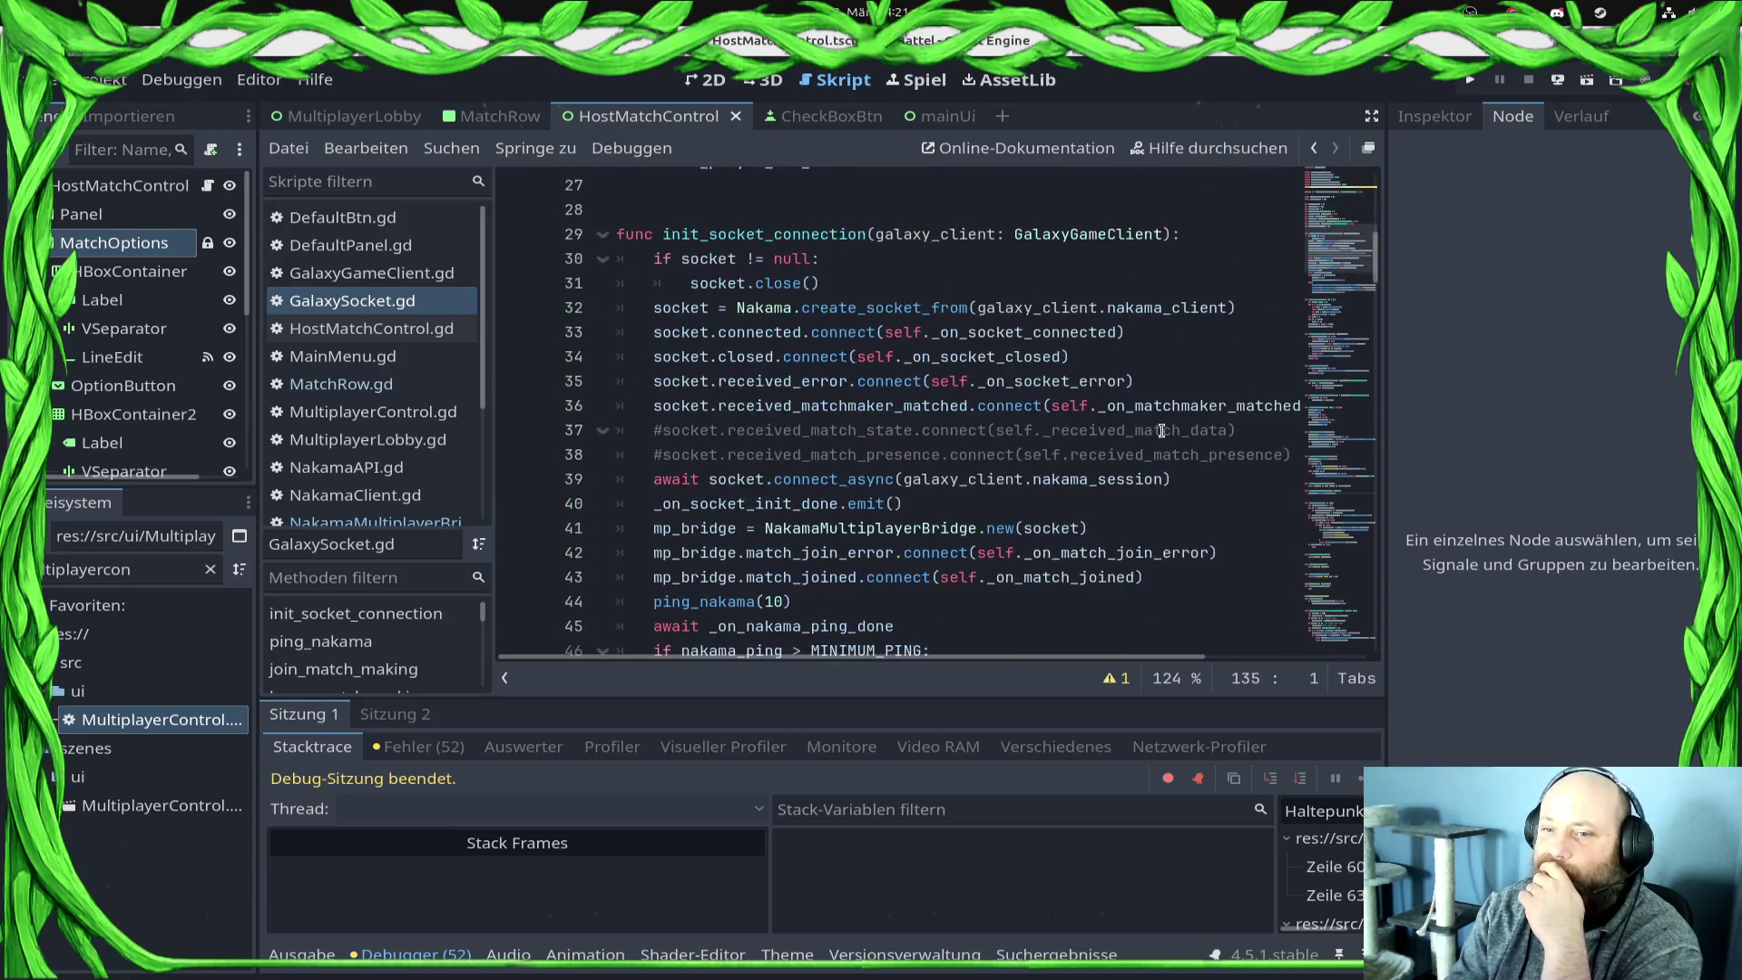
pyautogui.click(654, 454)
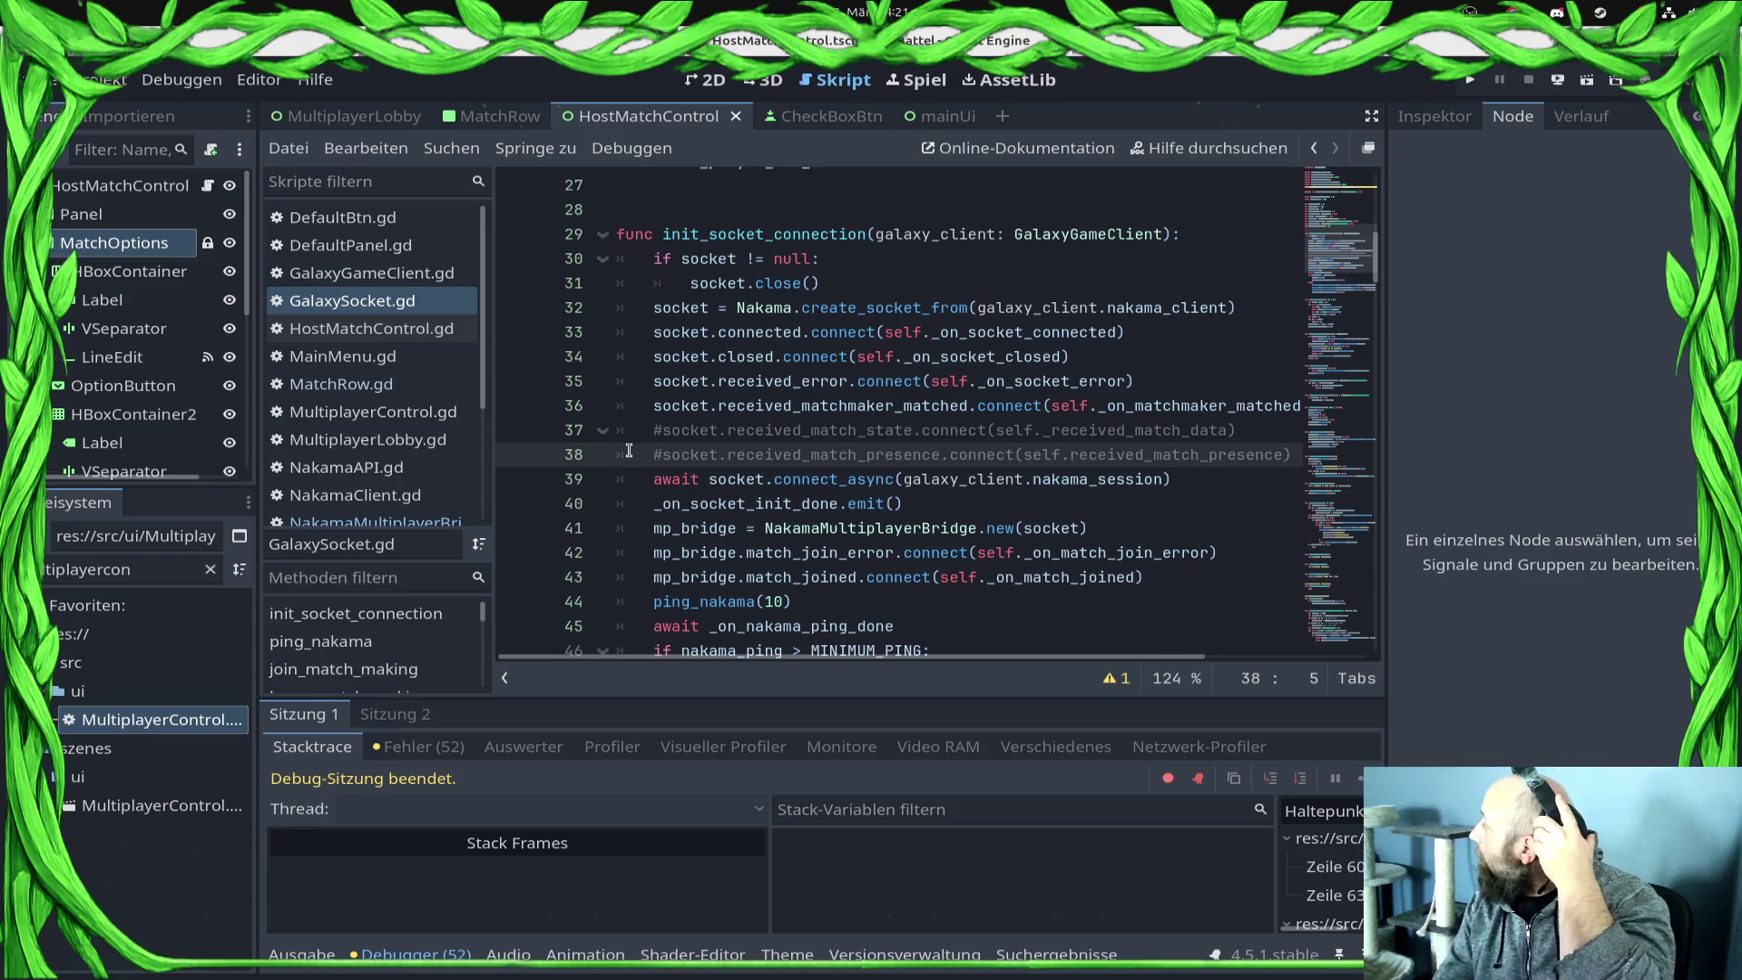
pyautogui.moveTo(757, 382)
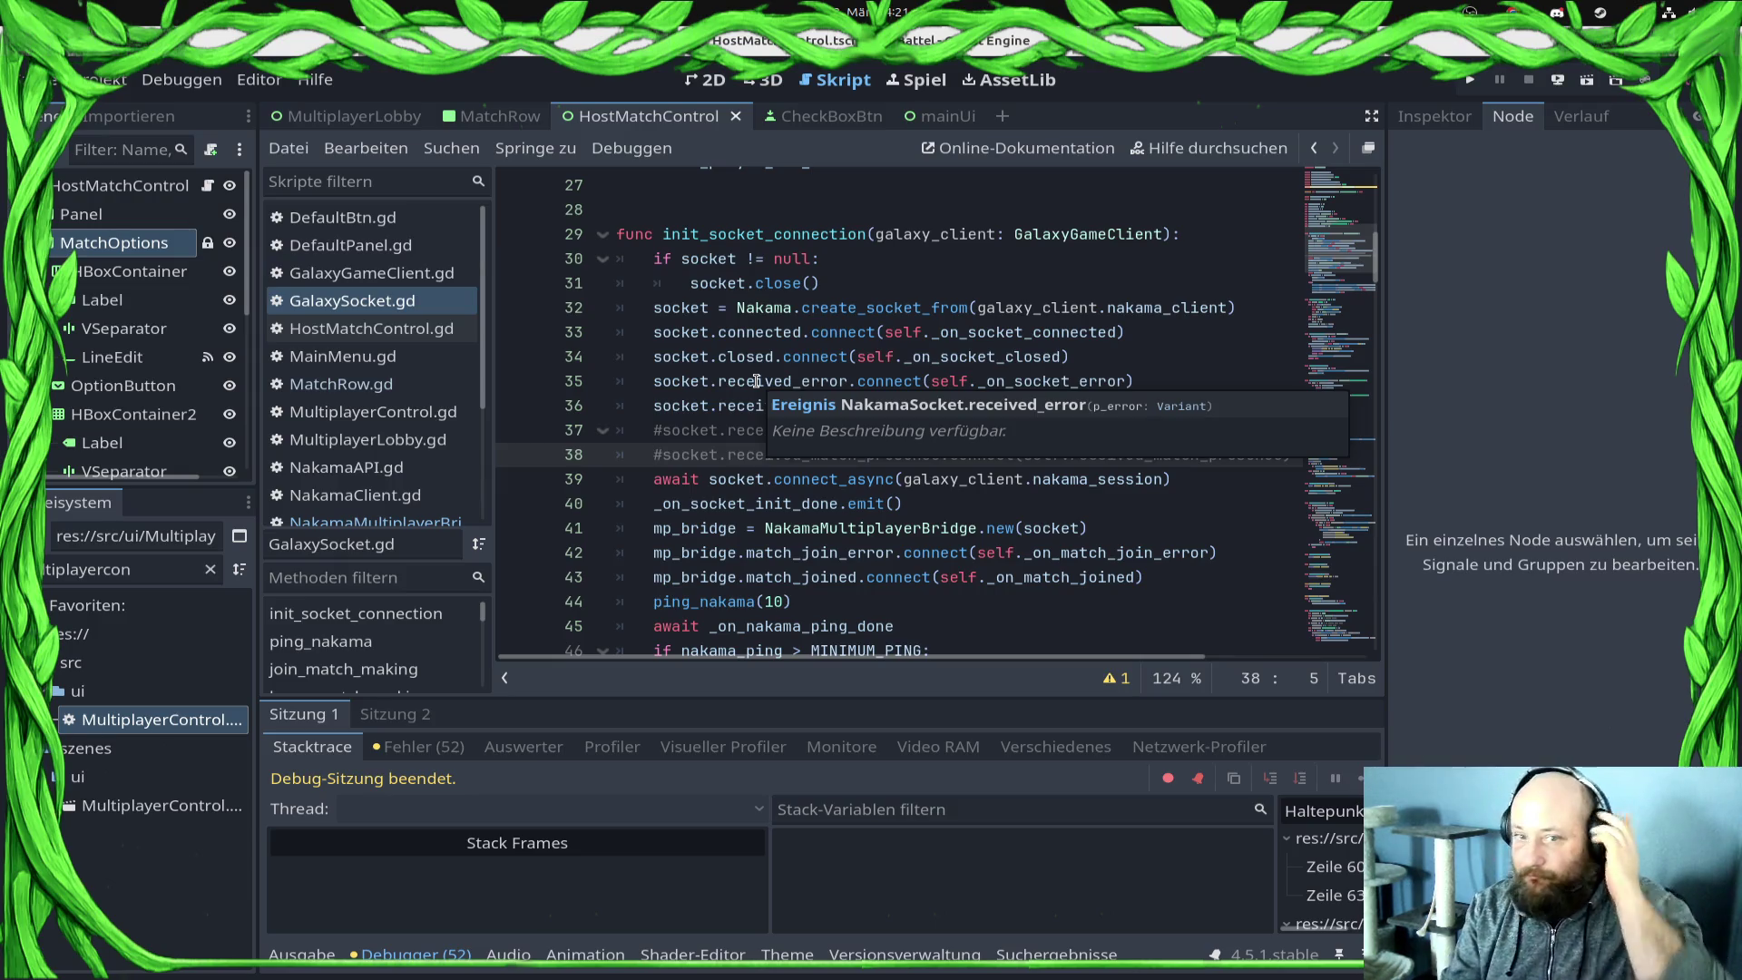
pyautogui.press('Delete')
pyautogui.hotkey('ctrl', 's')
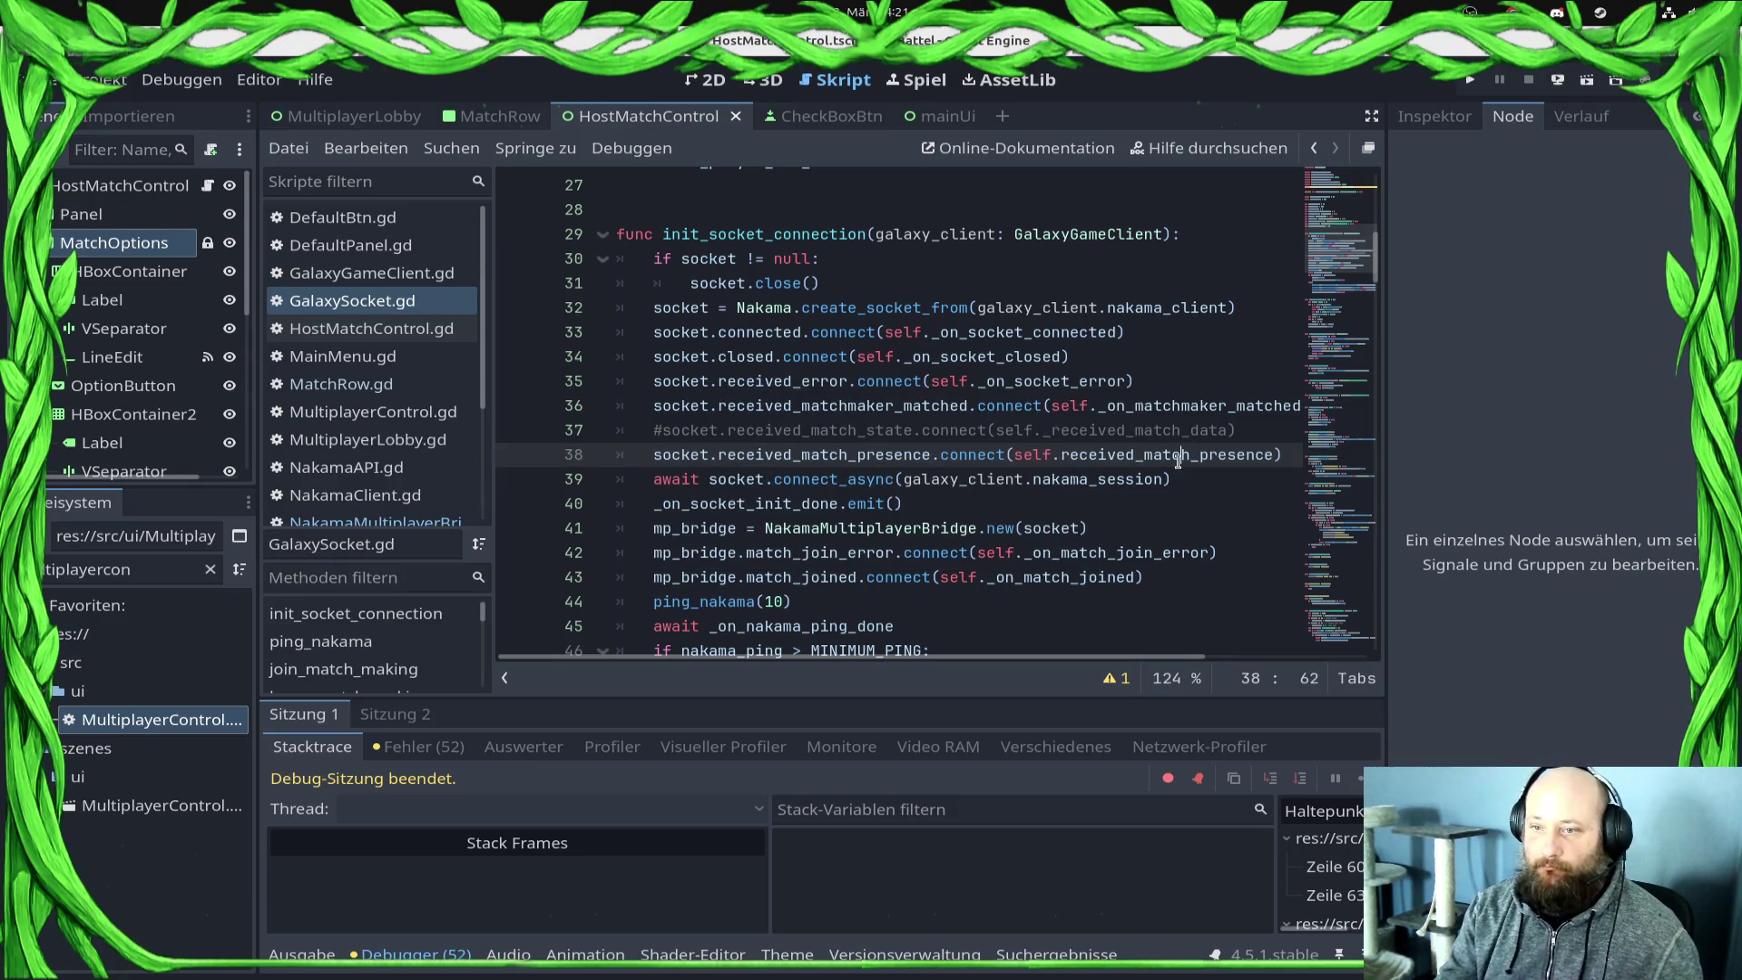
# Step: Add an empty received_match_presence() function below _on_peer_connected
pyautogui.doubleClick(1178, 460)
pyautogui.scroll(-15, 1049, 539)
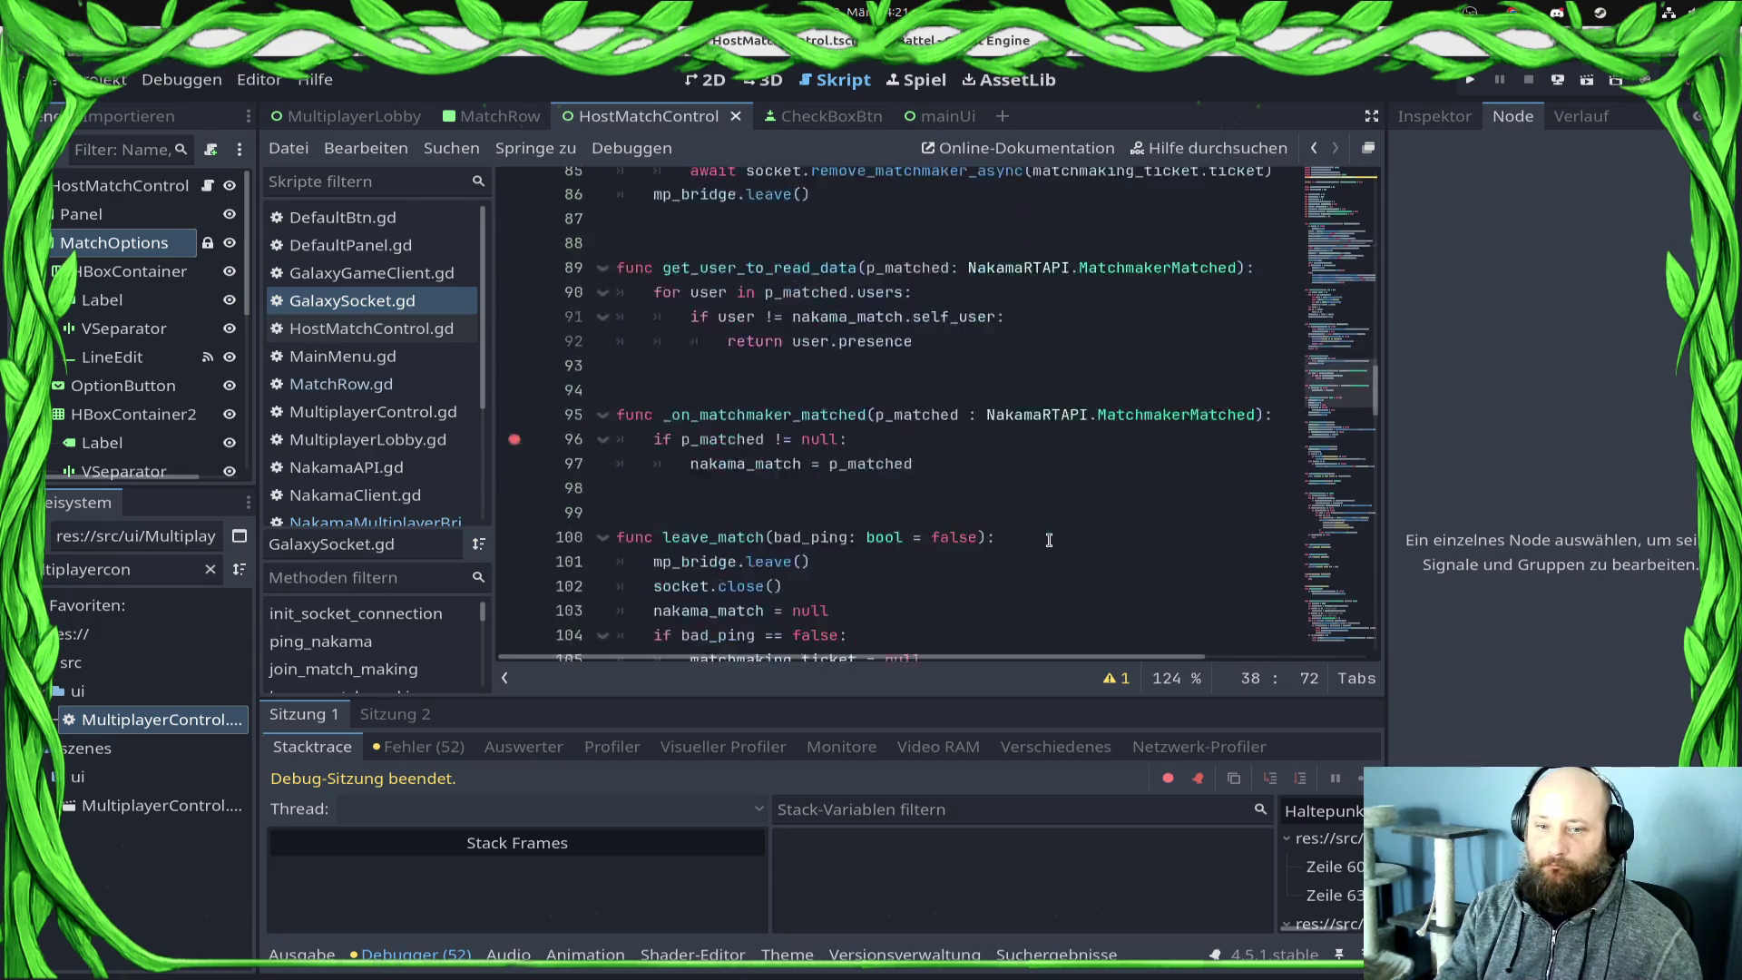
pyautogui.scroll(-8, 1049, 540)
pyautogui.click(644, 415)
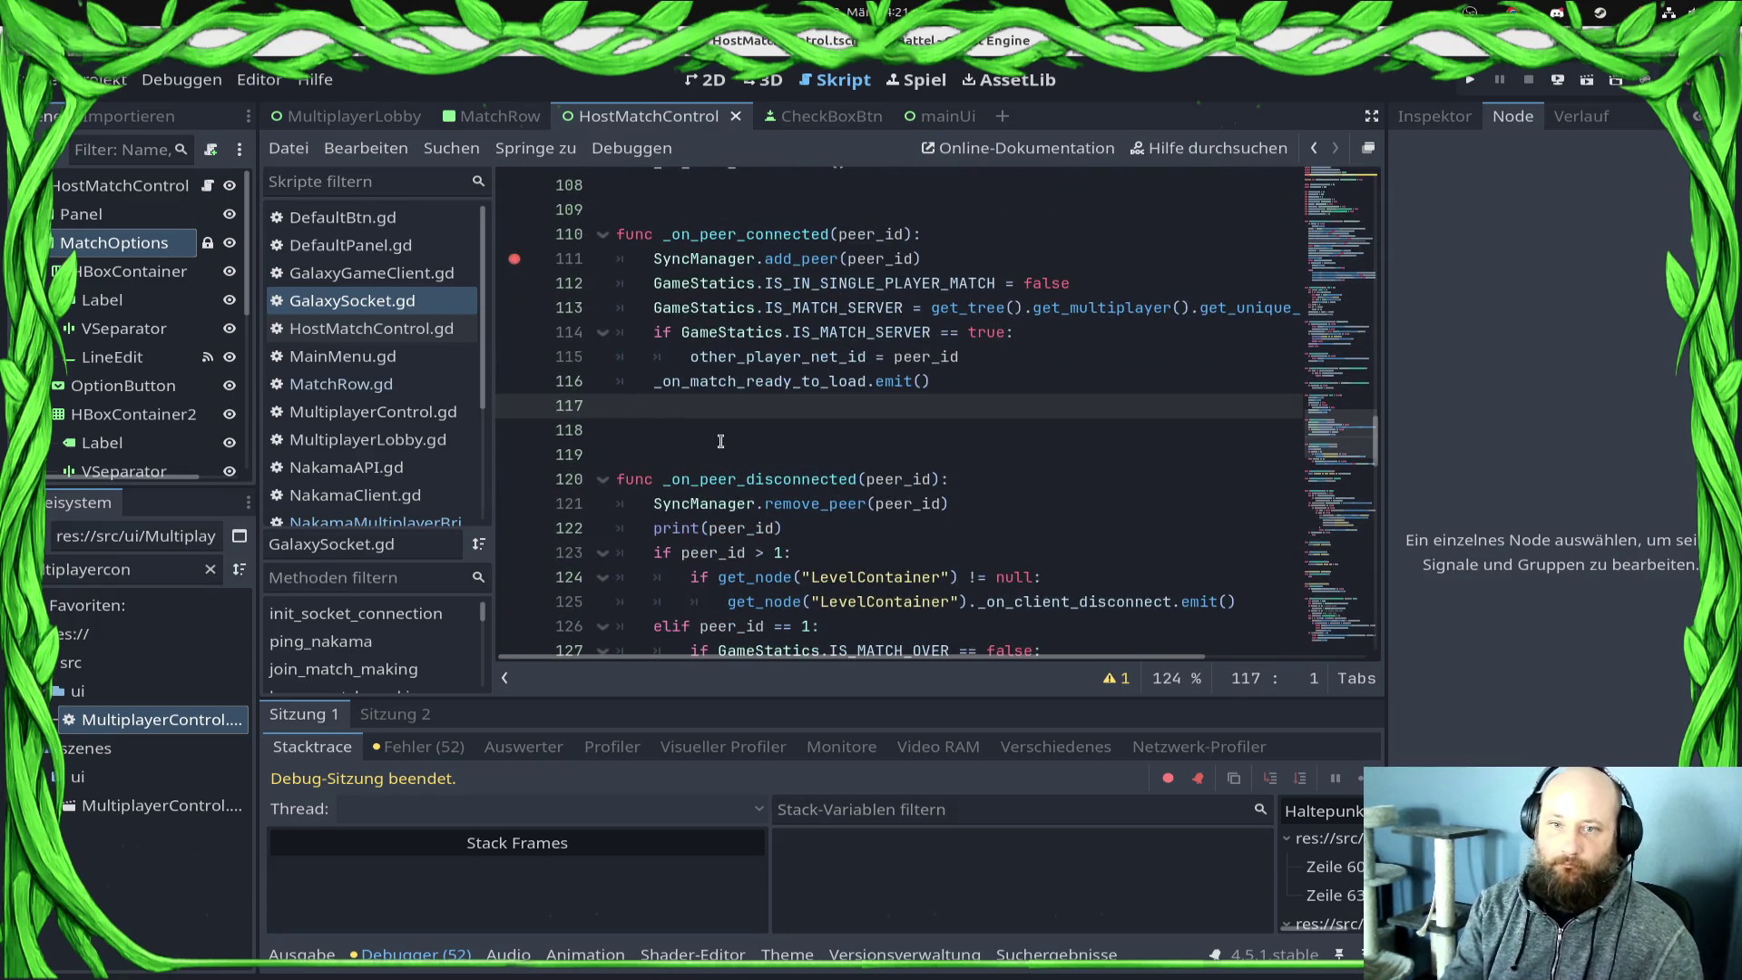
pyautogui.press('Return')
pyautogui.press('Return')
pyautogui.write('received_match_presence()')
pyautogui.press('Return')
pyautogui.scroll(15, 870, 418)
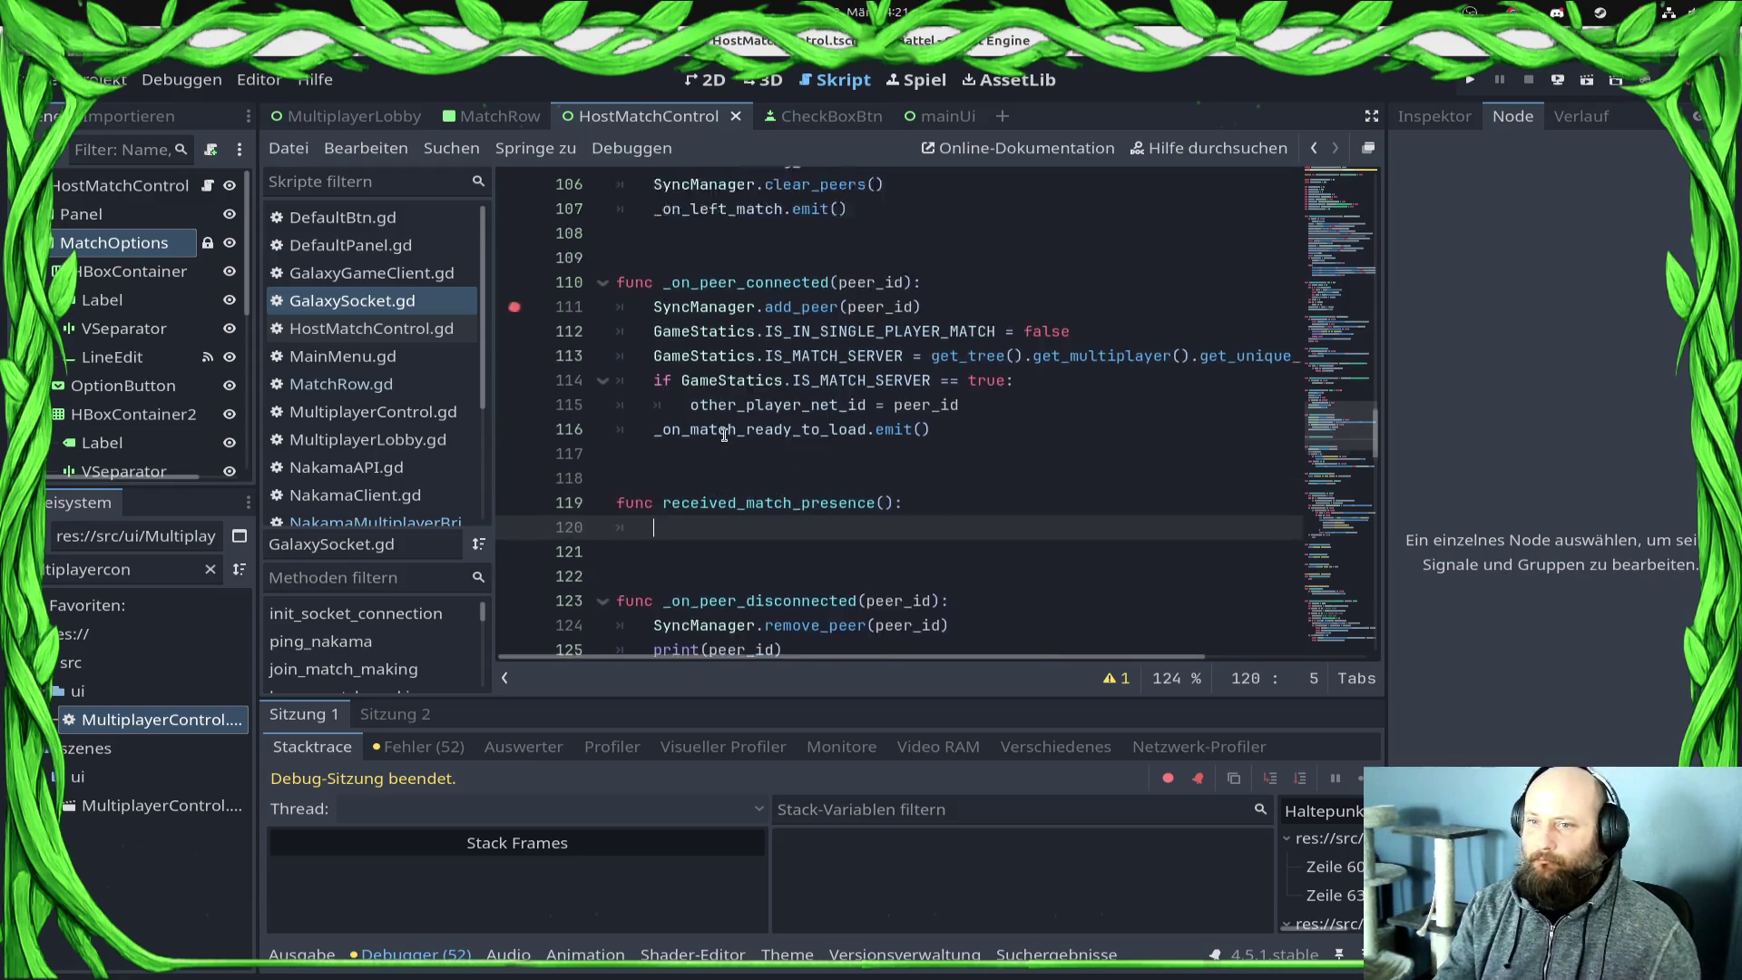
# Step: Prefix the handler name in the presence signal connection with an underscore and save
pyautogui.scroll(10, 870, 417)
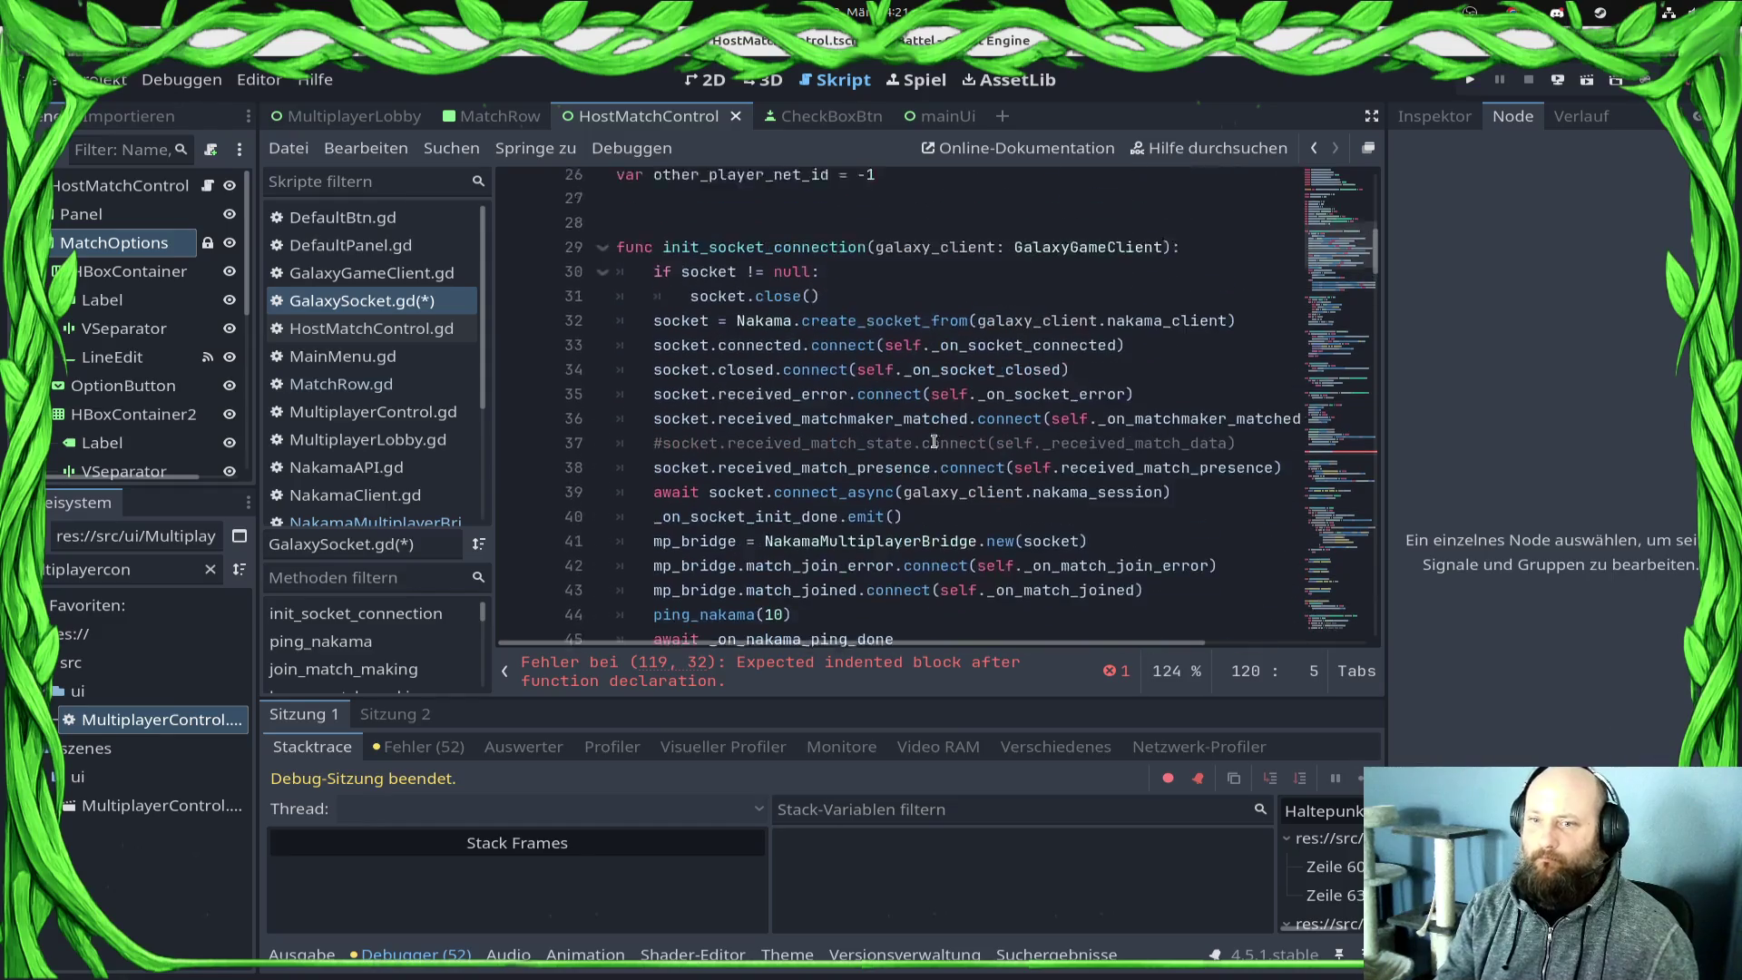
pyautogui.click(1217, 526)
pyautogui.scroll(-3, 1217, 527)
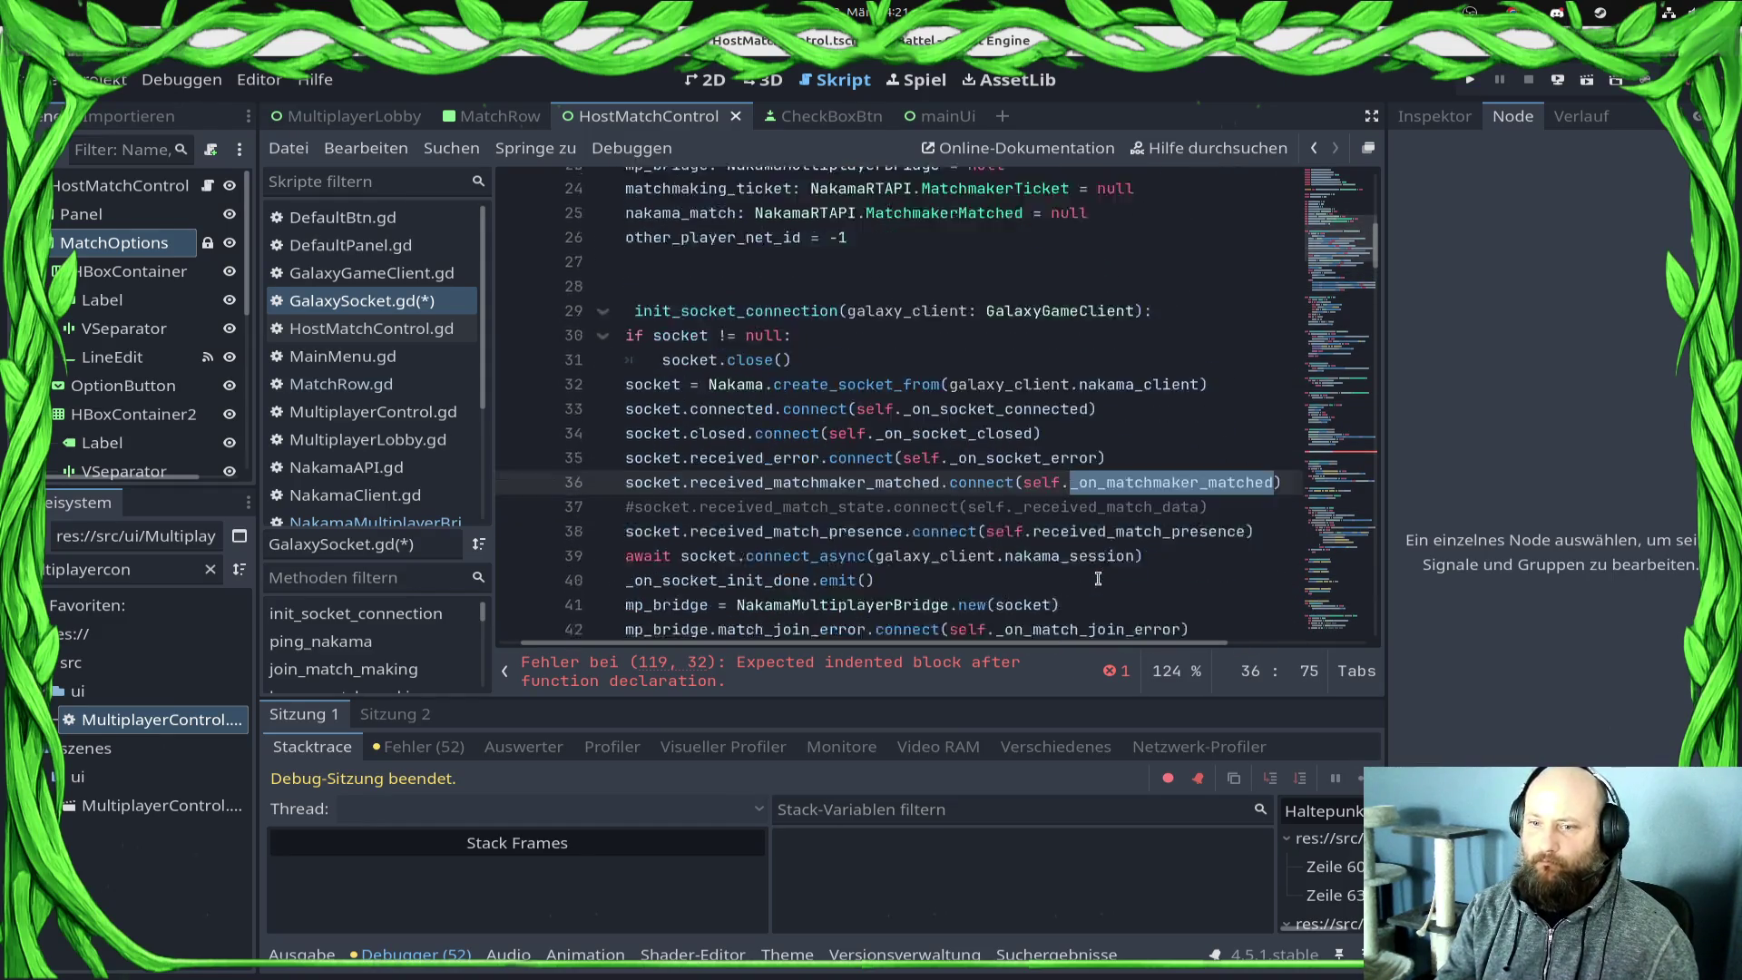
pyautogui.click(1108, 354)
pyautogui.doubleClick(1108, 354)
pyautogui.press('Left')
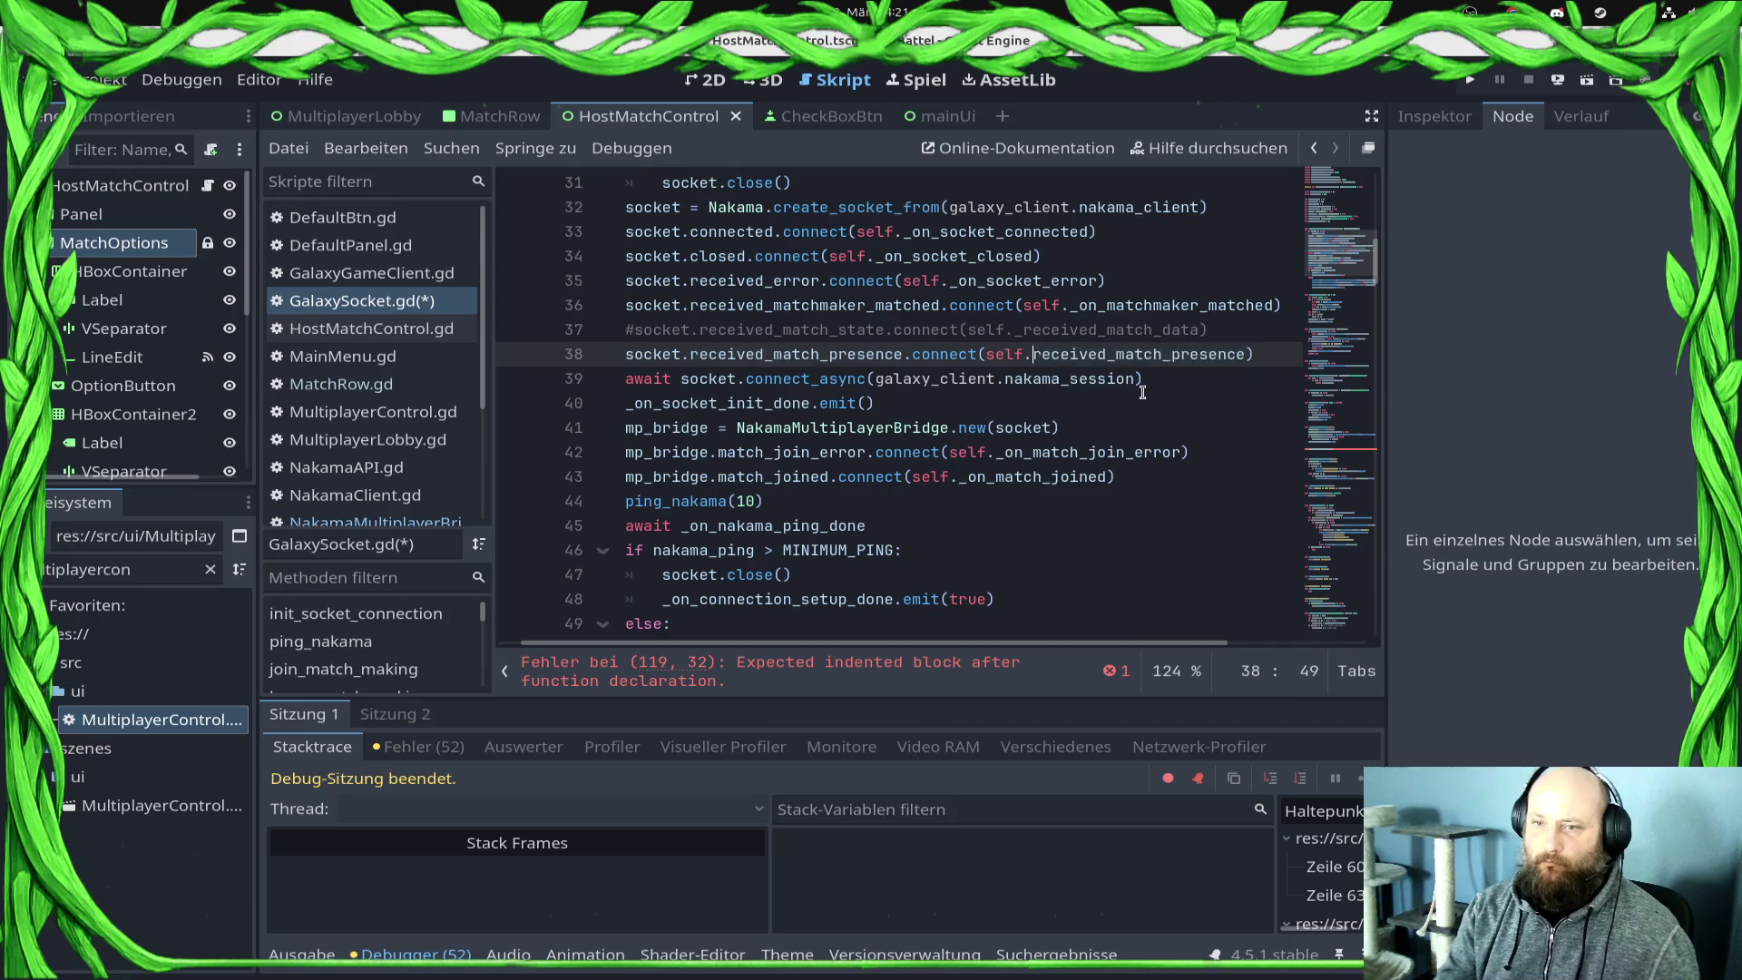
pyautogui.hotkey('ctrl', 's')
pyautogui.hotkey('ctrl', 'space')
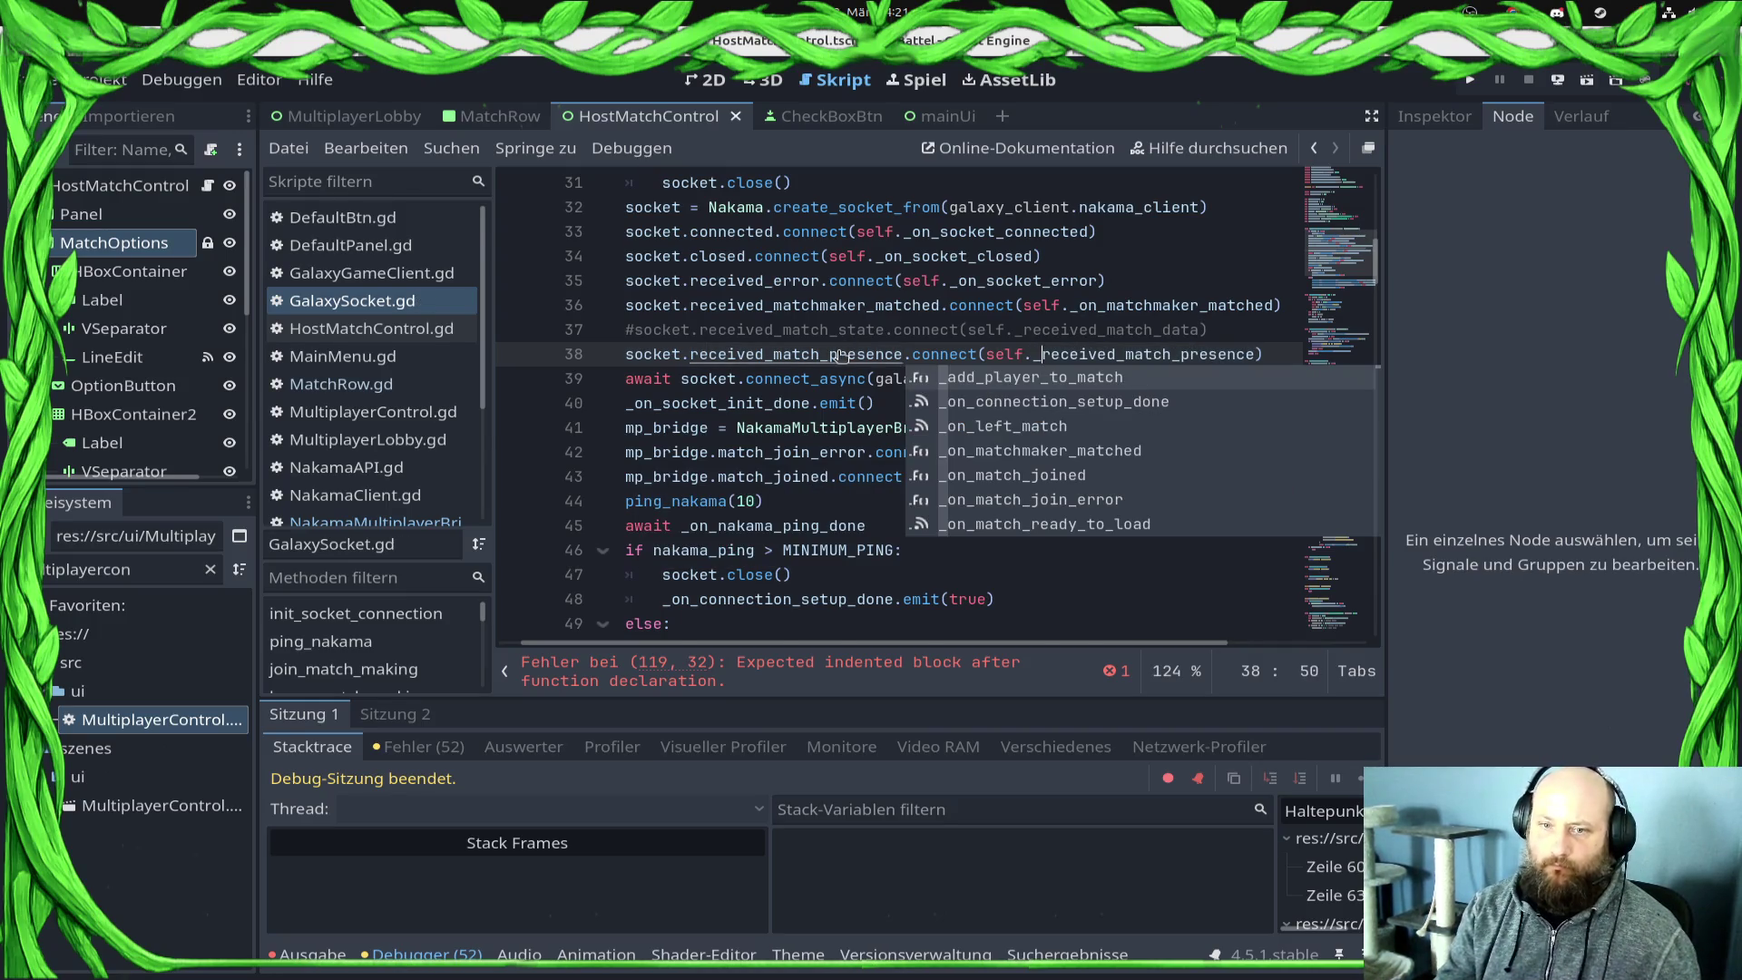
# Step: Look up the received_match_presence signal in NakamaSocket.gd to find its p_match_presence_event parameter
pyautogui.keyDown('ctrl'); pyautogui.click(837, 354); pyautogui.keyUp('ctrl')
pyautogui.click(1101, 439)
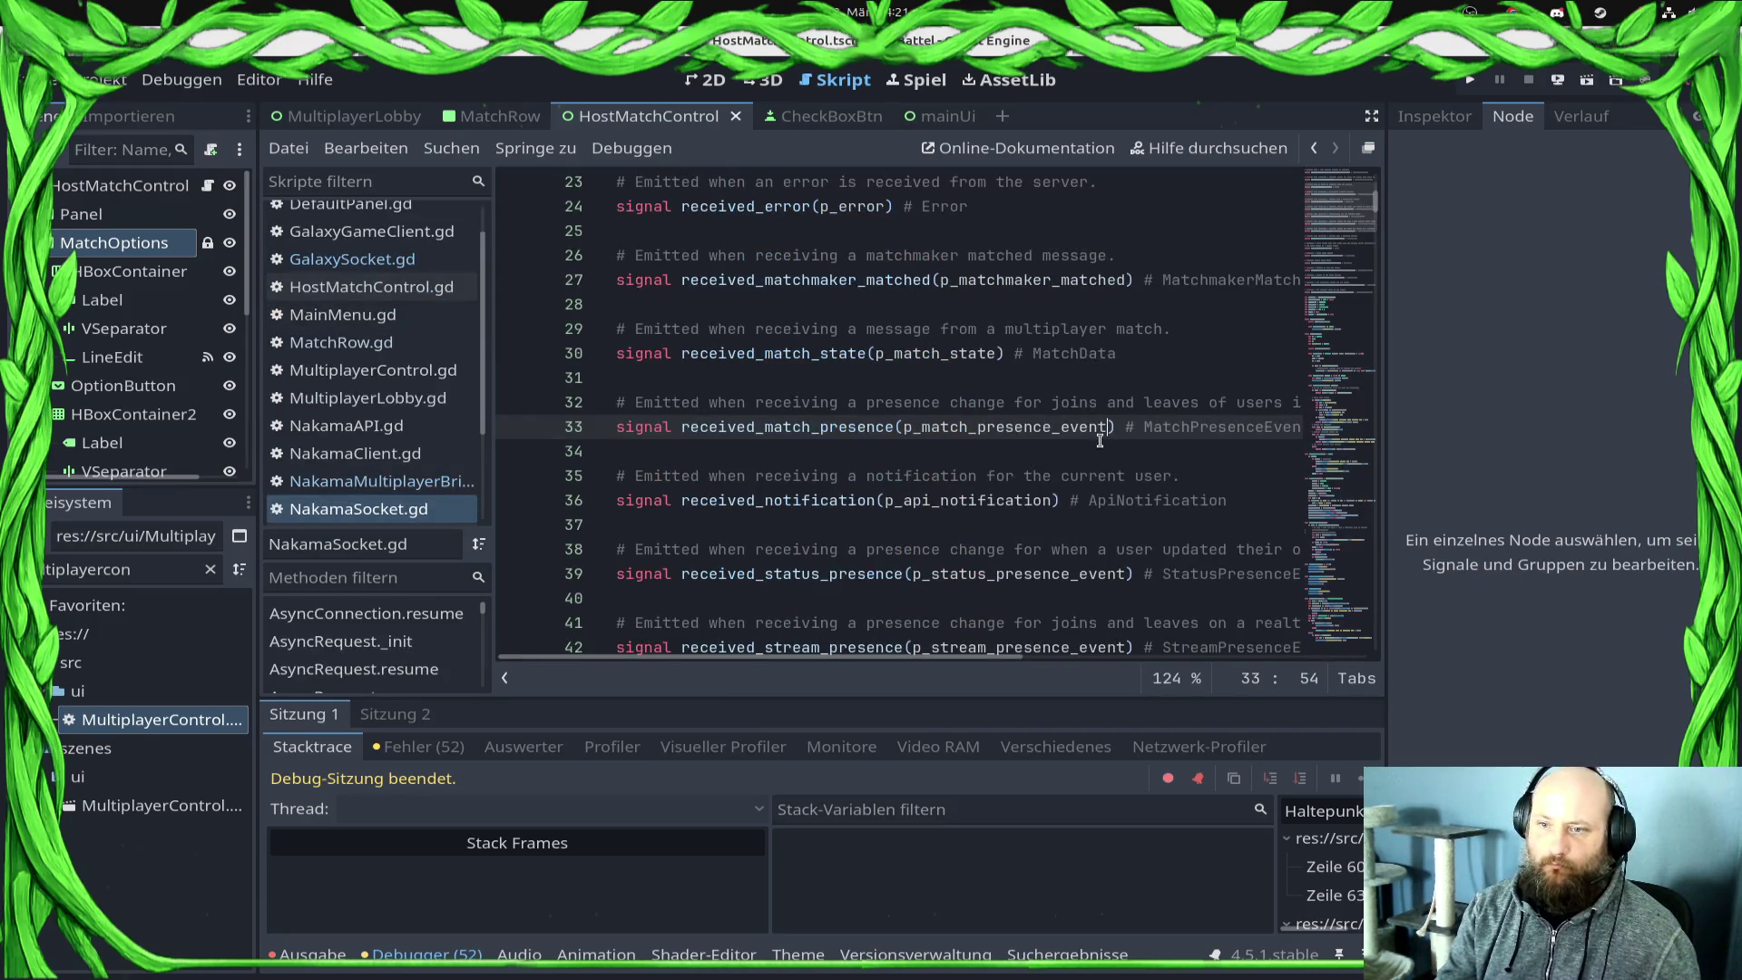
pyautogui.keyDown('shift'); pyautogui.click(905, 426); pyautogui.keyUp('shift')
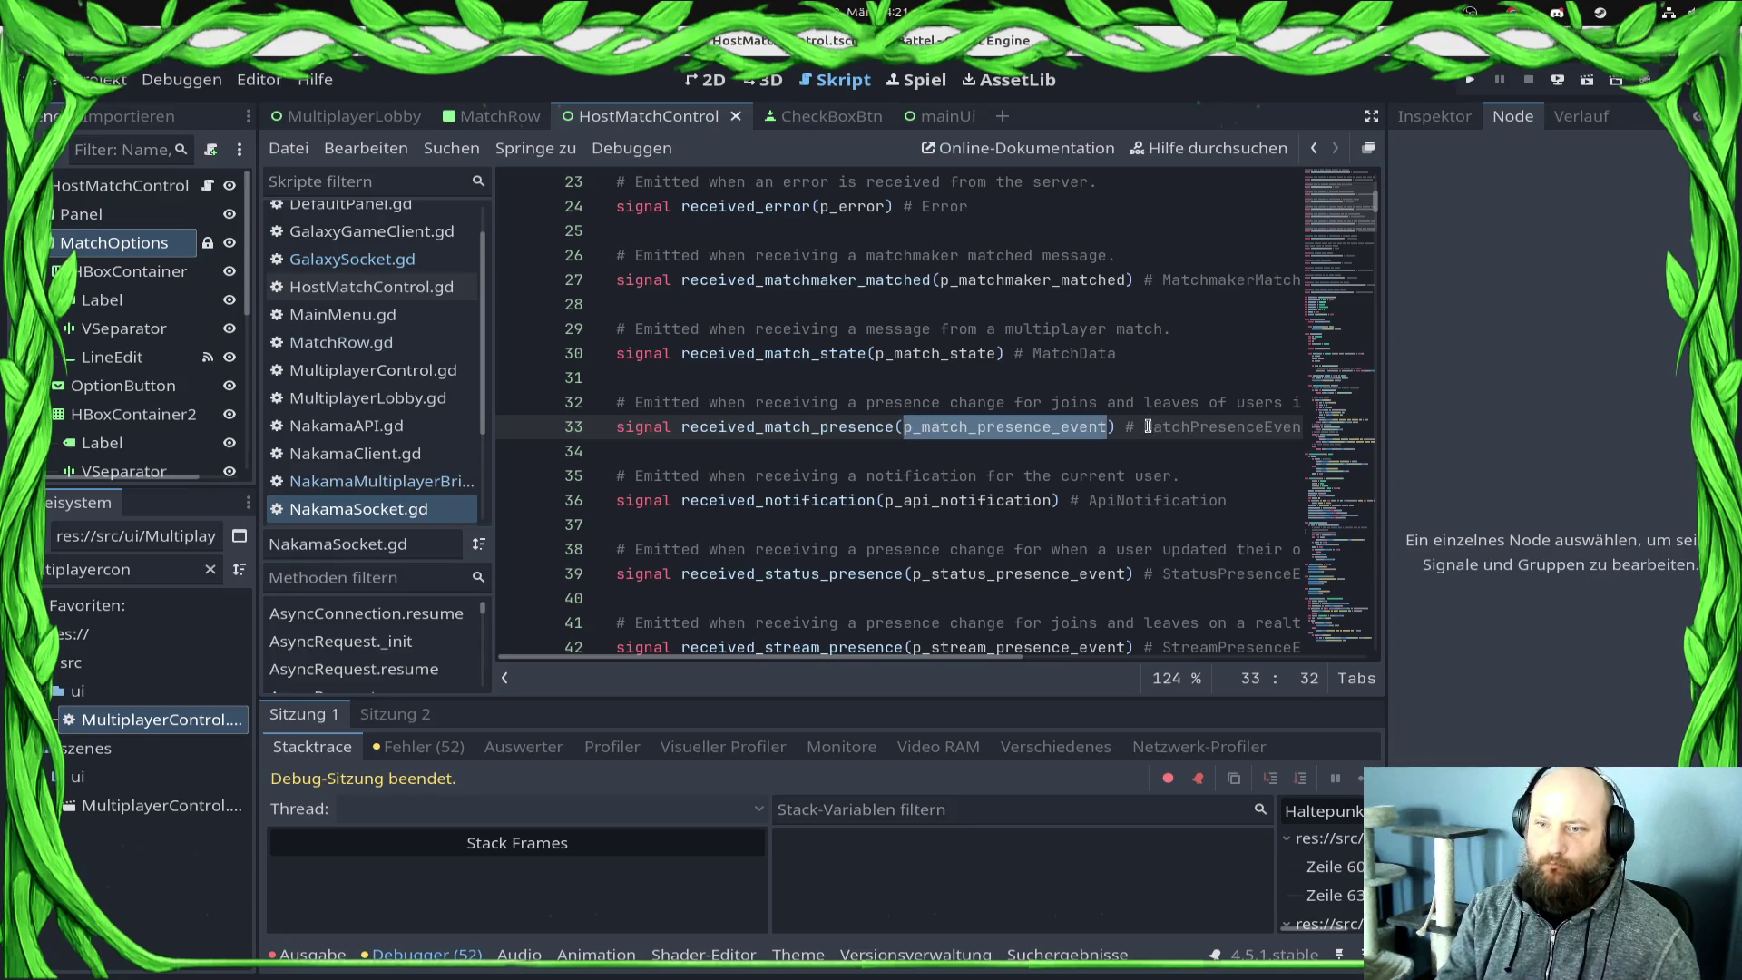
pyautogui.hotkey('alt', 'Left')
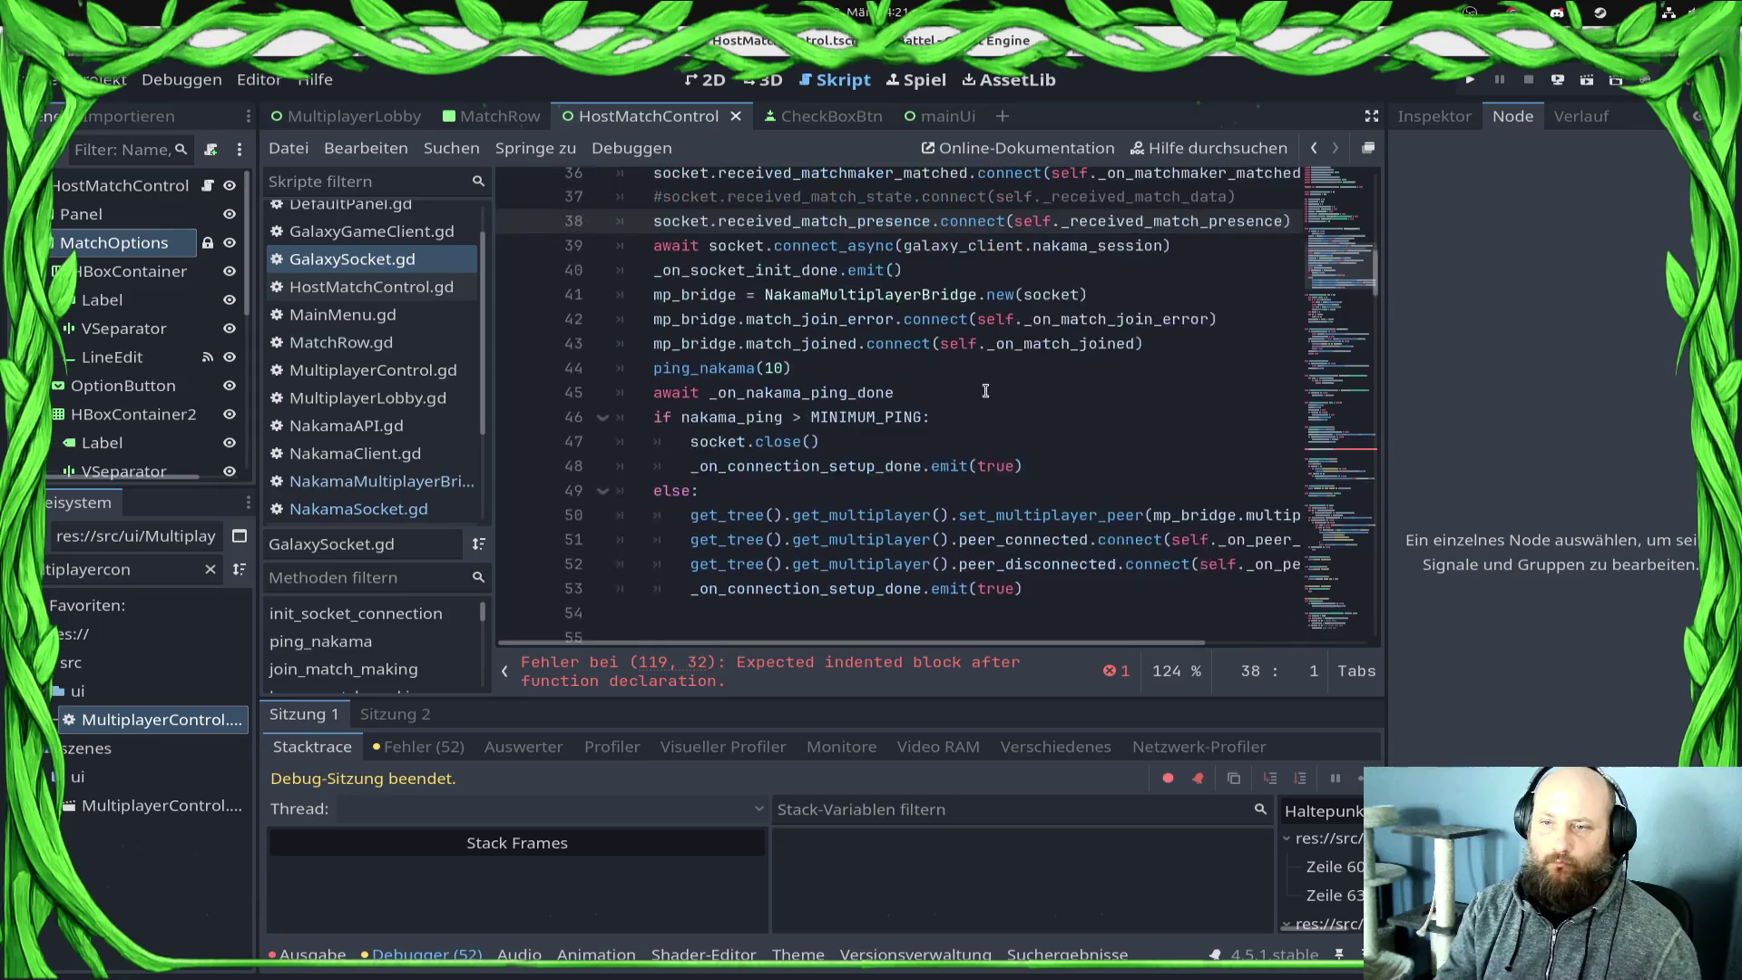
pyautogui.scroll(-10, 851, 409)
pyautogui.scroll(-12, 851, 409)
pyautogui.scroll(2, 851, 409)
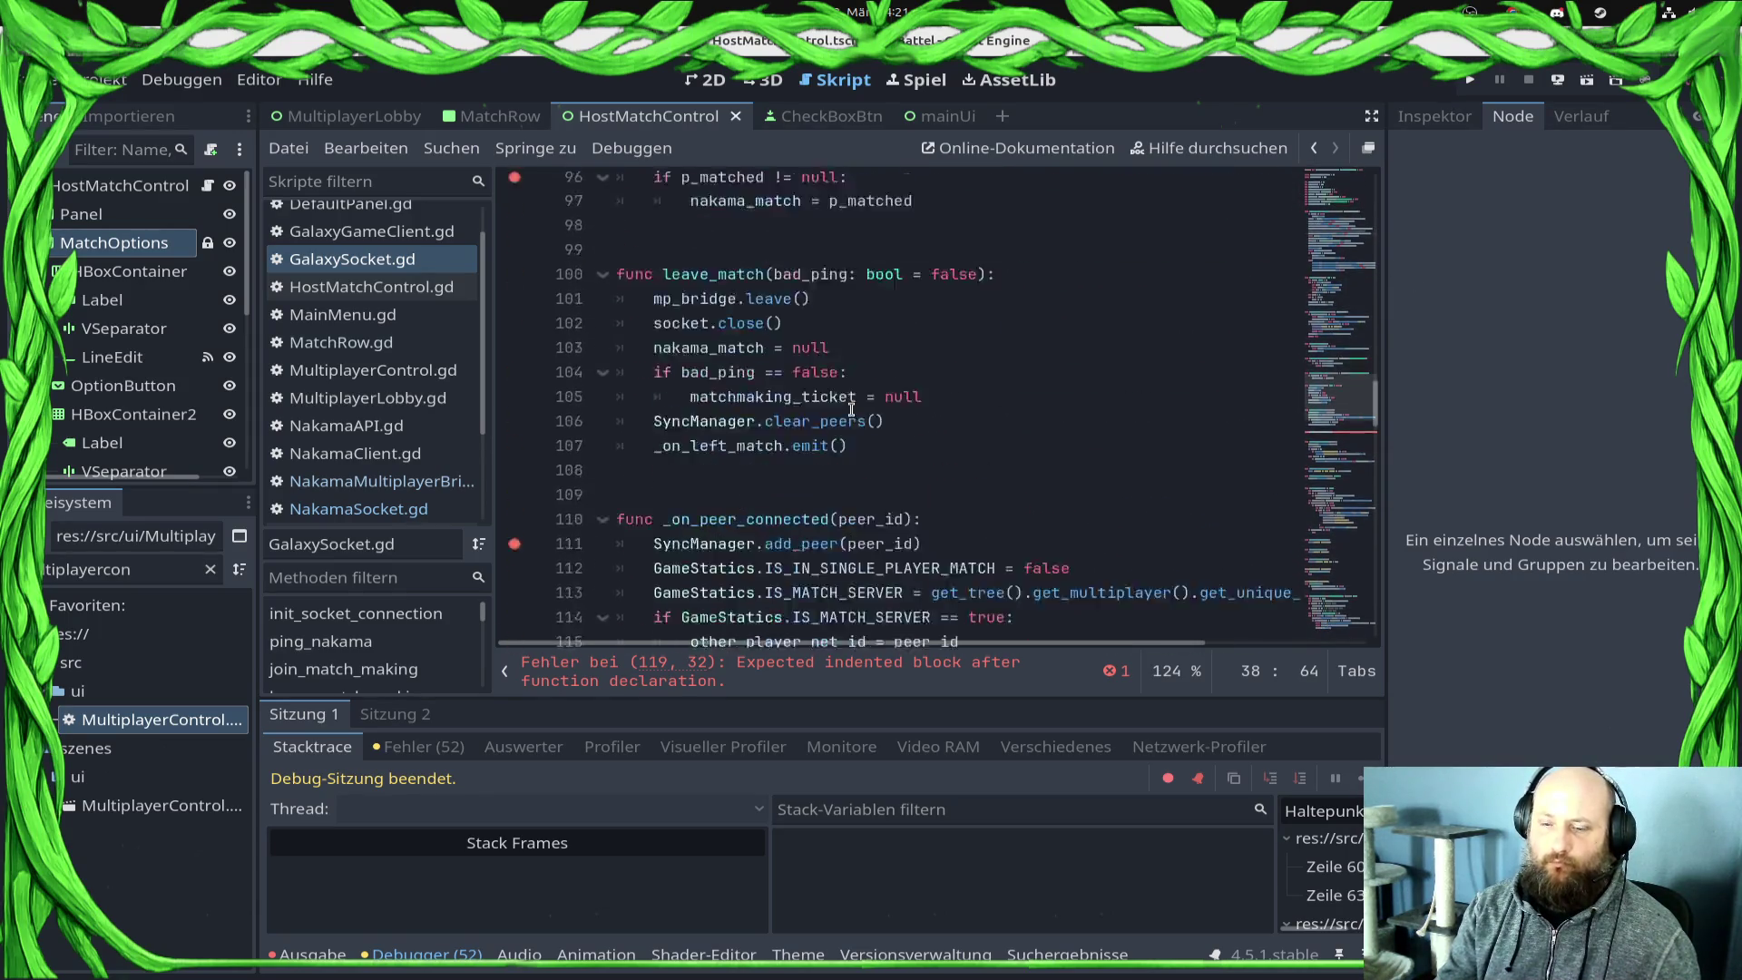
pyautogui.scroll(-18, 851, 410)
pyautogui.scroll(12, 772, 433)
pyautogui.scroll(1, 771, 434)
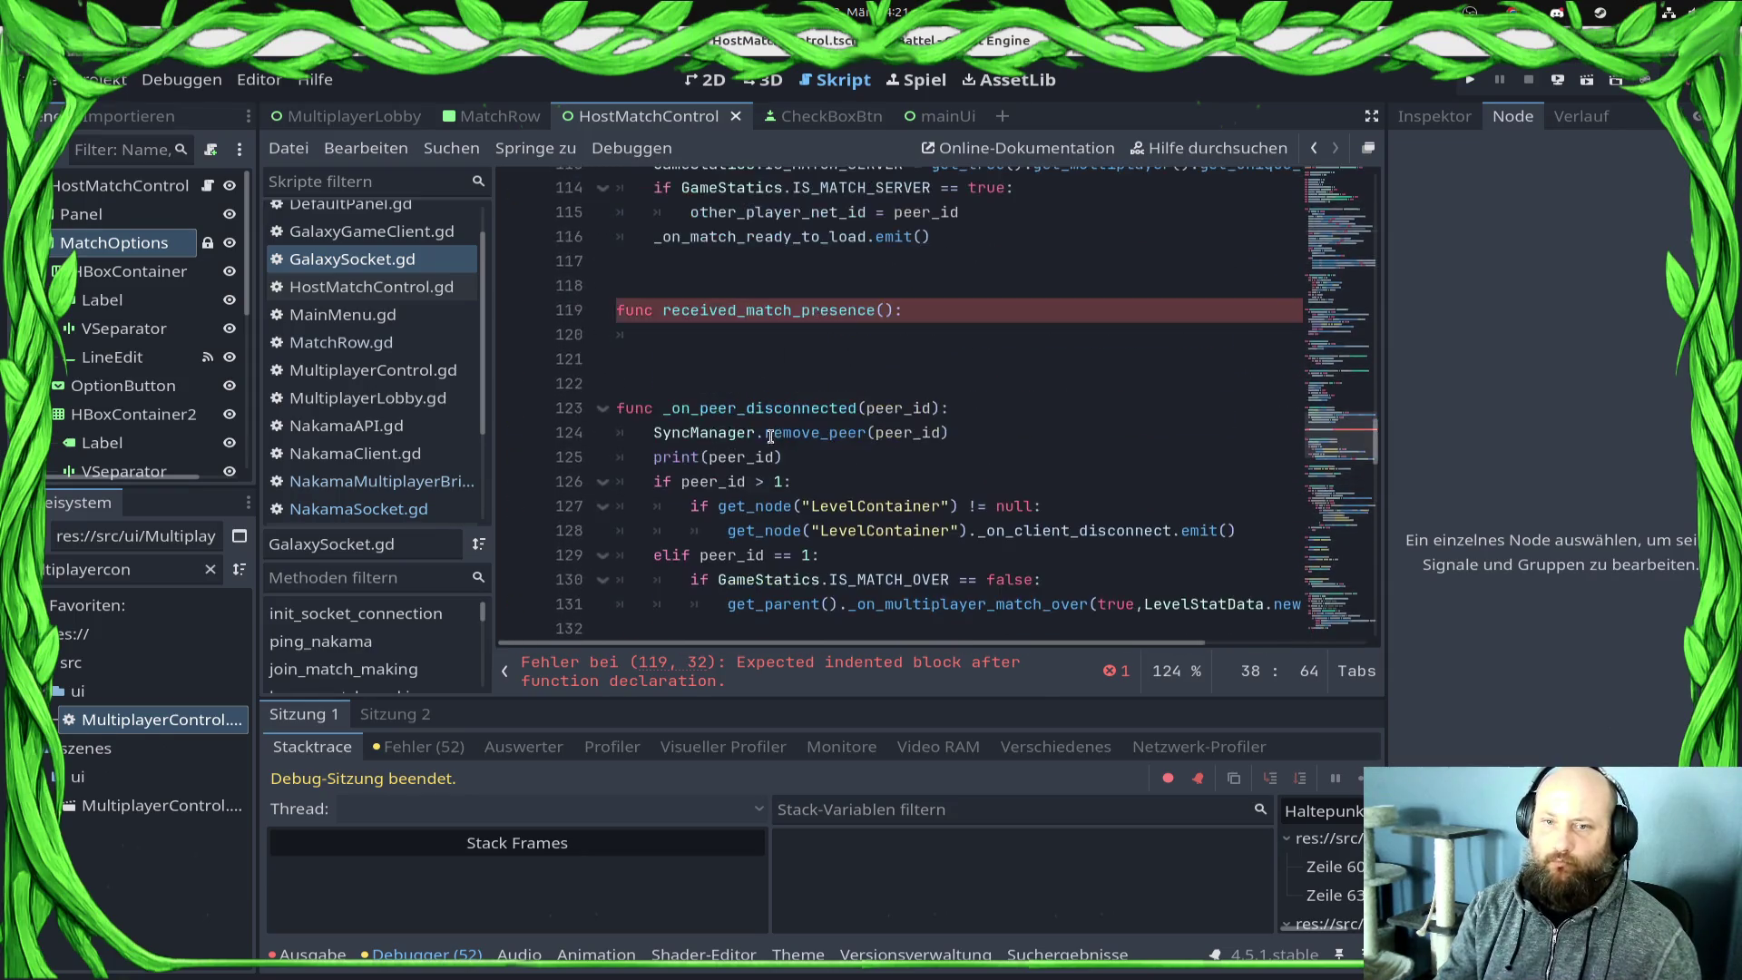
# Step: Rename the function to _received_match_presence with a p_match_presence_event parameter
pyautogui.click(658, 310)
pyautogui.write('_')
pyautogui.press('End')
pyautogui.press('Left')
pyautogui.press('Left')
pyautogui.write('p_match_presence_event')
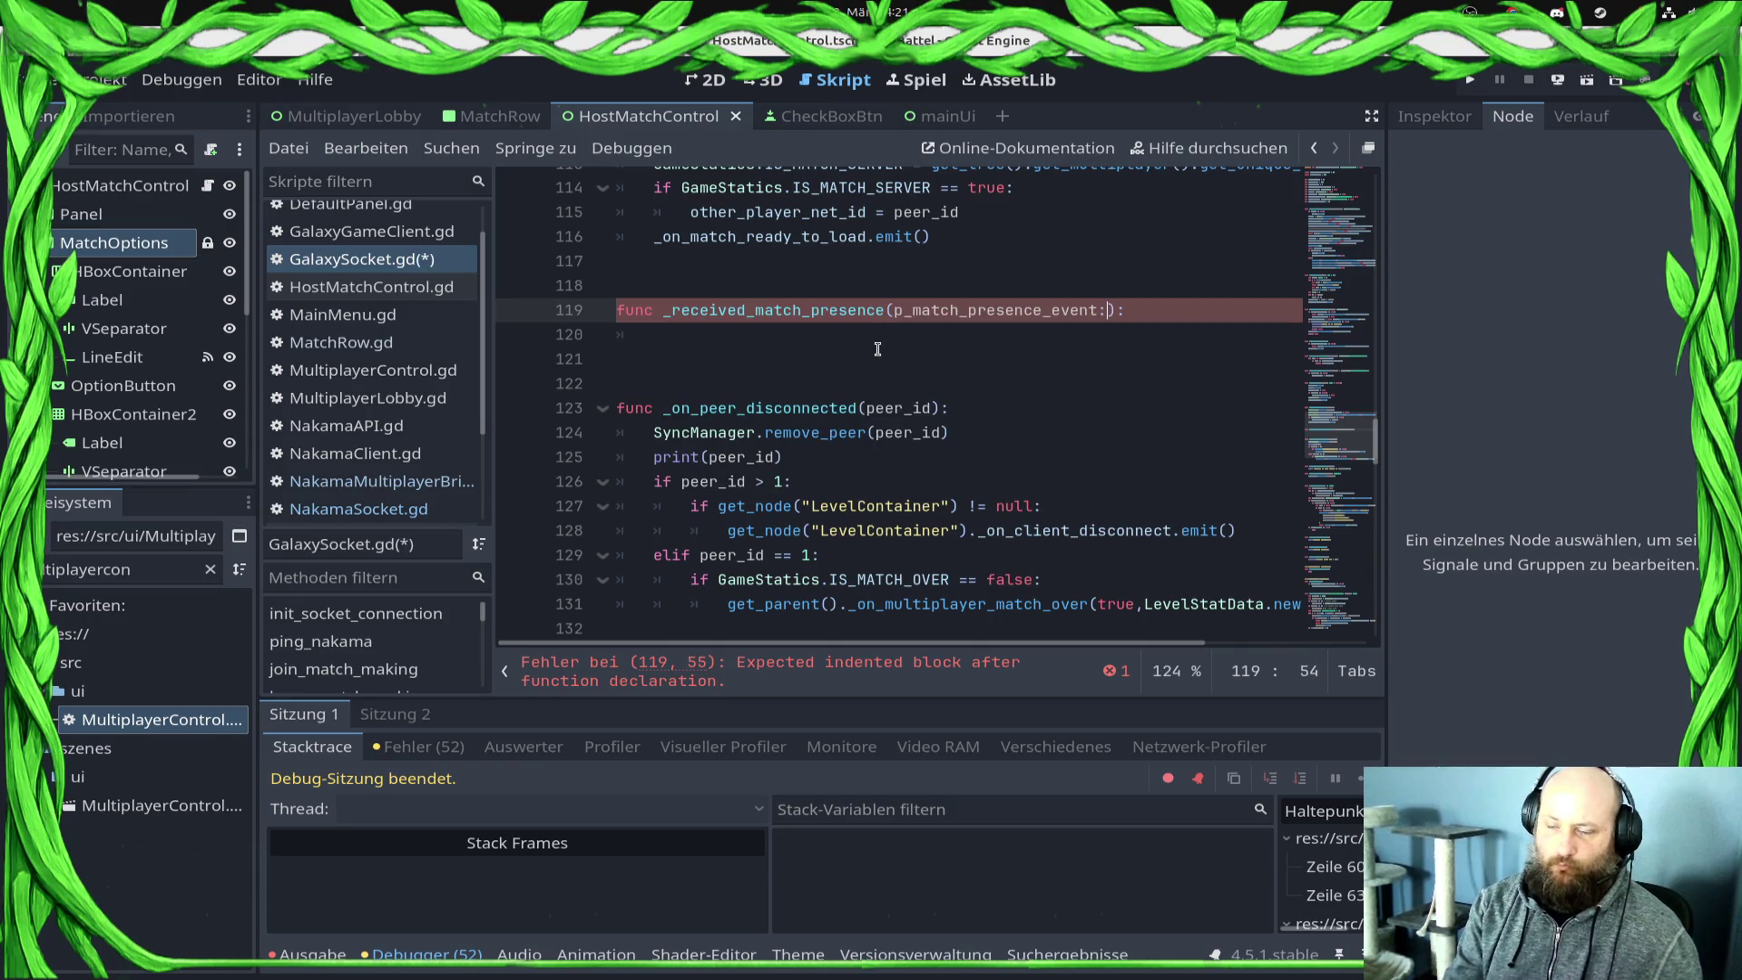
# Step: Review NakamaSocket.gd and NakamaClient.gd, noting the NakamaAPI.ApiMatchList return type
pyautogui.click(410, 491)
pyautogui.click(409, 509)
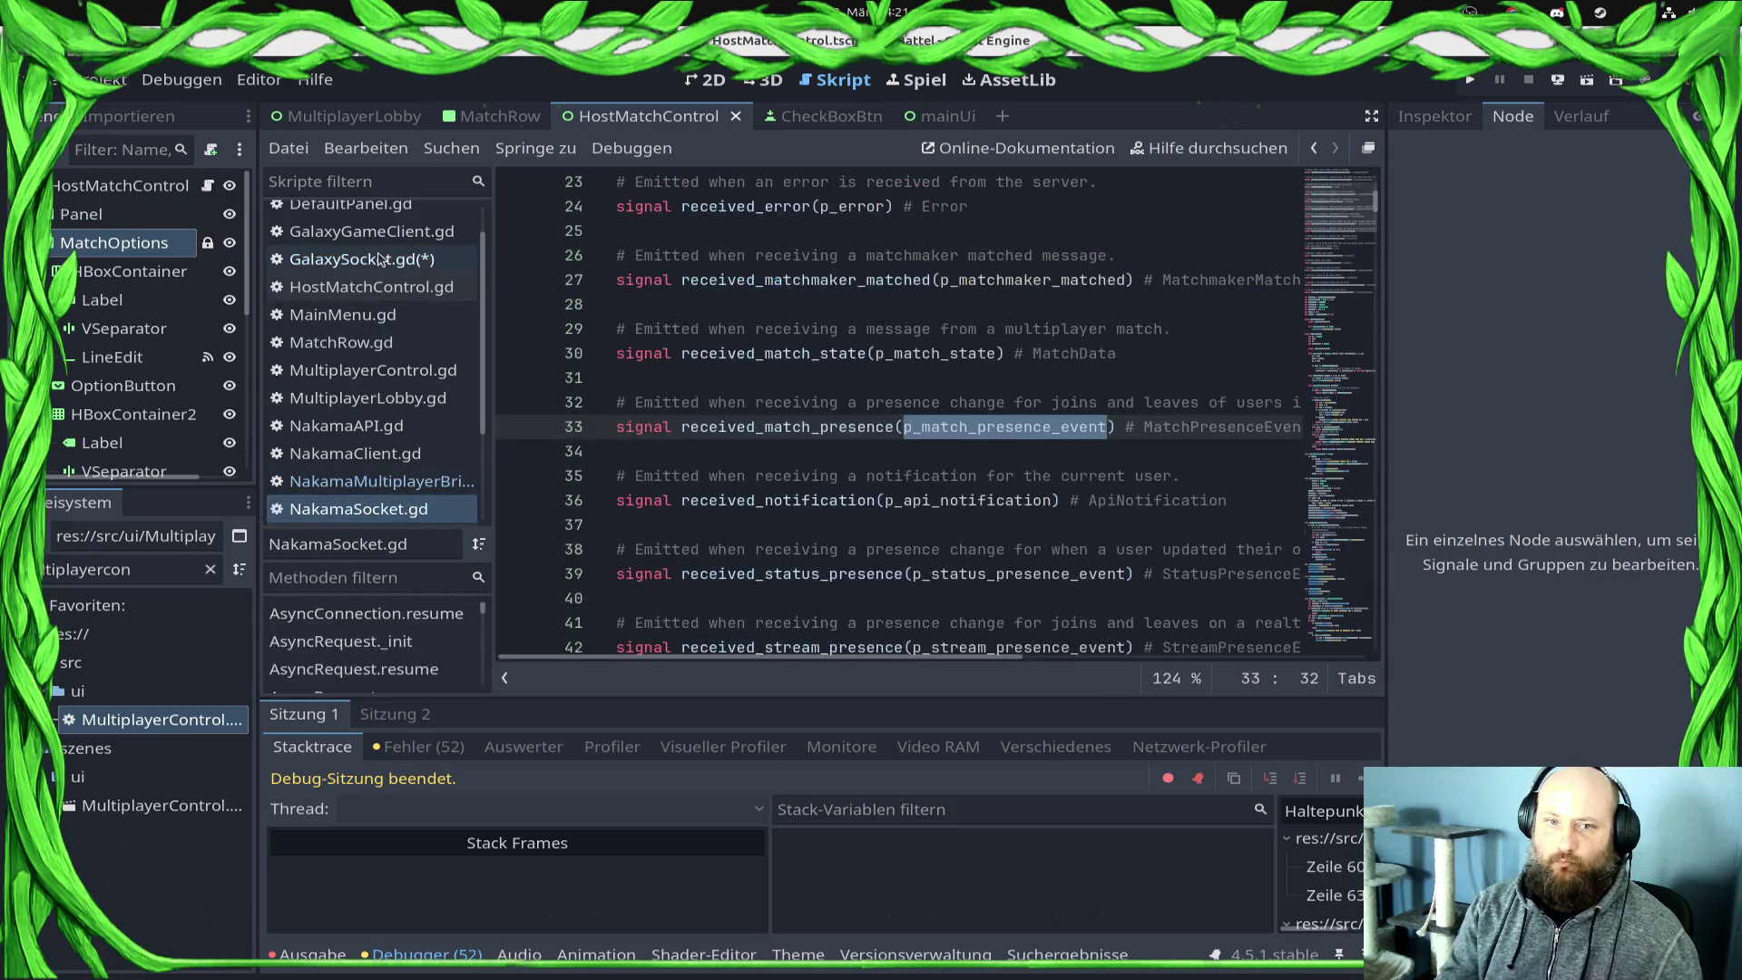
pyautogui.click(385, 256)
pyautogui.scroll(1, 377, 245)
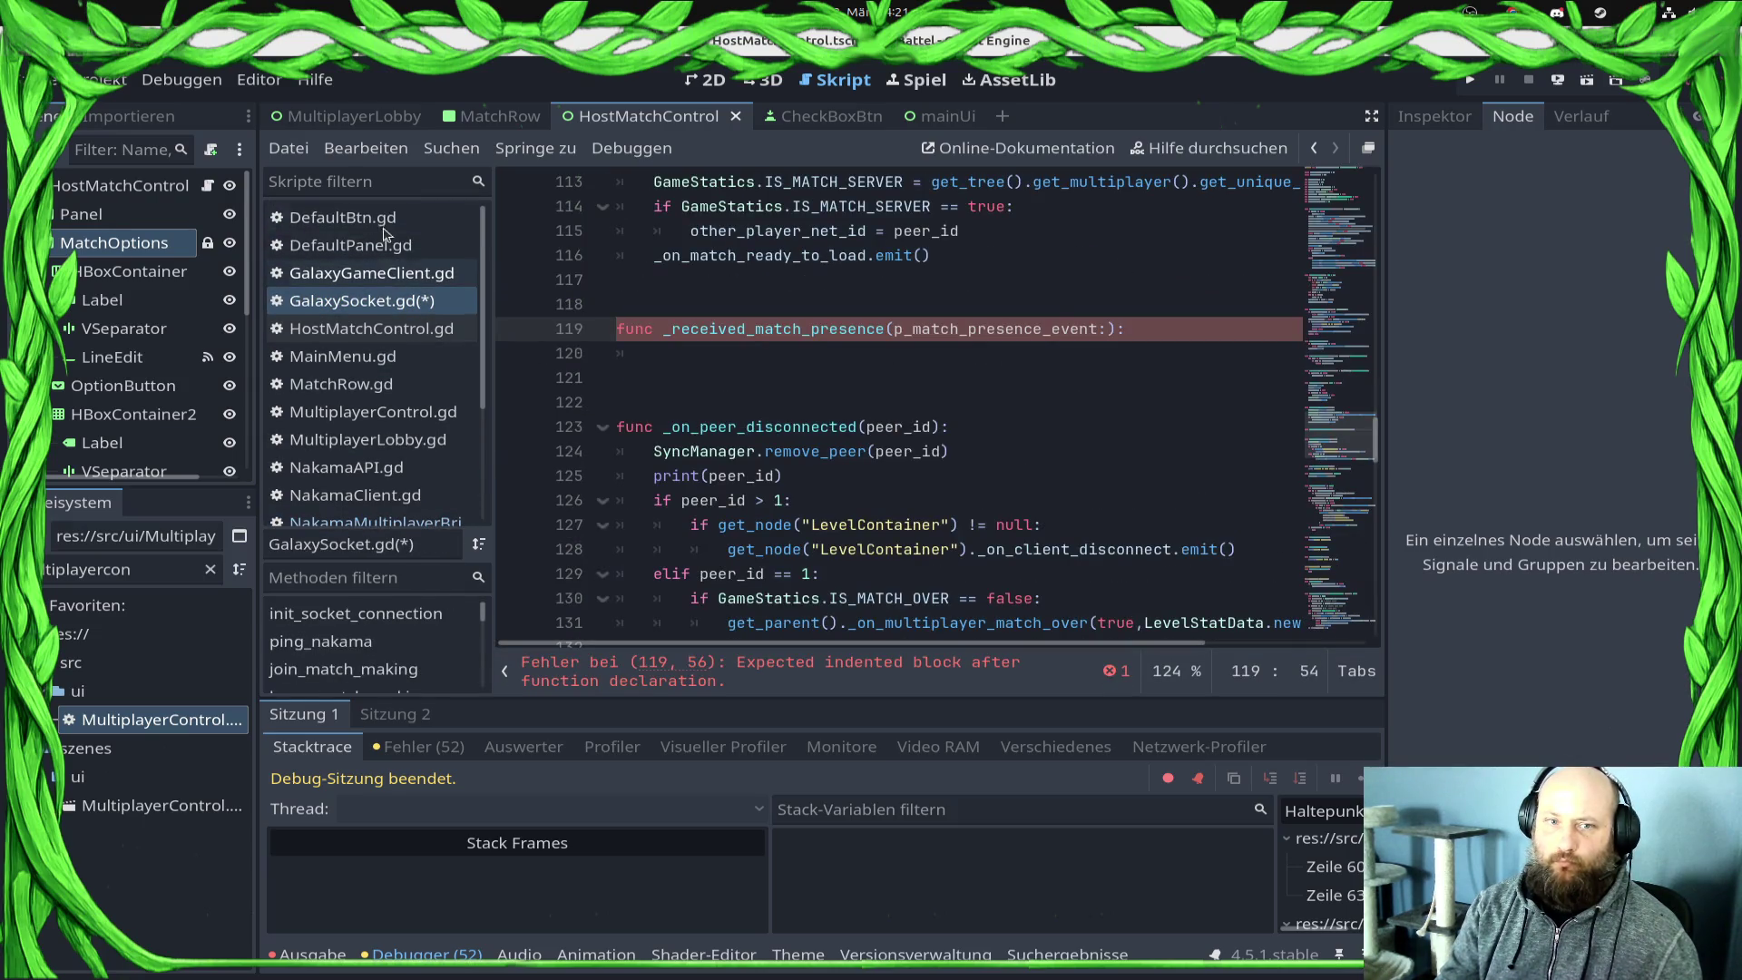
pyautogui.click(361, 470)
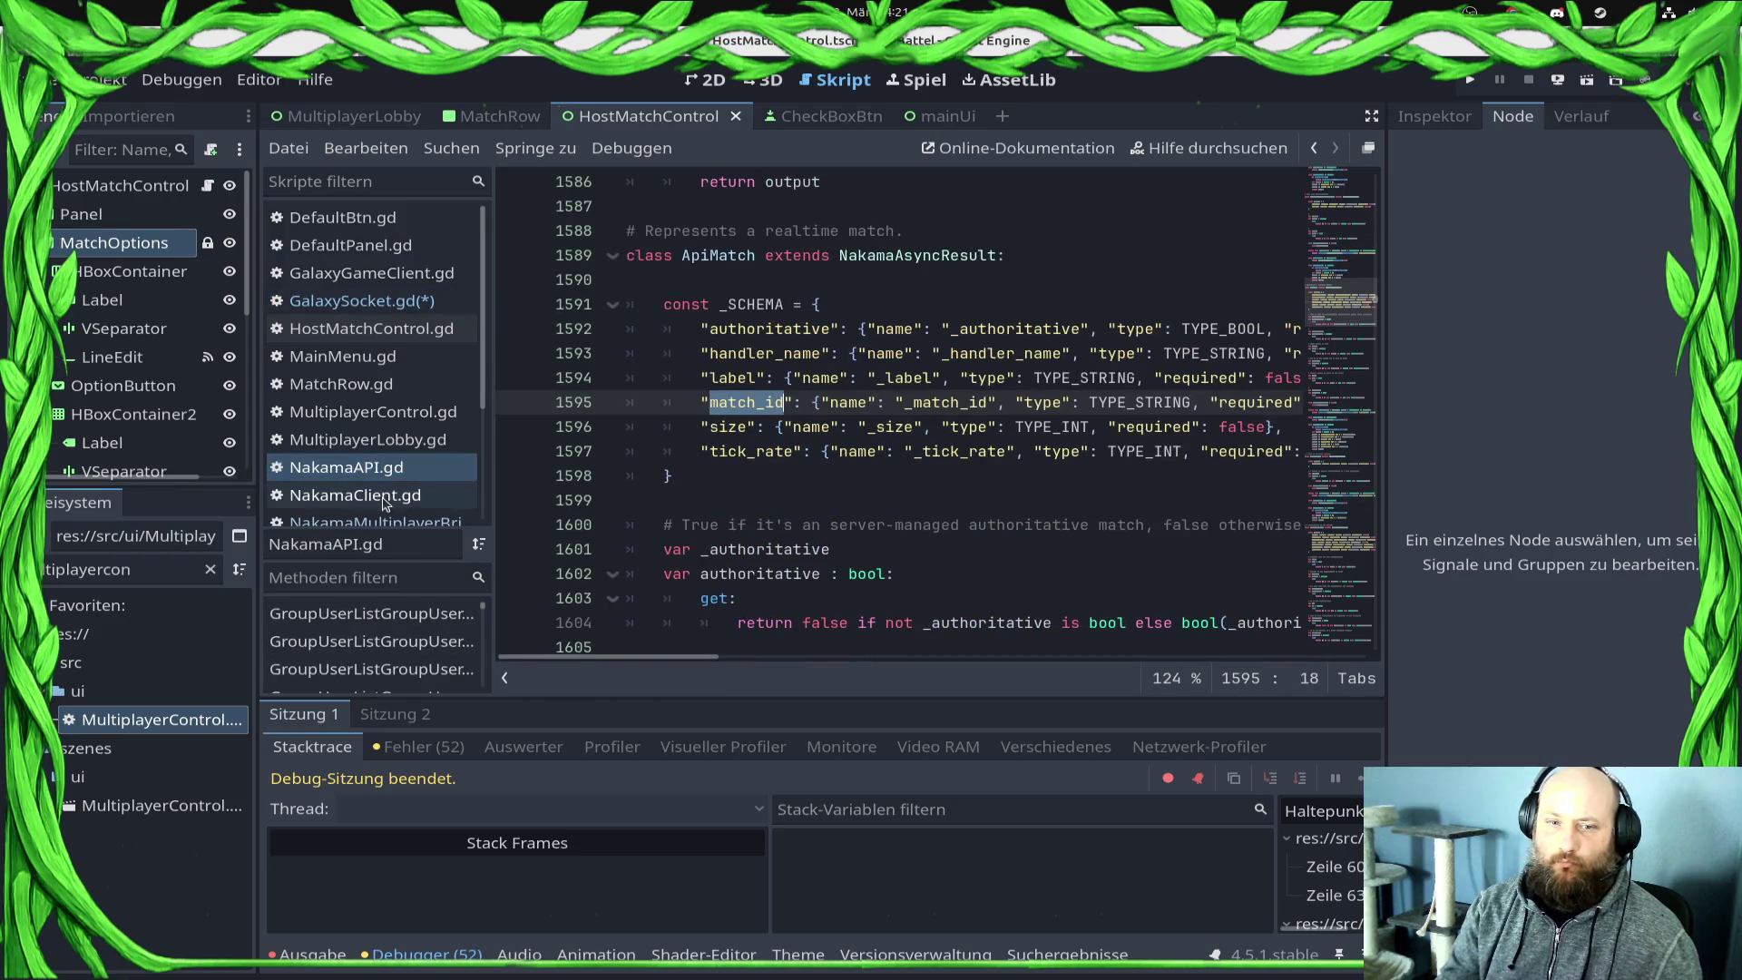
pyautogui.click(385, 498)
pyautogui.click(1142, 428)
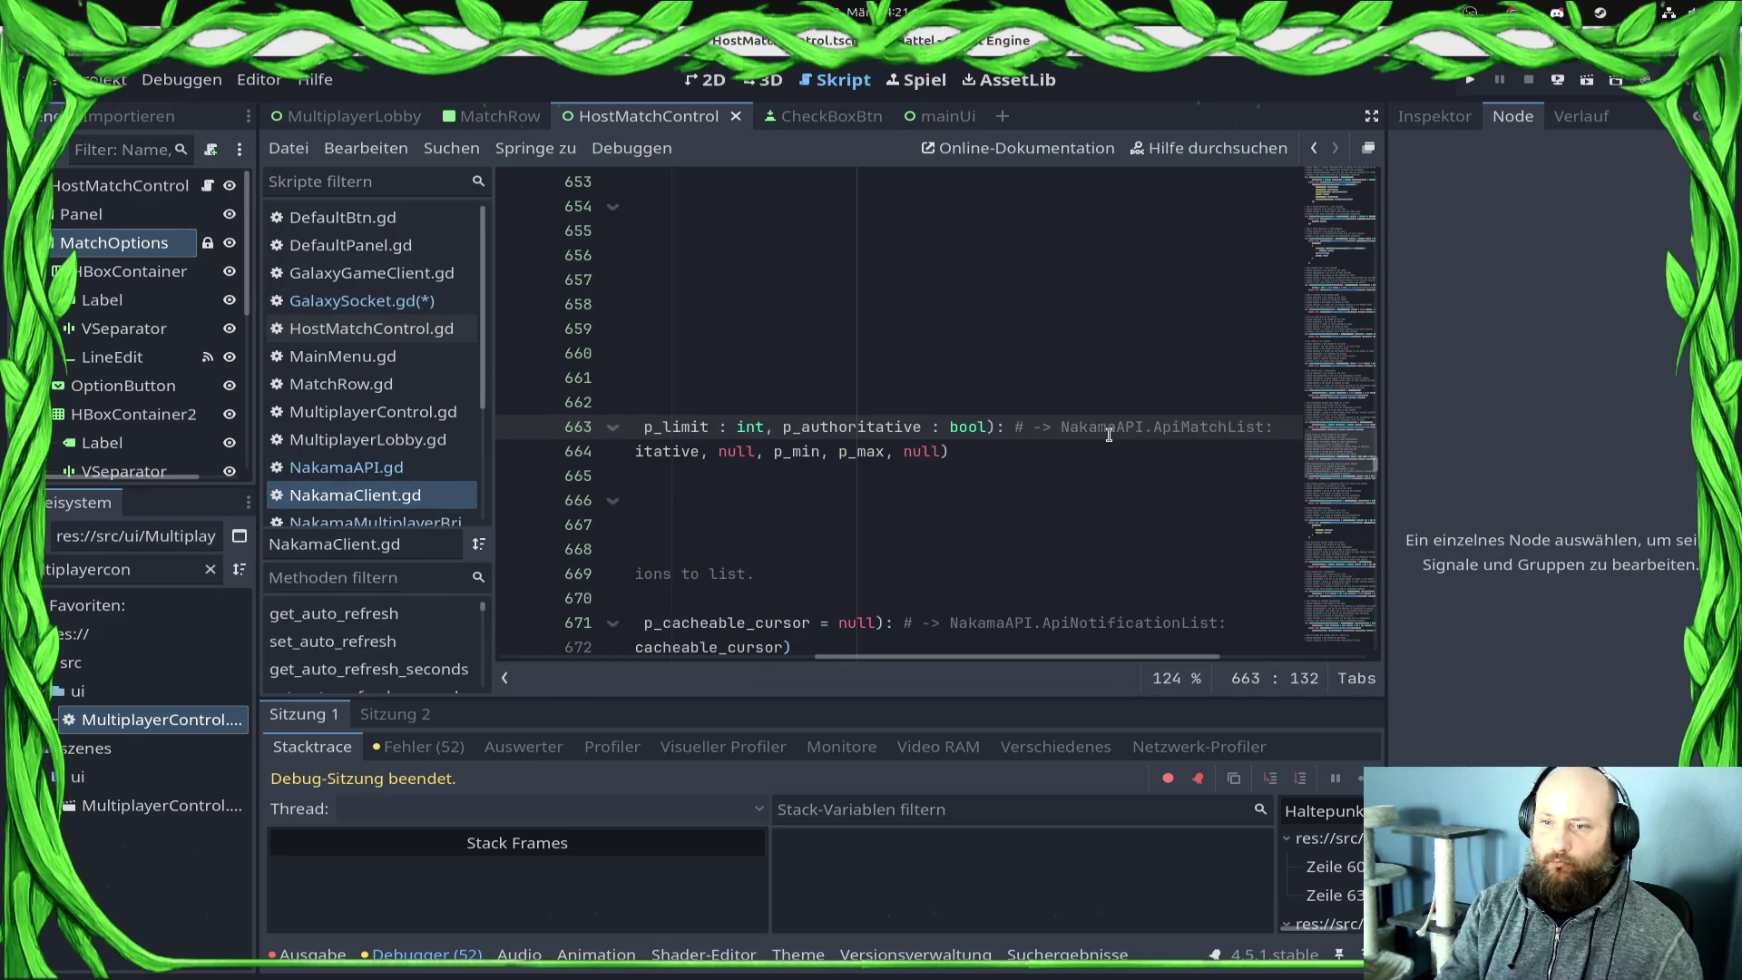
pyautogui.moveTo(1059, 428); pyautogui.dragTo(1277, 434)
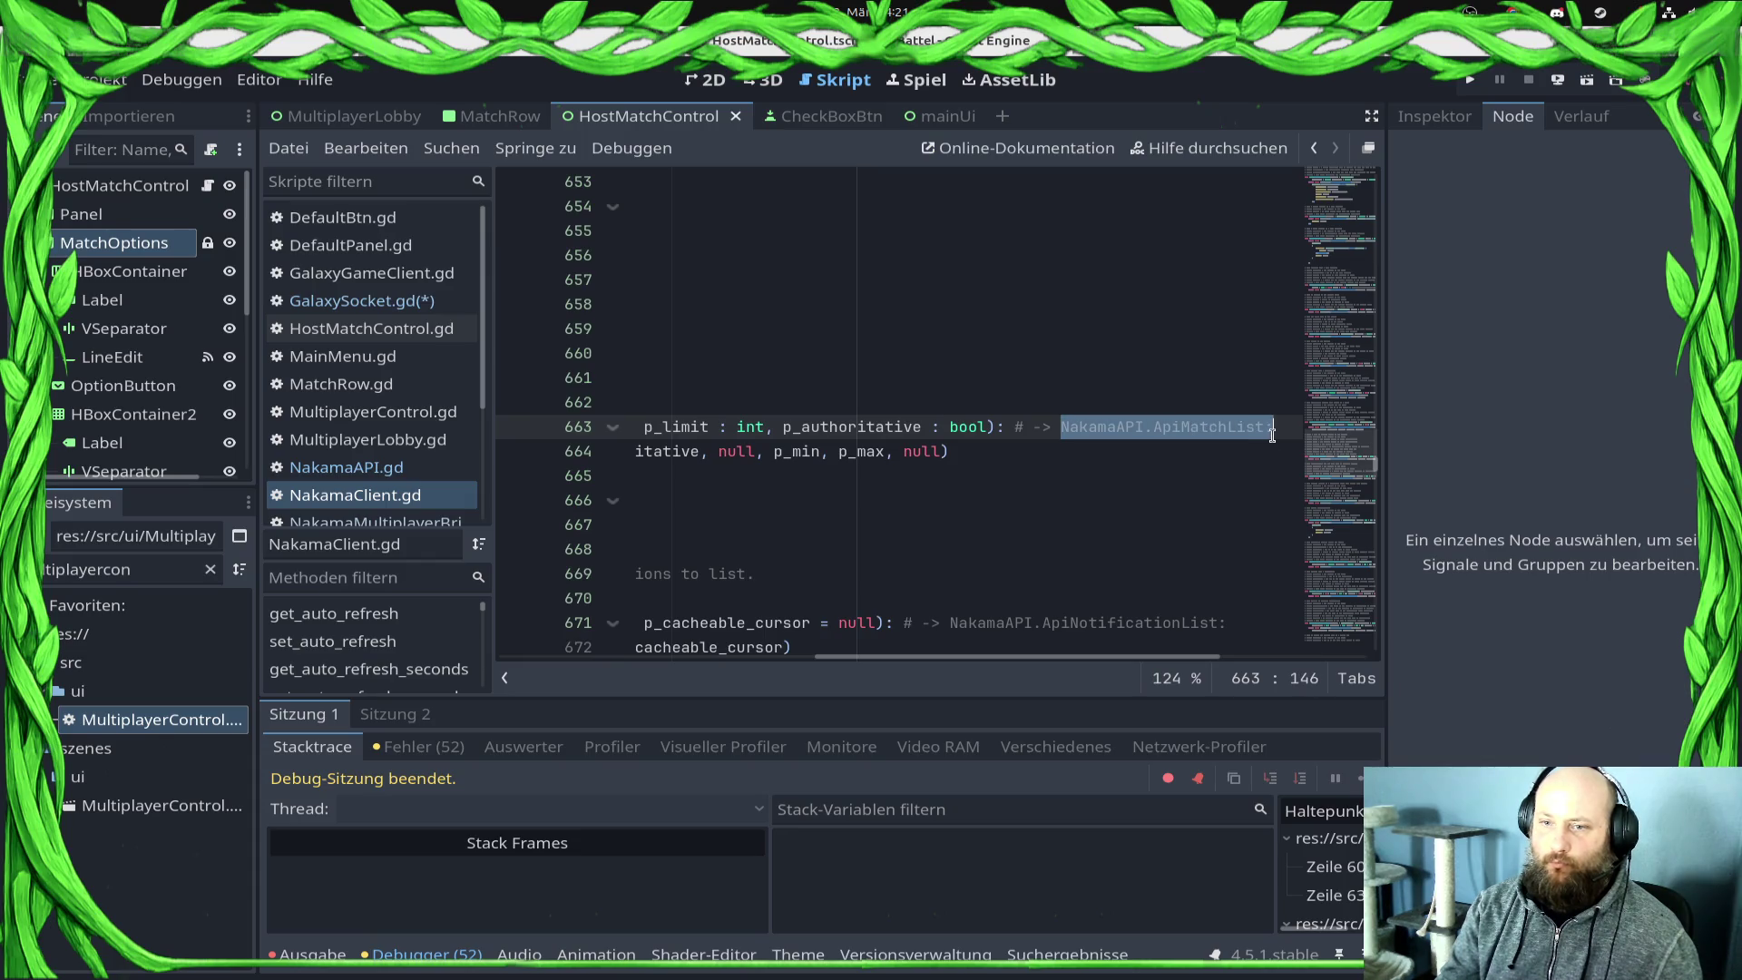
pyautogui.click(1180, 429)
# Step: Browse NakamaAPI.gd and NakamaMultiplayerBridge.gd, then return to the received_match_presence signal definition
pyautogui.click(347, 468)
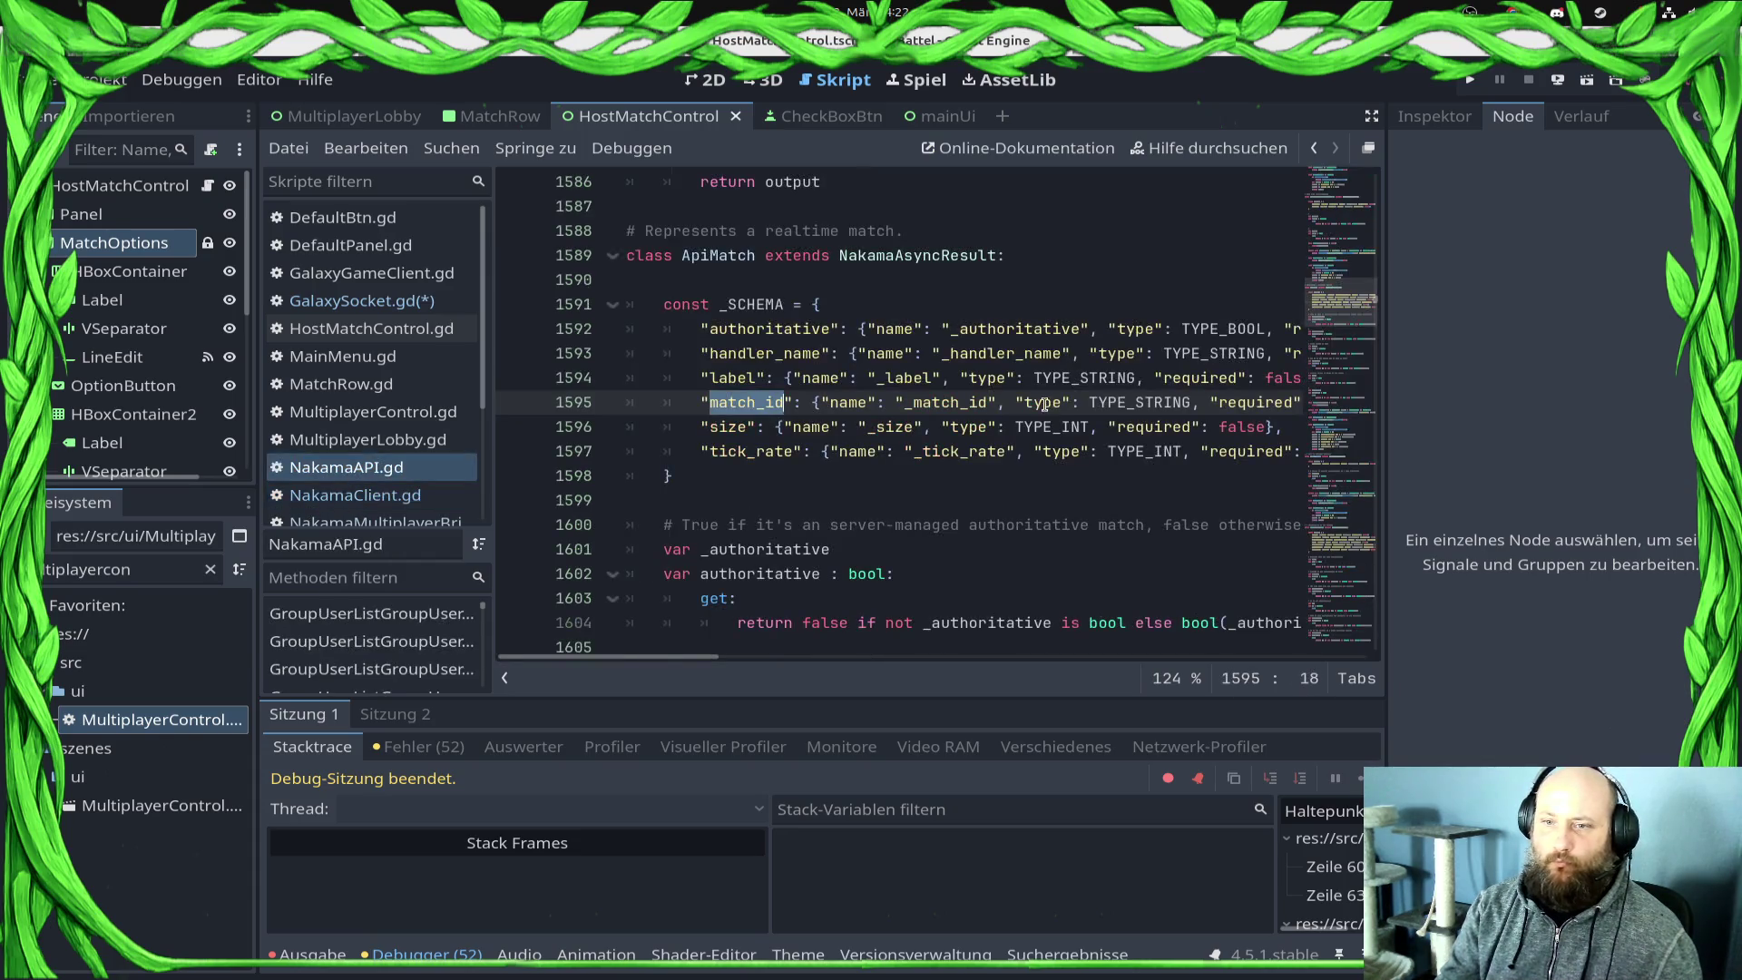
pyautogui.scroll(-1, 391, 508)
pyautogui.click(397, 496)
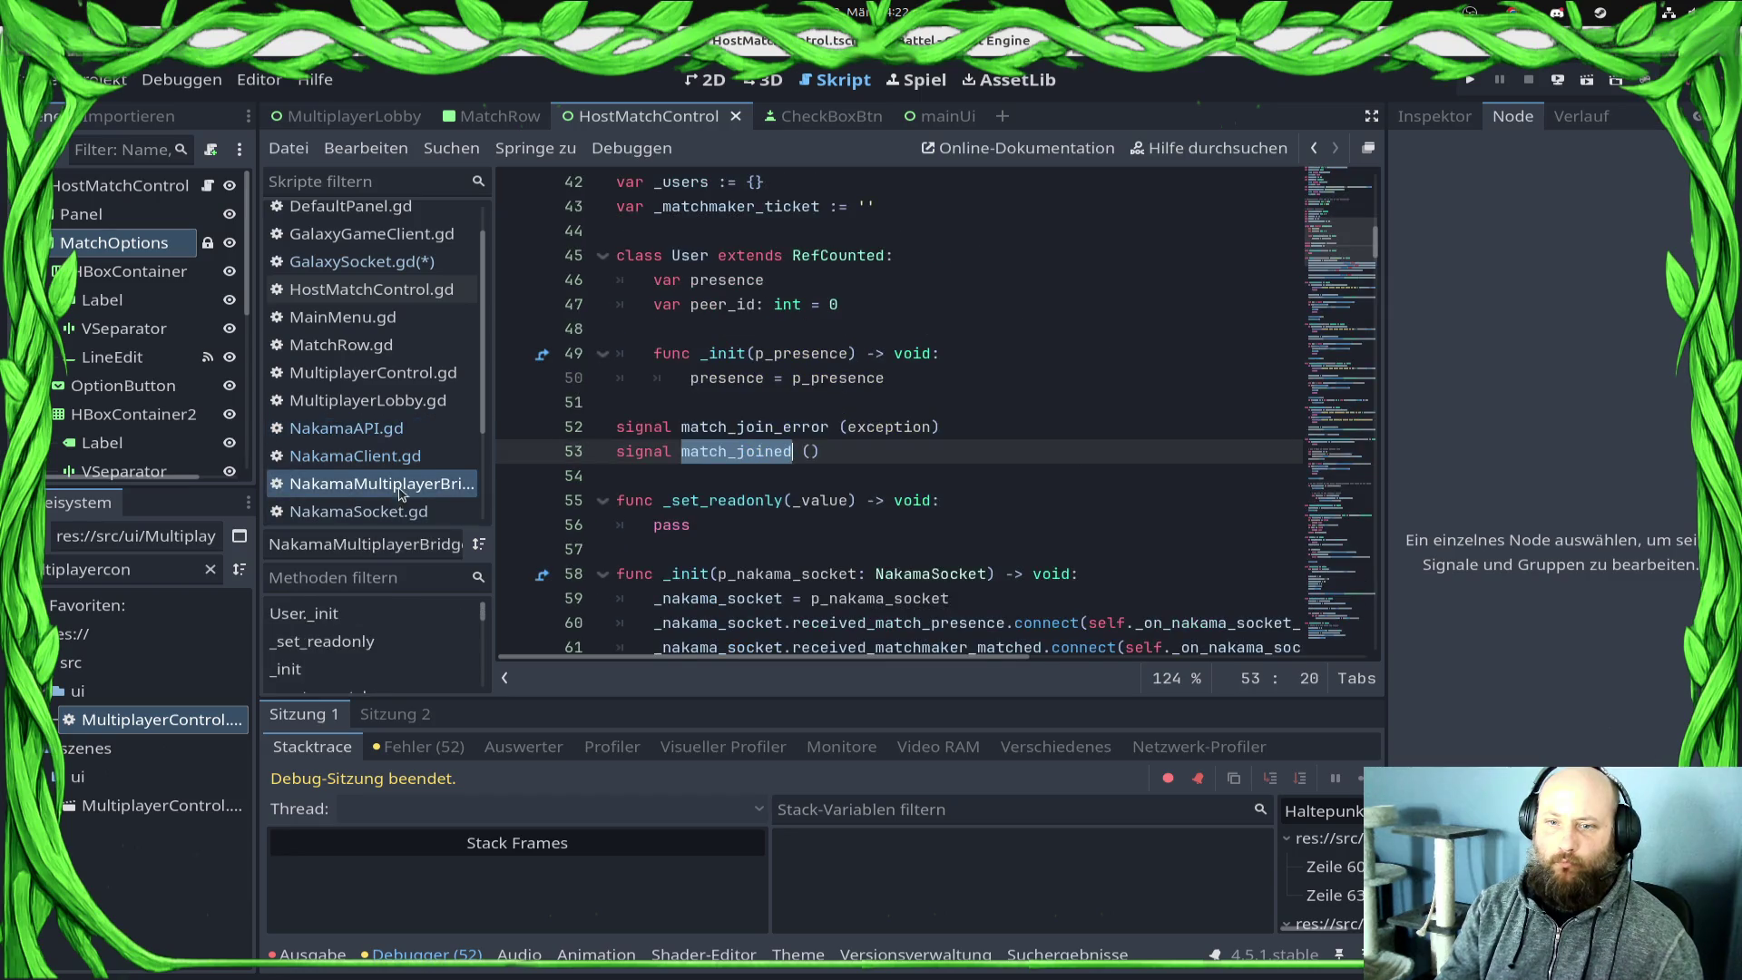
pyautogui.click(337, 265)
pyautogui.scroll(20, 883, 267)
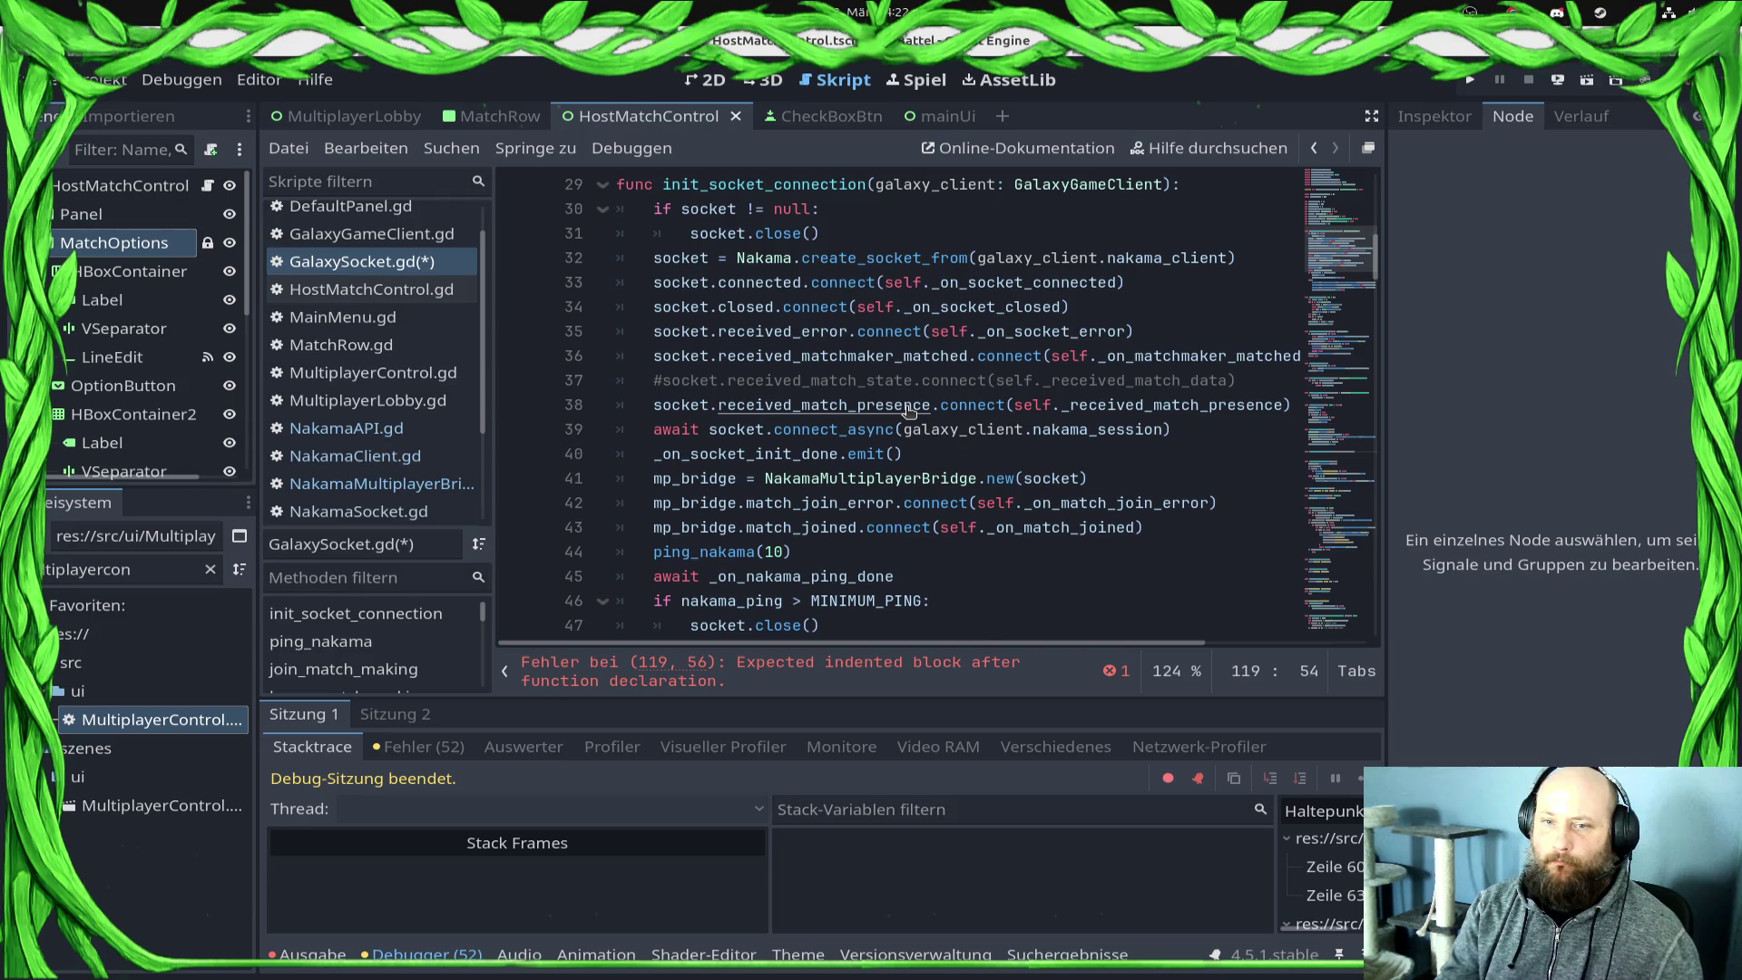
pyautogui.keyDown('ctrl'); pyautogui.click(908, 411); pyautogui.keyUp('ctrl')
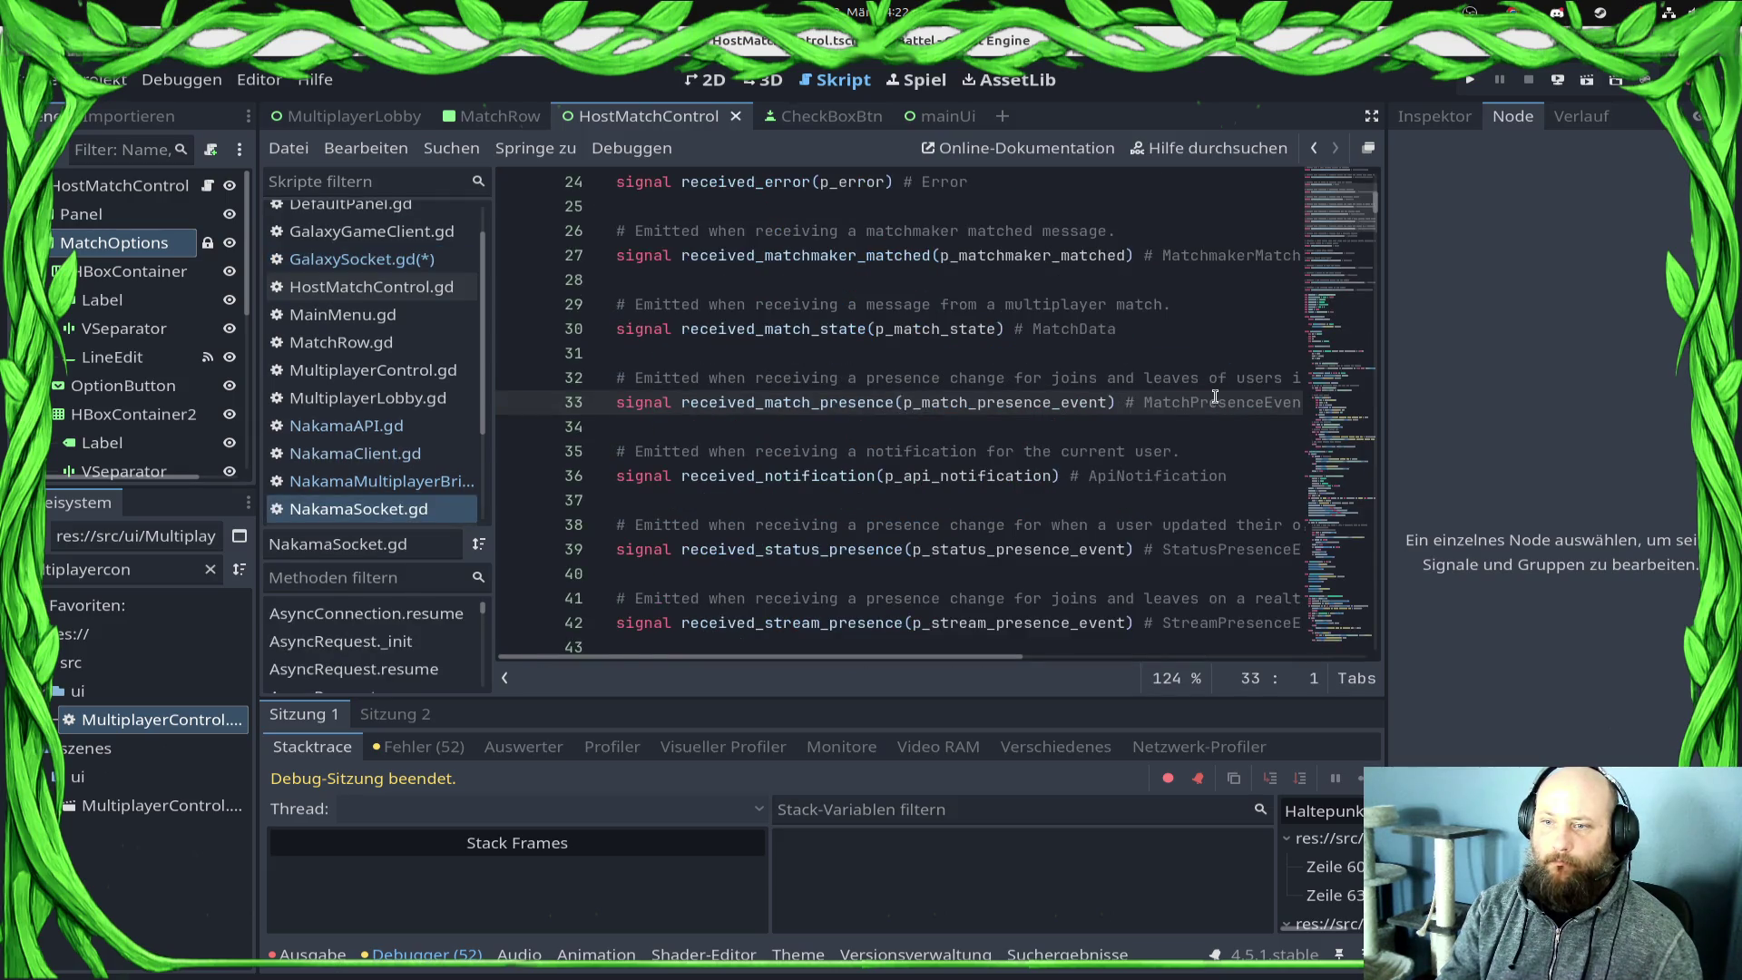
# Step: Begin typing the parameter's type, first getting NakamaAPI through autocomplete
pyautogui.doubleClick(1138, 406)
pyautogui.hotkey('ctrl', 'c')
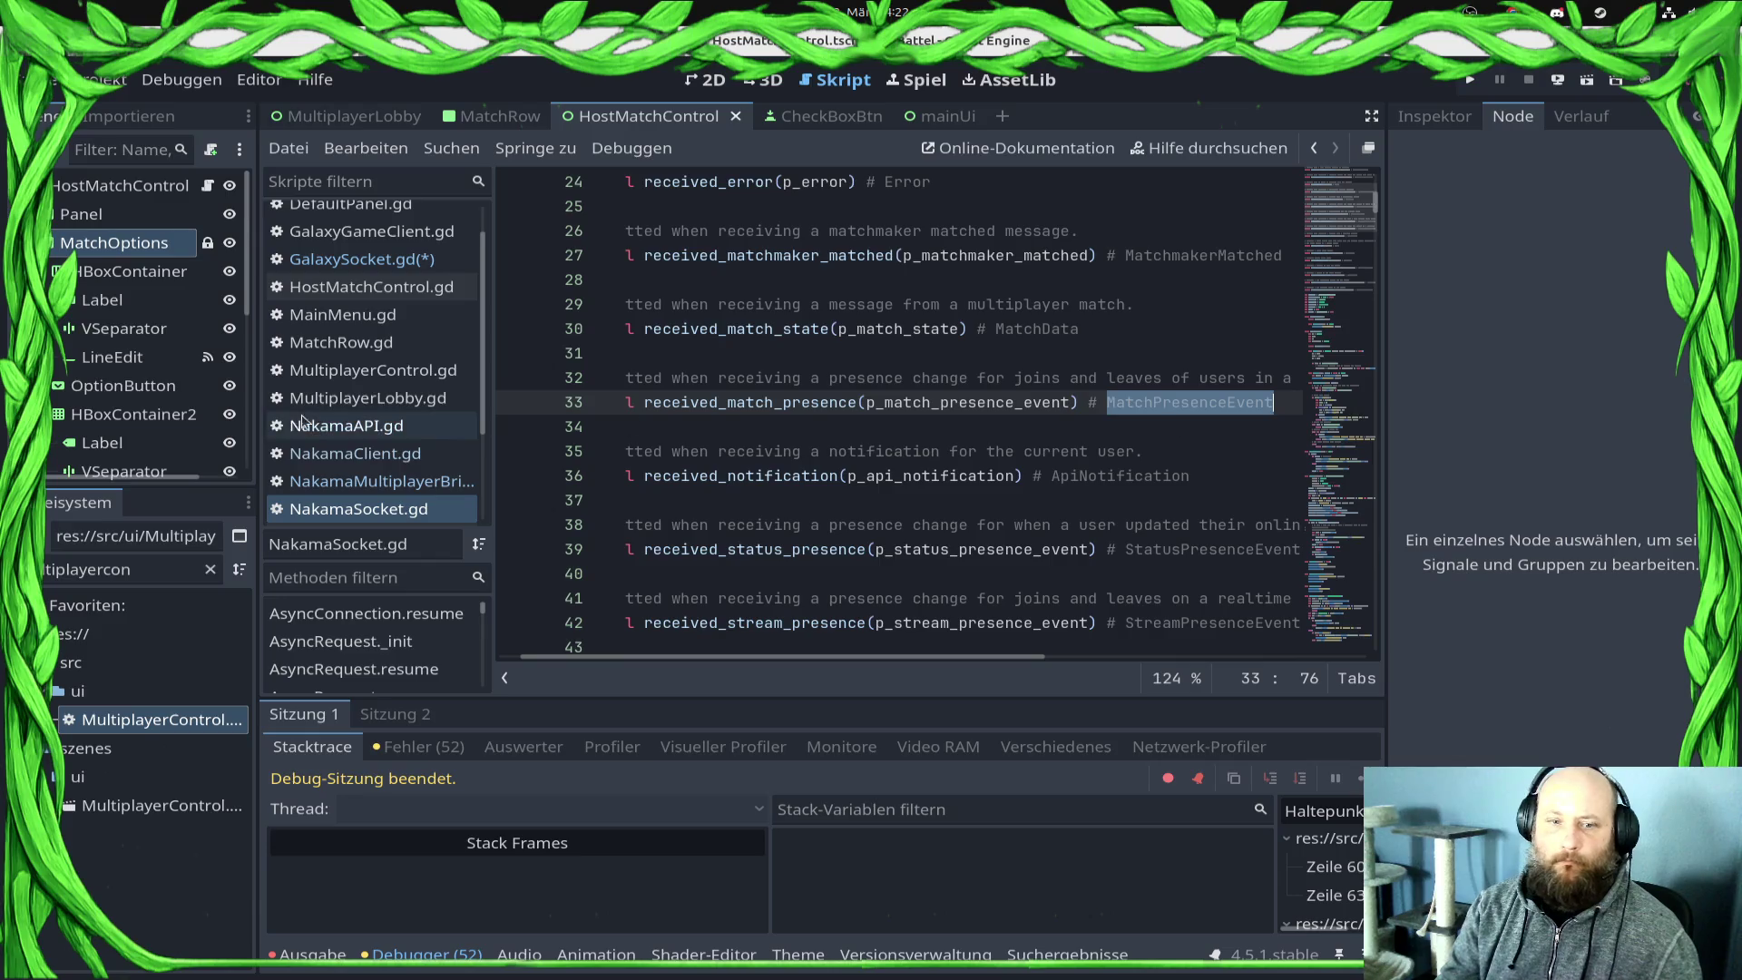
pyautogui.click(362, 258)
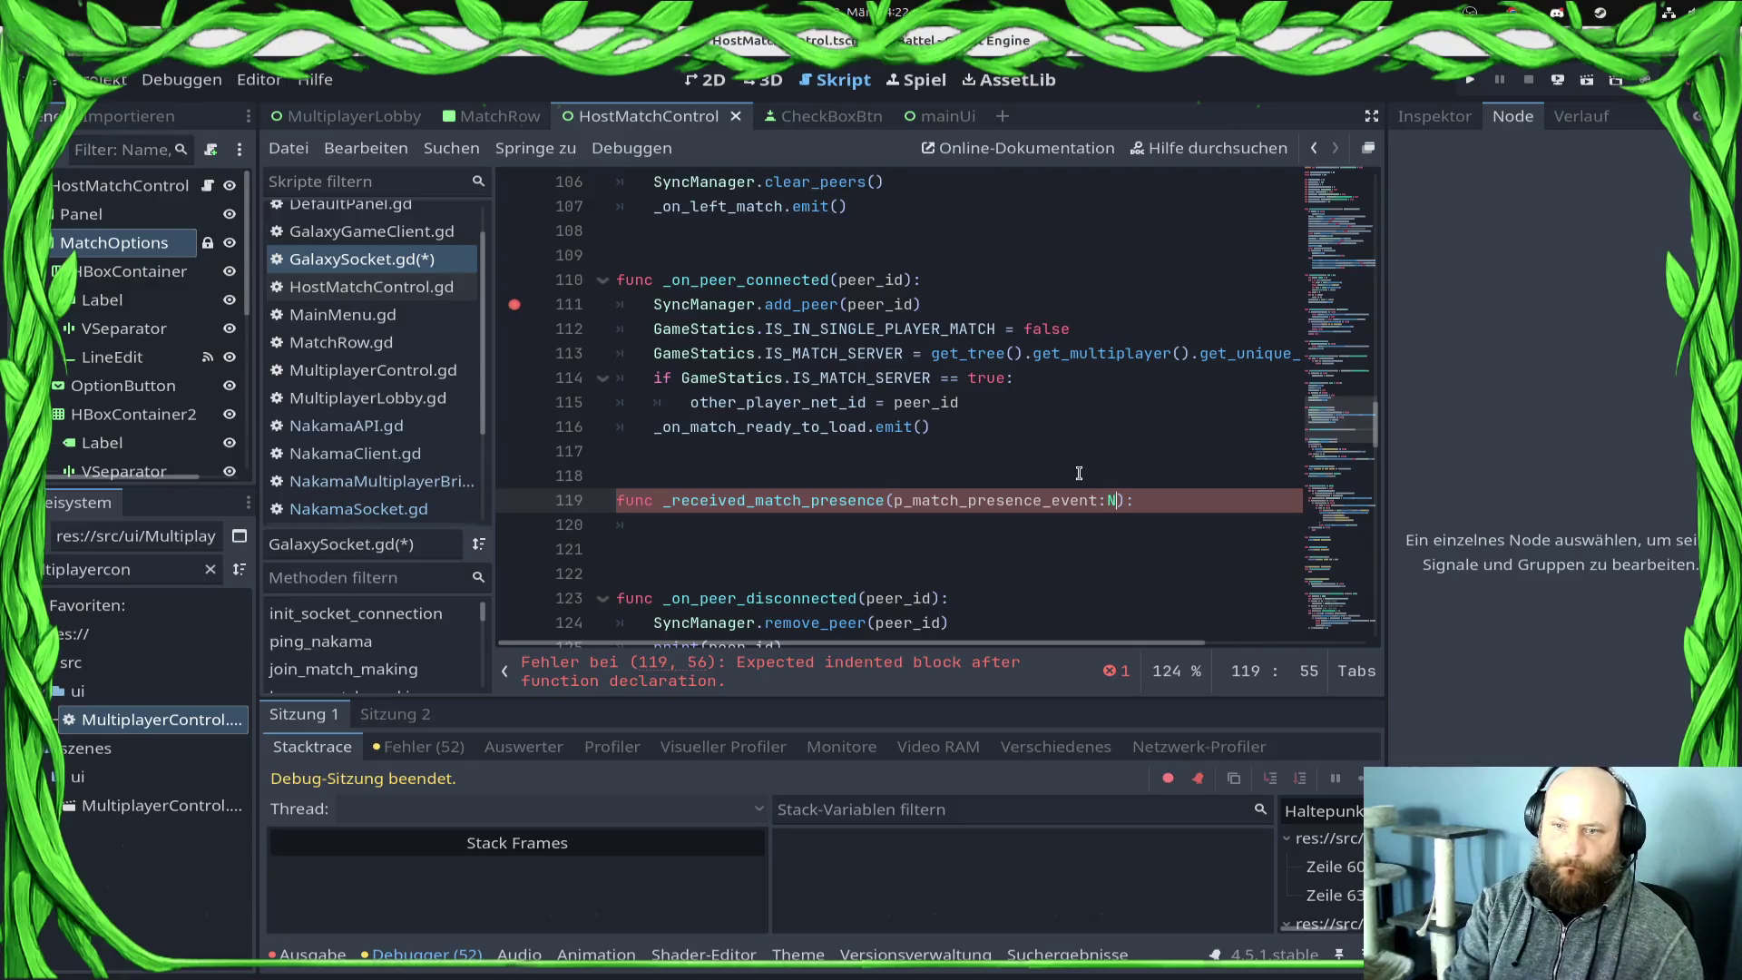
pyautogui.hotkey('ctrl', 'space')
pyautogui.press('Return')
pyautogui.write('.')
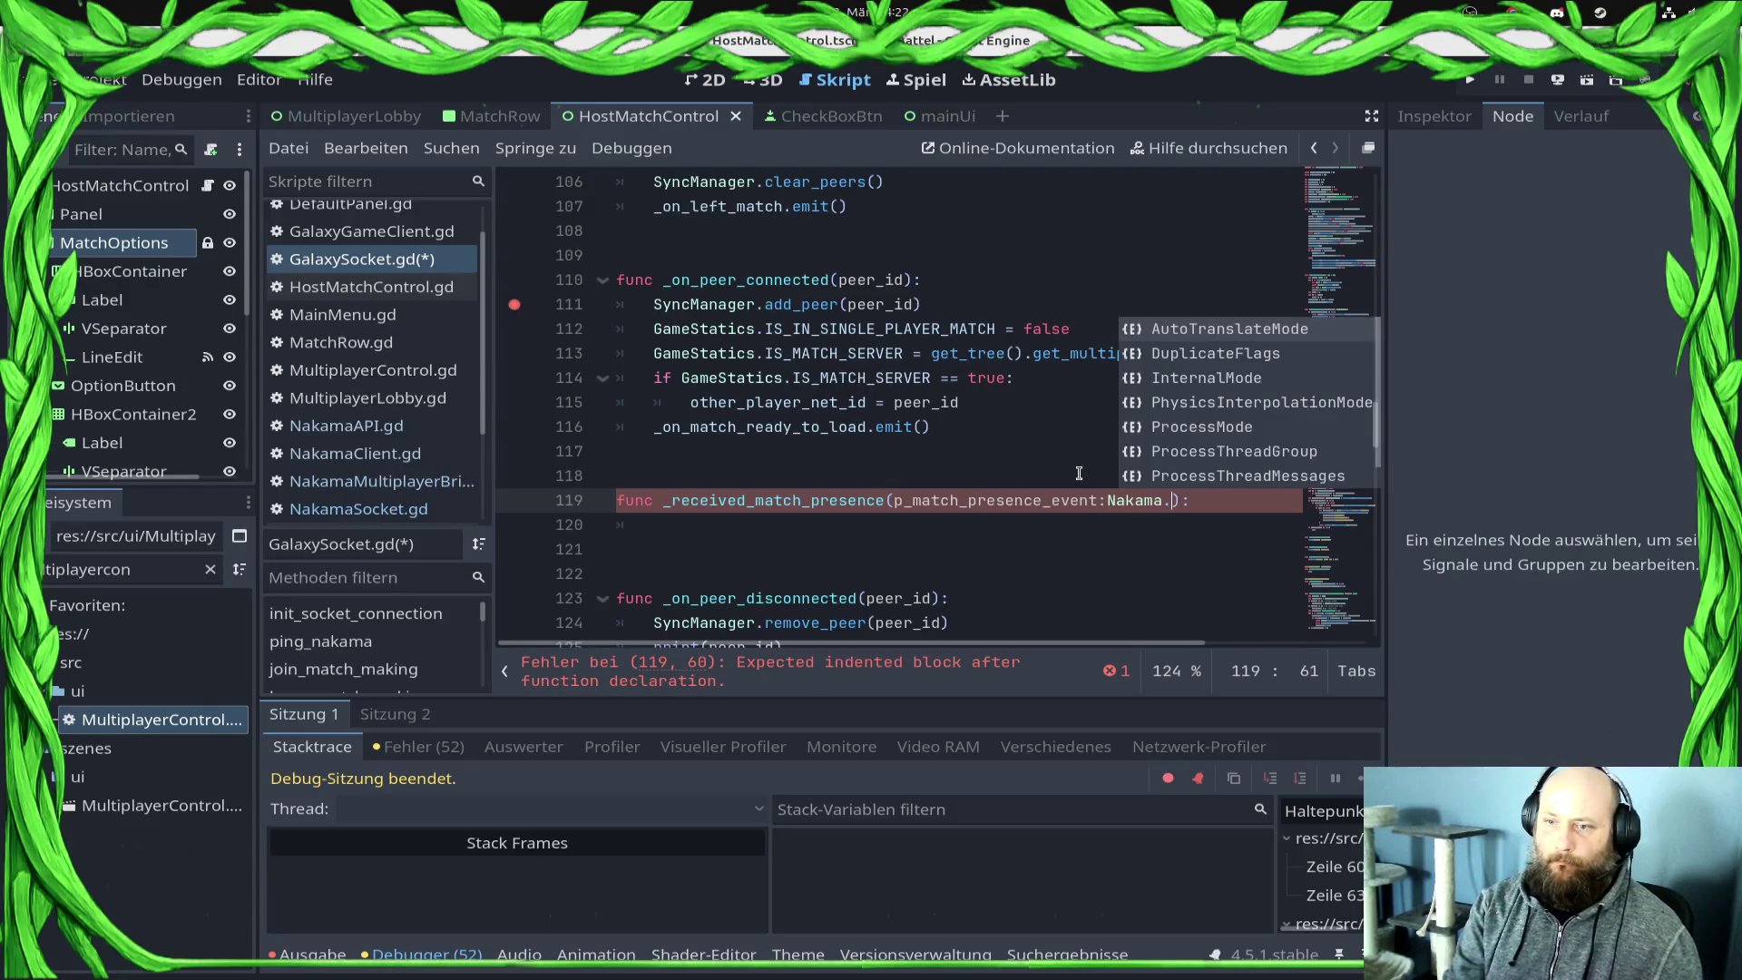
pyautogui.hotkey('ctrl', 'v')
pyautogui.press('Escape')
pyautogui.press('BackSpace')
pyautogui.press('BackSpace')
pyautogui.press('BackSpace')
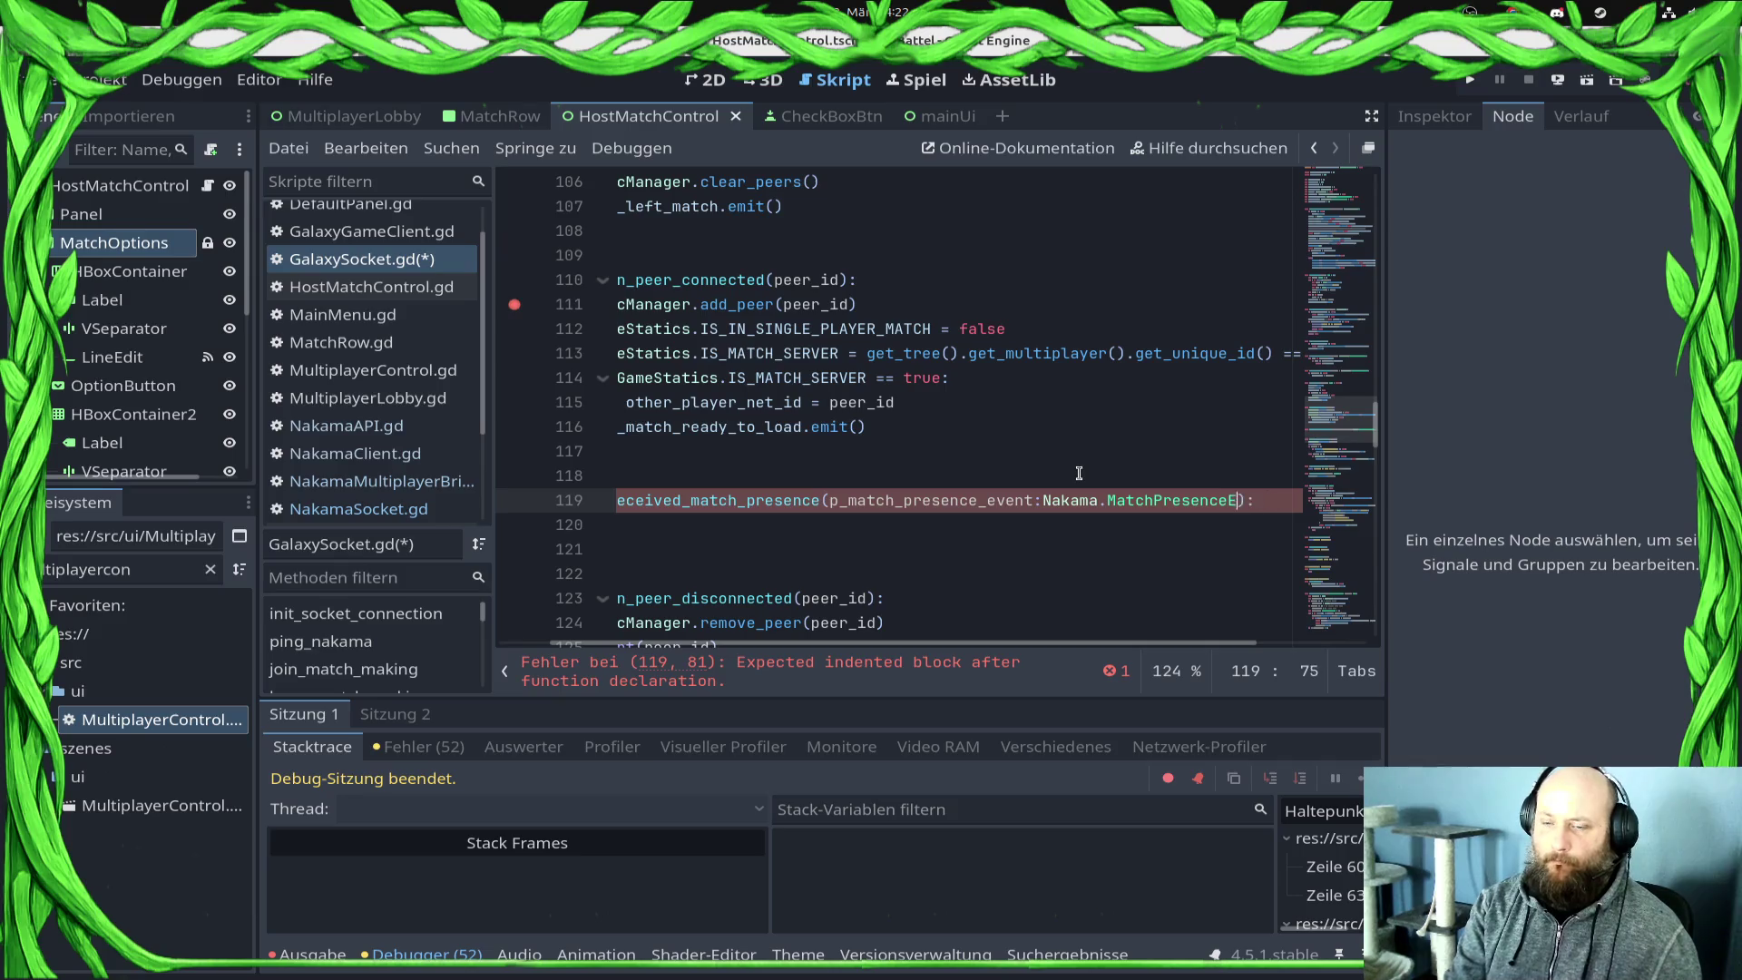
pyautogui.press('BackSpace')
pyautogui.press('BackSpace')
pyautogui.write('API')
pyautogui.press('Return')
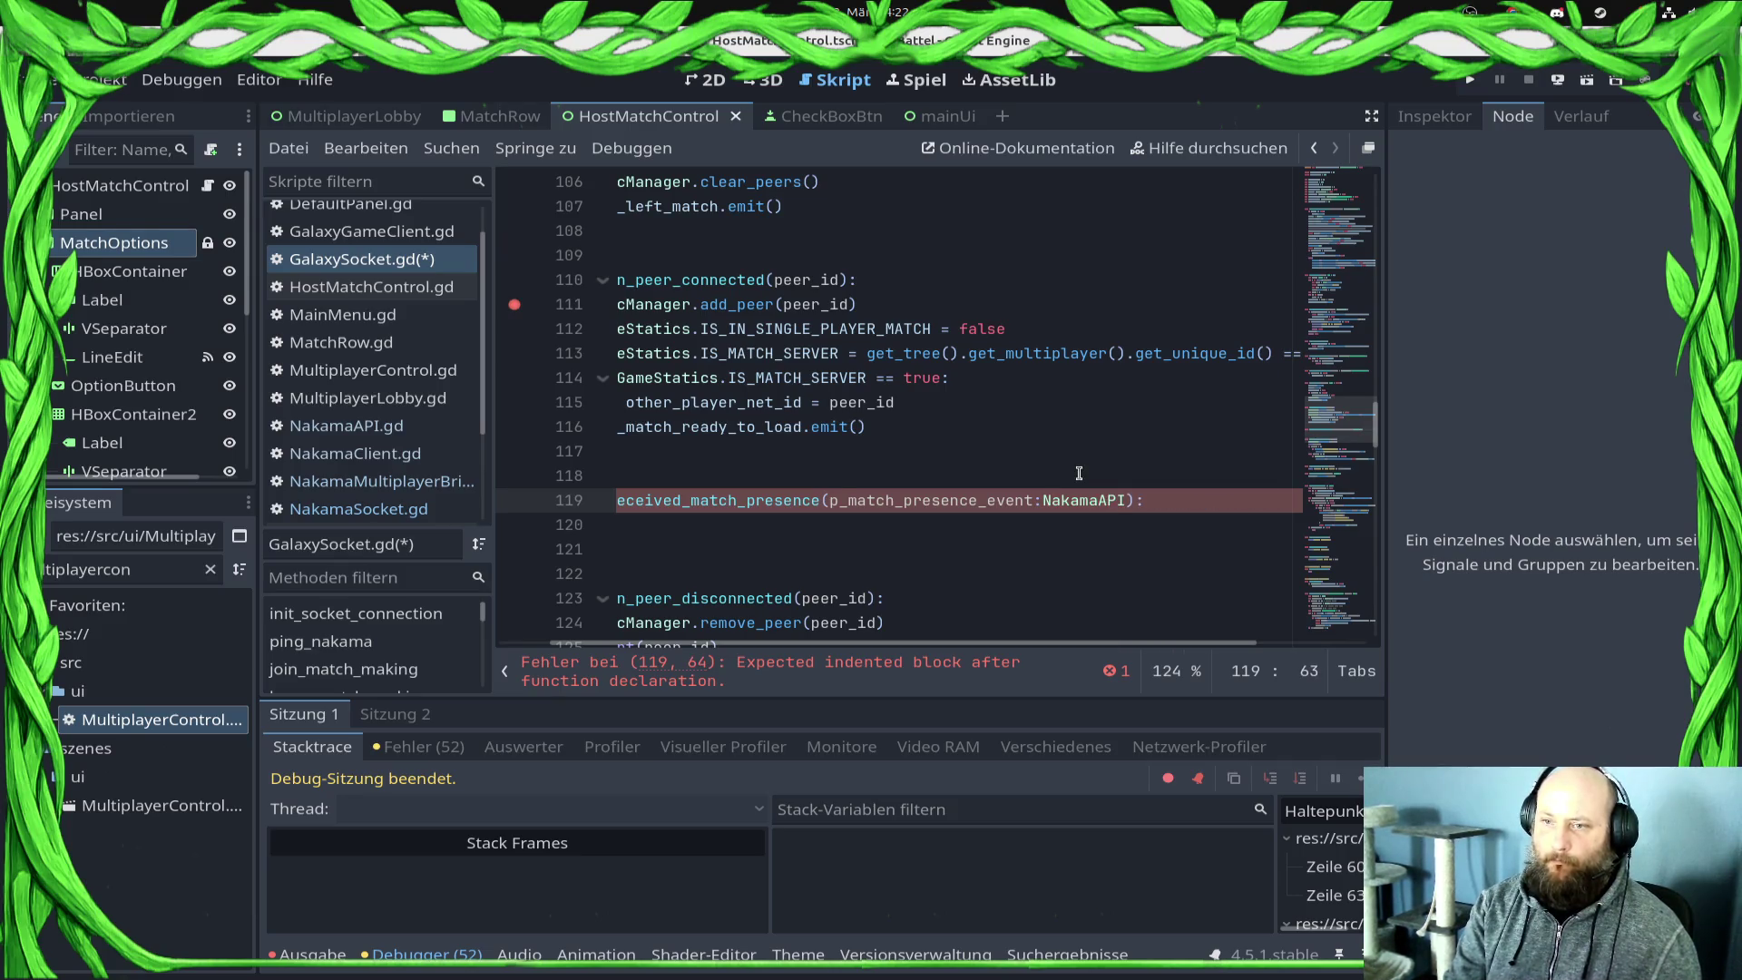
# Step: Correct the parameter type to NakamaRTAPI.MatchPresenceEvent
pyautogui.press('Left')
pyautogui.press('Left')
pyautogui.press('Left')
pyautogui.write('.')
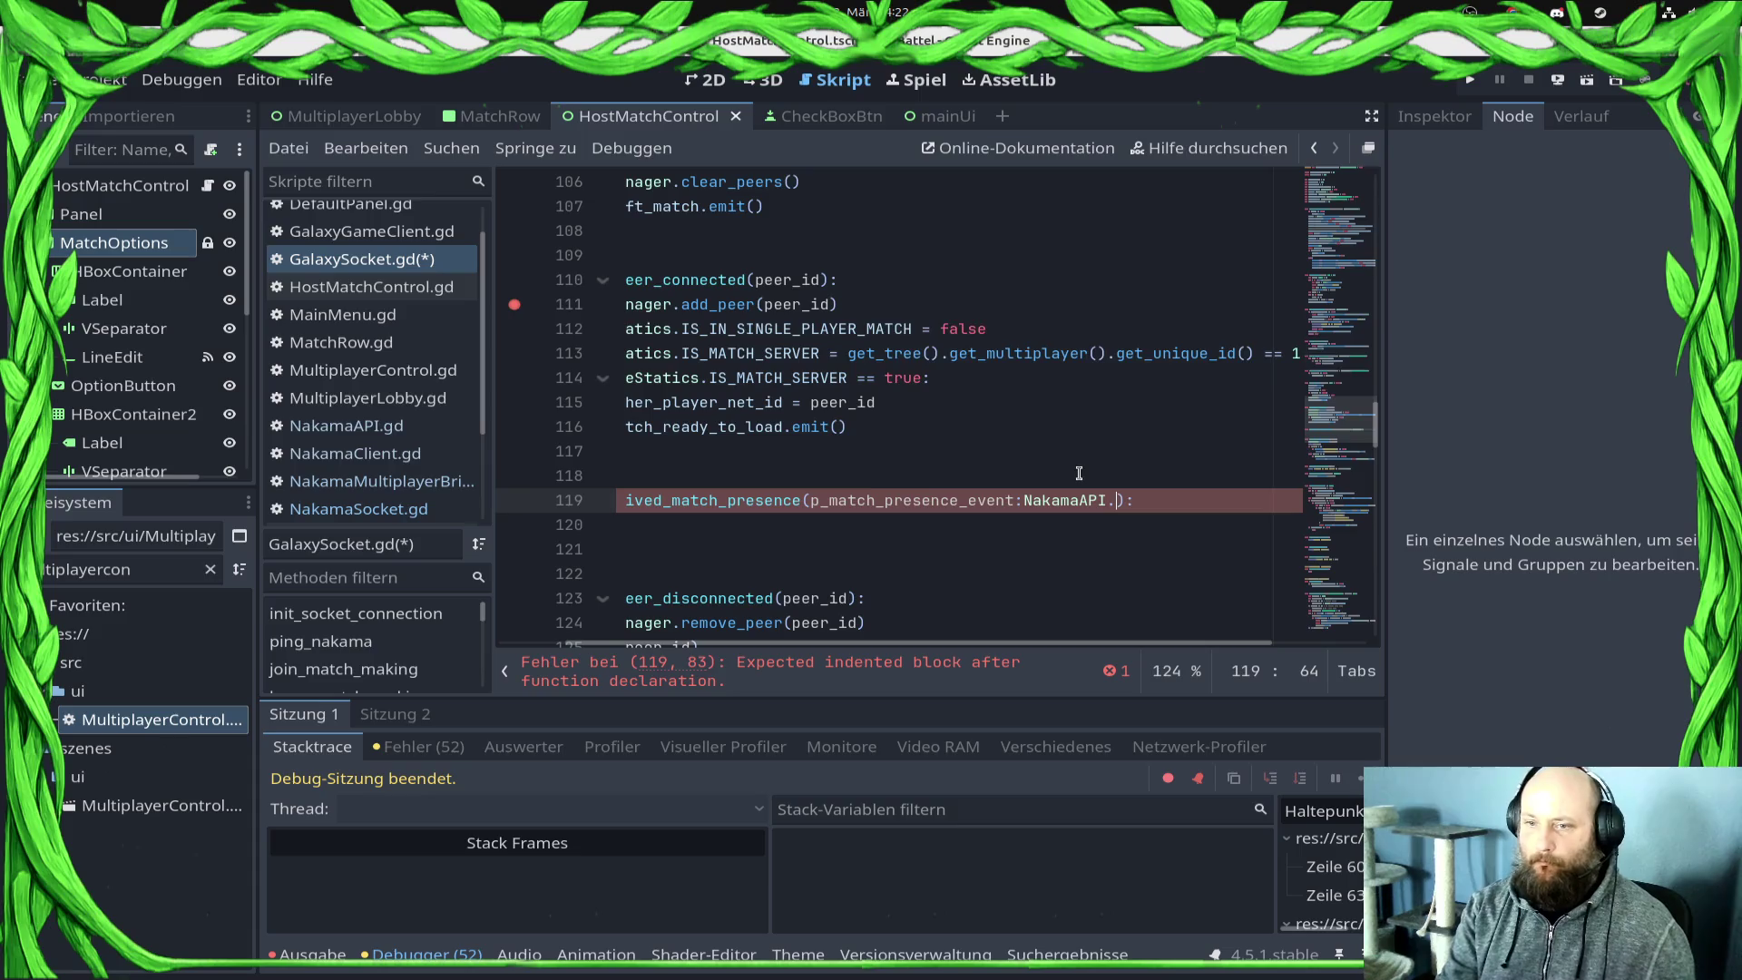
pyautogui.press('End')
pyautogui.press('Escape')
pyautogui.press('BackSpace')
pyautogui.press('BackSpace')
pyautogui.press('BackSpace')
pyautogui.write('RTAPI.')
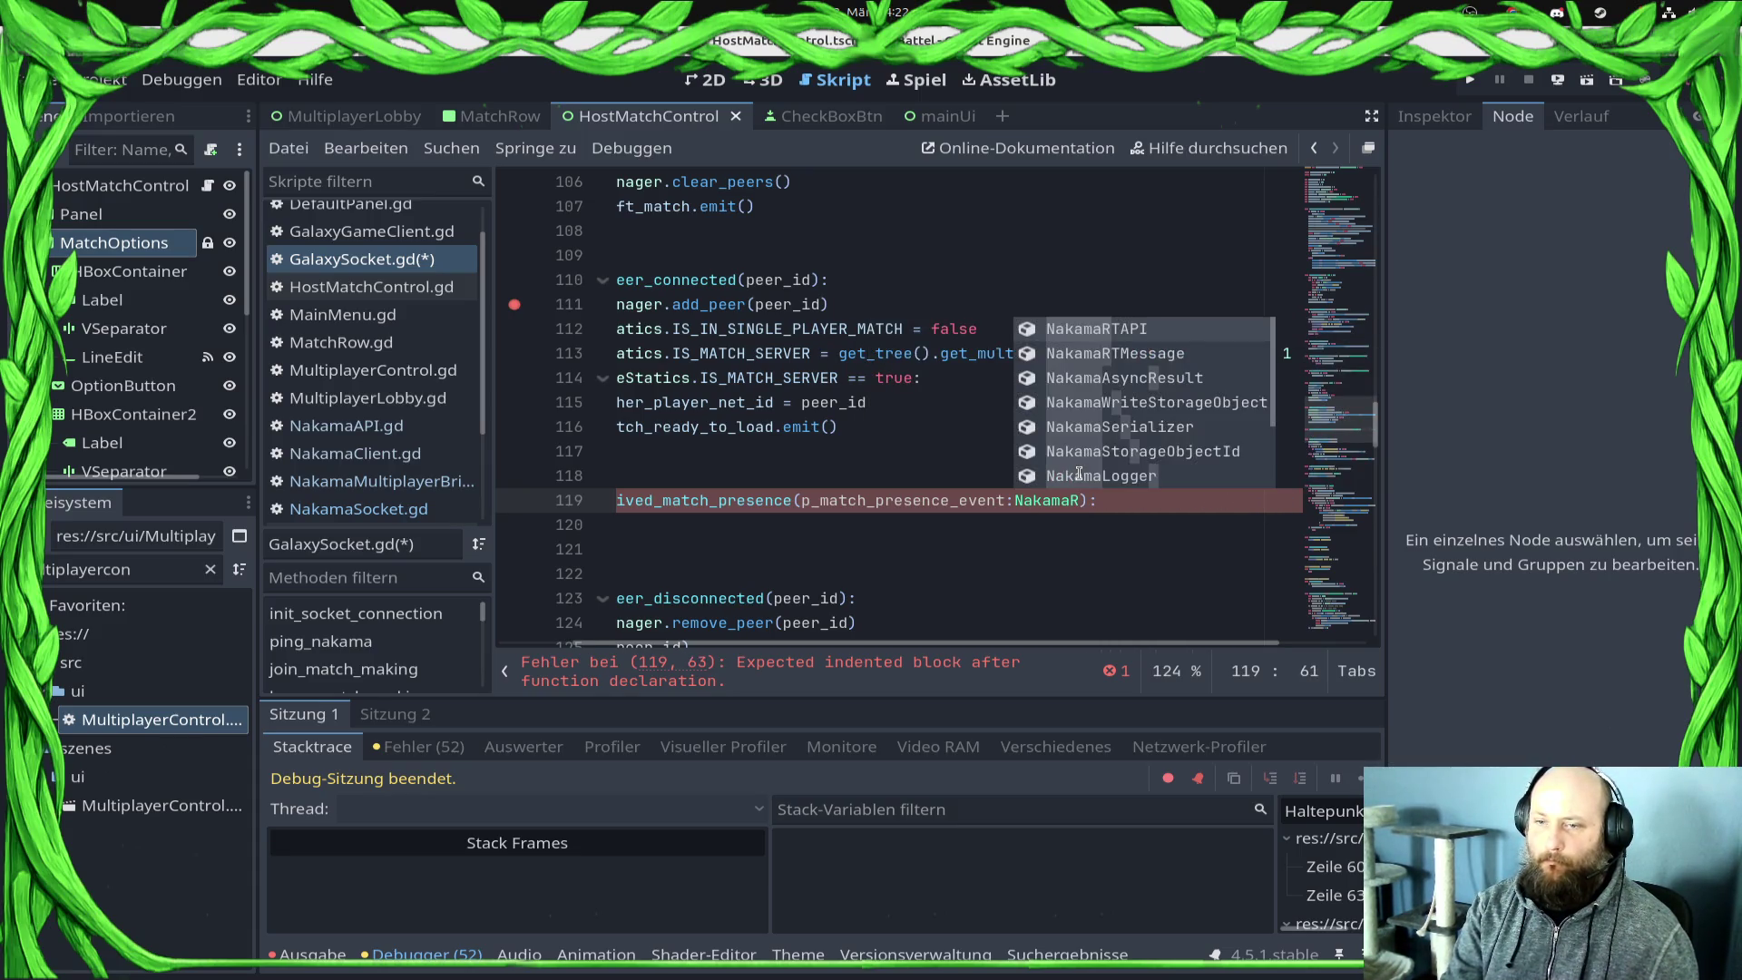
pyautogui.write('MATCH')
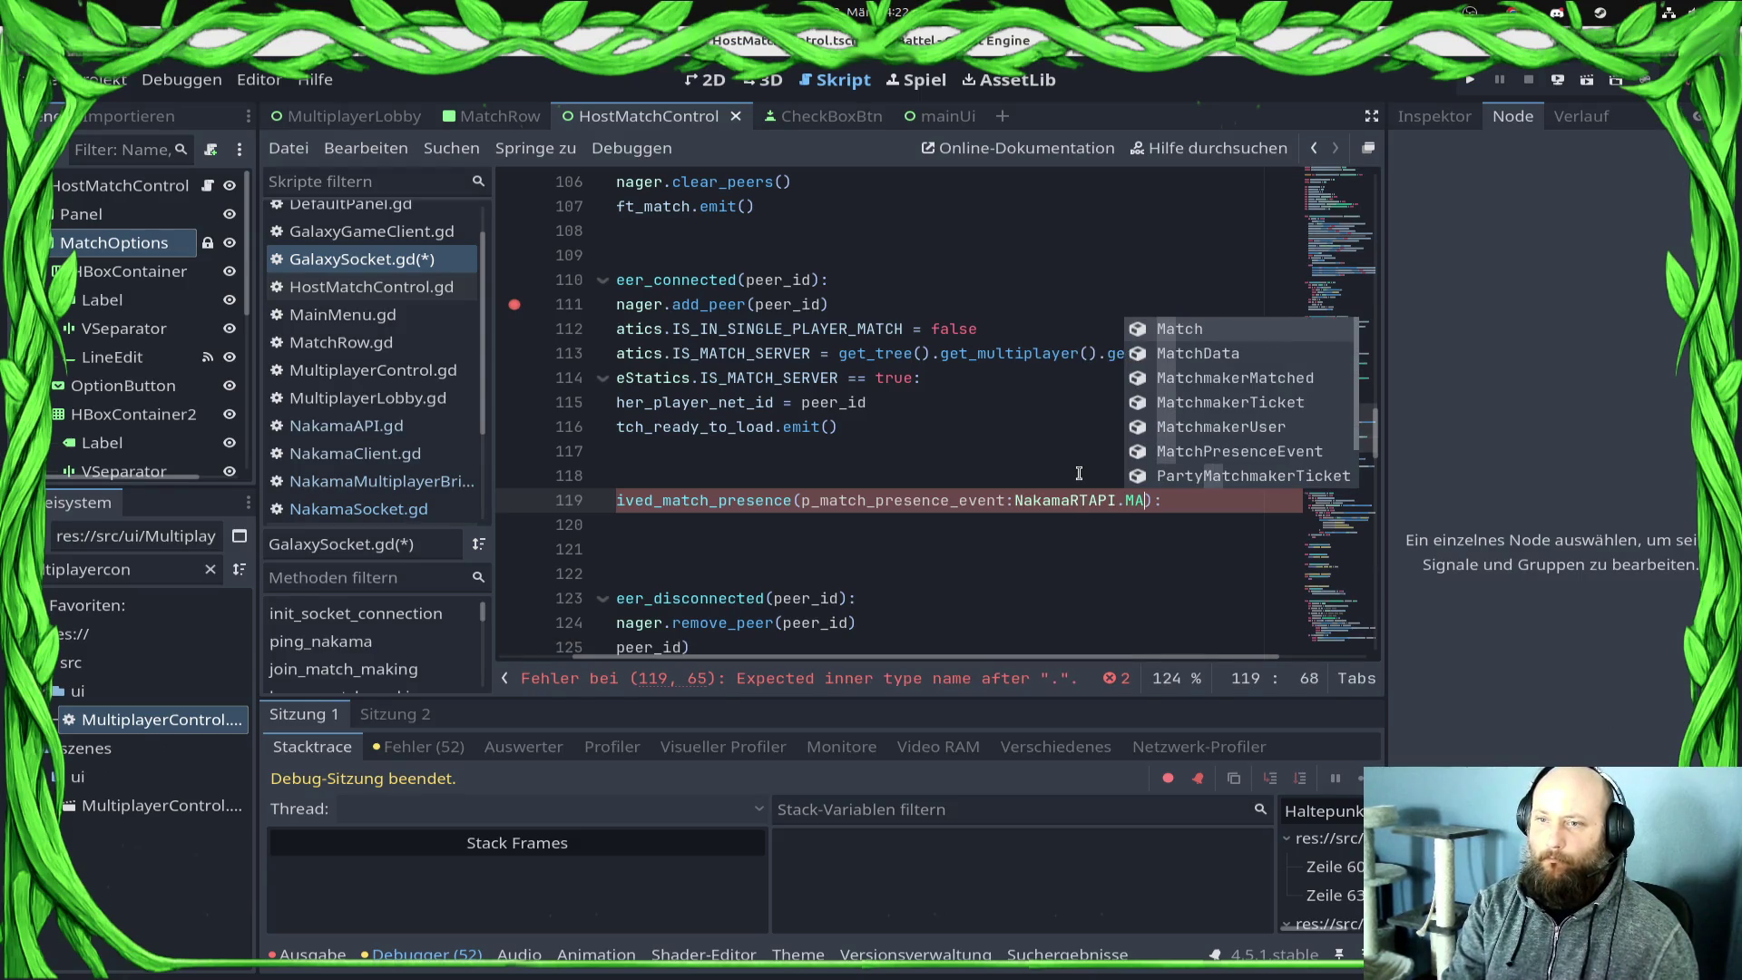
pyautogui.press('Down')
pyautogui.press('Down')
pyautogui.press('Down')
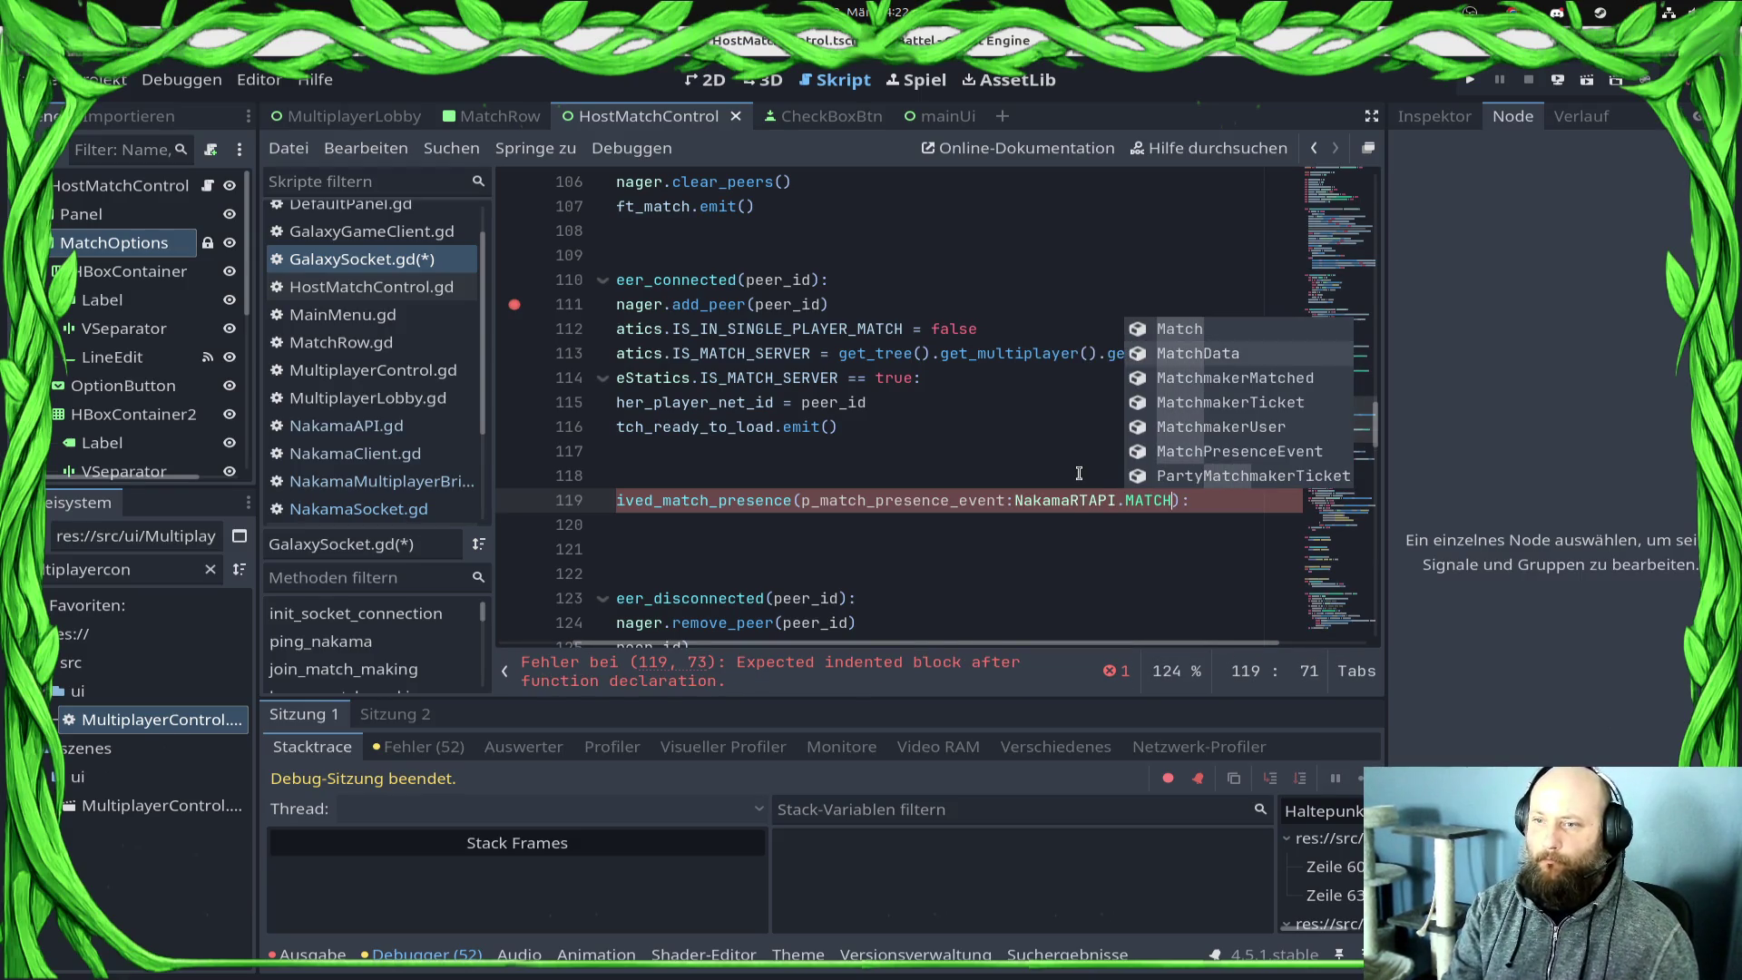
pyautogui.press('Return')
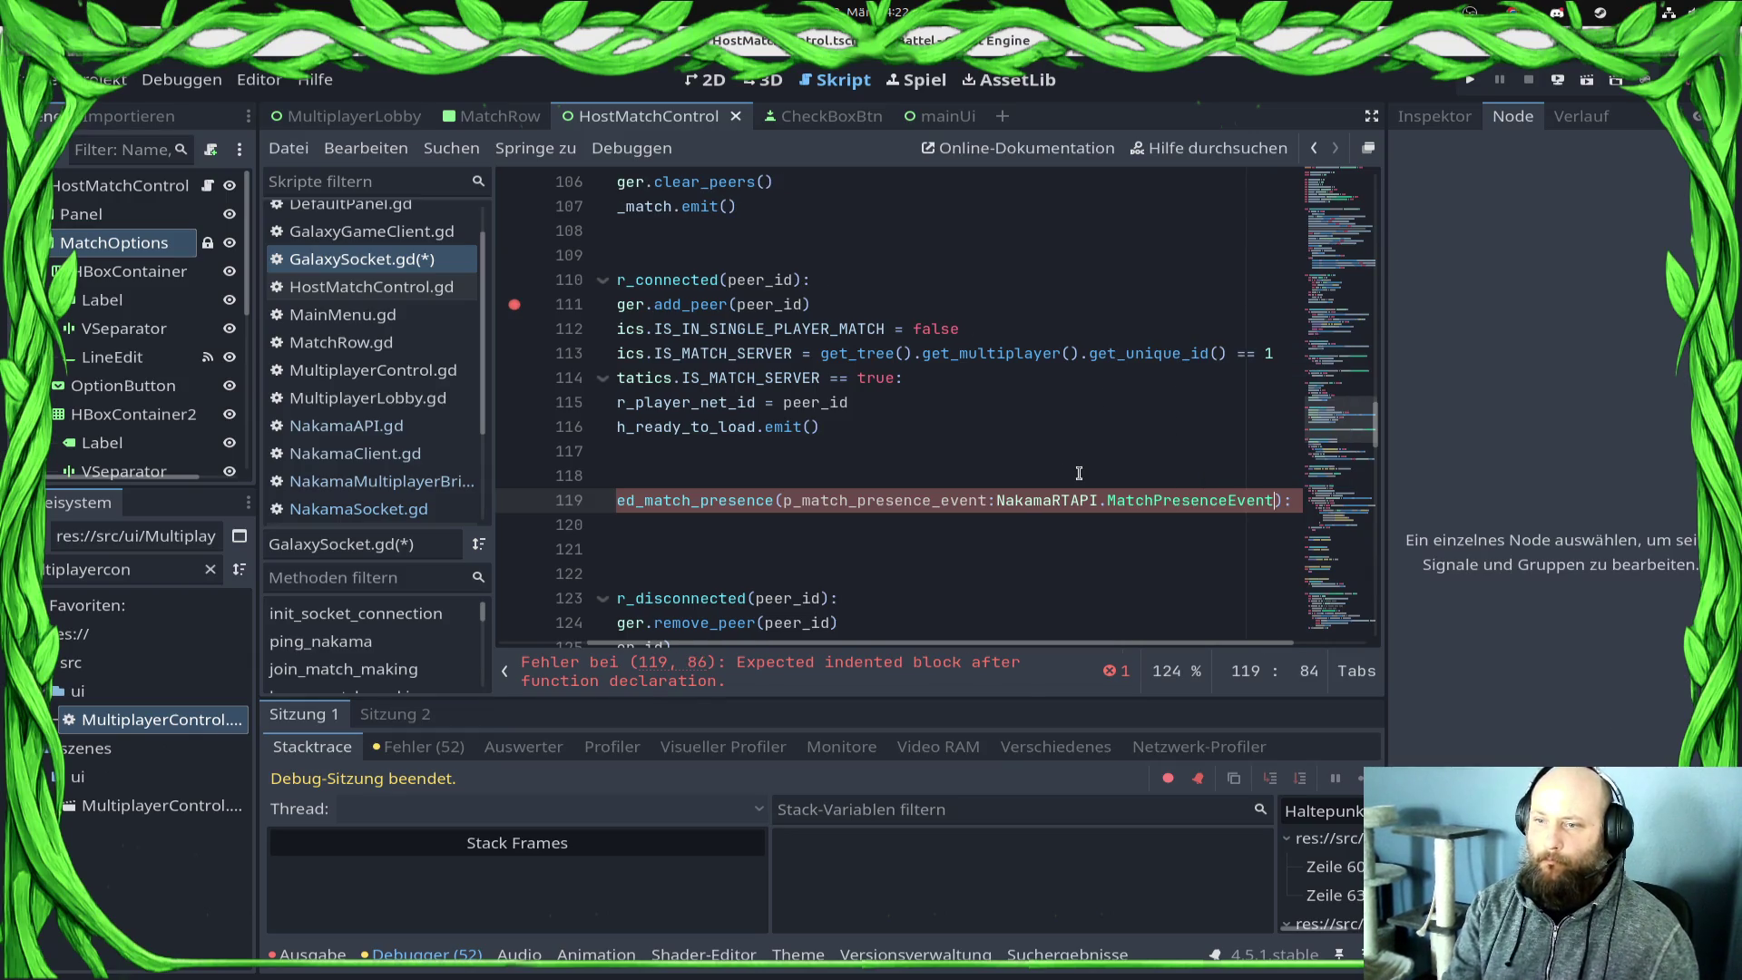
# Step: Add print("USER CONNECTED TO MATCH") to the handler, save, and run the game with F5
pyautogui.press('End')
pyautogui.press('Return')
pyautogui.write('ri')
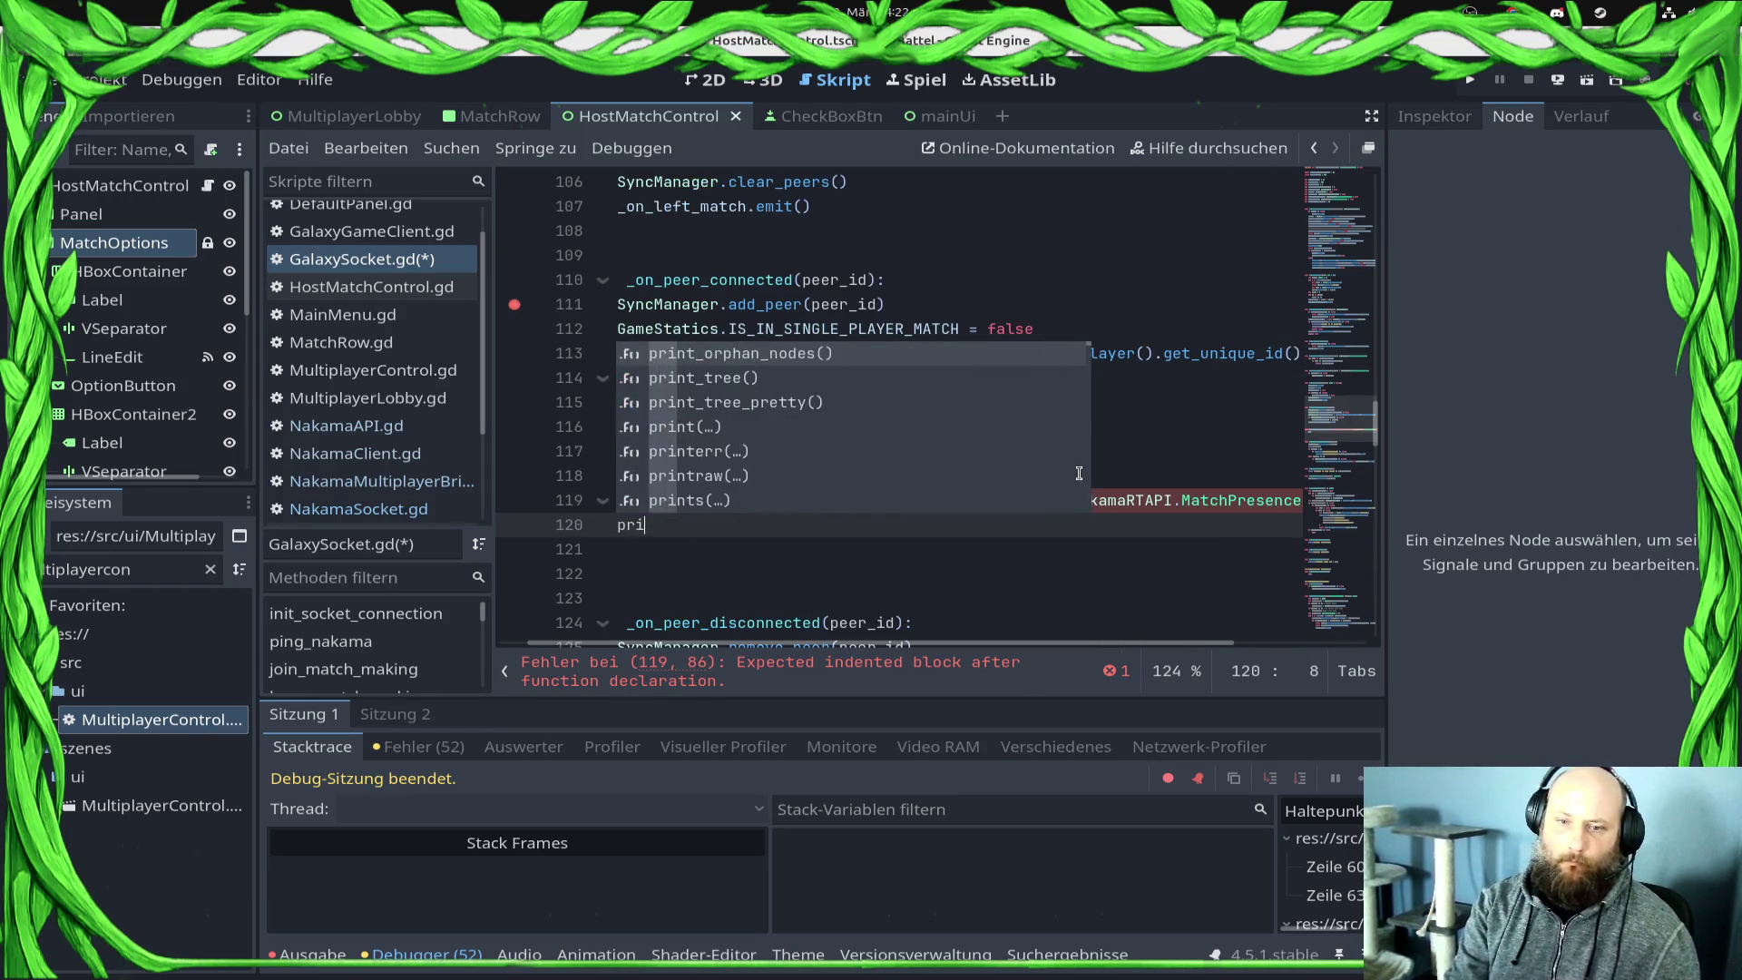
pyautogui.write('nt("USER CONNECT')
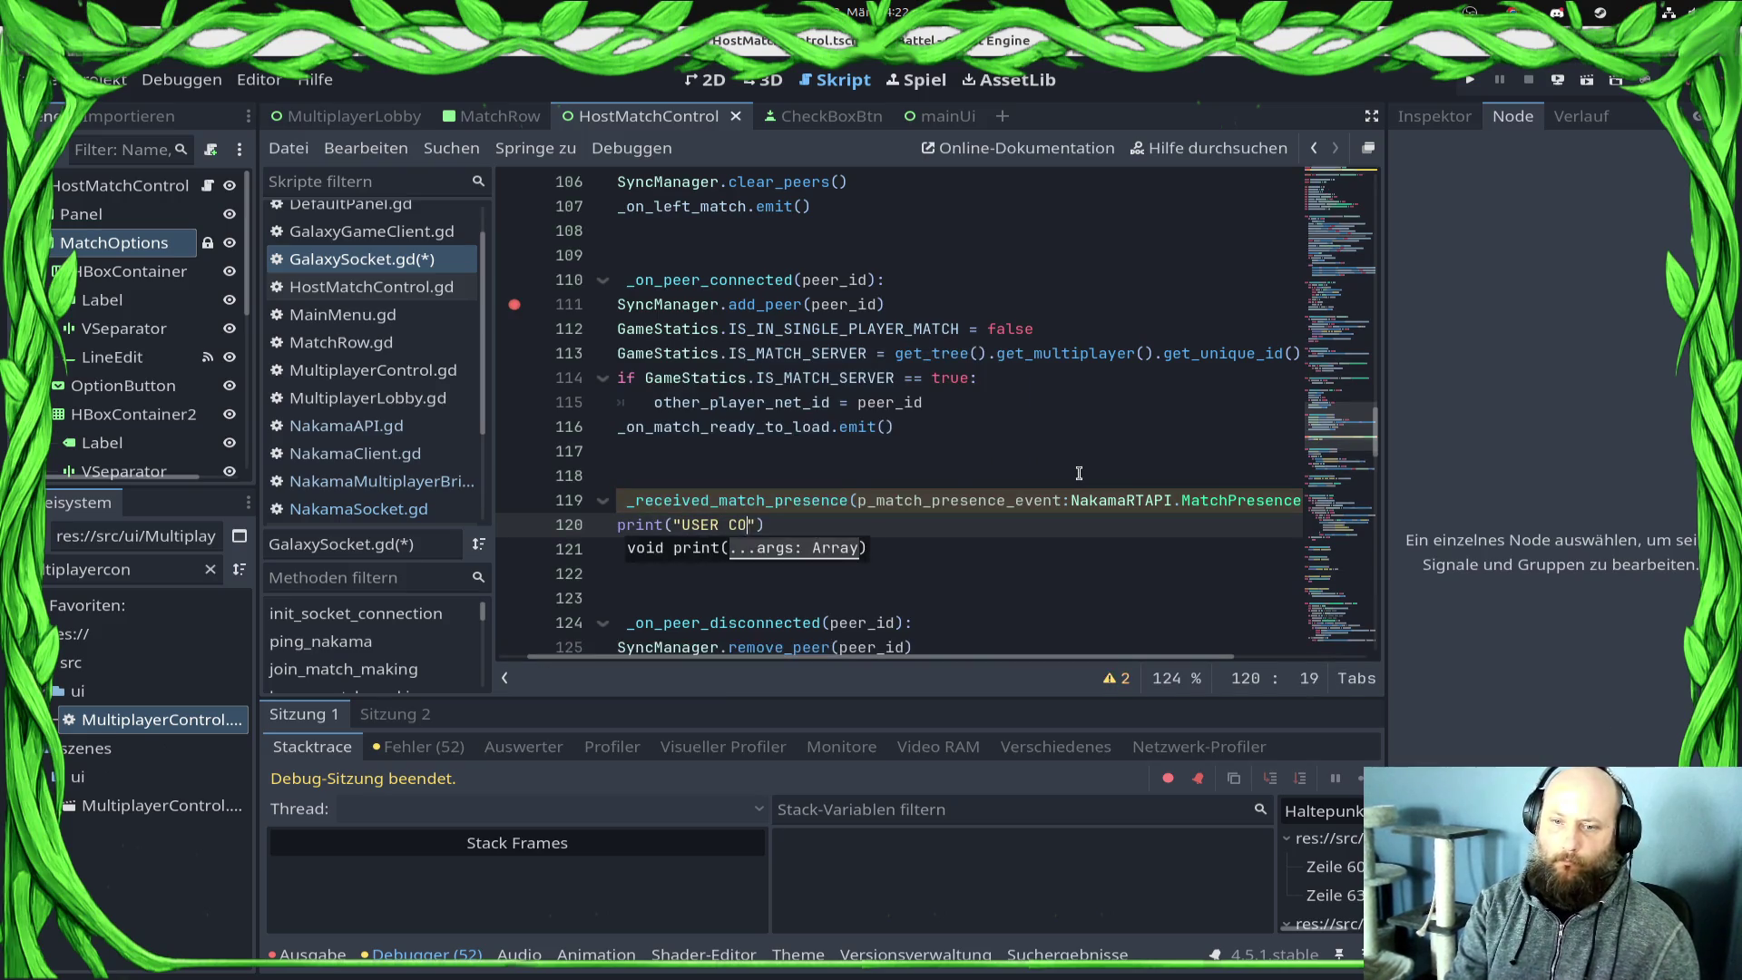
pyautogui.write('ED TO MATCH')
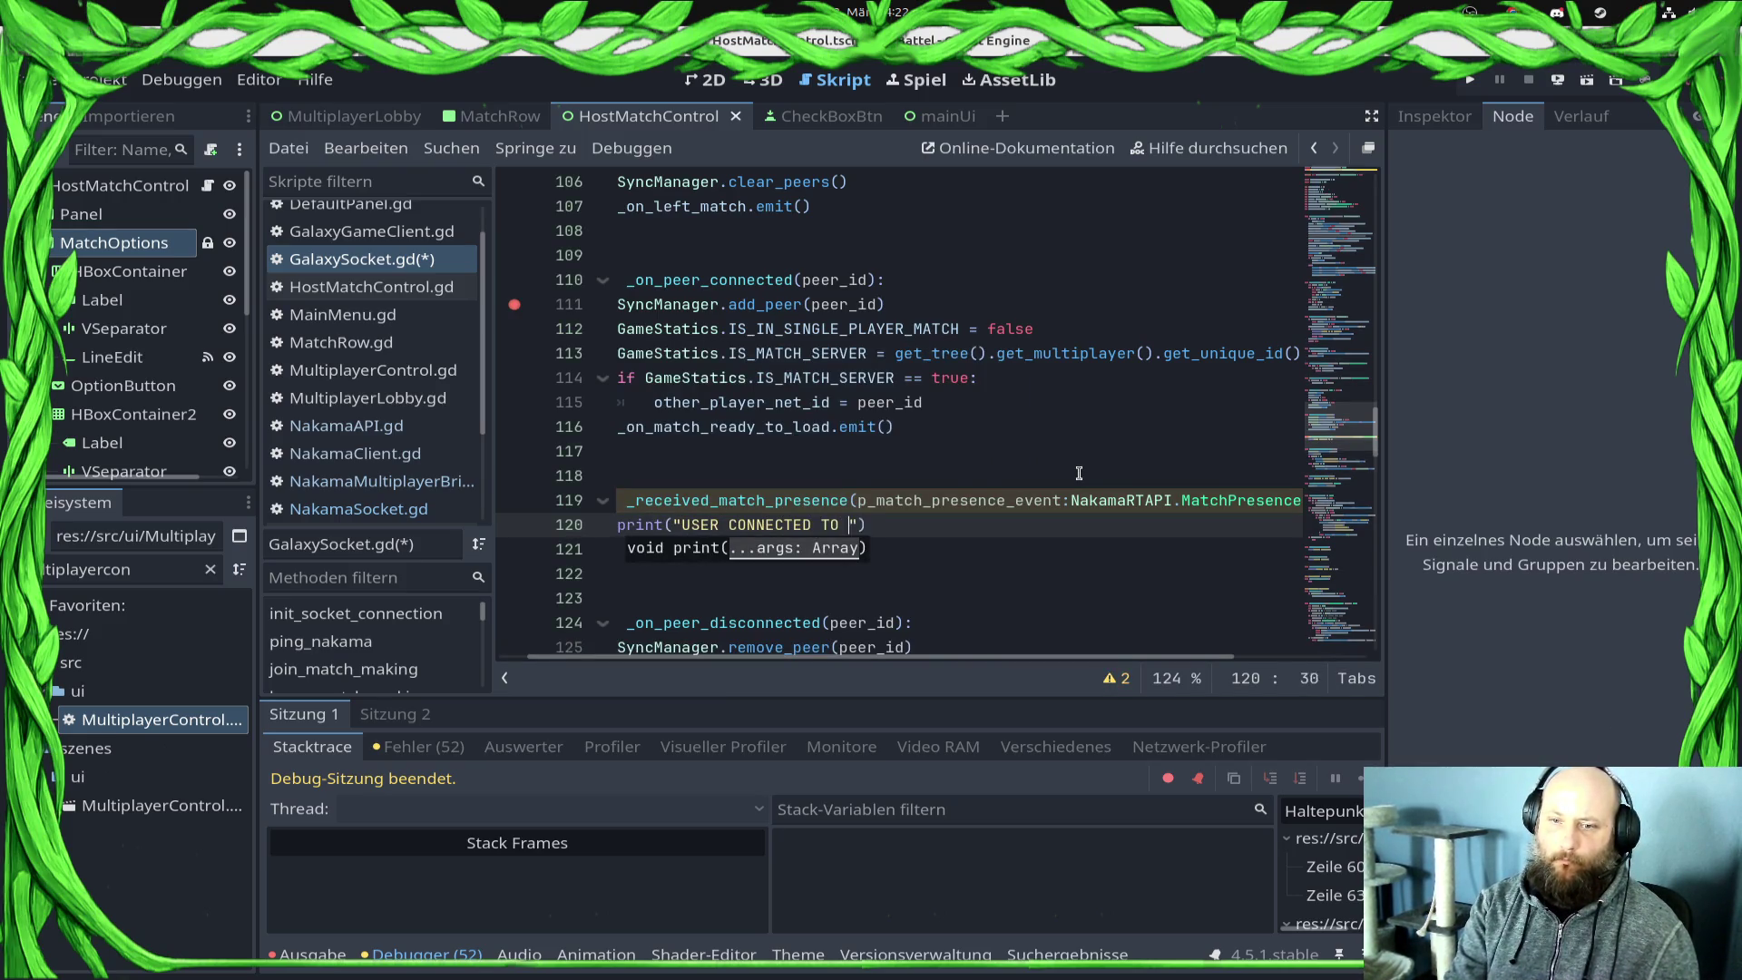
pyautogui.hotkey('ctrl', 's')
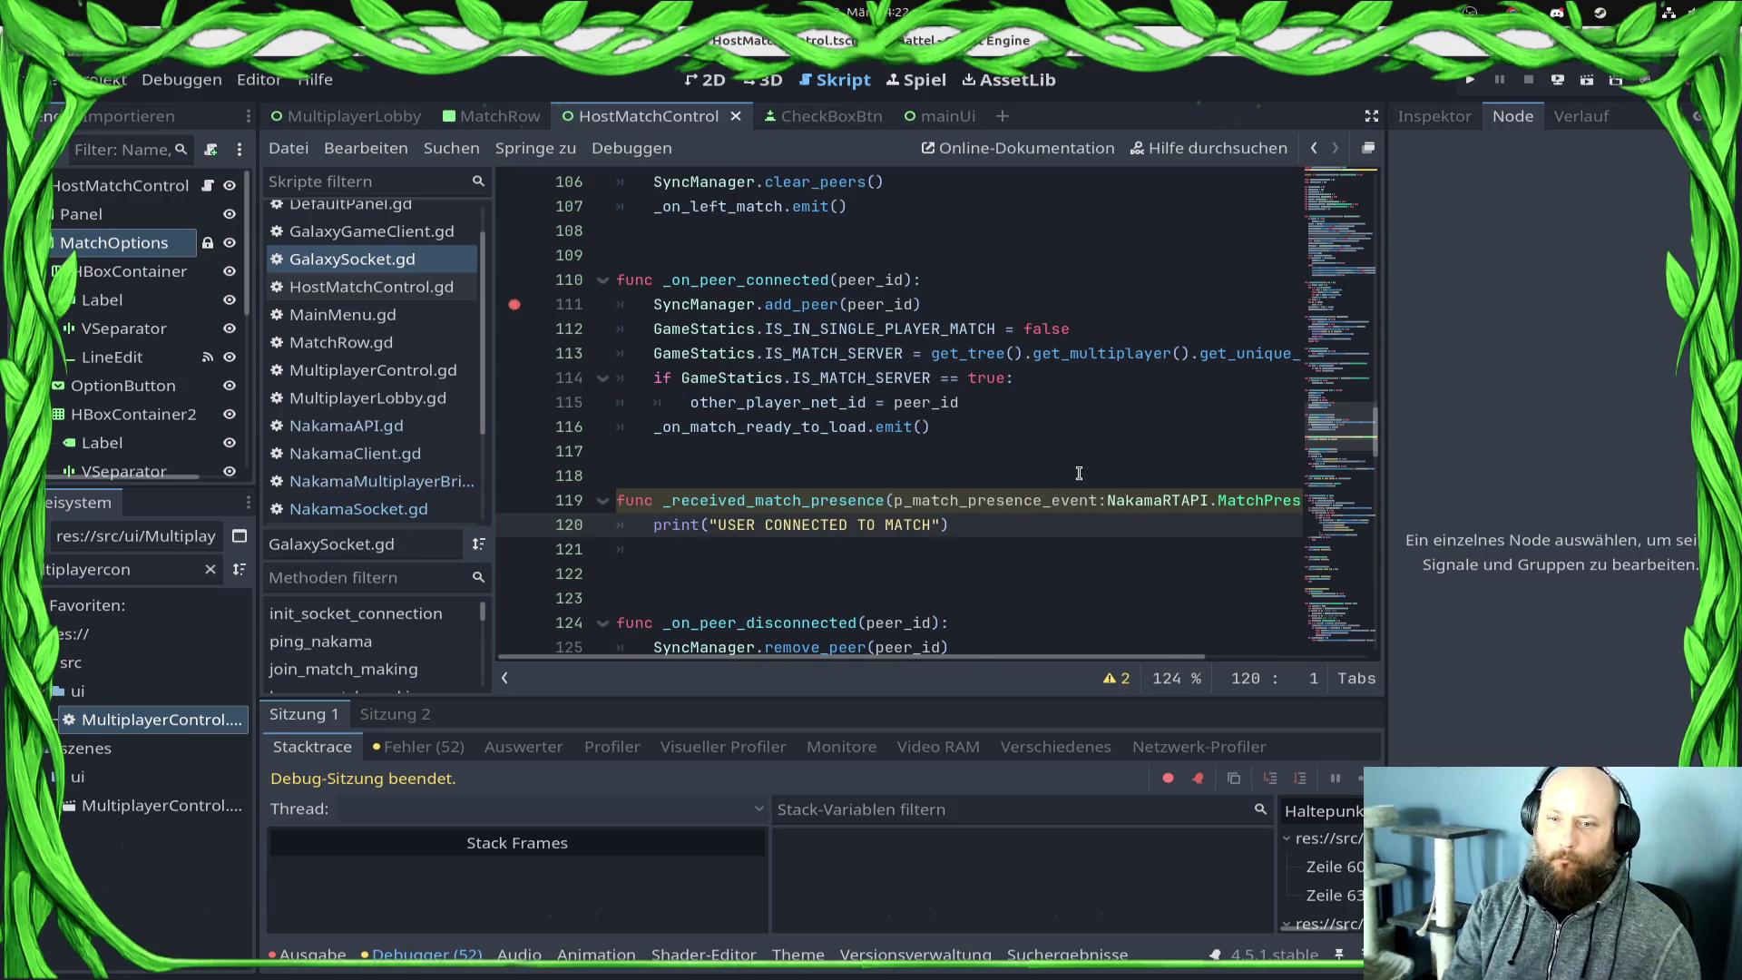
pyautogui.press('Return')
pyautogui.hotkey('ctrl', 's')
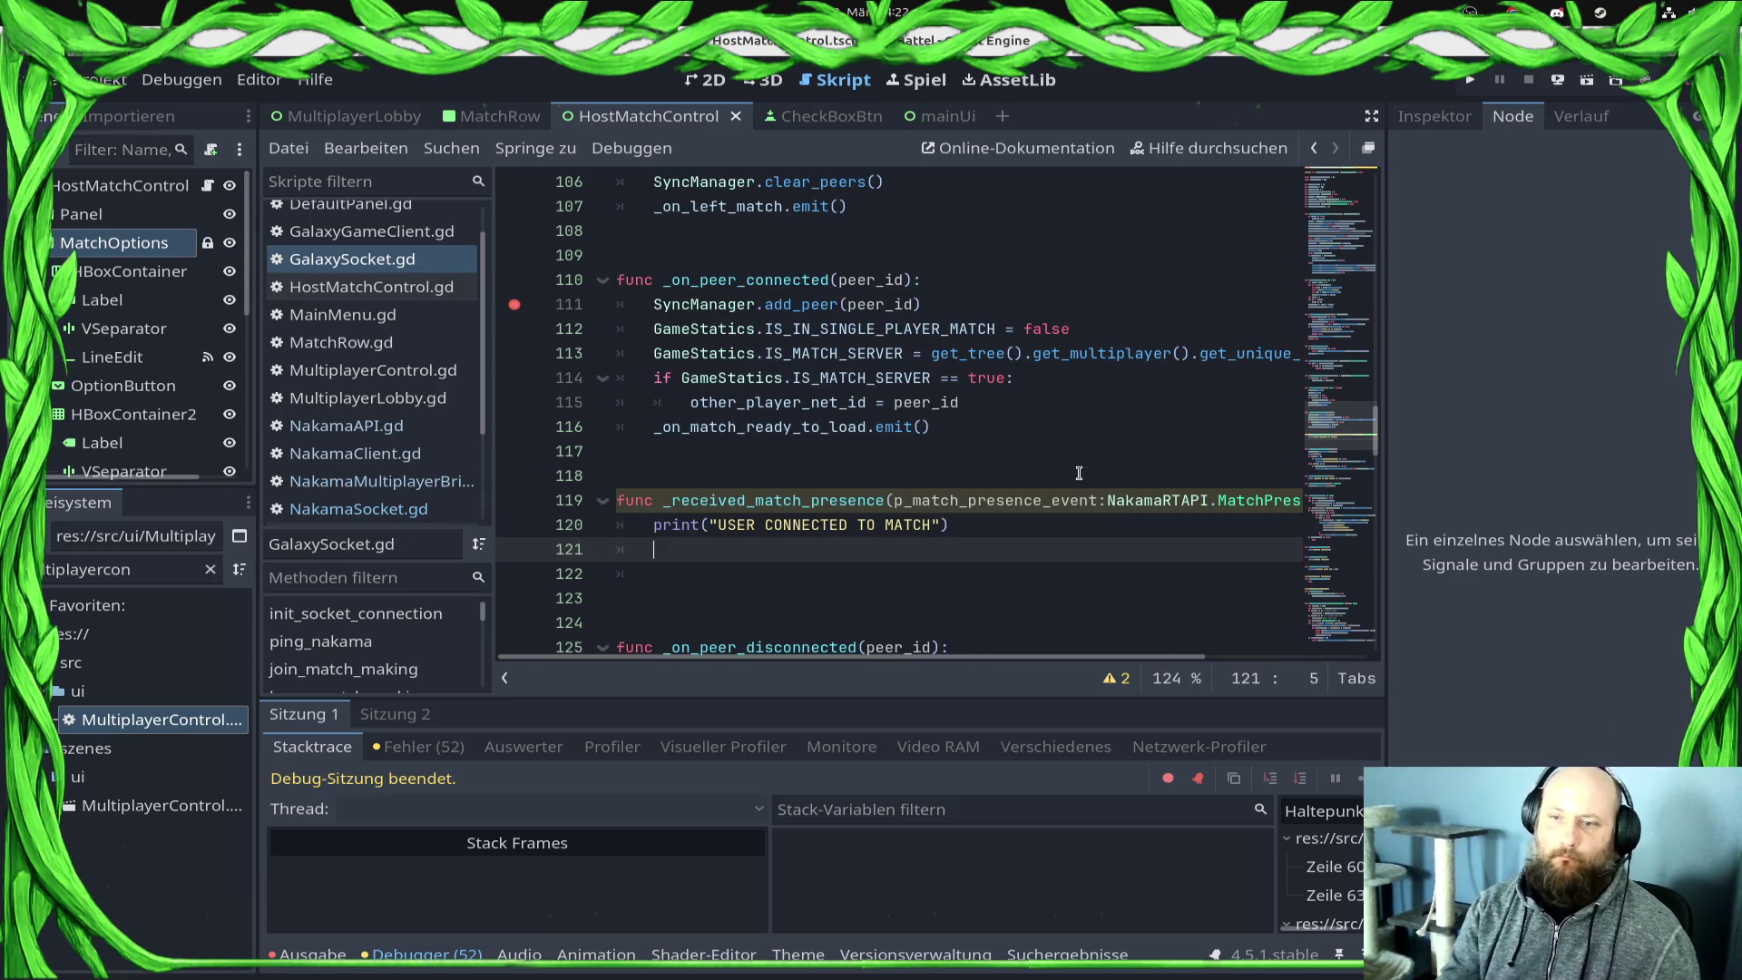
pyautogui.press('F5')
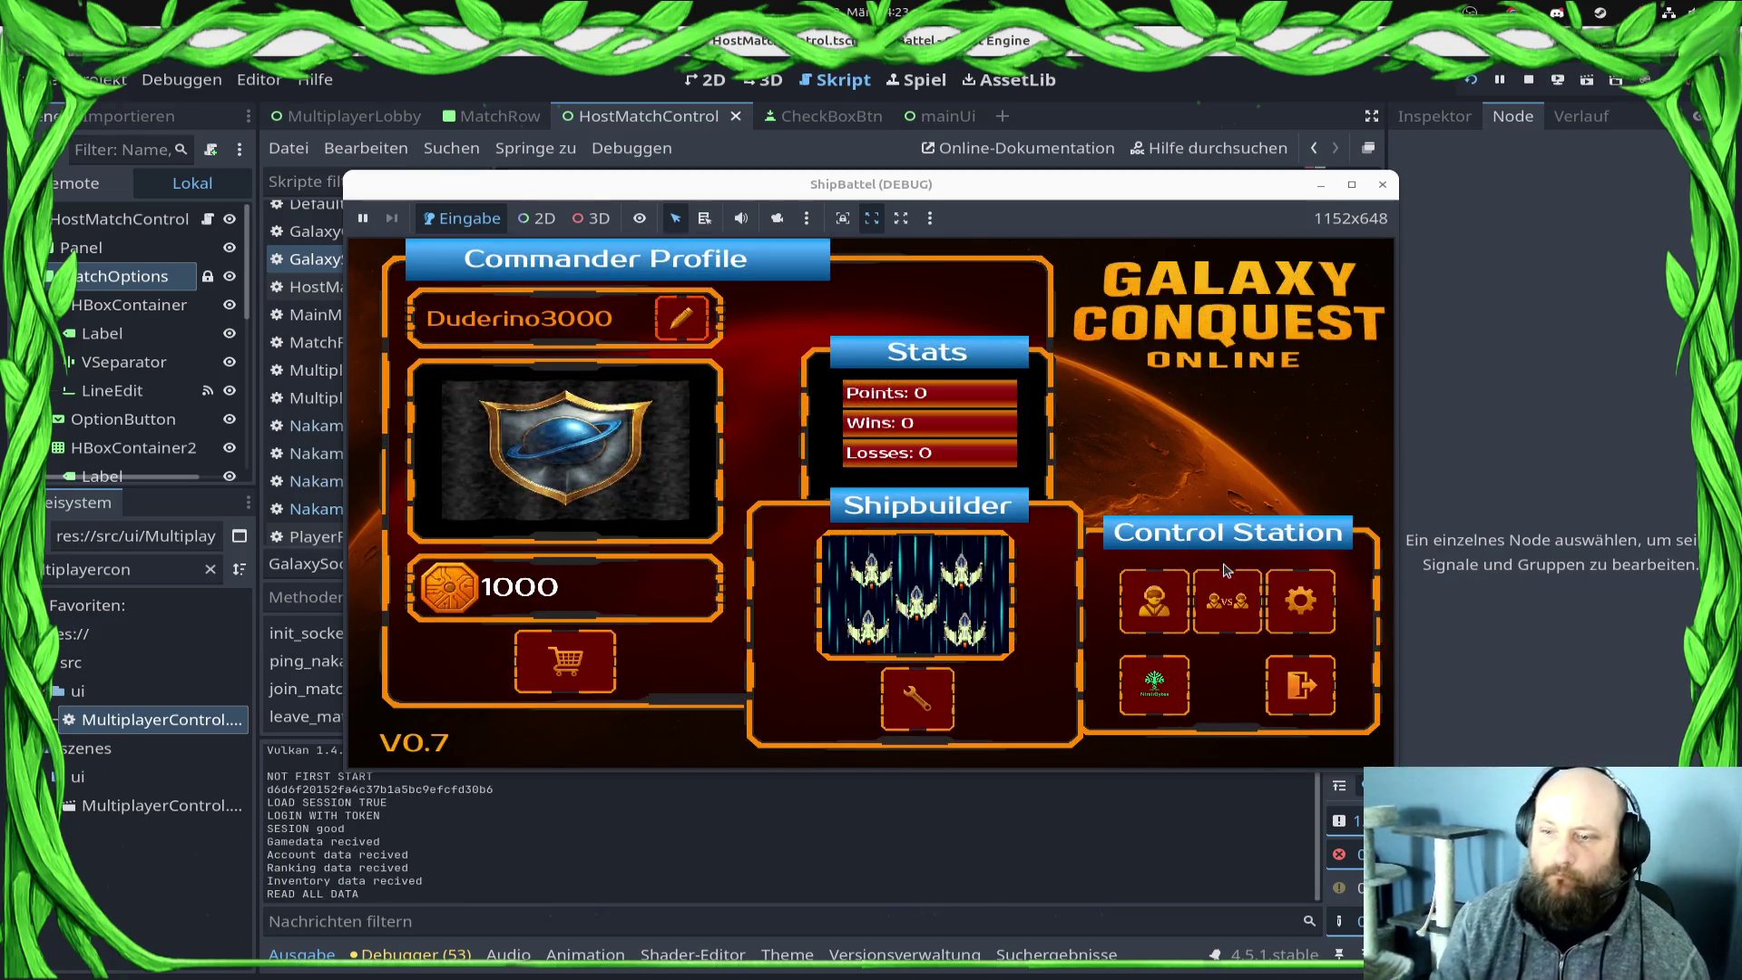
# Step: Join the open match through VS and Join Lobby, then close the running game
pyautogui.click(1227, 603)
pyautogui.click(1177, 642)
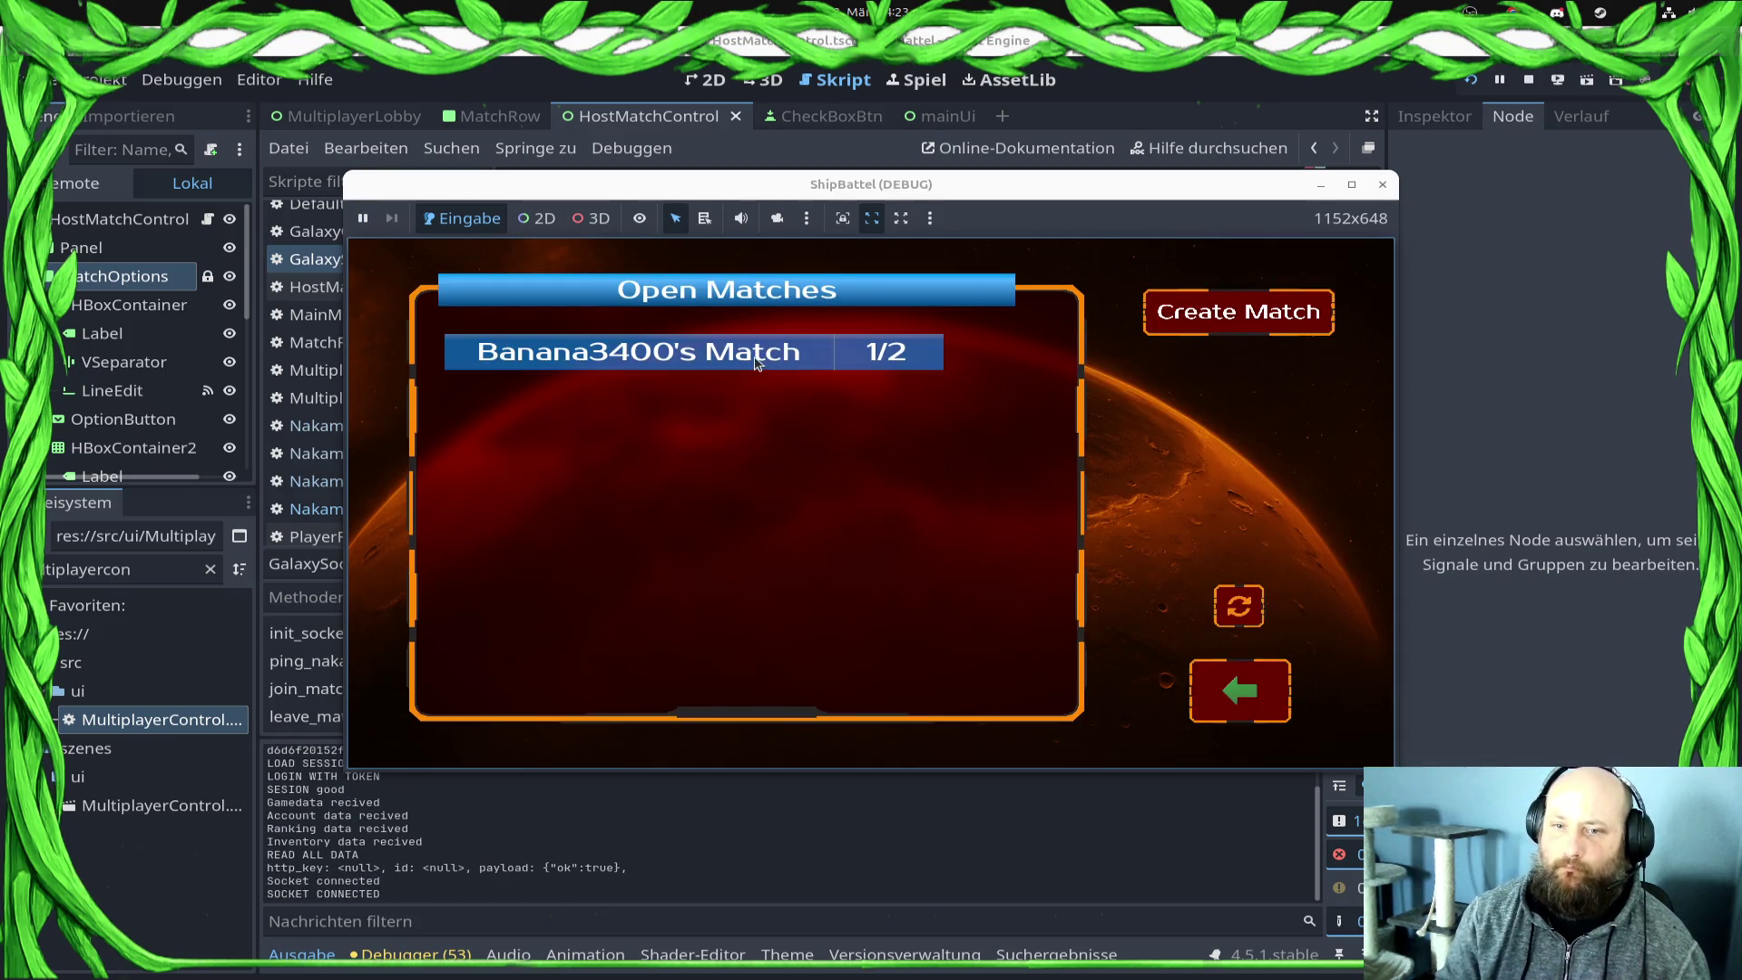
pyautogui.click(756, 358)
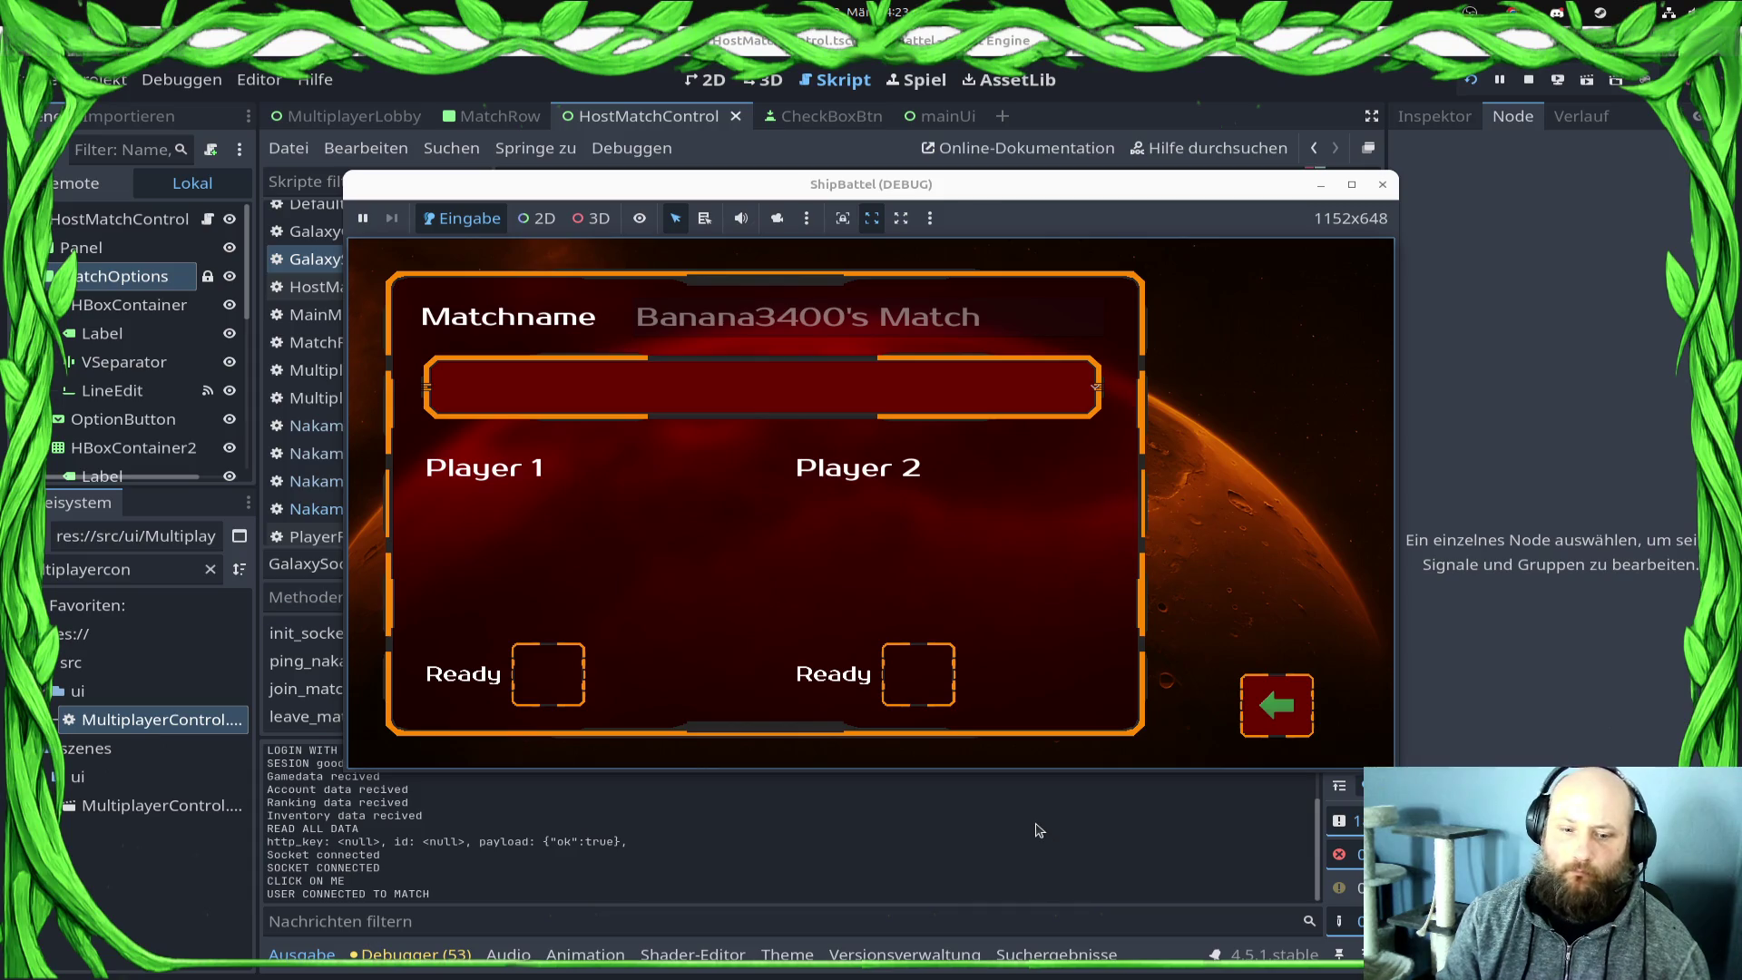
pyautogui.hotkey('alt', 'F4')
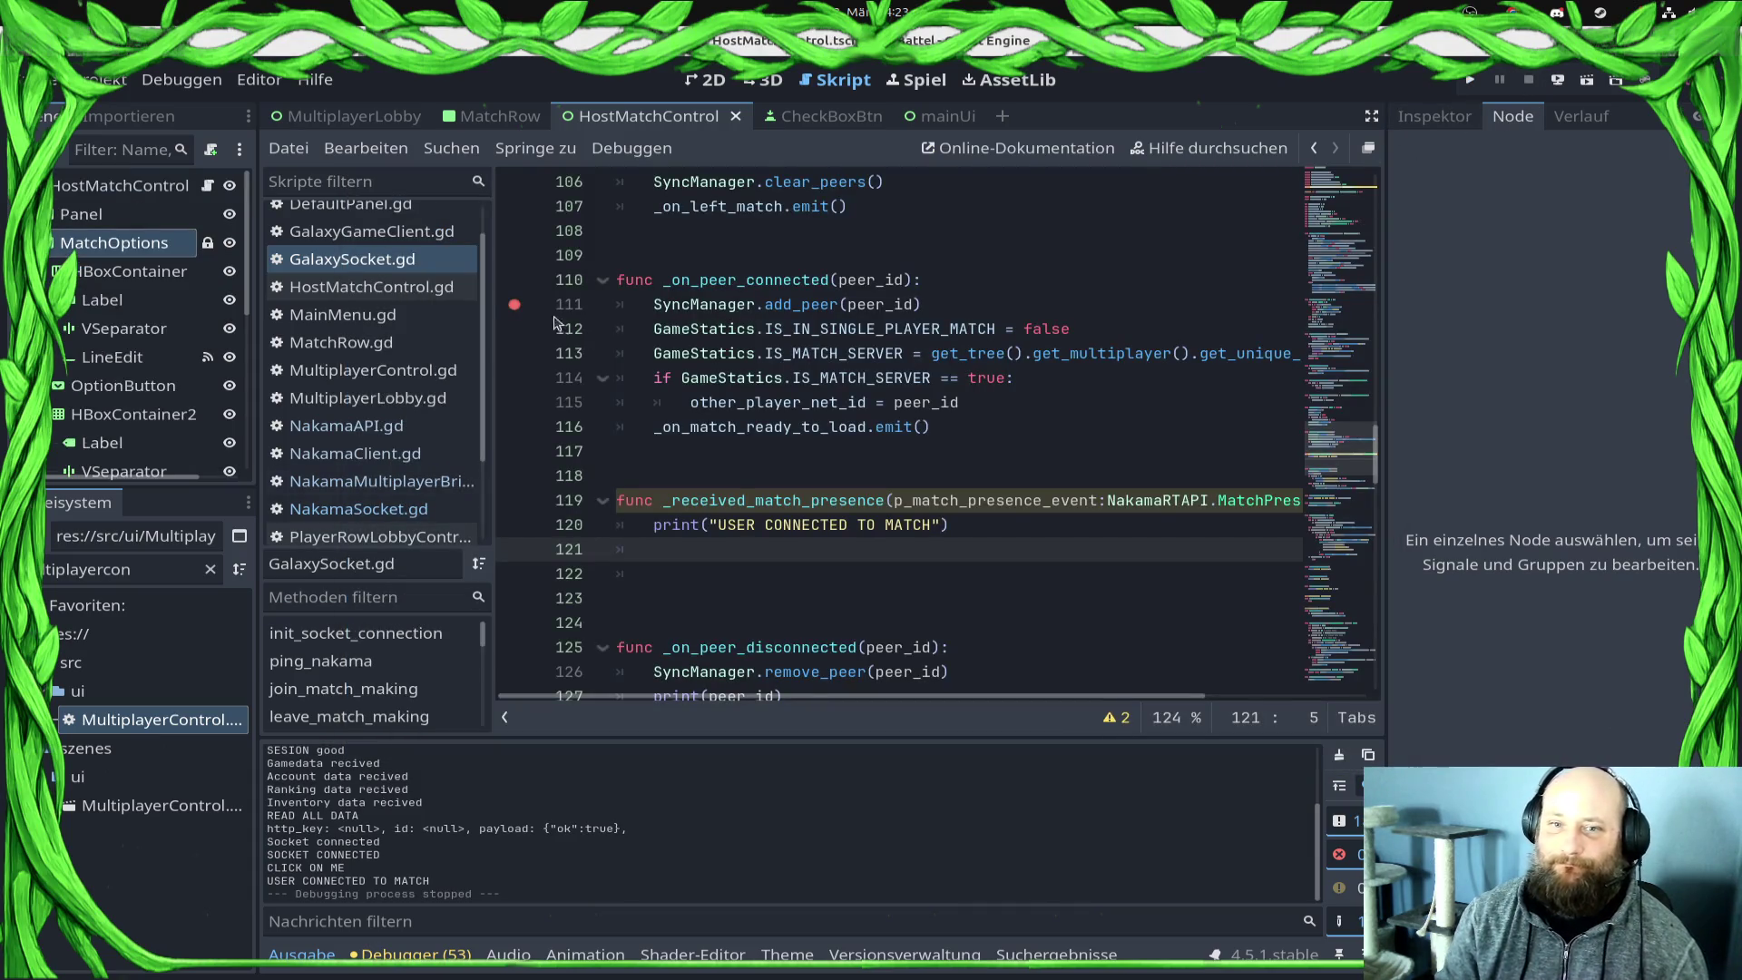
pyautogui.click(997, 524)
pyautogui.scroll(-5, 901, 647)
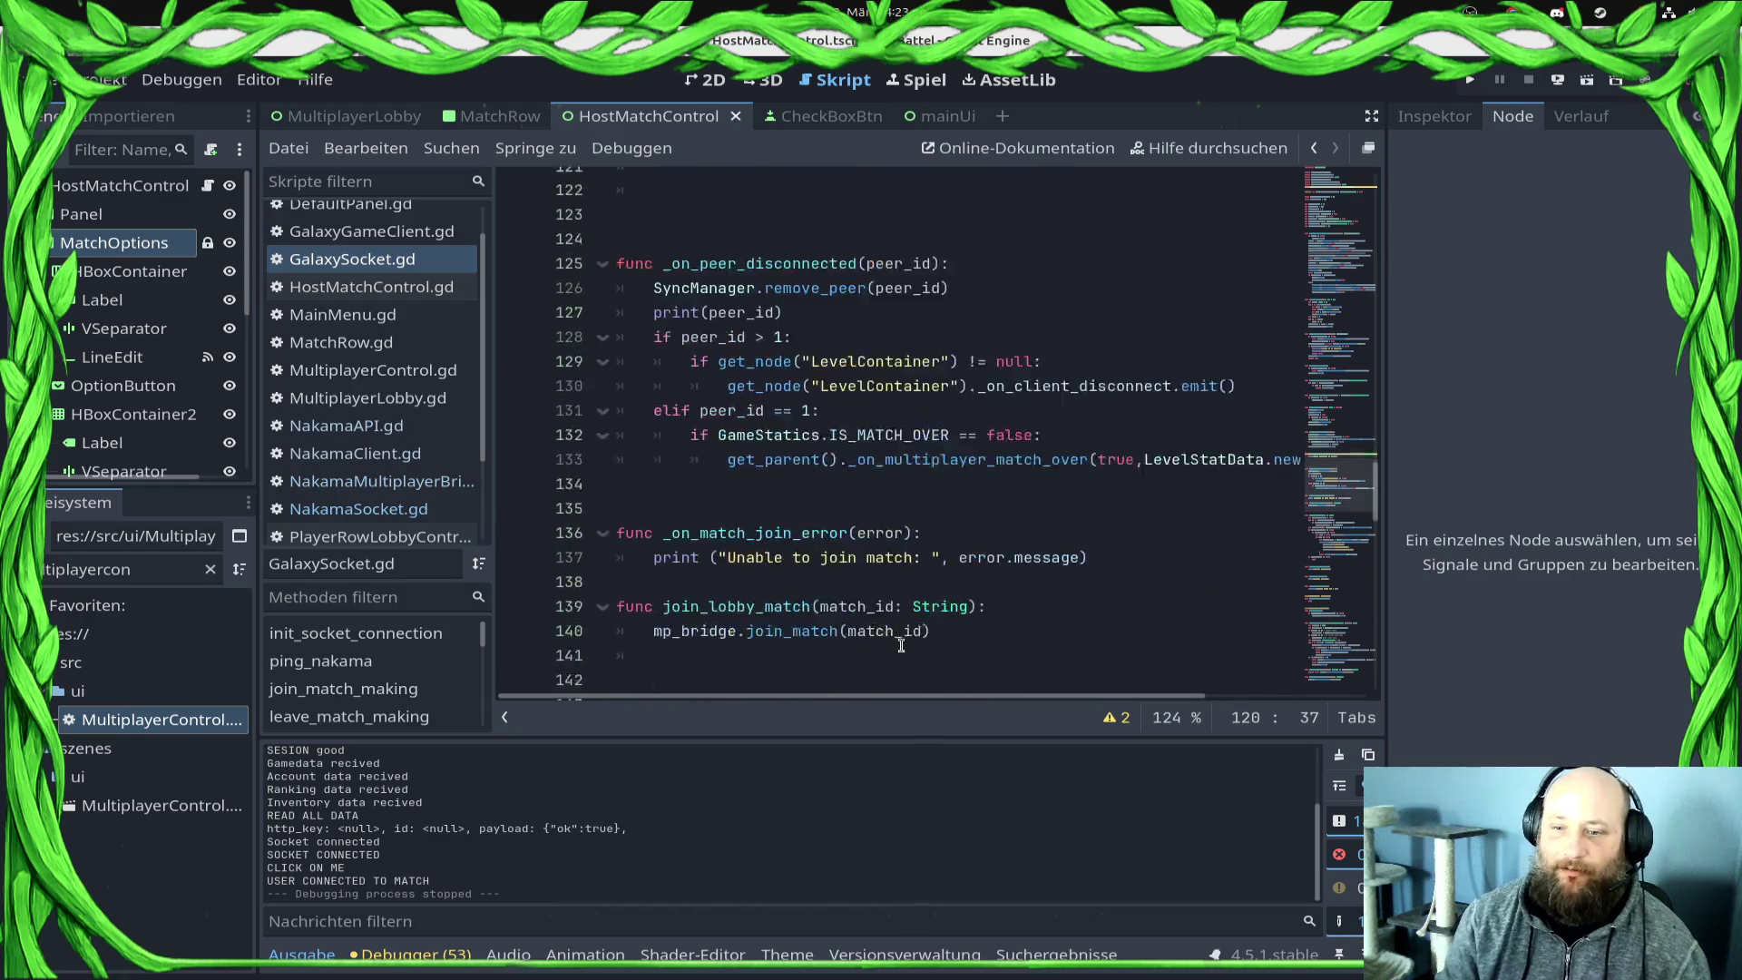
pyautogui.scroll(-6, 901, 647)
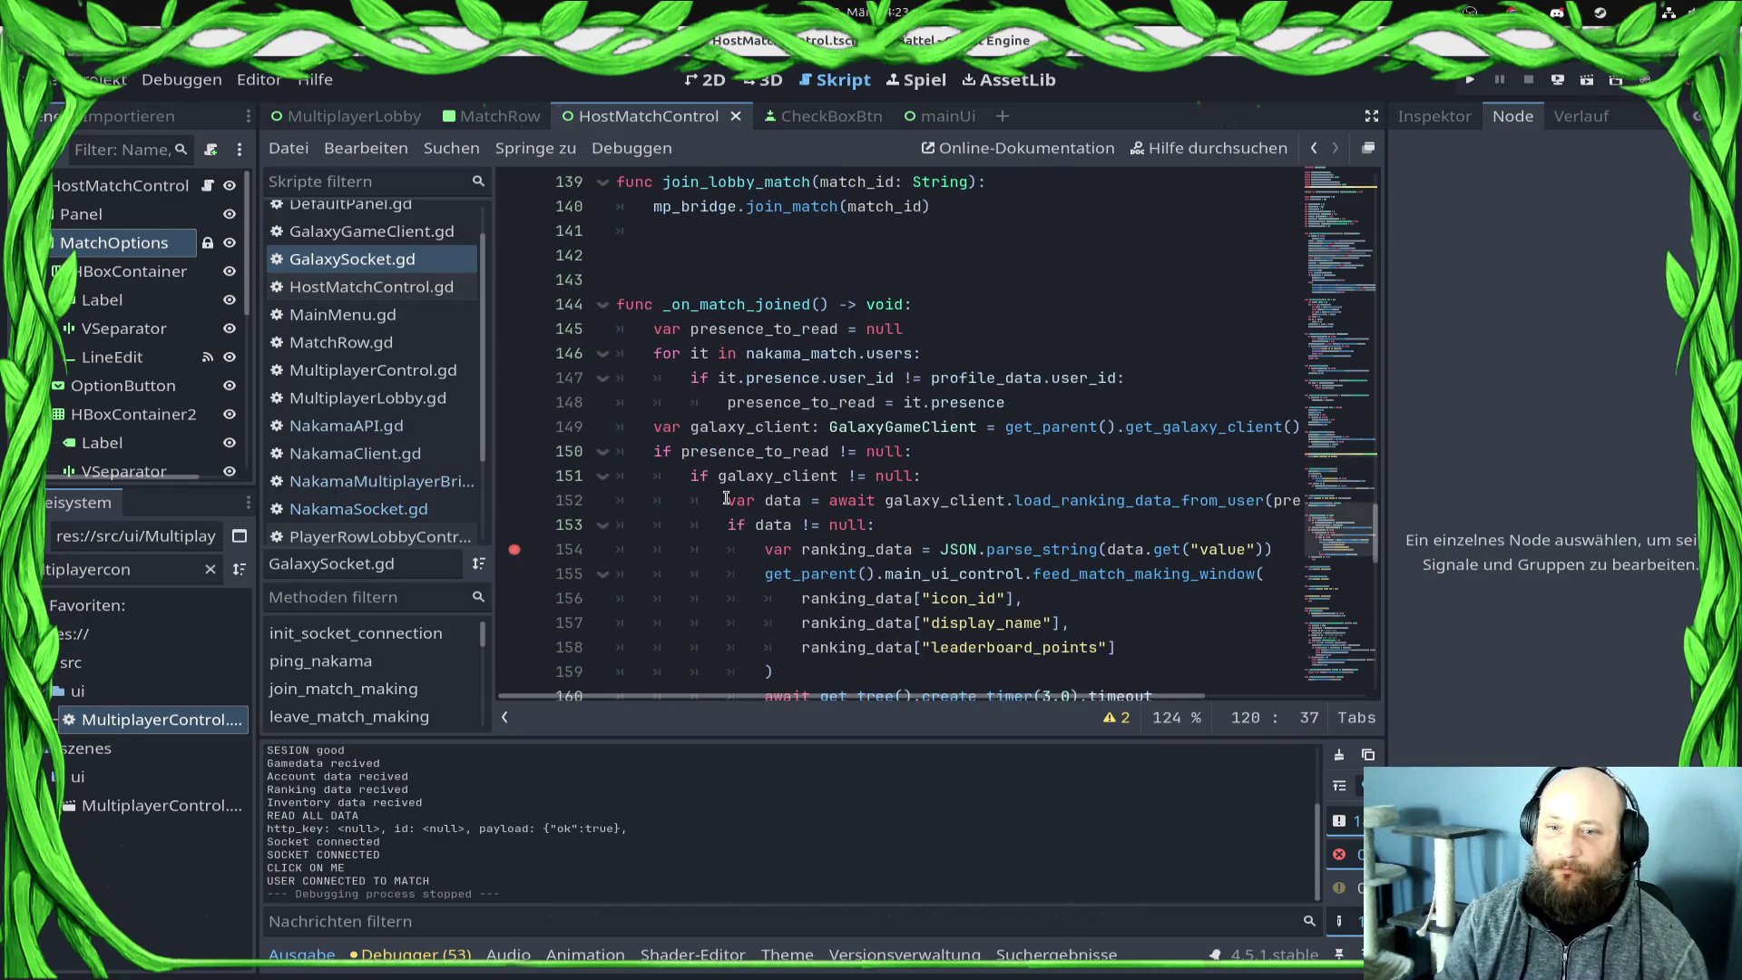
pyautogui.click(681, 475)
pyautogui.click(649, 278)
pyautogui.press('Up')
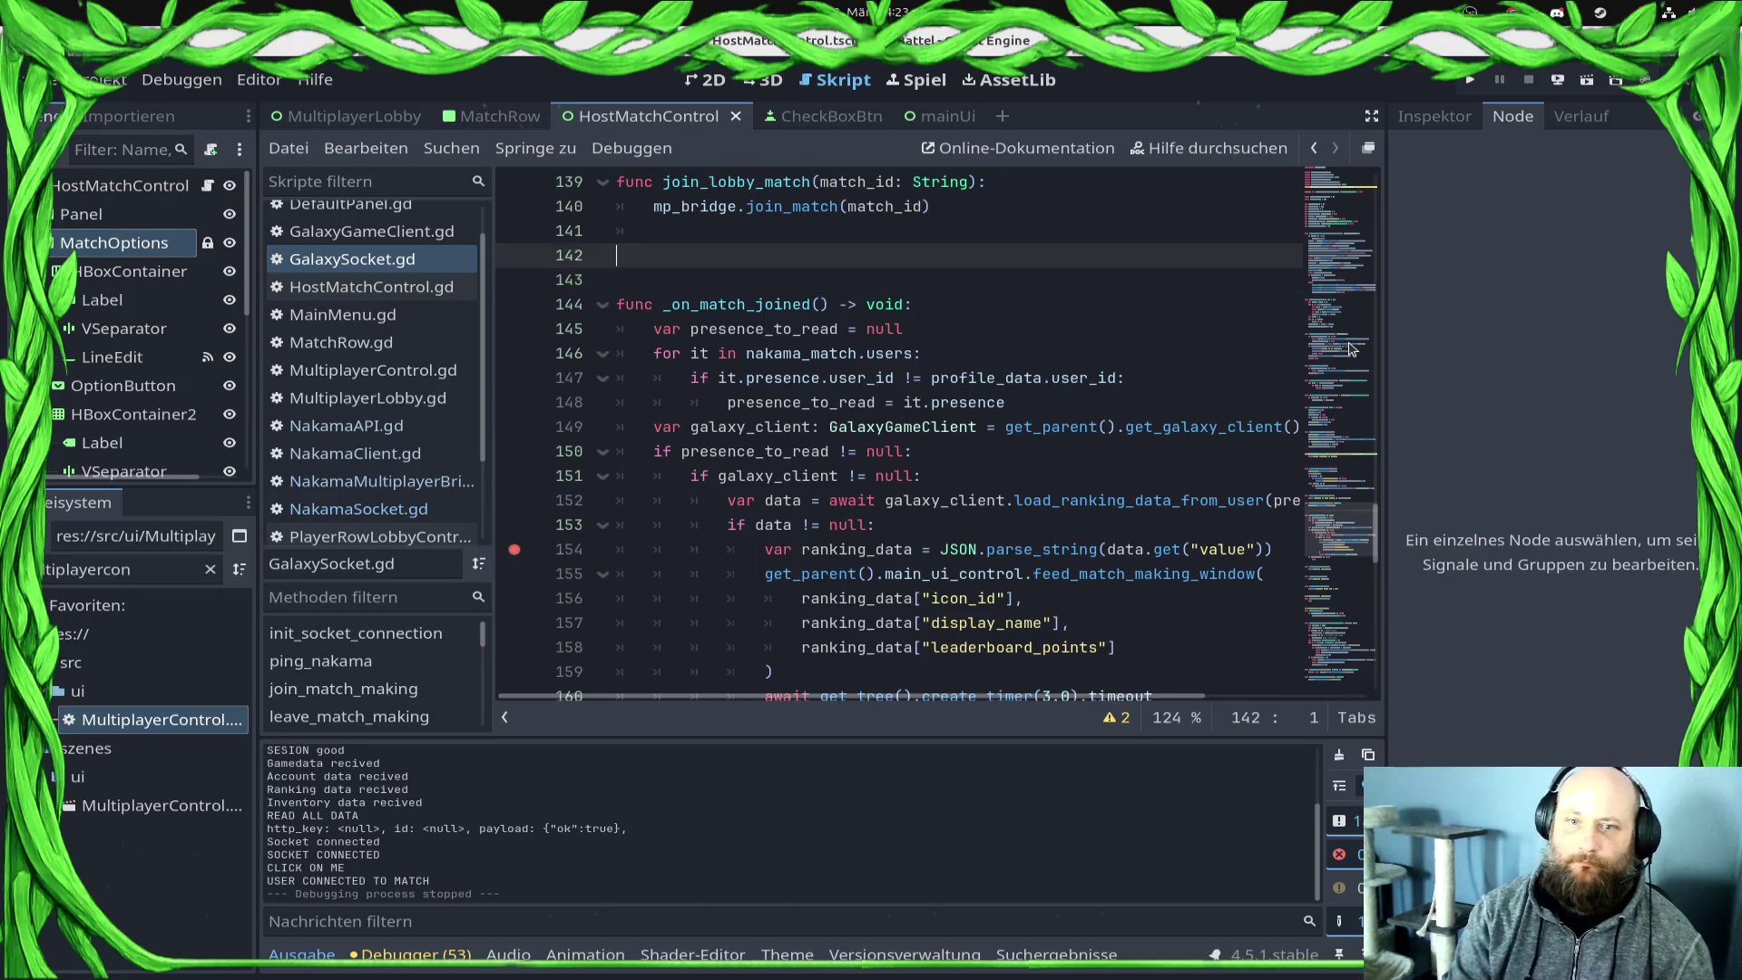
pyautogui.press('Return')
pyautogui.write('func _pas')
pyautogui.press('BackSpace')
pyautogui.press('BackSpace')
pyautogui.press('BackSpace')
pyautogui.write('ma')
pyautogui.press('BackSpace')
pyautogui.press('BackSpace')
pyautogui.press('BackSpace')
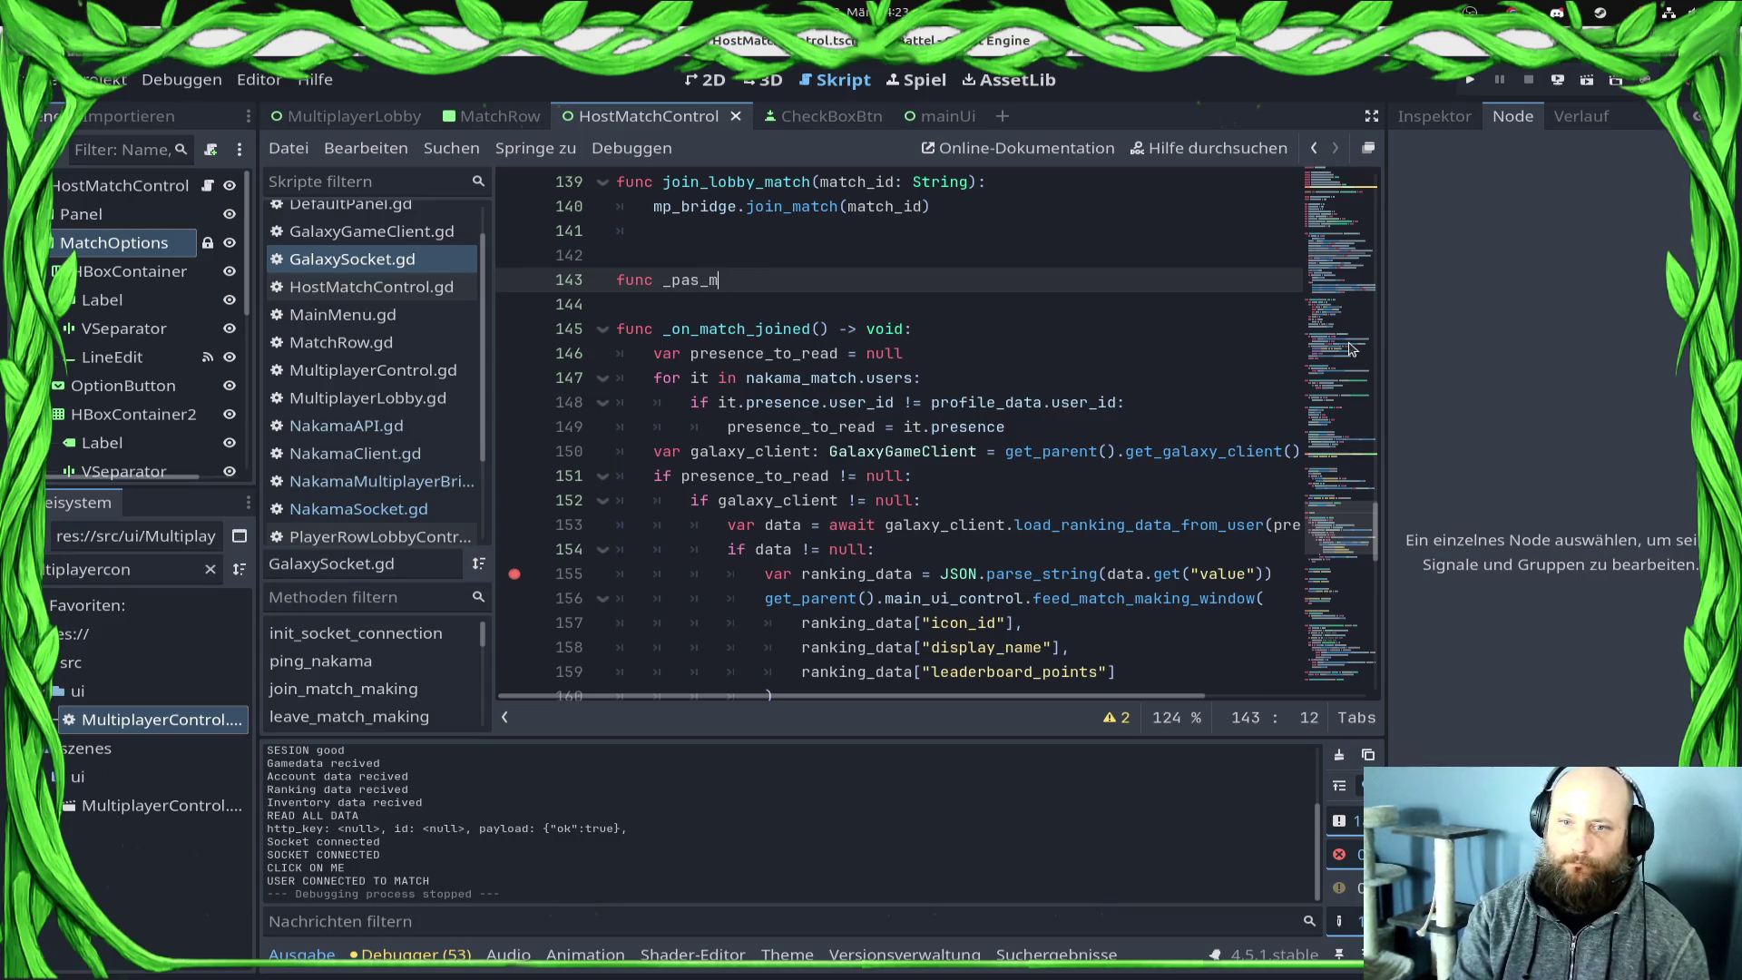
pyautogui.write('match')
pyautogui.press('BackSpace')
pyautogui.write('a')
pyautogui.press('BackSpace')
pyautogui.write('h')
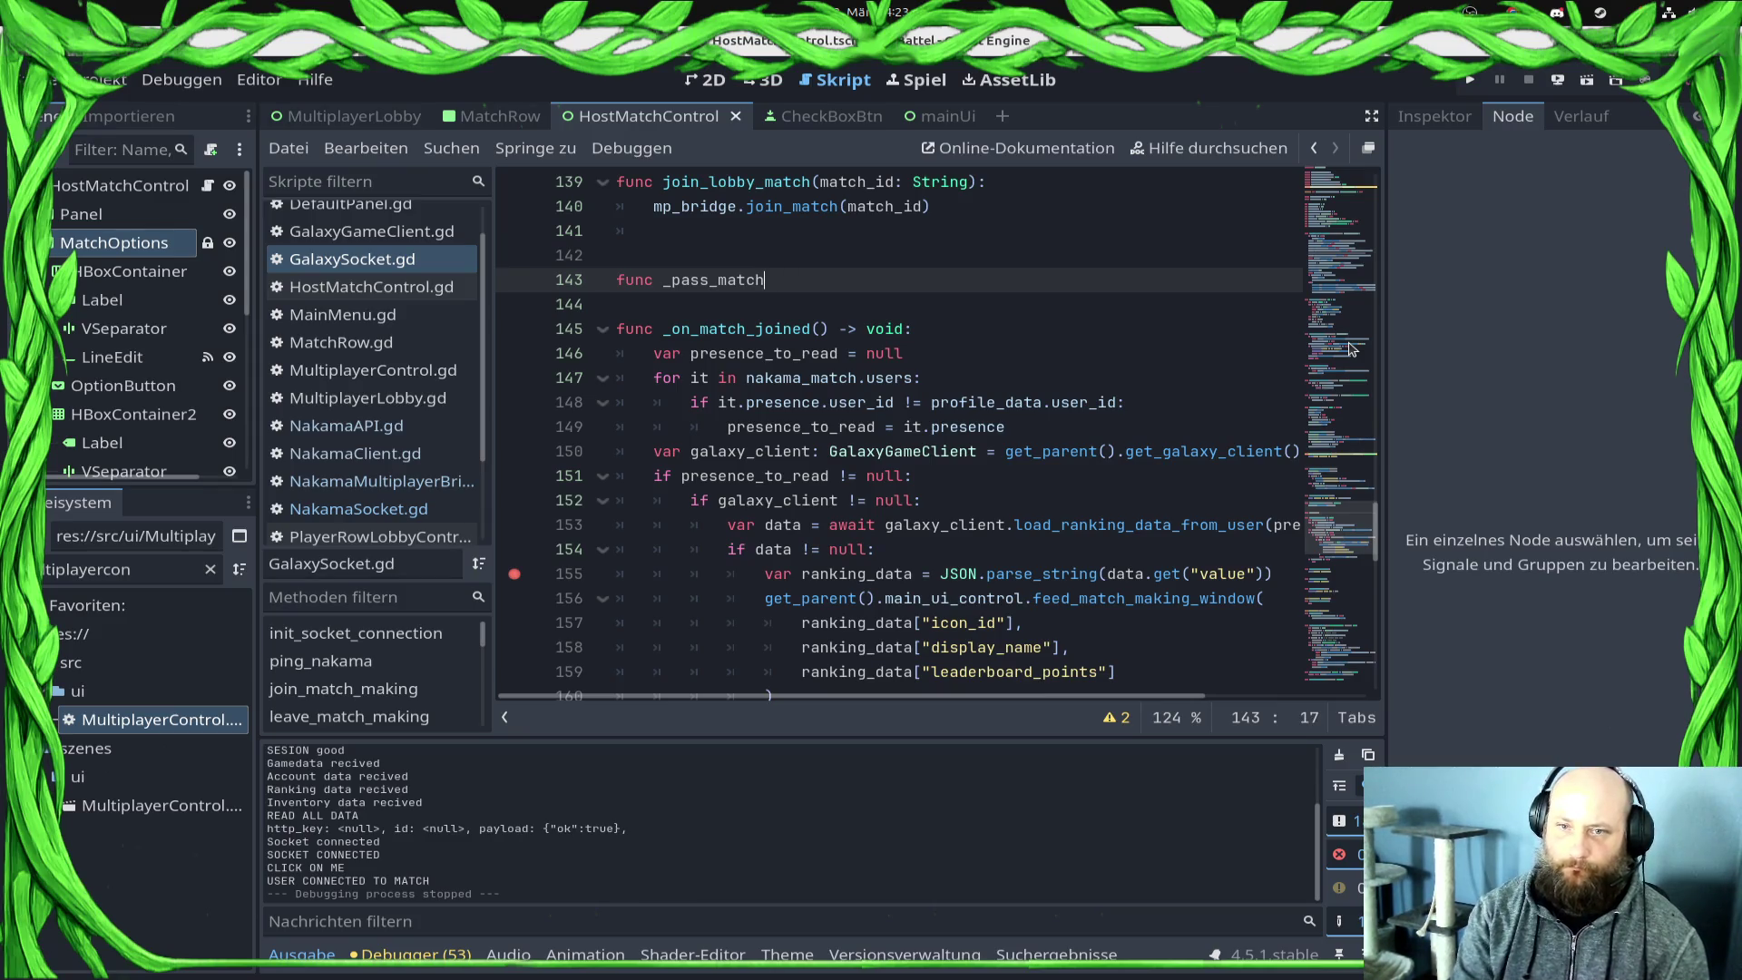
pyautogui.write('_data_to_')
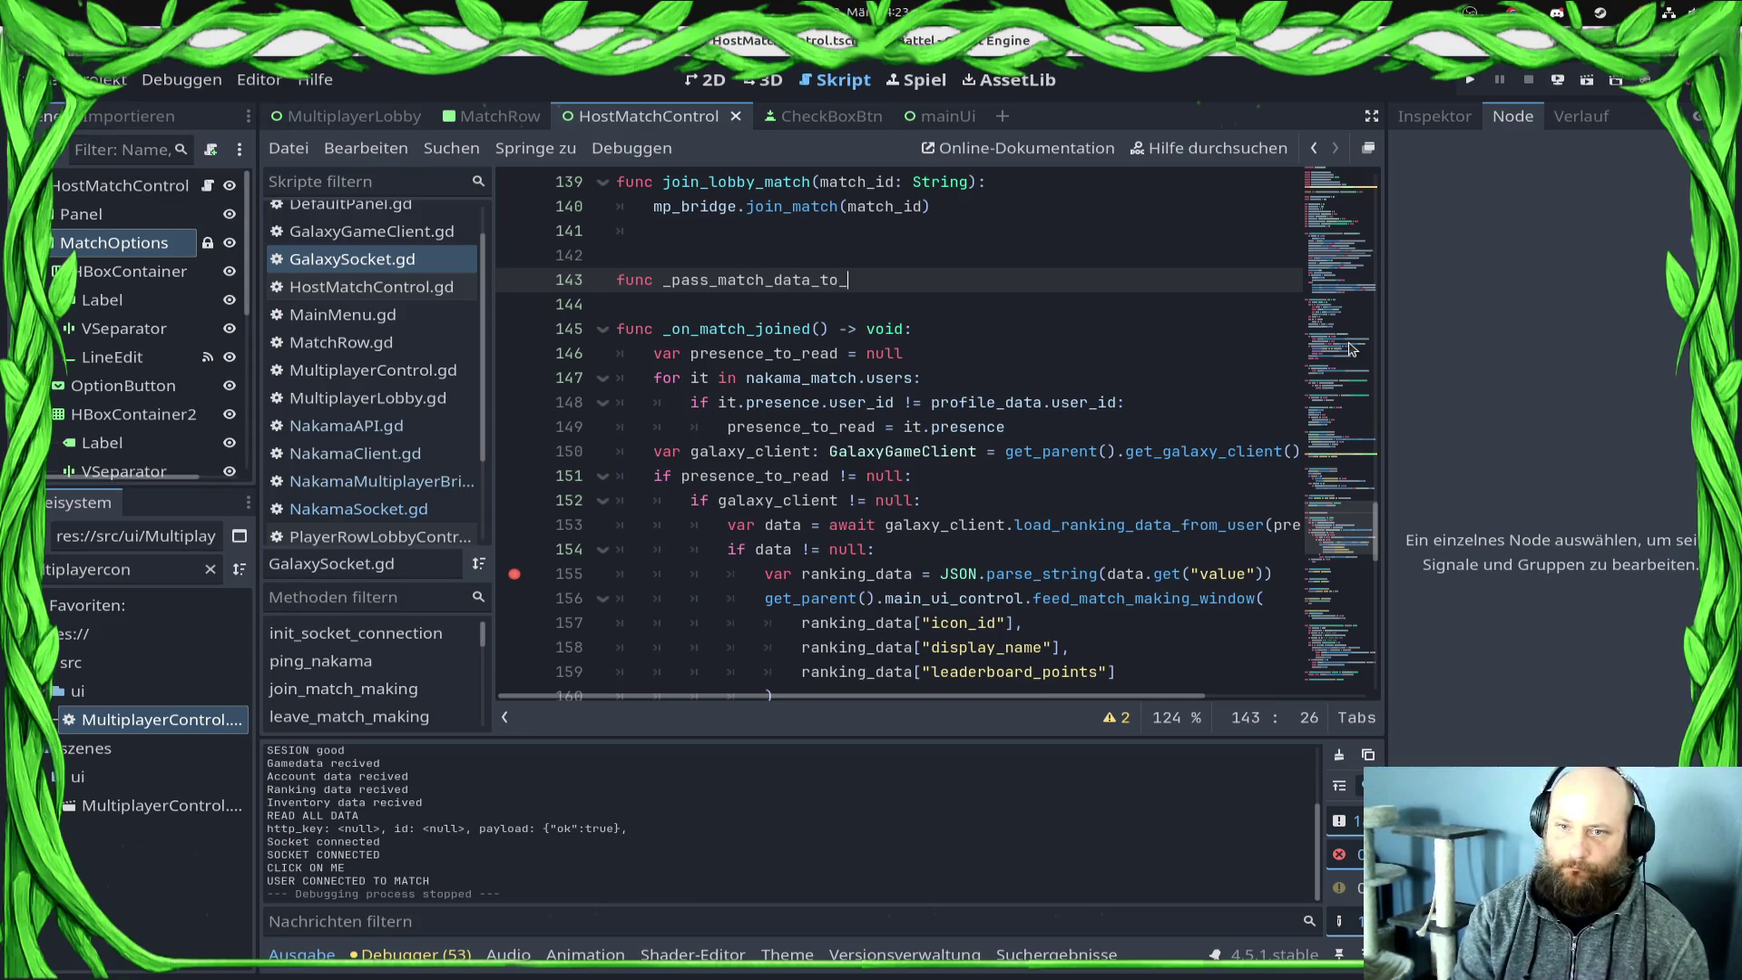
pyautogui.write('nUi')
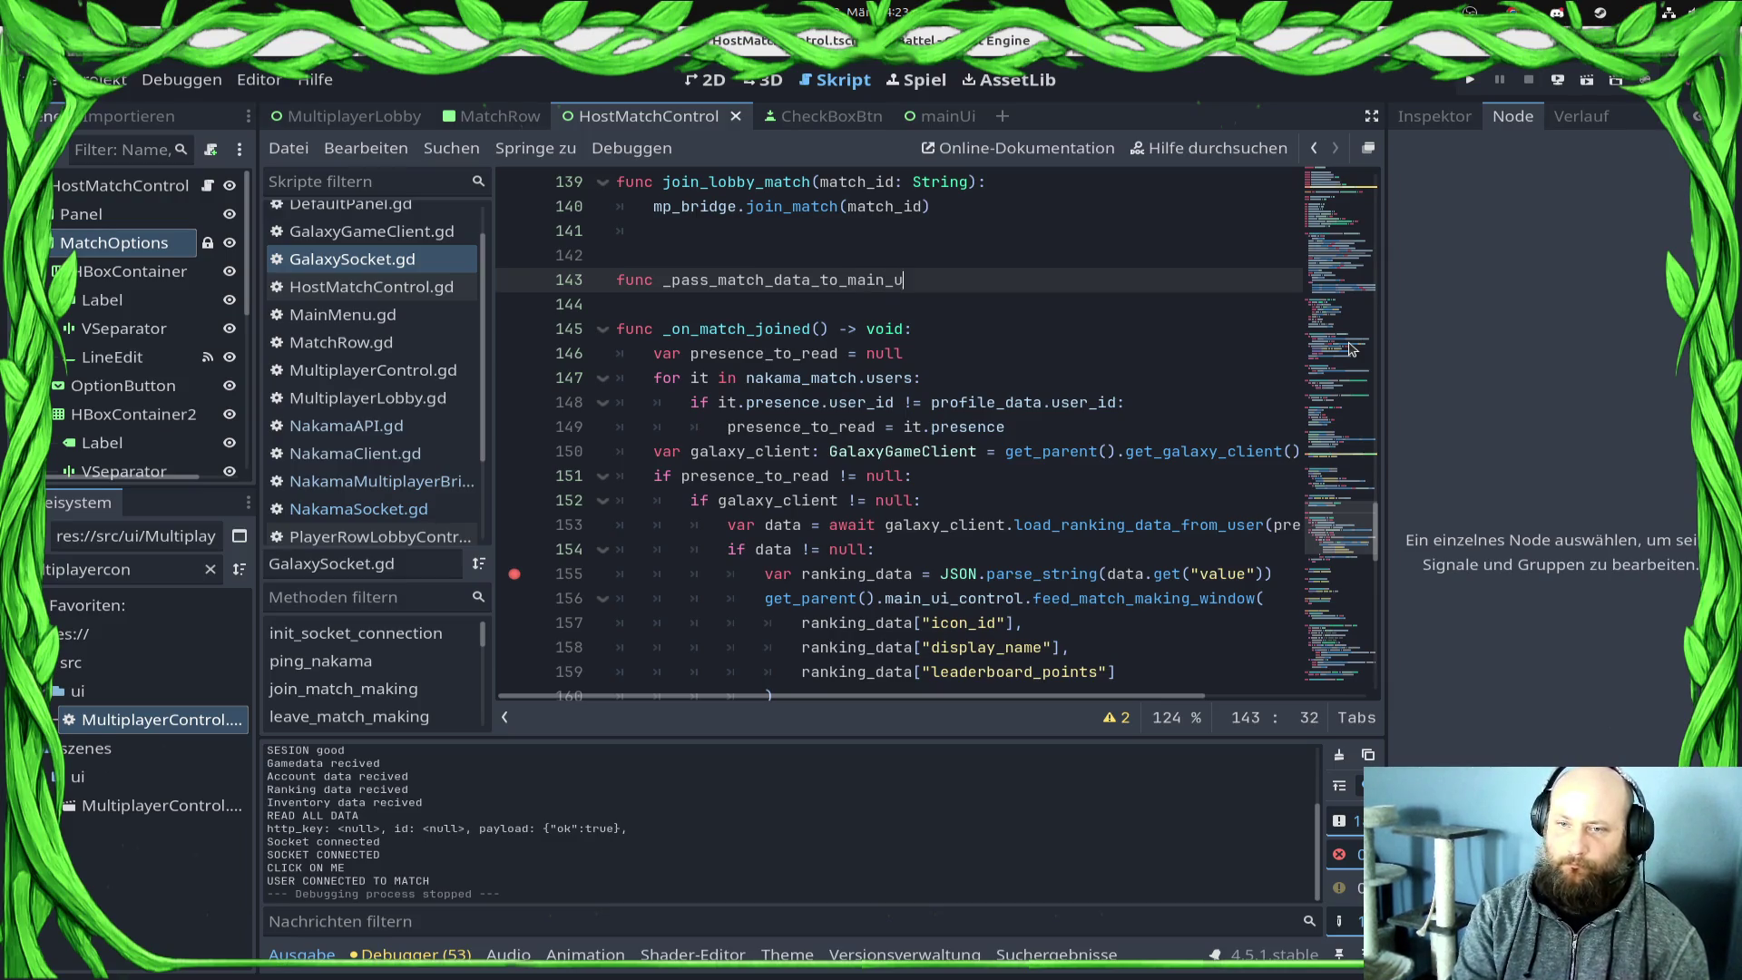
pyautogui.hotkey('shift', 'Home')
pyautogui.press('BackSpace')
pyautogui.hotkey('ctrl', 's')
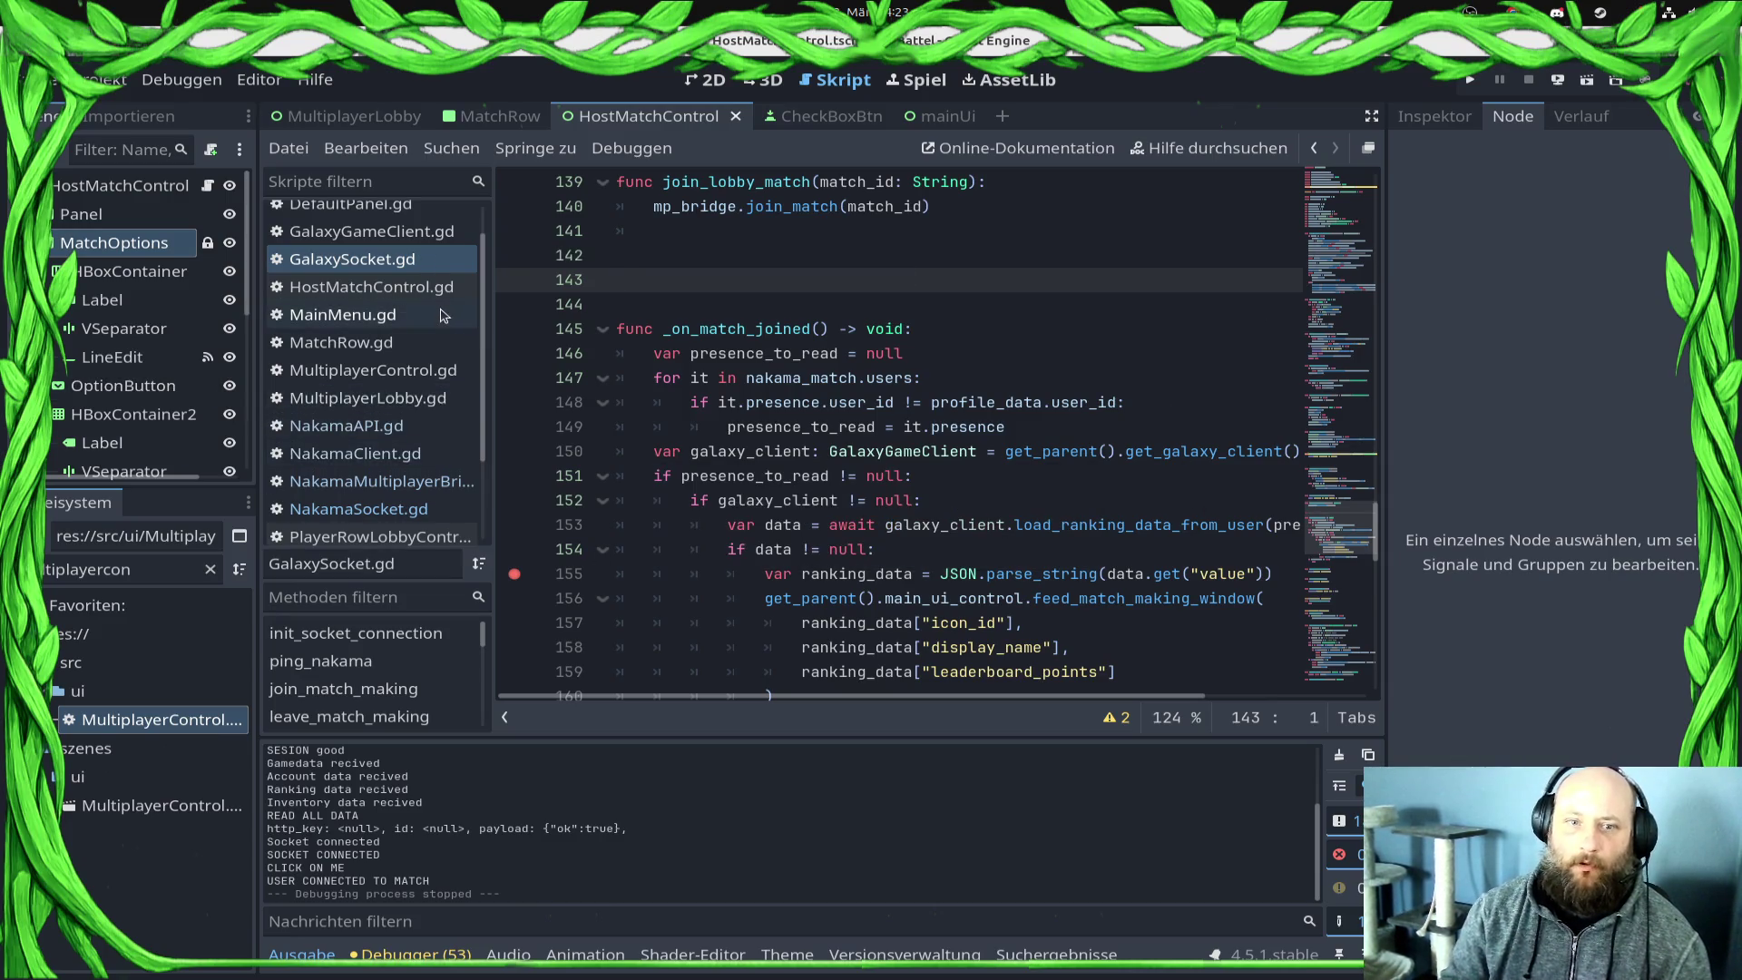
pyautogui.click(436, 316)
# Step: Delete the submenu_child lobby check lines and declare func feed_lobby_match_window()
pyautogui.moveTo(752, 511); pyautogui.dragTo(562, 428)
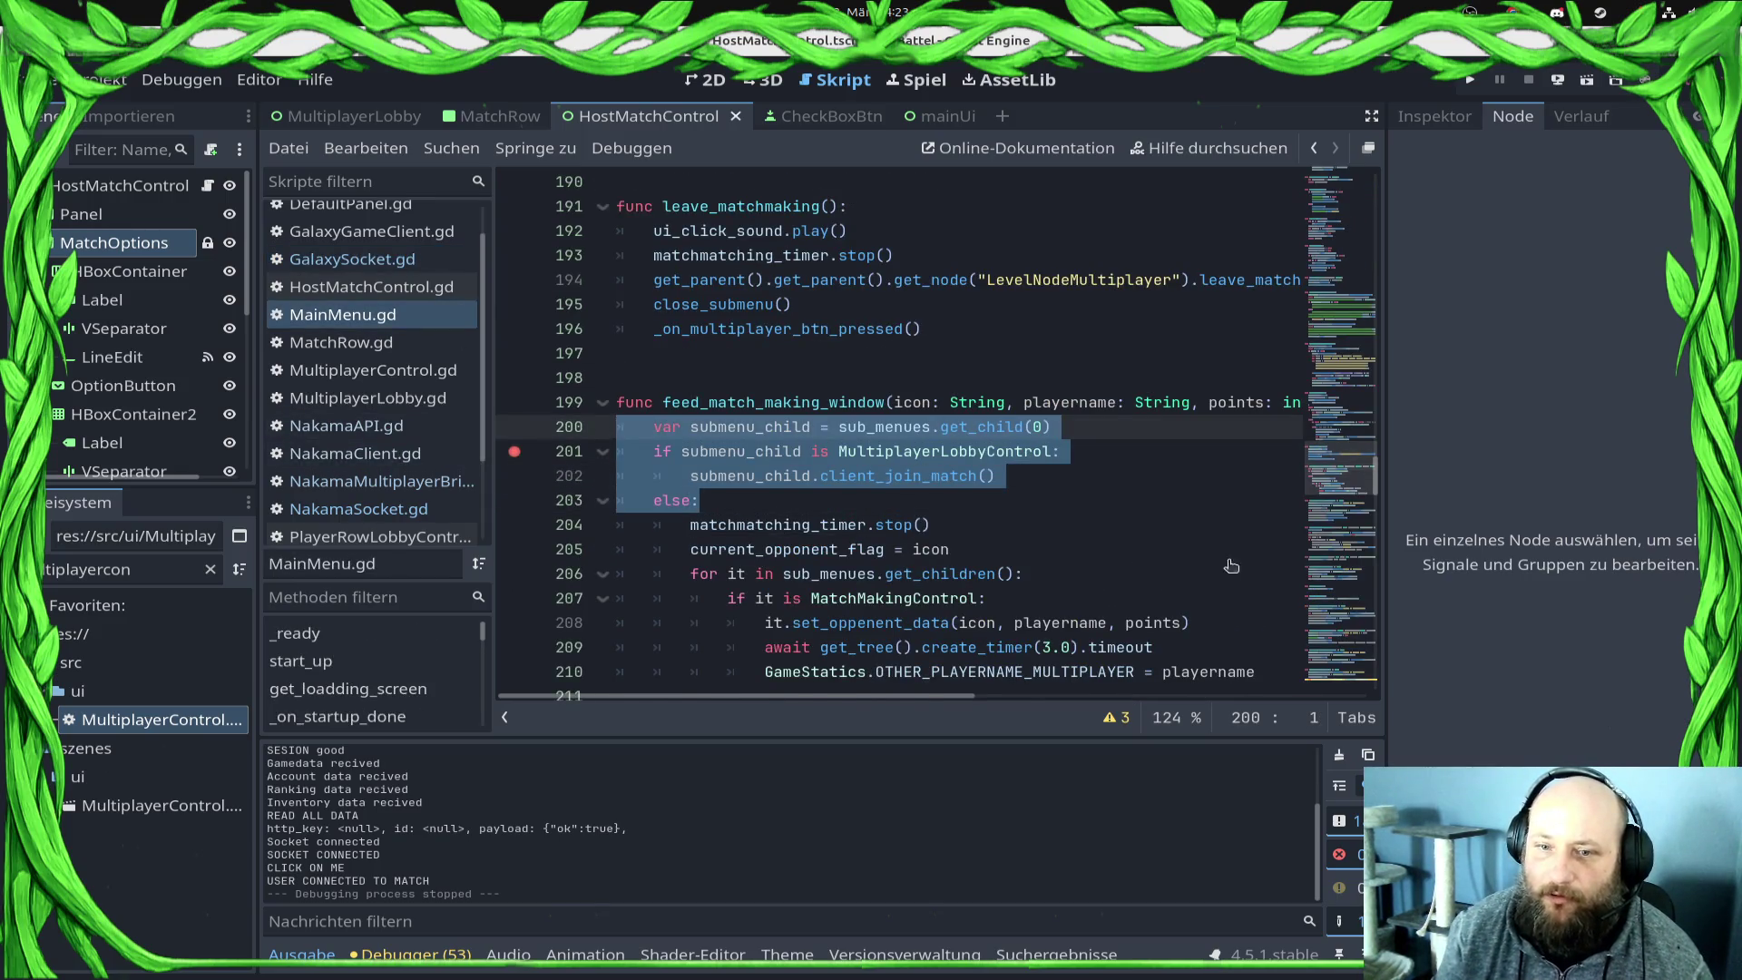
pyautogui.press('BackSpace')
pyautogui.press('BackSpace')
pyautogui.press('Up')
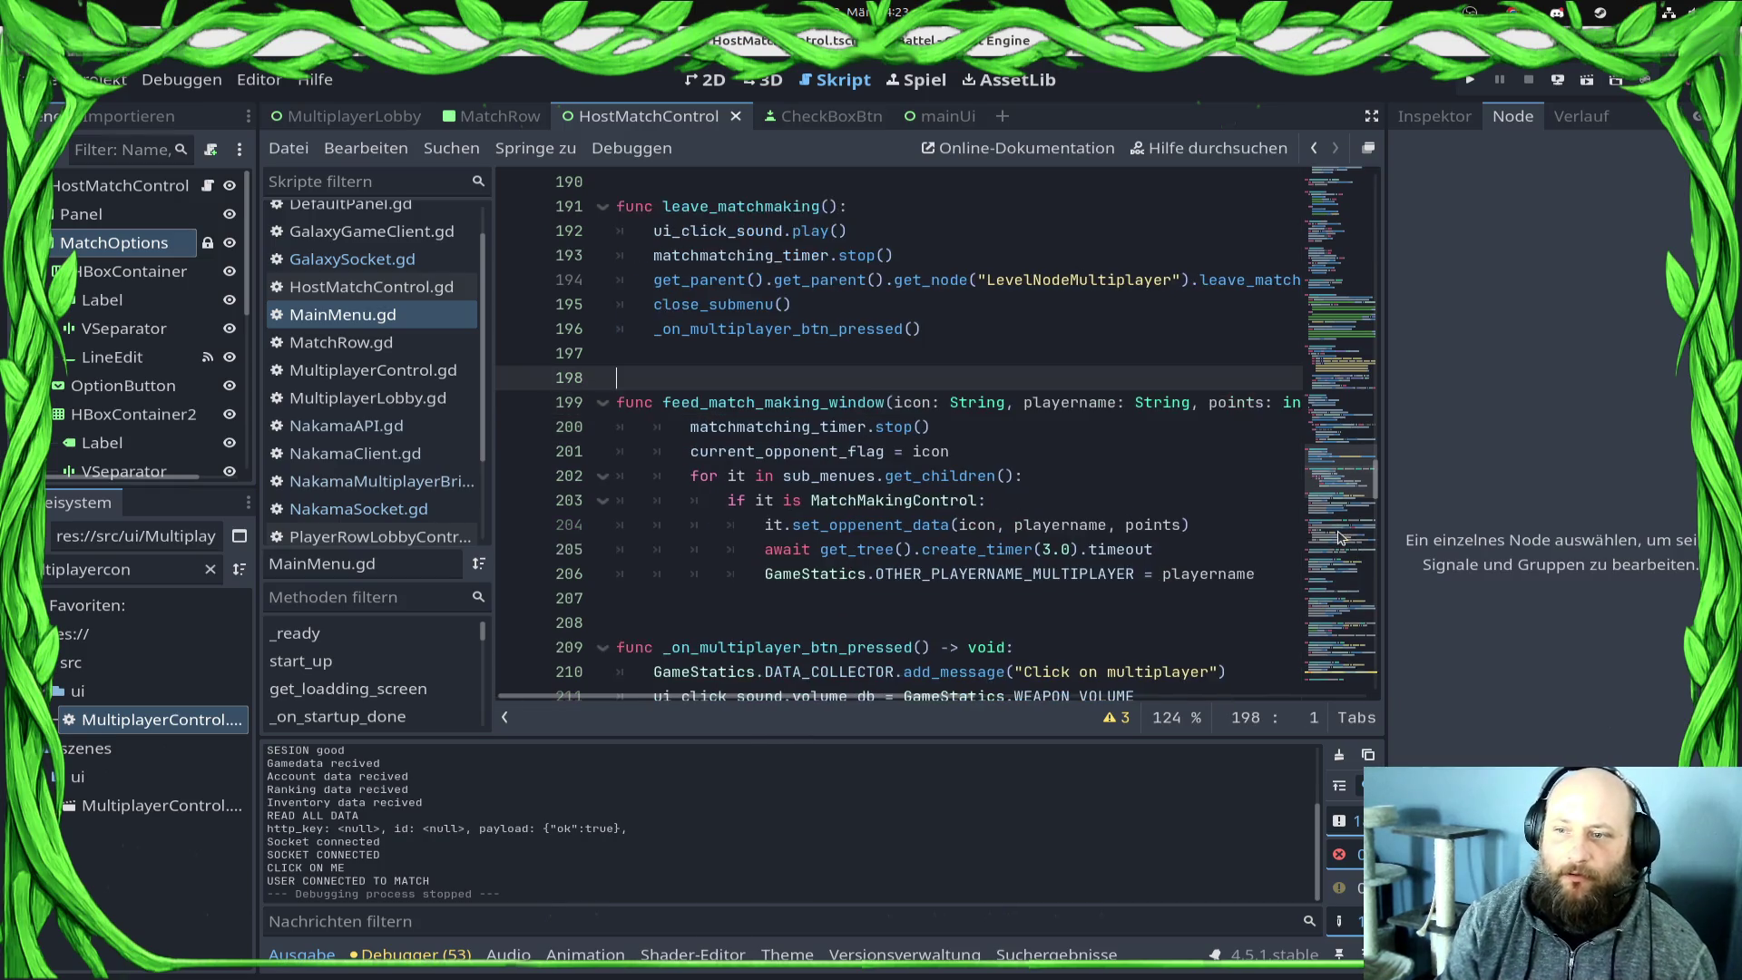
pyautogui.press('Return')
pyautogui.press('Up')
pyautogui.write('f')
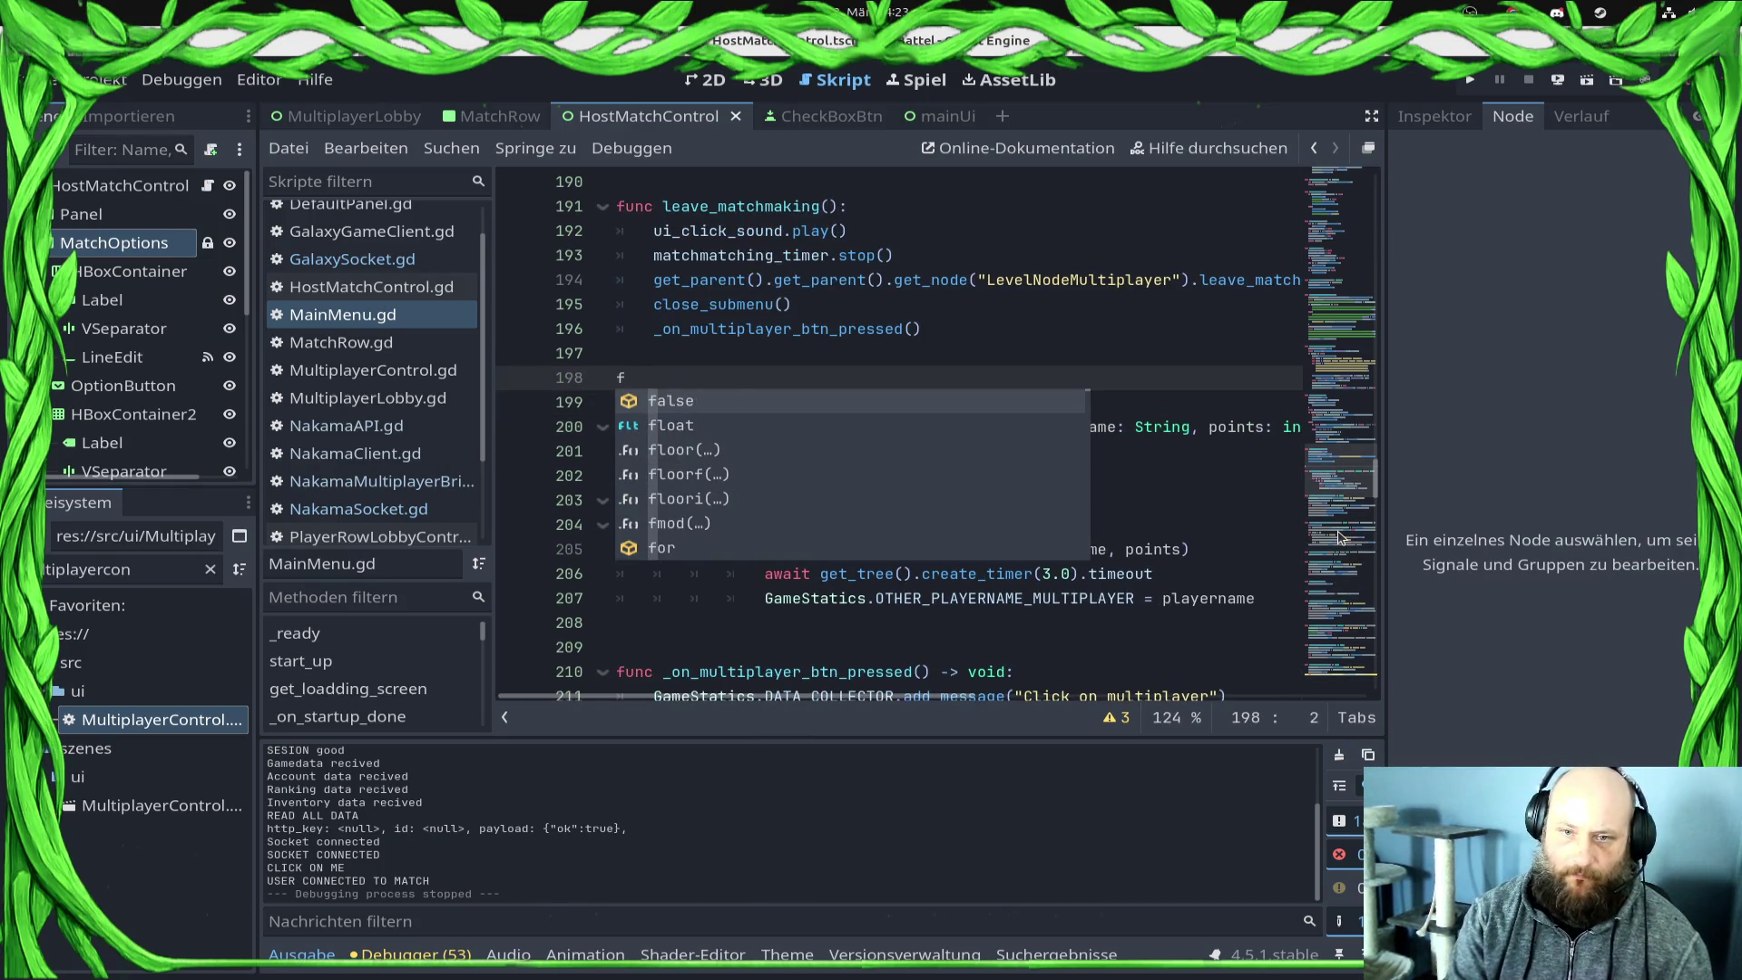
pyautogui.write('unc feedd')
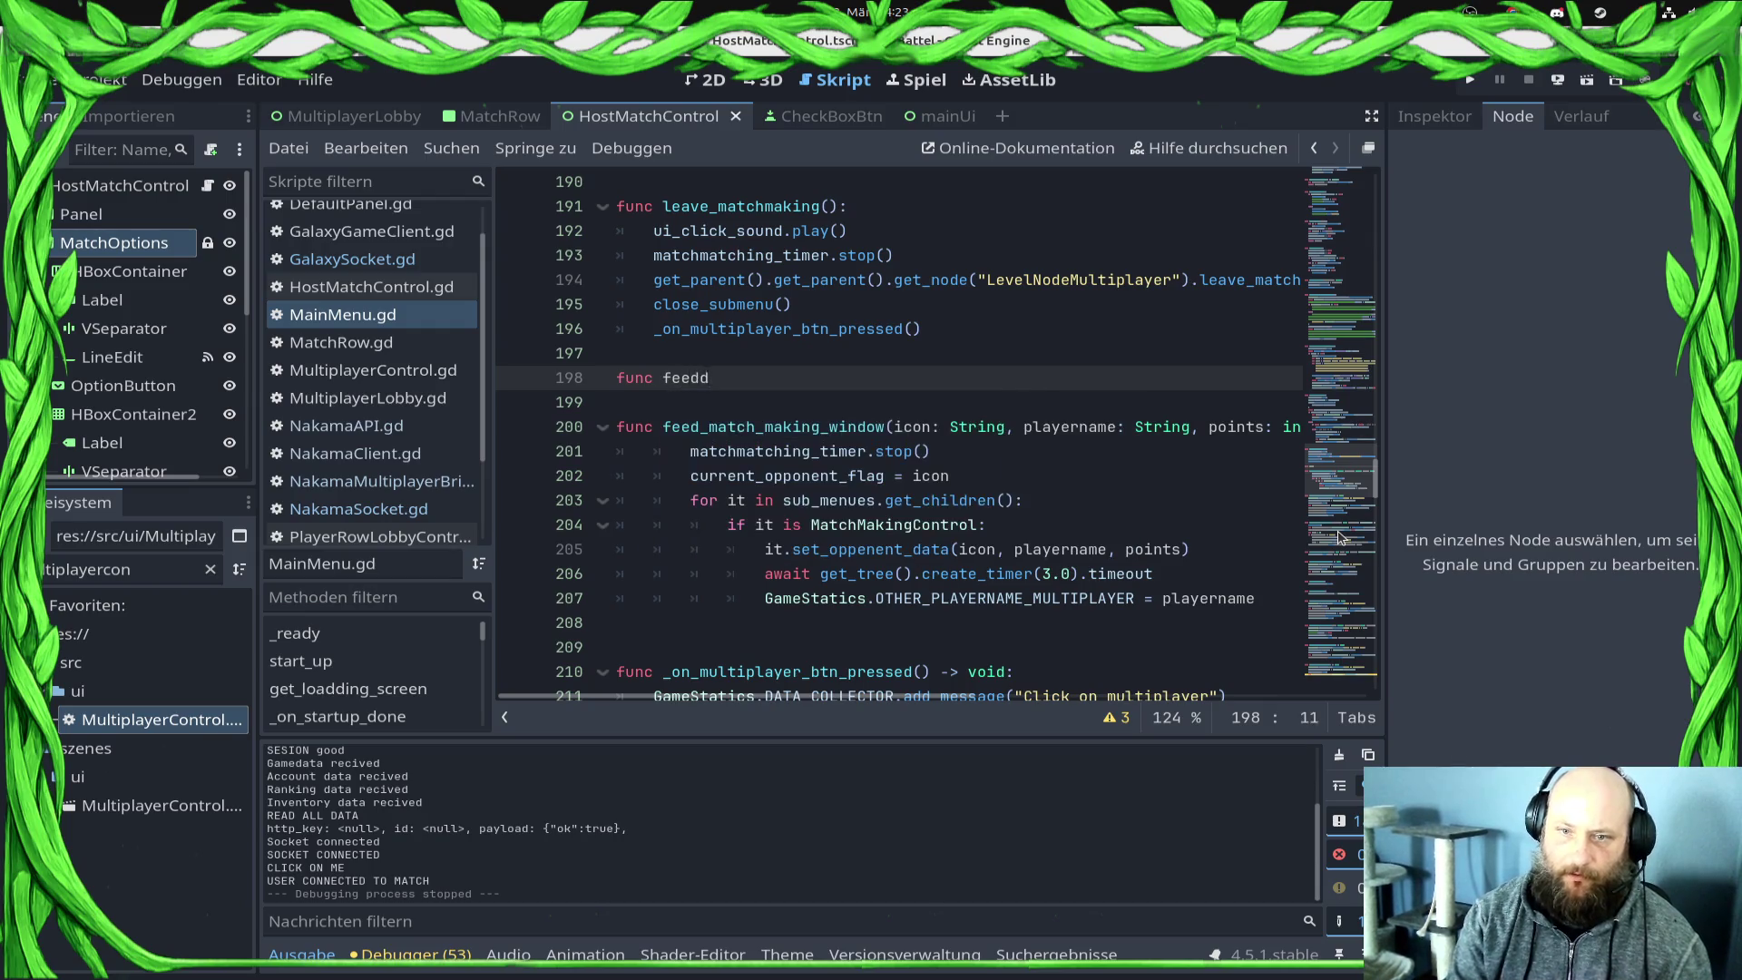
pyautogui.press('BackSpace')
pyautogui.write('_')
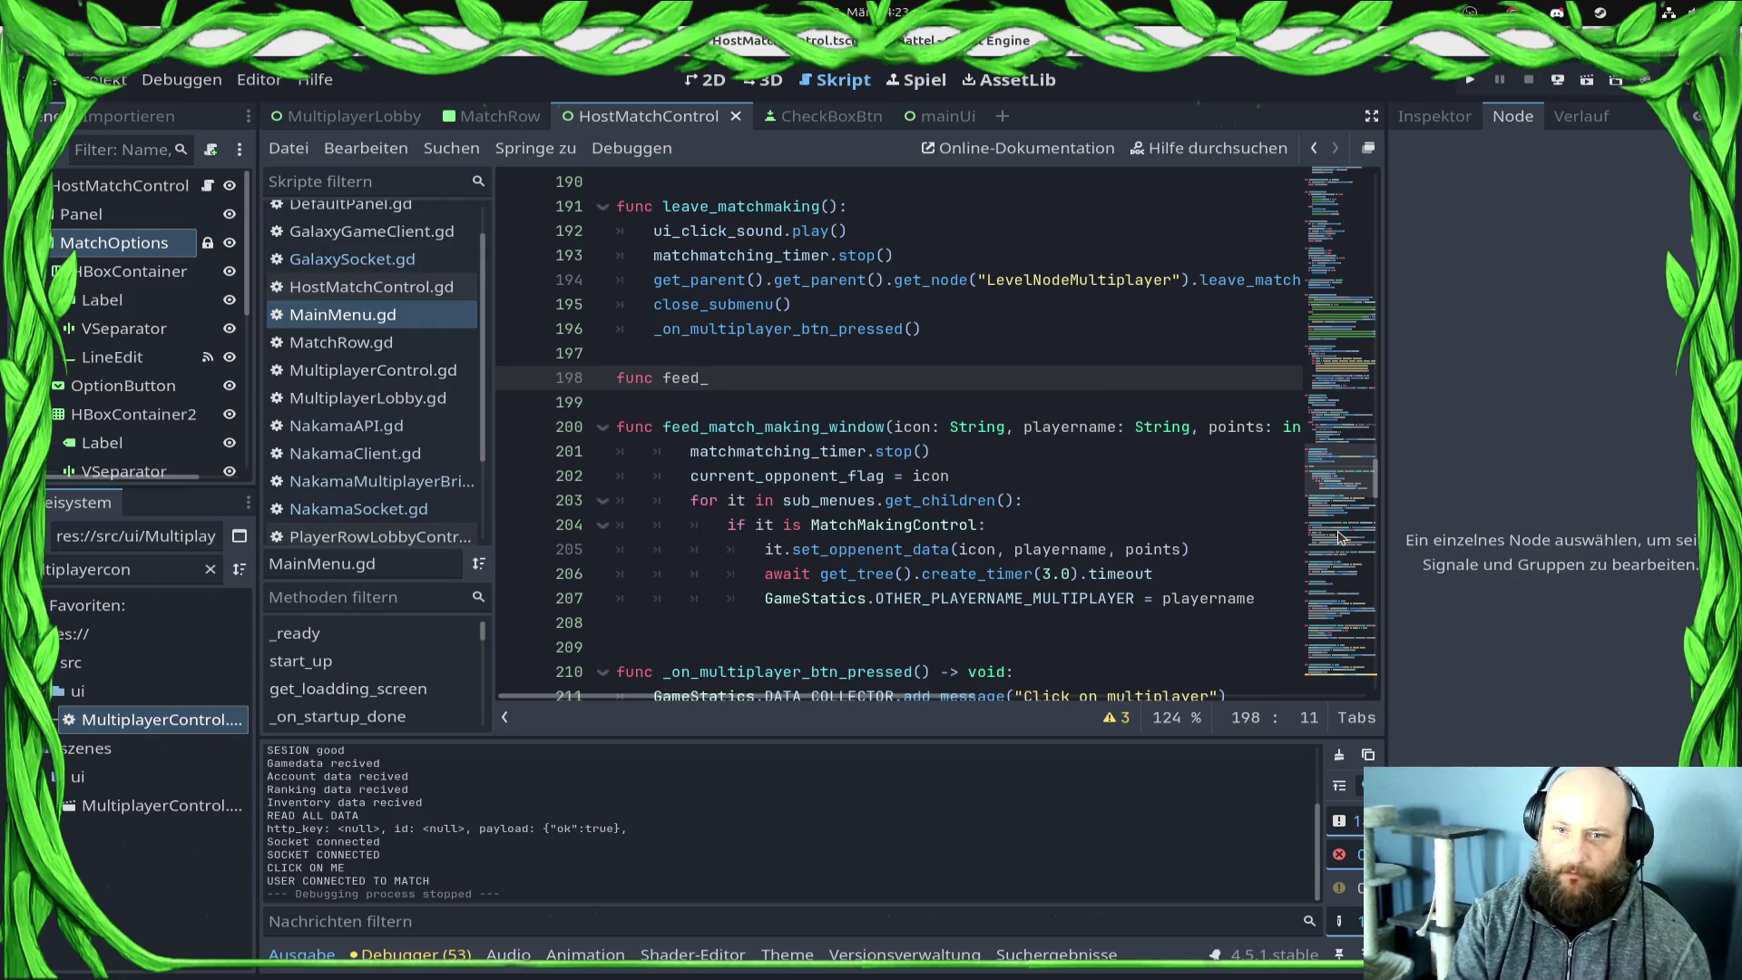
pyautogui.write('host_windo')
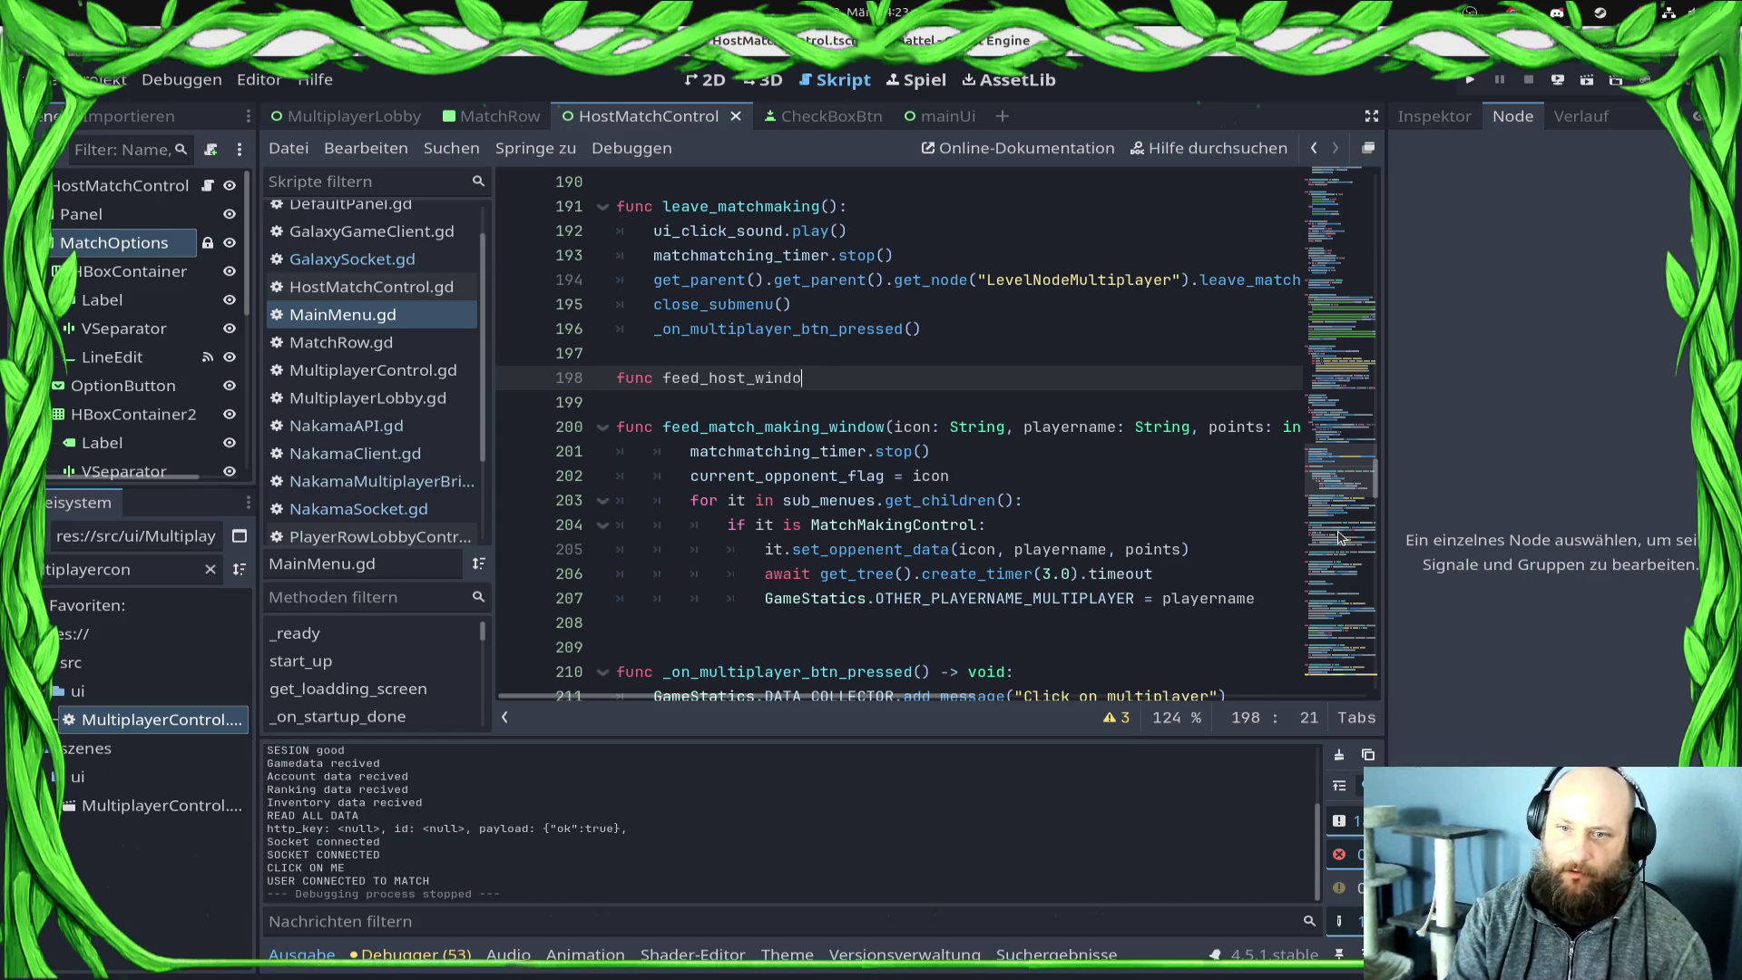
pyautogui.press('BackSpace')
pyautogui.press('BackSpace')
pyautogui.press('BackSpace')
pyautogui.write('l')
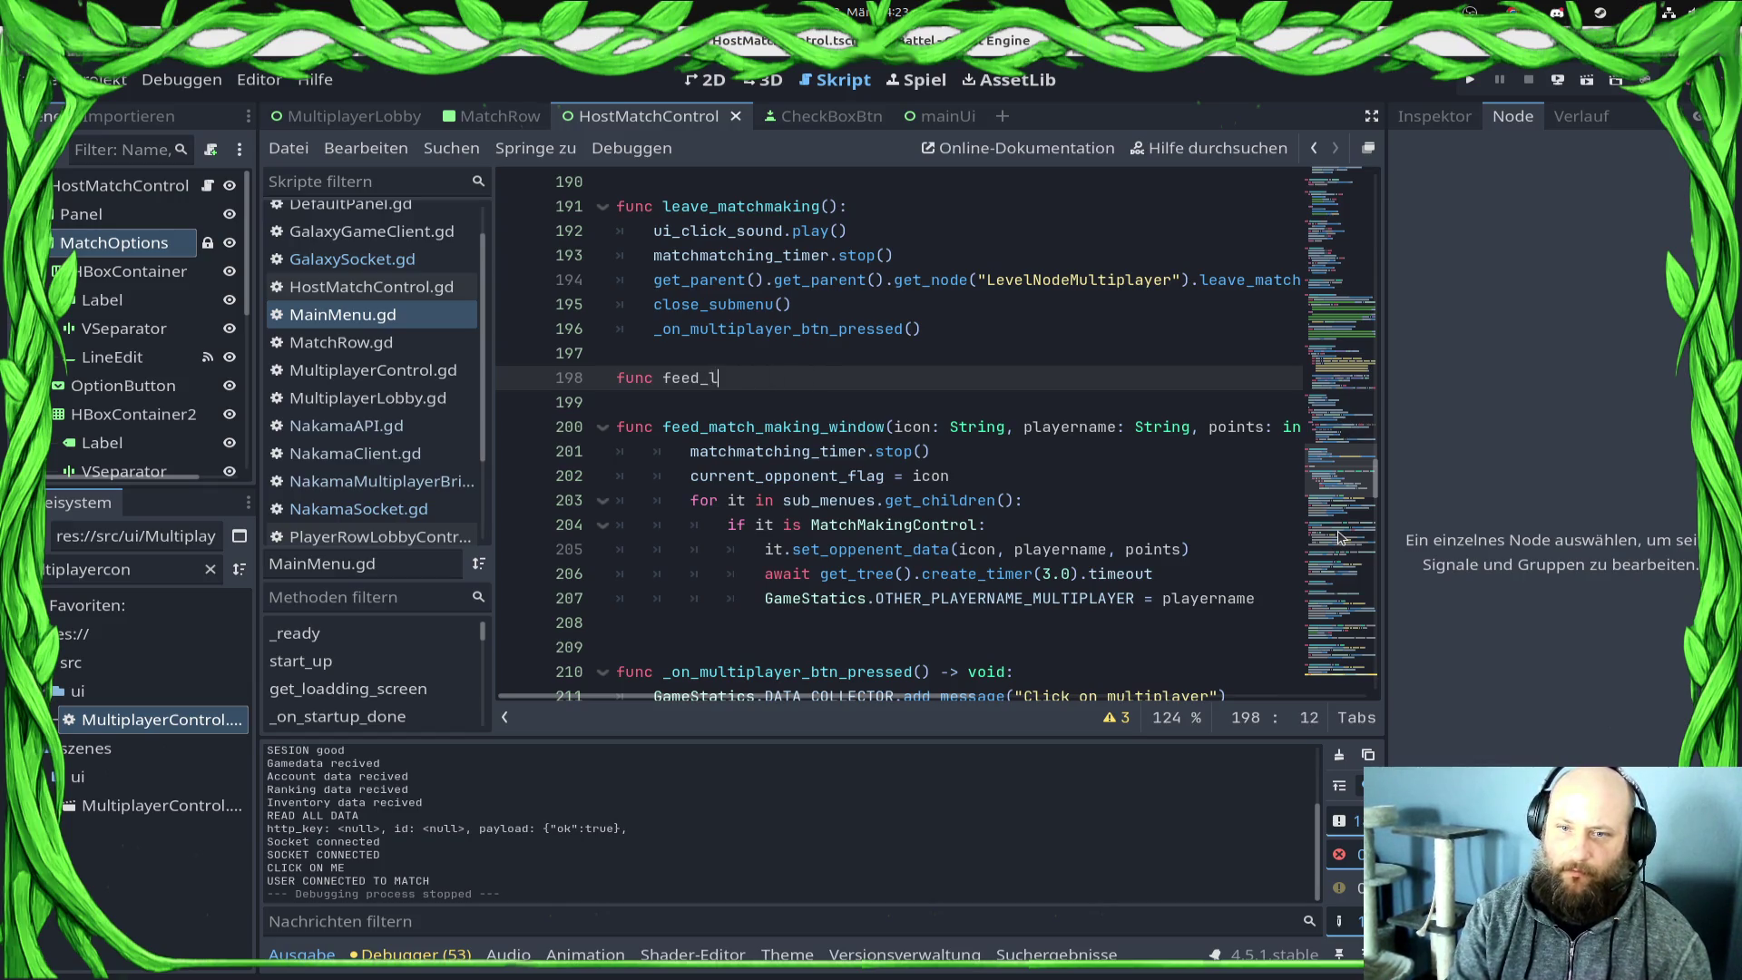
pyautogui.write('obby_matcH_window(')
pyautogui.press('Left')
pyautogui.press('Left')
pyautogui.press('Left')
pyautogui.press('BackSpace')
pyautogui.write('h')
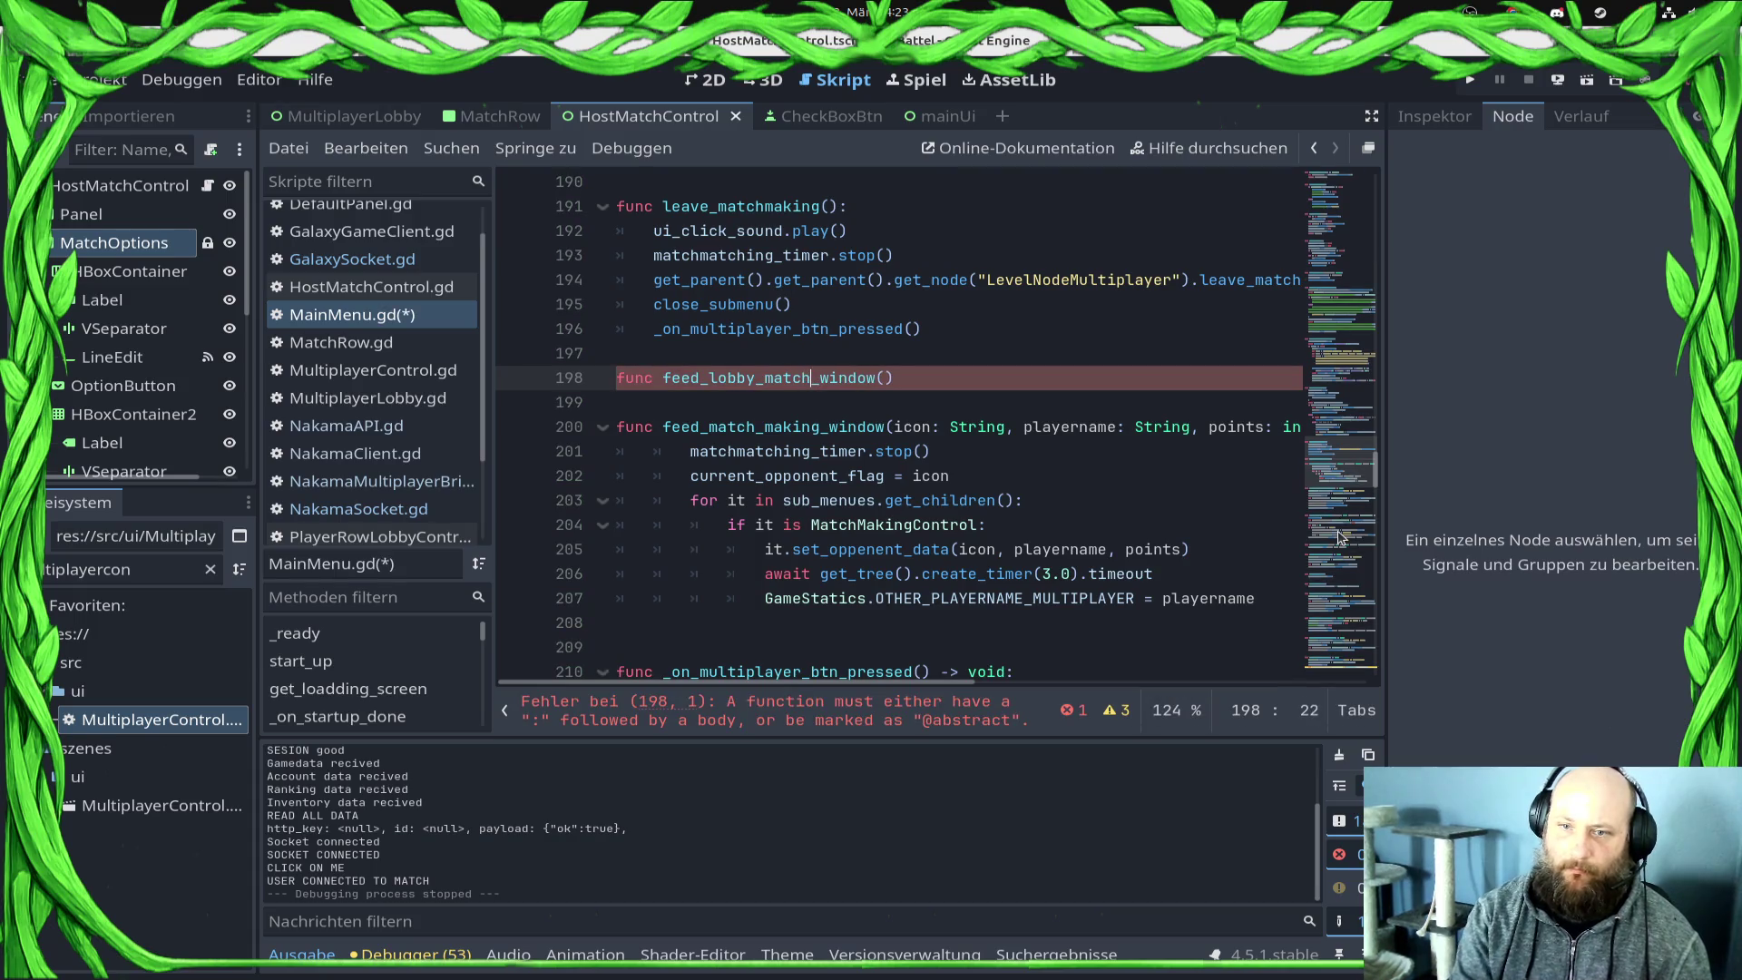
# Step: Paste the submenu lookup code into the new function and remove the leftover else line
pyautogui.hotkey('ctrl', 'v')
pyautogui.hotkey('ctrl', 'z')
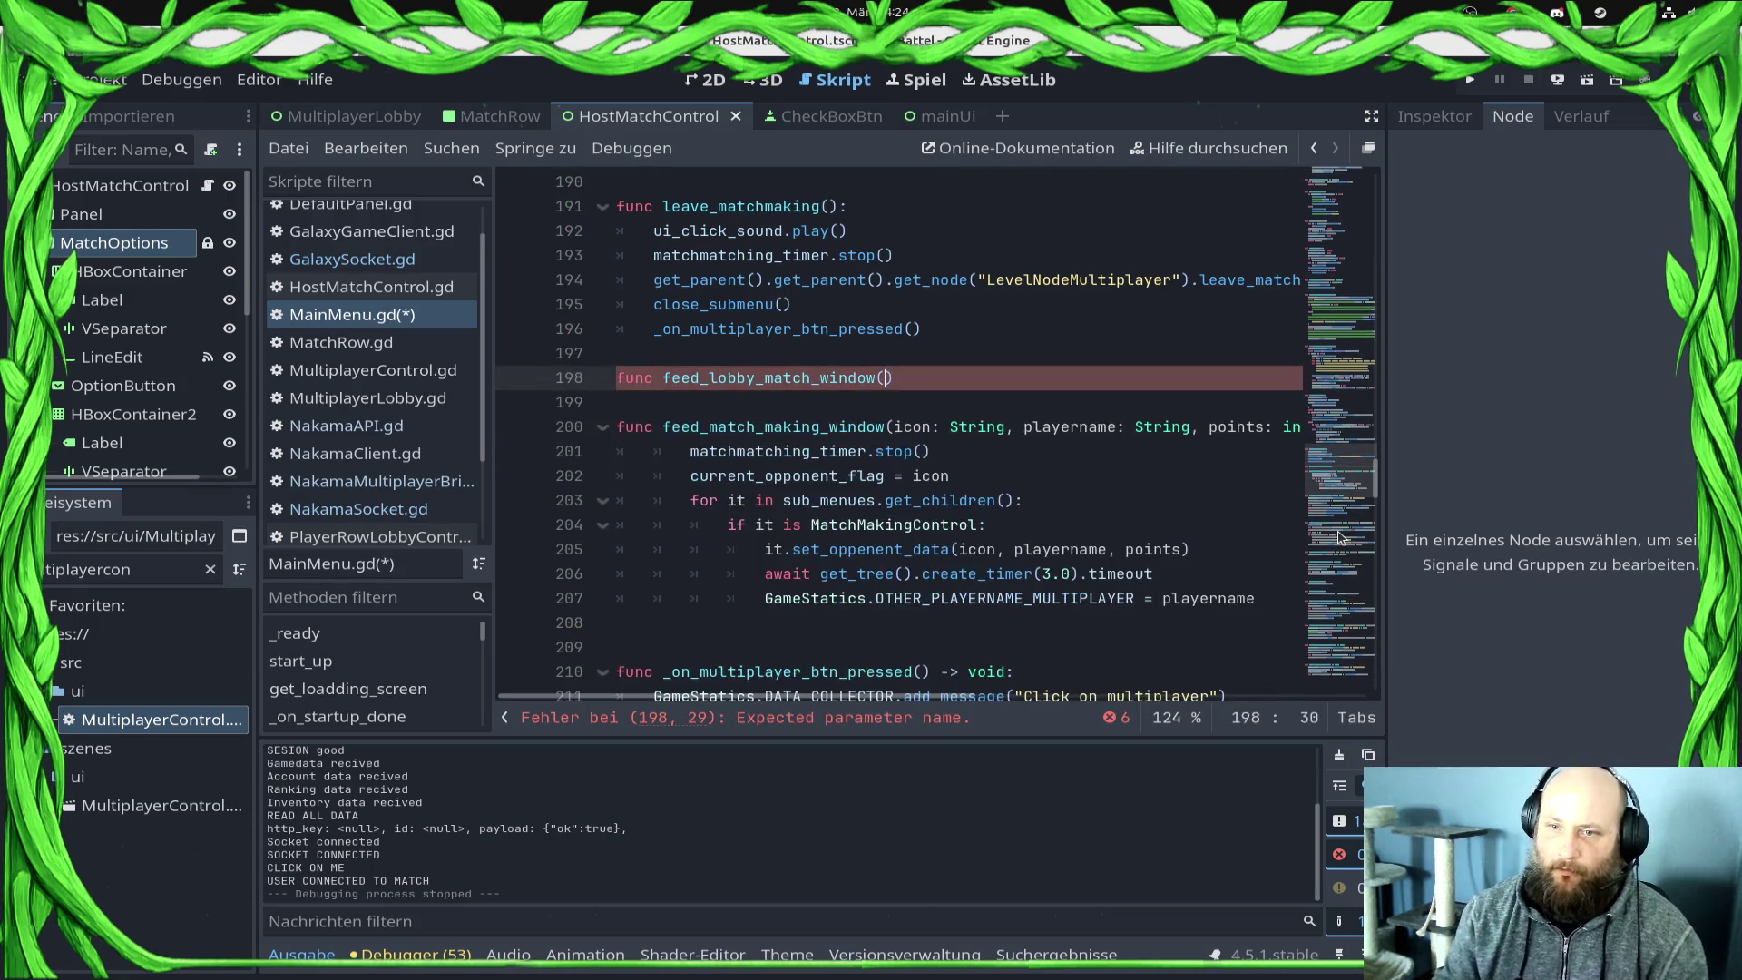
pyautogui.press('End')
pyautogui.press('Return')
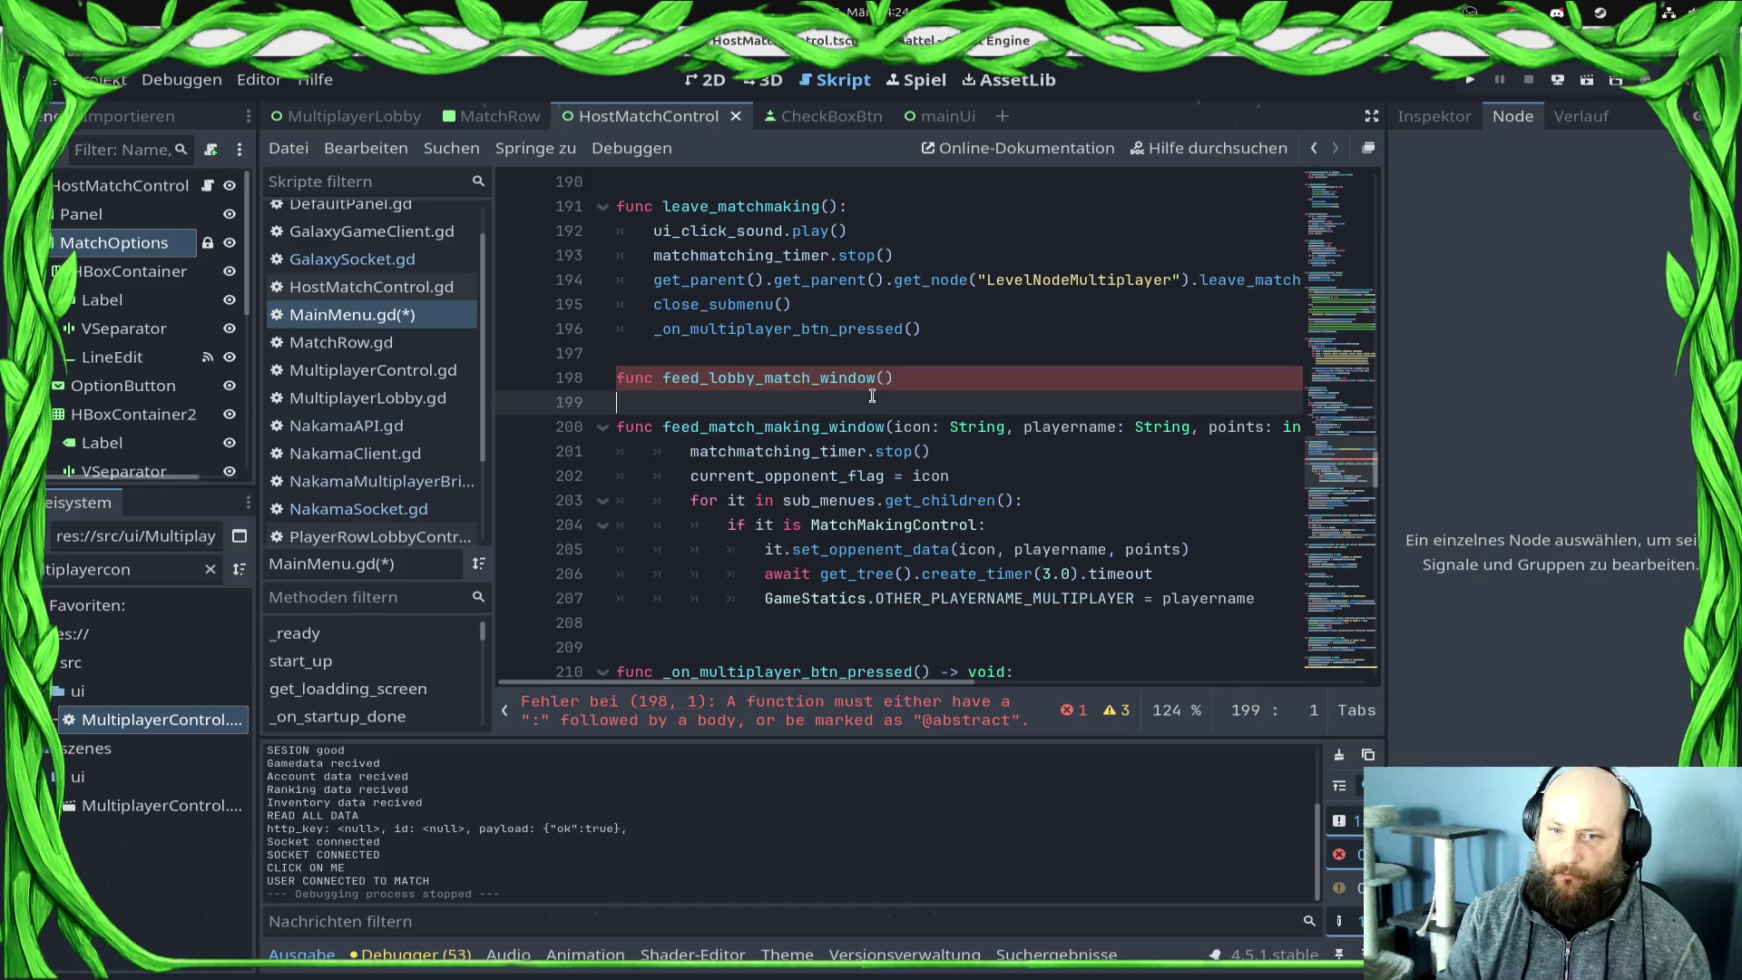
pyautogui.write('var submenu_child = sub_menues.get_child(0) \tif submenu_child is MultiplayerLobbyControl: \t\tsubmenu_child.client_join_match() \telse:')
pyautogui.click(1117, 435)
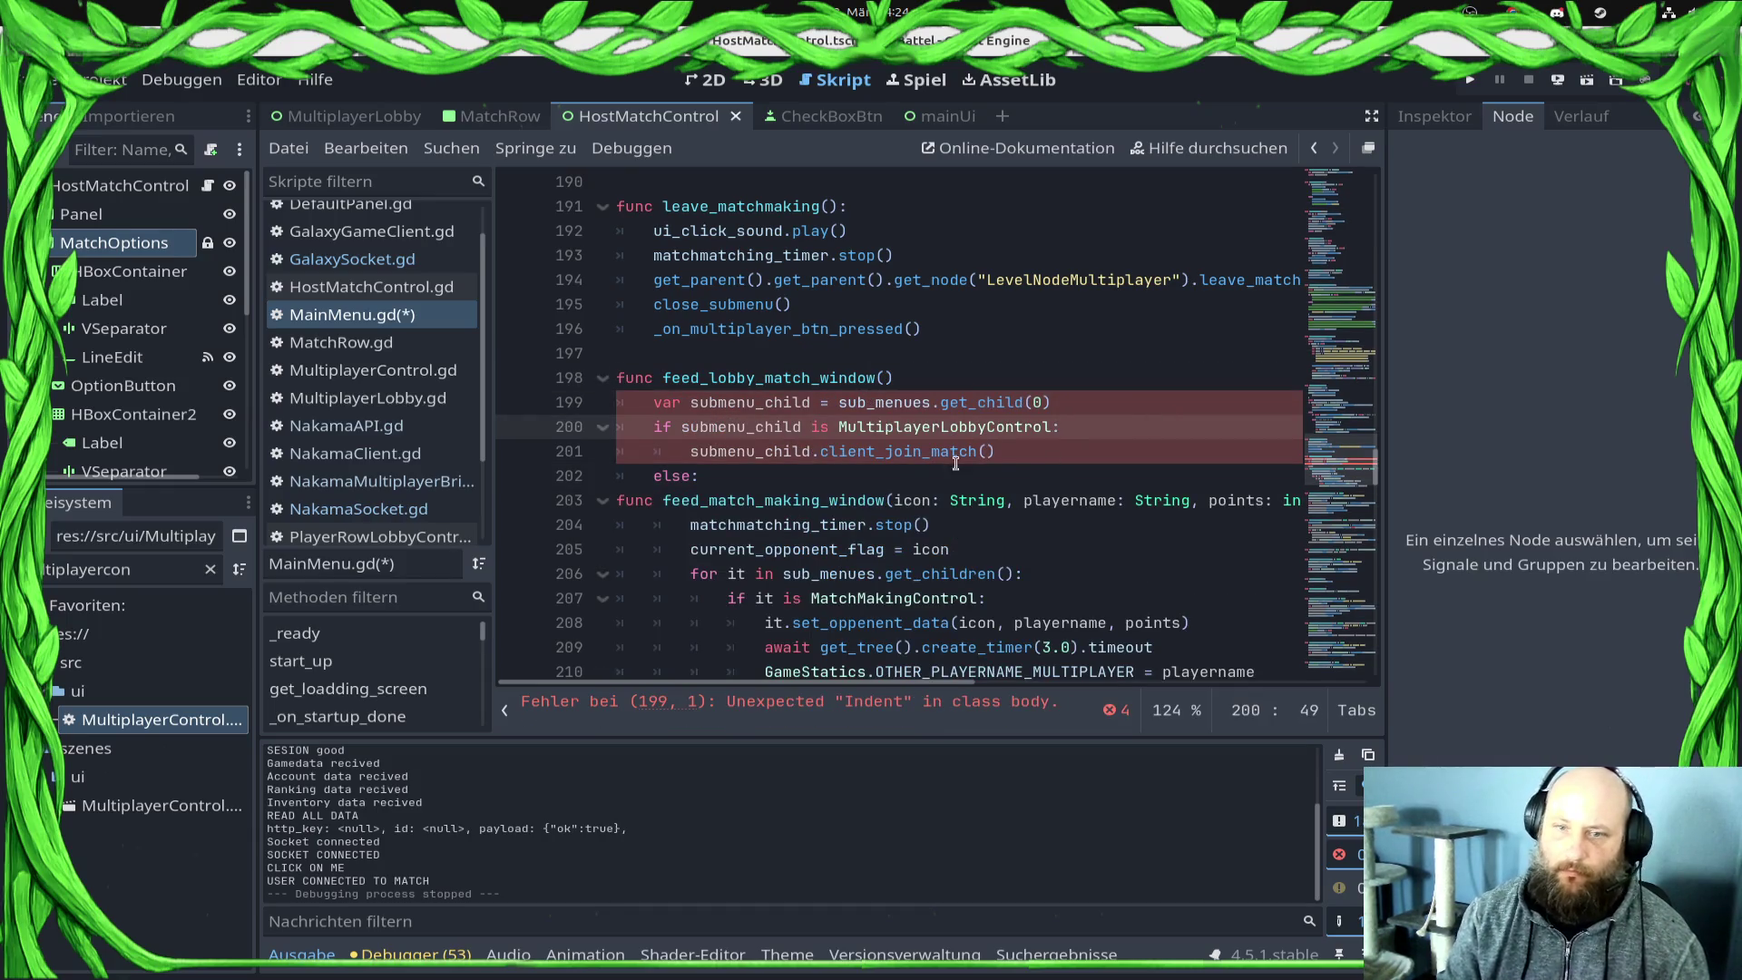
pyautogui.click(777, 469)
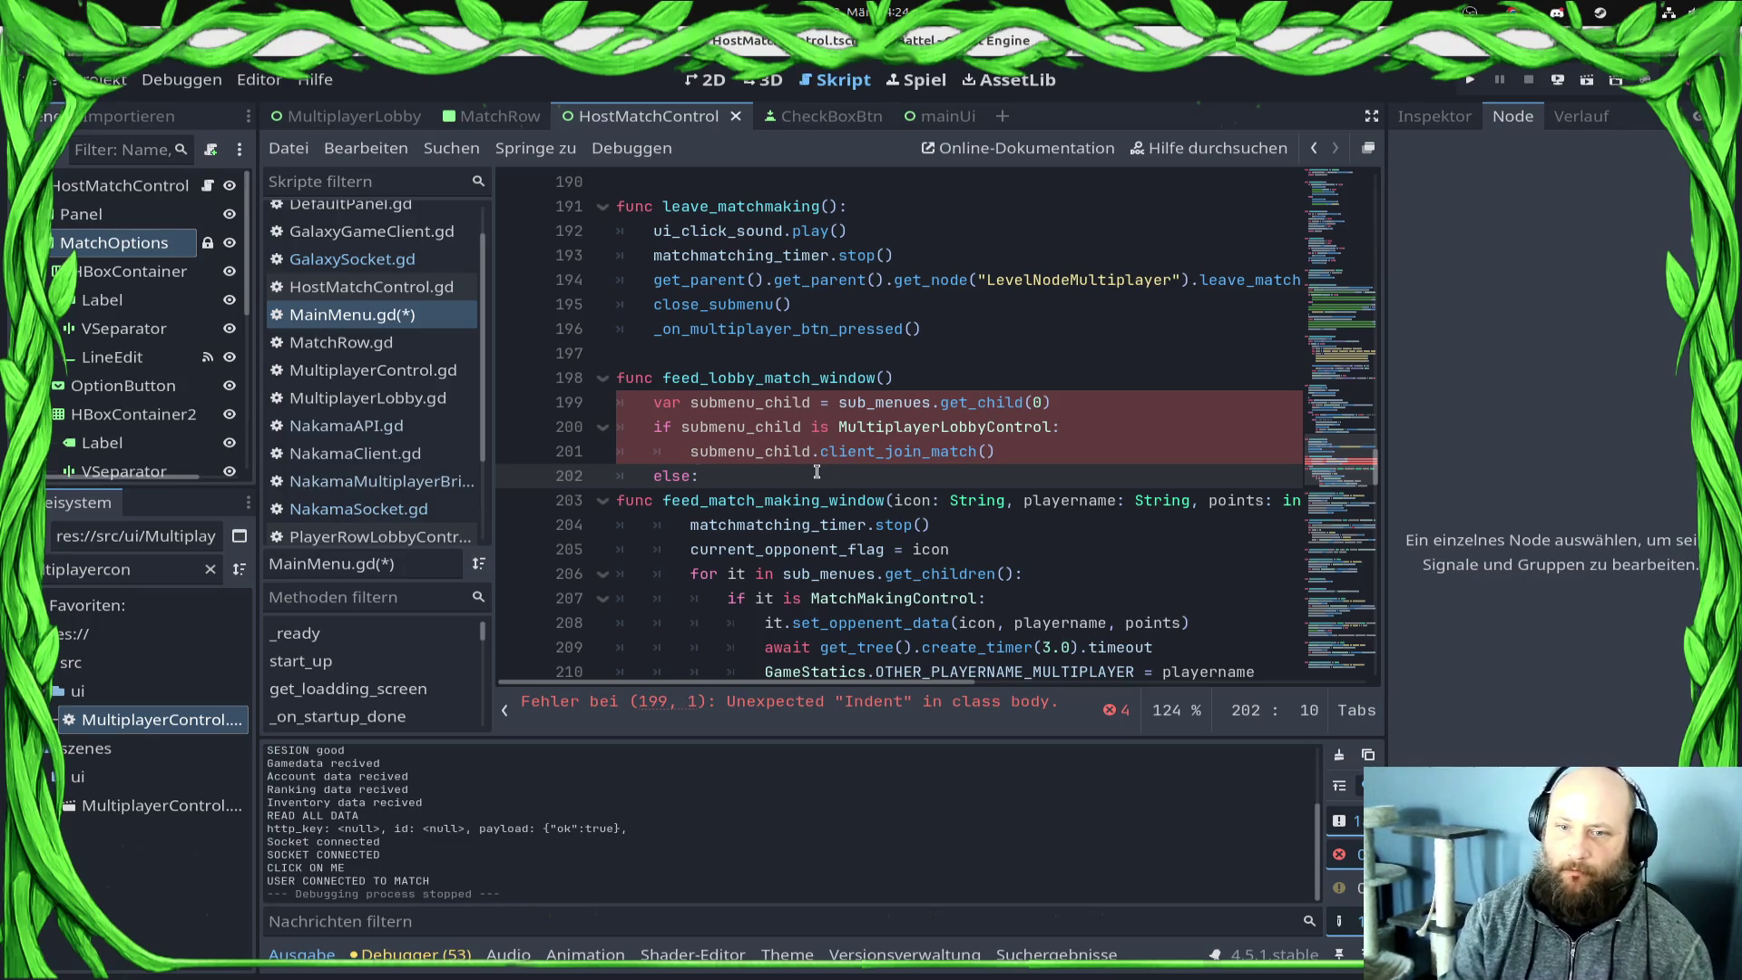
pyautogui.press('BackSpace')
pyautogui.press('BackSpace')
pyautogui.press('BackSpace')
pyautogui.press('Down')
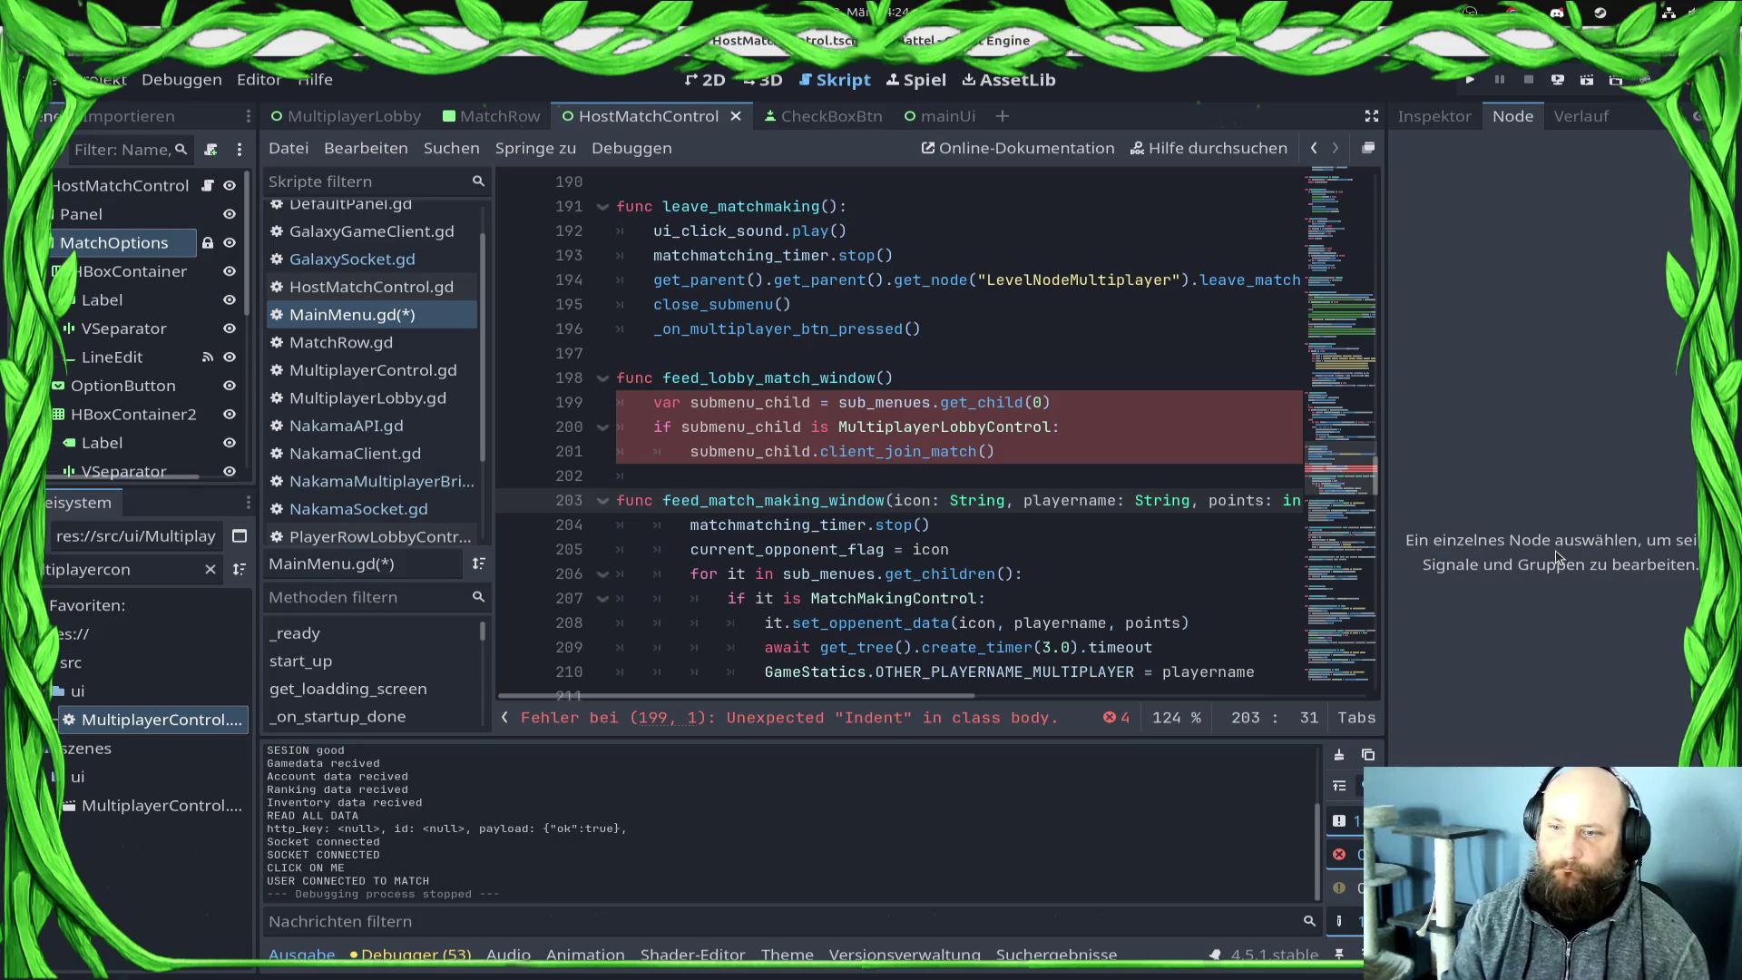
# Step: Copy feed_match_making_window's parameter list into the new signature and the client_join_match call
pyautogui.hotkey('shift', 'End')
pyautogui.hotkey('shift', 'Left')
pyautogui.hotkey('ctrl', 'c')
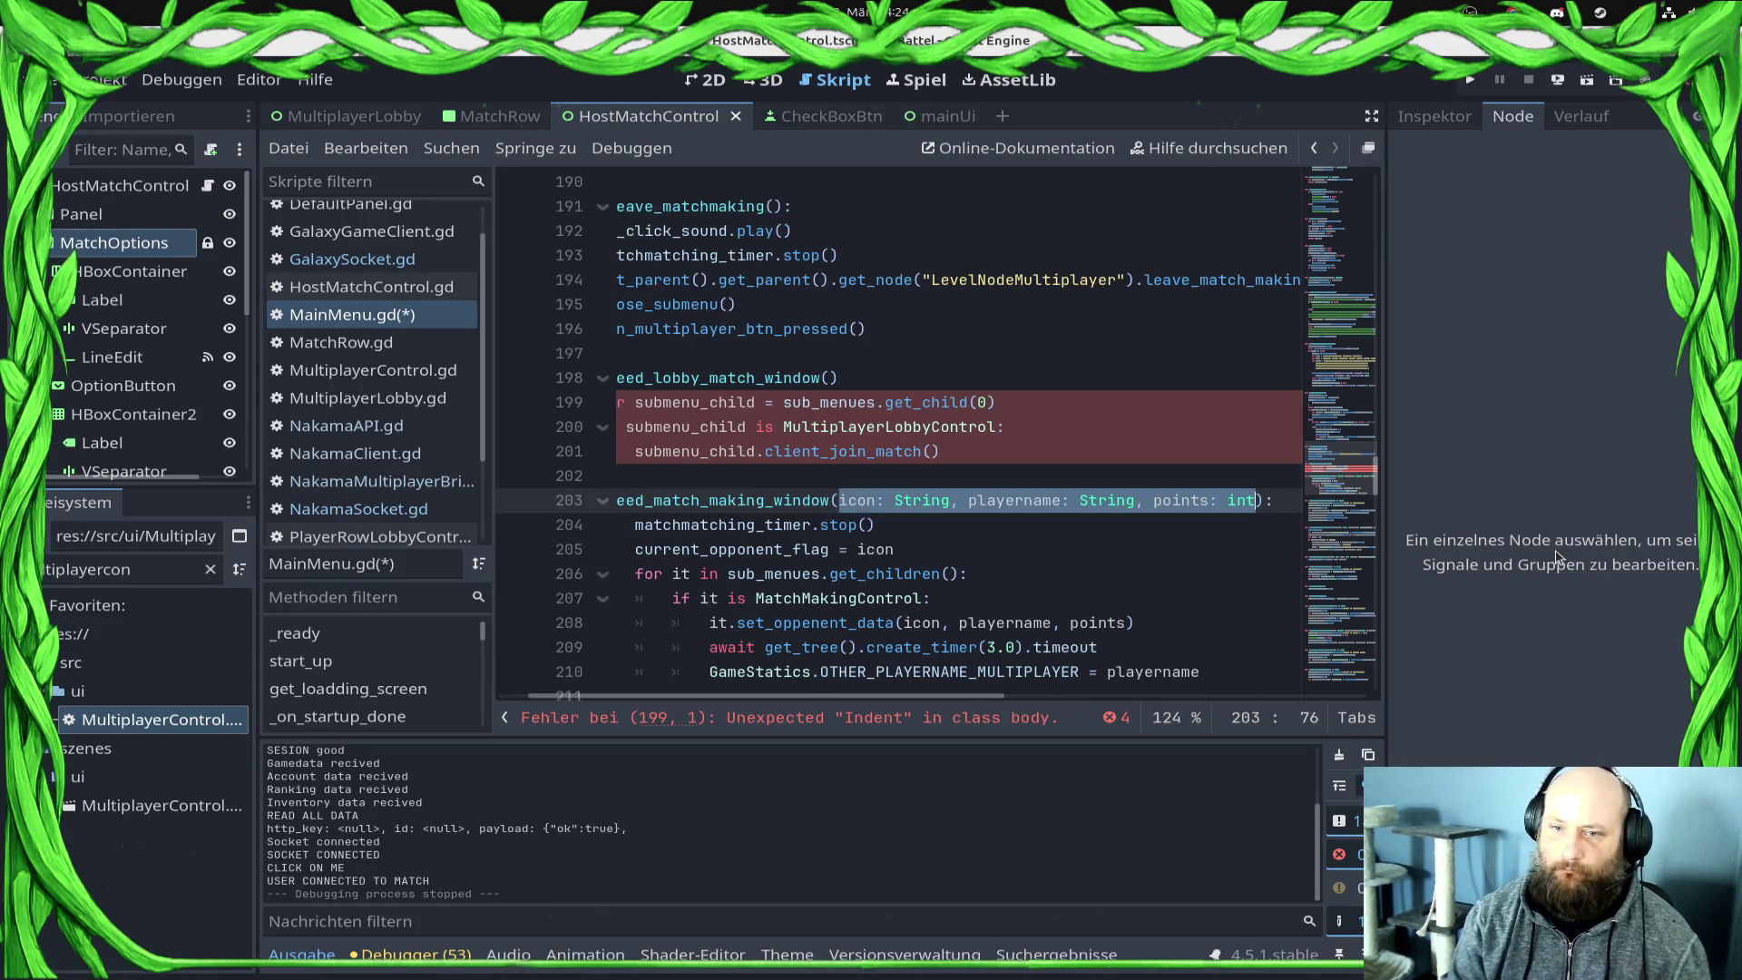
pyautogui.press('Up')
pyautogui.press('Up')
pyautogui.press('Up')
pyautogui.press('End')
pyautogui.press('Left')
pyautogui.hotkey('ctrl', 'v')
pyautogui.press('Down')
pyautogui.press('Down')
pyautogui.press('Down')
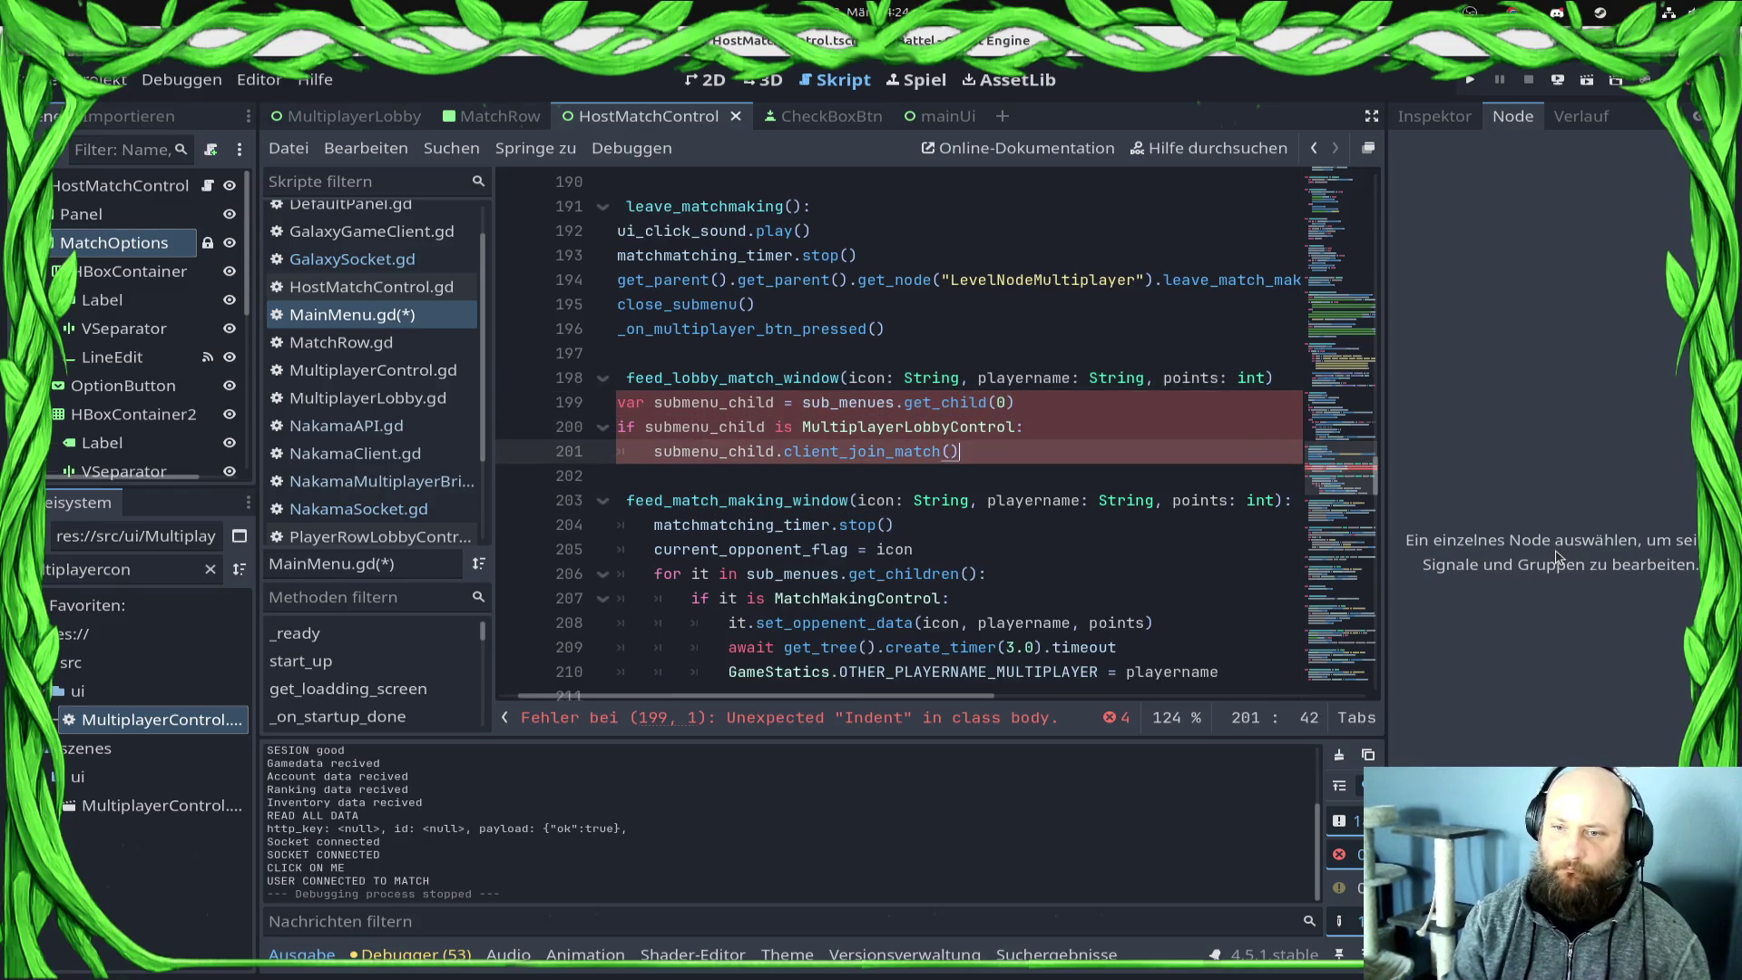
pyautogui.press('End')
pyautogui.press('Left')
pyautogui.hotkey('ctrl', 'v')
pyautogui.hotkey('ctrl', 's')
# Step: Reduce the client_join_match arguments to icon, playername, points and save
pyautogui.hotkey('ctrl', 'BackSpace')
pyautogui.hotkey('ctrl', 'BackSpace')
pyautogui.hotkey('ctrl', 'BackSpace')
pyautogui.write(',pl')
pyautogui.write('ayername,poin')
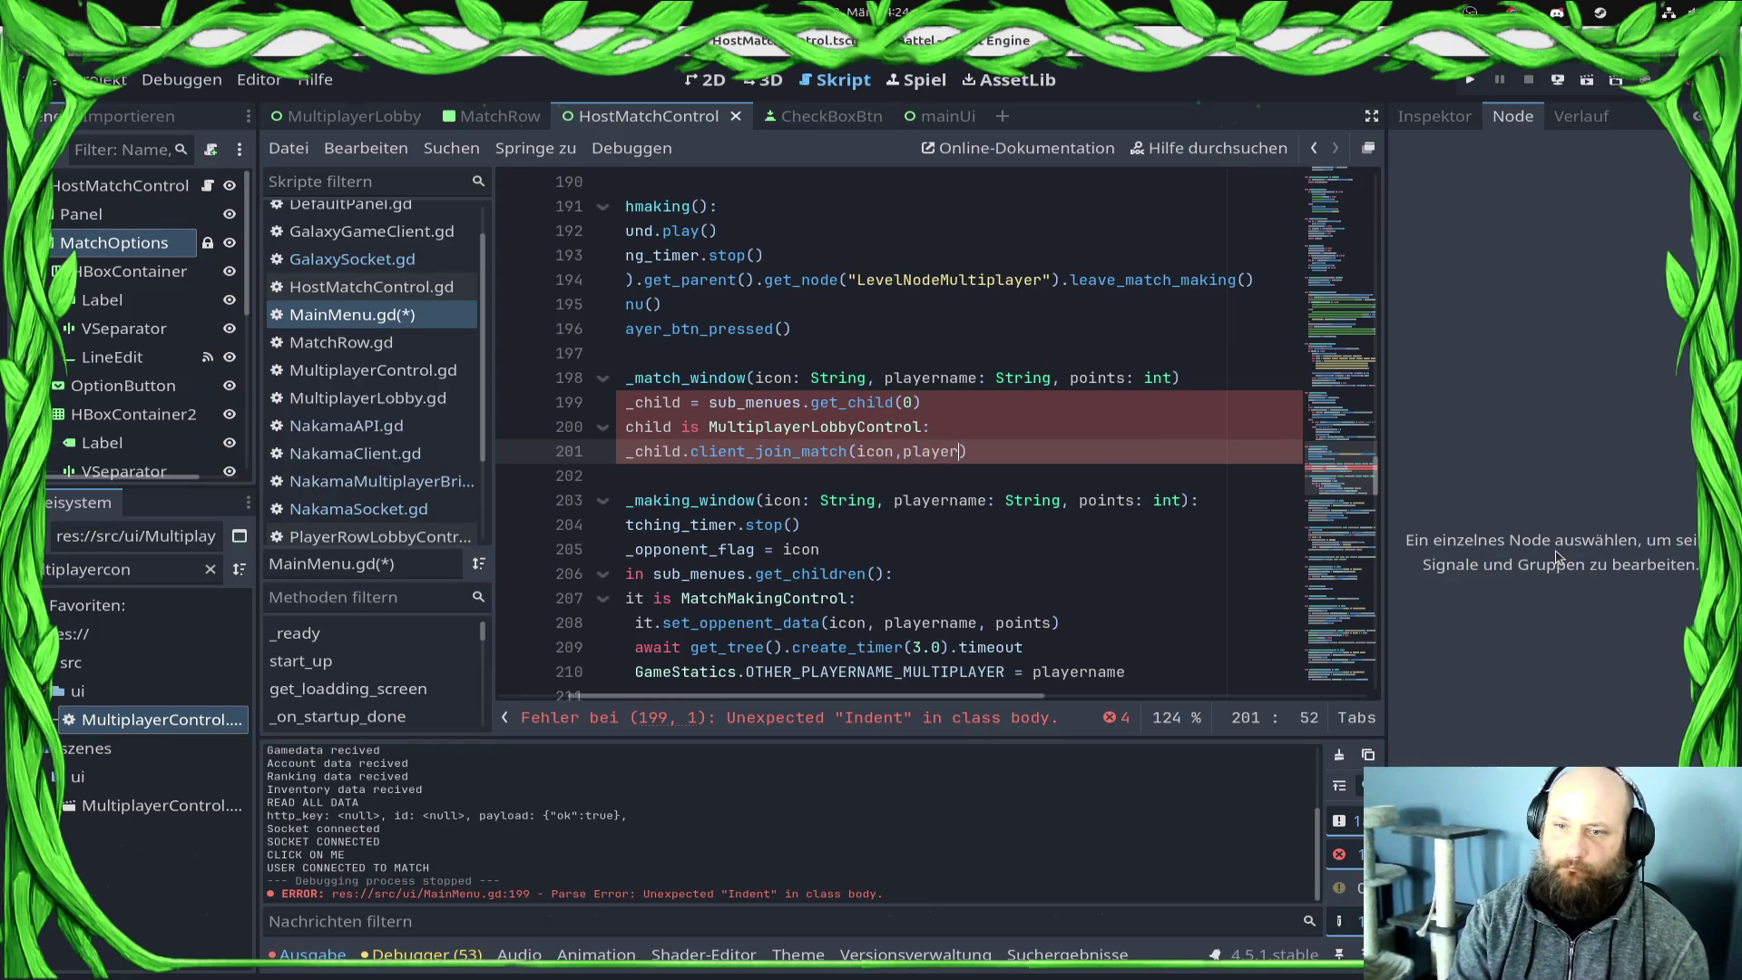
pyautogui.write('ts')
pyautogui.hotkey('ctrl', 's')
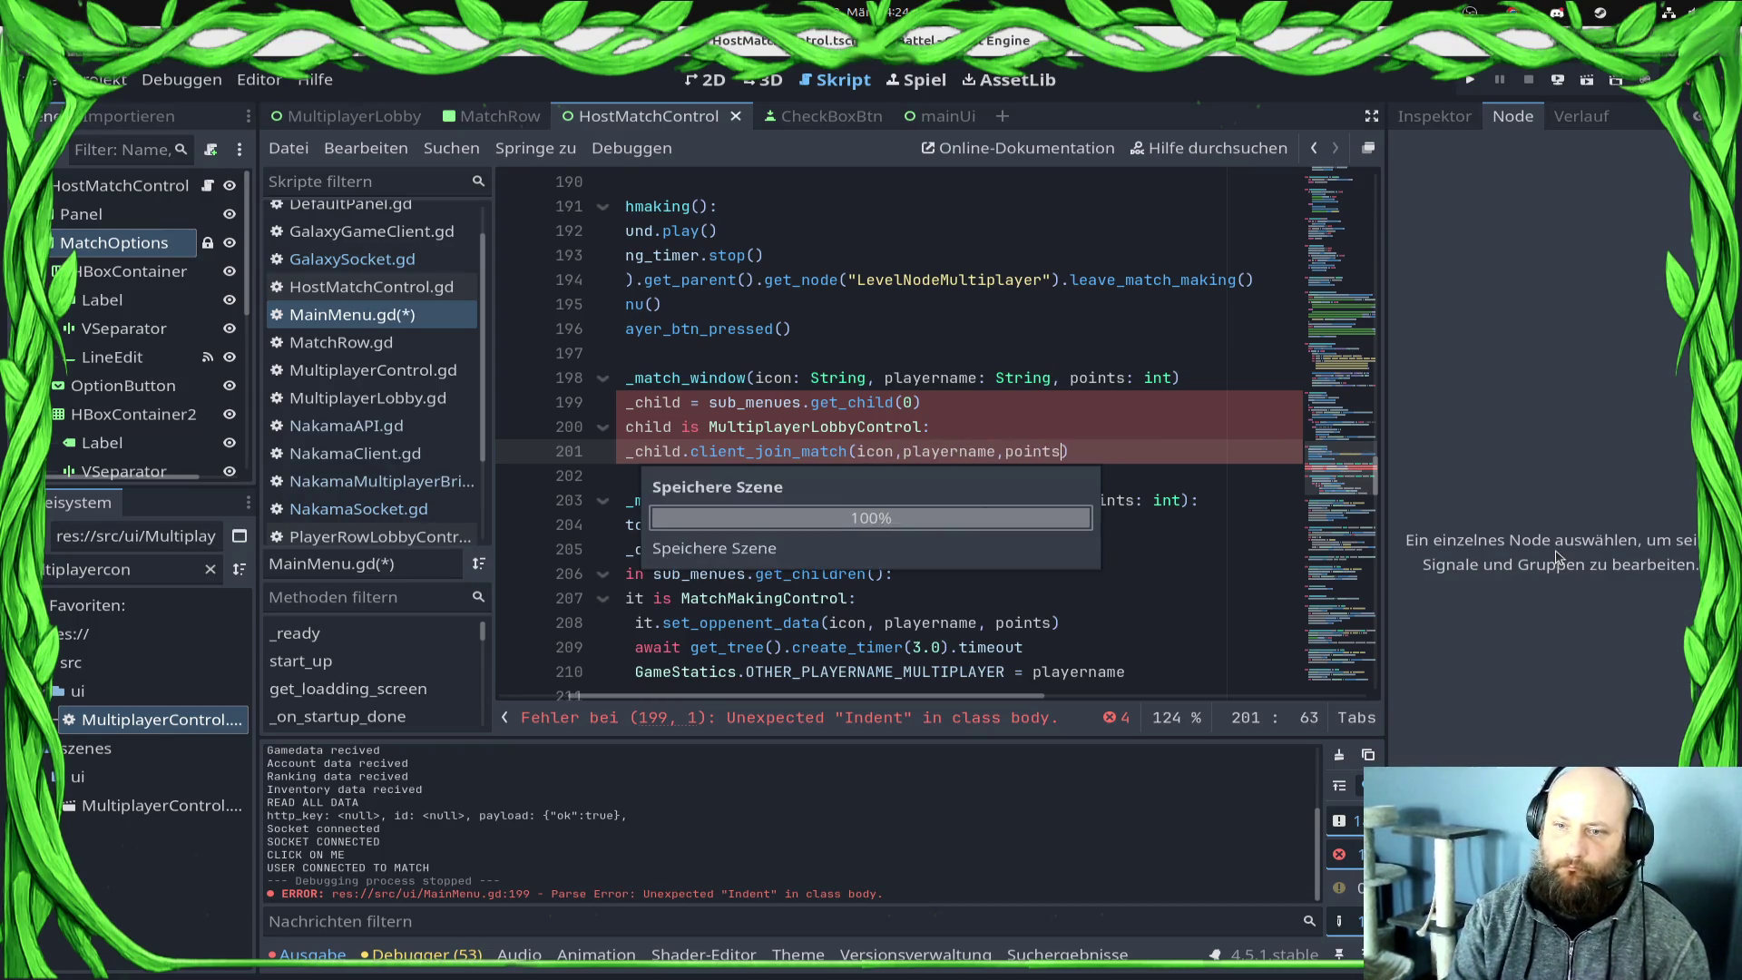
pyautogui.press('Home')
pyautogui.hotkey('ctrl', 's')
# Step: Check the client_join_match call and fix the function body's indentation
pyautogui.click(911, 495)
pyautogui.click(878, 459)
pyautogui.doubleClick(879, 458)
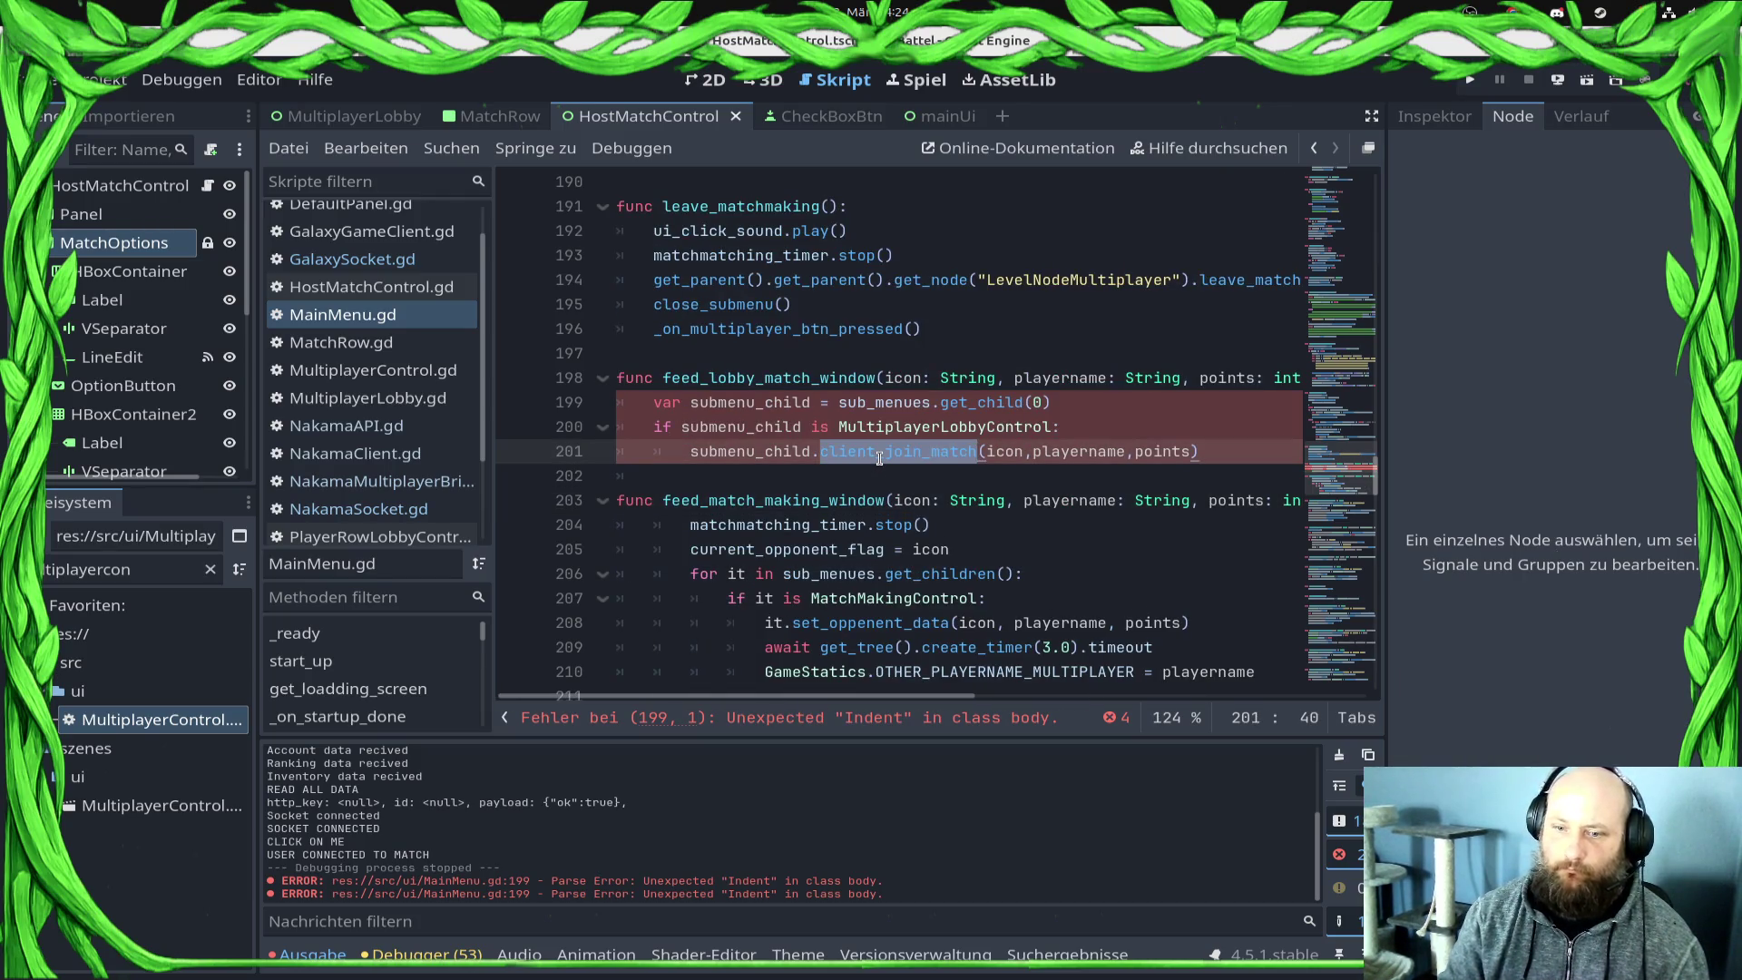
pyautogui.click(874, 463)
pyautogui.press('Up')
pyautogui.press('Up')
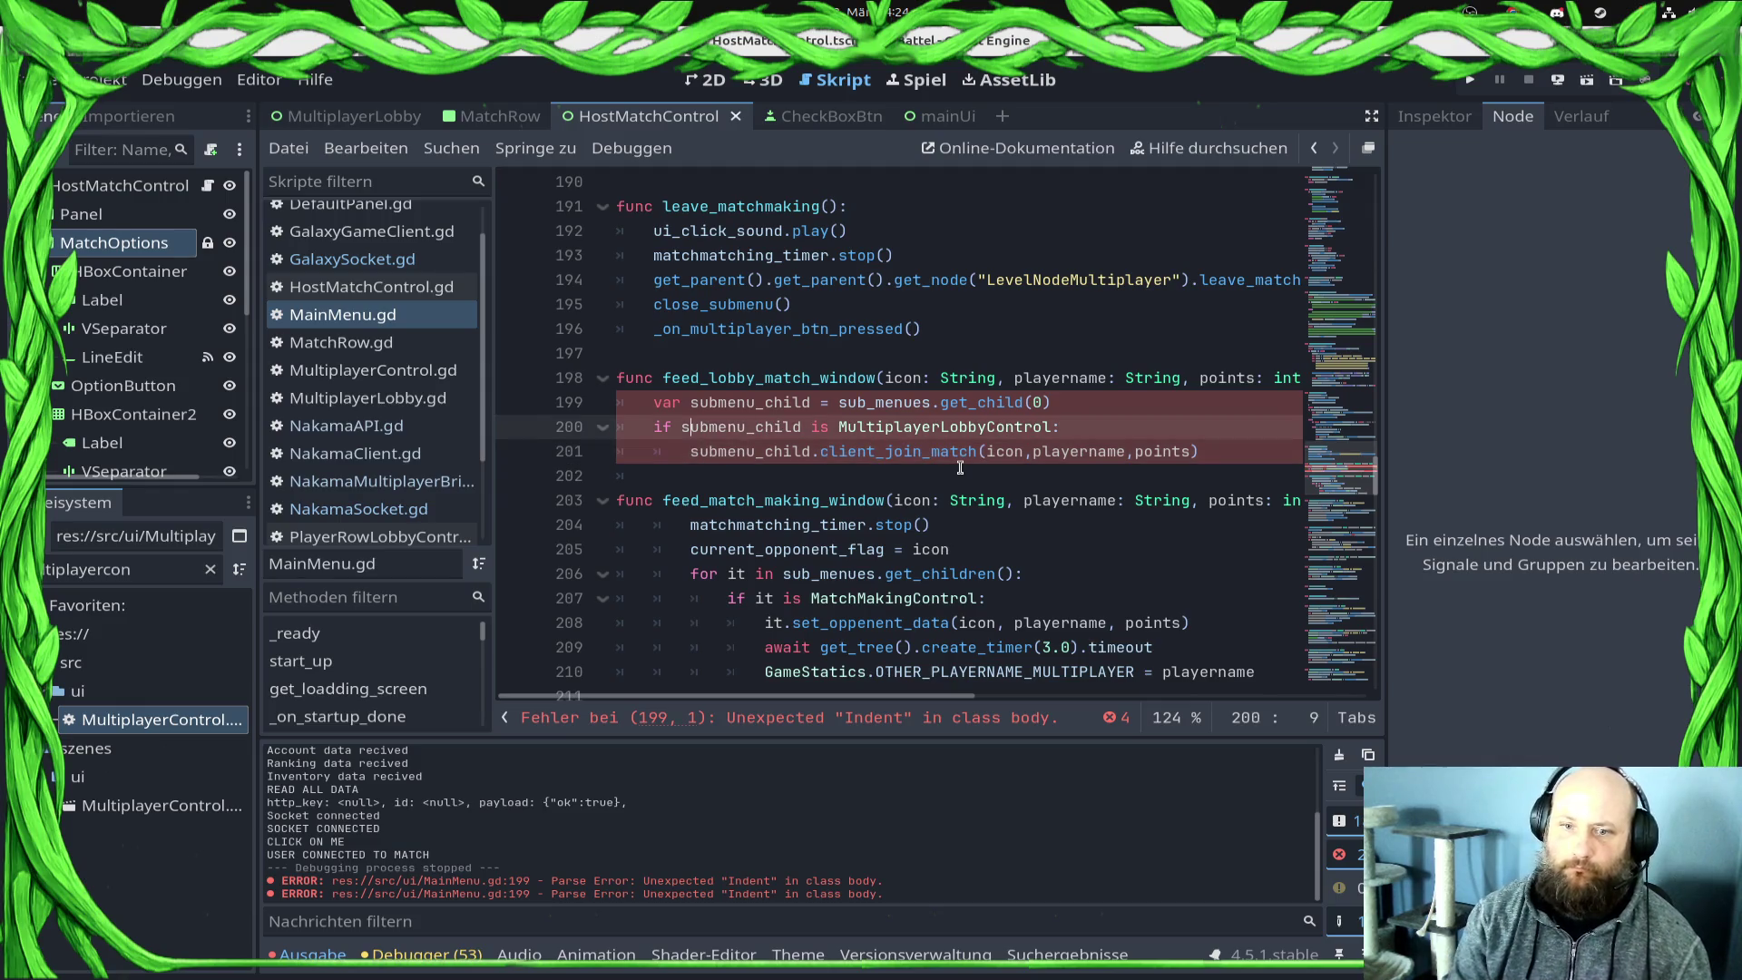
pyautogui.press('Home')
pyautogui.hotkey('ctrl', 's')
# Step: Add the missing colon to the feed_lobby_match_window signature and save
pyautogui.press('Down')
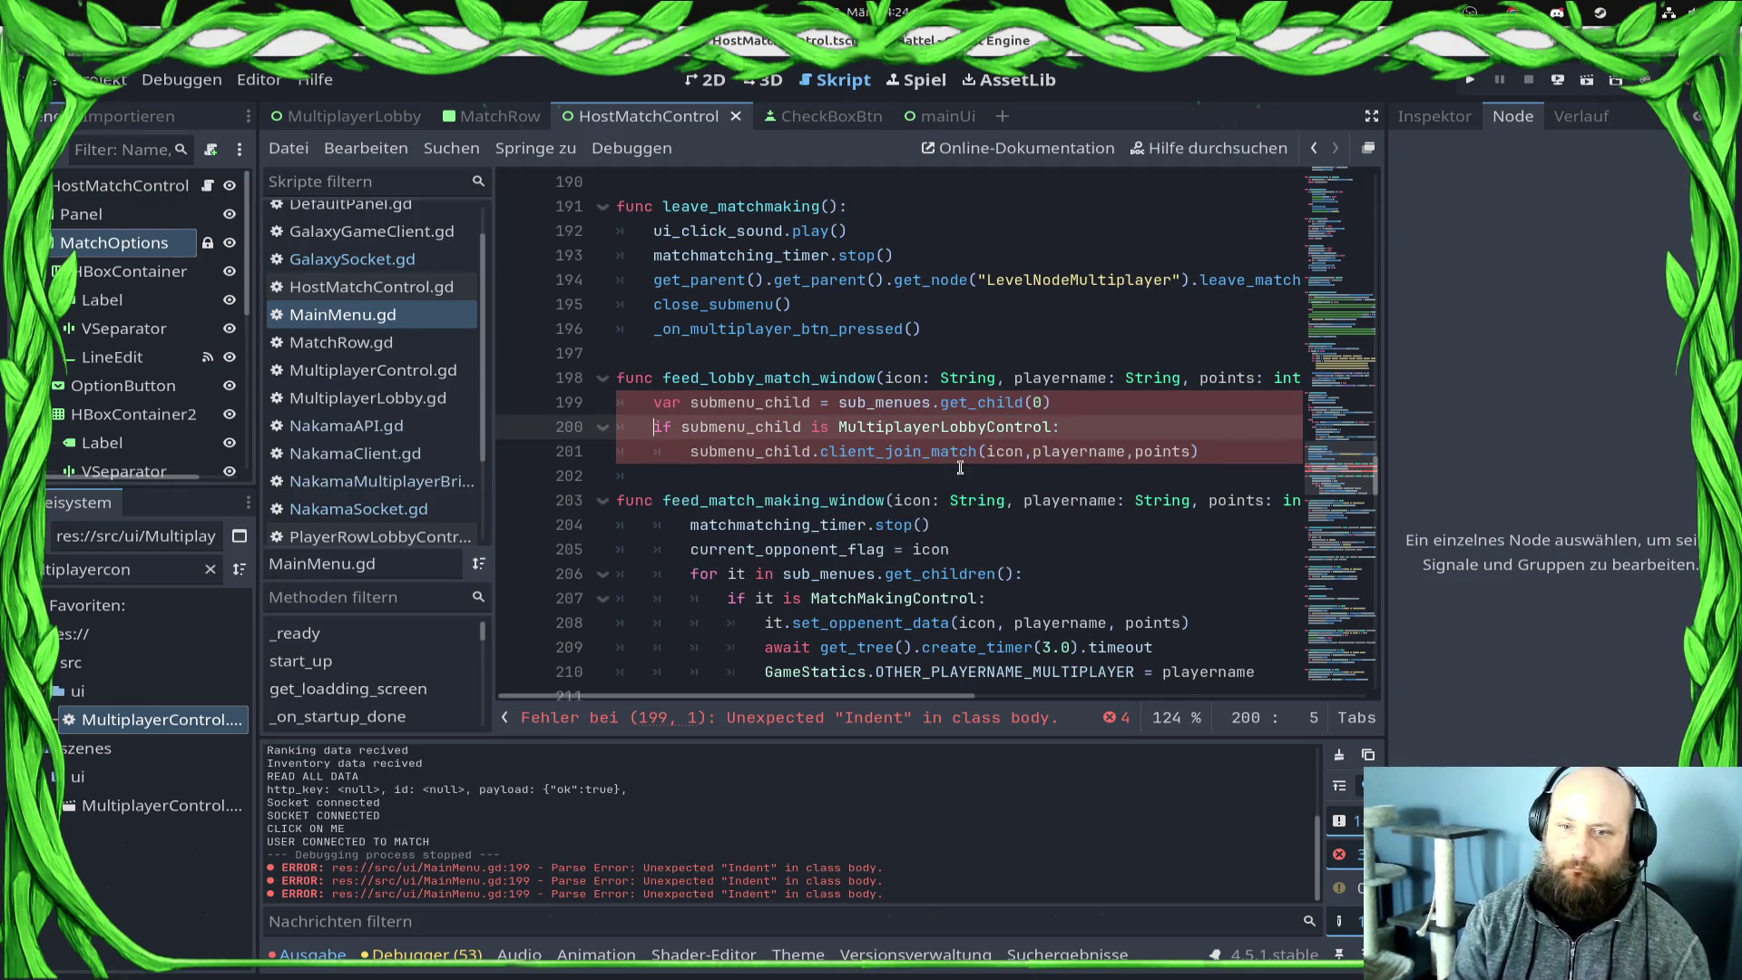
pyautogui.press('Up')
pyautogui.press('Up')
pyautogui.press('End')
pyautogui.write(':')
pyautogui.press('Down')
pyautogui.press('Down')
pyautogui.hotkey('ctrl', 's')
pyautogui.press('Home')
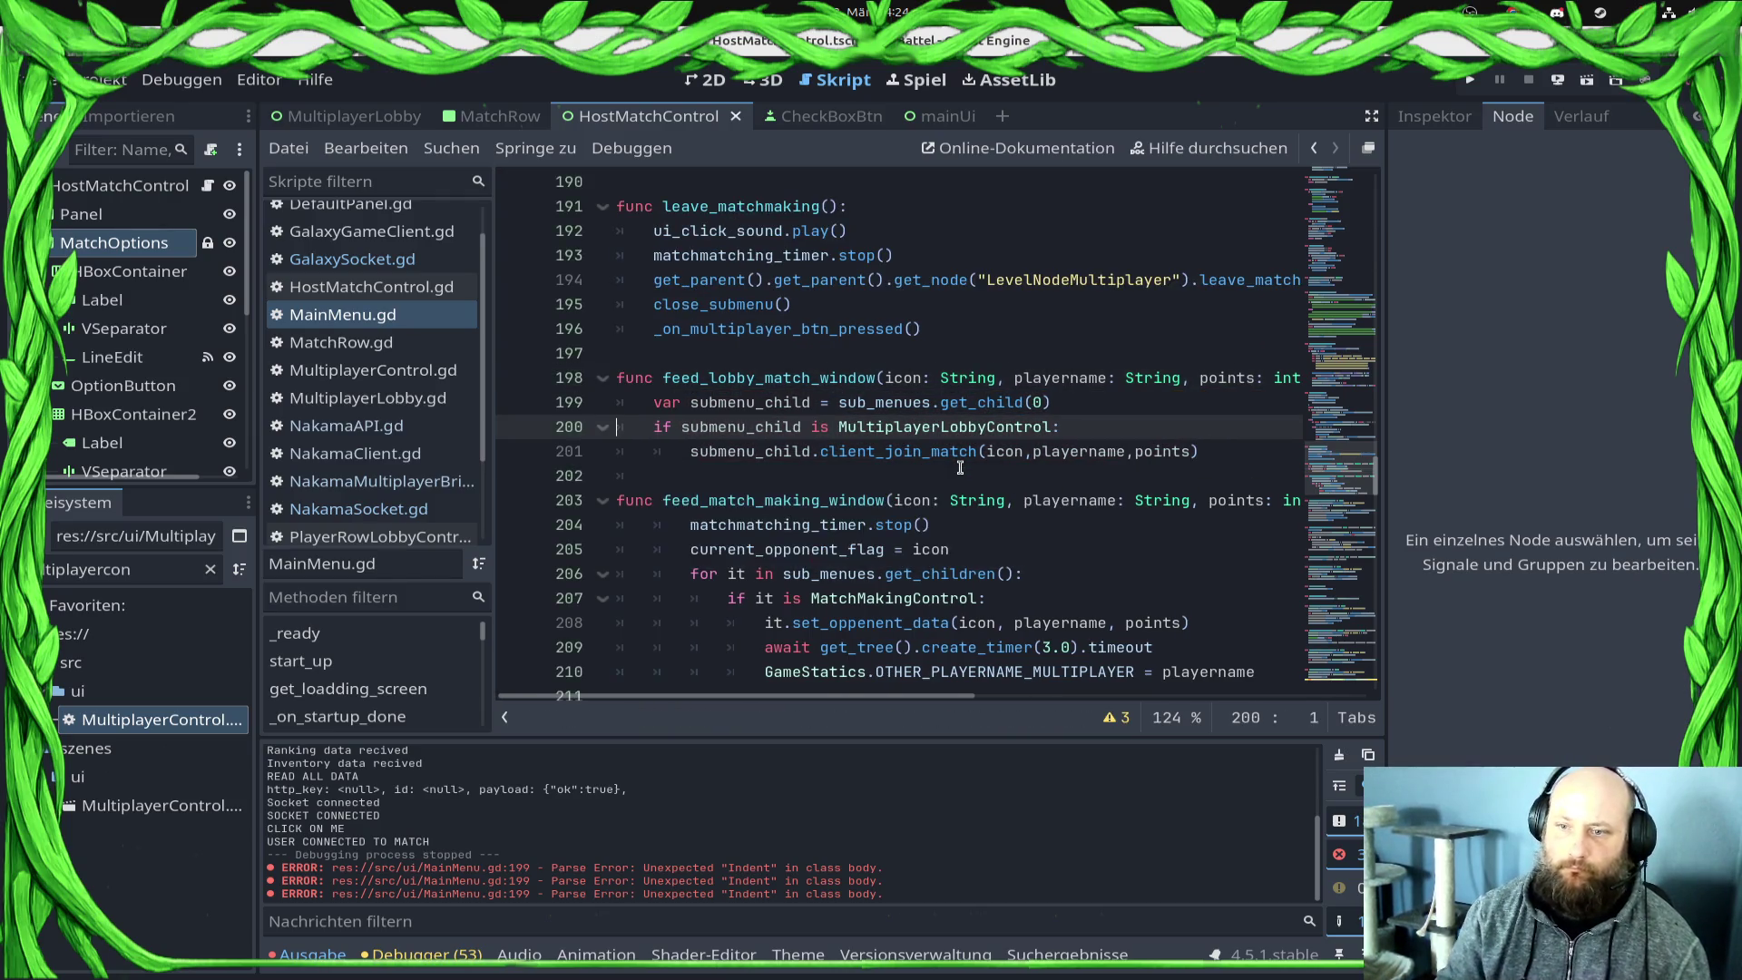
pyautogui.click(352, 259)
pyautogui.scroll(2, 919, 377)
# Step: Paste the ranking lookup and null-check lines into _received_match_presence, outdent the if, and save
pyautogui.scroll(-2, 919, 377)
pyautogui.doubleClick(752, 474)
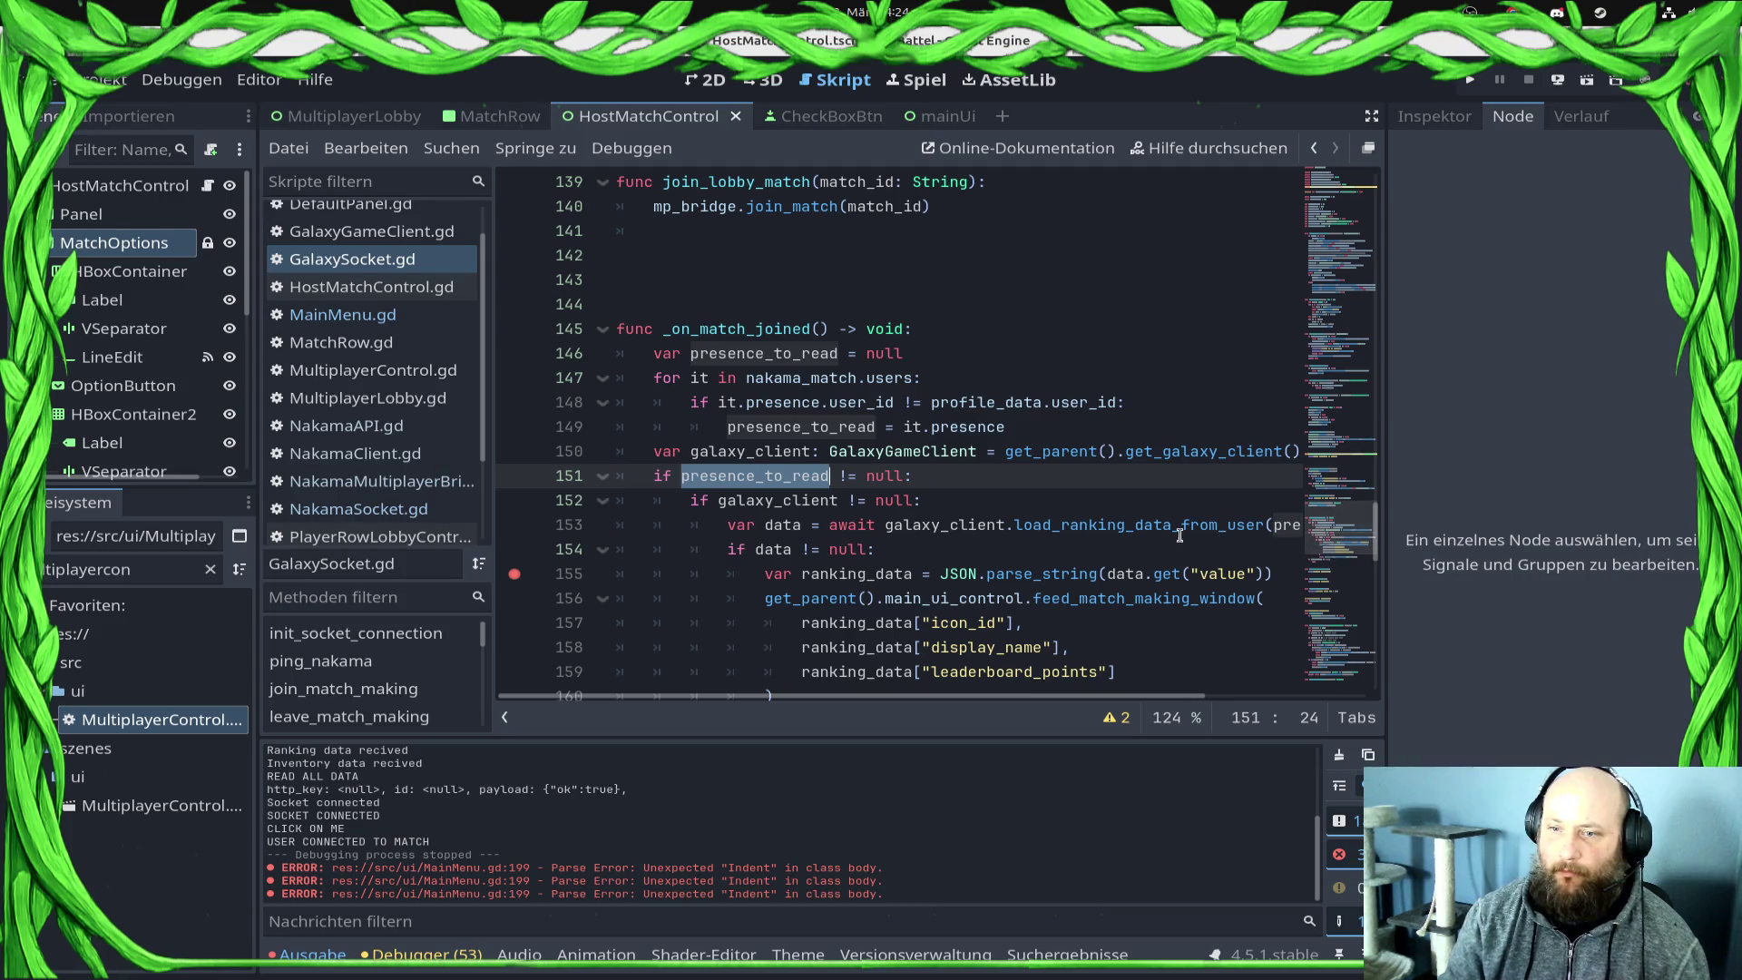
pyautogui.click(679, 494)
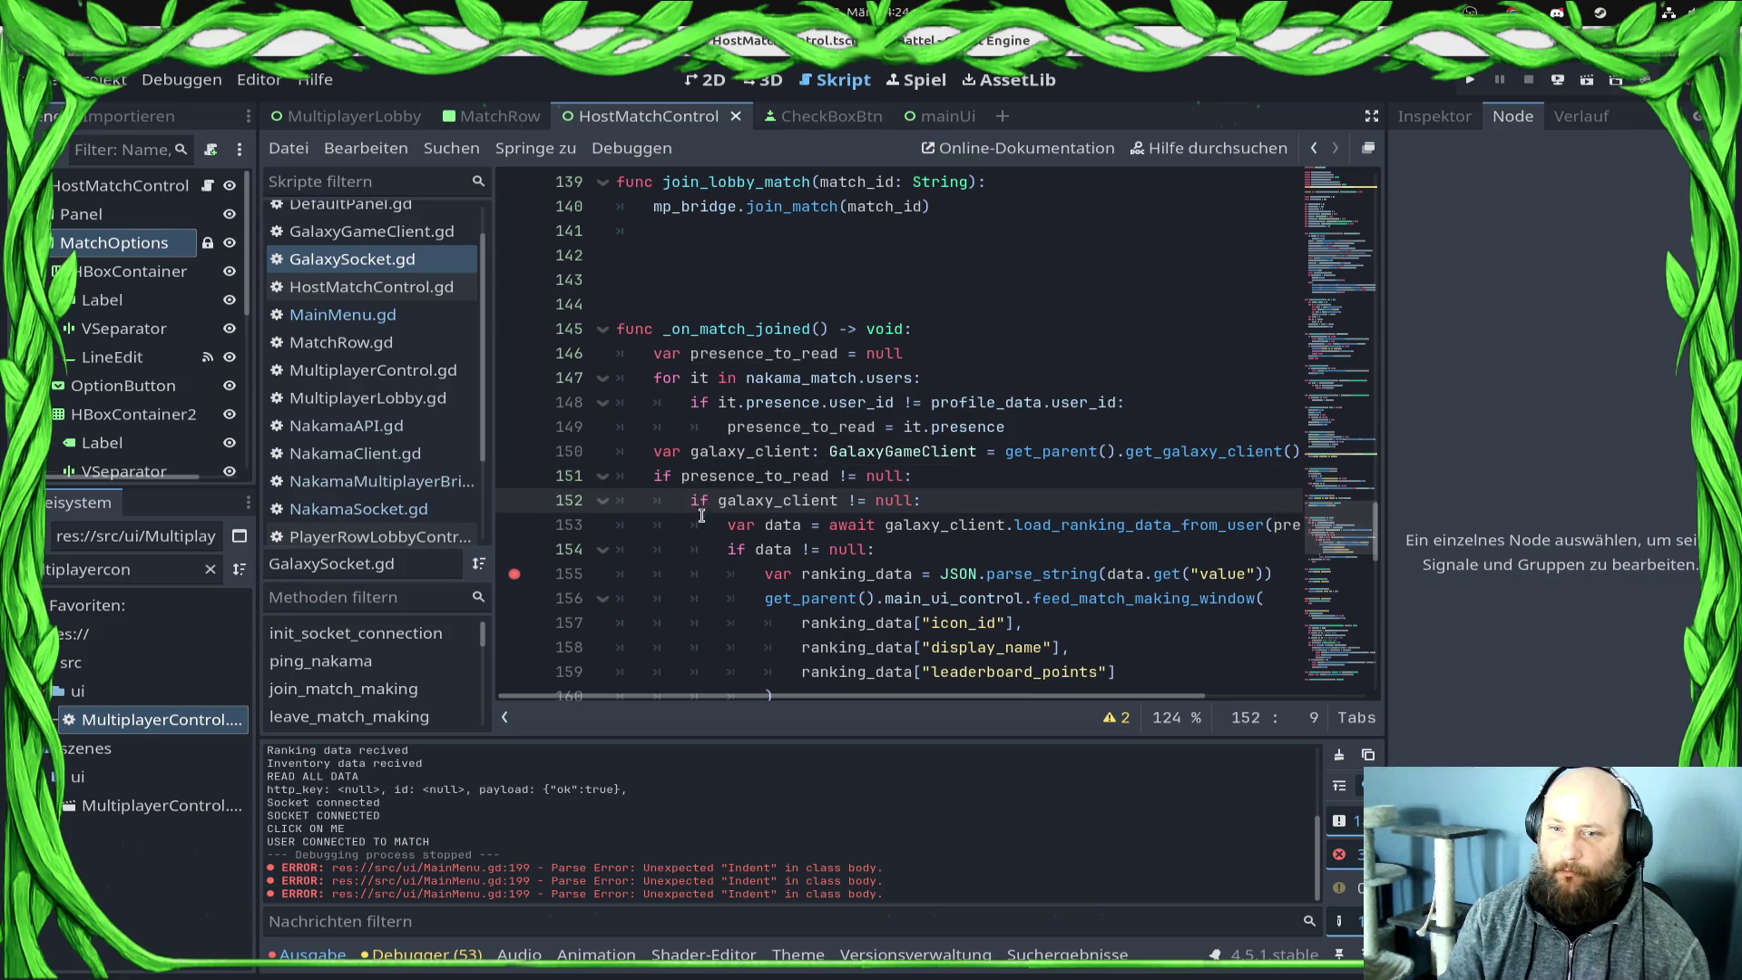
pyautogui.moveTo(691, 519); pyautogui.dragTo(728, 527)
pyautogui.click(726, 530)
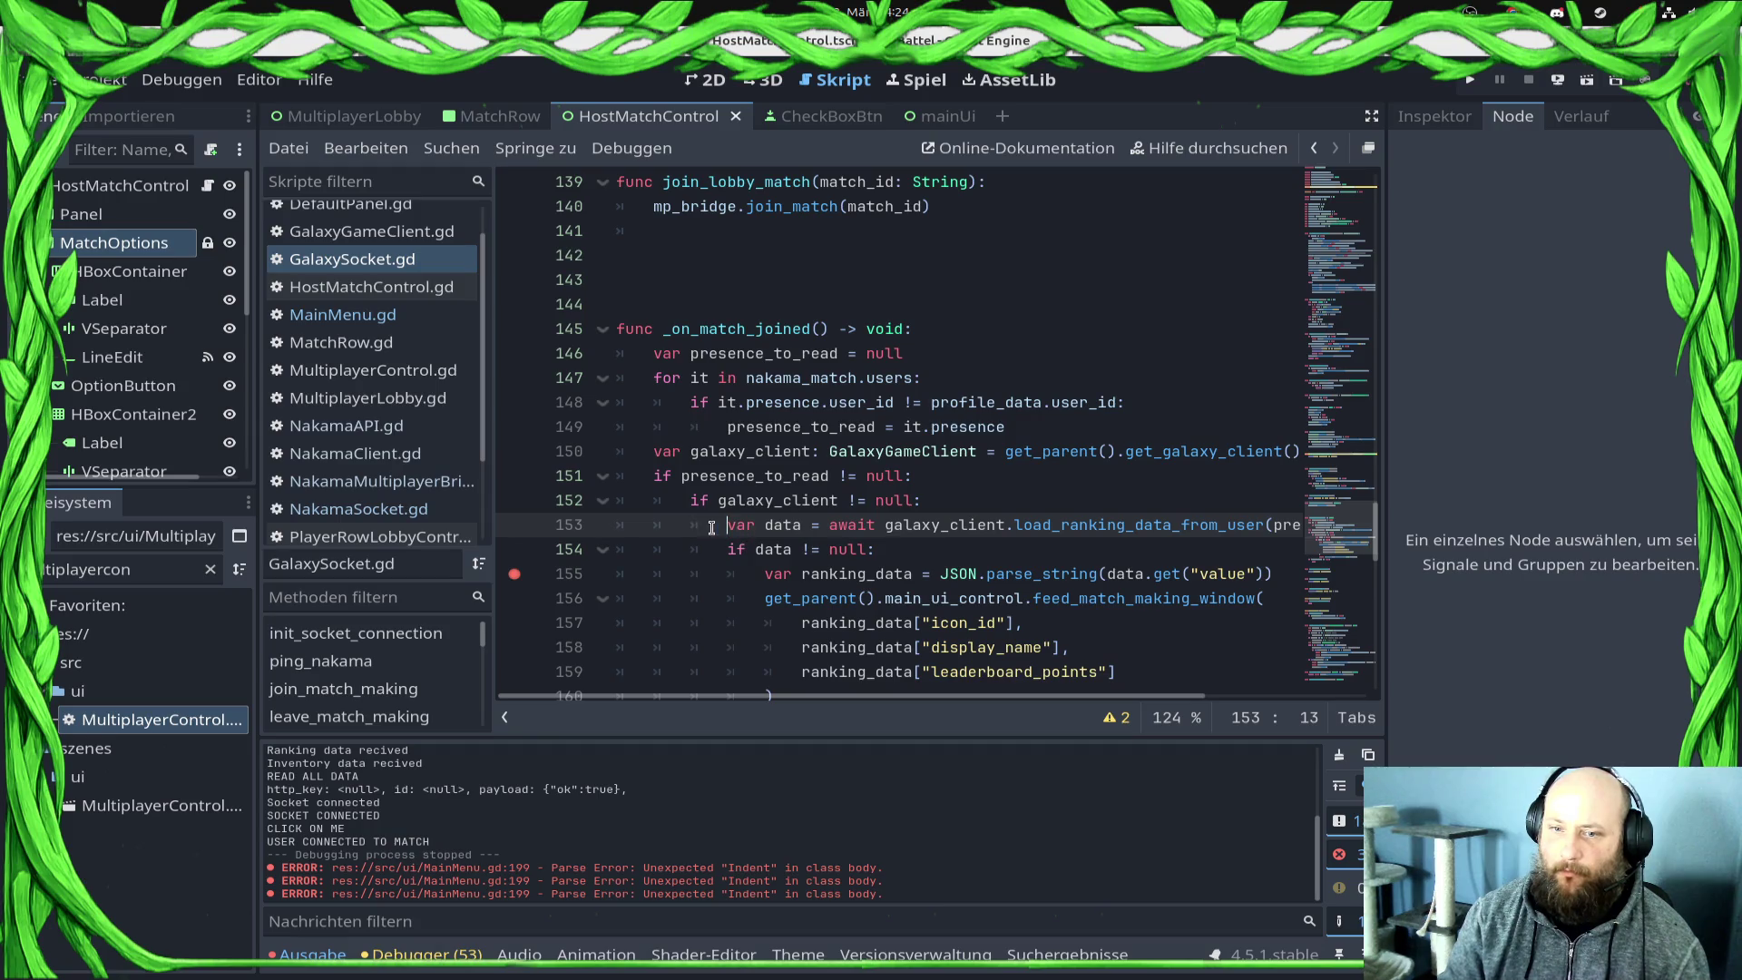
pyautogui.scroll(1, 727, 533)
pyautogui.keyDown('shift'); pyautogui.click(928, 569); pyautogui.keyUp('shift')
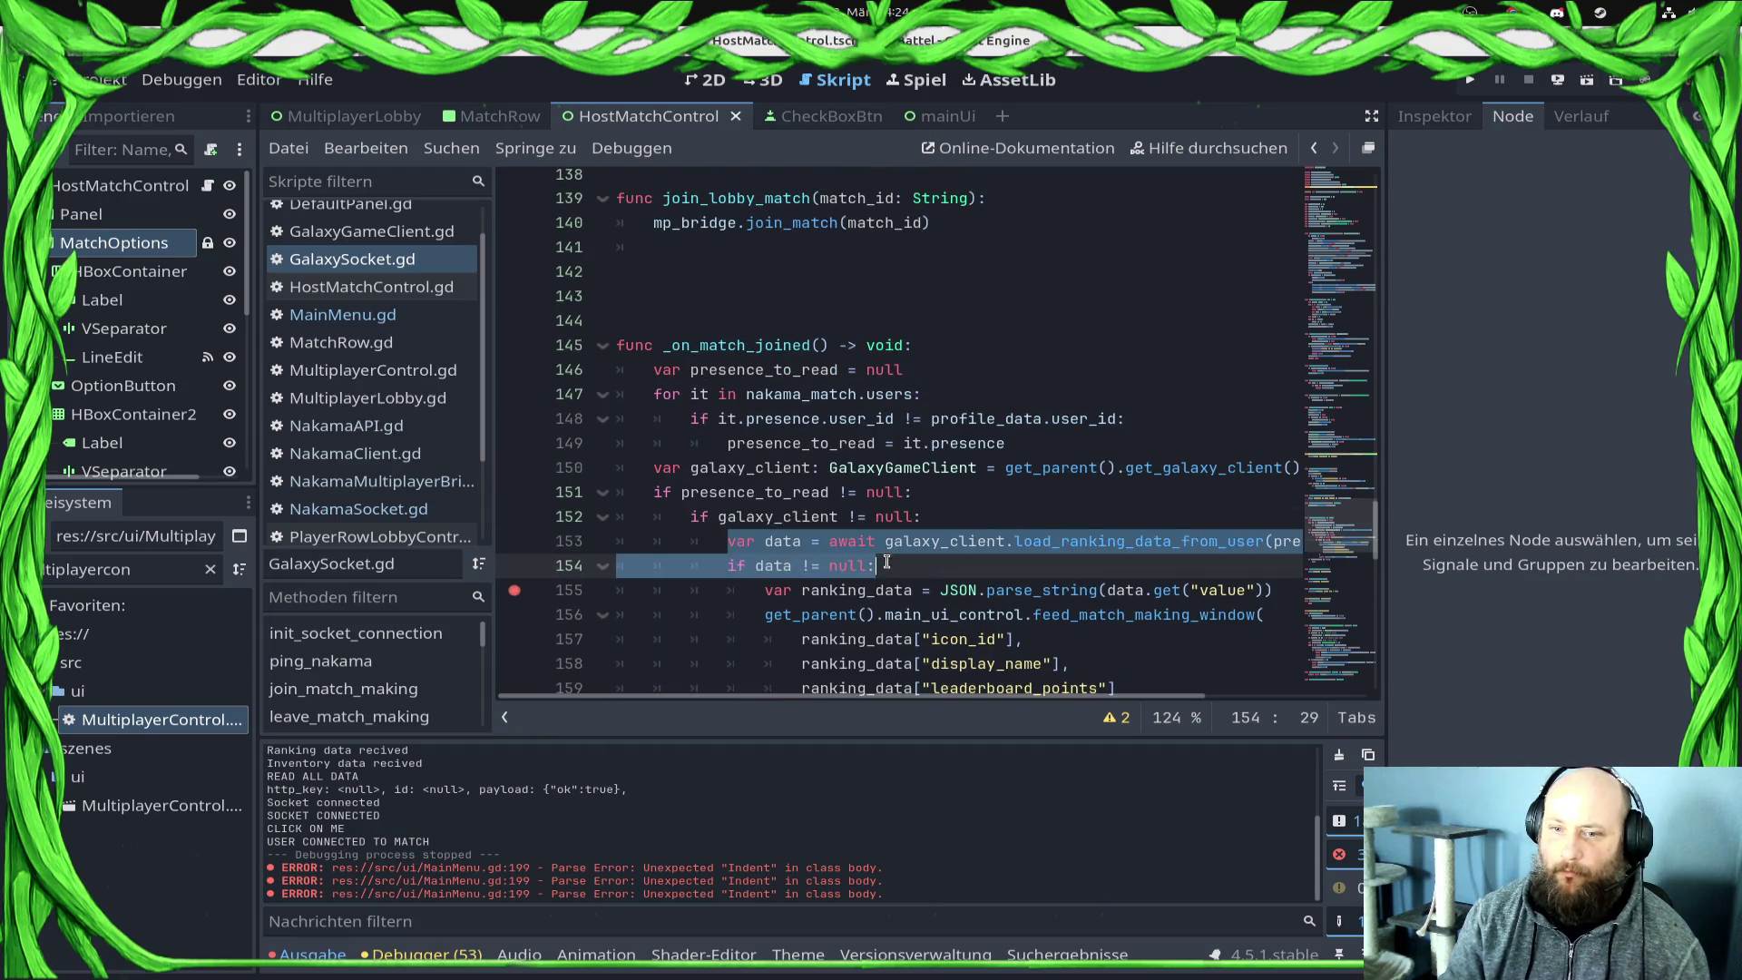
pyautogui.scroll(3, 708, 272)
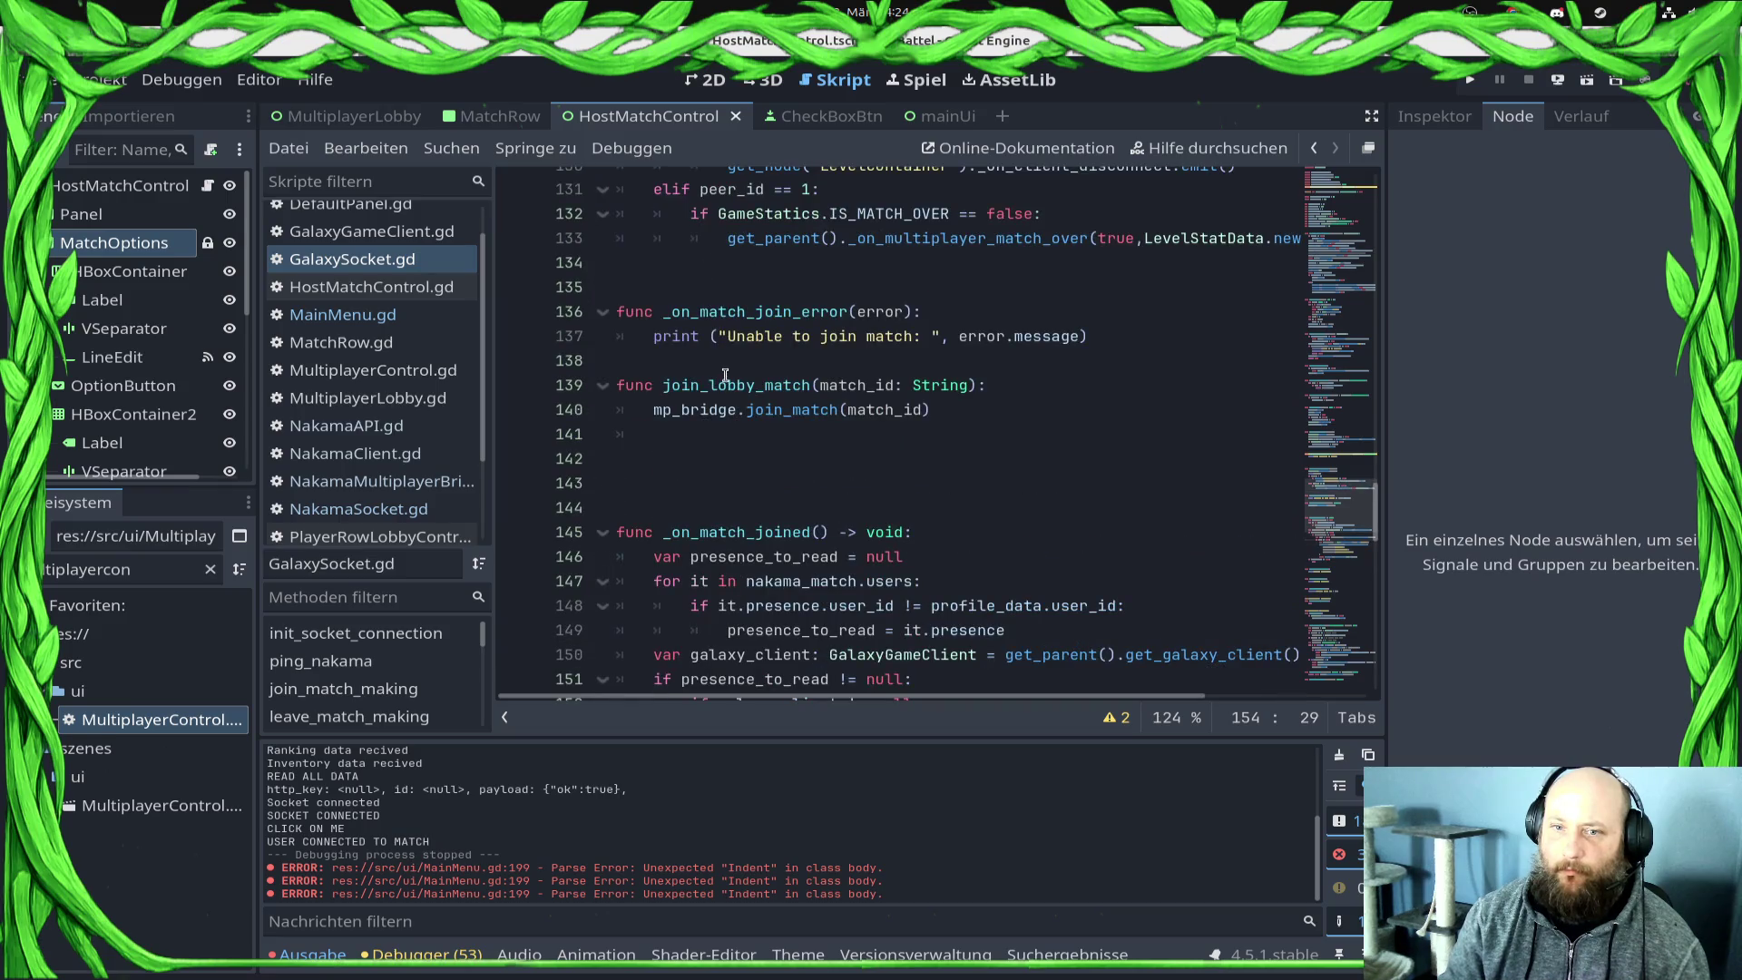
pyautogui.scroll(8, 737, 349)
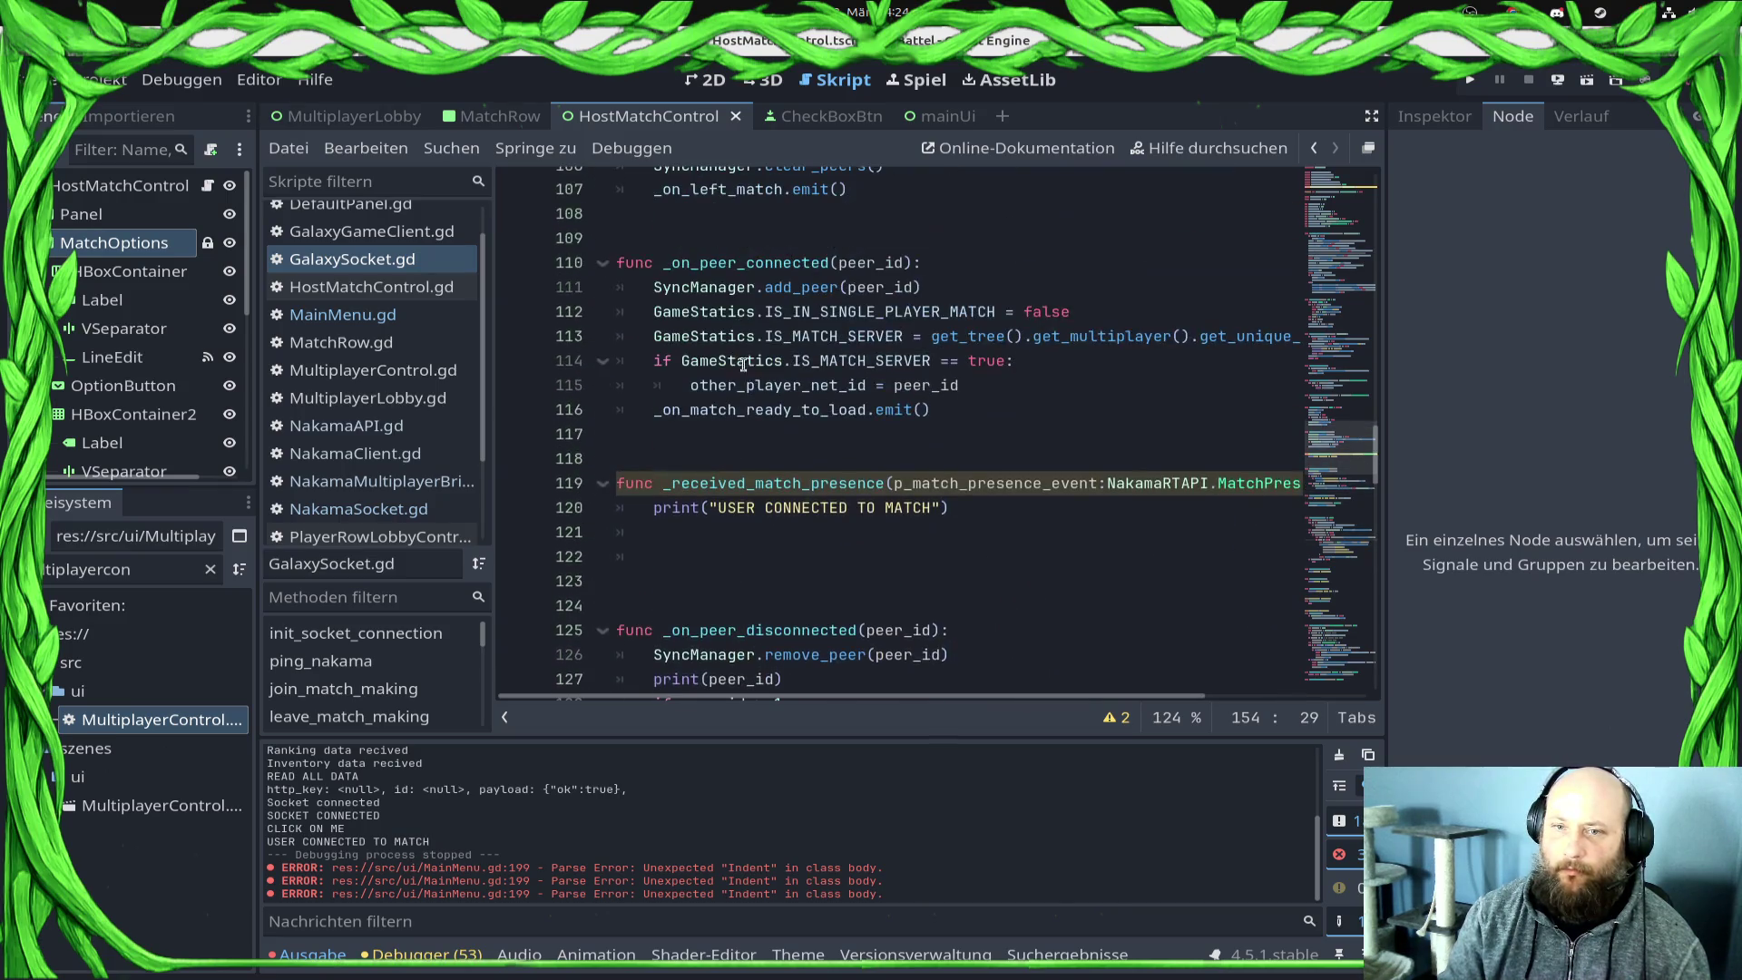
pyautogui.click(750, 532)
pyautogui.hotkey('ctrl', 'v')
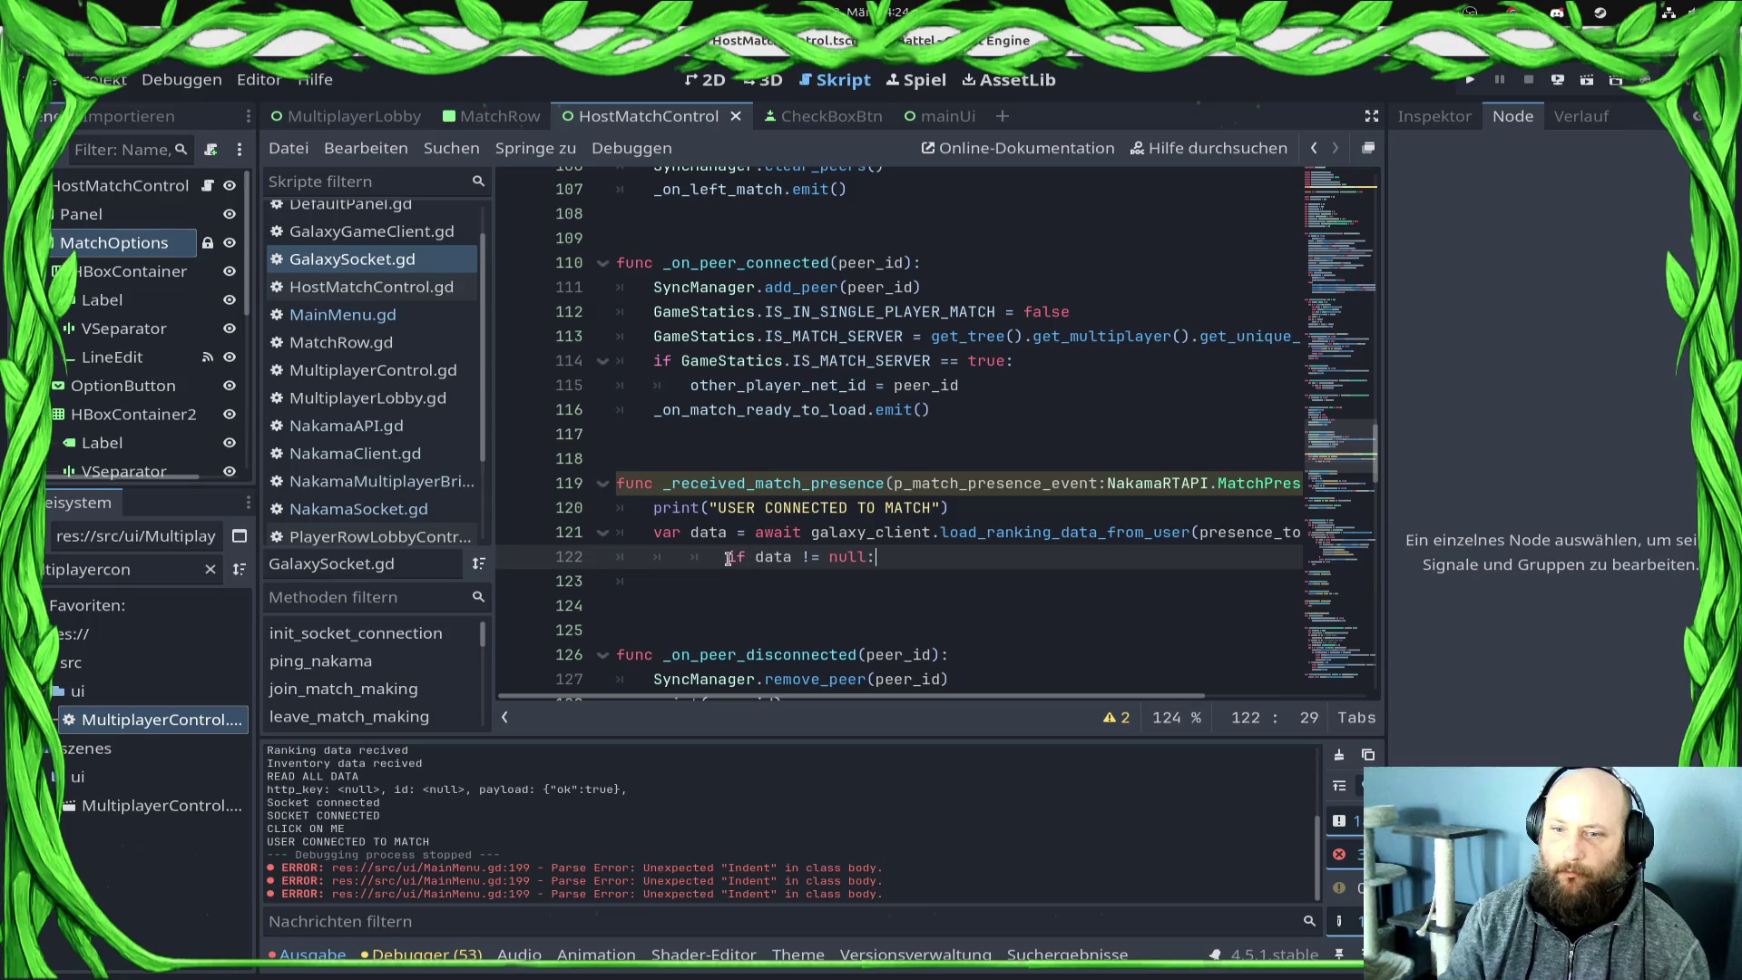
pyautogui.click(731, 557)
pyautogui.press('BackSpace')
pyautogui.press('BackSpace')
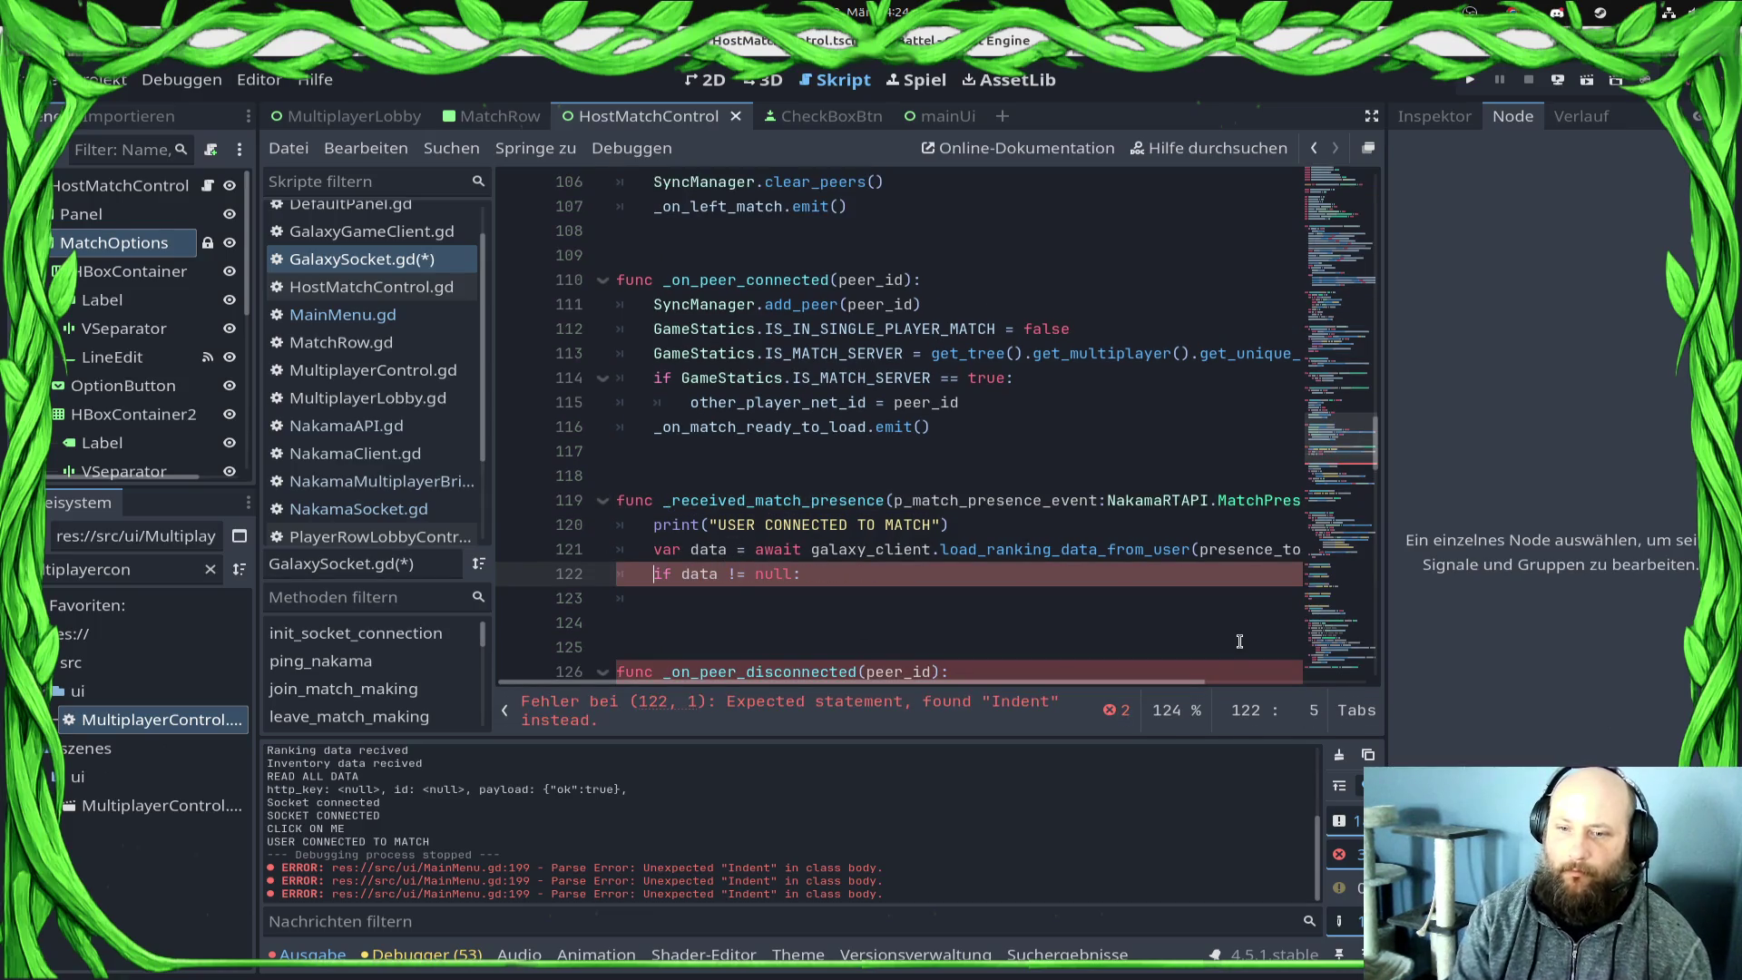
pyautogui.hotkey('ctrl', 's')
# Step: Replace the old presence variable in the ranking call with p_match_presence_event and save
pyautogui.doubleClick(1016, 501)
pyautogui.hotkey('ctrl', 'c')
pyautogui.doubleClick(1226, 549)
pyautogui.hotkey('ctrl', 'v')
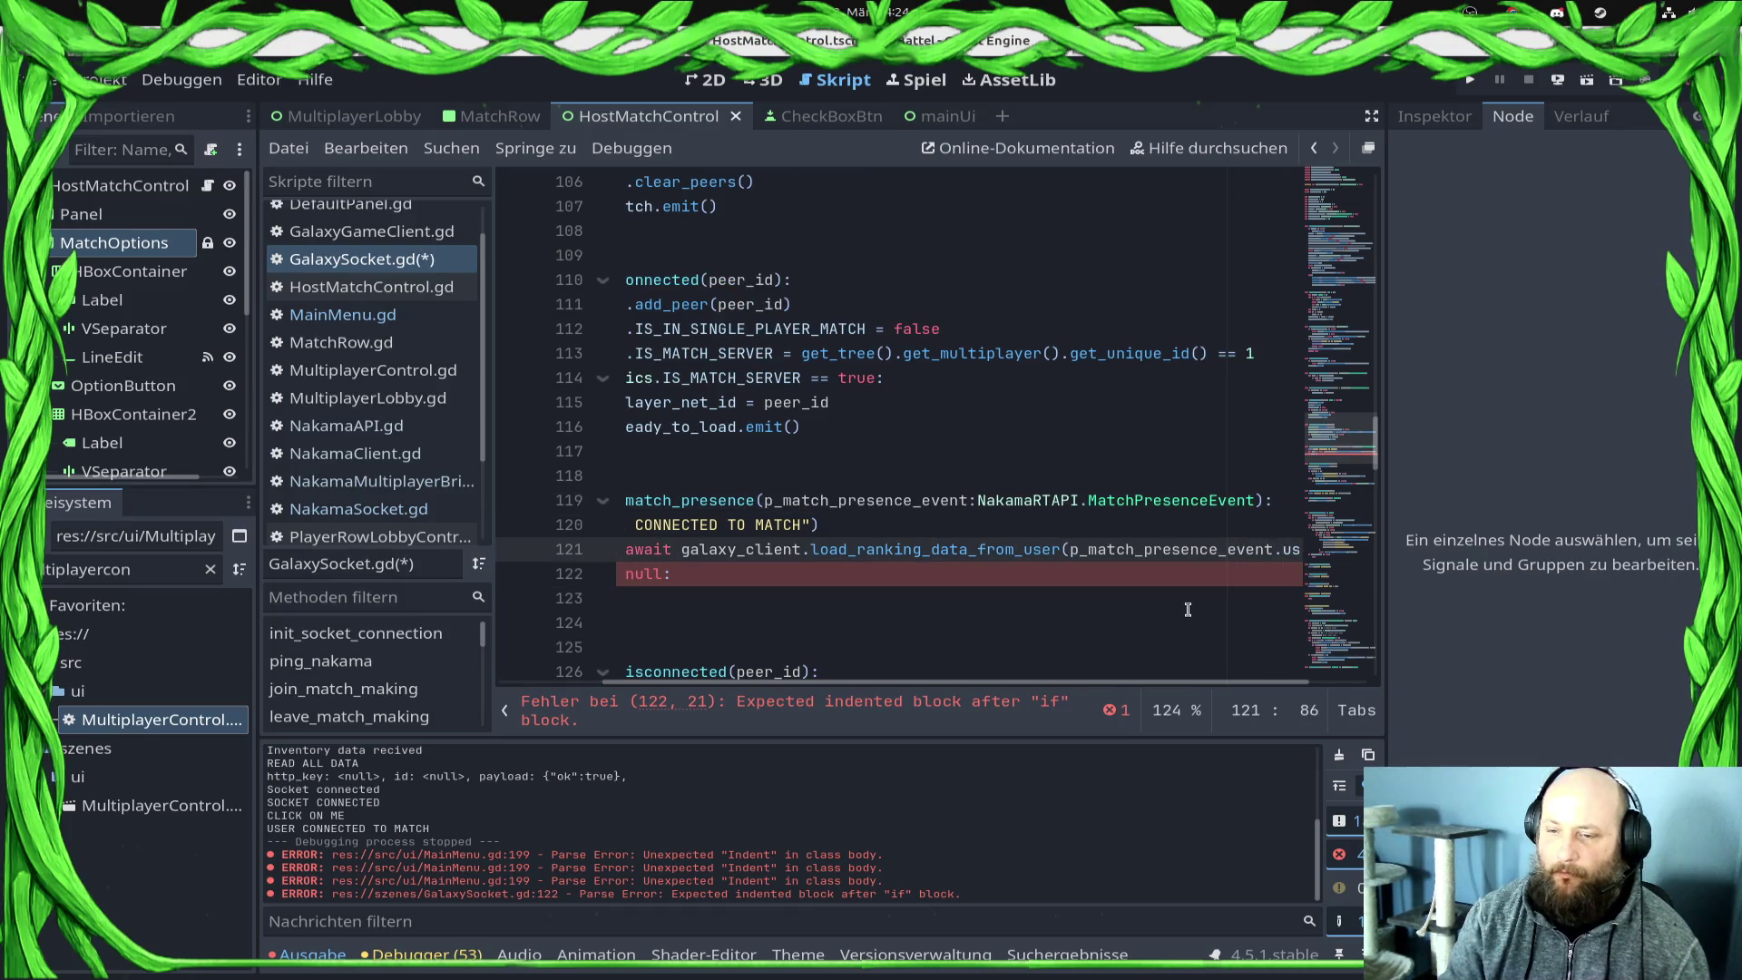
pyautogui.hotkey('ctrl', 's')
# Step: Paste the ranking_data parsing line into the empty if block
pyautogui.moveTo(1043, 687); pyautogui.dragTo(944, 687)
pyautogui.scroll(-10, 1010, 596)
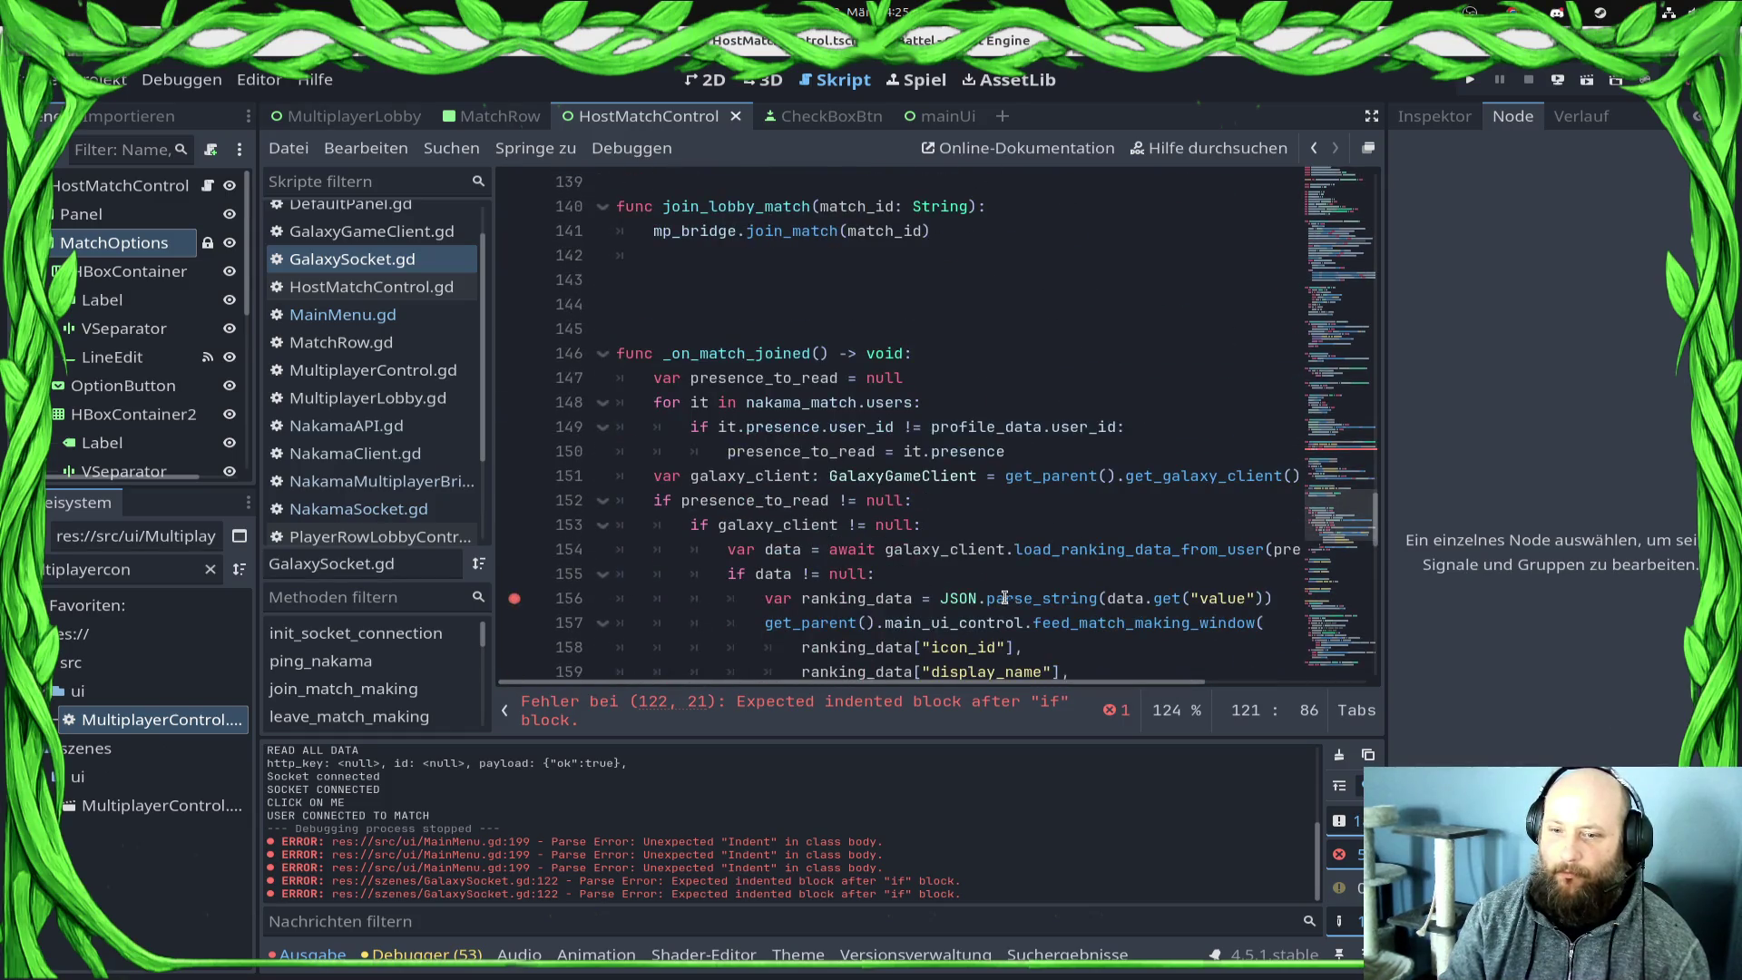
pyautogui.scroll(1, 1005, 597)
pyautogui.scroll(-2, 864, 564)
pyautogui.moveTo(759, 527); pyautogui.dragTo(1275, 527)
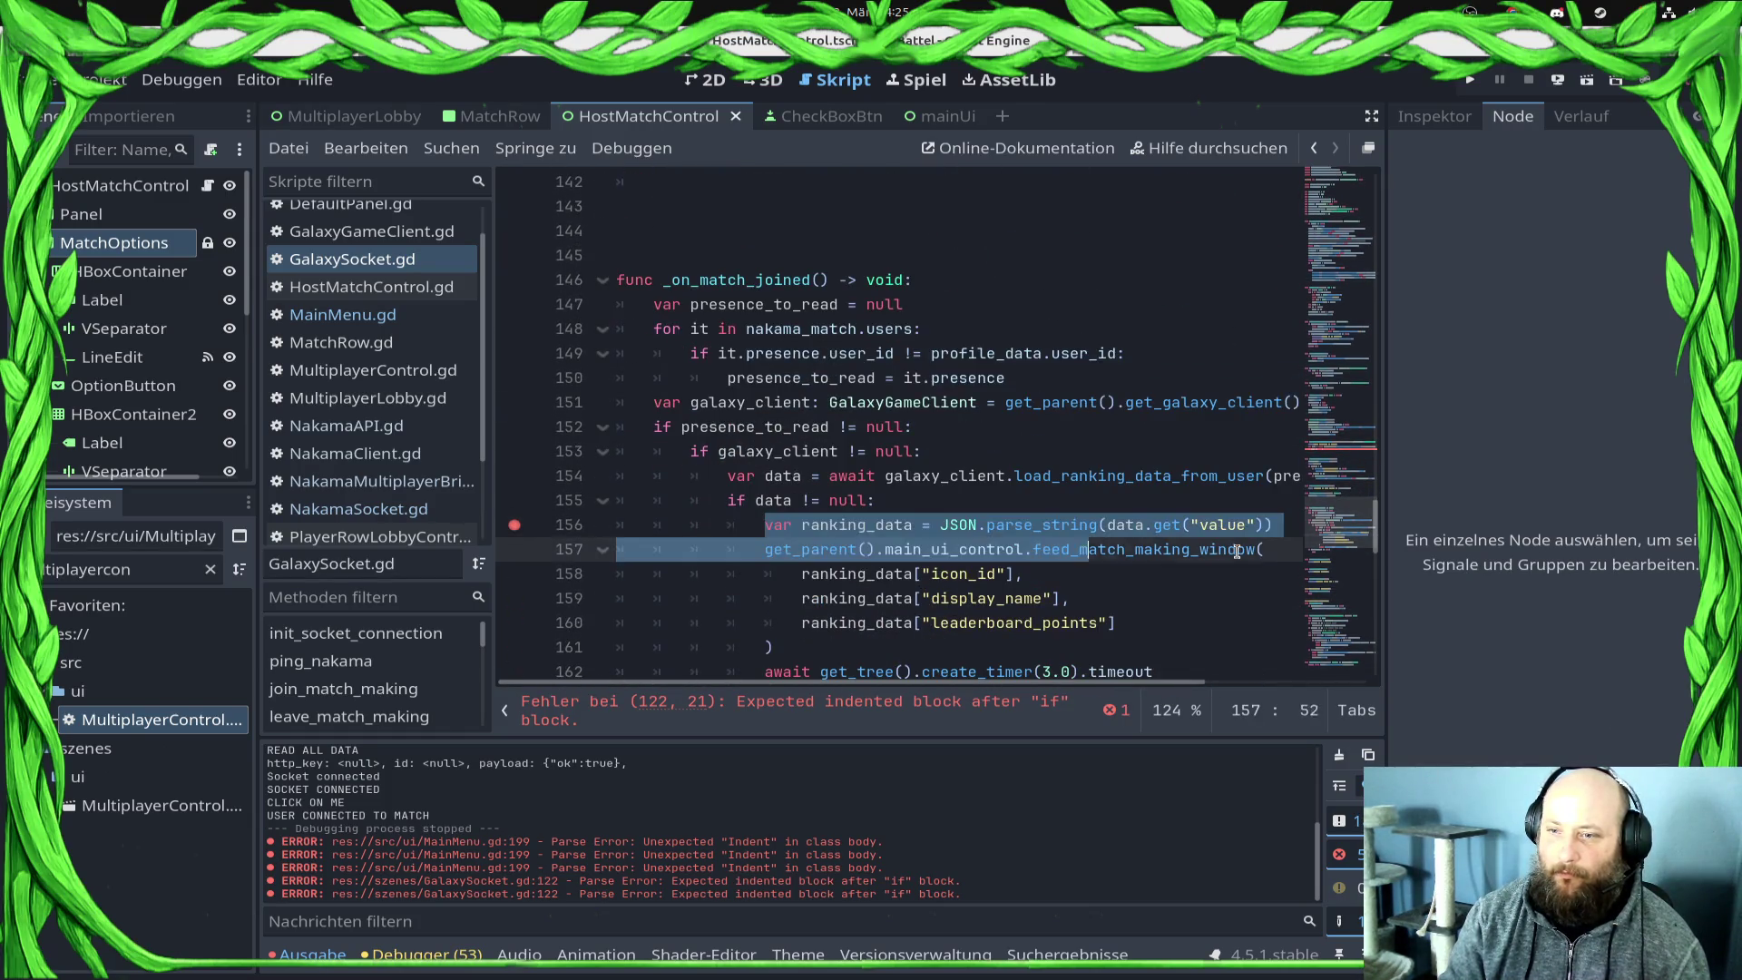
pyautogui.scroll(3, 682, 386)
pyautogui.scroll(7, 683, 386)
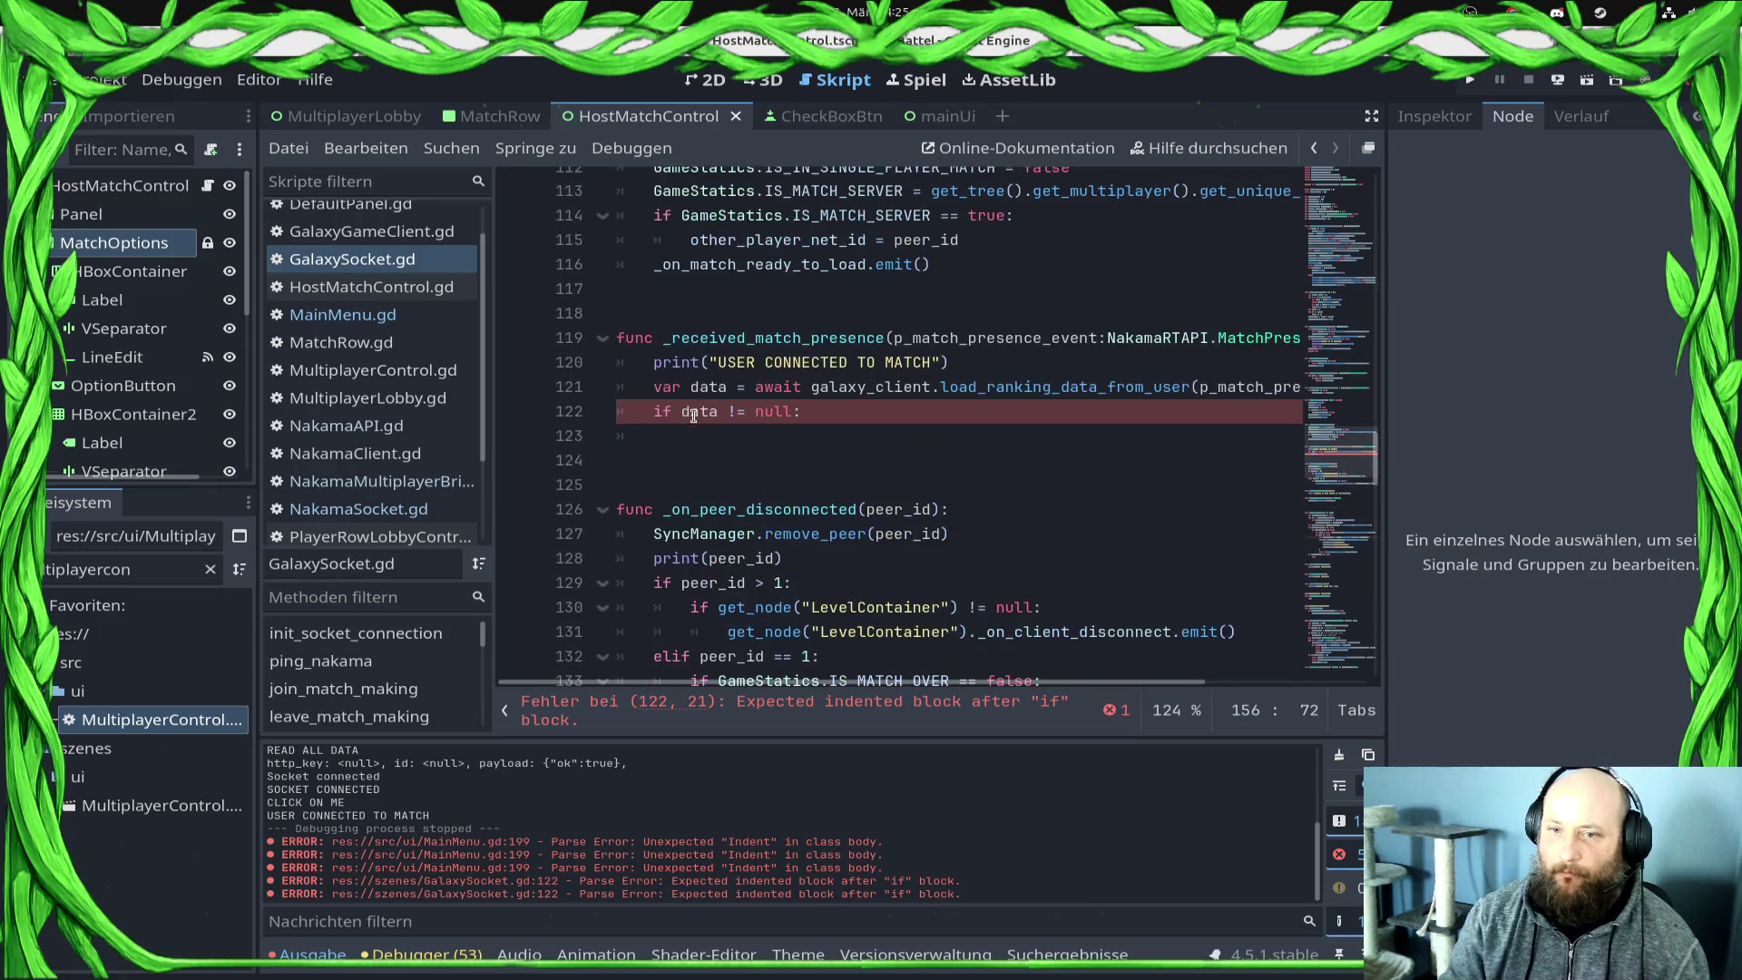
pyautogui.click(718, 446)
pyautogui.hotkey('ctrl', 'v')
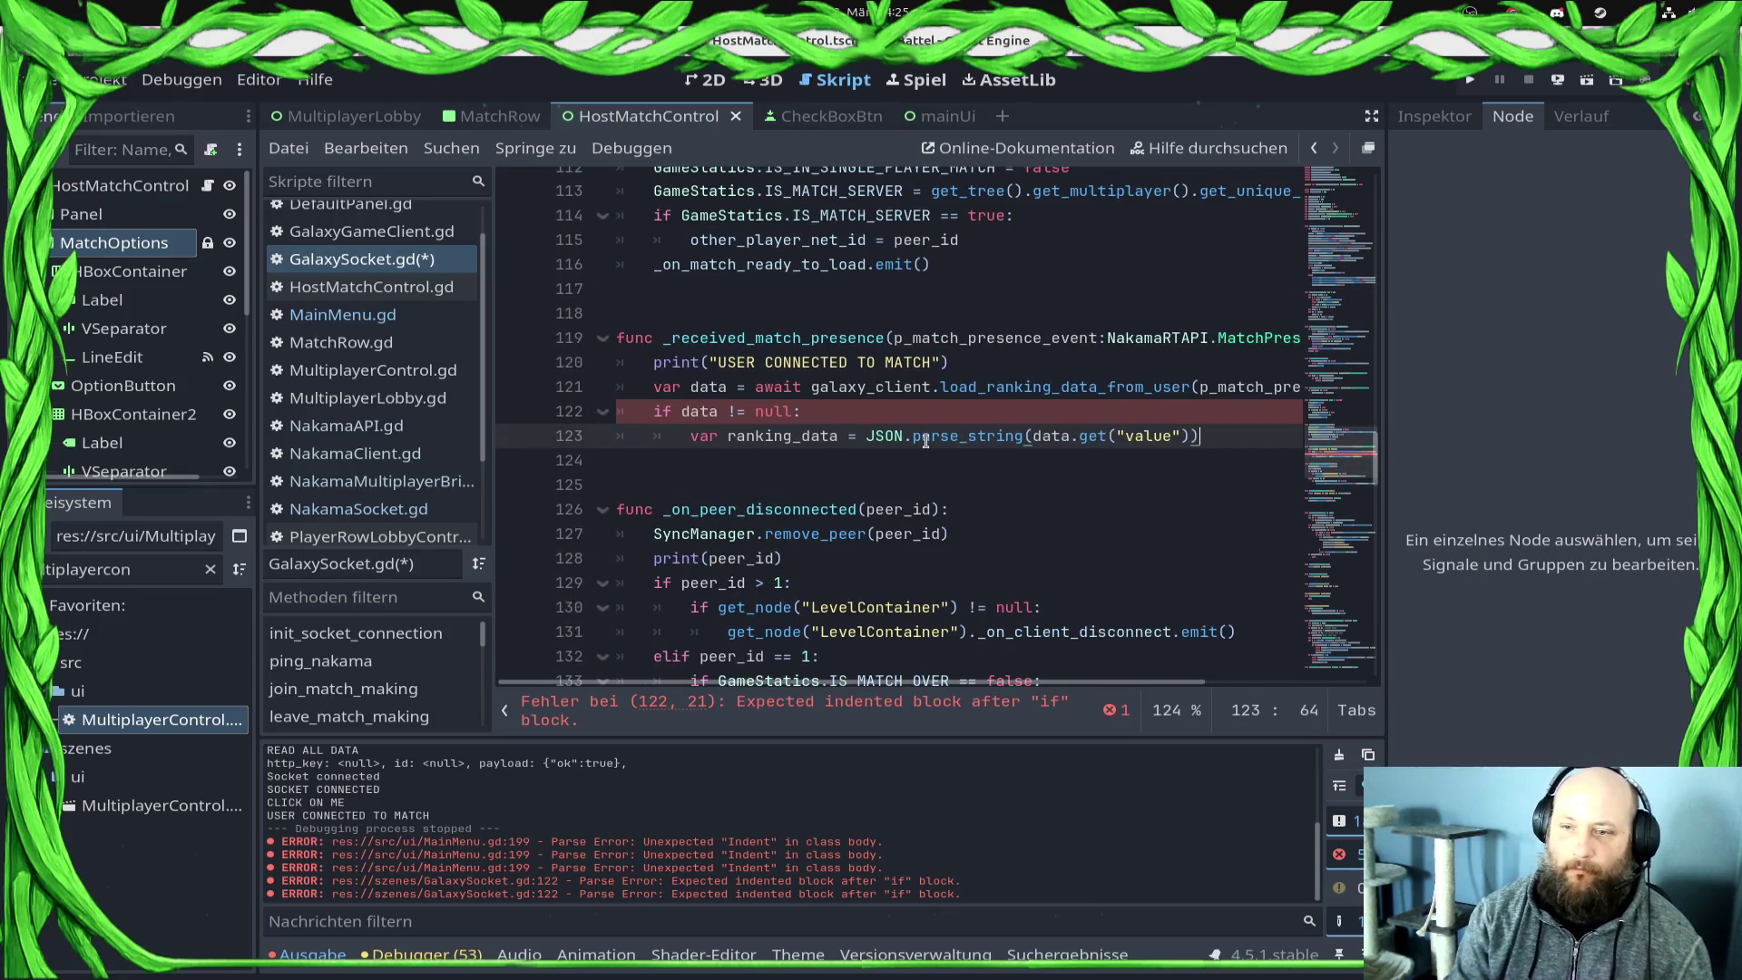
pyautogui.press('Return')
# Step: Copy the existing galaxy_client declaration below the handler's print statement and save
pyautogui.scroll(-1, 926, 441)
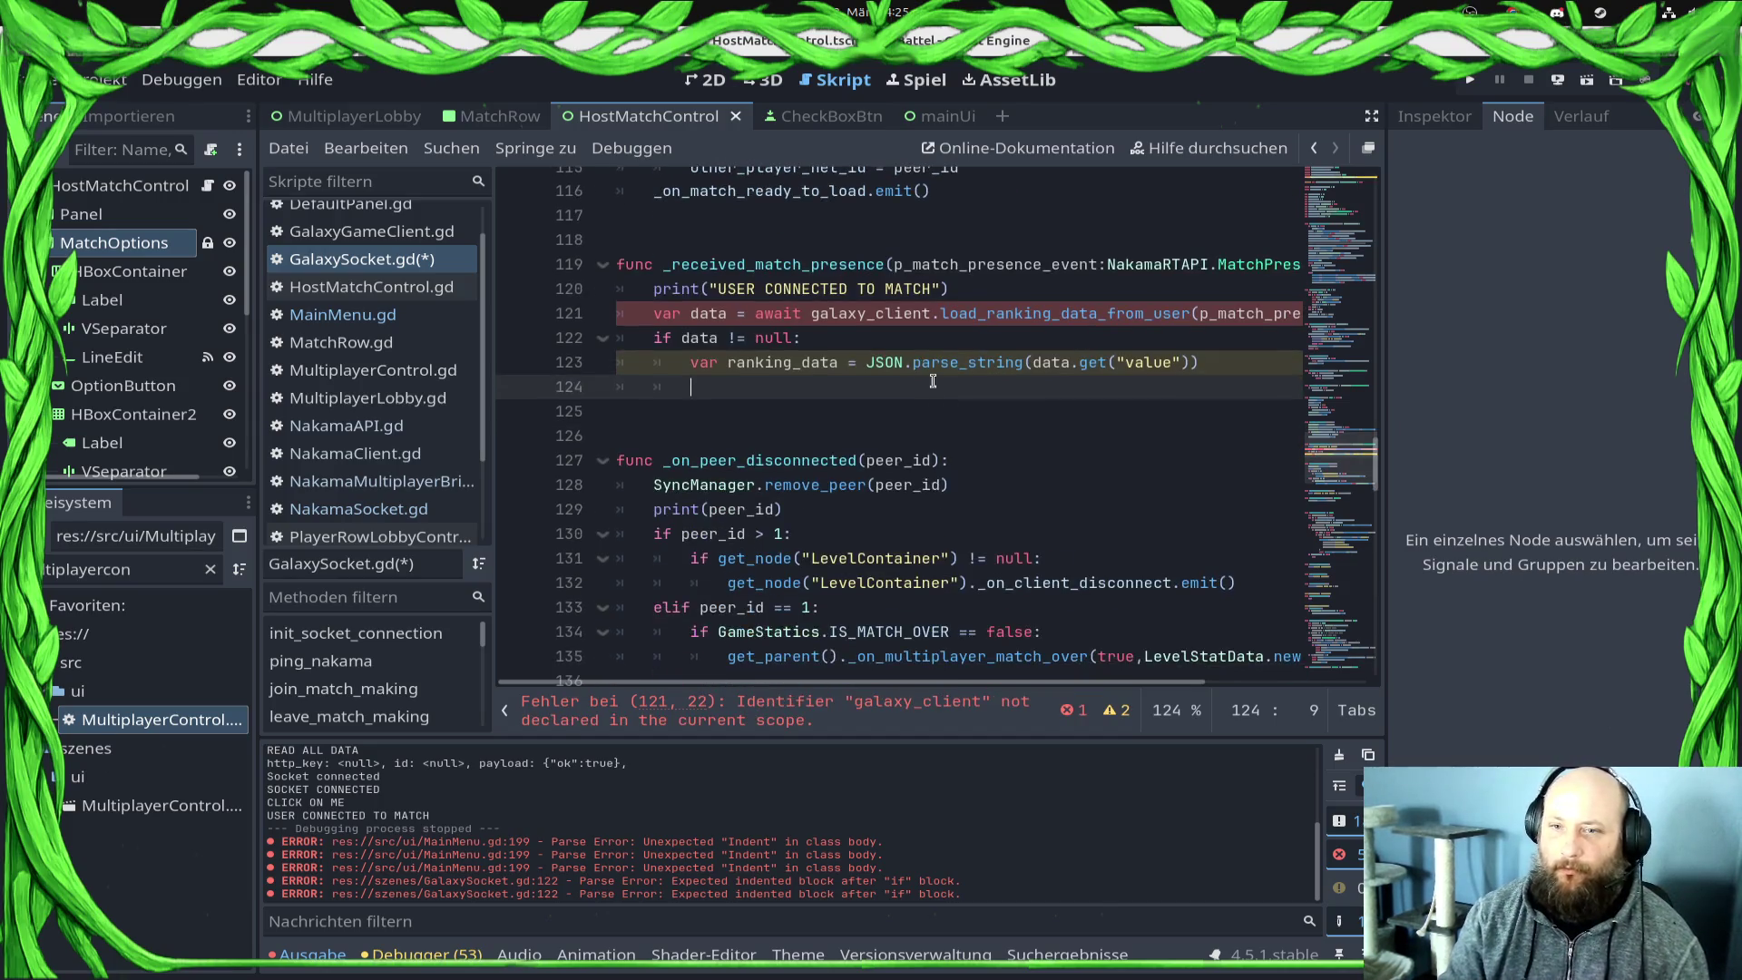
pyautogui.scroll(1, 918, 362)
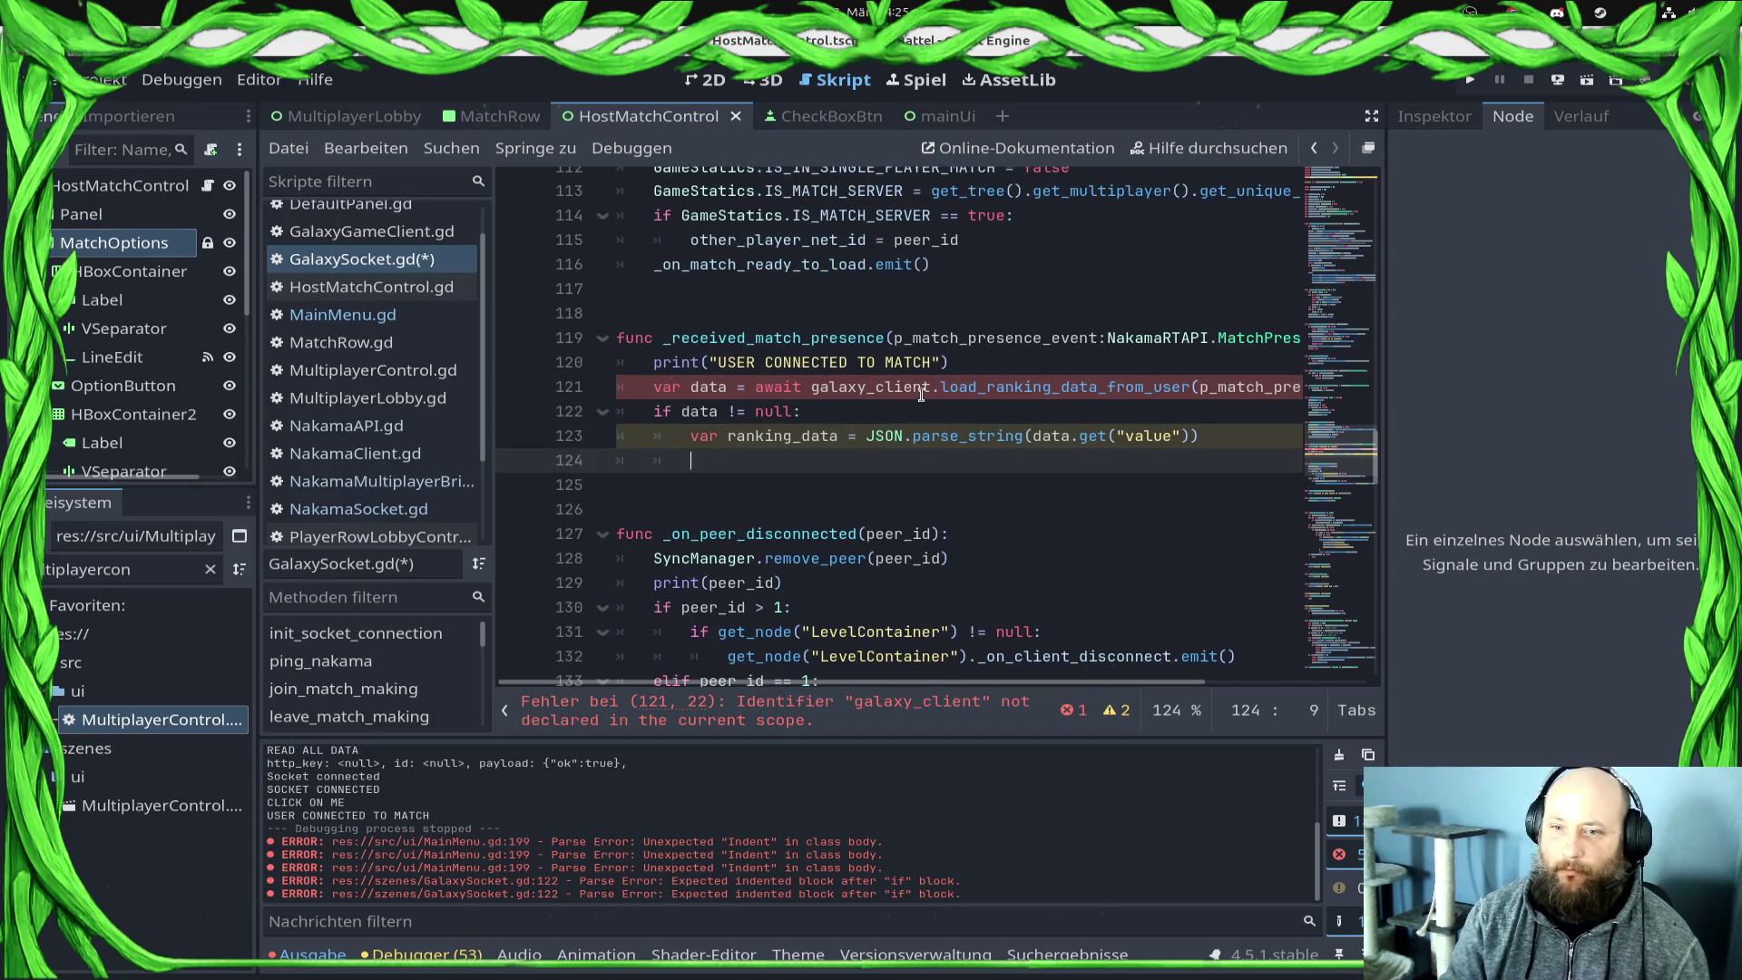
pyautogui.doubleClick(875, 380)
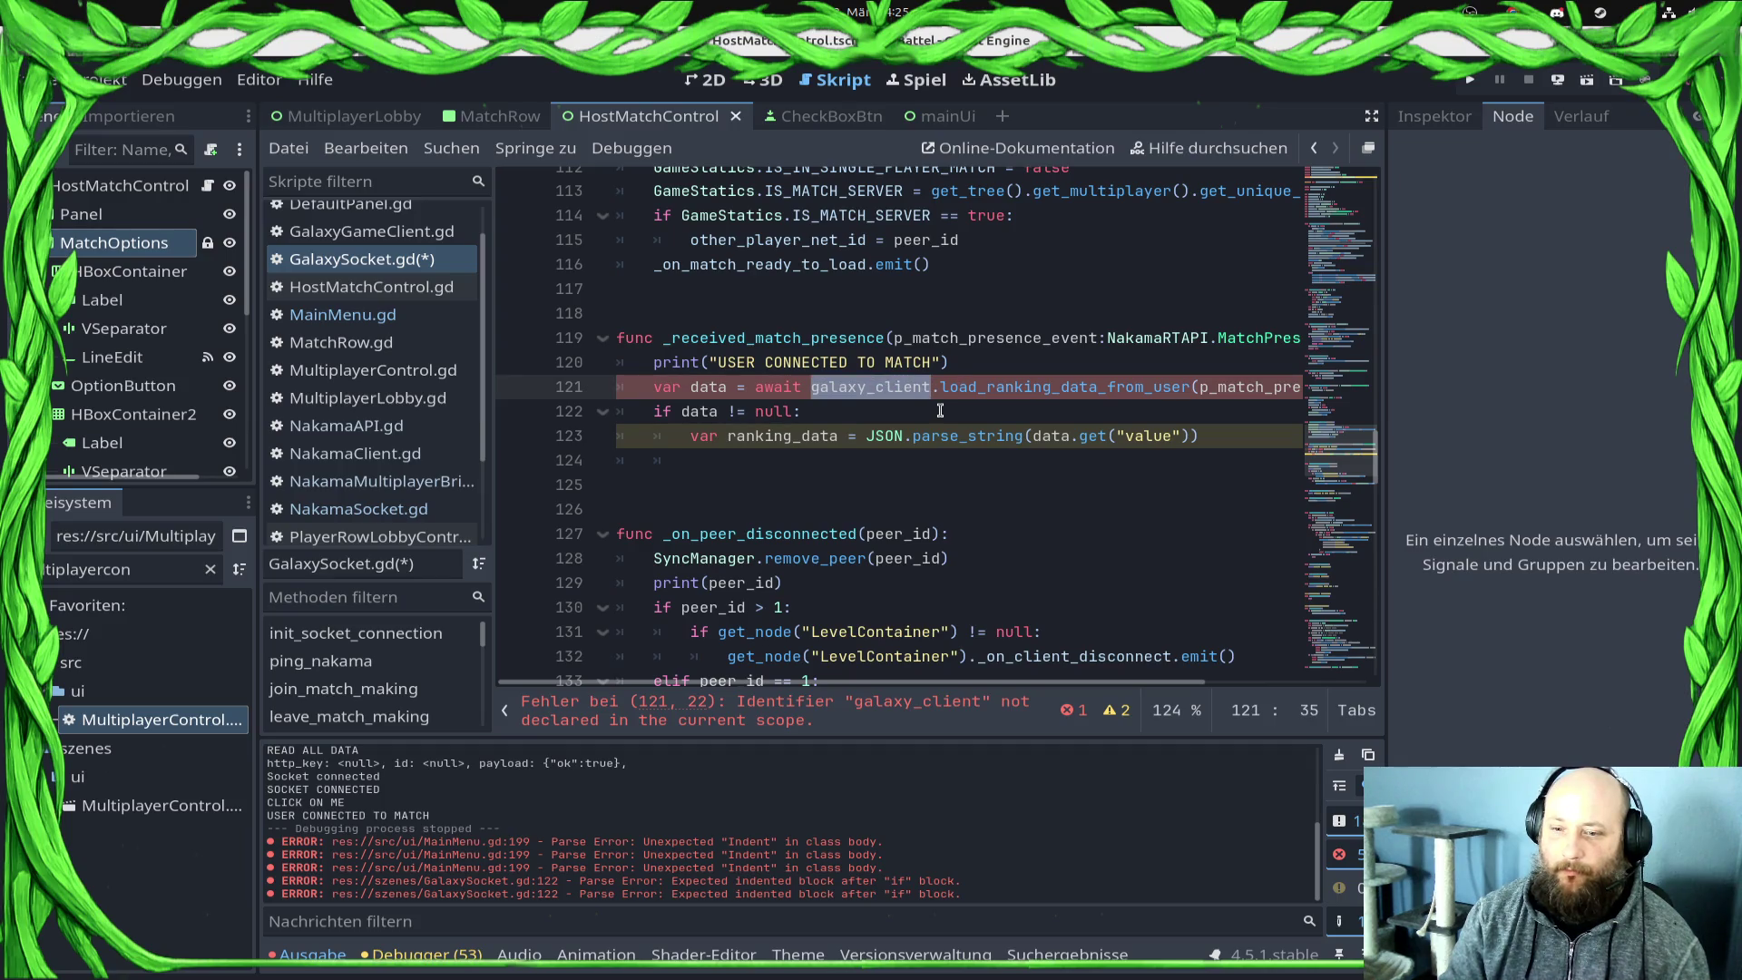
pyautogui.scroll(-9, 940, 410)
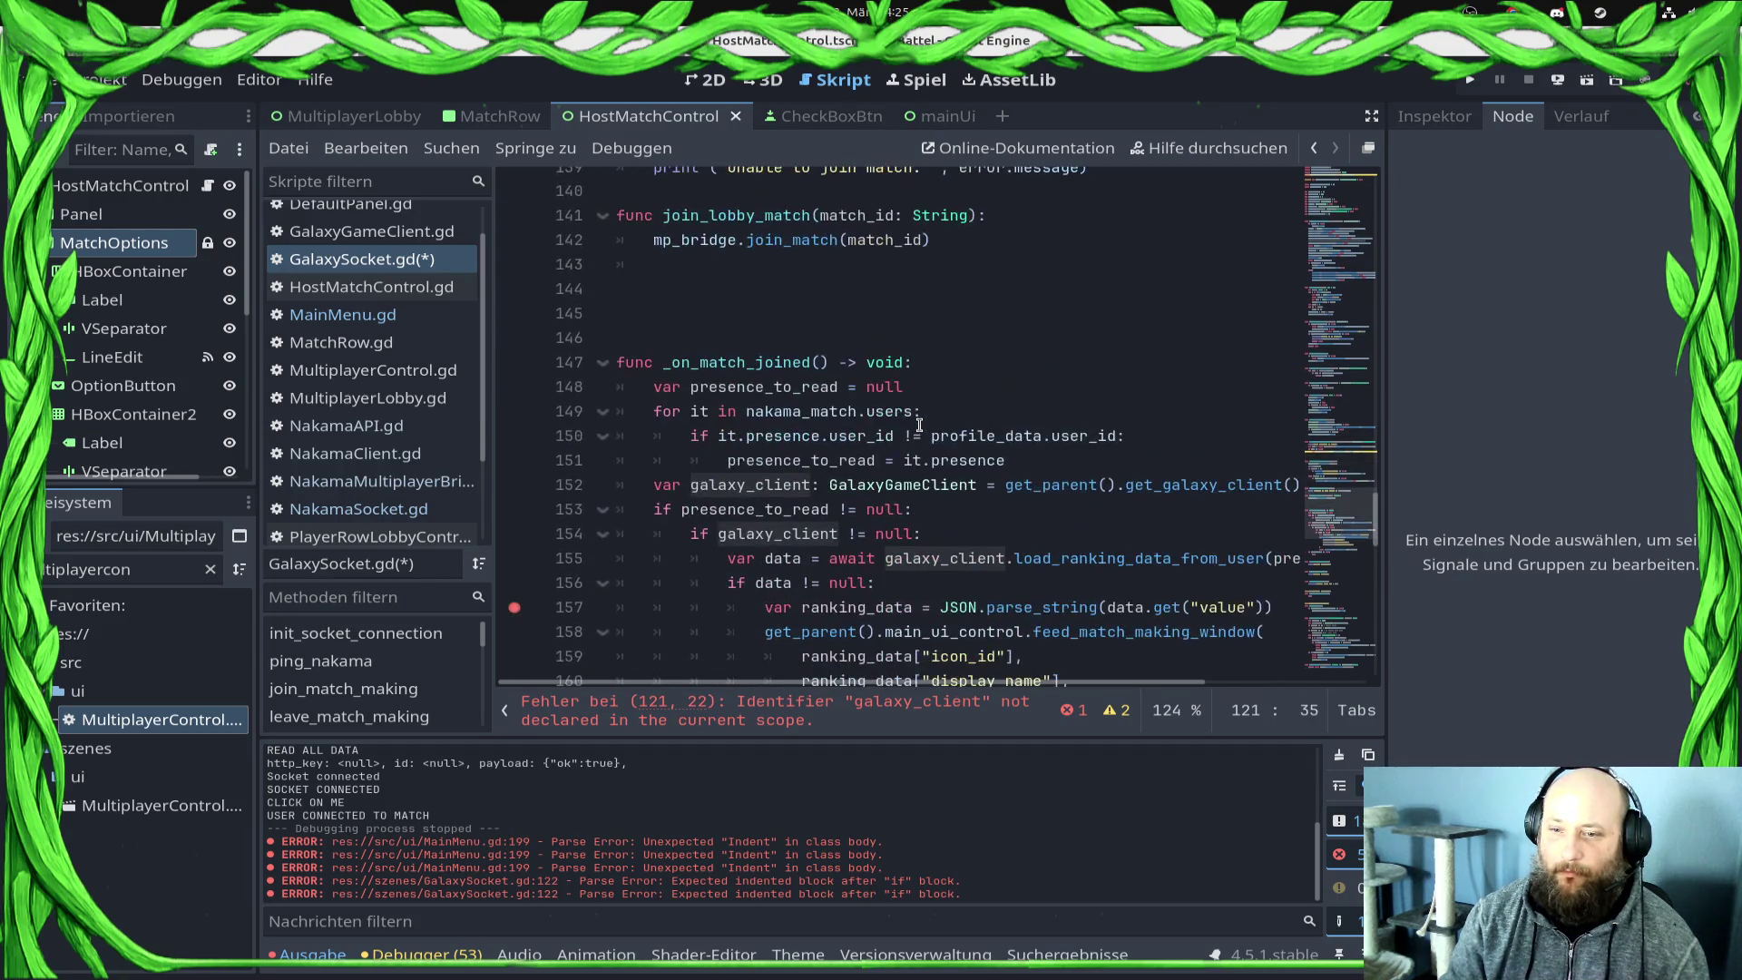
pyautogui.click(643, 476)
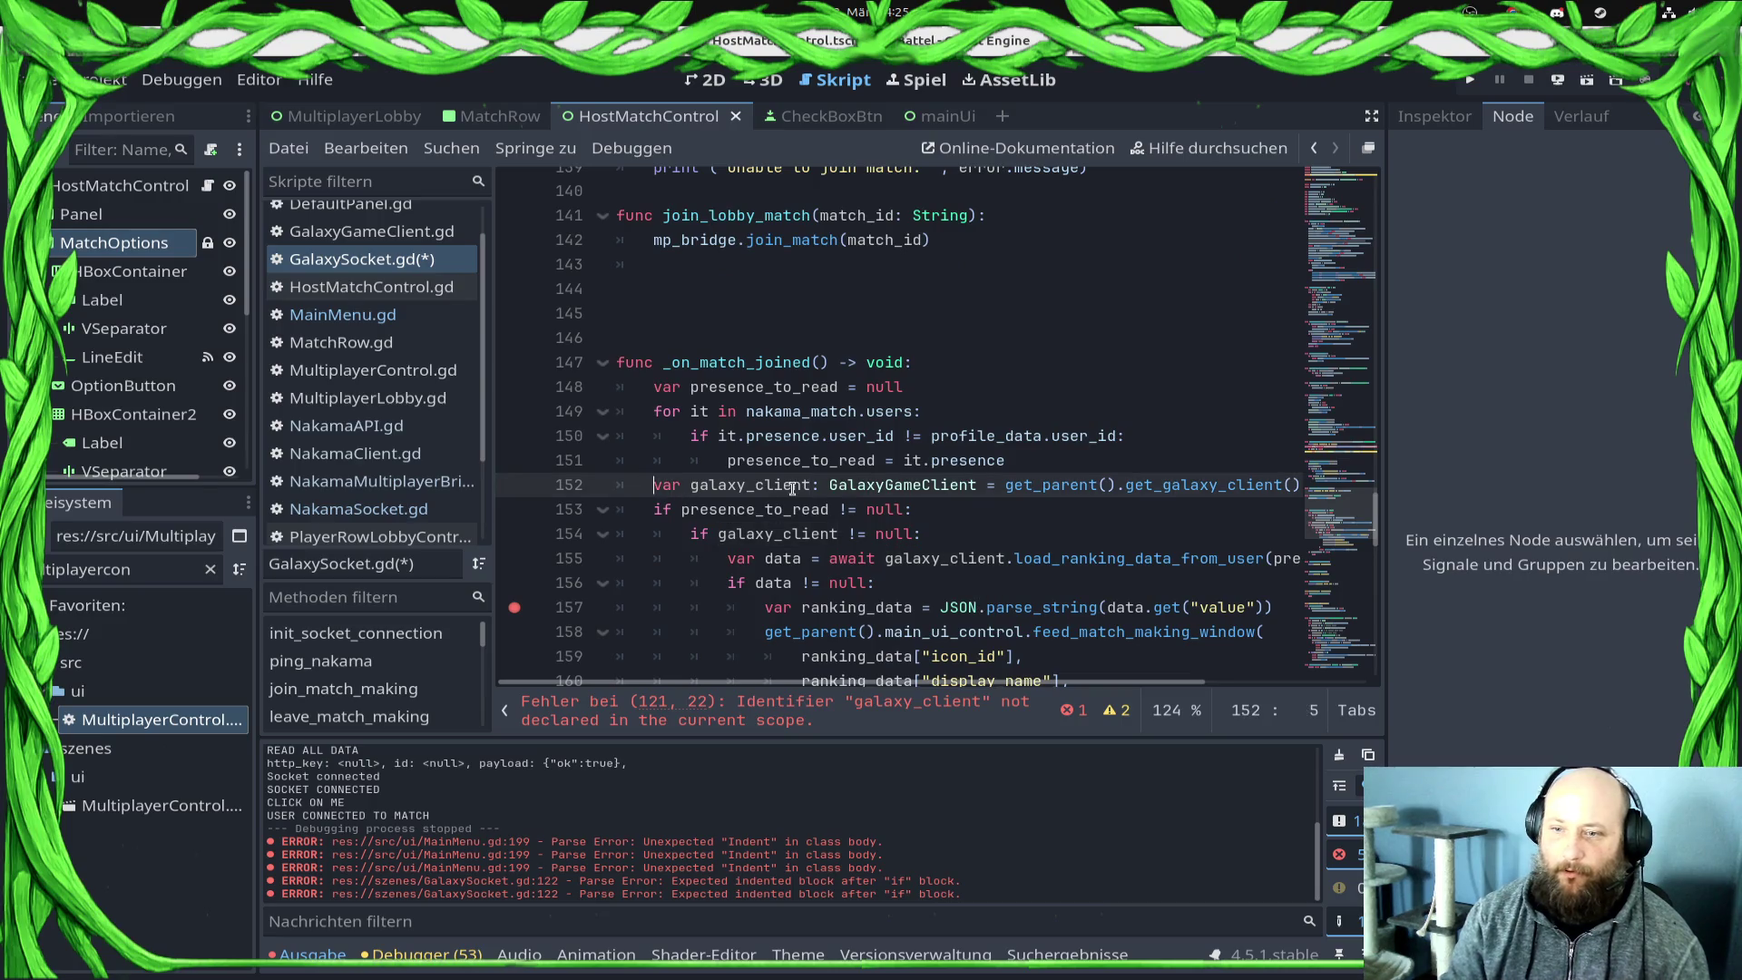
pyautogui.tripleClick(643, 476)
pyautogui.hotkey('ctrl', 'c')
pyautogui.scroll(10, 717, 472)
pyautogui.scroll(4, 717, 472)
pyautogui.click(1032, 434)
pyautogui.press('Return')
pyautogui.hotkey('ctrl', 'v')
pyautogui.hotkey('ctrl', 's')
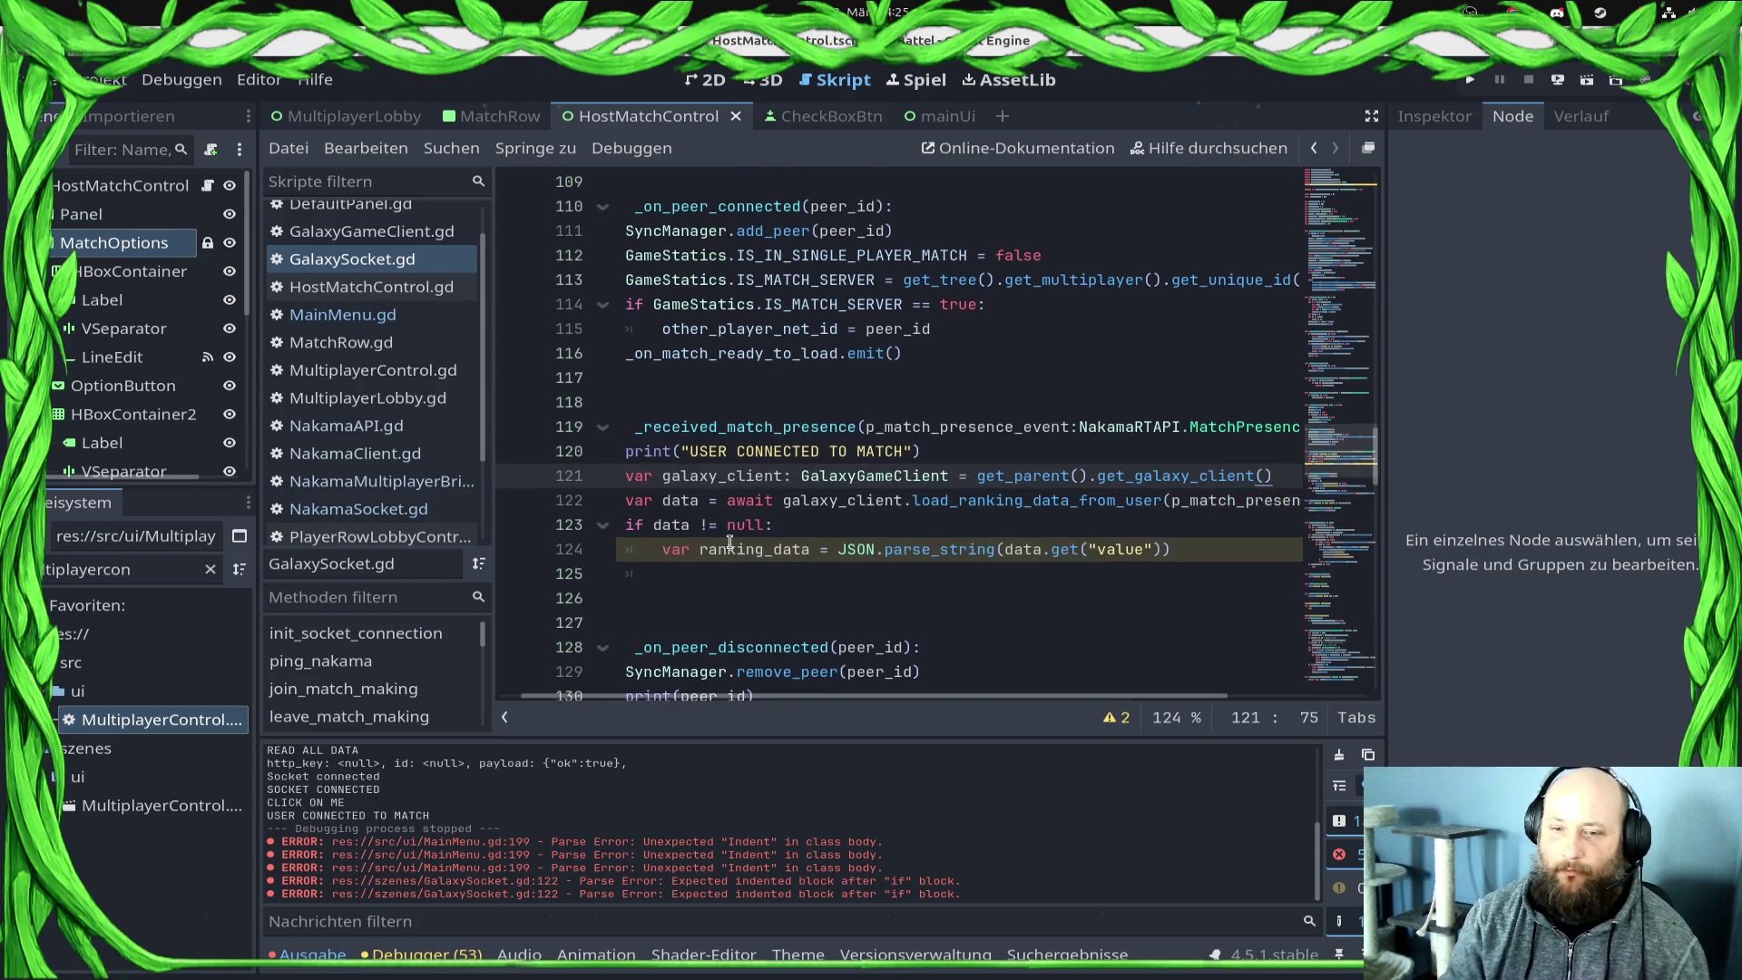
# Step: Paste get_parent().main_ui_control onto empty line 125
pyautogui.scroll(-9, 742, 555)
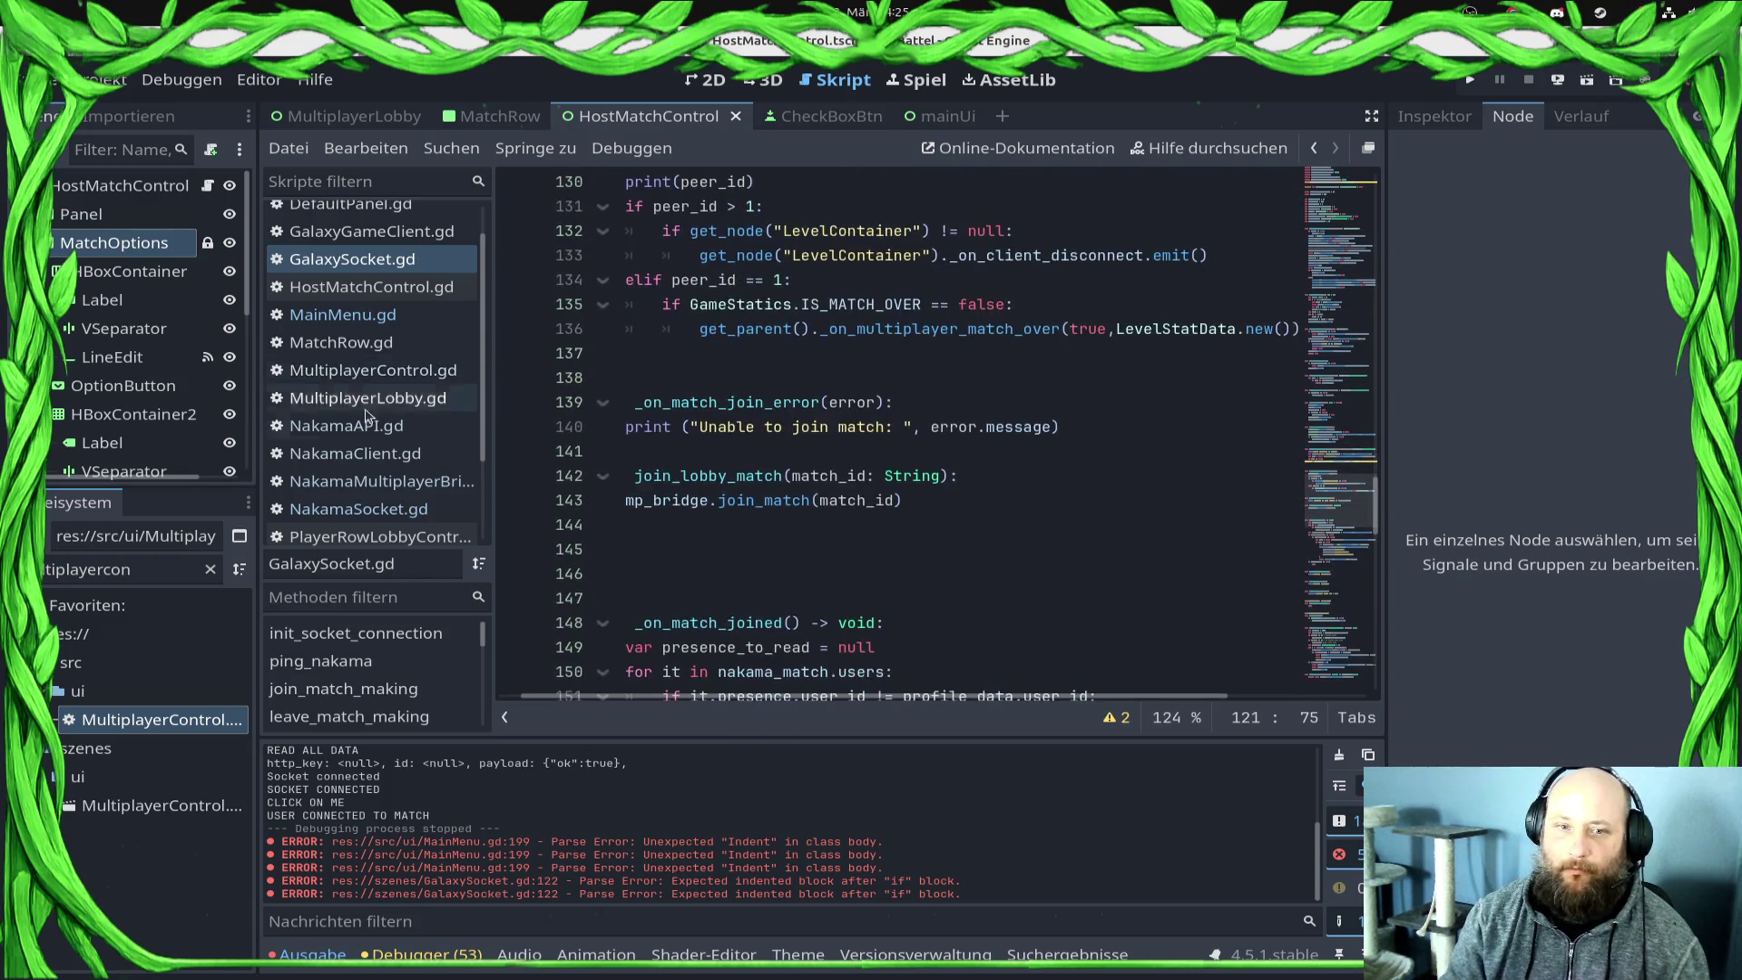
pyautogui.scroll(-5, 842, 517)
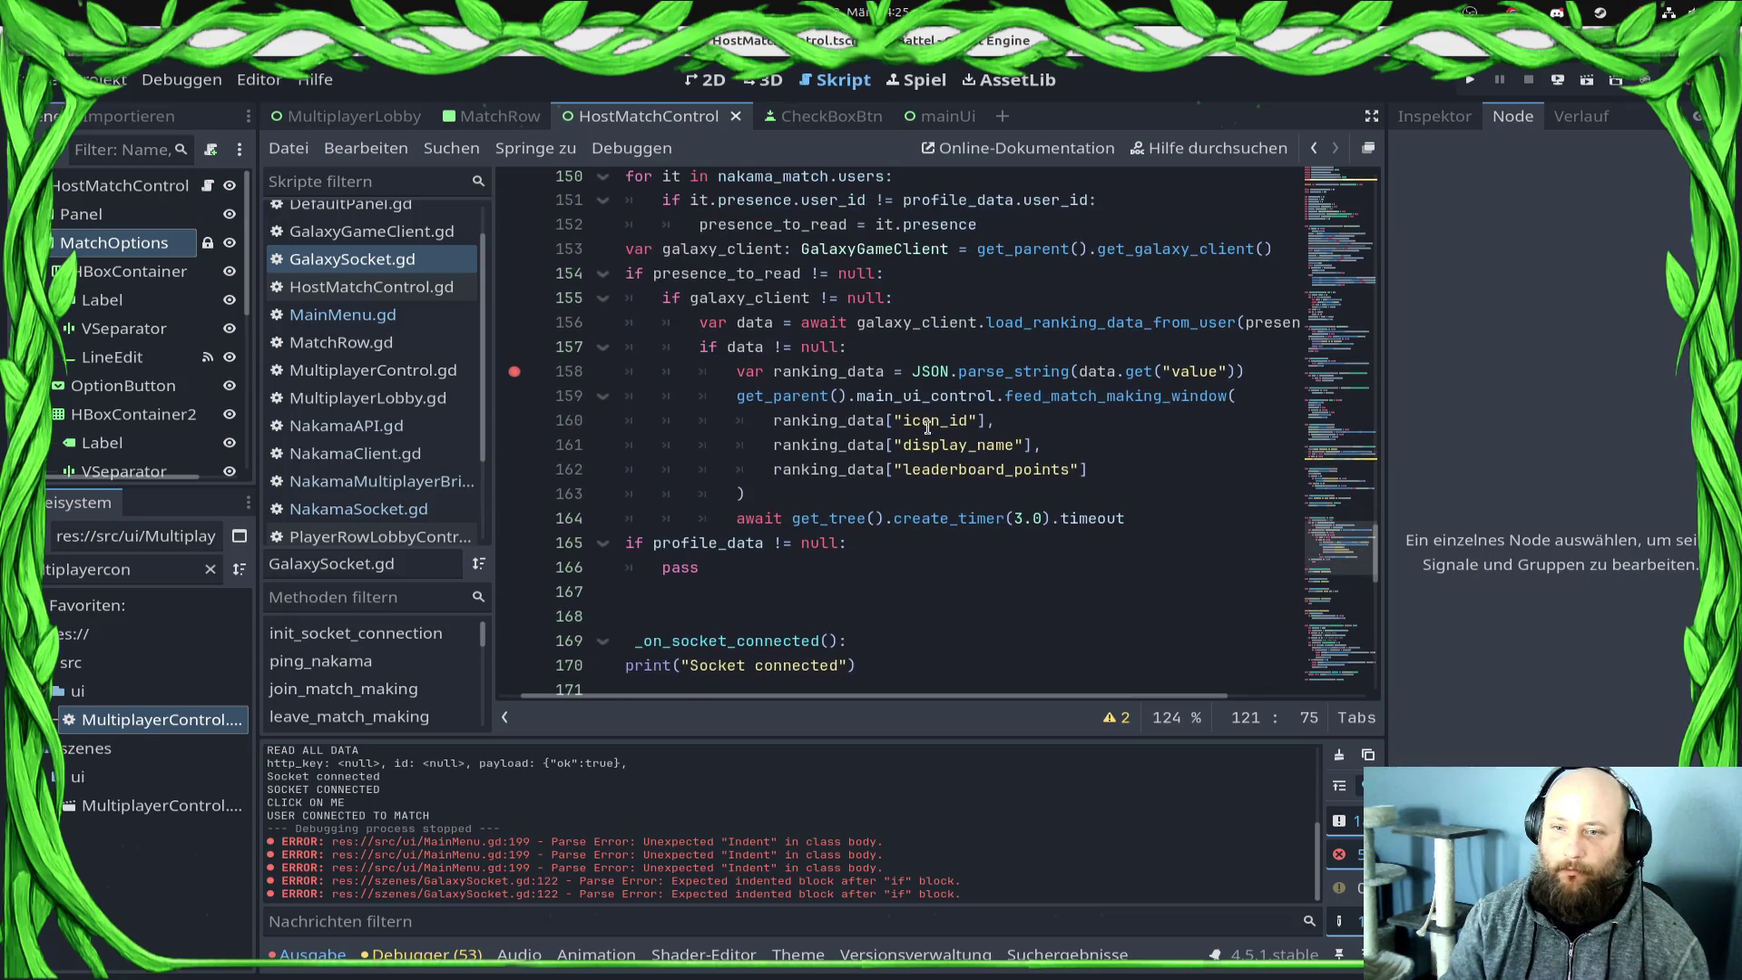
pyautogui.click(997, 399)
pyautogui.keyDown('shift'); pyautogui.click(716, 395); pyautogui.keyUp('shift')
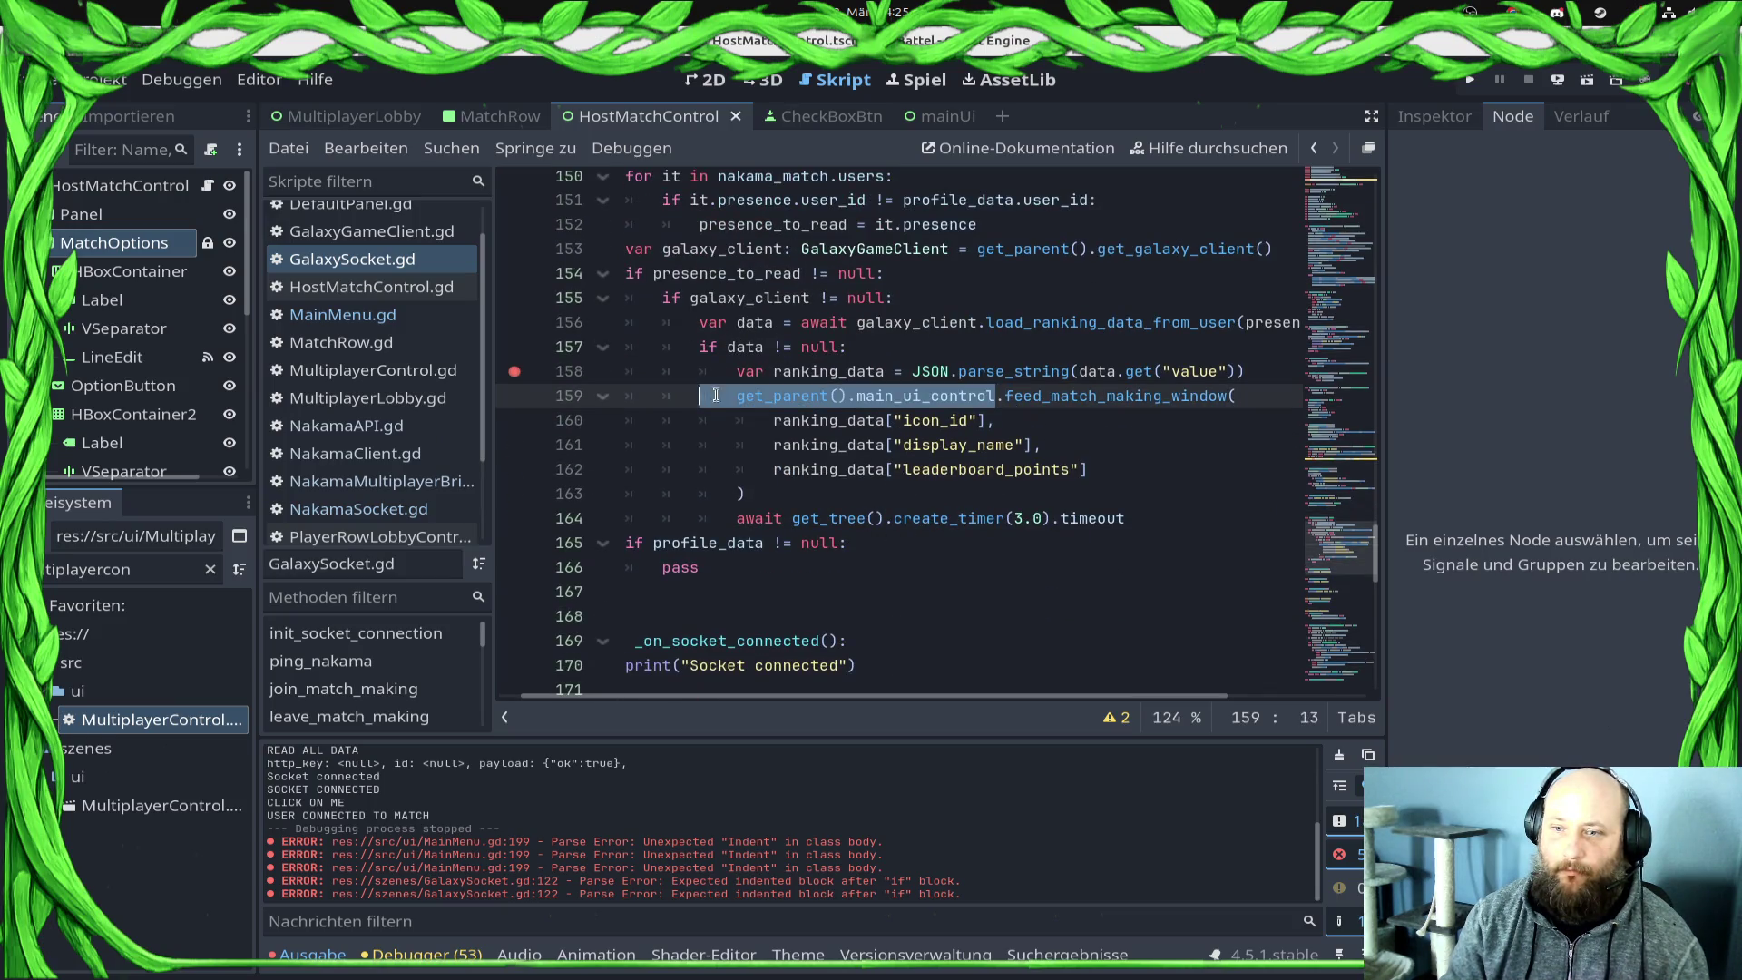
pyautogui.click(771, 399)
pyautogui.scroll(13, 717, 454)
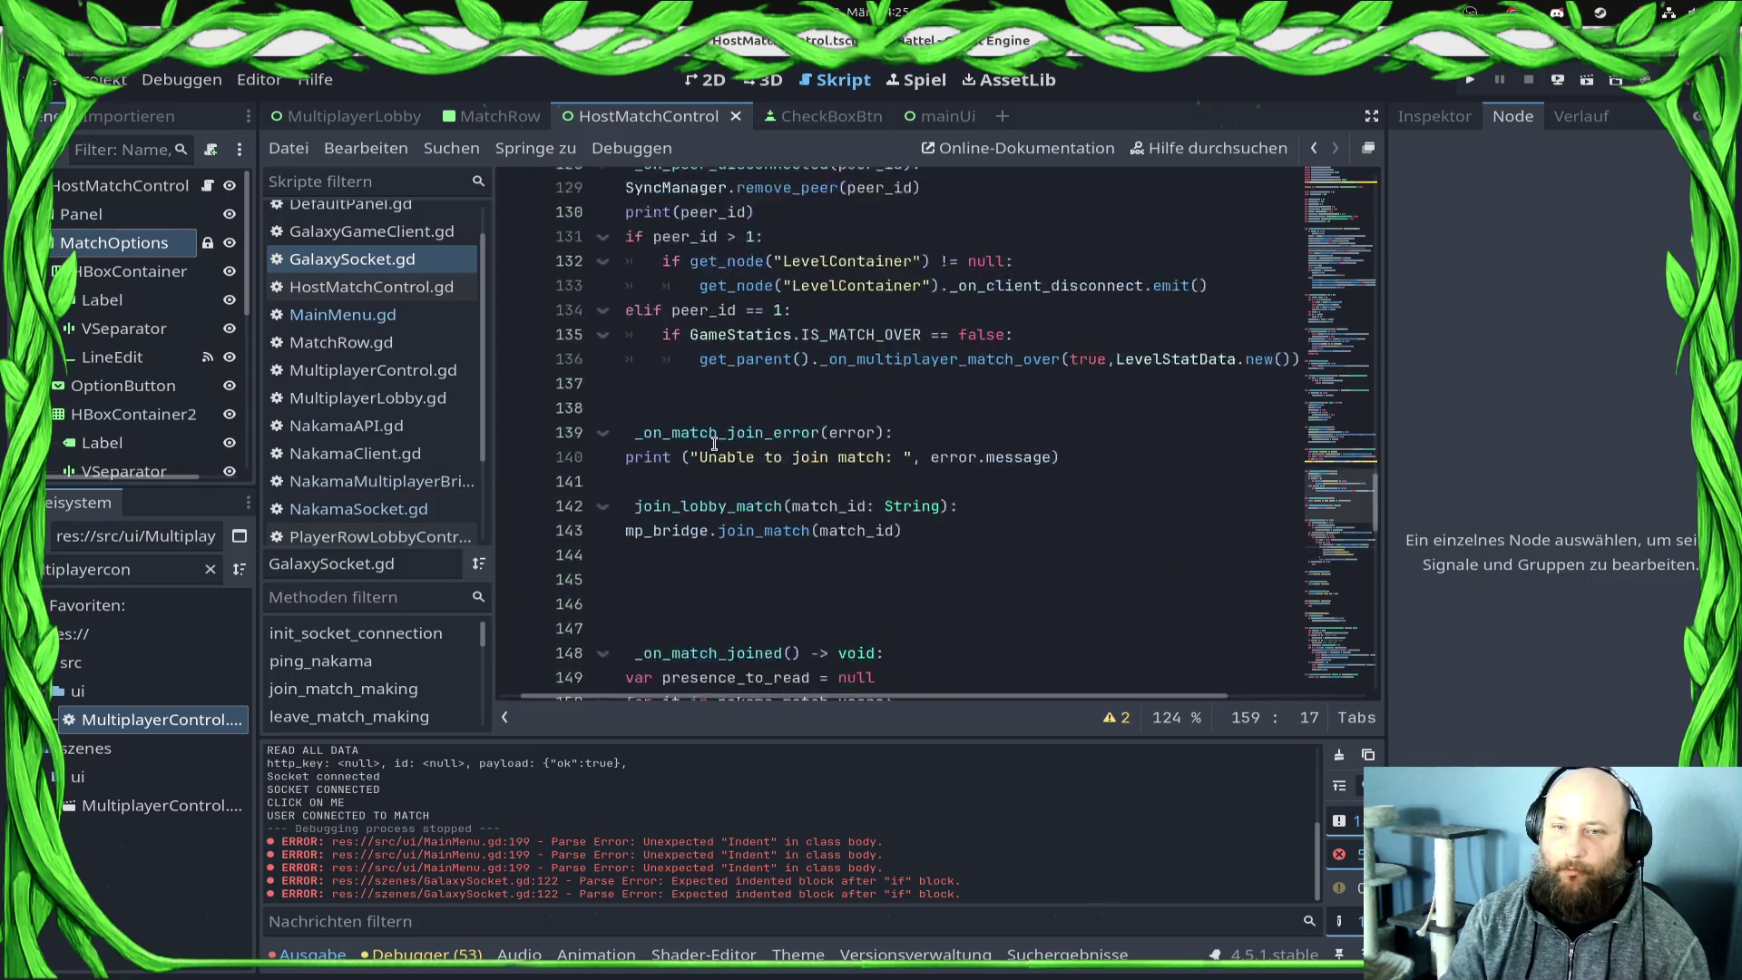
pyautogui.click(719, 508)
pyautogui.write('get_parent().main_ui_control')
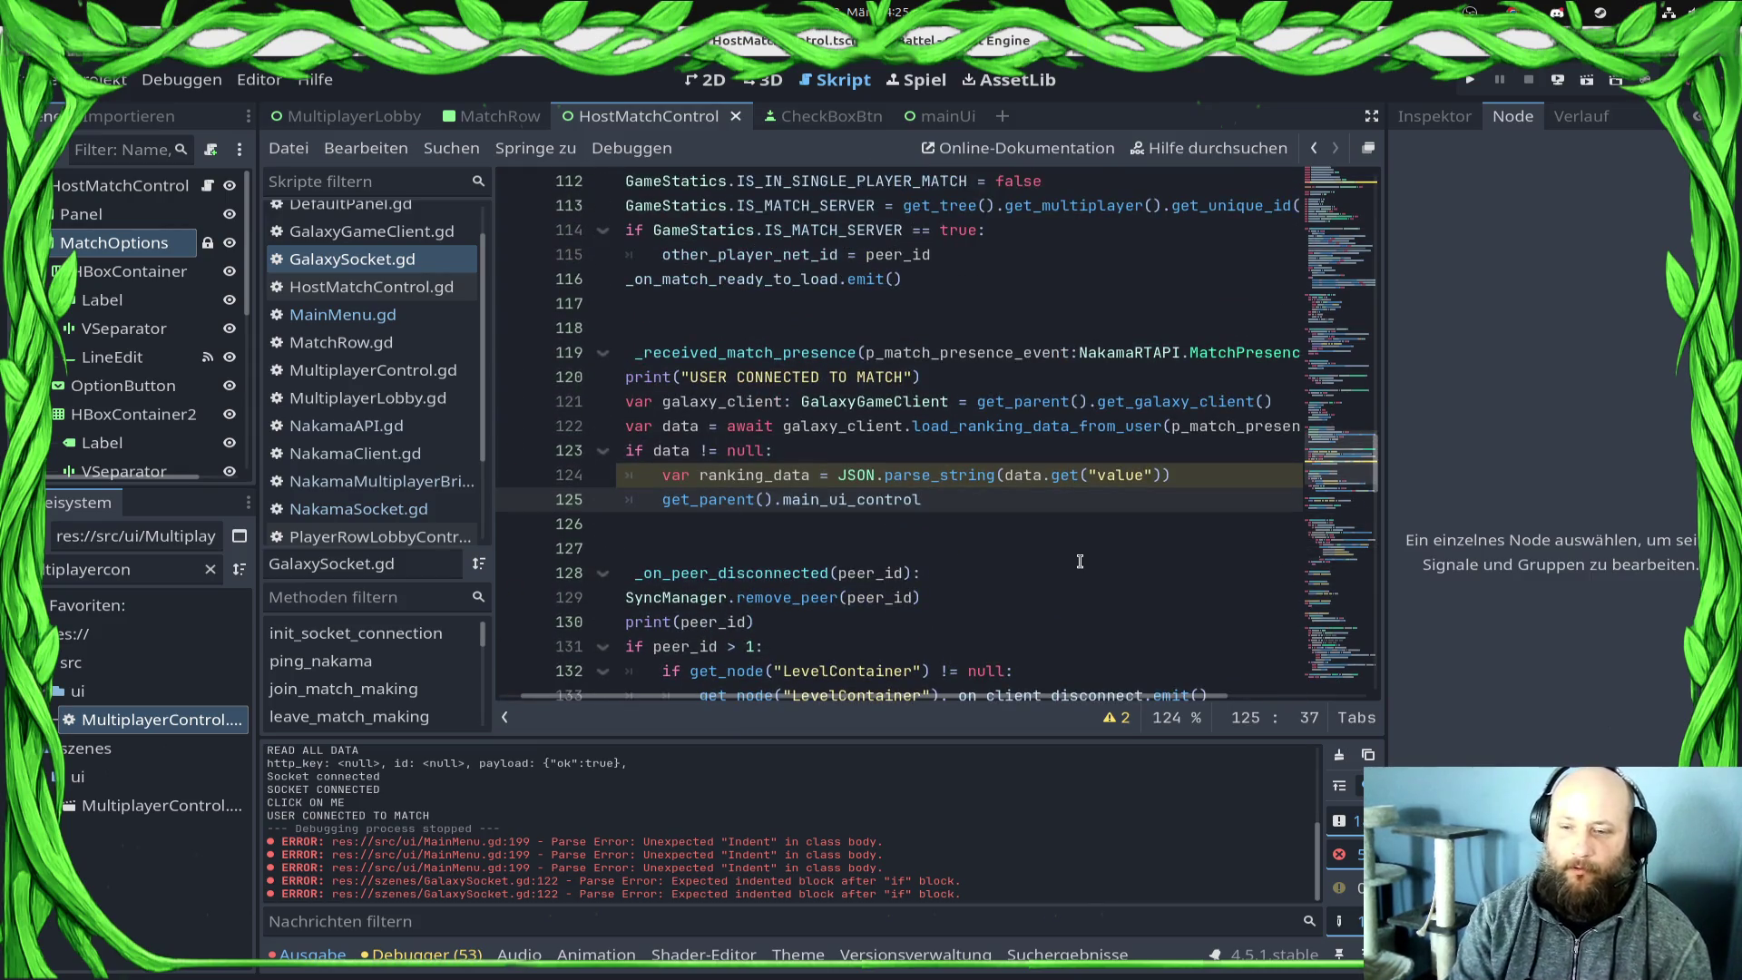
pyautogui.write('.fee')
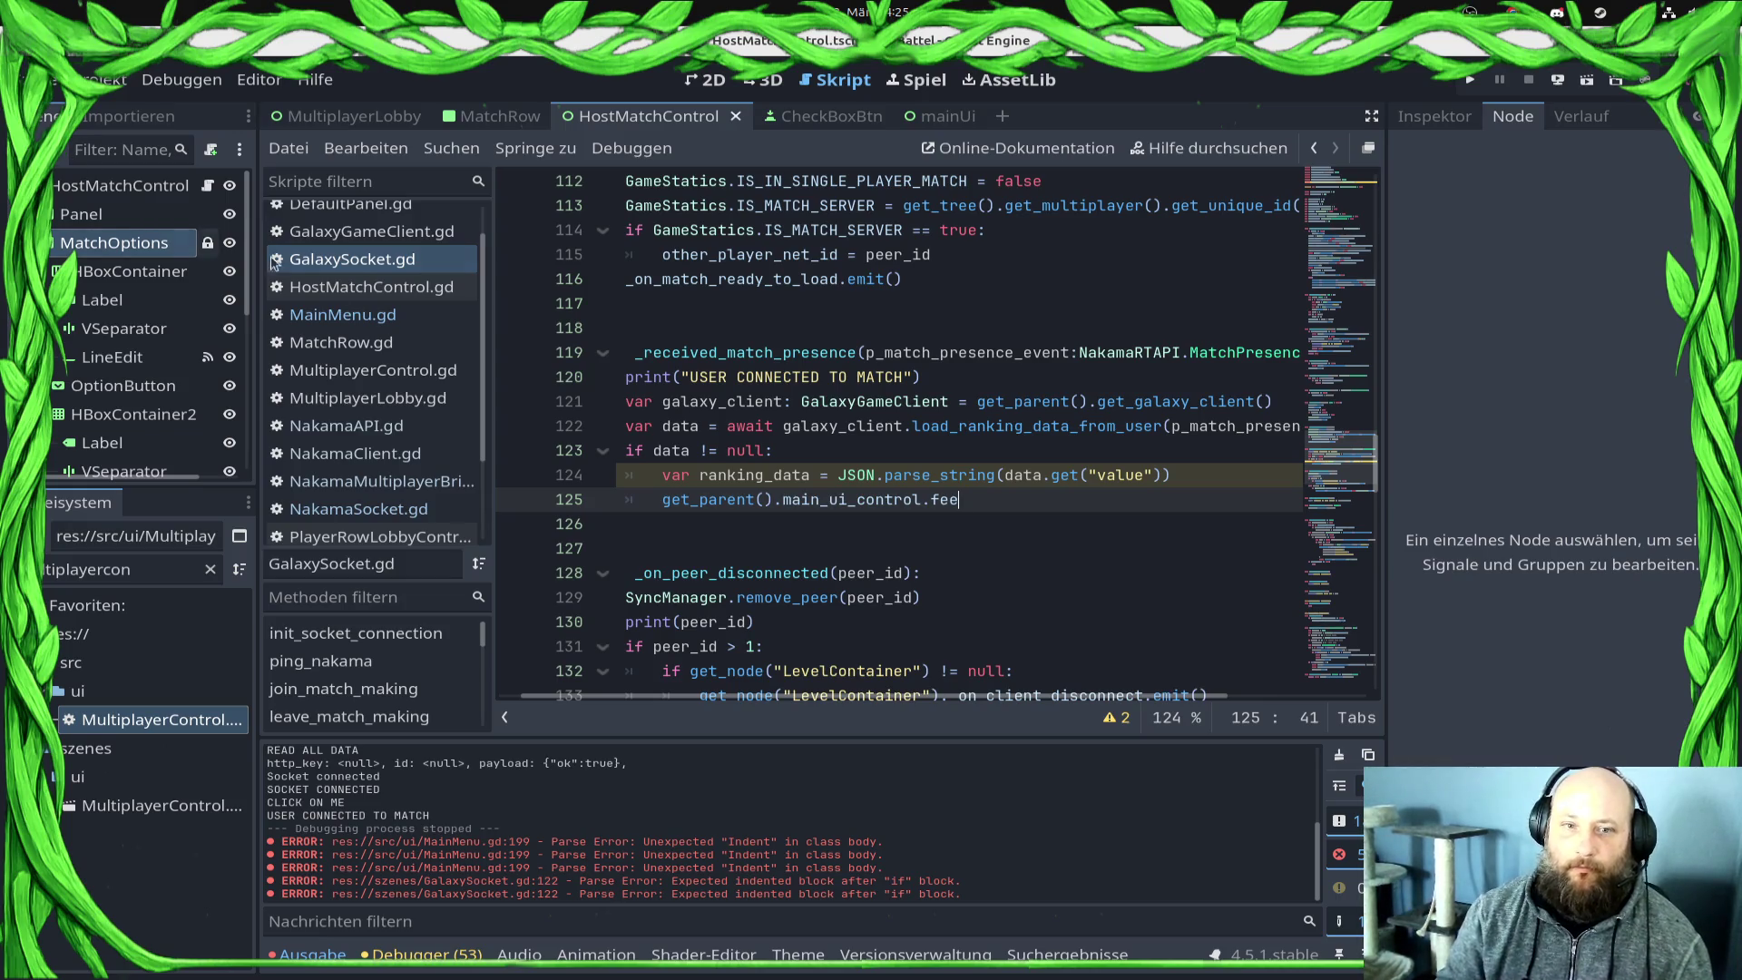
# Step: Complete the call as feed_lobby_match_window, copying the name from MainMenu.gd, and open its parentheses
pyautogui.click(343, 315)
pyautogui.doubleClick(726, 381)
pyautogui.hotkey('ctrl', 'c')
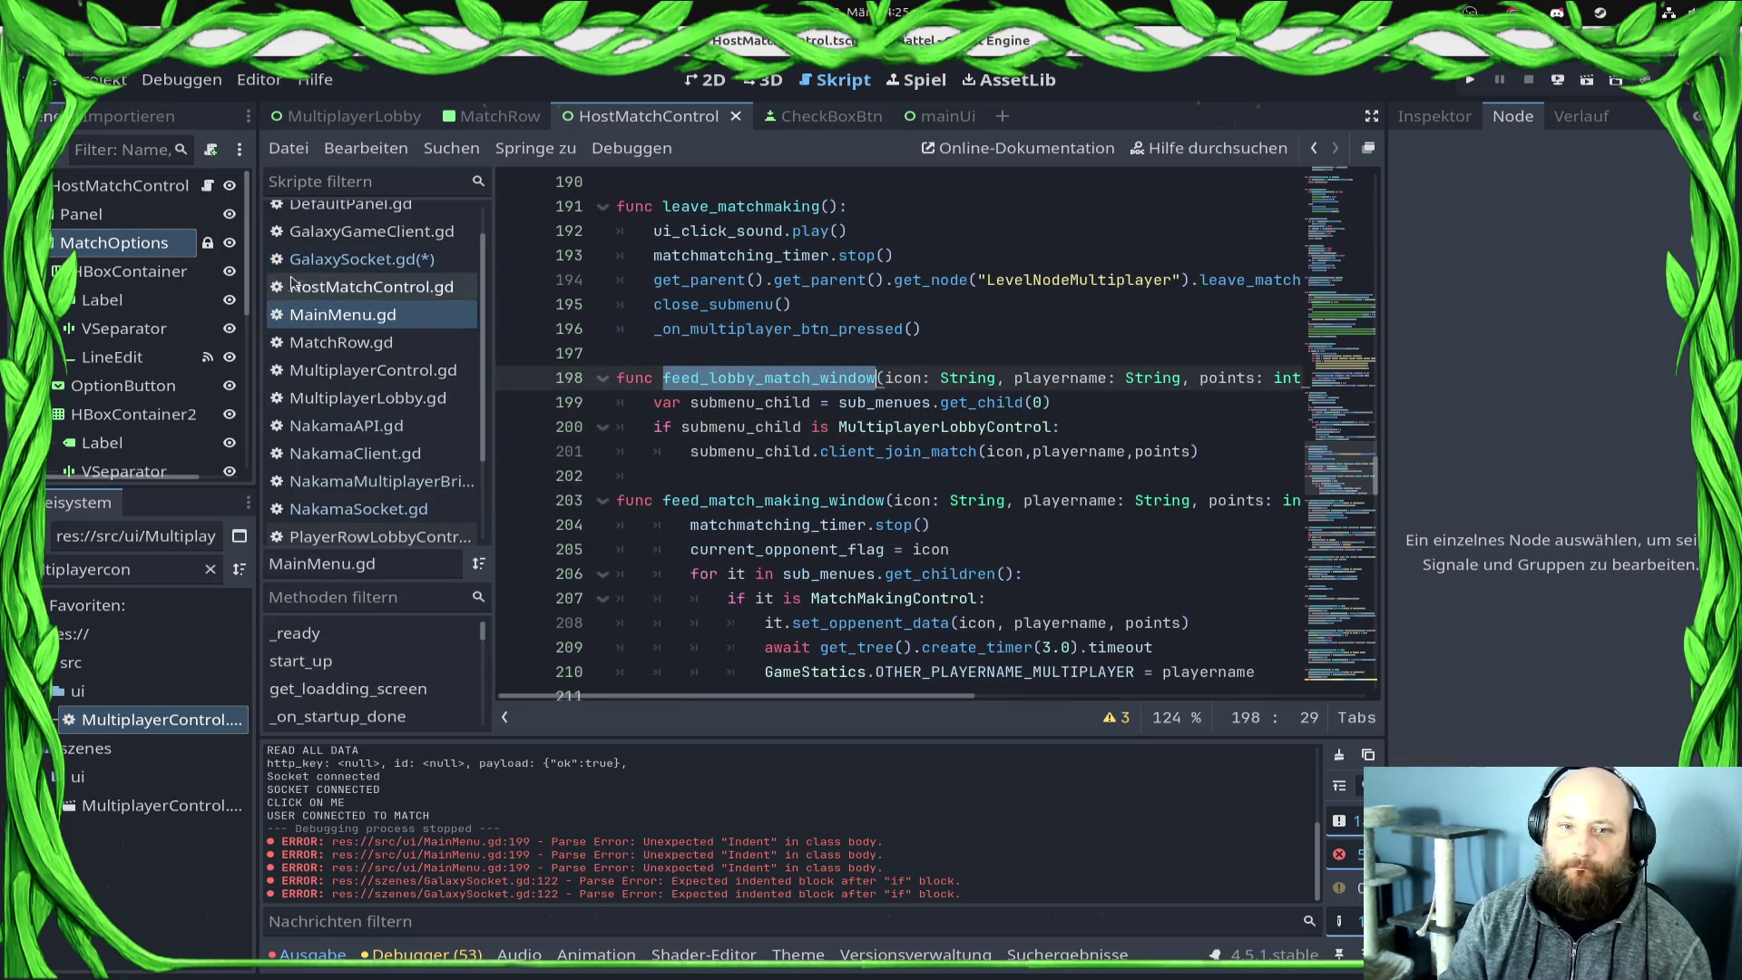
pyautogui.click(361, 260)
pyautogui.doubleClick(944, 500)
pyautogui.hotkey('ctrl', 'v')
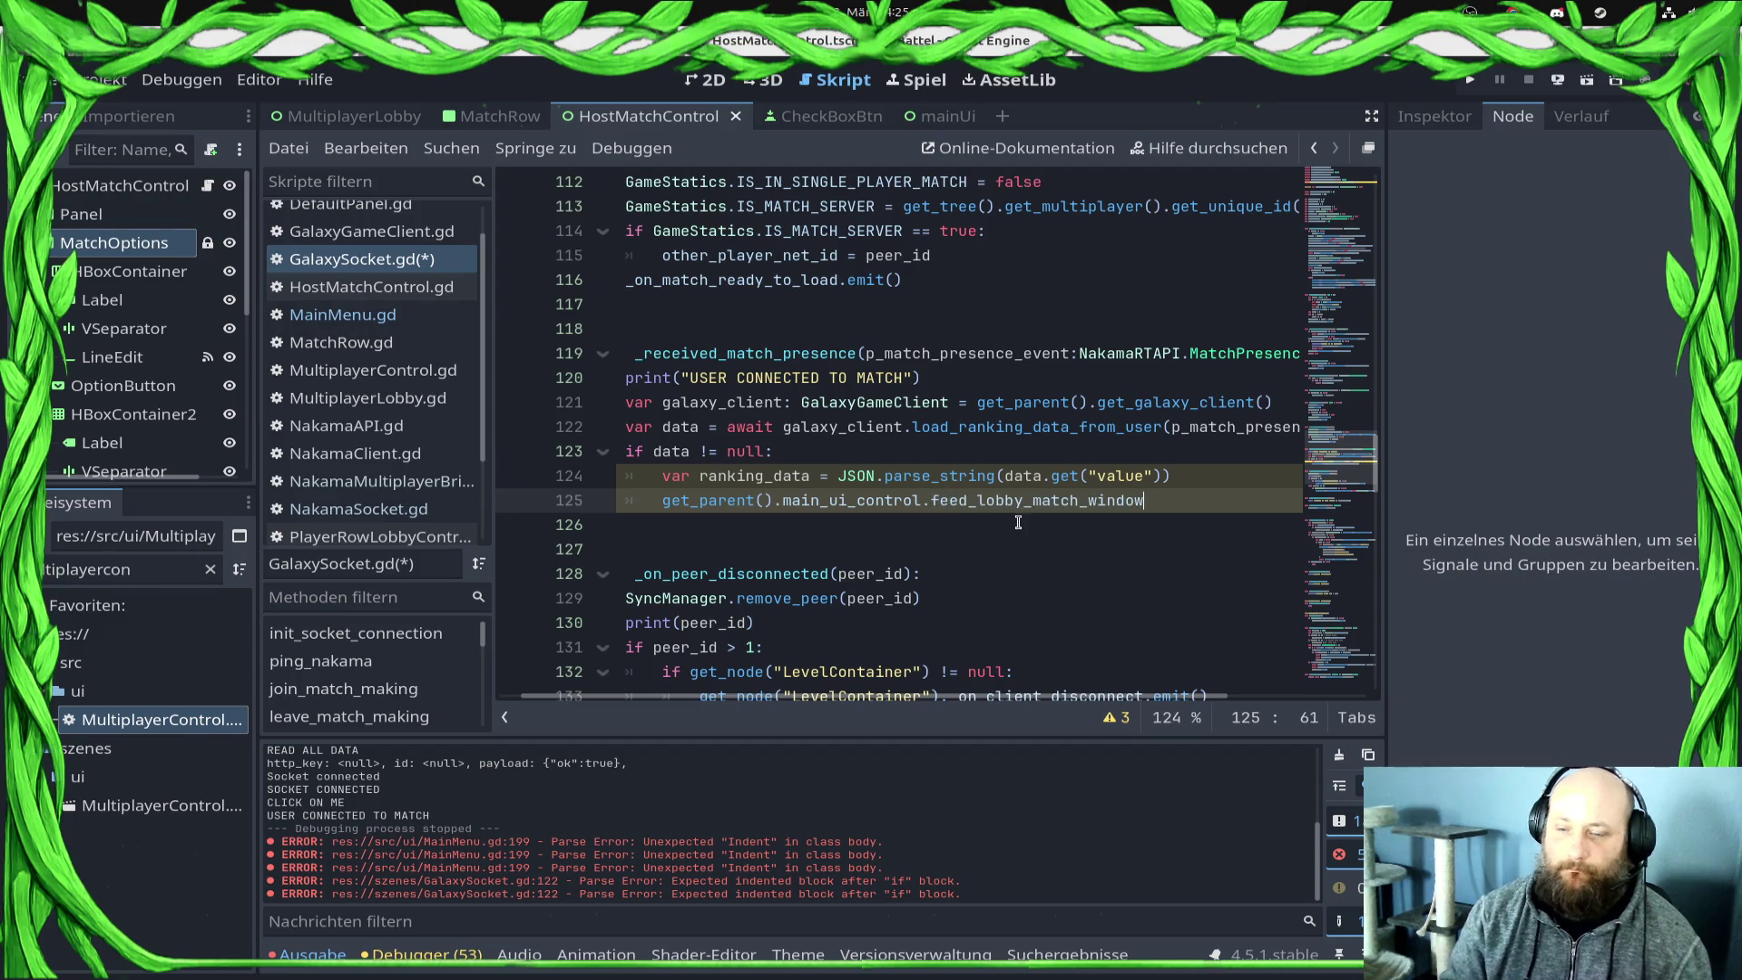
pyautogui.write('(')
pyautogui.press('Return')
# Step: Pass ranking_data's icon_id, display_name and leaderboard_points as the call's arguments, aligned, and save
pyautogui.scroll(-5, 998, 472)
pyautogui.scroll(-6, 998, 444)
pyautogui.click(773, 510)
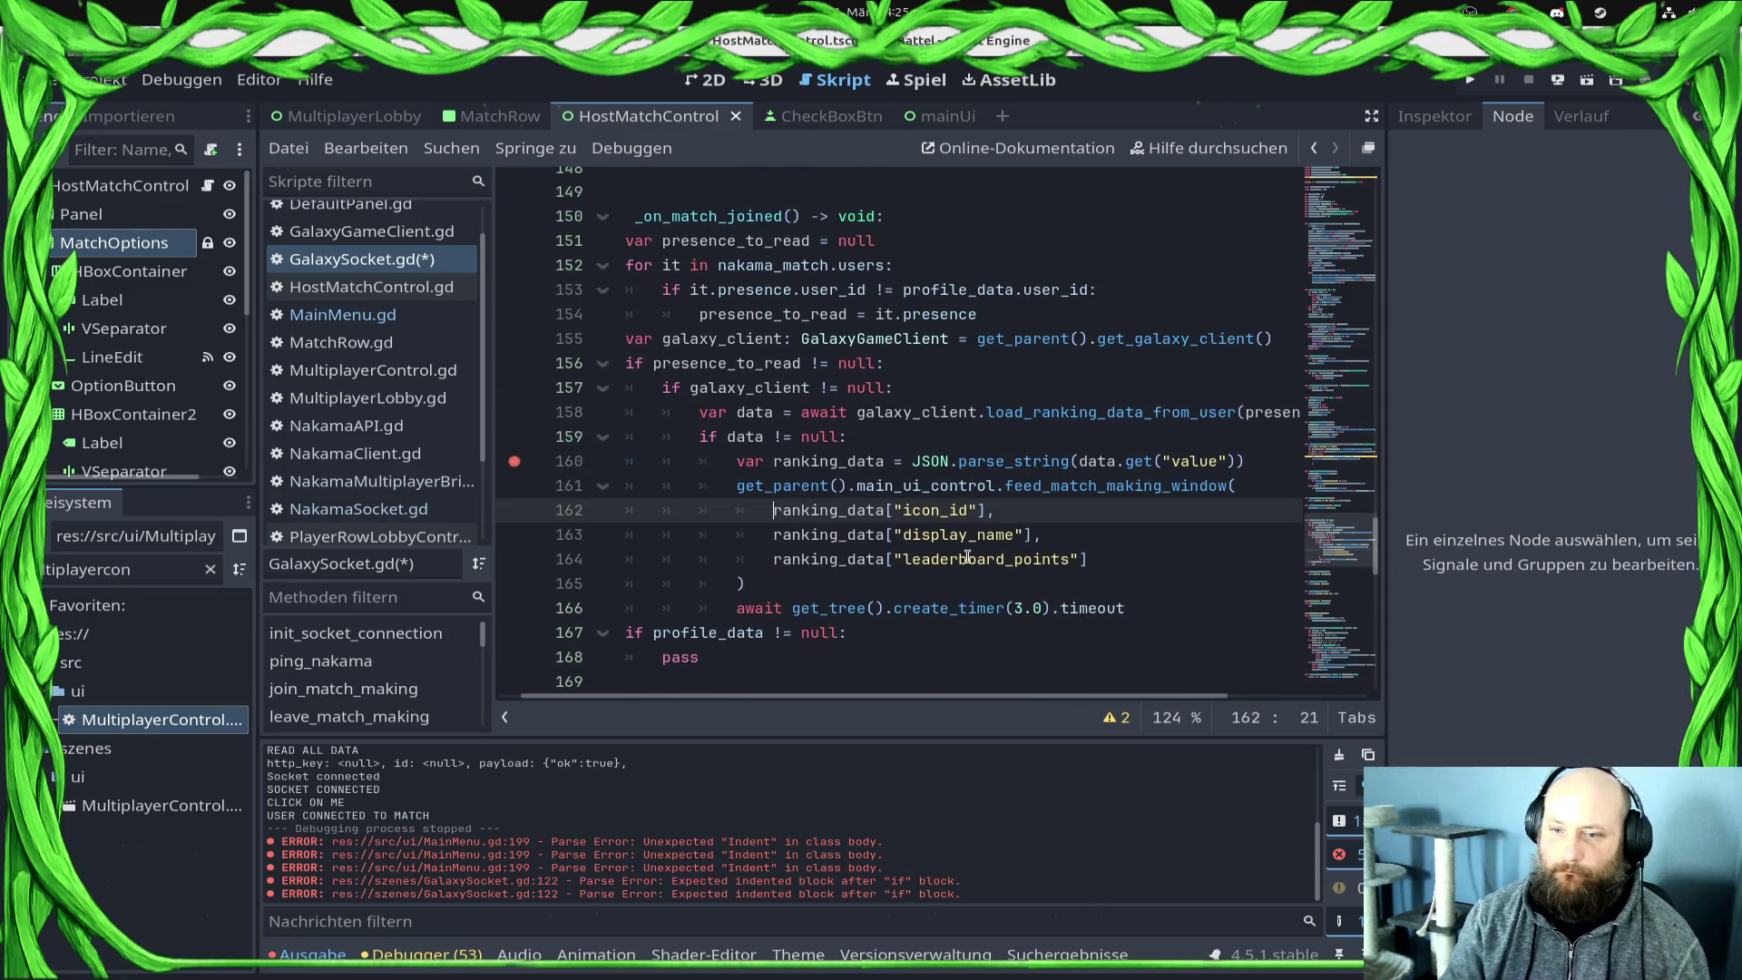
pyautogui.keyDown('shift'); pyautogui.click(1120, 552); pyautogui.keyUp('shift')
pyautogui.scroll(12, 753, 513)
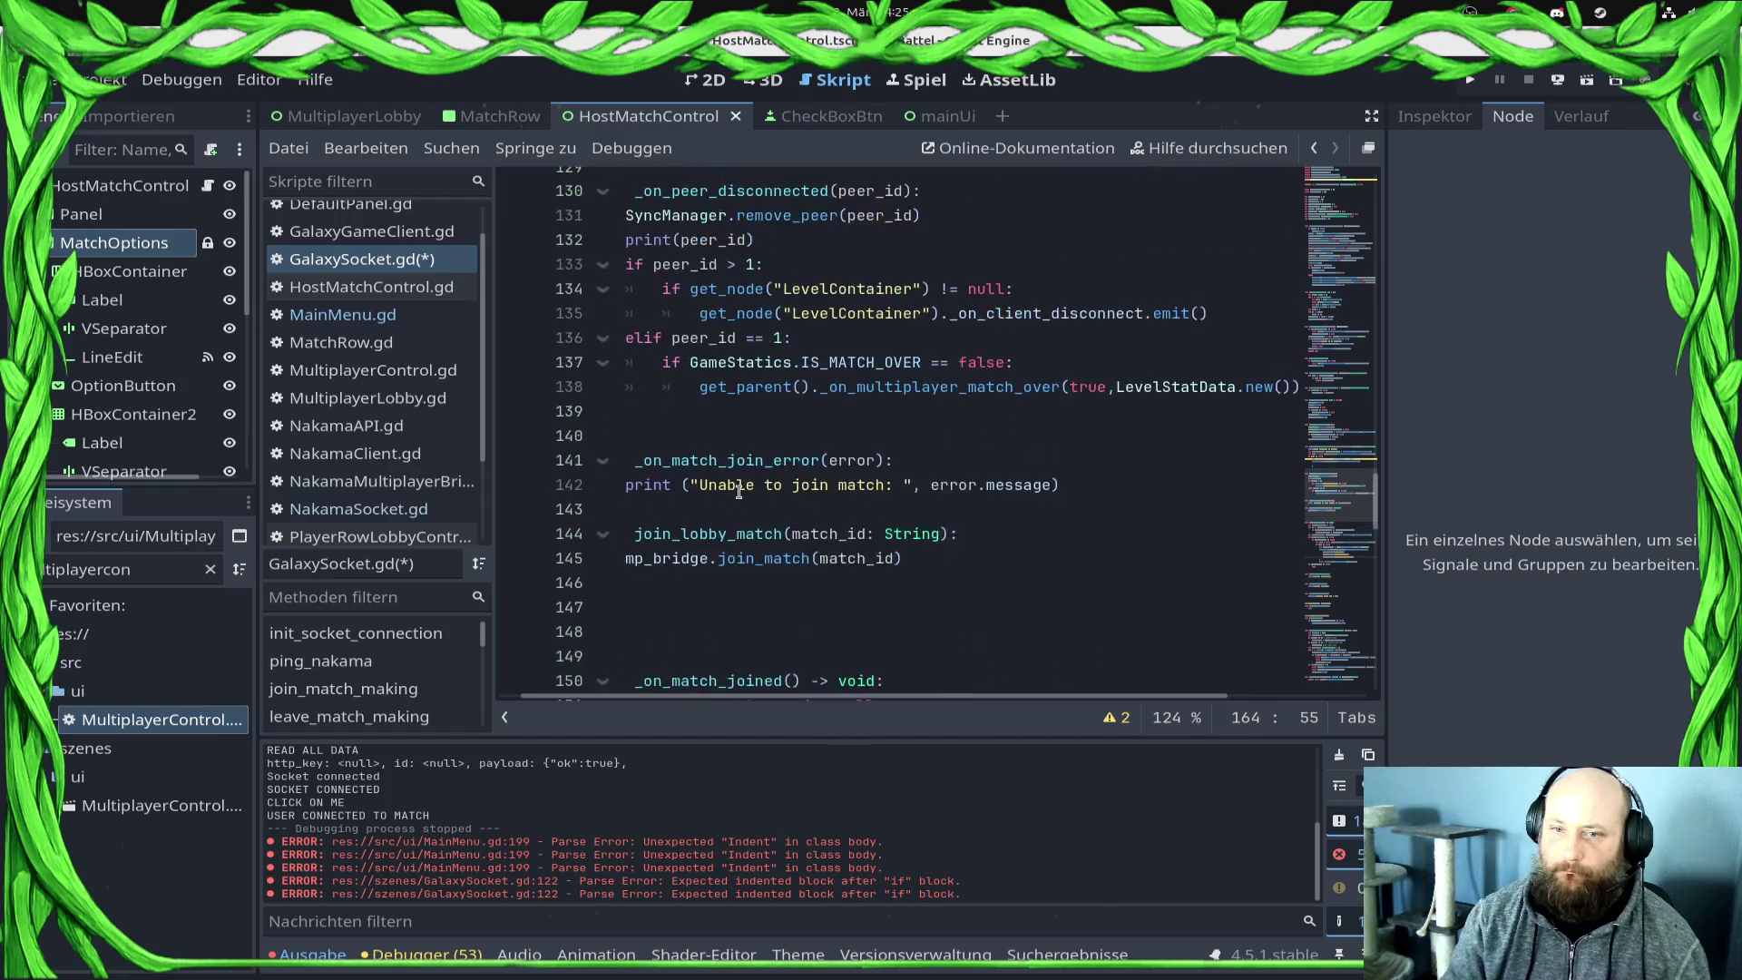
pyautogui.click(764, 538)
pyautogui.write('ranking_data["icon_id"], \t\t\t\t\tranking_data["display_name"], \t\t\t\t\tranking_data["leaderboard_points"]')
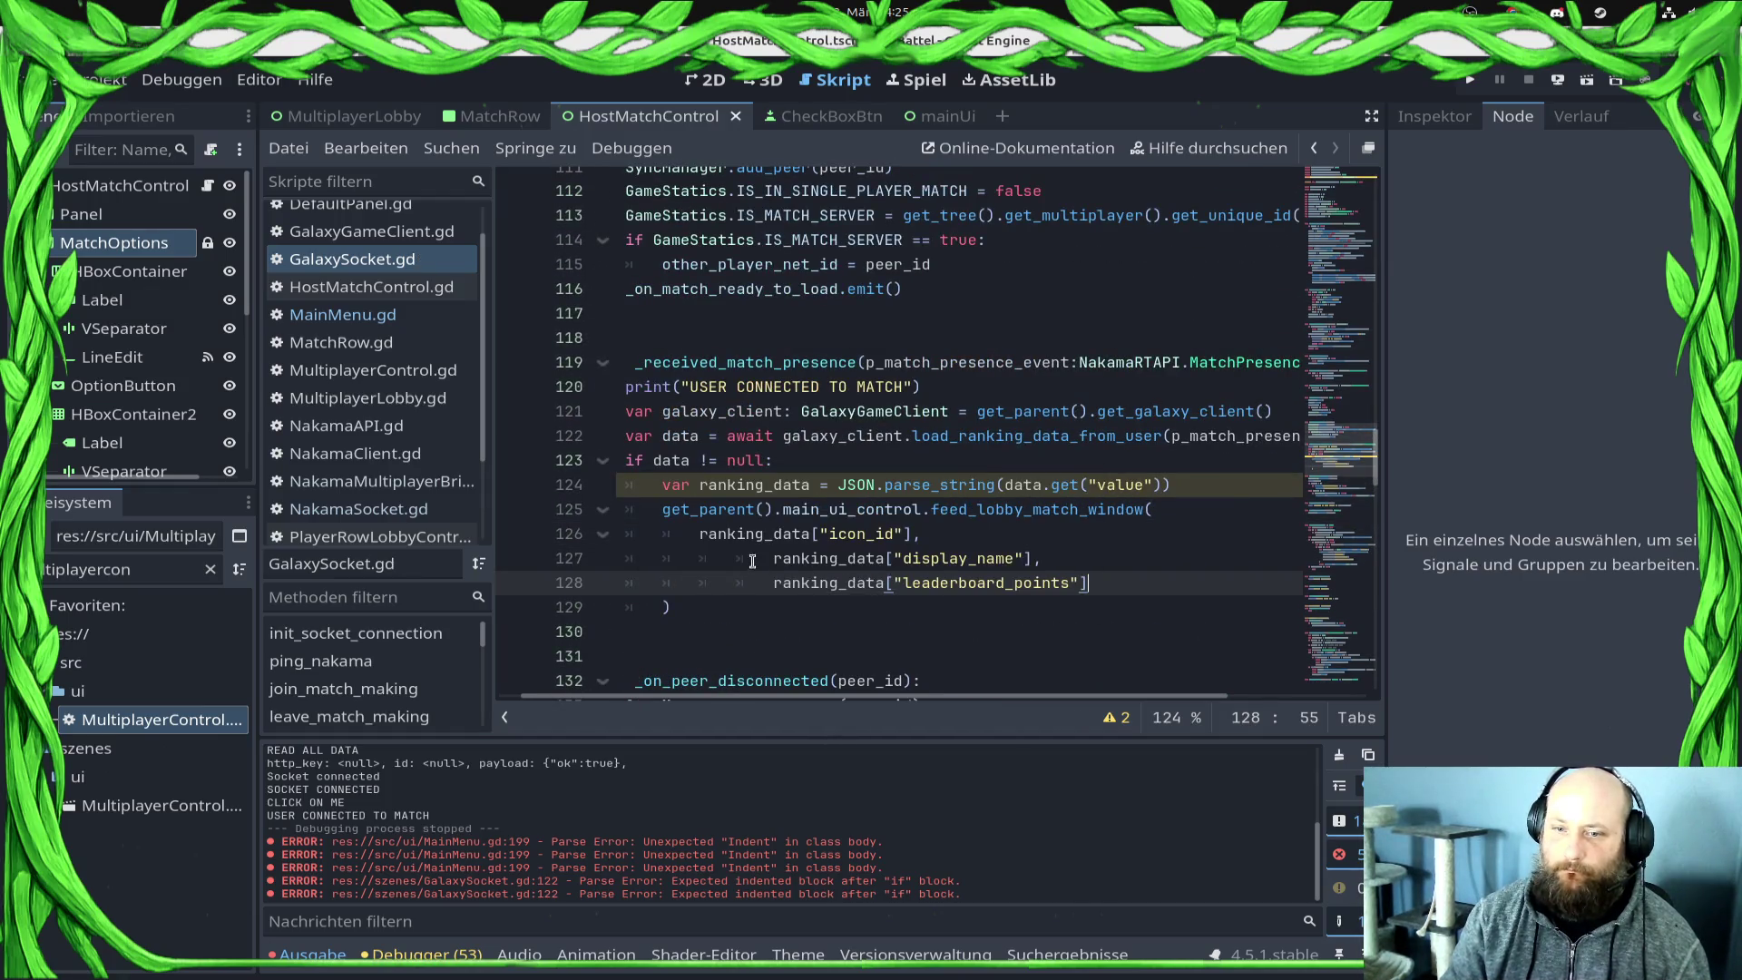
pyautogui.hotkey('ctrl', 's')
pyautogui.press('BackSpace')
pyautogui.press('BackSpace')
pyautogui.press('Down')
pyautogui.press('BackSpace')
pyautogui.press('BackSpace')
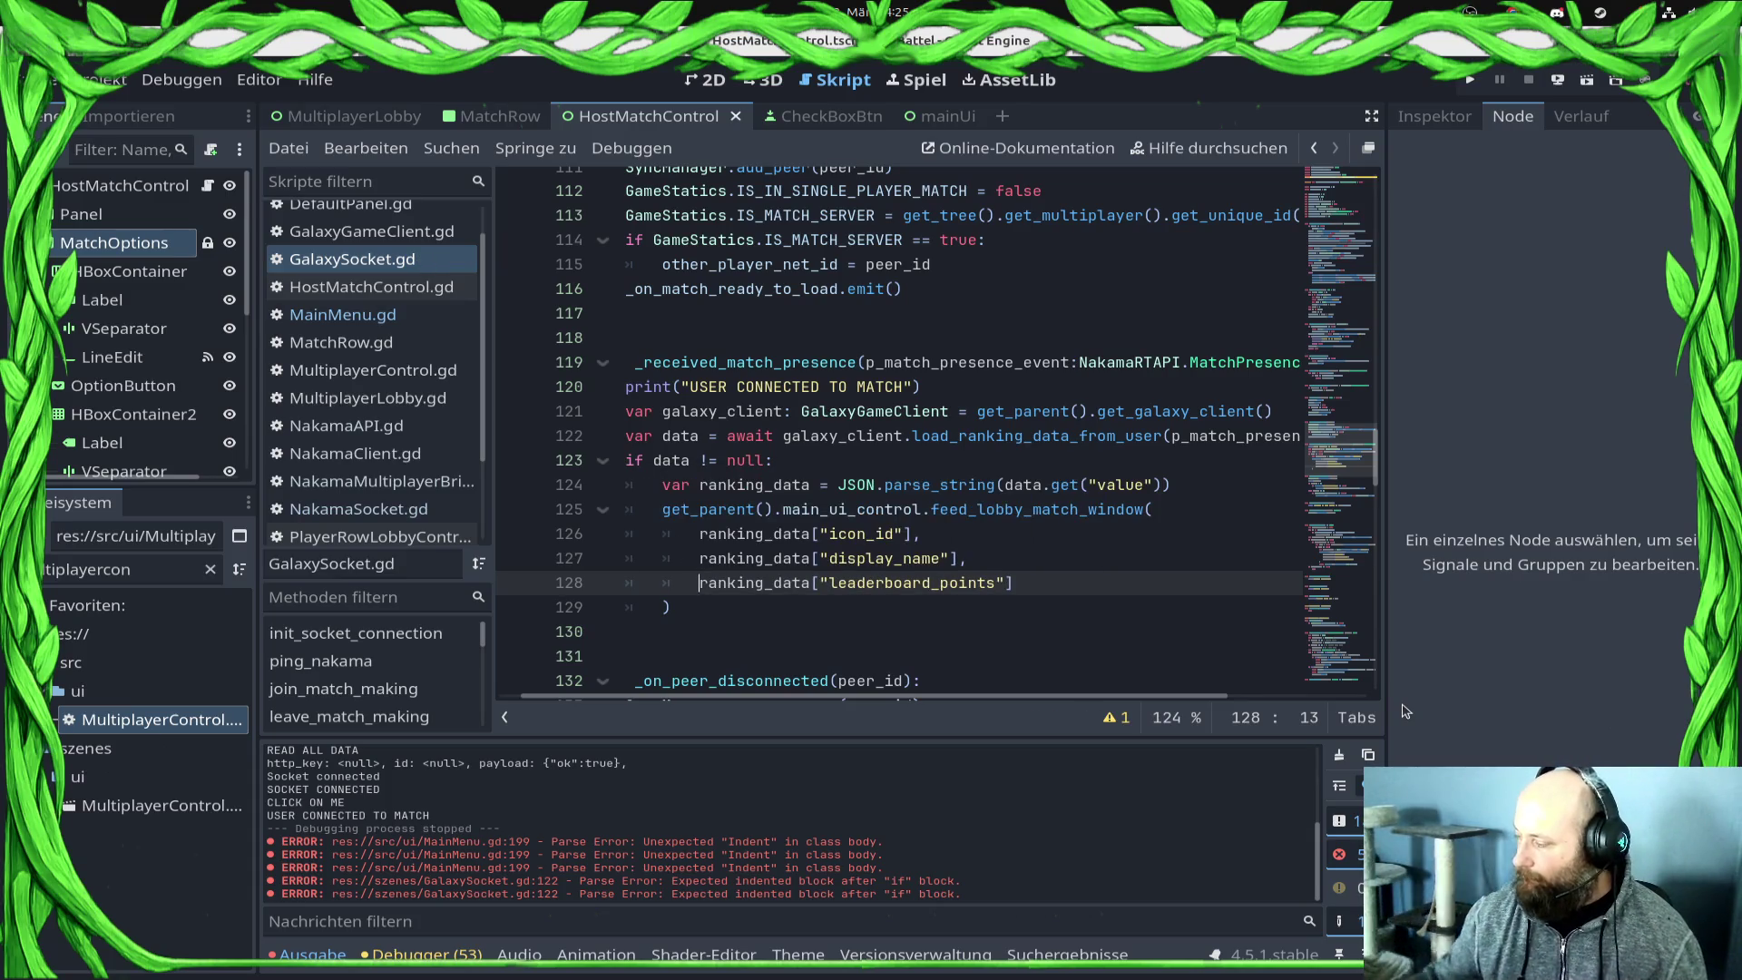
pyautogui.keyDown('ctrl'); pyautogui.click(970, 509); pyautogui.keyUp('ctrl')
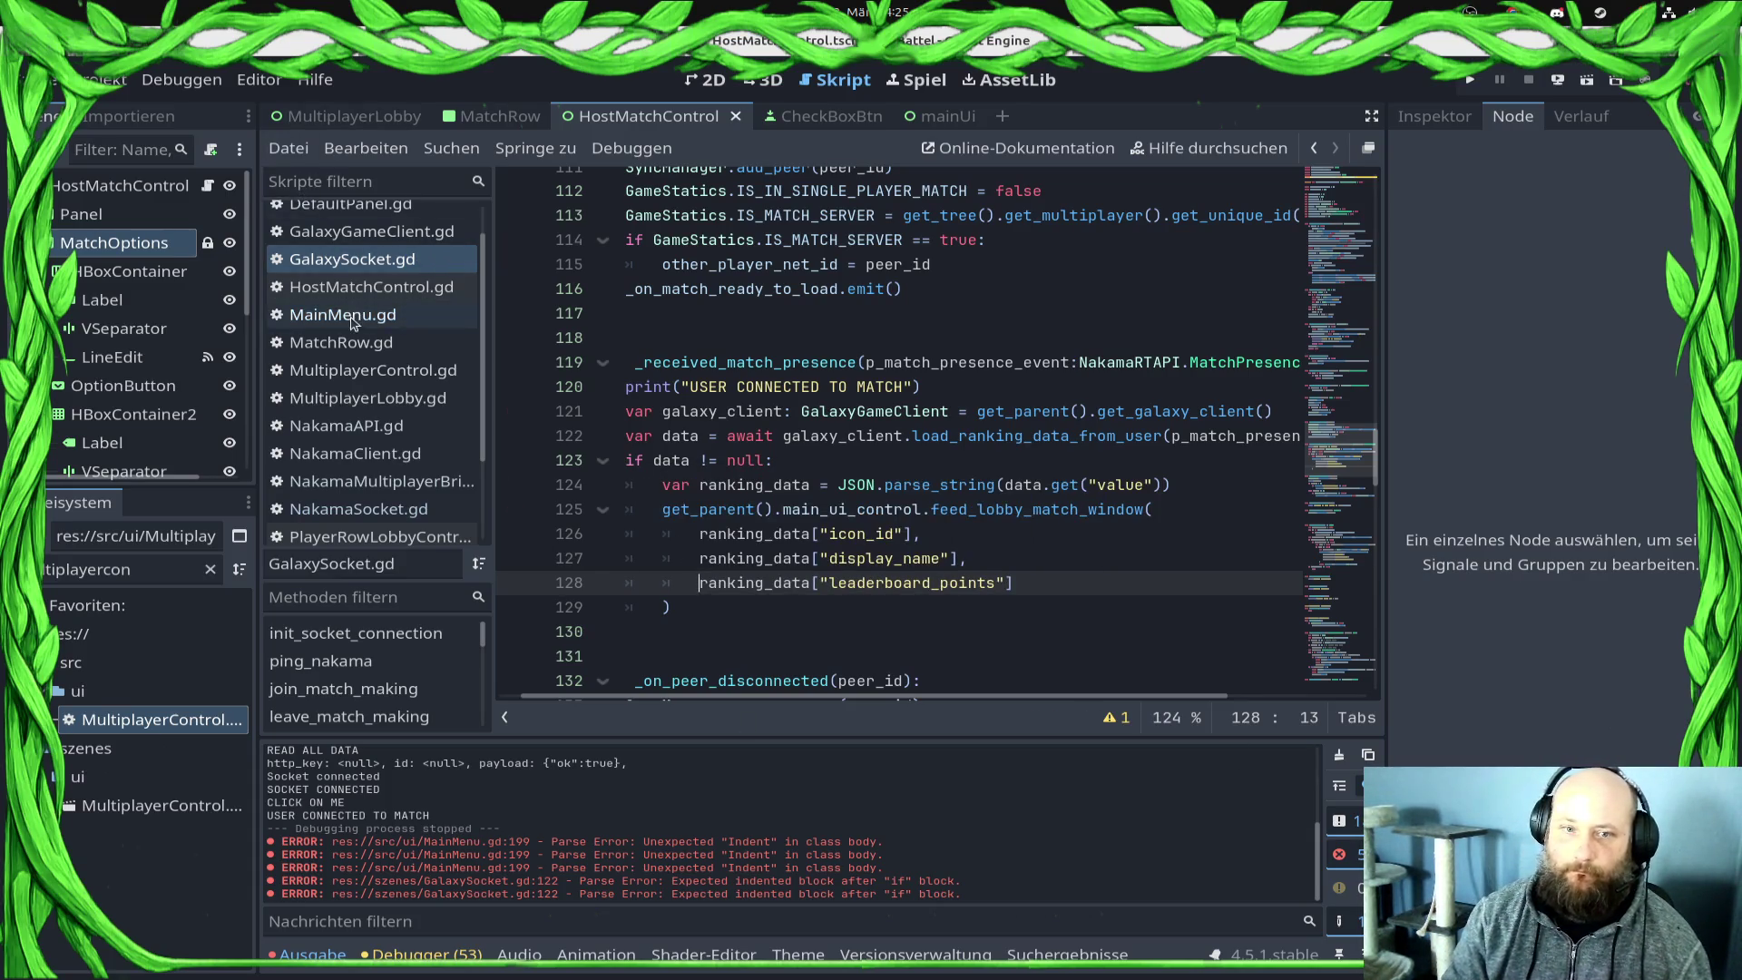
# Step: Run the game, open the VS menu, Join Lobby, and join the listed open match
pyautogui.click(1470, 80)
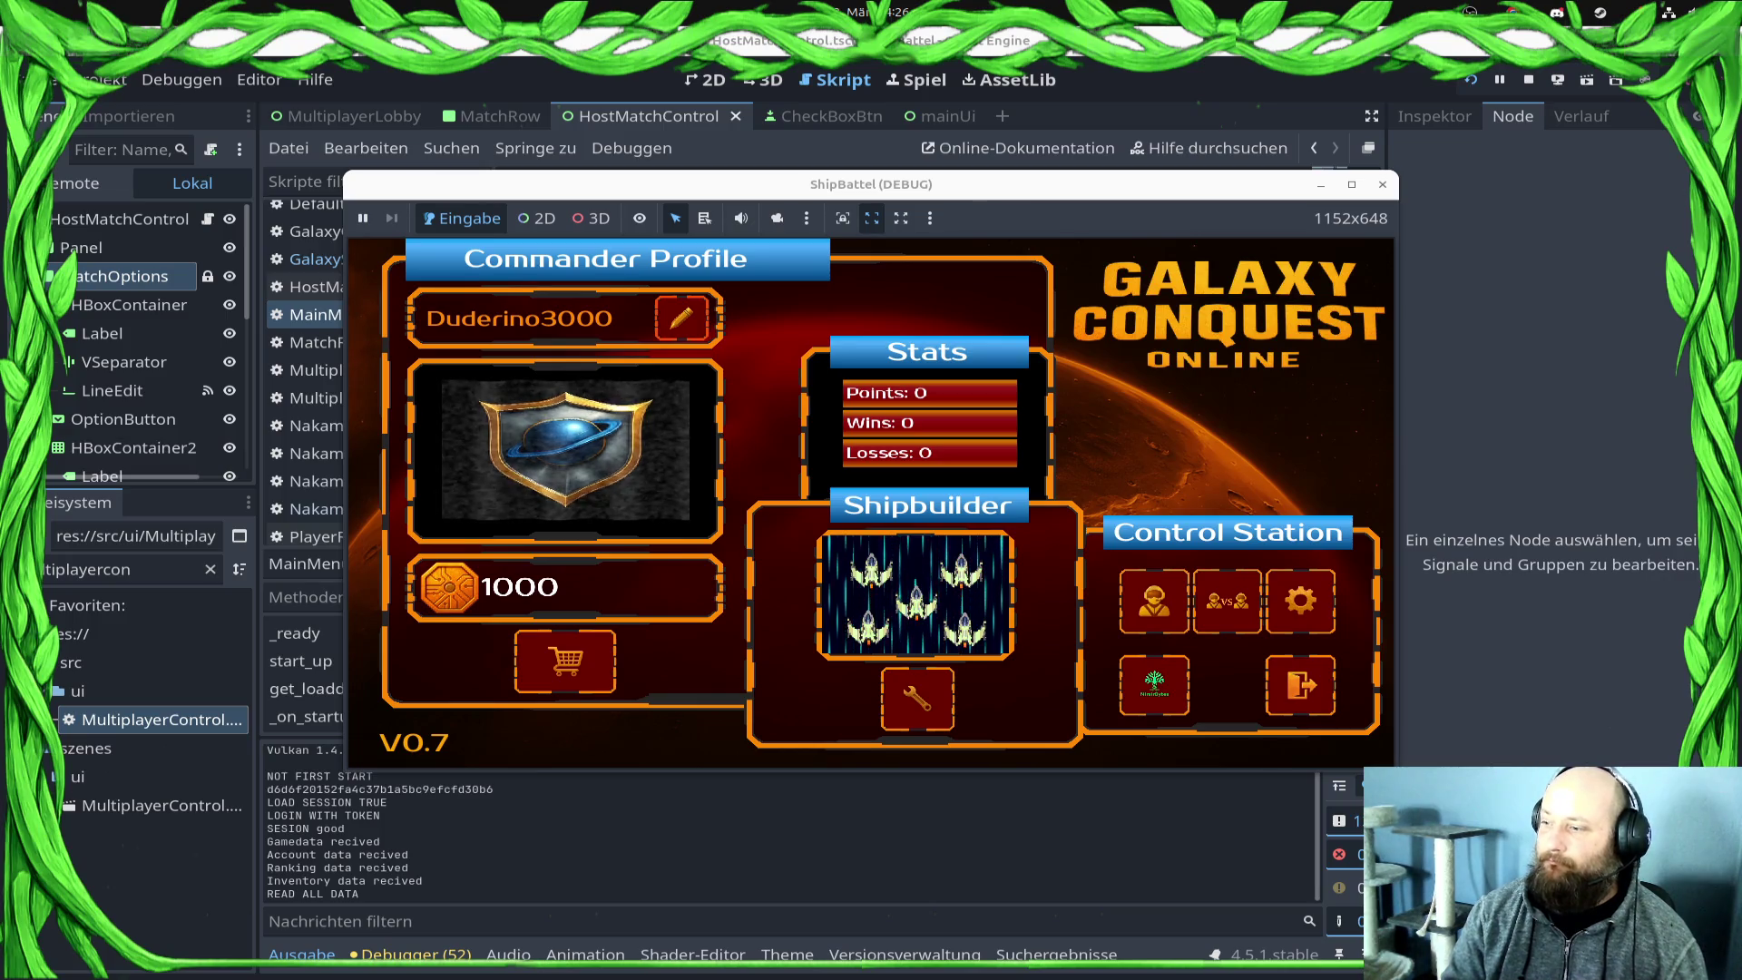
pyautogui.click(1228, 607)
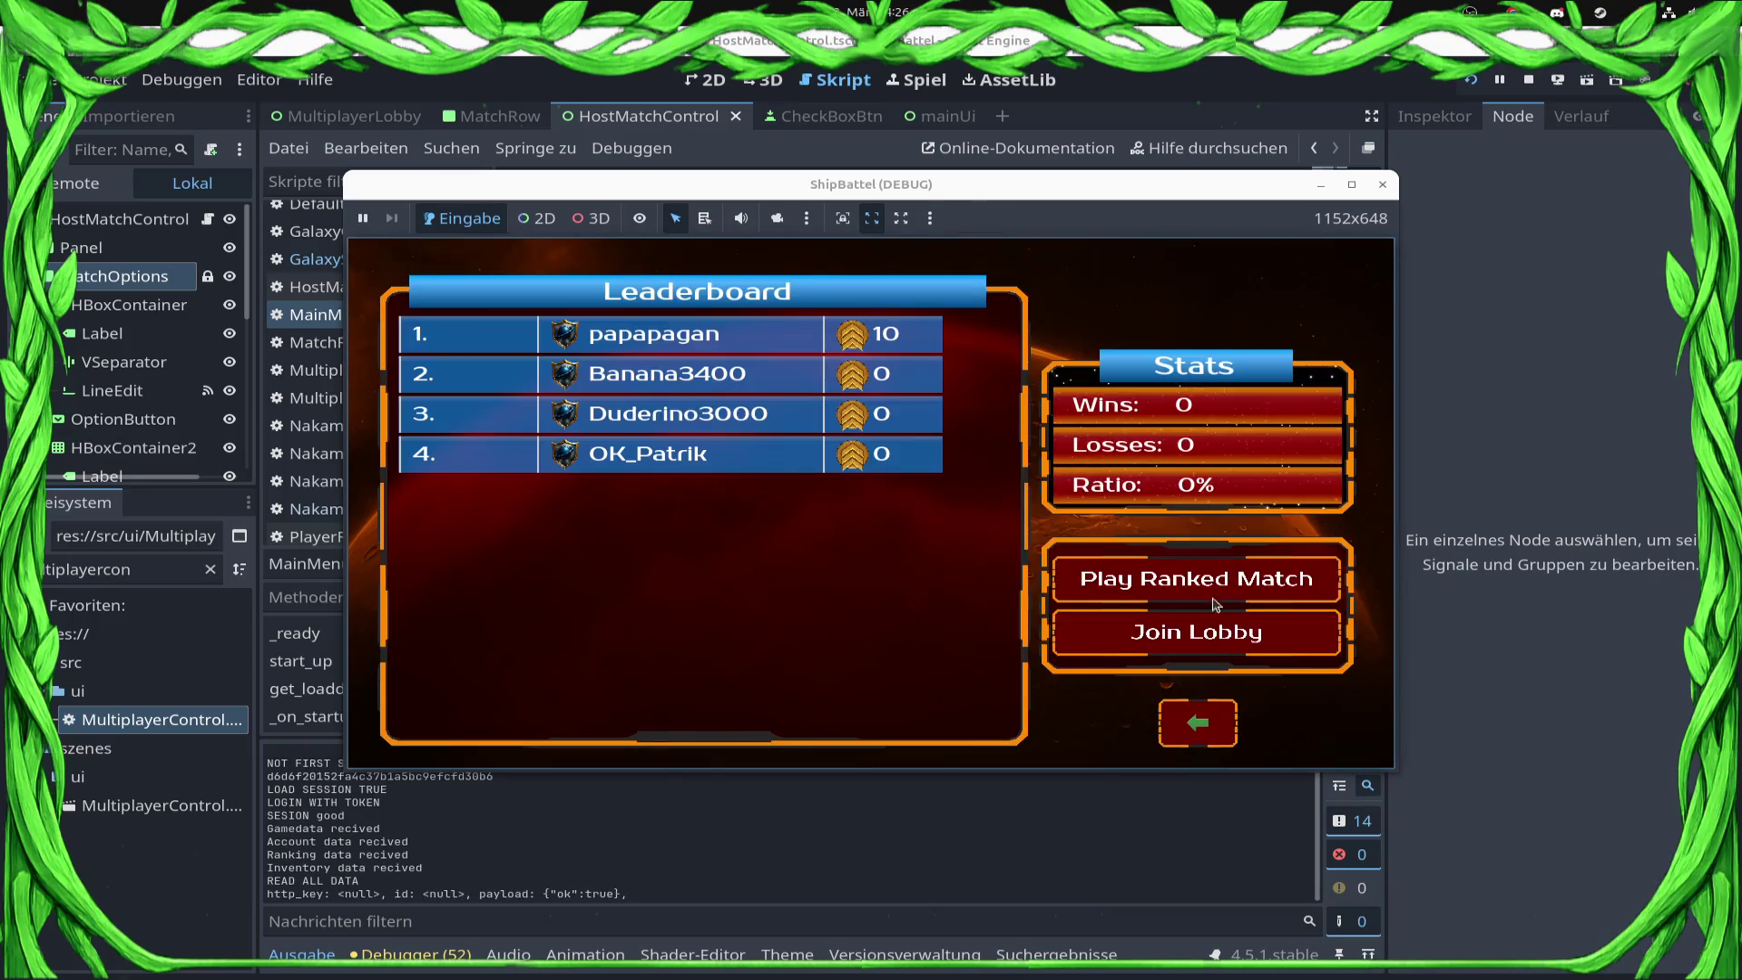
pyautogui.click(1142, 652)
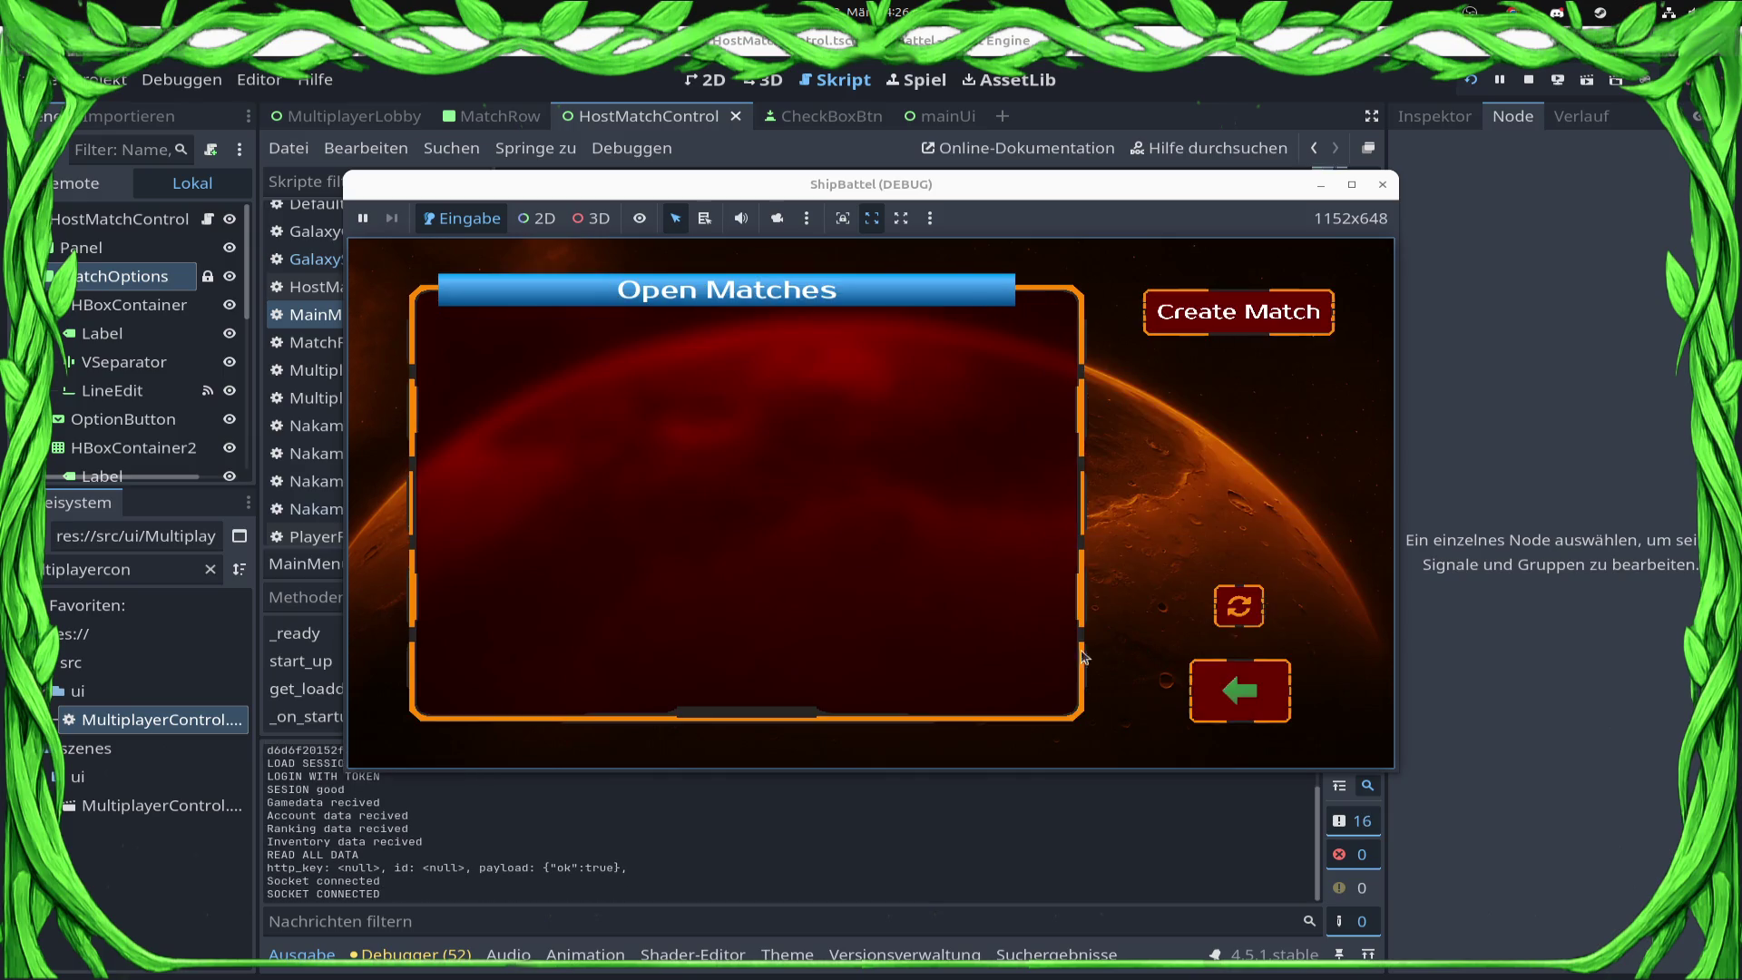
pyautogui.click(673, 354)
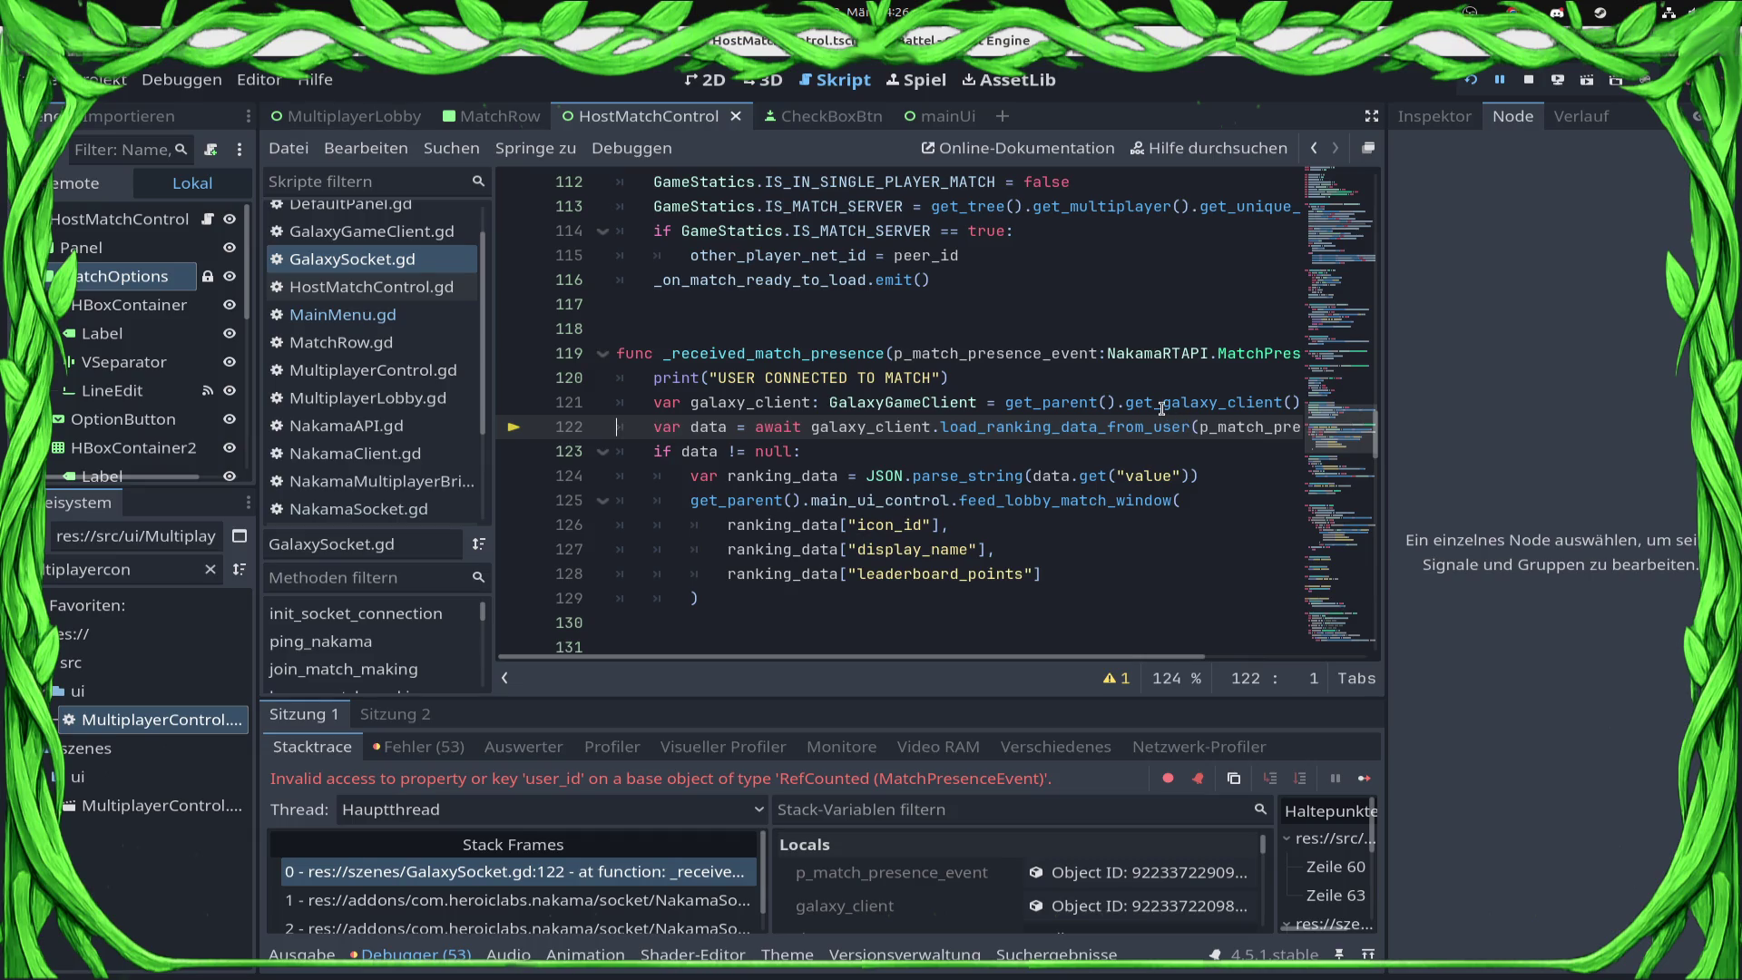
# Step: Inspect p_match_presence_event in the debugger, expanding its Joins array and first presence entry
pyautogui.click(1156, 878)
pyautogui.click(1158, 884)
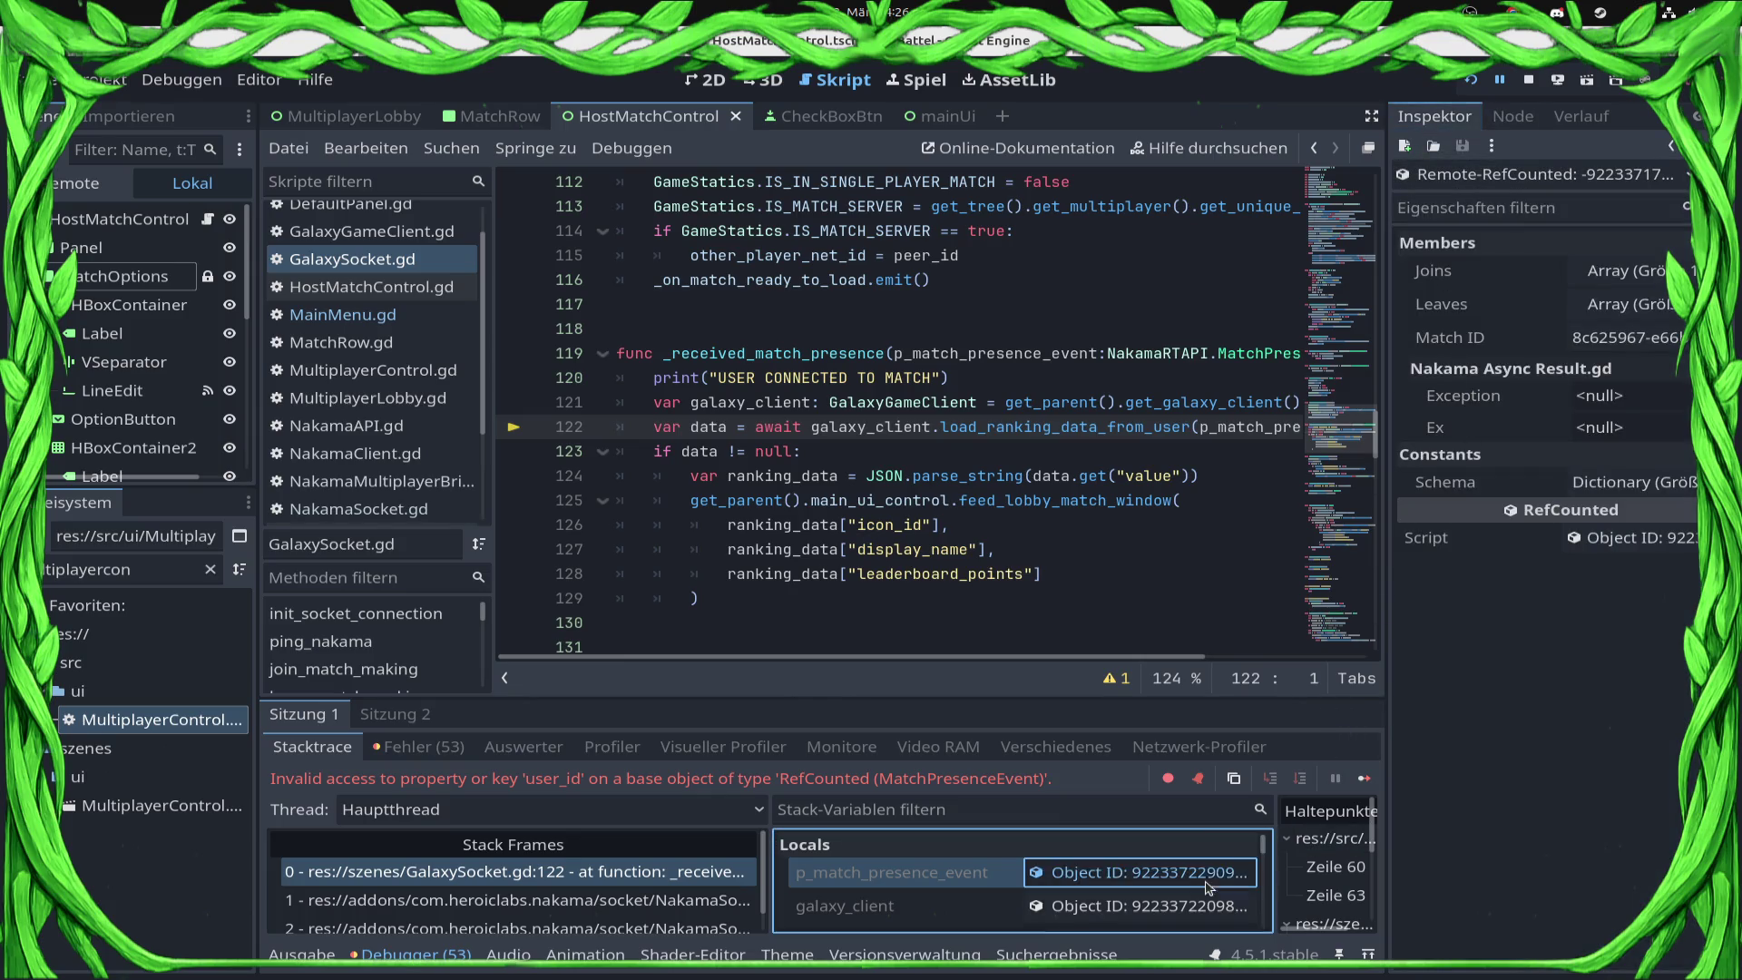
pyautogui.click(1647, 277)
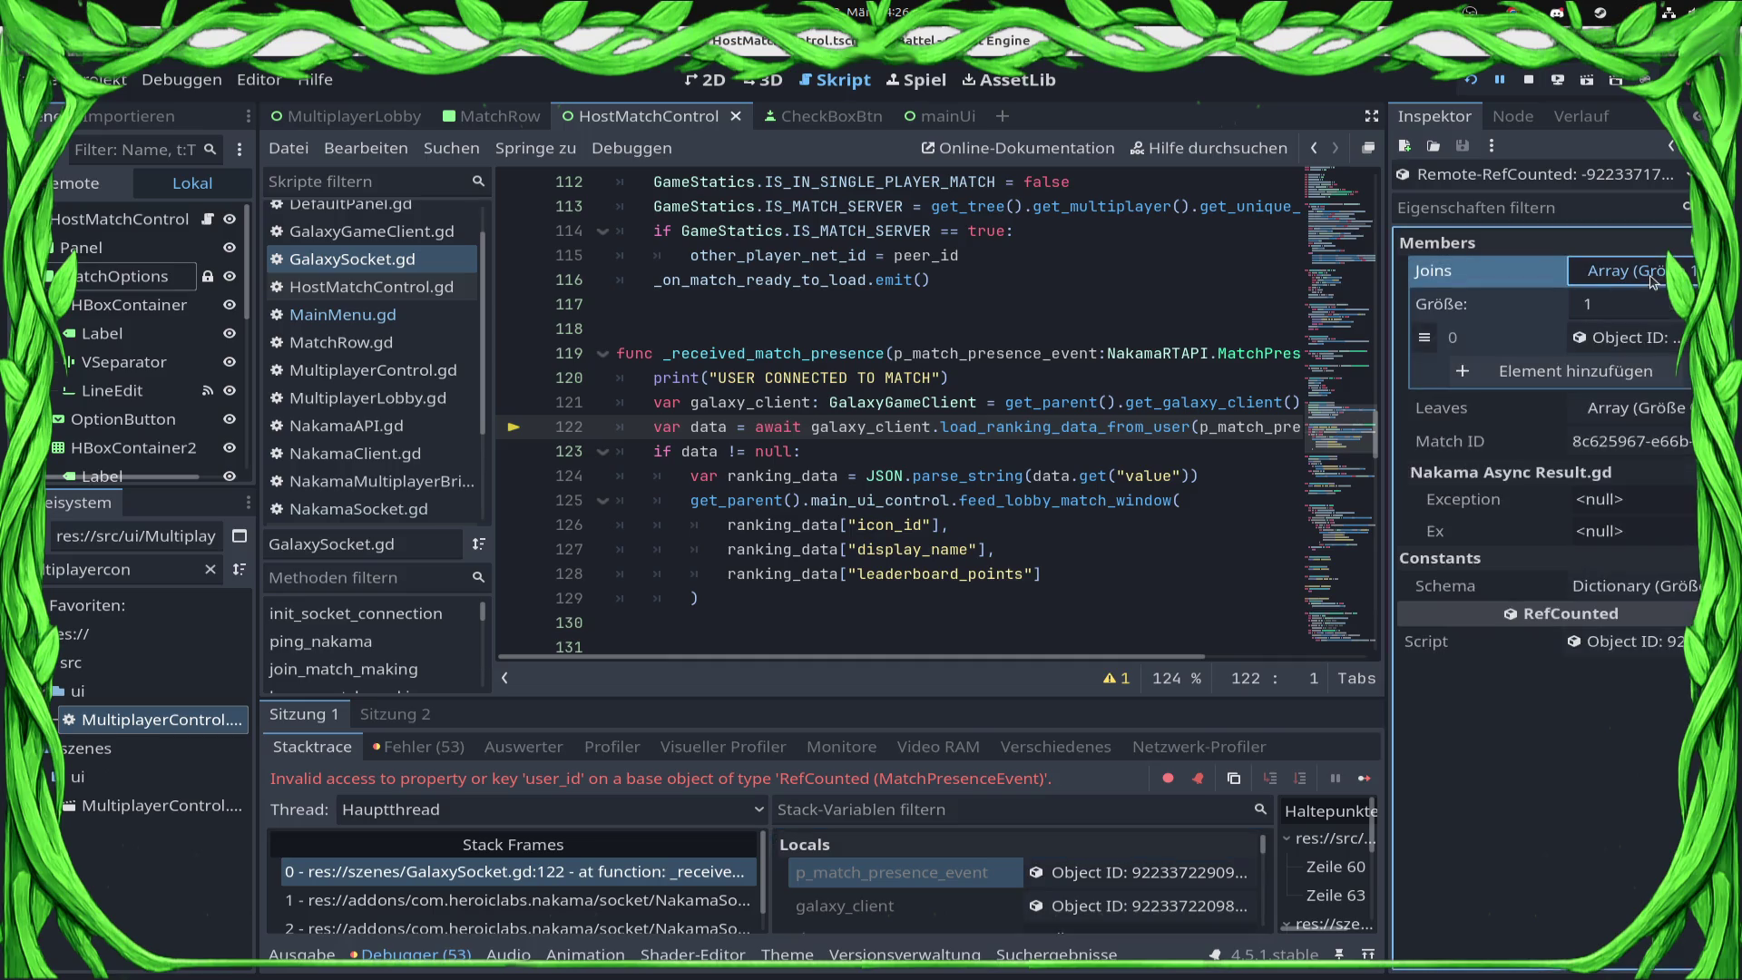
pyautogui.click(1613, 360)
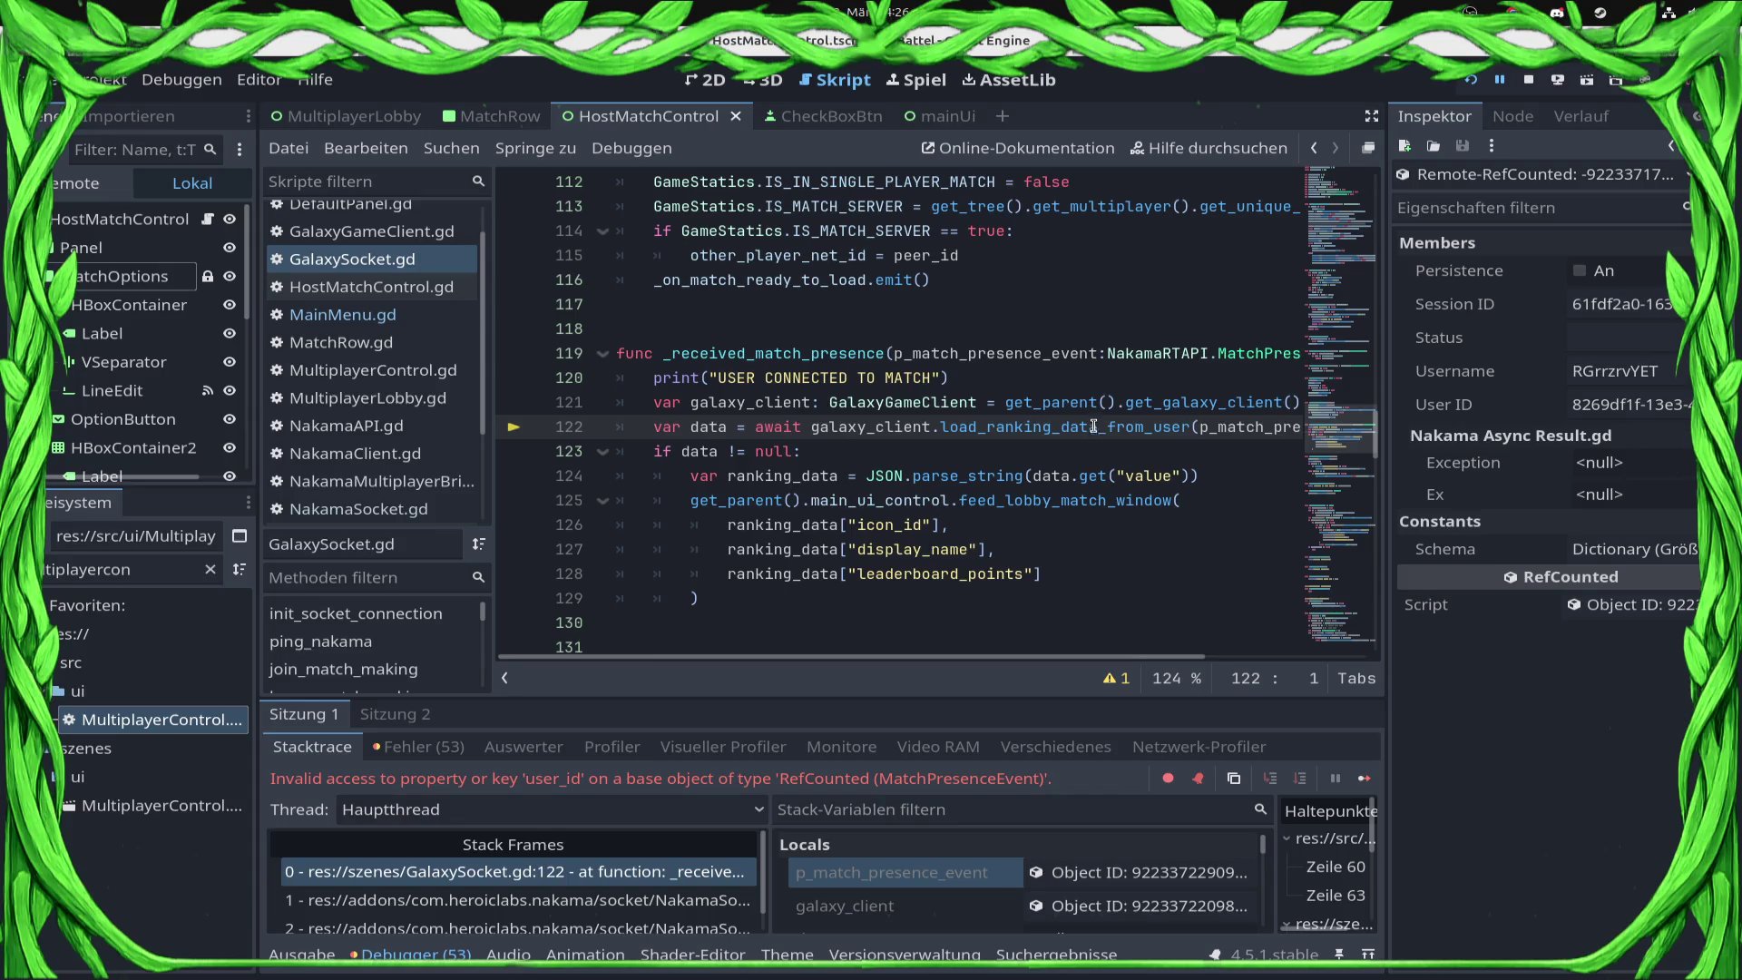
pyautogui.moveTo(1156, 425)
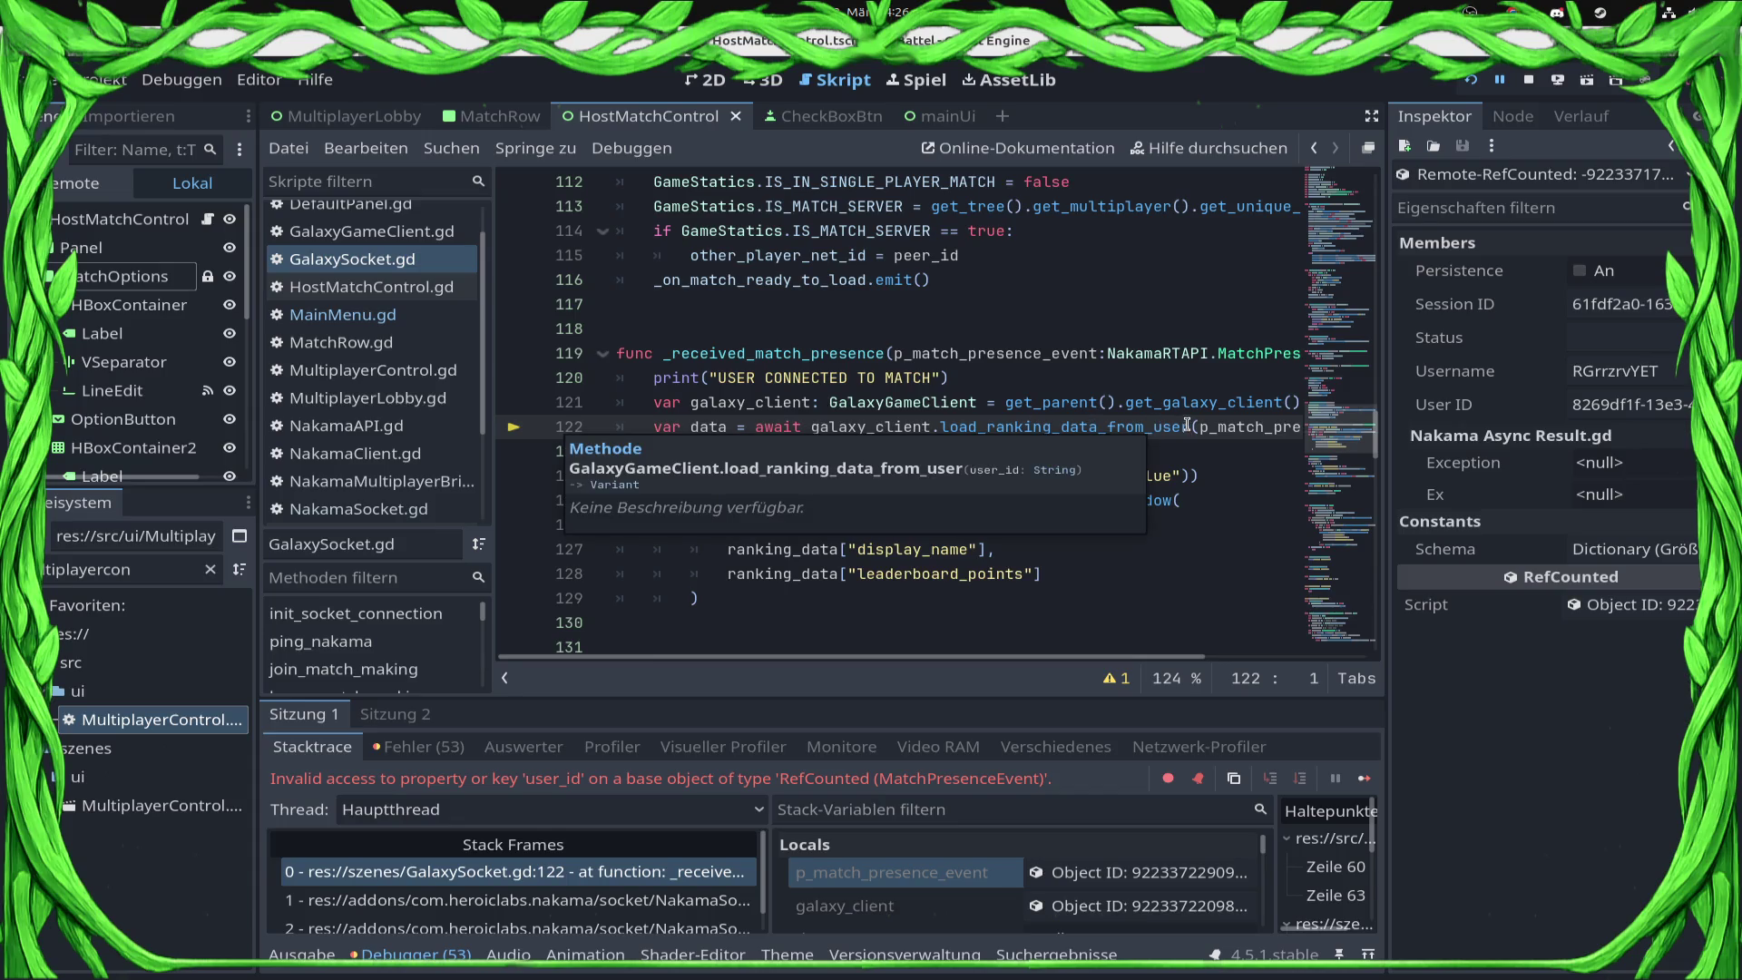
pyautogui.moveTo(1190, 426); pyautogui.dragTo(1298, 427)
pyautogui.click(1258, 427)
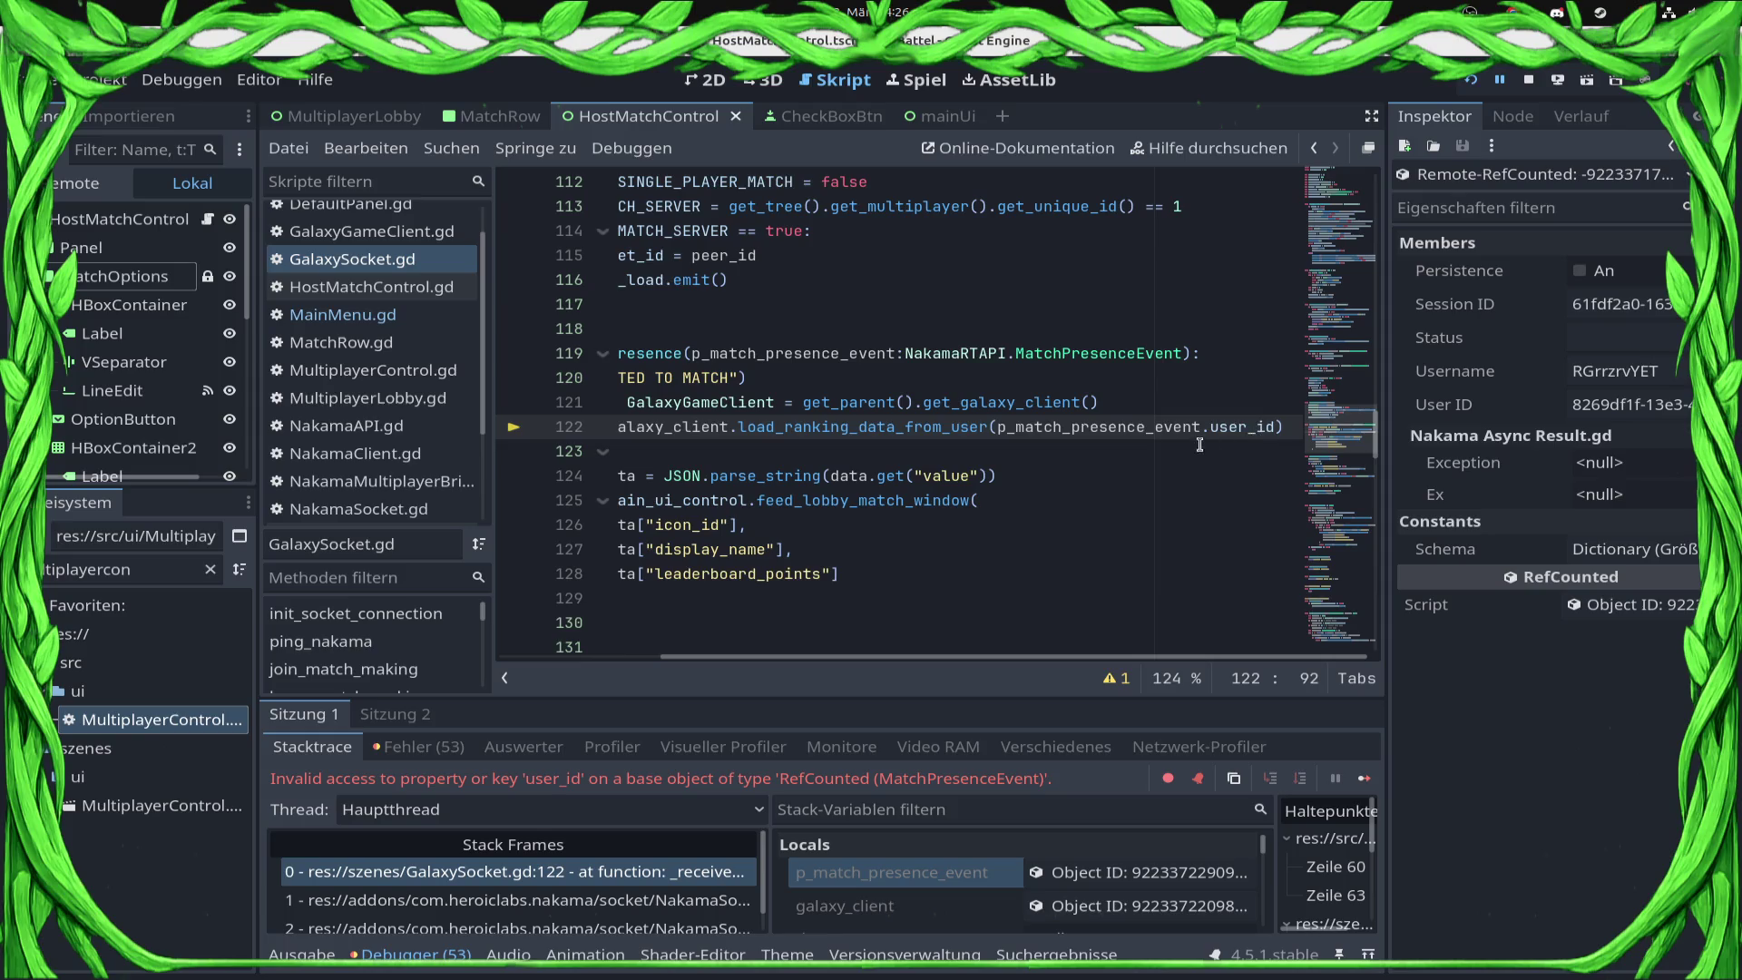
# Step: Change user_id on line 122 to joins[0].user_id, then stop and relaunch the game
pyautogui.doubleClick(1253, 427)
pyautogui.click(1672, 147)
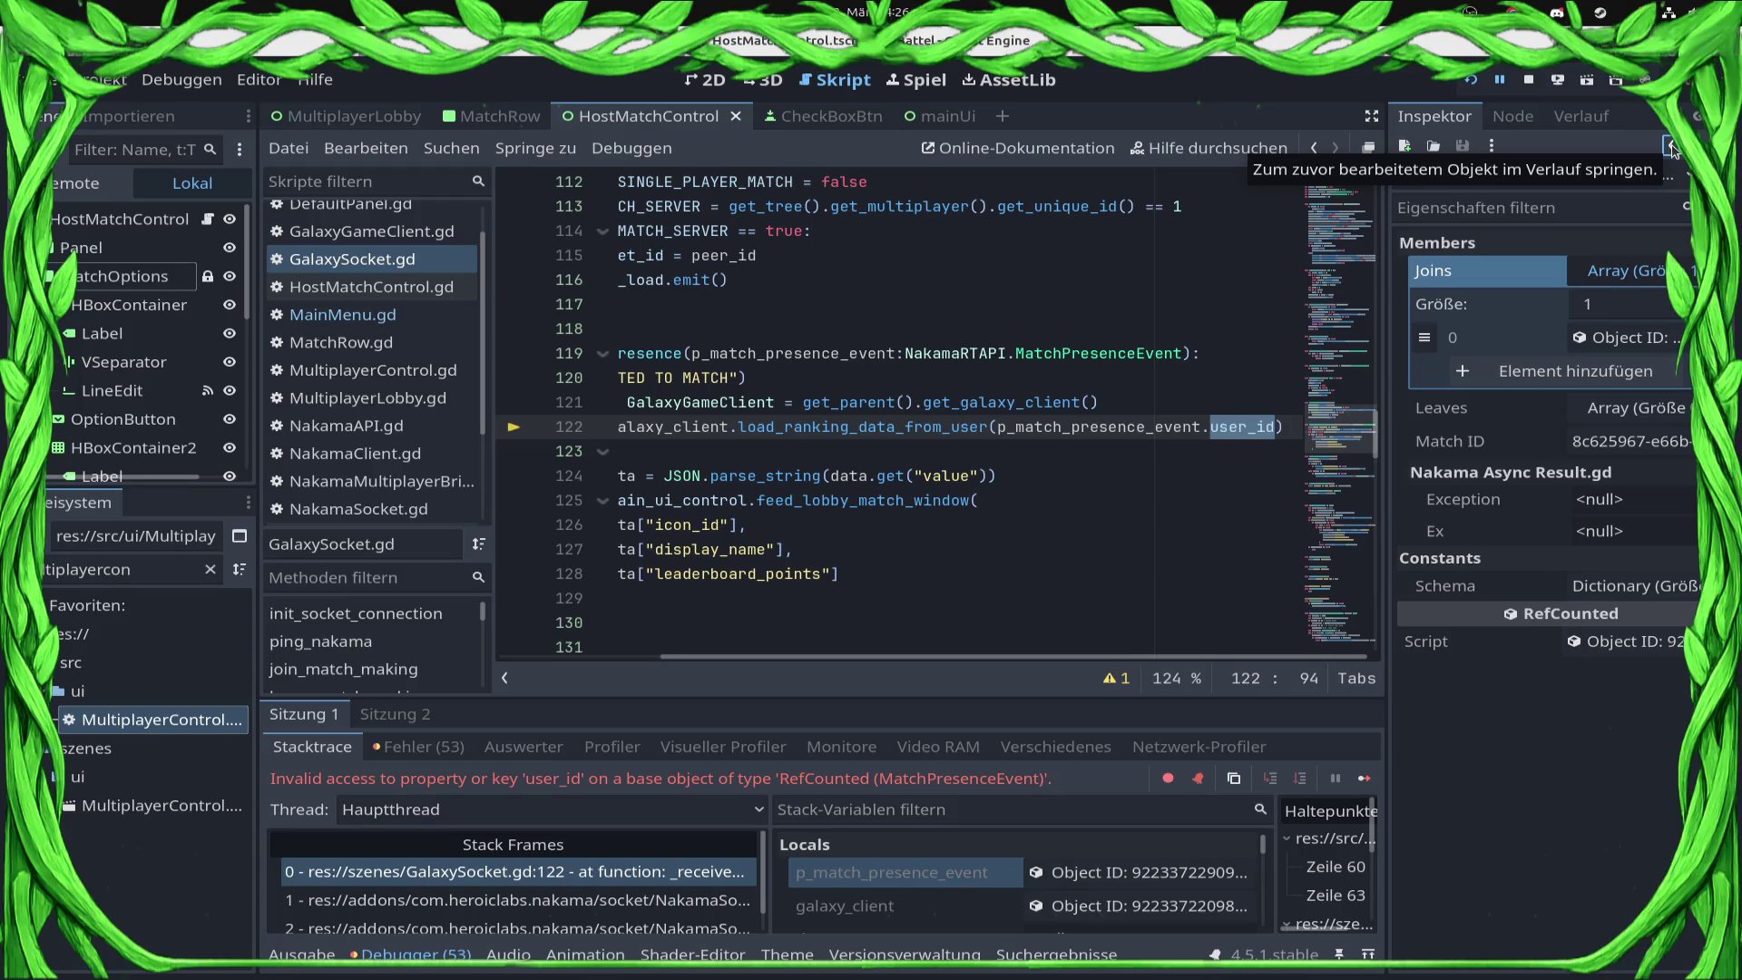
pyautogui.click(1160, 524)
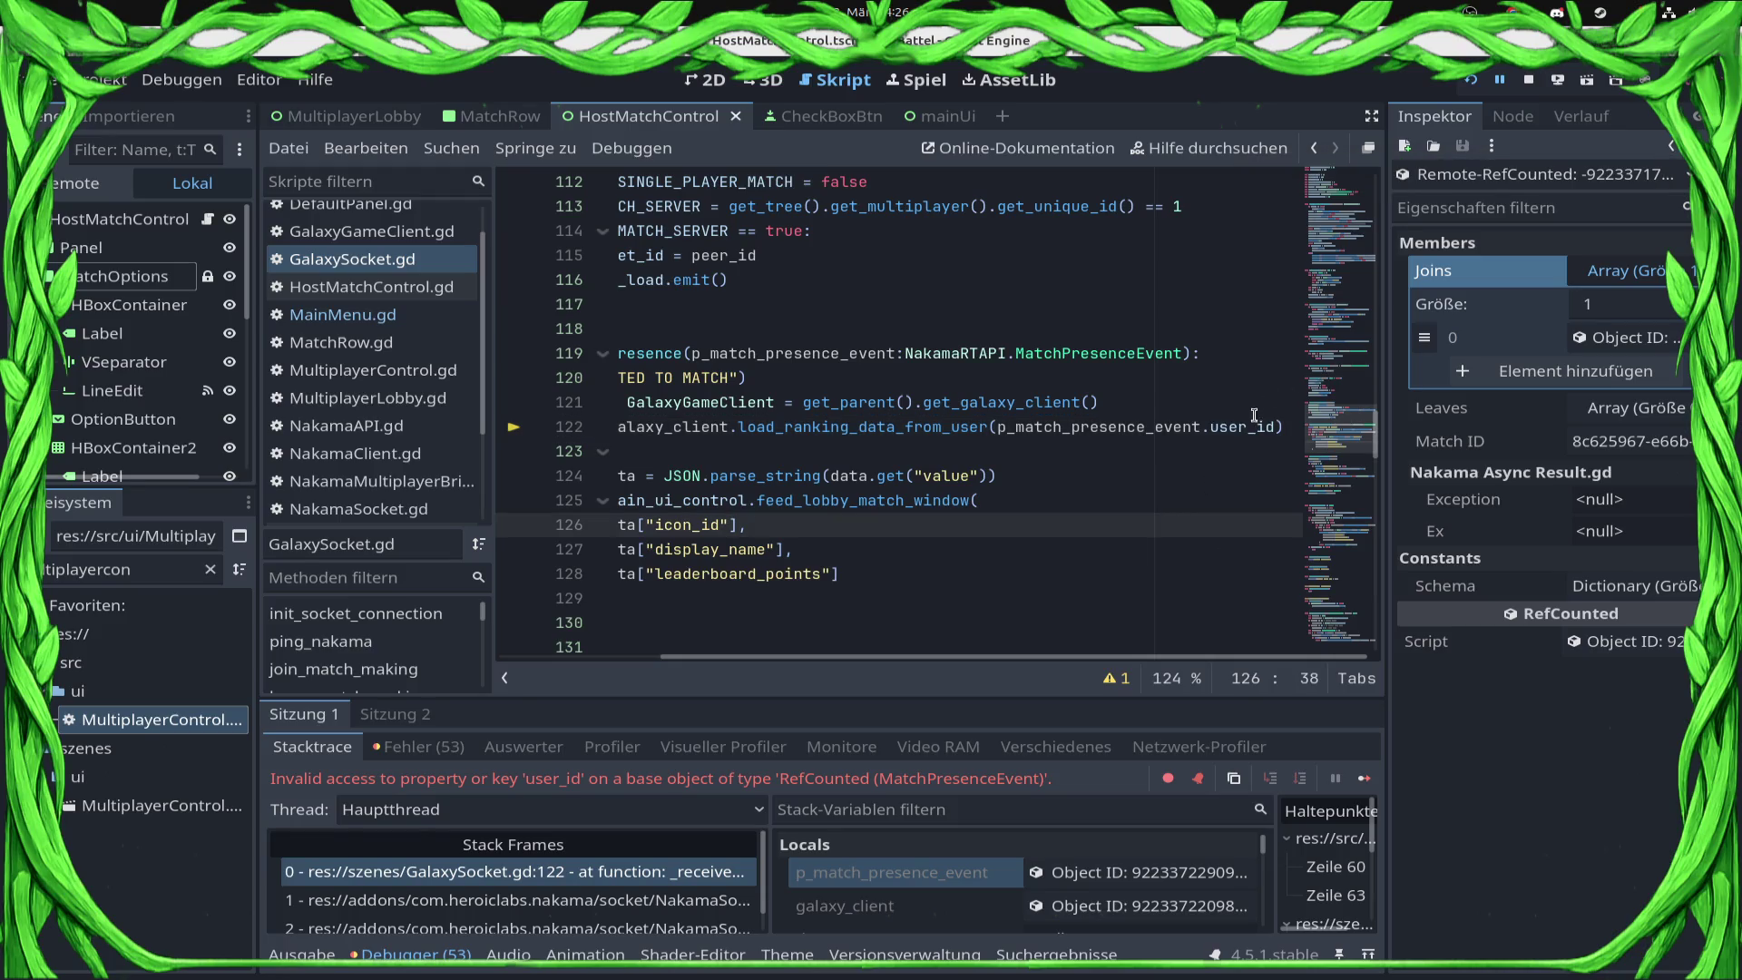
pyautogui.doubleClick(1252, 426)
pyautogui.write('j')
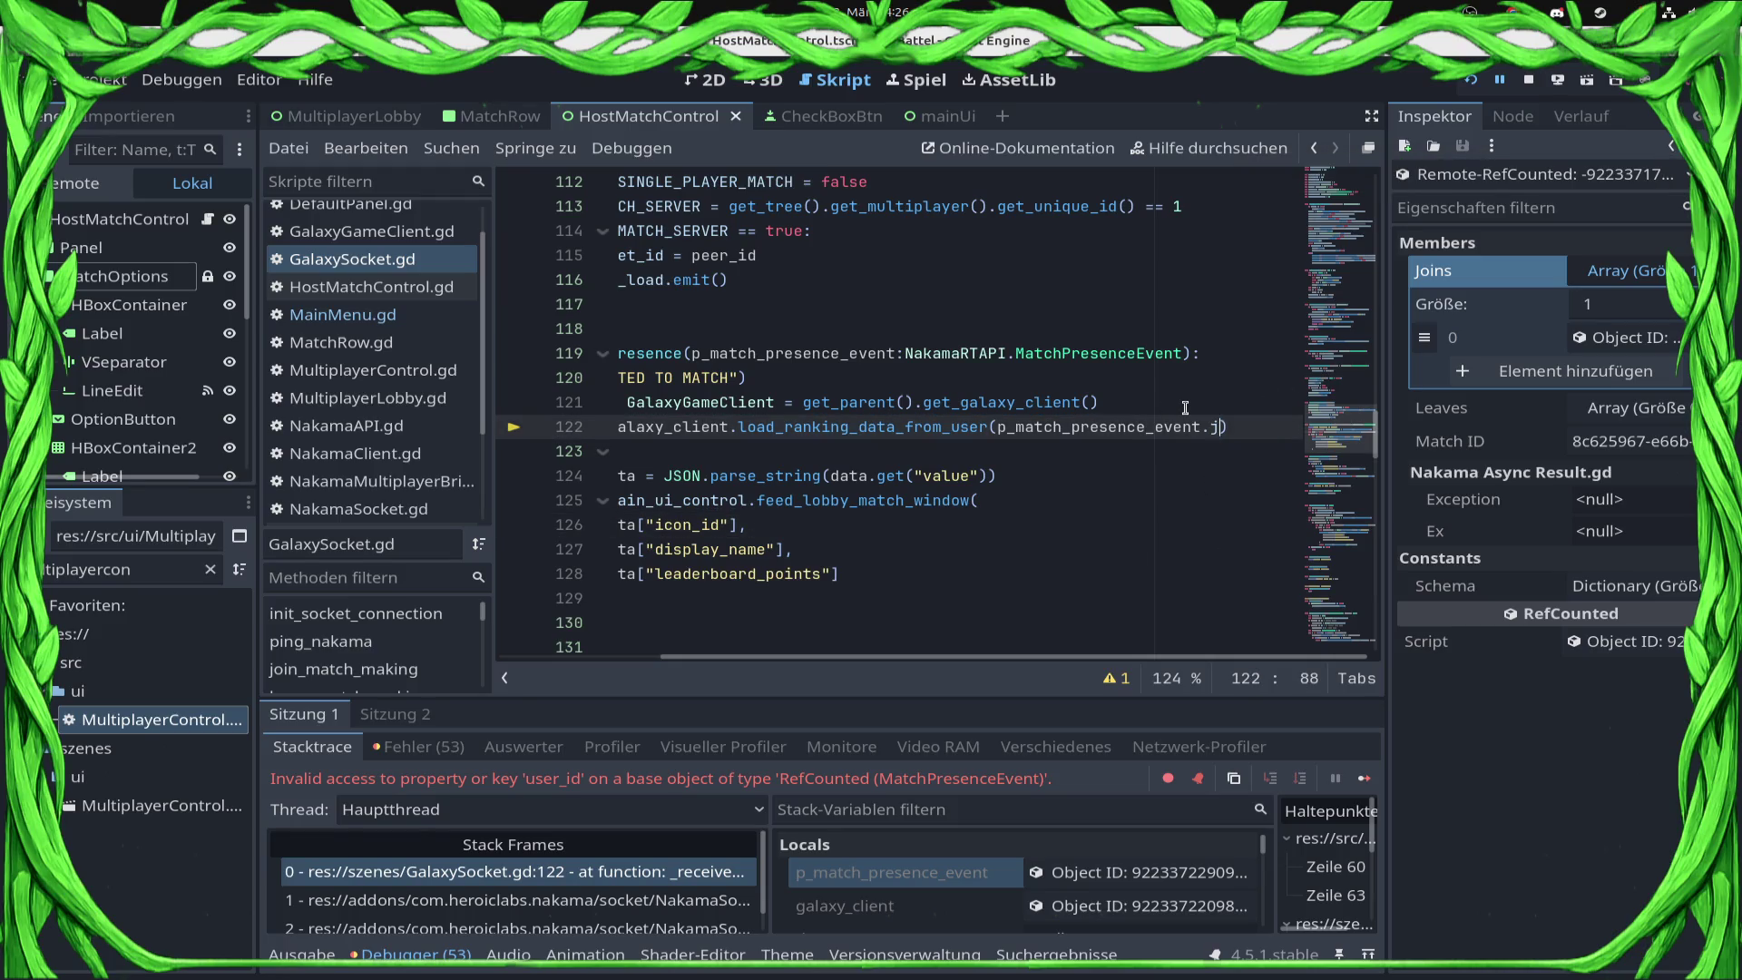
pyautogui.press('Return')
pyautogui.write('user_id')
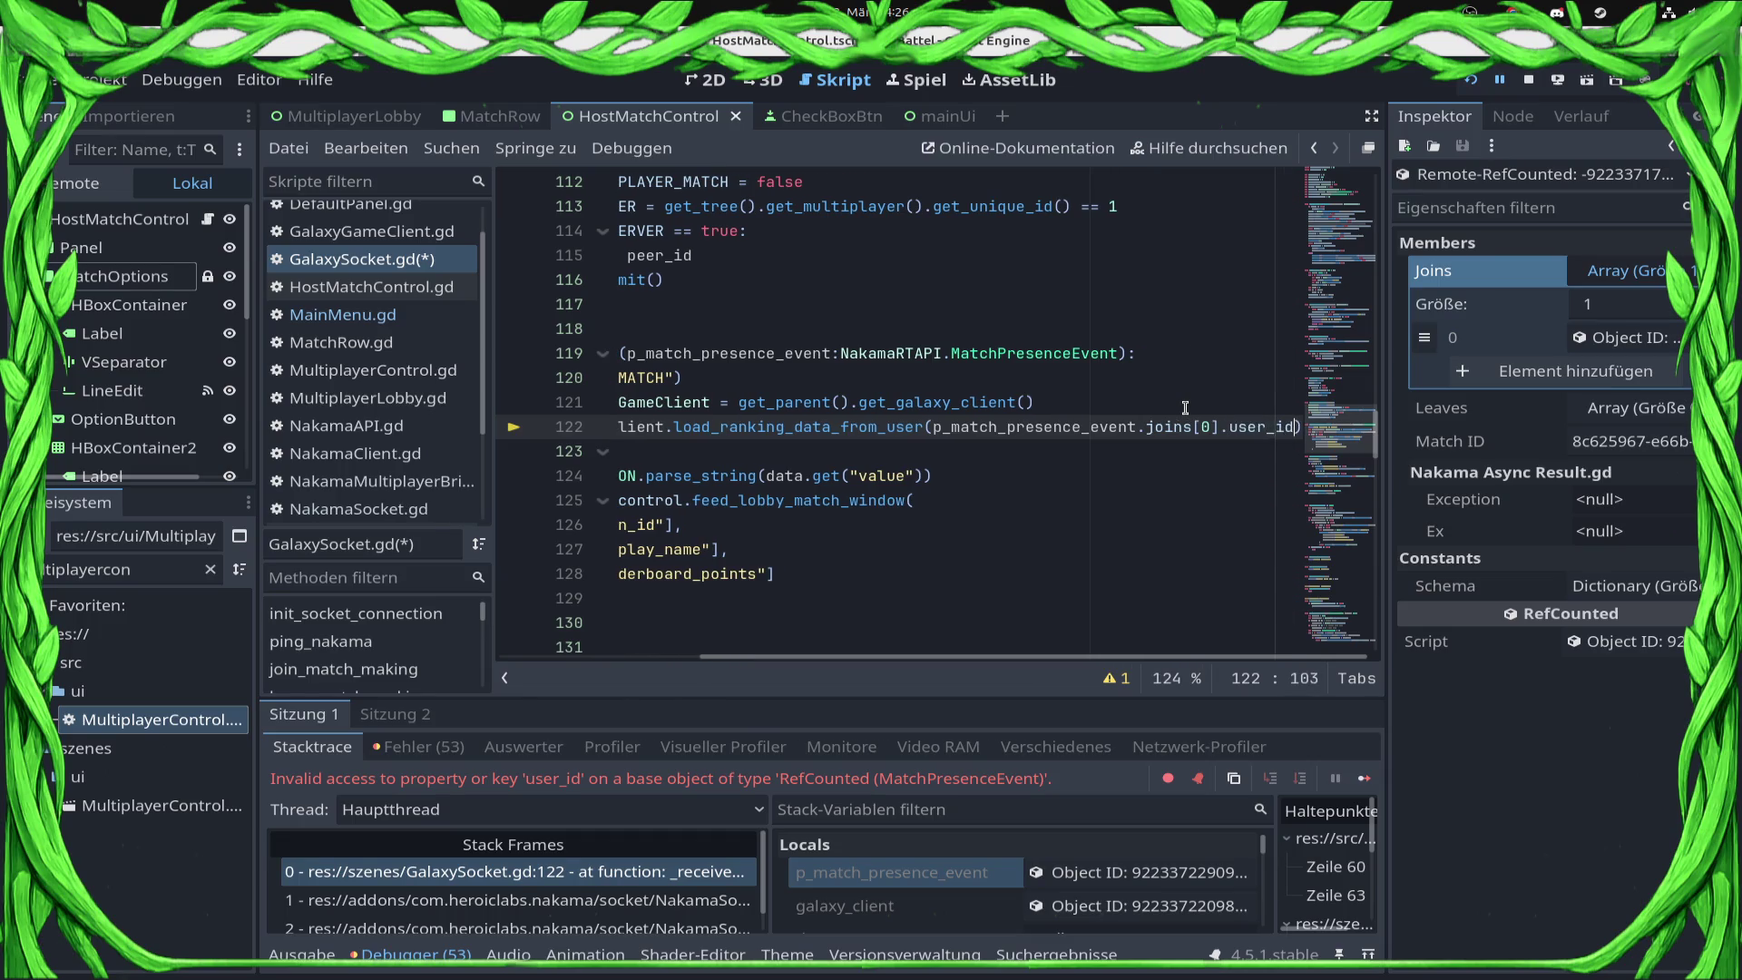
pyautogui.click(1594, 340)
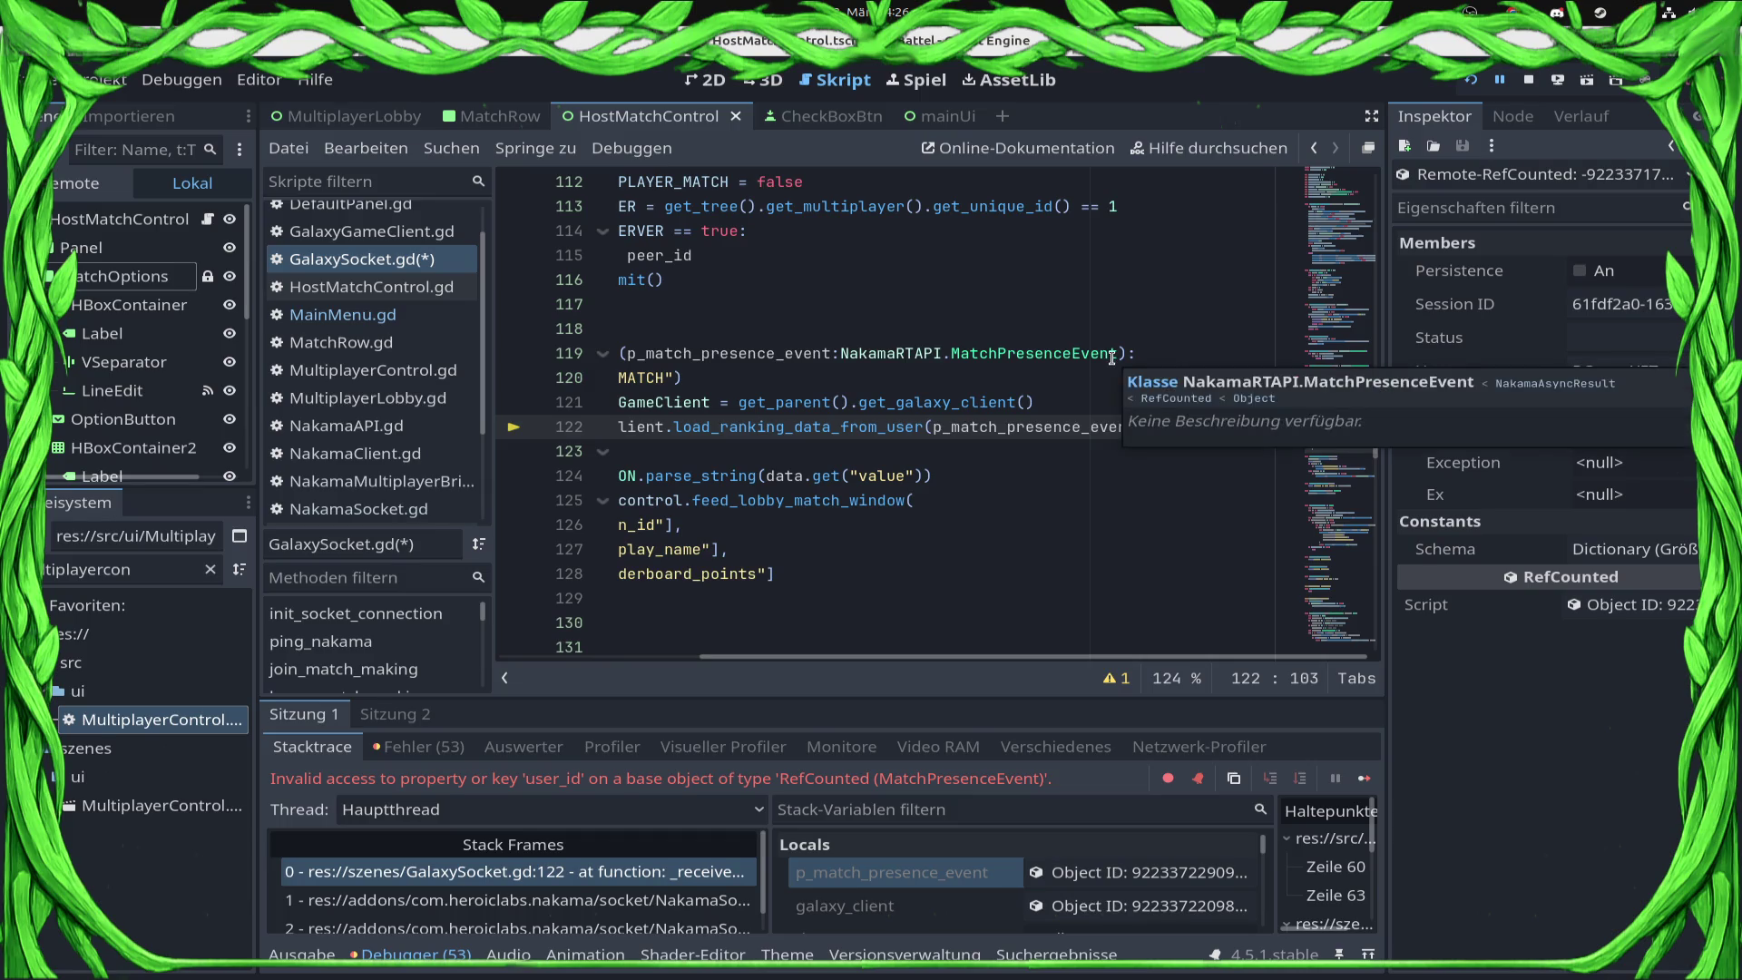
pyautogui.click(1122, 426)
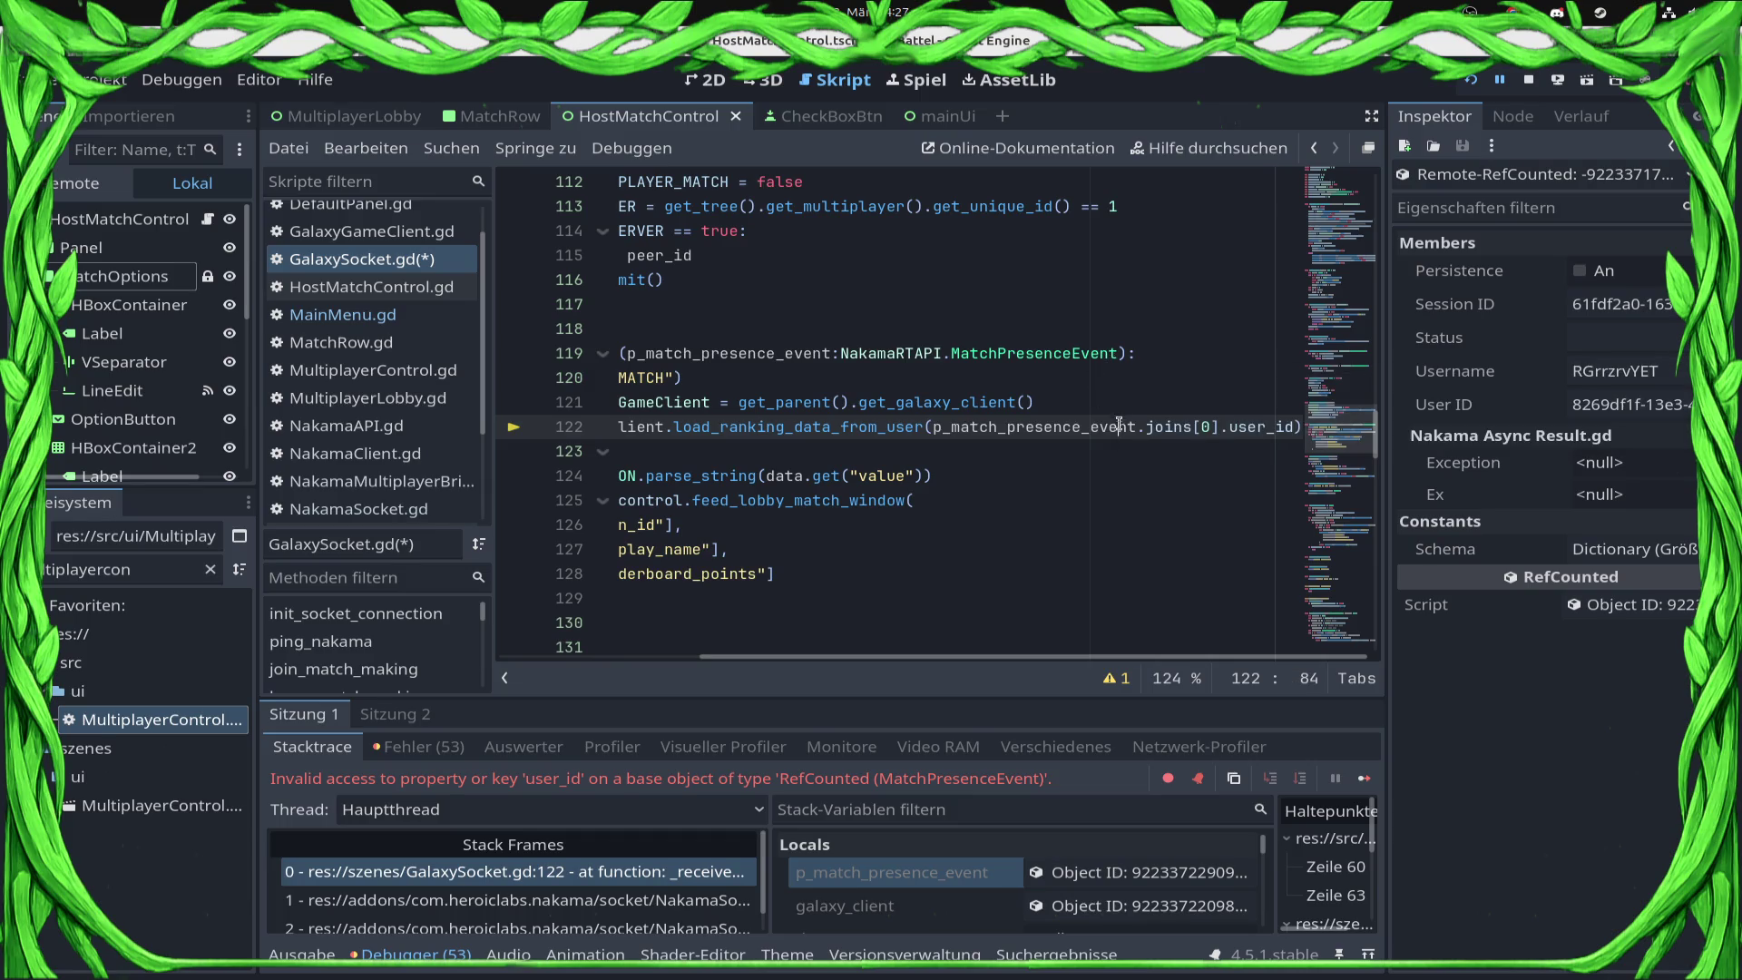
pyautogui.click(1528, 81)
pyautogui.click(1471, 82)
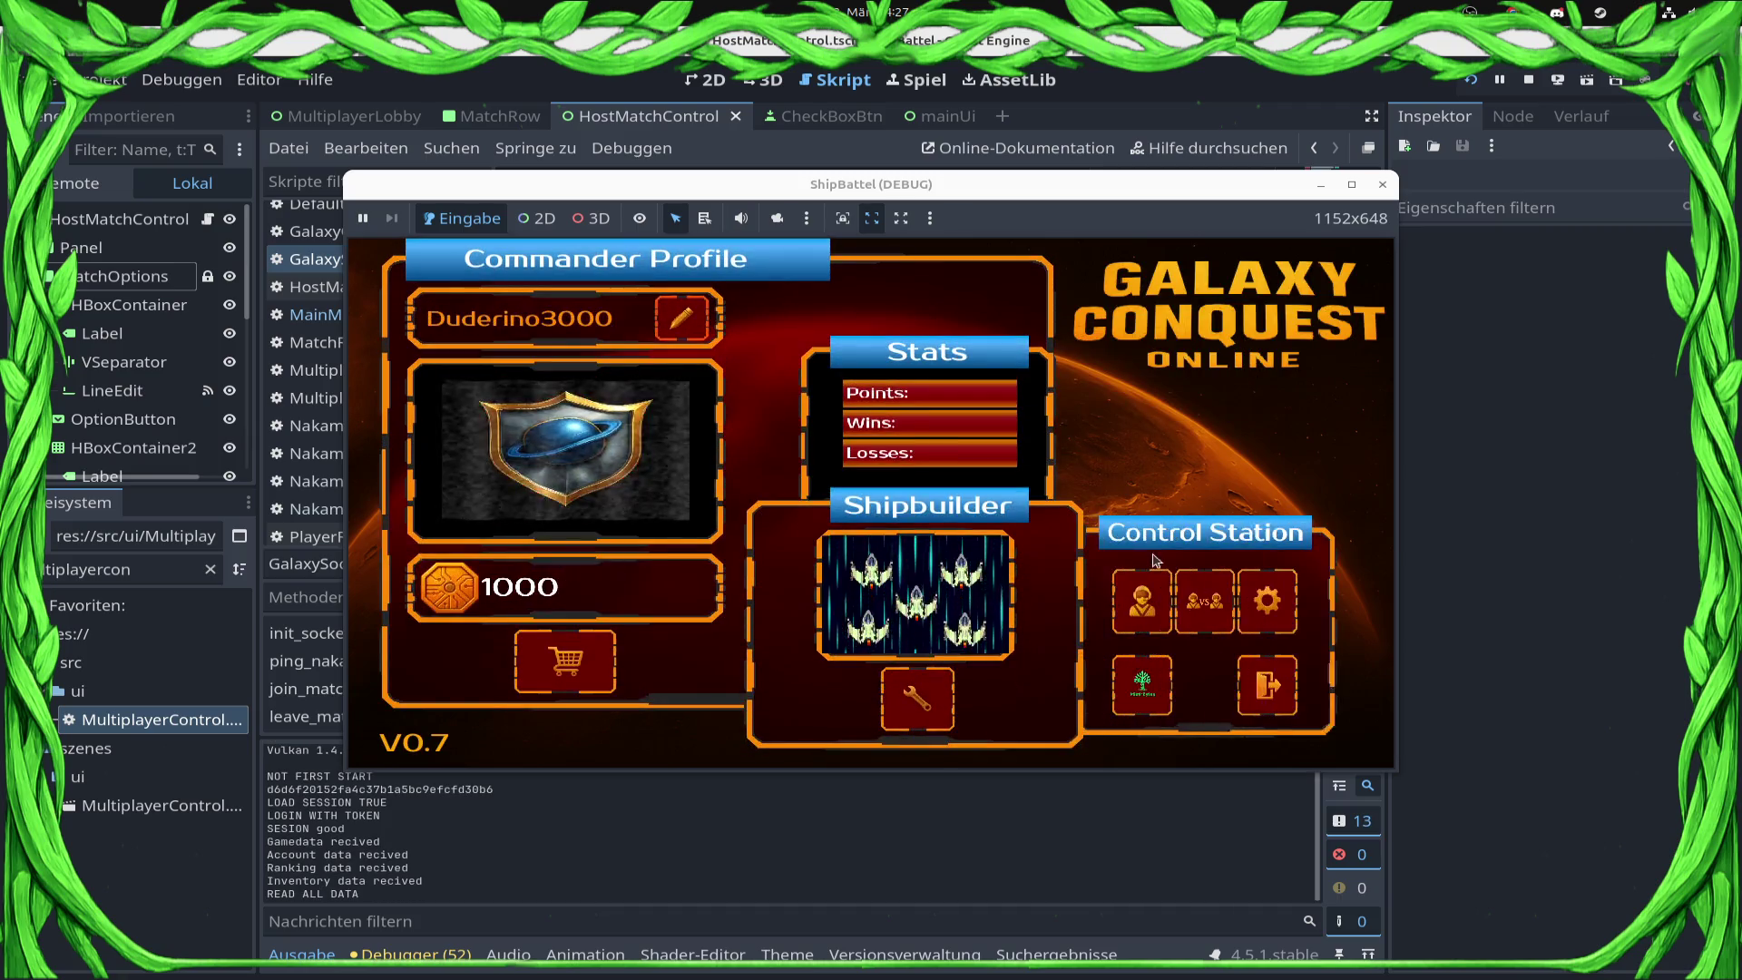
# Step: Join the open match via multiplayer and Join Lobby, resume past the breakpoint, then stop debugging
pyautogui.click(1146, 589)
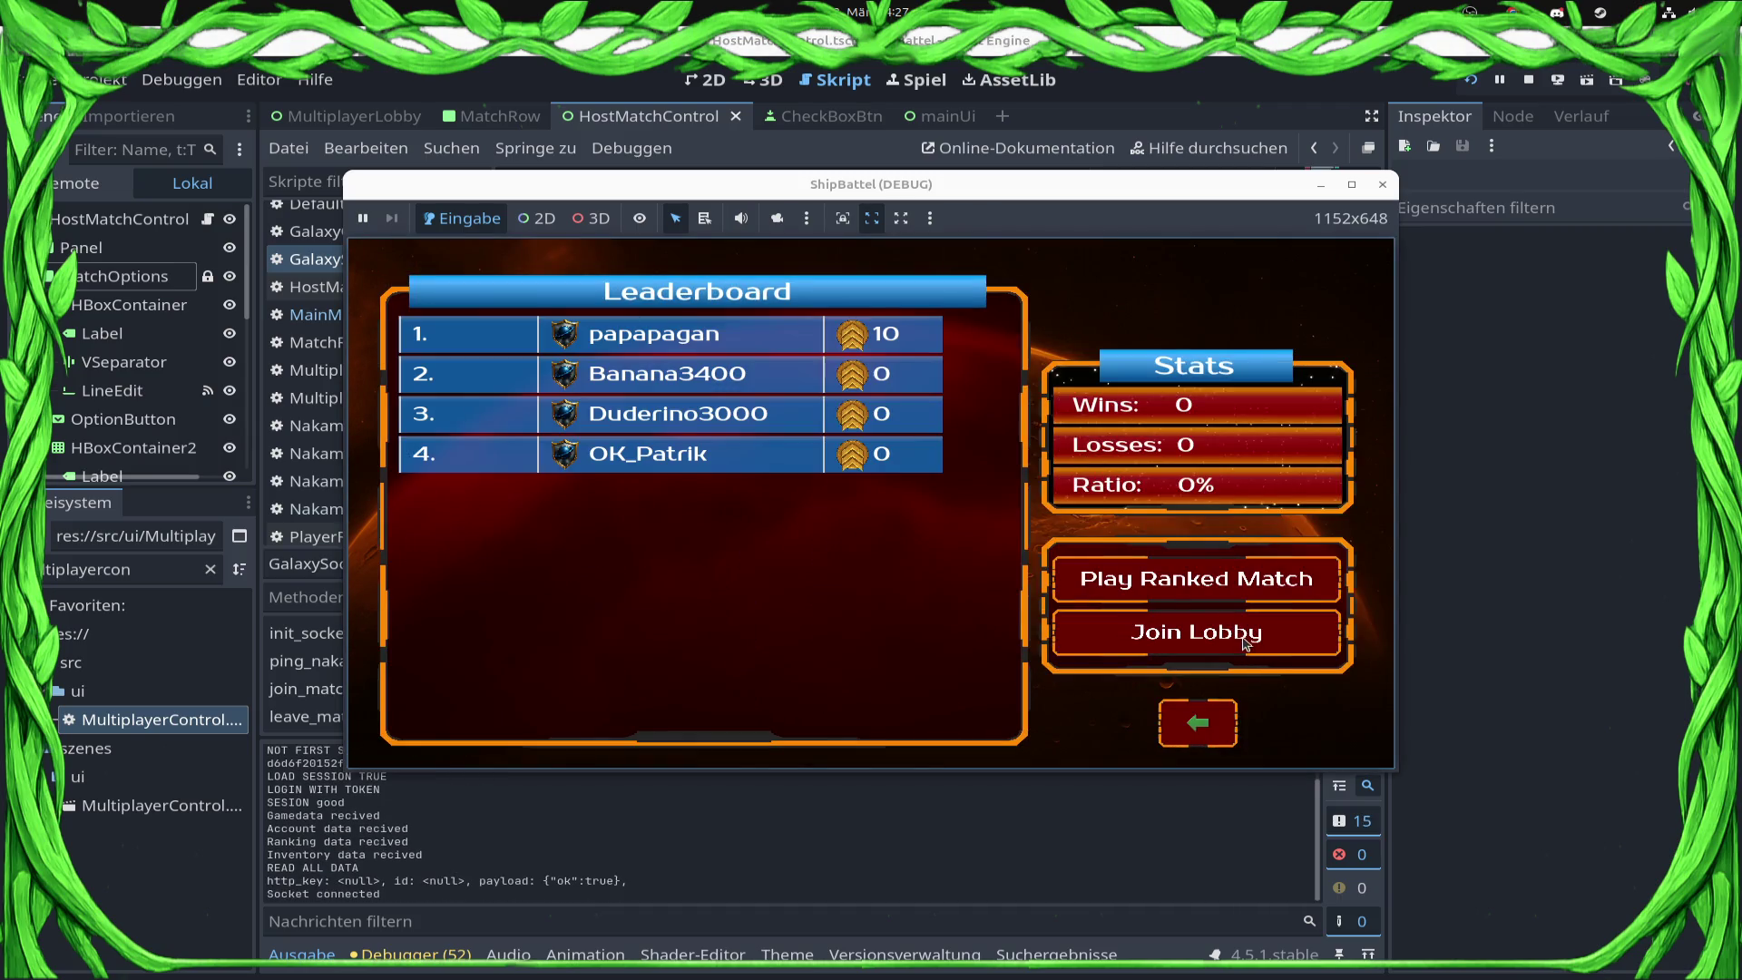
pyautogui.click(1245, 640)
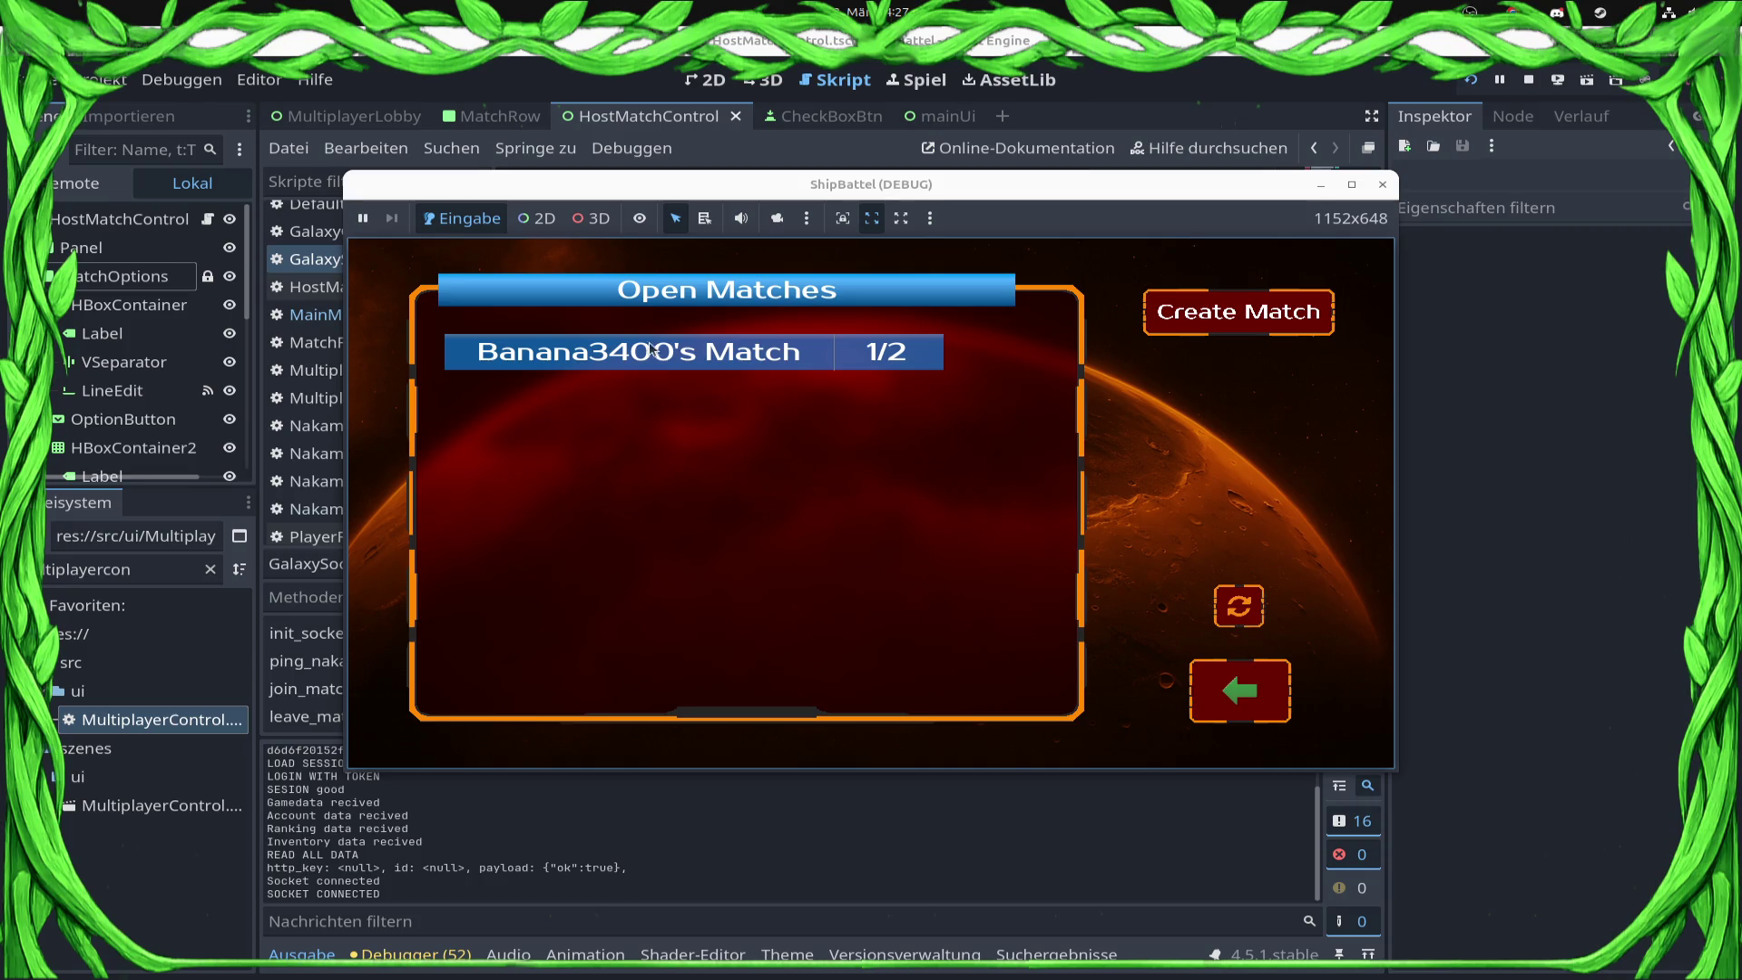
pyautogui.click(653, 361)
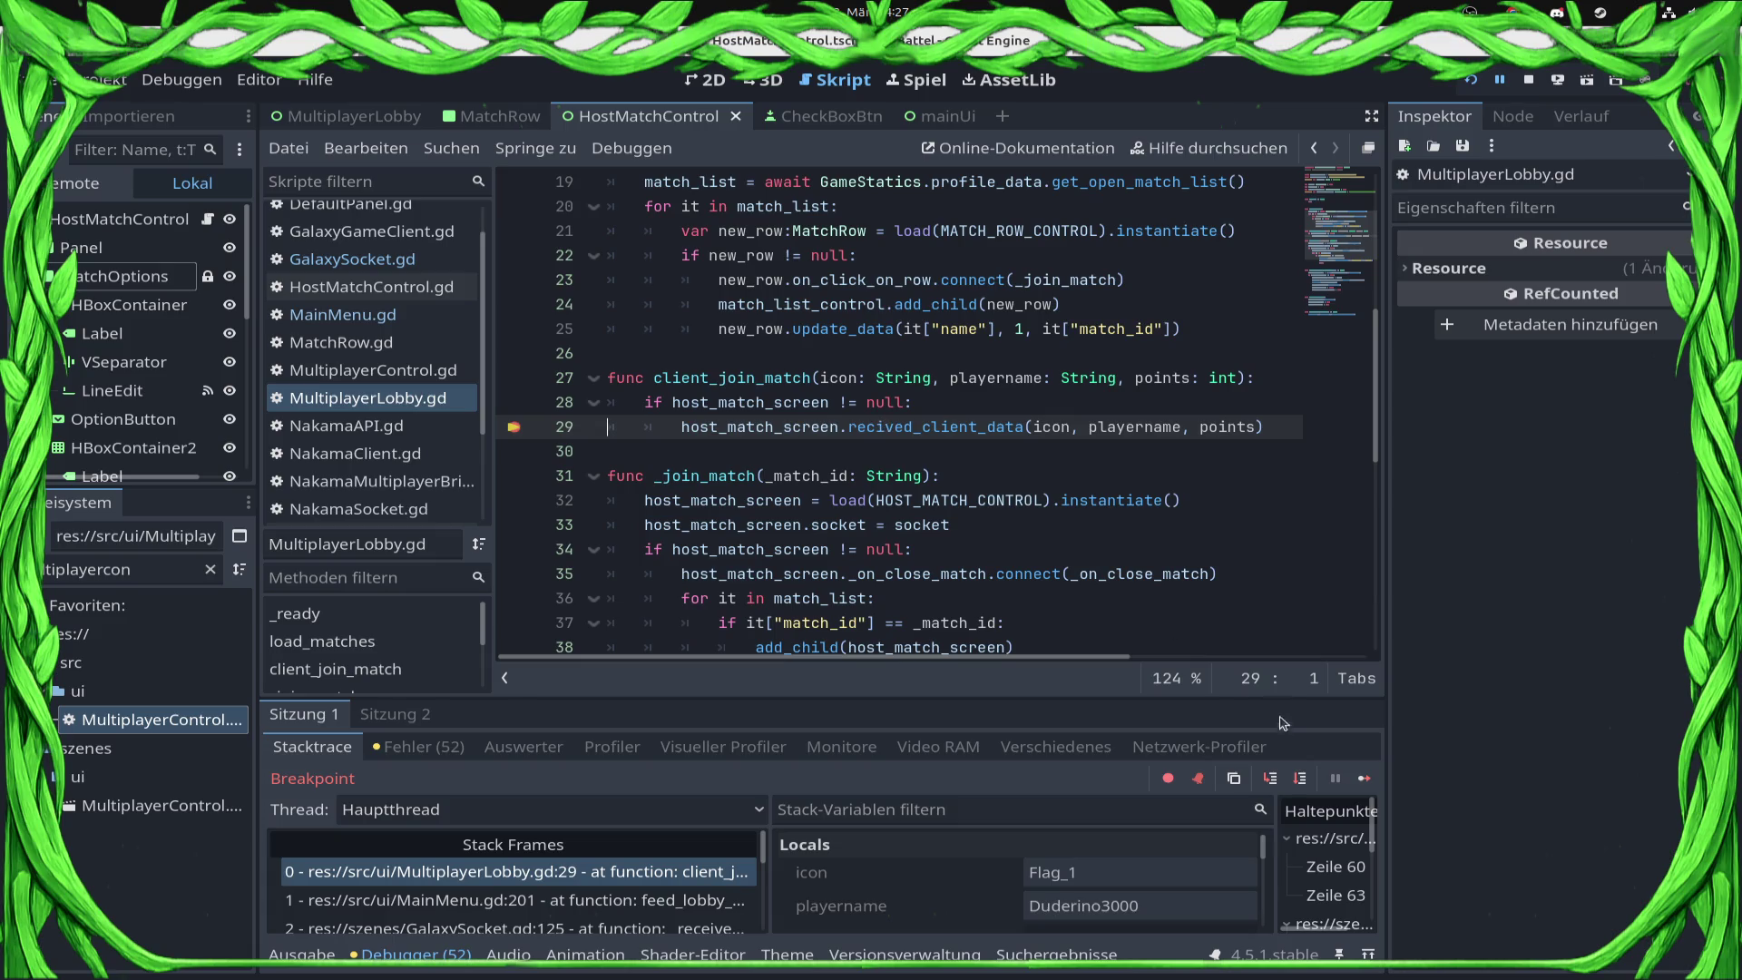
pyautogui.click(1364, 778)
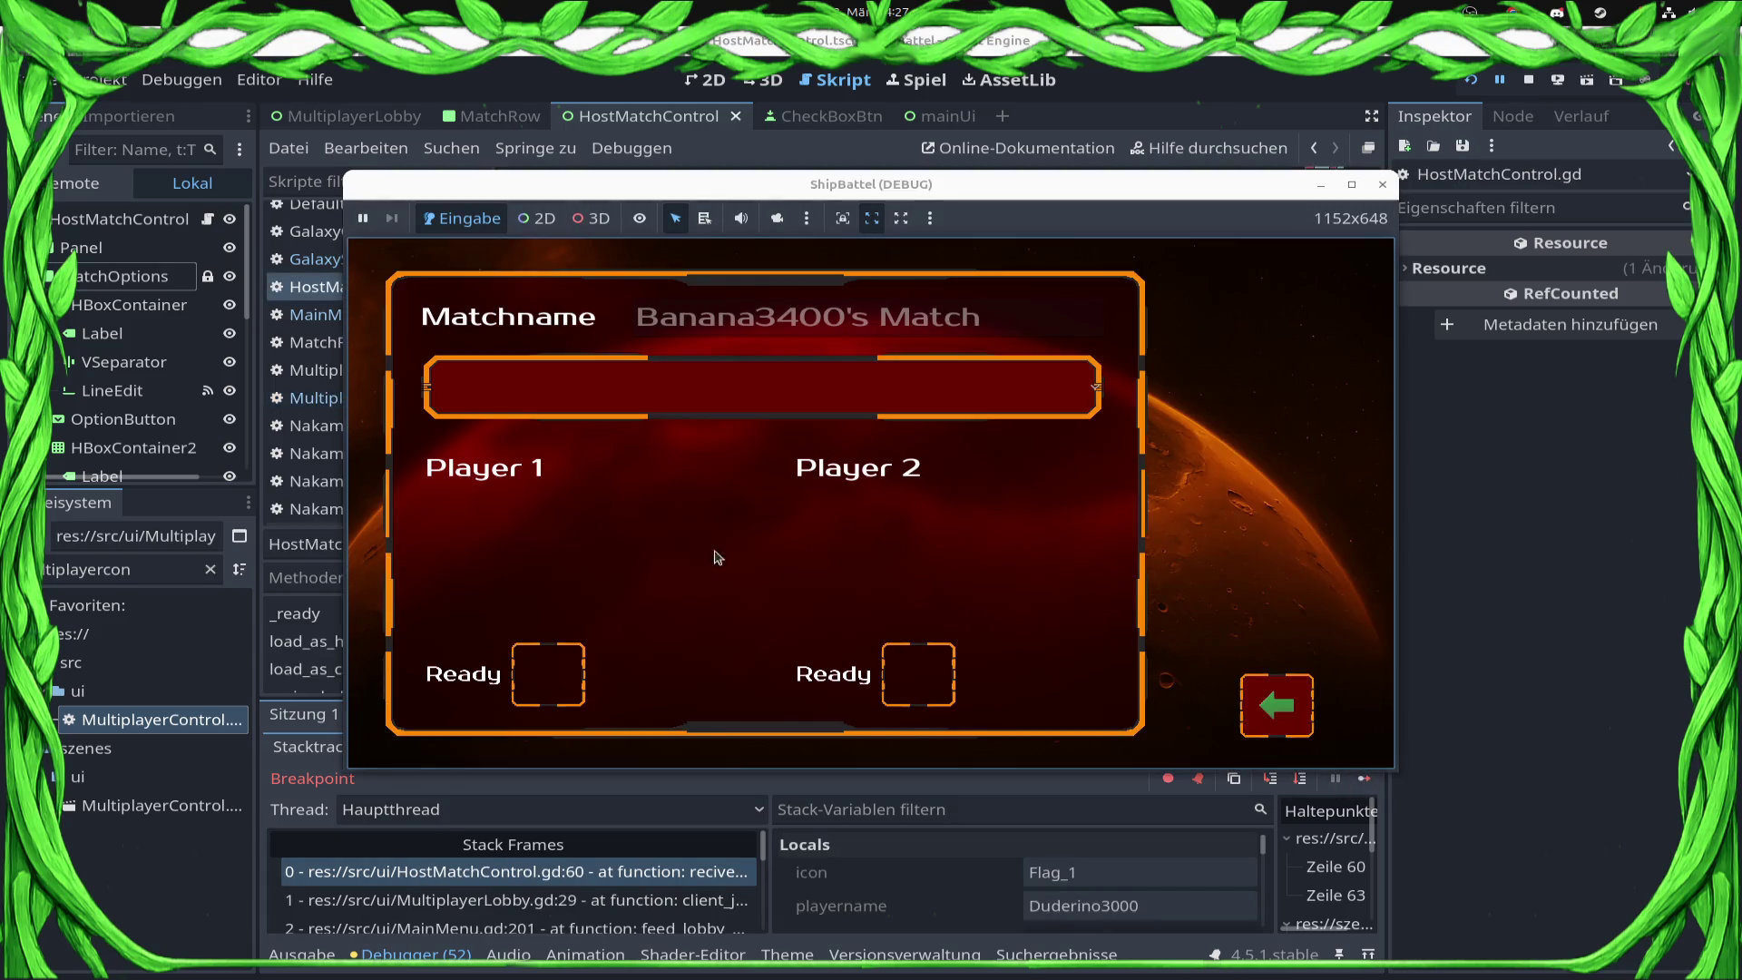
pyautogui.click(1479, 689)
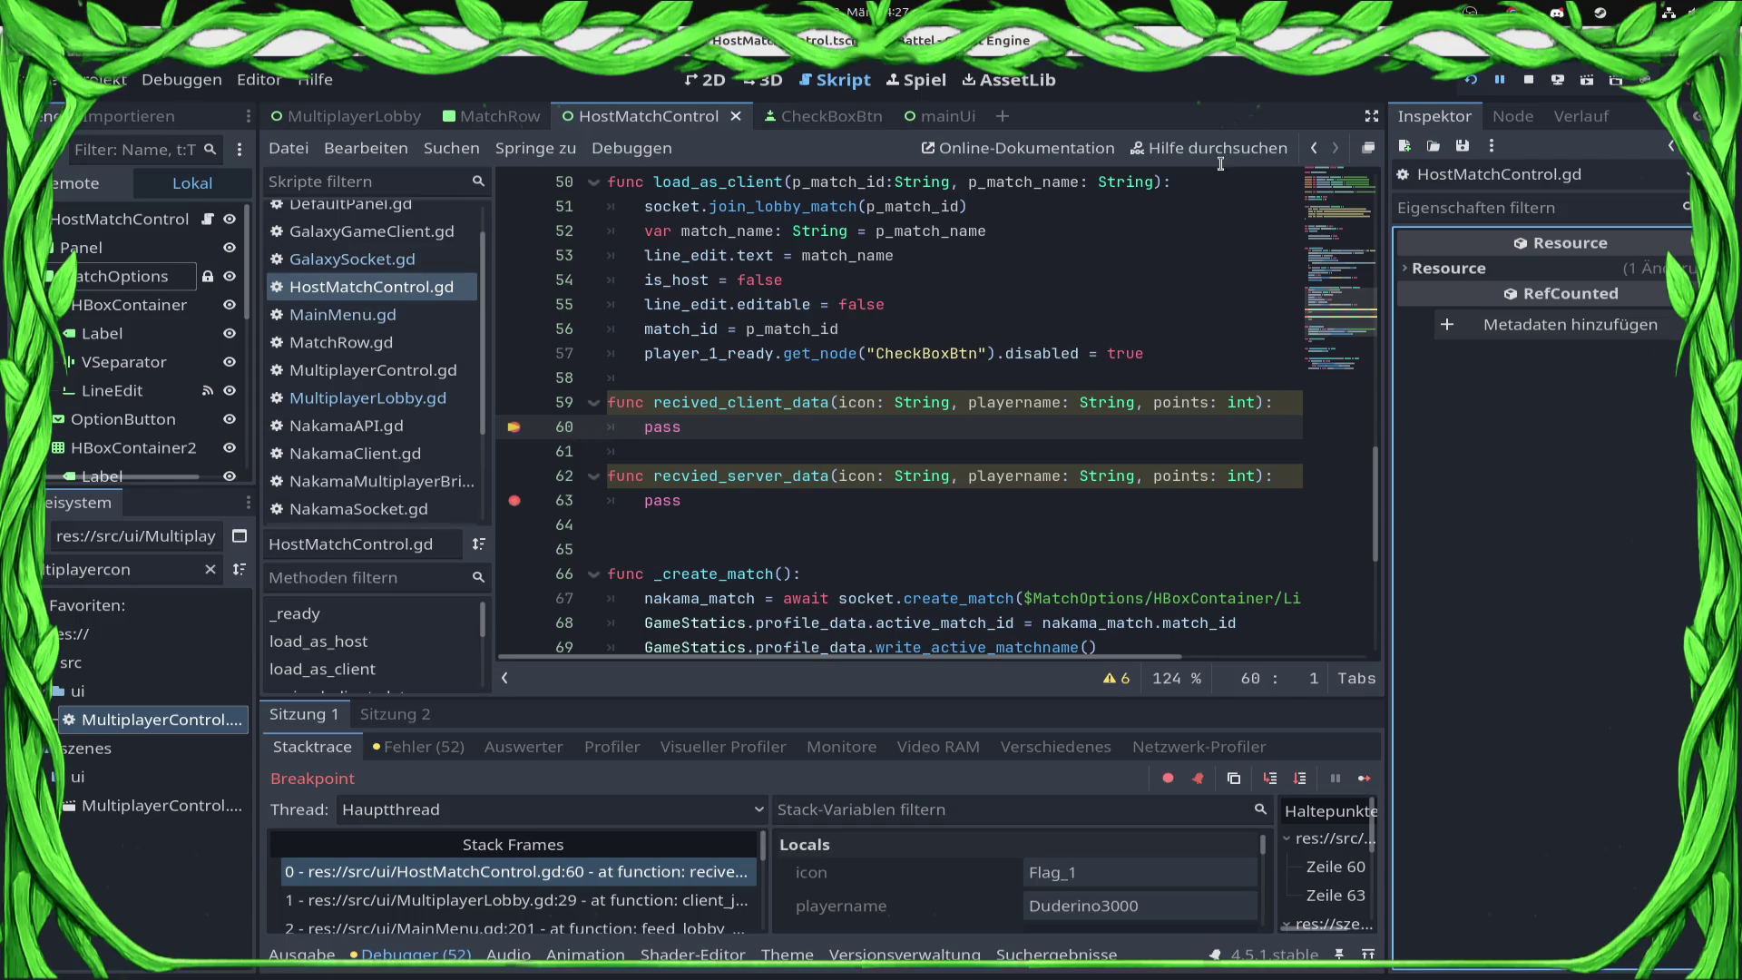
pyautogui.click(1529, 79)
# Step: Stop the running game and review the HostMatchControl scene layout and recived_client_data code
pyautogui.click(668, 426)
pyautogui.doubleClick(667, 427)
pyautogui.scroll(3, 811, 420)
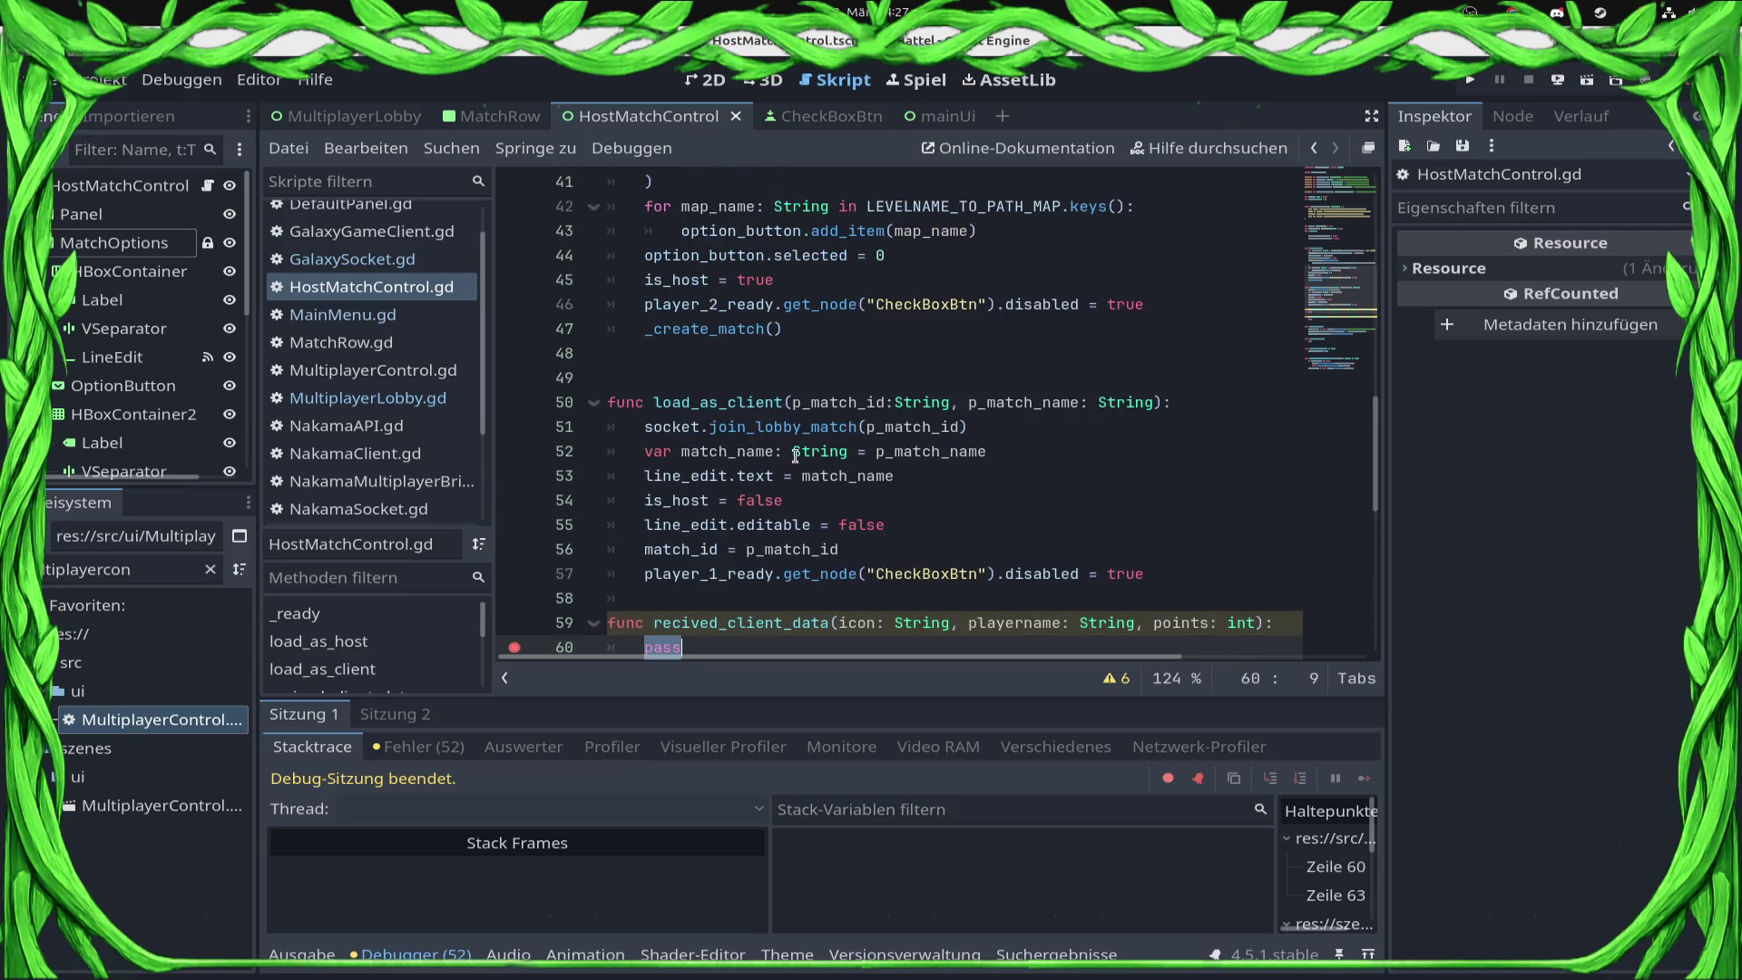
pyautogui.scroll(-8, 798, 411)
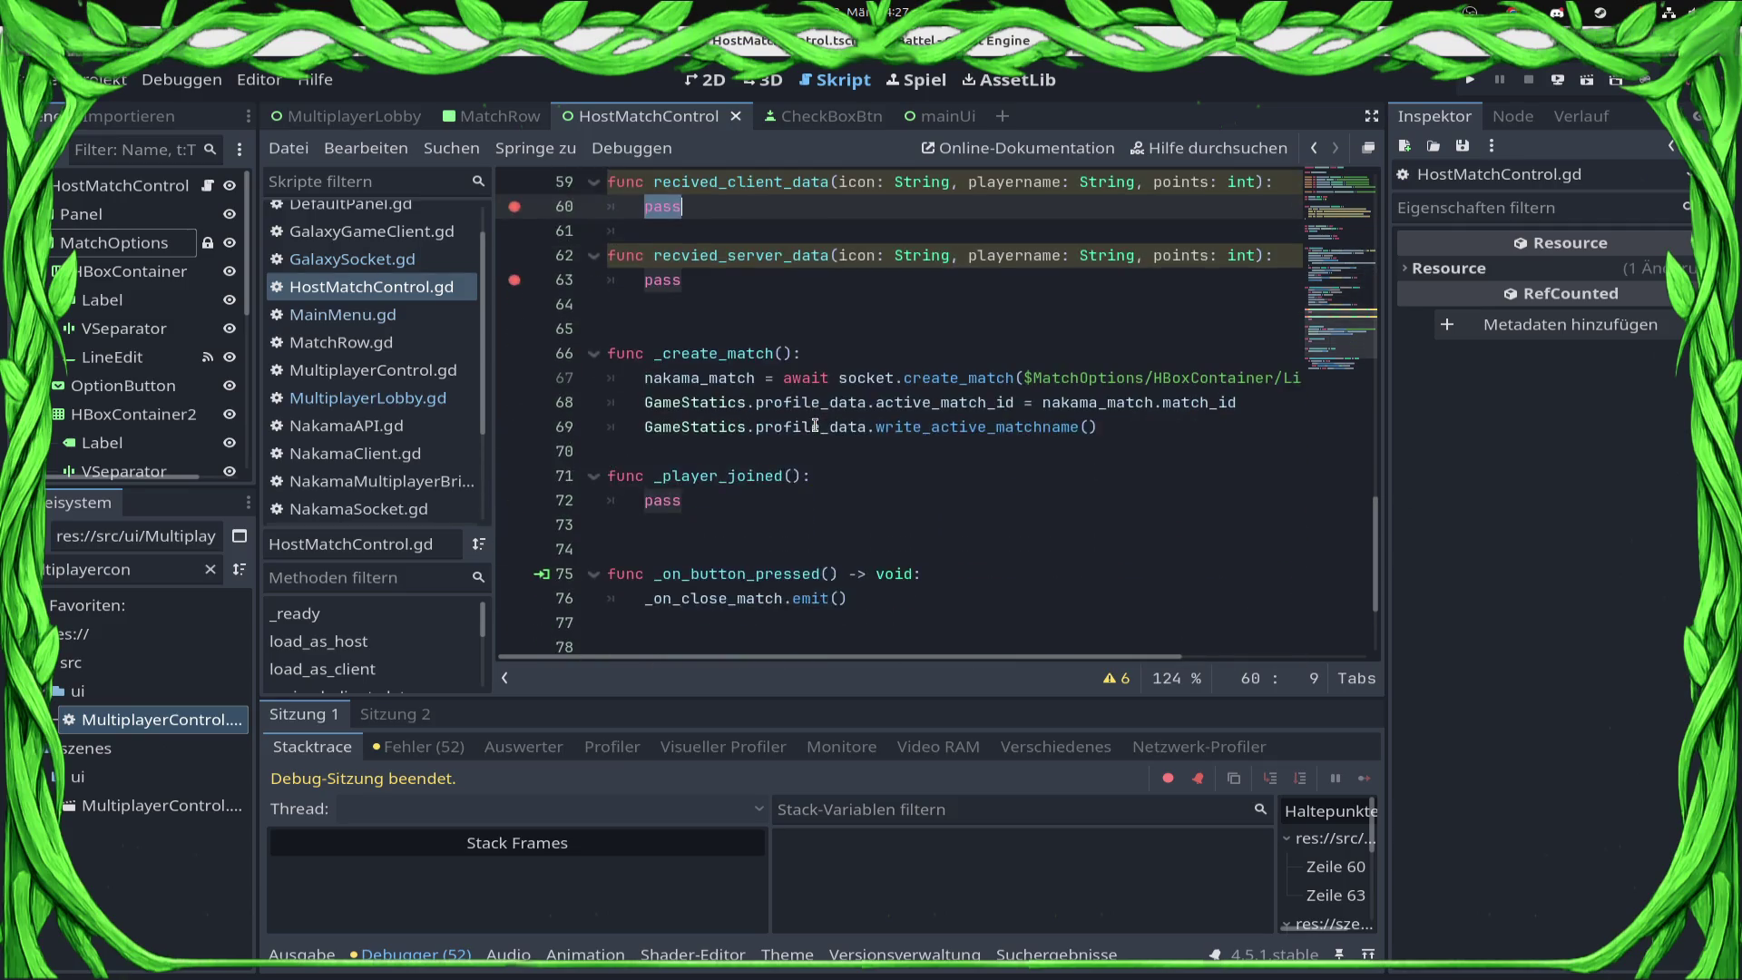
pyautogui.scroll(7, 799, 411)
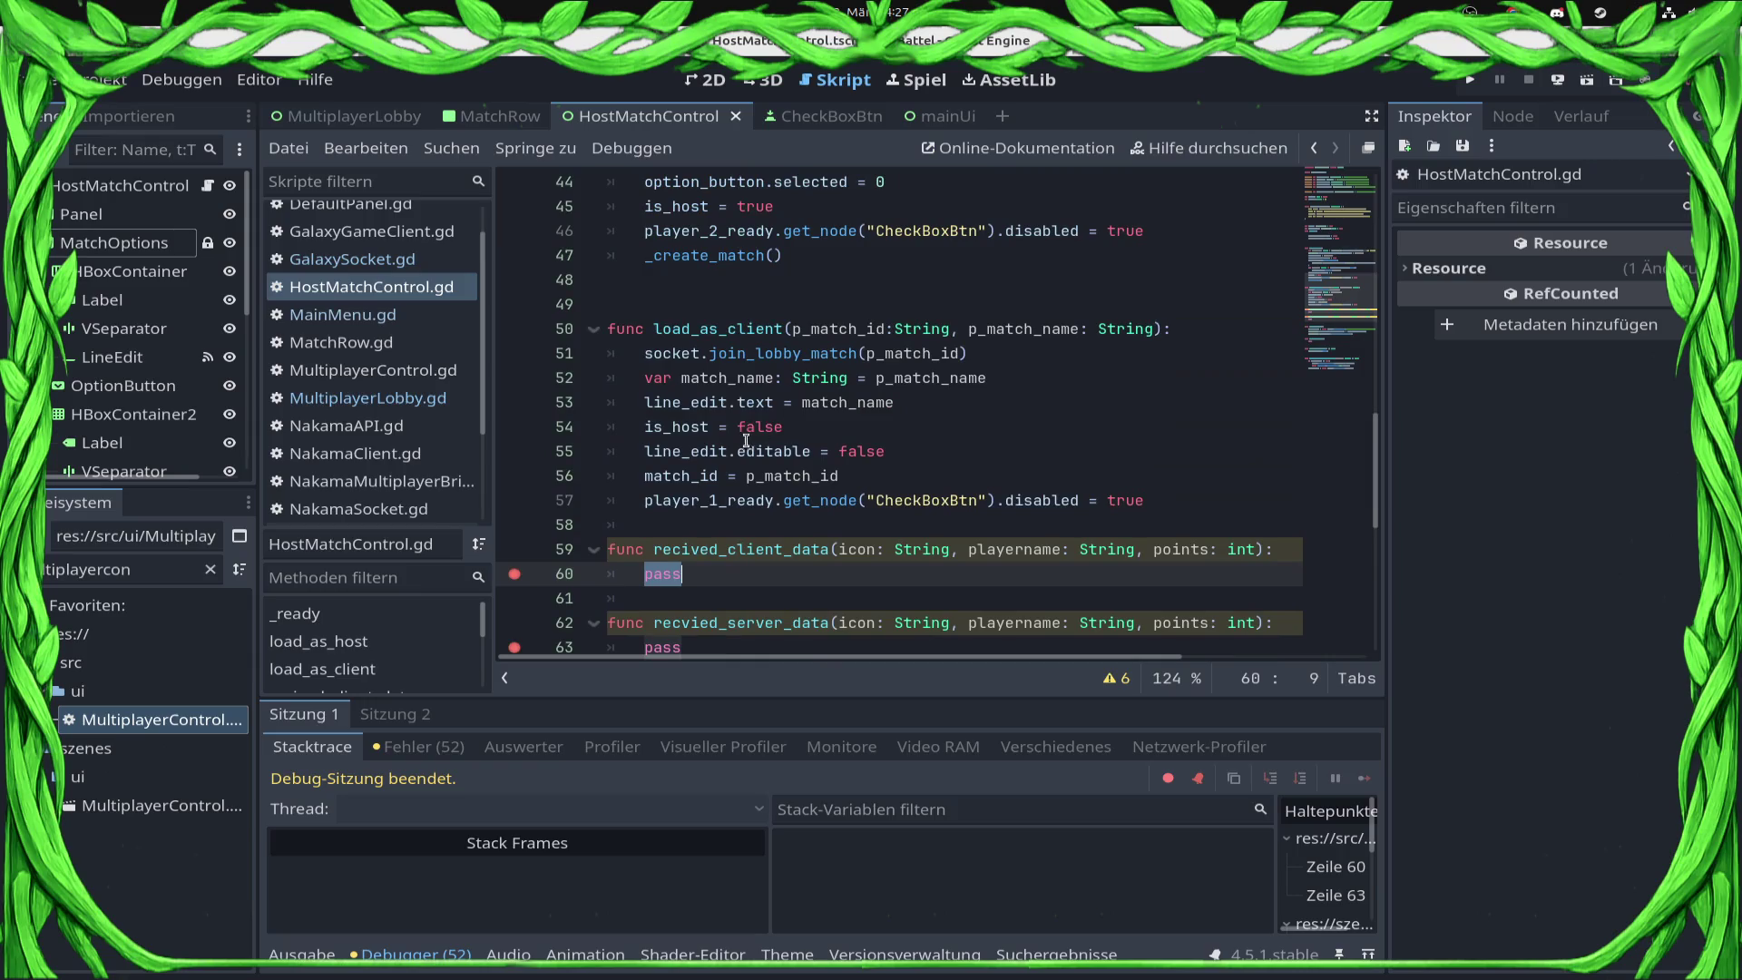
pyautogui.click(719, 83)
pyautogui.click(821, 84)
pyautogui.scroll(-4, 822, 372)
pyautogui.scroll(-3, 193, 392)
pyautogui.scroll(-3, 193, 392)
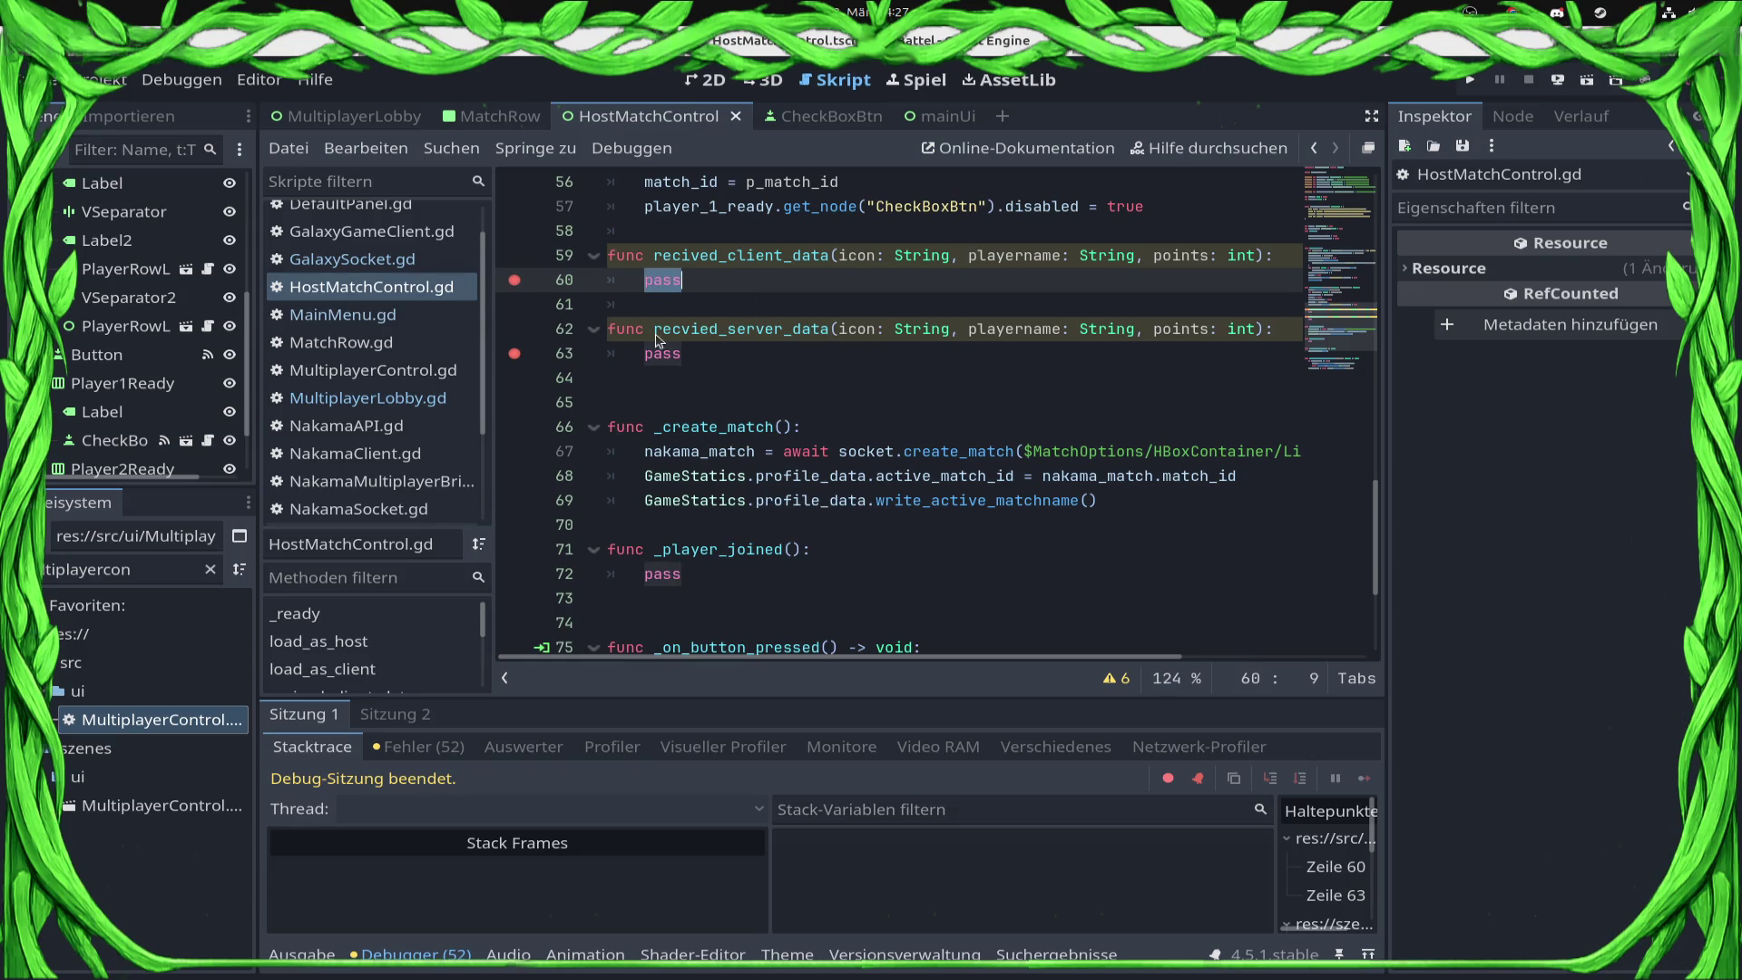
pyautogui.scroll(2, 653, 339)
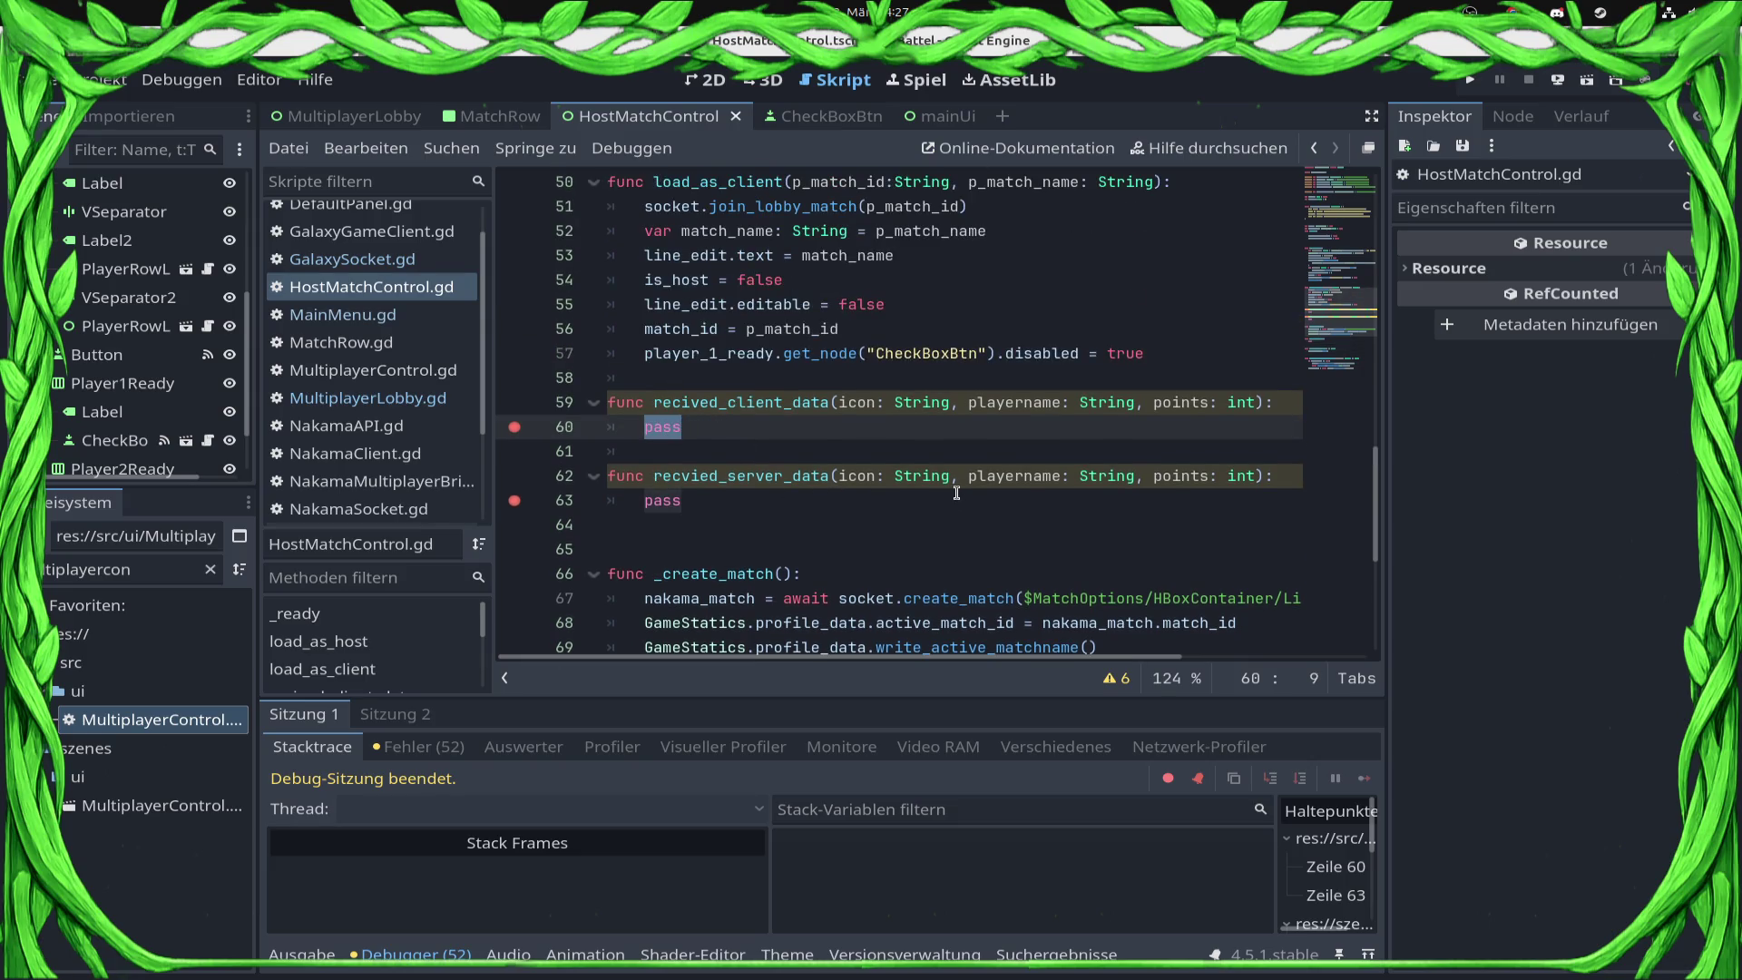
pyautogui.scroll(1, 122, 363)
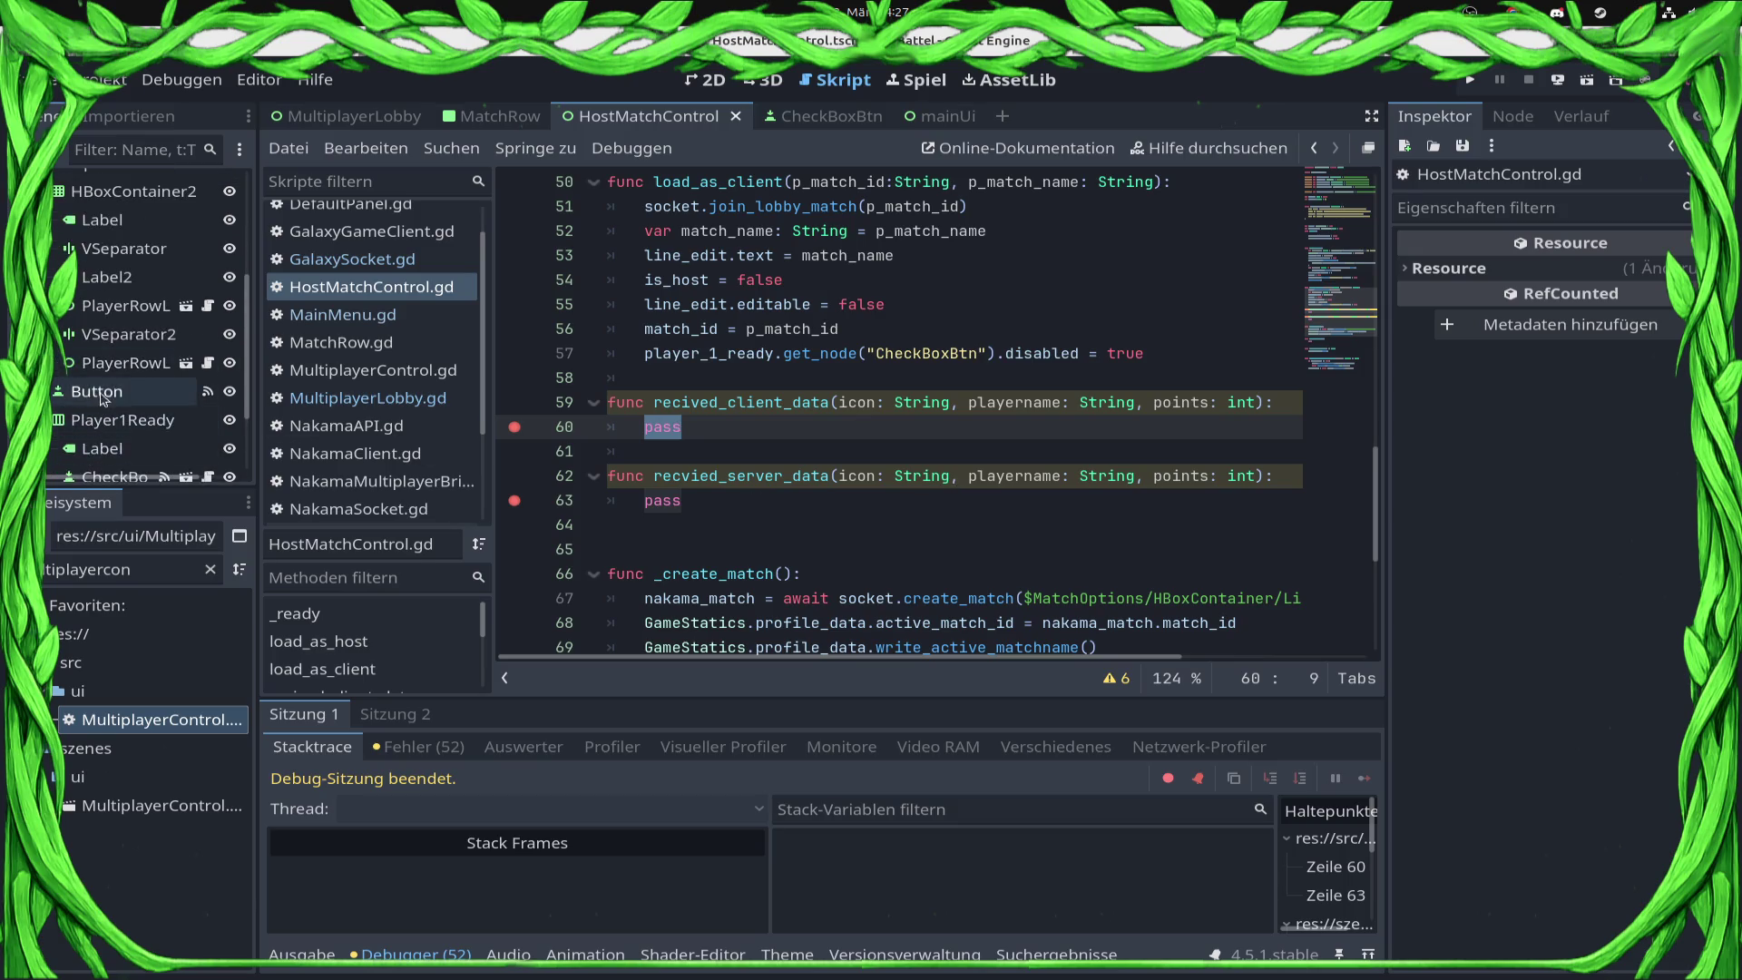
# Step: Delete pass on line 60 and type player_row_lobby_2.set using autocomplete
pyautogui.click(750, 430)
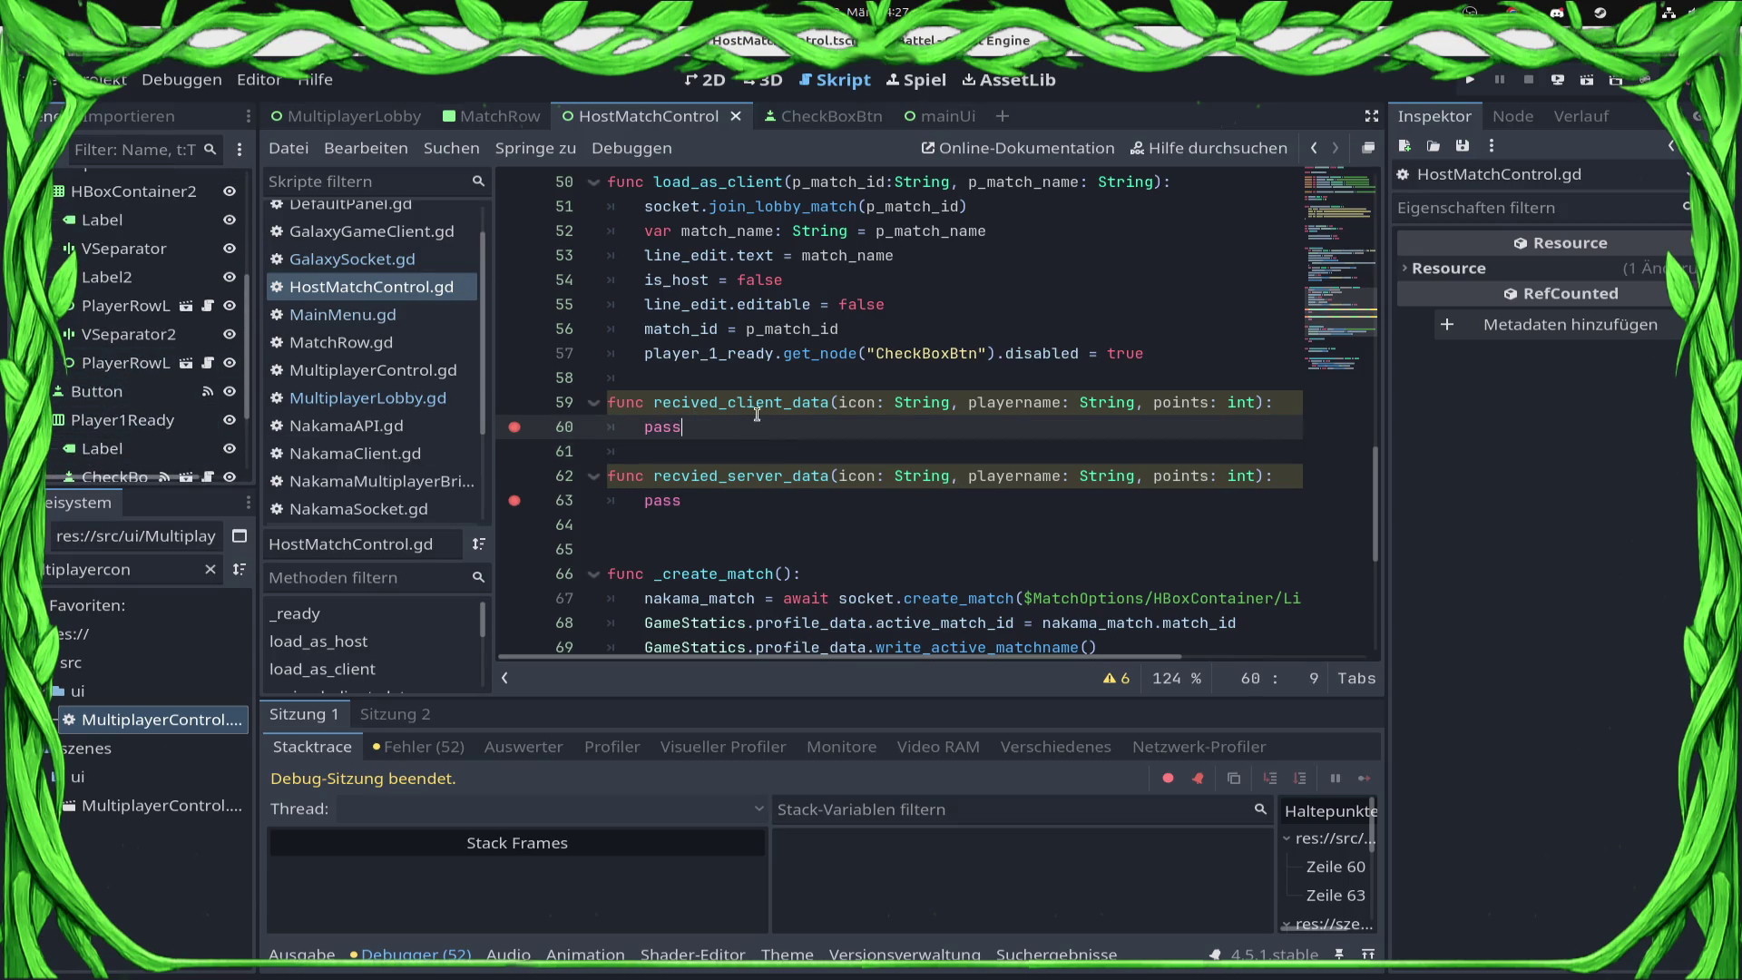
pyautogui.hotkey('ctrl', 'shift', 'Left')
pyautogui.press('BackSpace')
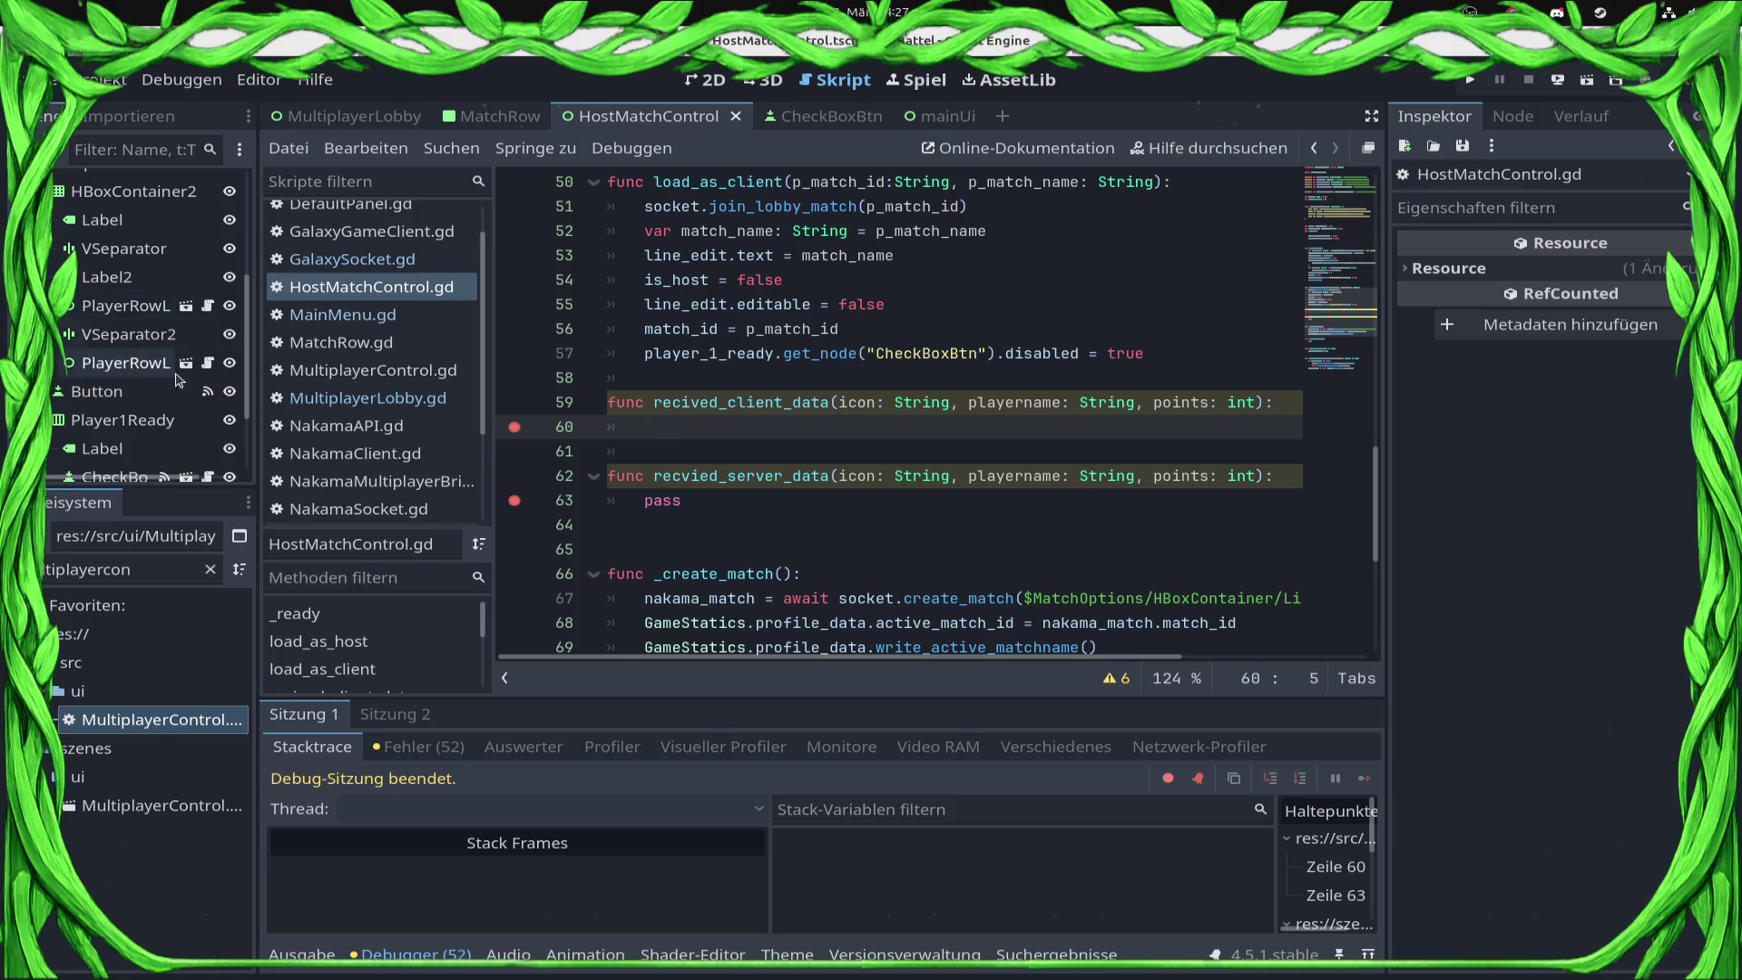
pyautogui.moveTo(140, 372); pyautogui.dragTo(726, 431)
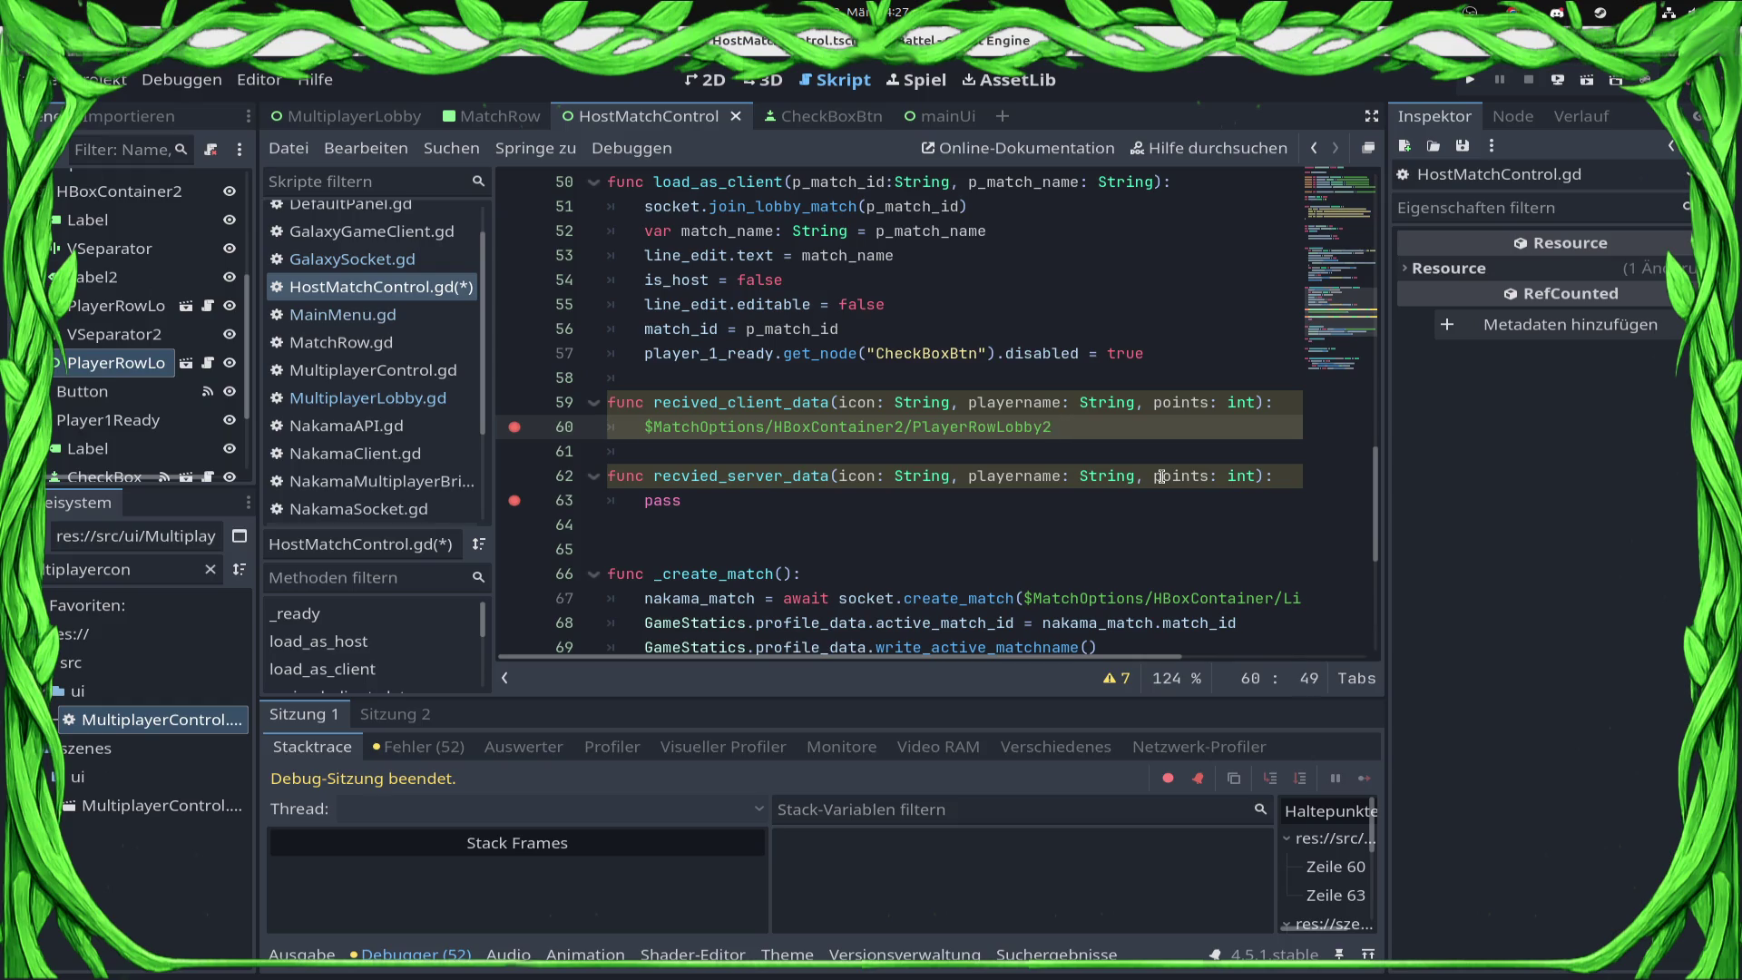
pyautogui.hotkey('ctrl', 'z')
pyautogui.write('p')
pyautogui.press('Down')
pyautogui.press('Down')
pyautogui.press('Down')
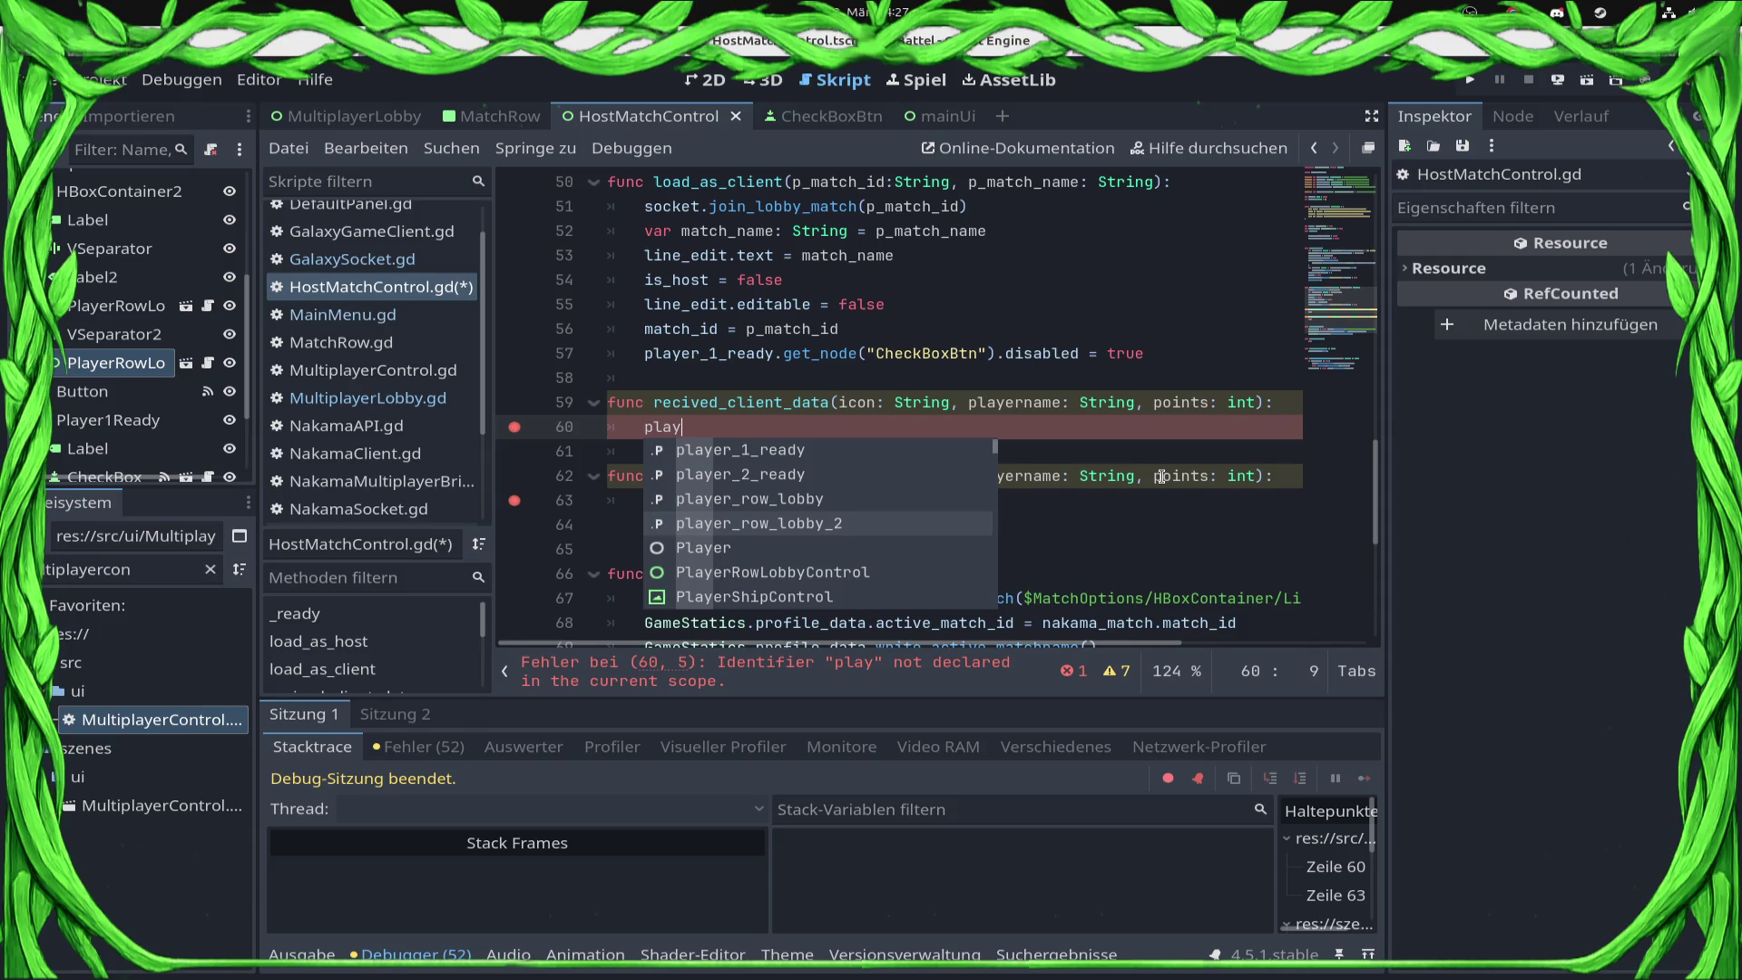
pyautogui.press('Return')
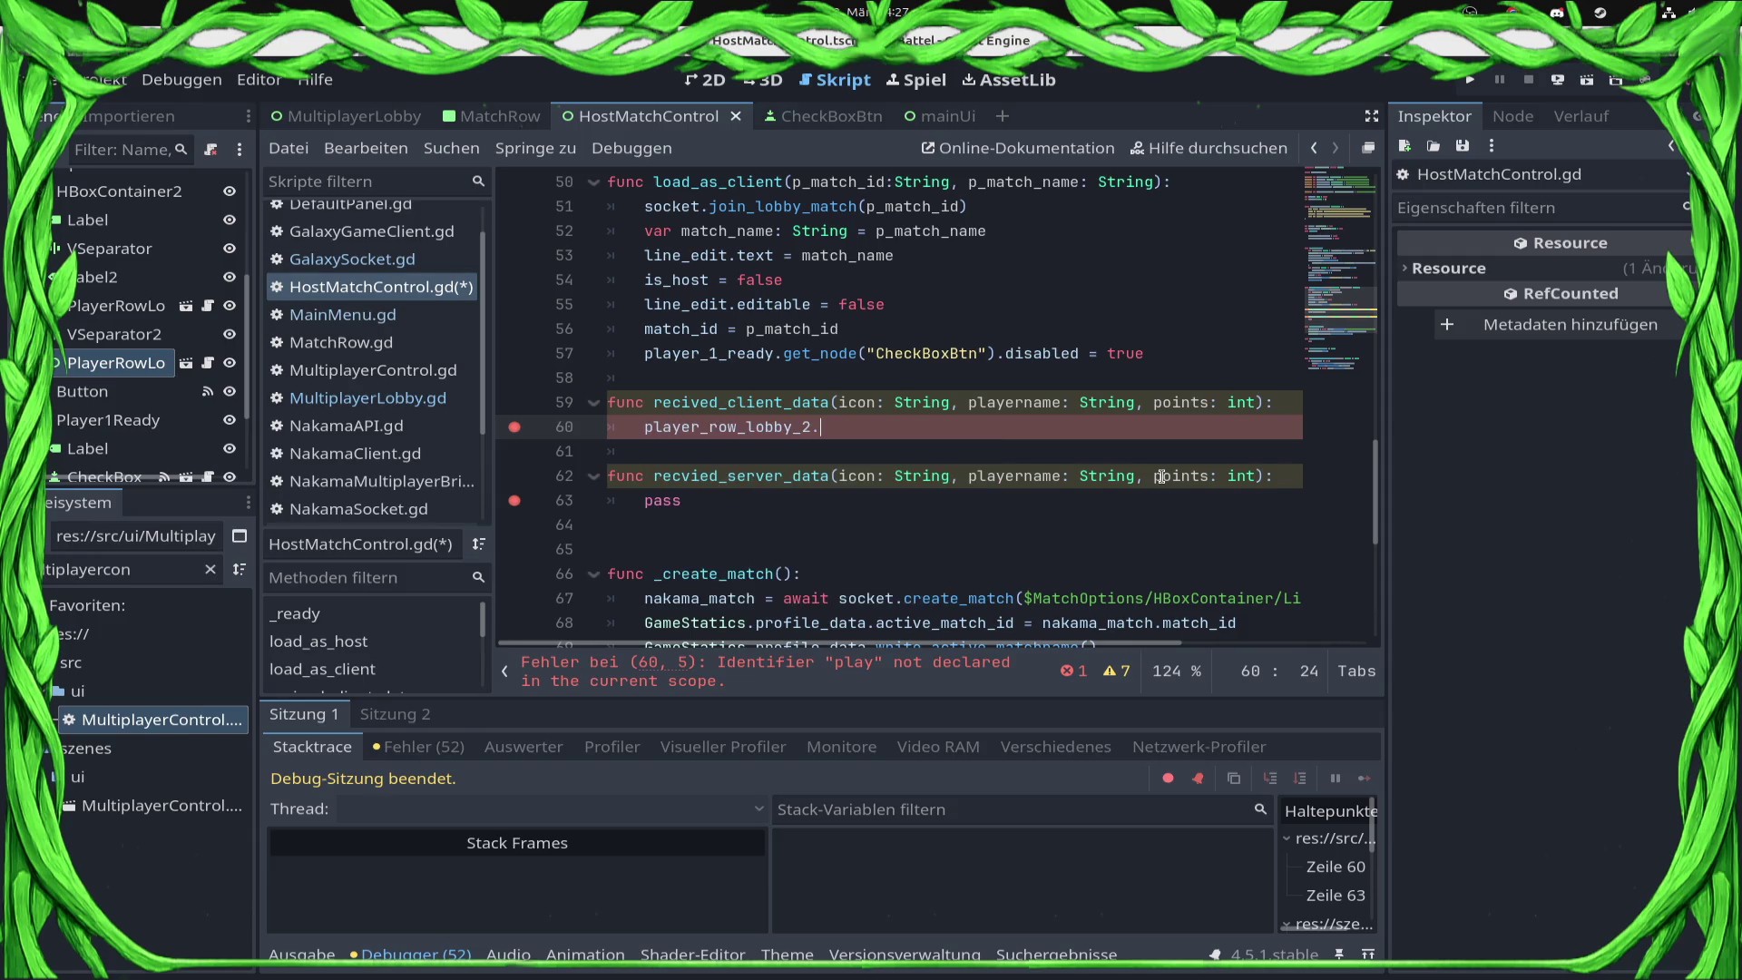
pyautogui.write('set')
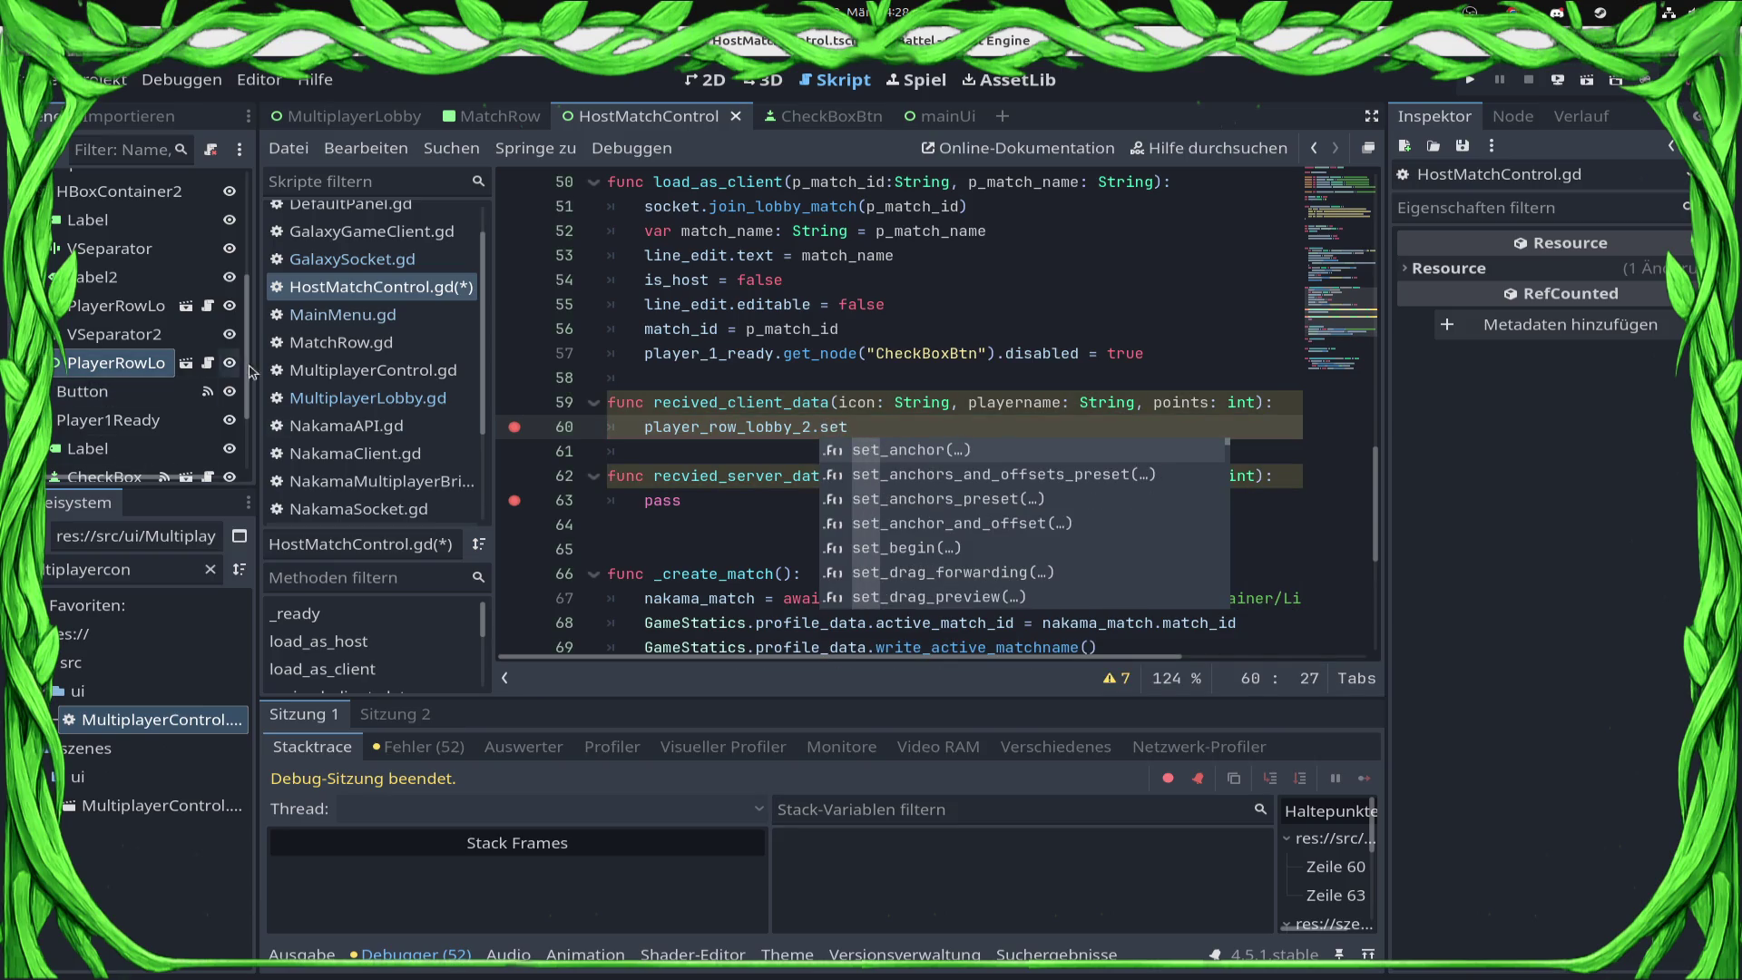
pyautogui.click(209, 363)
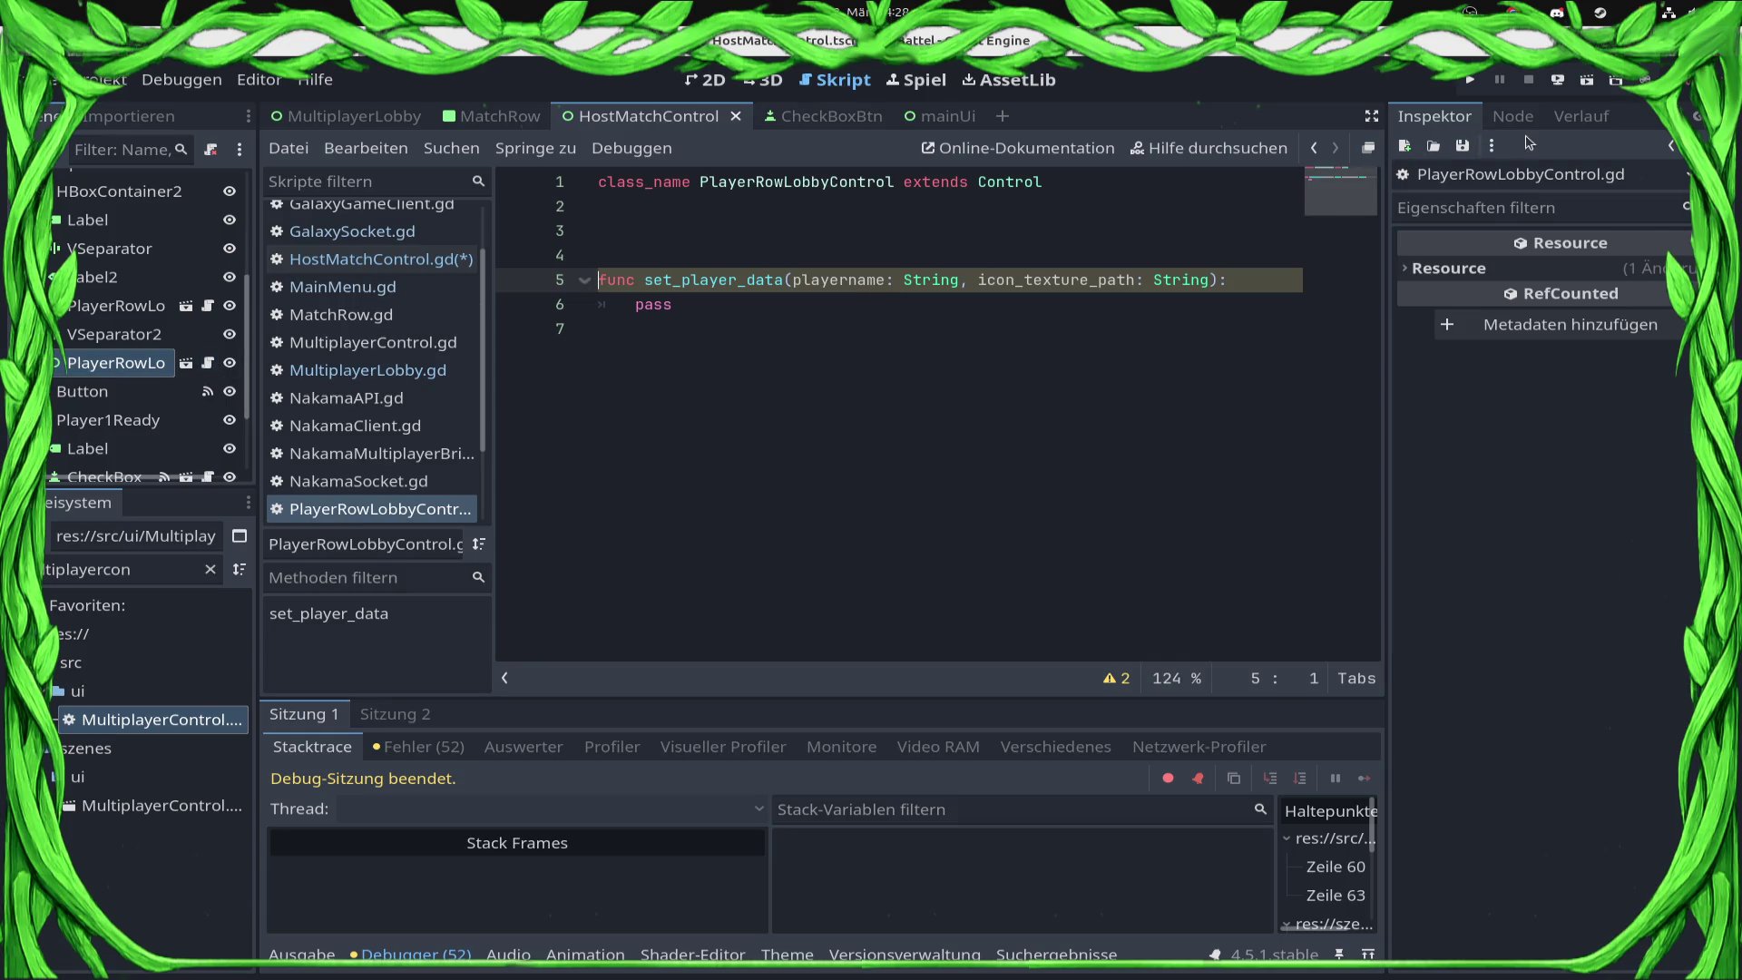
# Step: Replace pass in set_player_data with $Panel/HBoxContainer/Label.text = playername and save
pyautogui.click(186, 363)
pyautogui.click(804, 308)
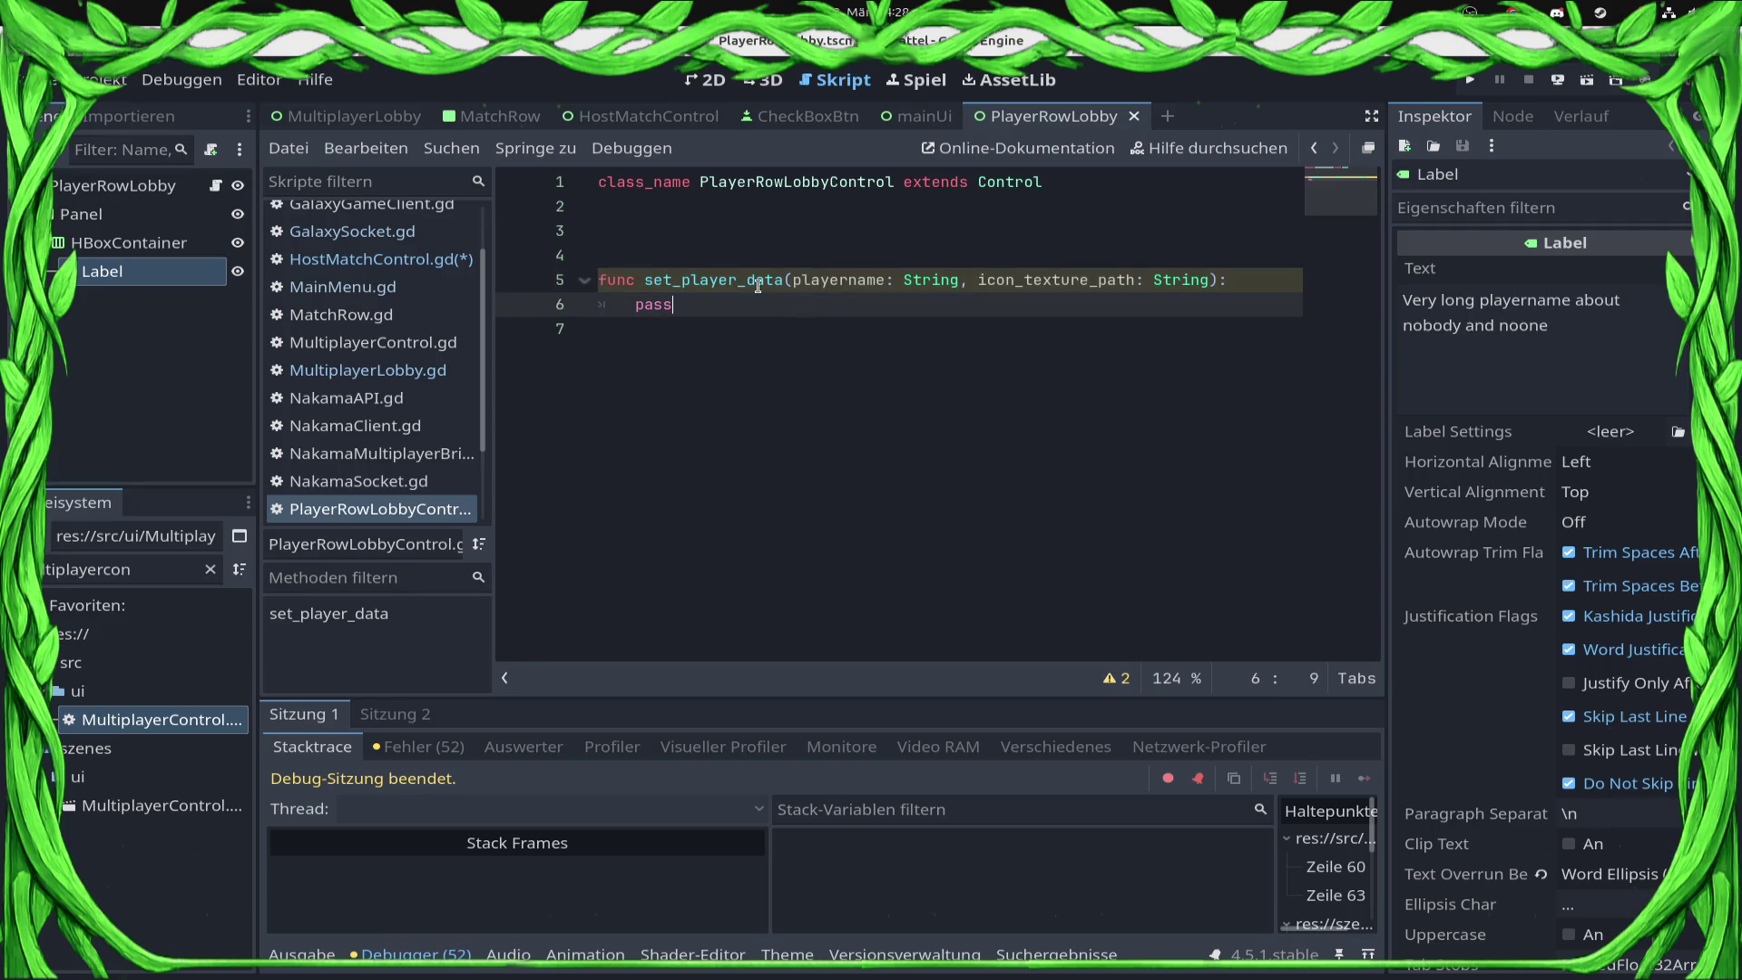
pyautogui.press('BackSpace')
pyautogui.press('BackSpace')
pyautogui.press('BackSpace')
pyautogui.write('$La')
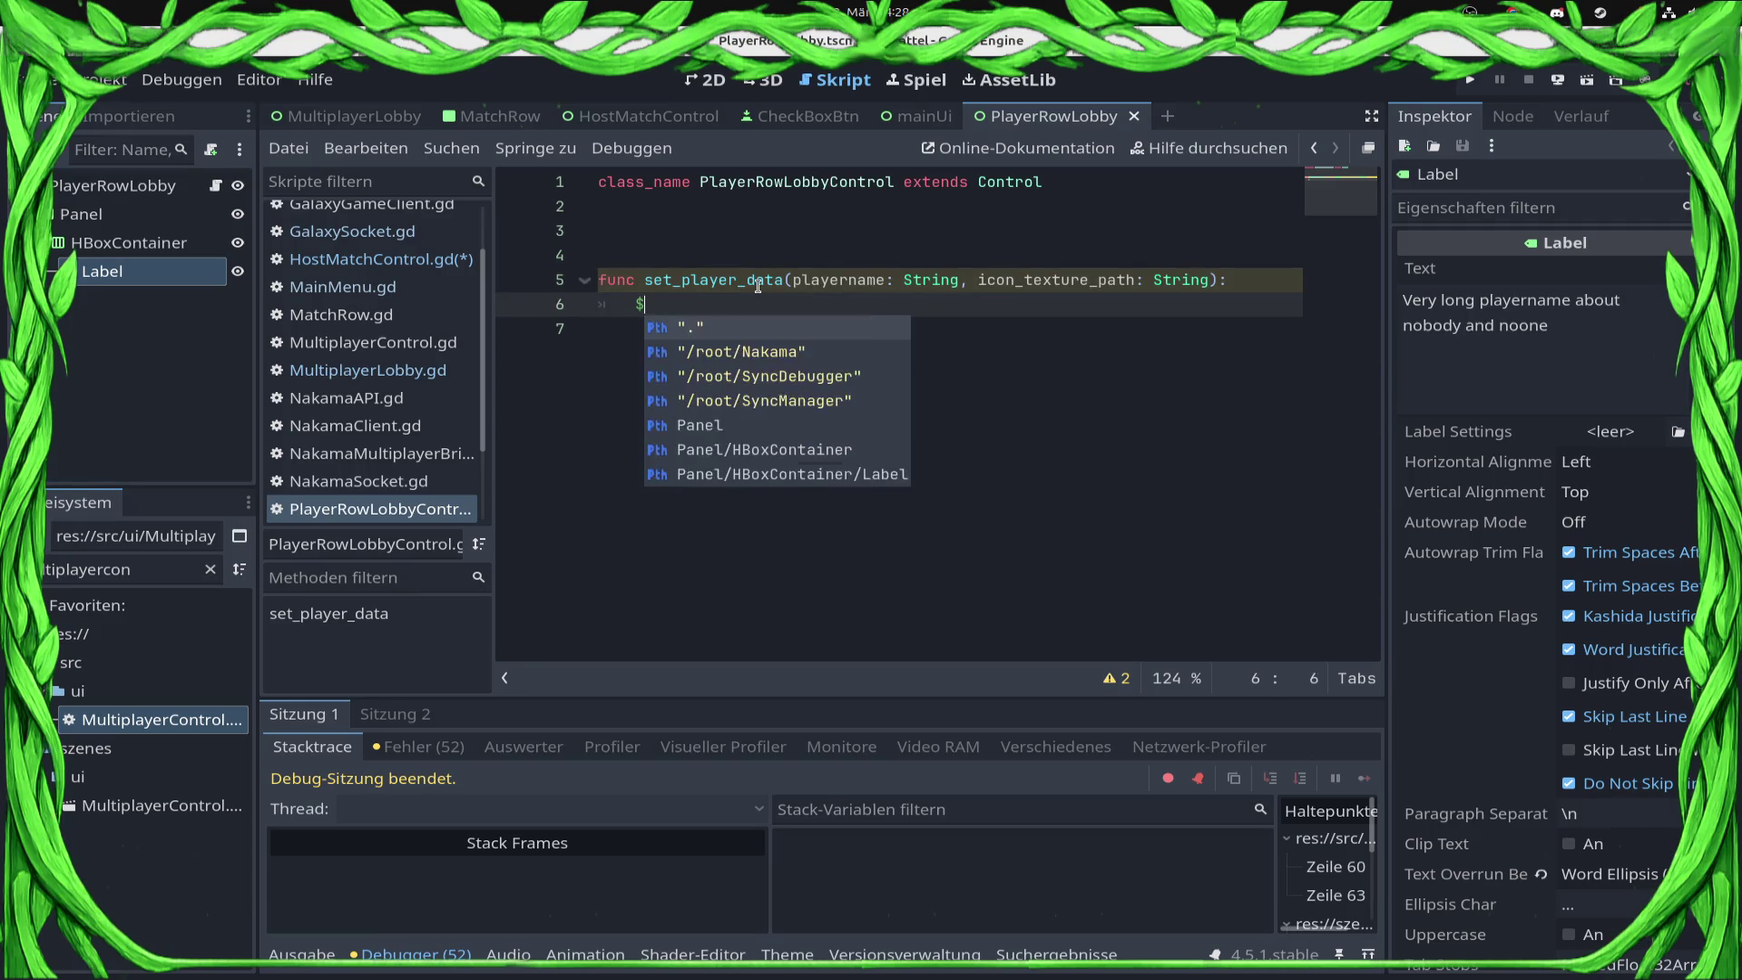
pyautogui.press('Return')
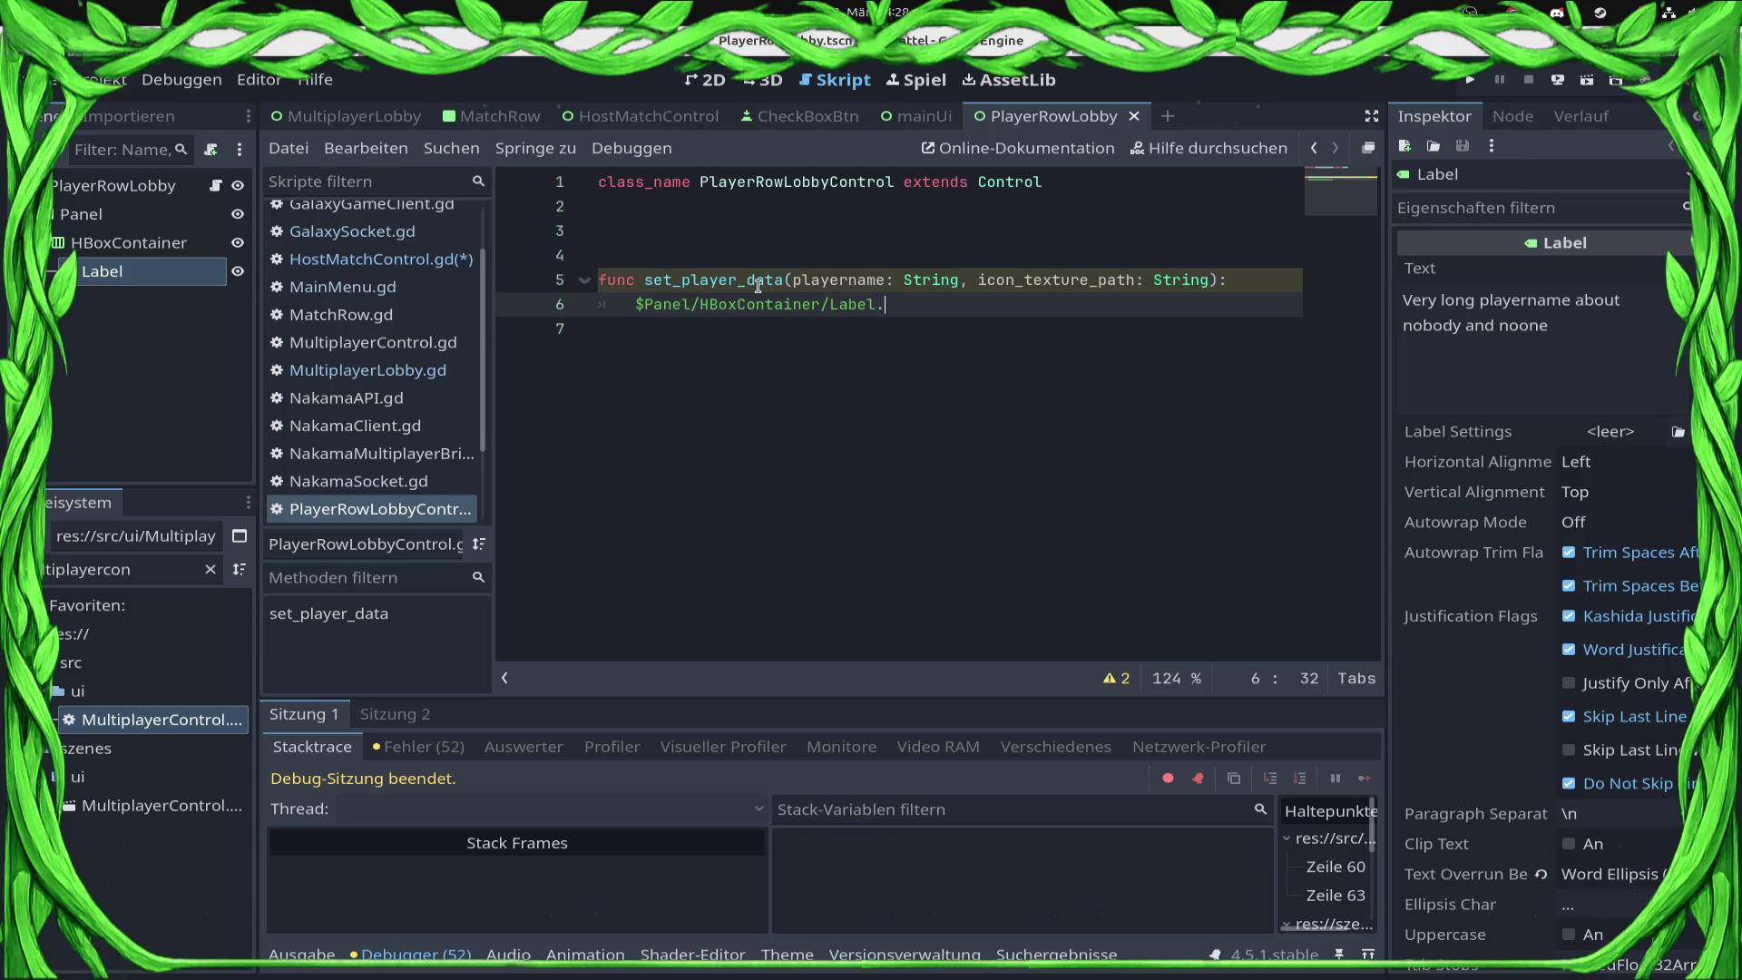
pyautogui.write('text = ')
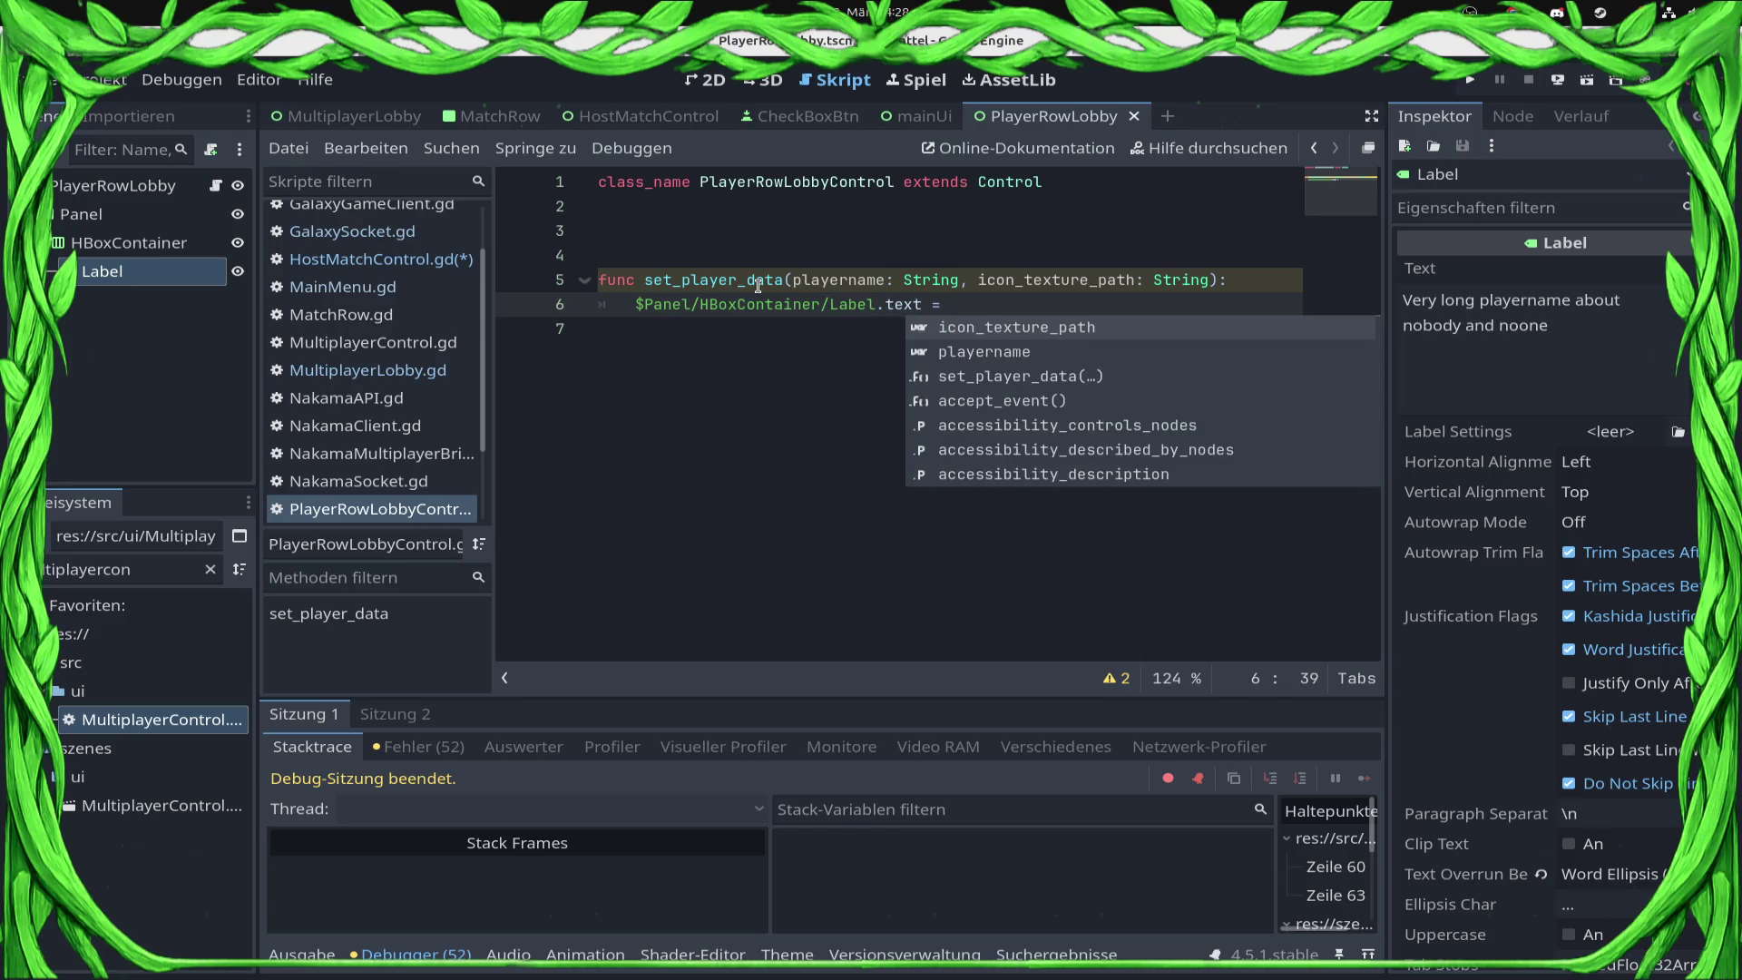
pyautogui.write('playername')
pyautogui.hotkey('ctrl', 's')
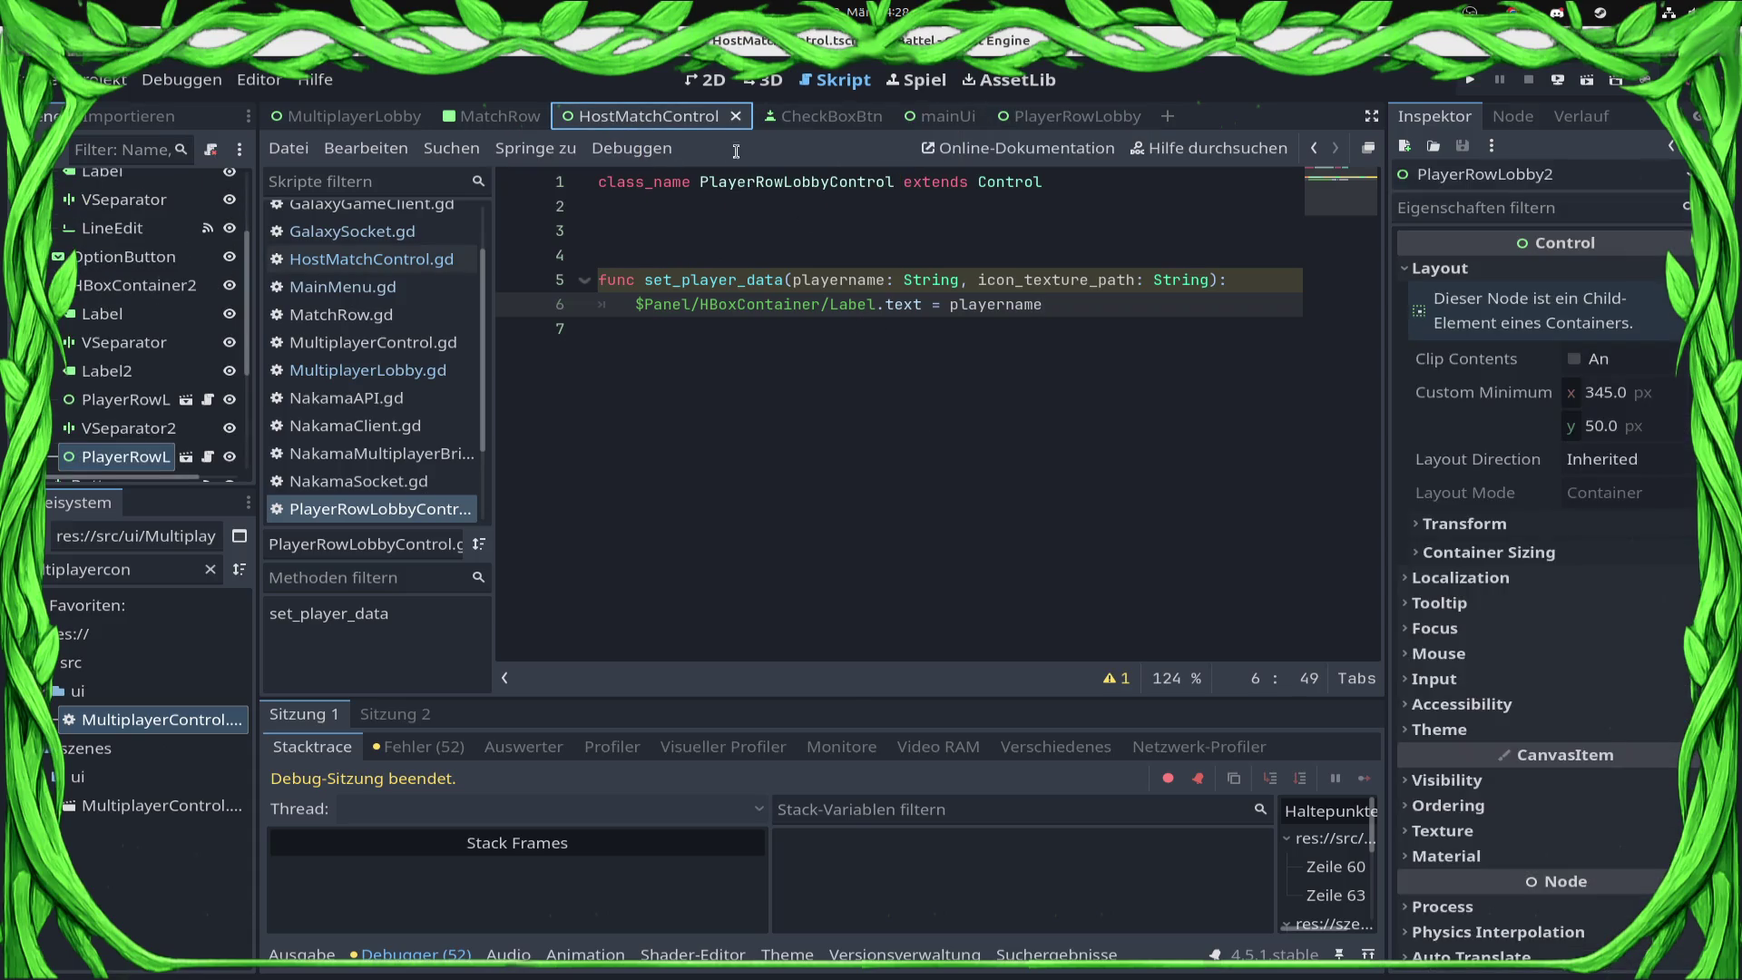
pyautogui.click(371, 259)
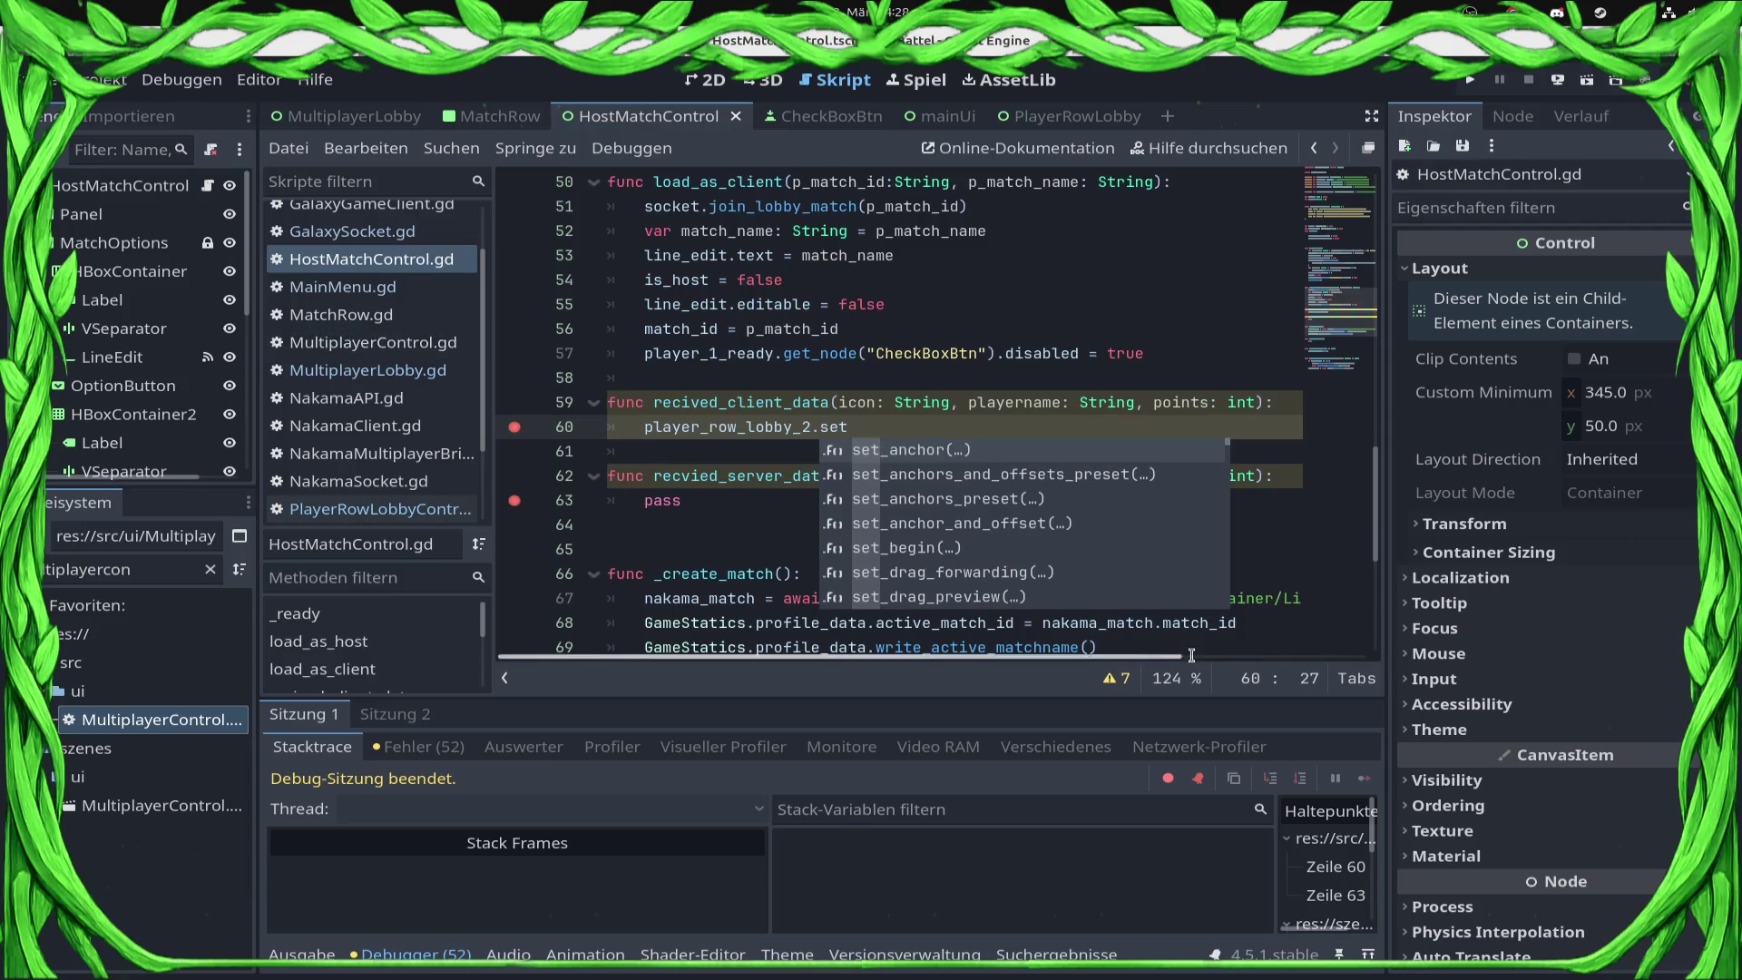
# Step: Look up the set_player_data function name in the PlayerRowLobby script
pyautogui.click(855, 430)
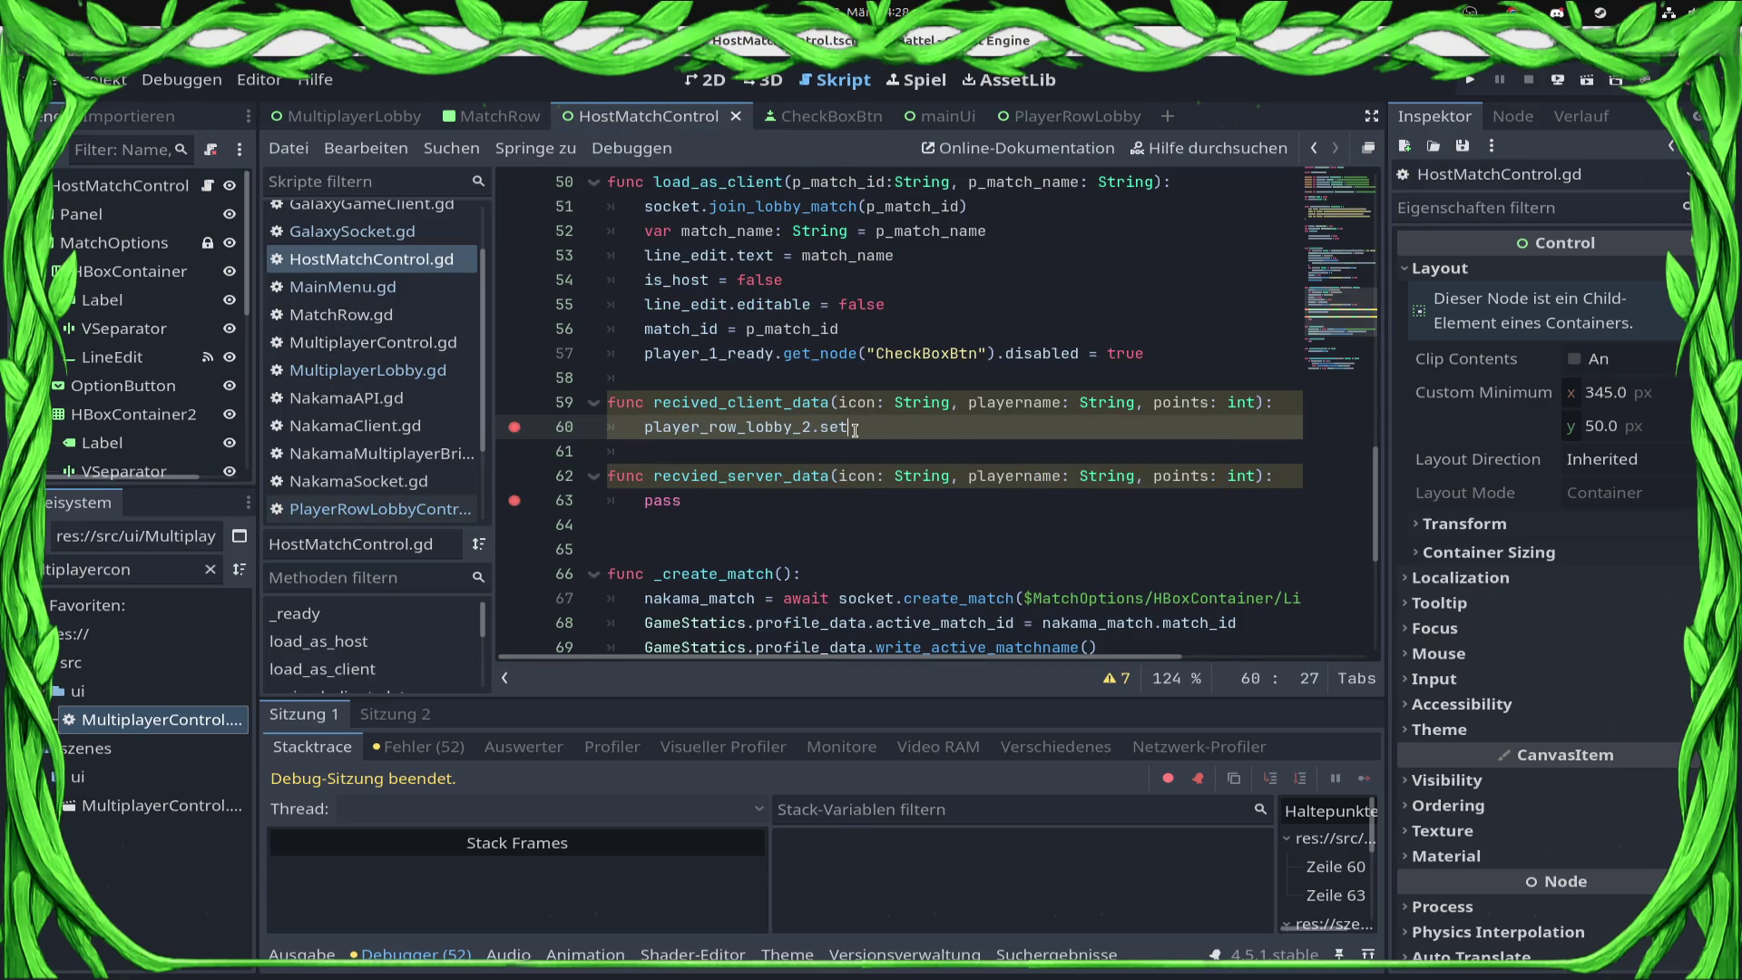
pyautogui.click(1052, 116)
pyautogui.click(216, 185)
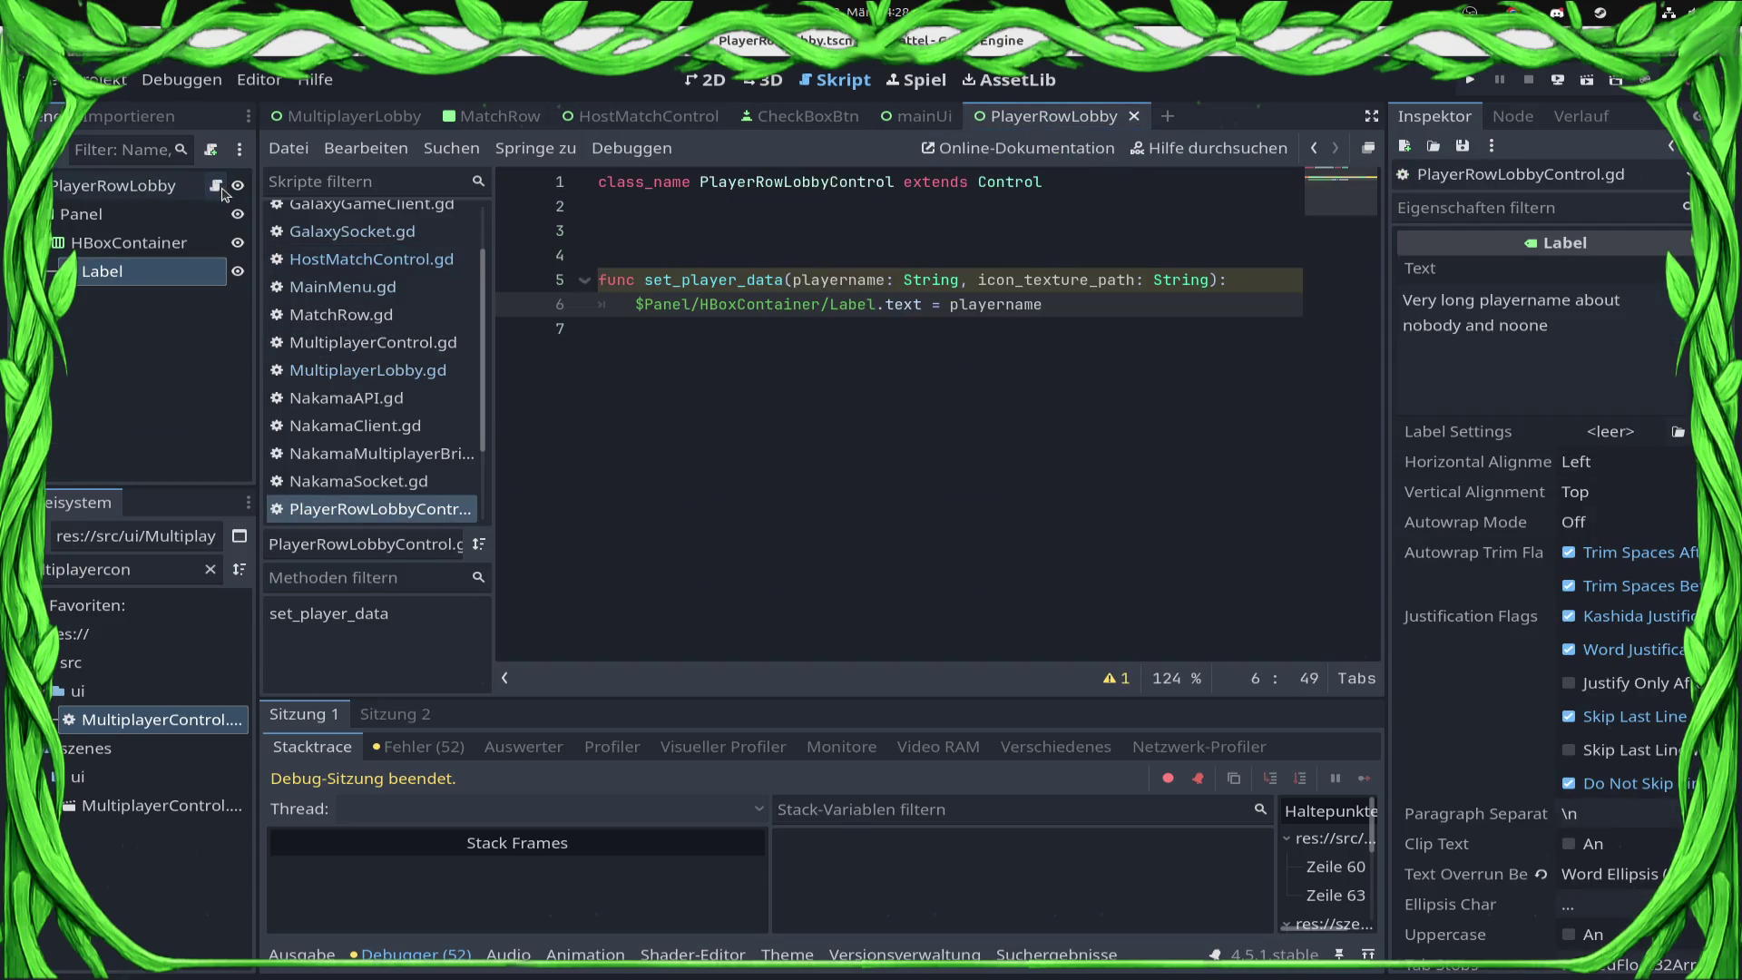
pyautogui.doubleClick(712, 280)
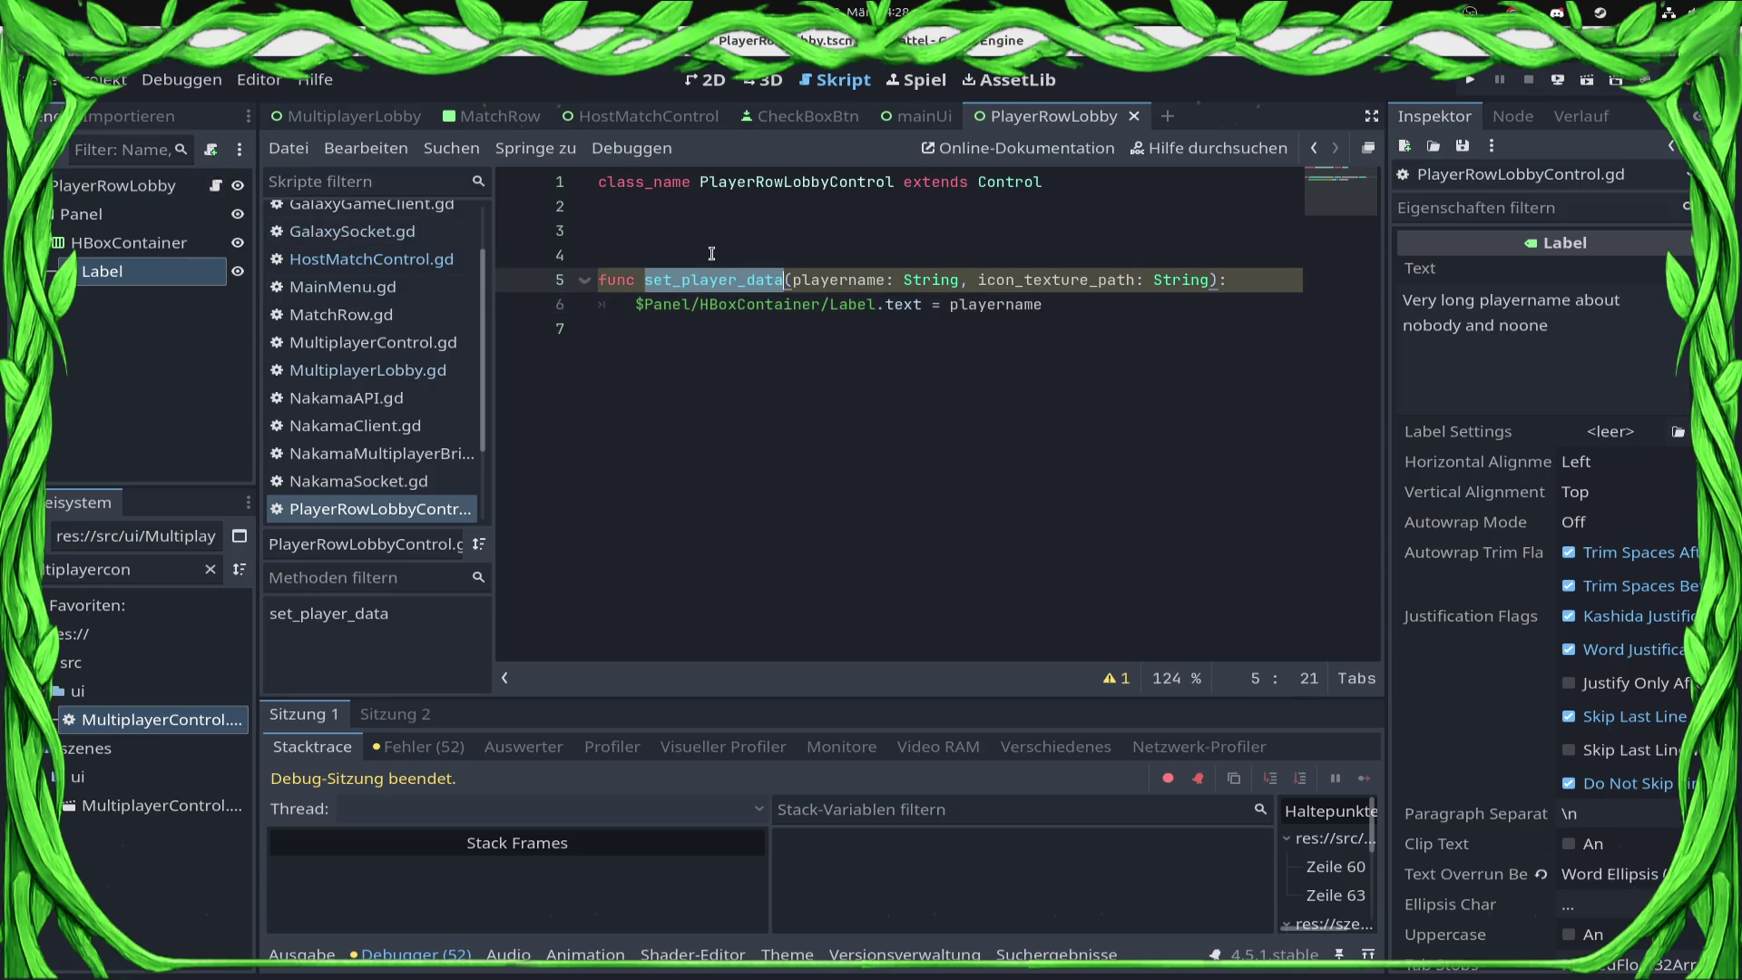
pyautogui.click(1313, 148)
# Step: Make line 60 call player_row_lobby_2.set_player_data(icon,playername) and save
pyautogui.write('t')
pyautogui.press('Return')
pyautogui.write('pl')
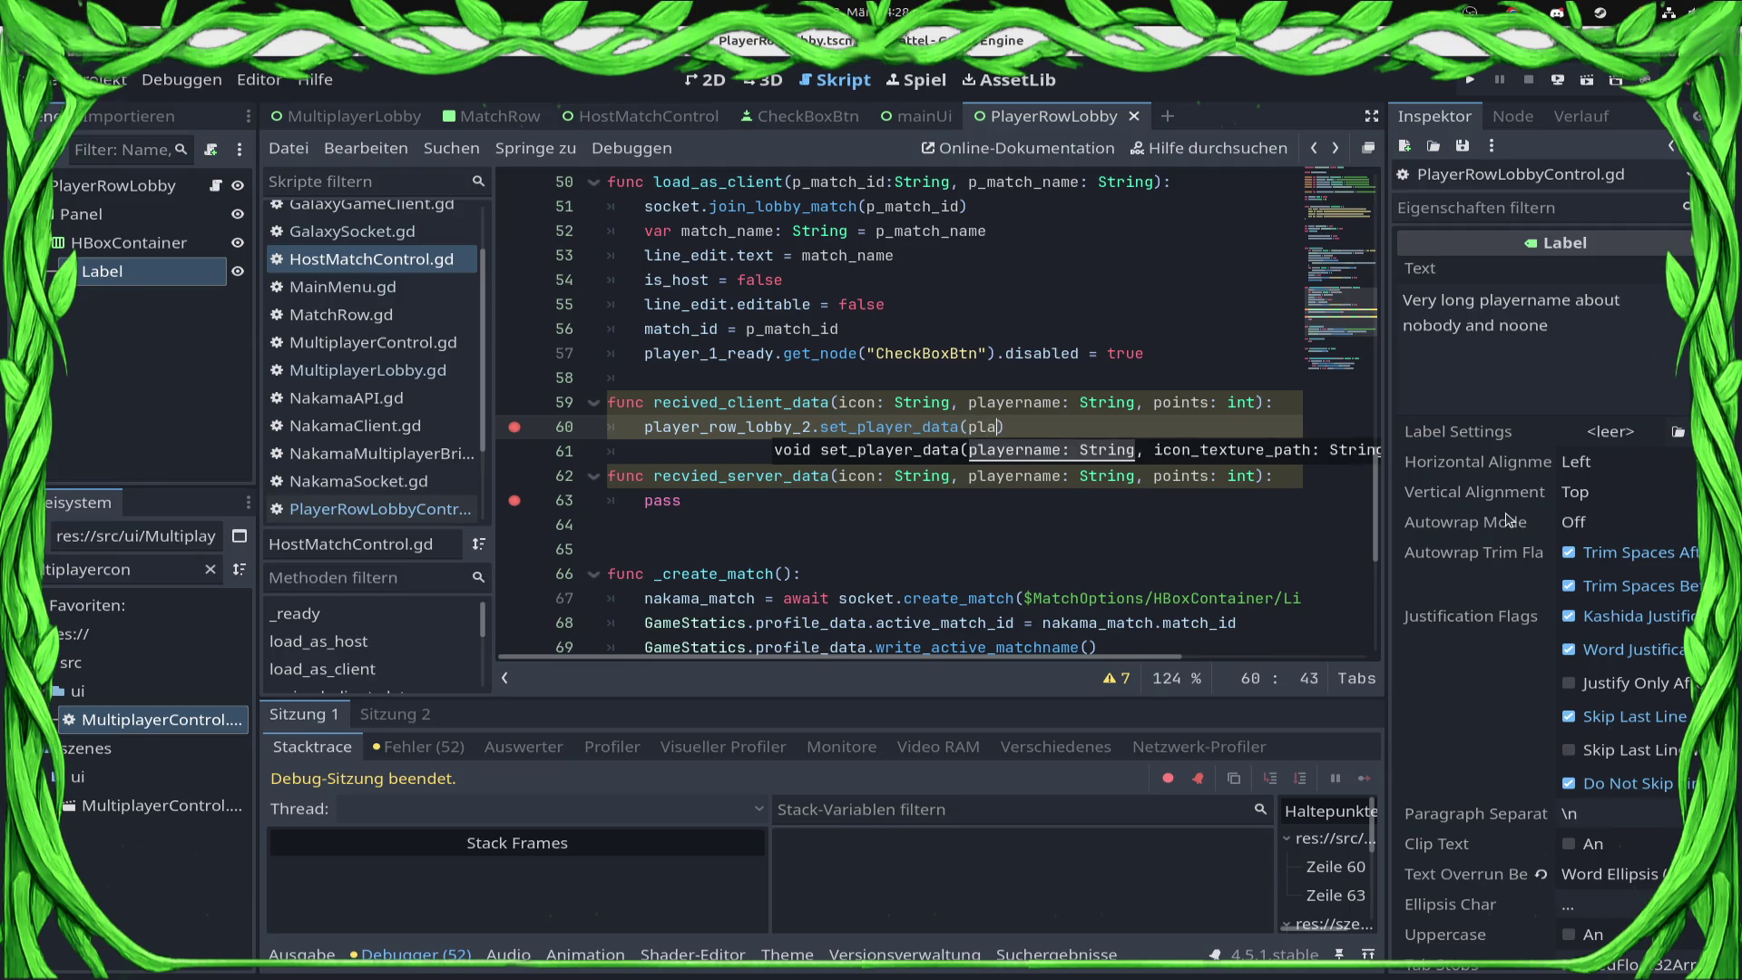
pyautogui.write('ay')
pyautogui.press('Return')
pyautogui.hotkey('ctrl', 's')
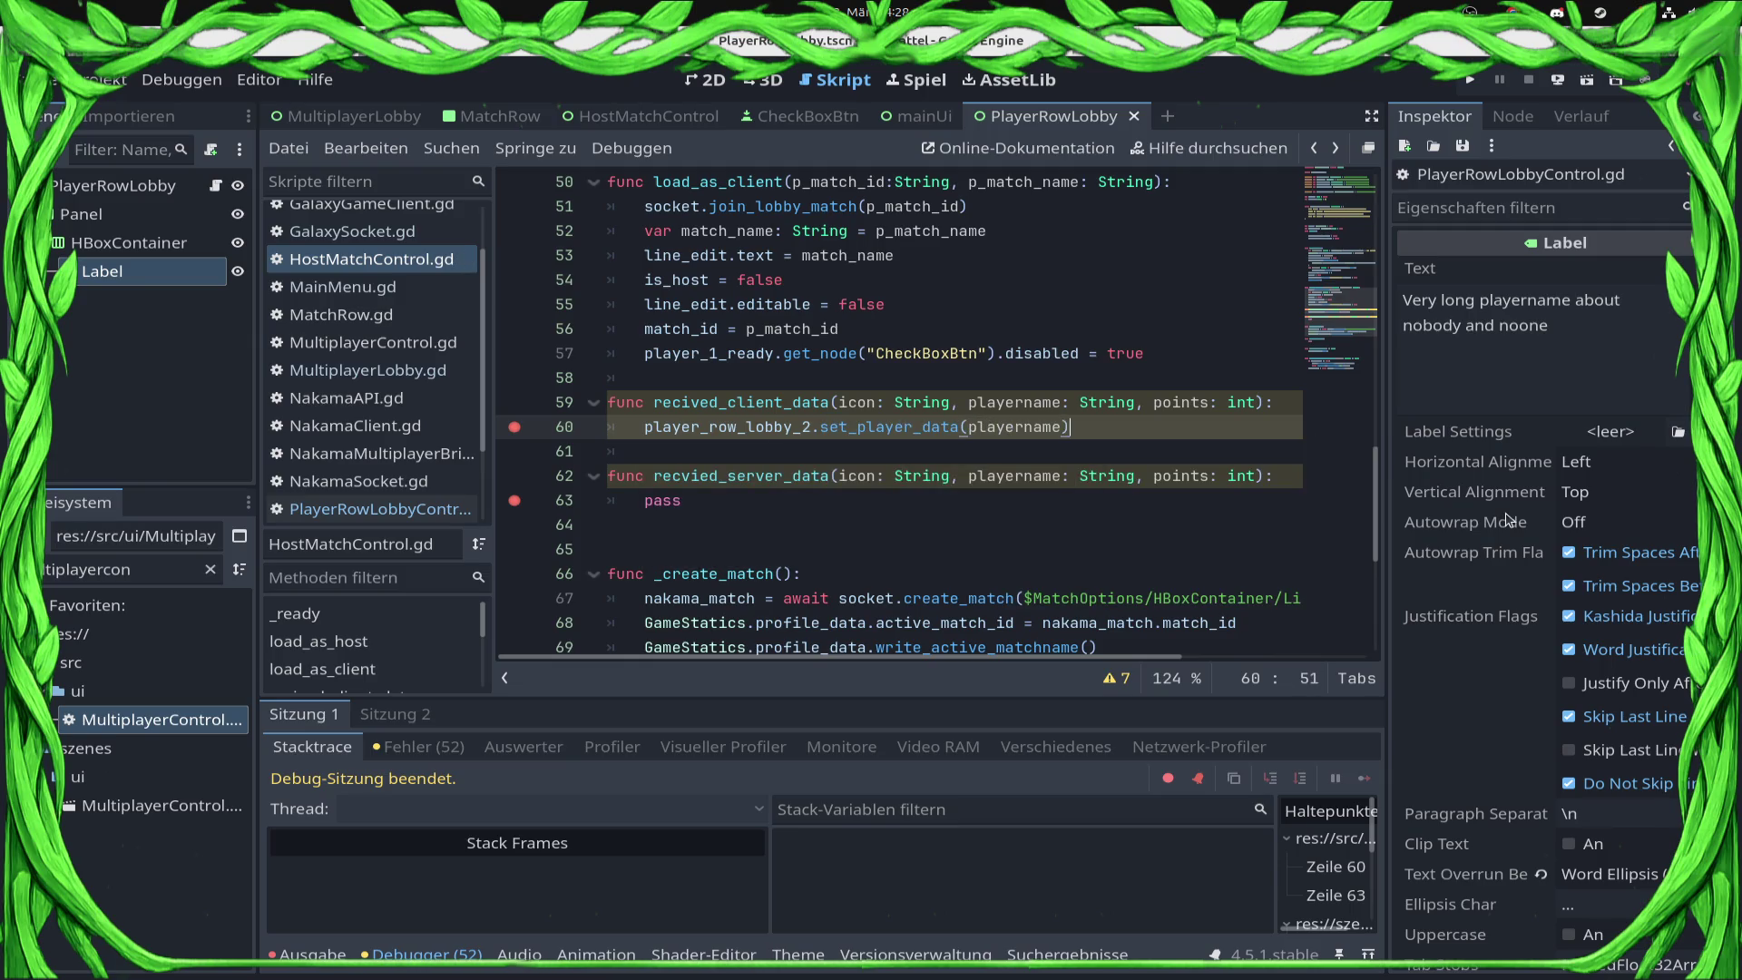
pyautogui.press('Down')
pyautogui.press('Down')
pyautogui.press('Down')
pyautogui.press('Up')
pyautogui.press('Up')
pyautogui.press('Up')
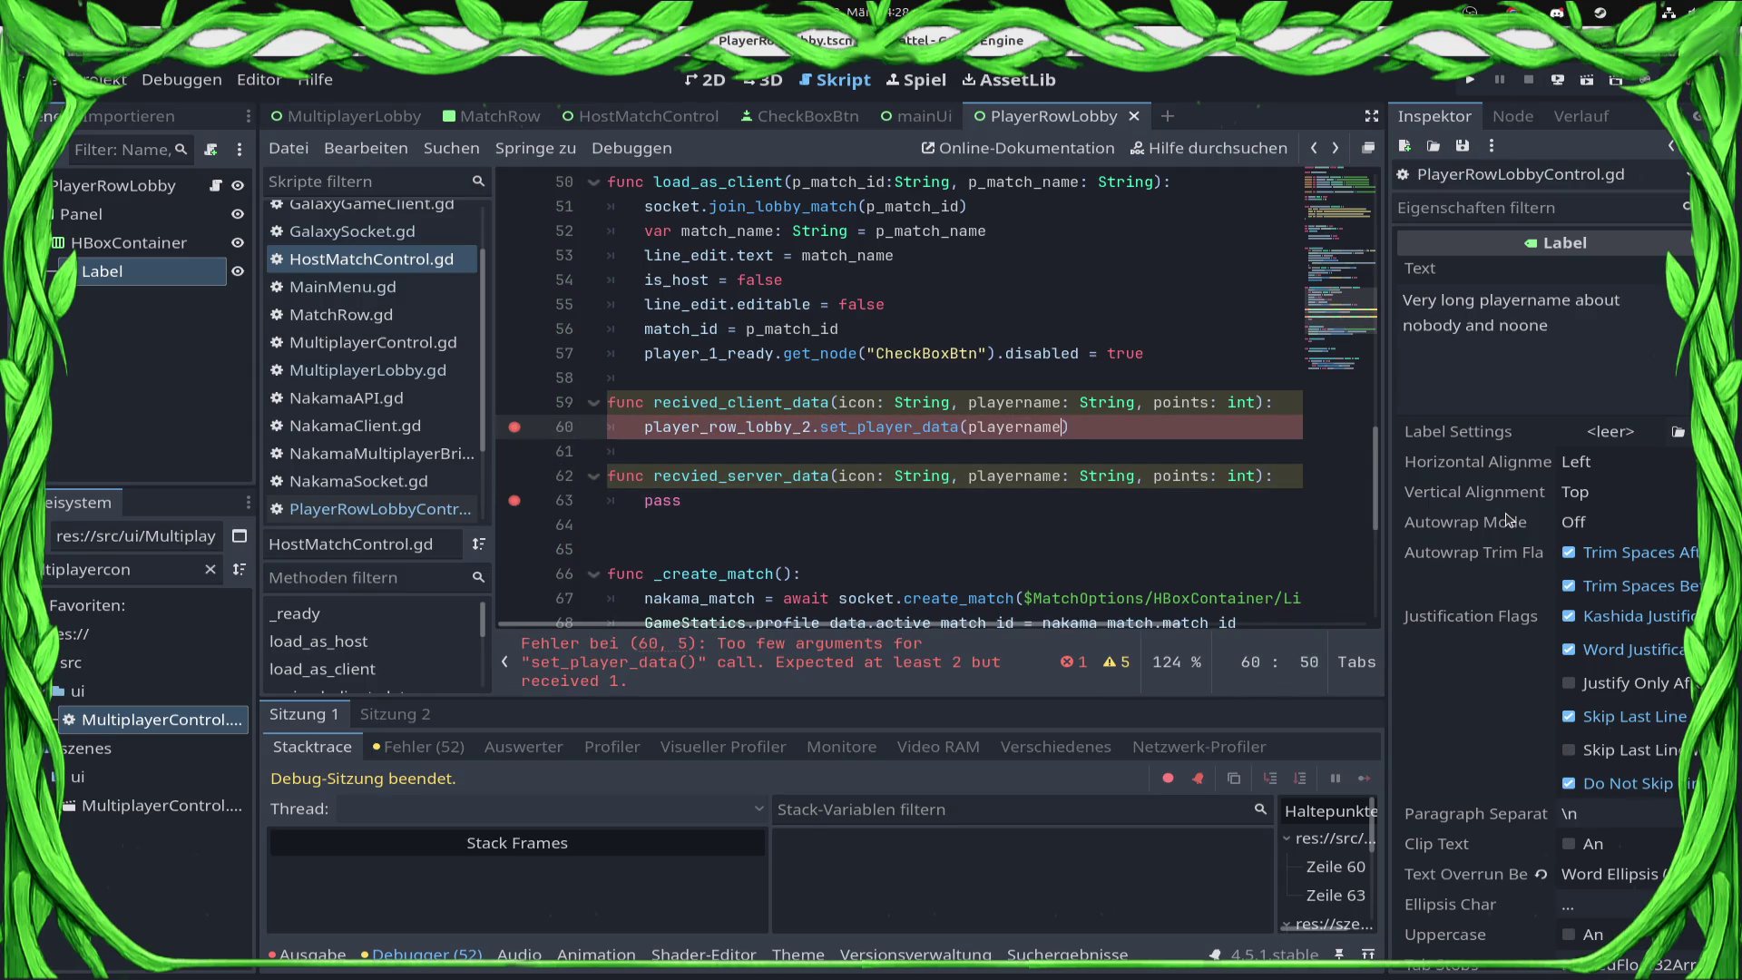
pyautogui.write('icon,')
pyautogui.press('Escape')
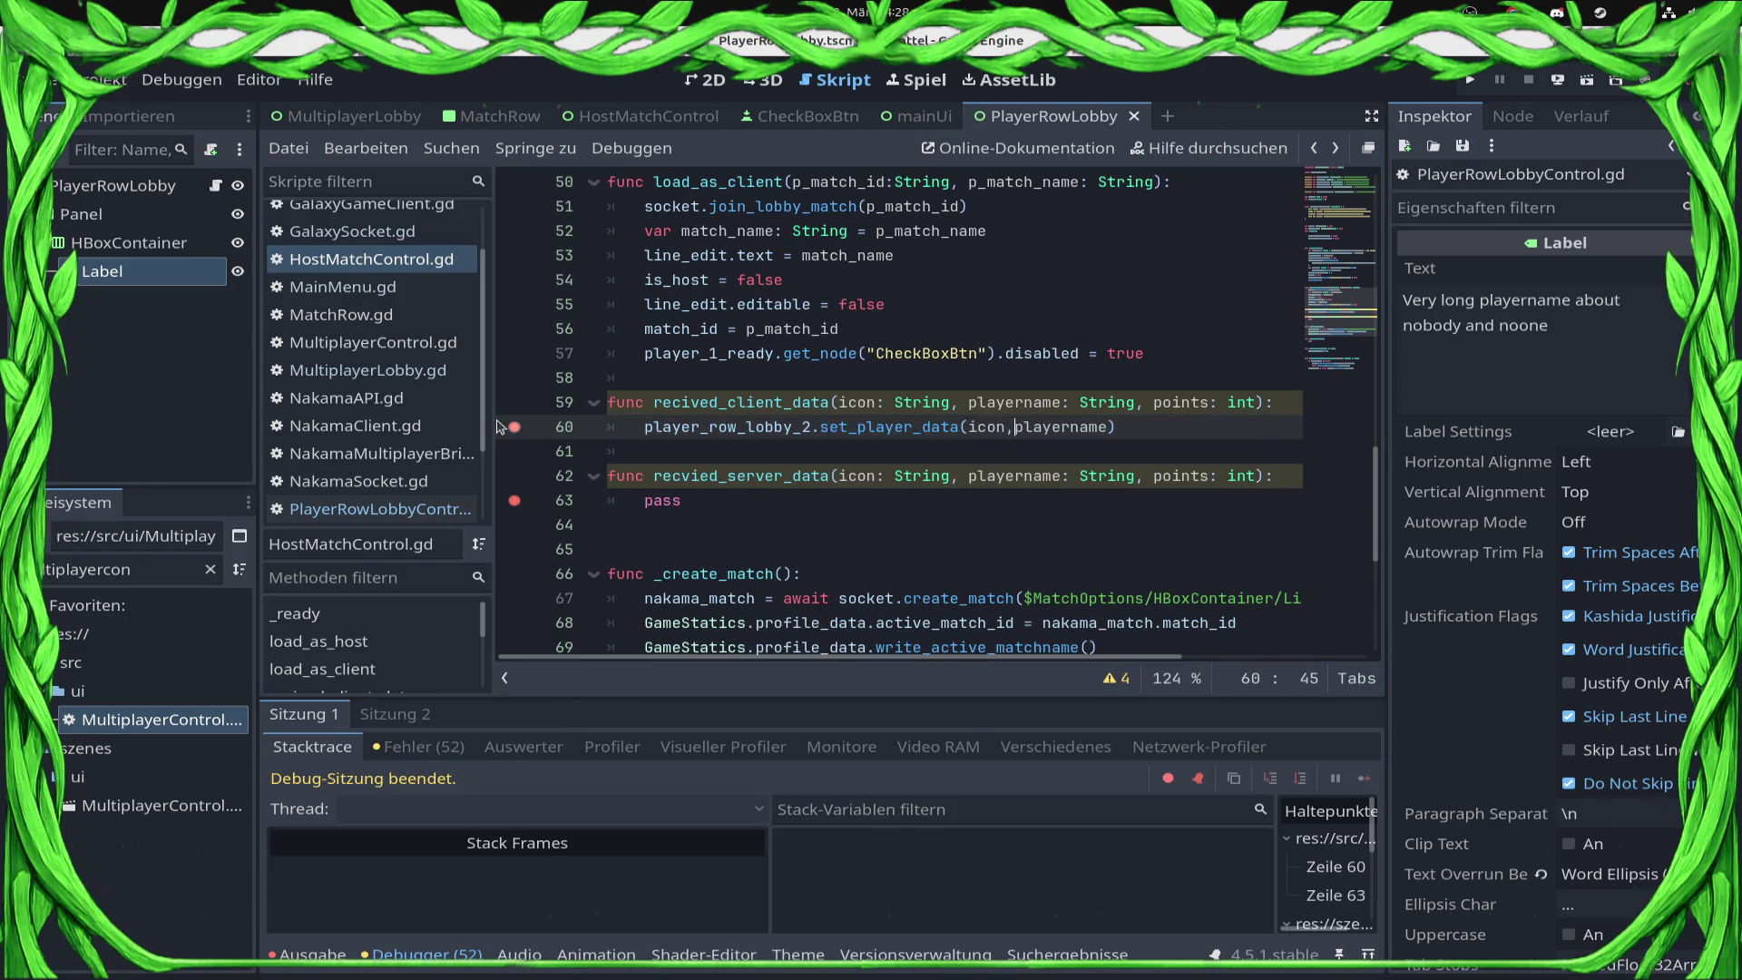
# Step: Remove the breakpoints on lines 60 and 63 and run the game with F5
pyautogui.click(515, 427)
pyautogui.click(515, 500)
pyautogui.press('F5')
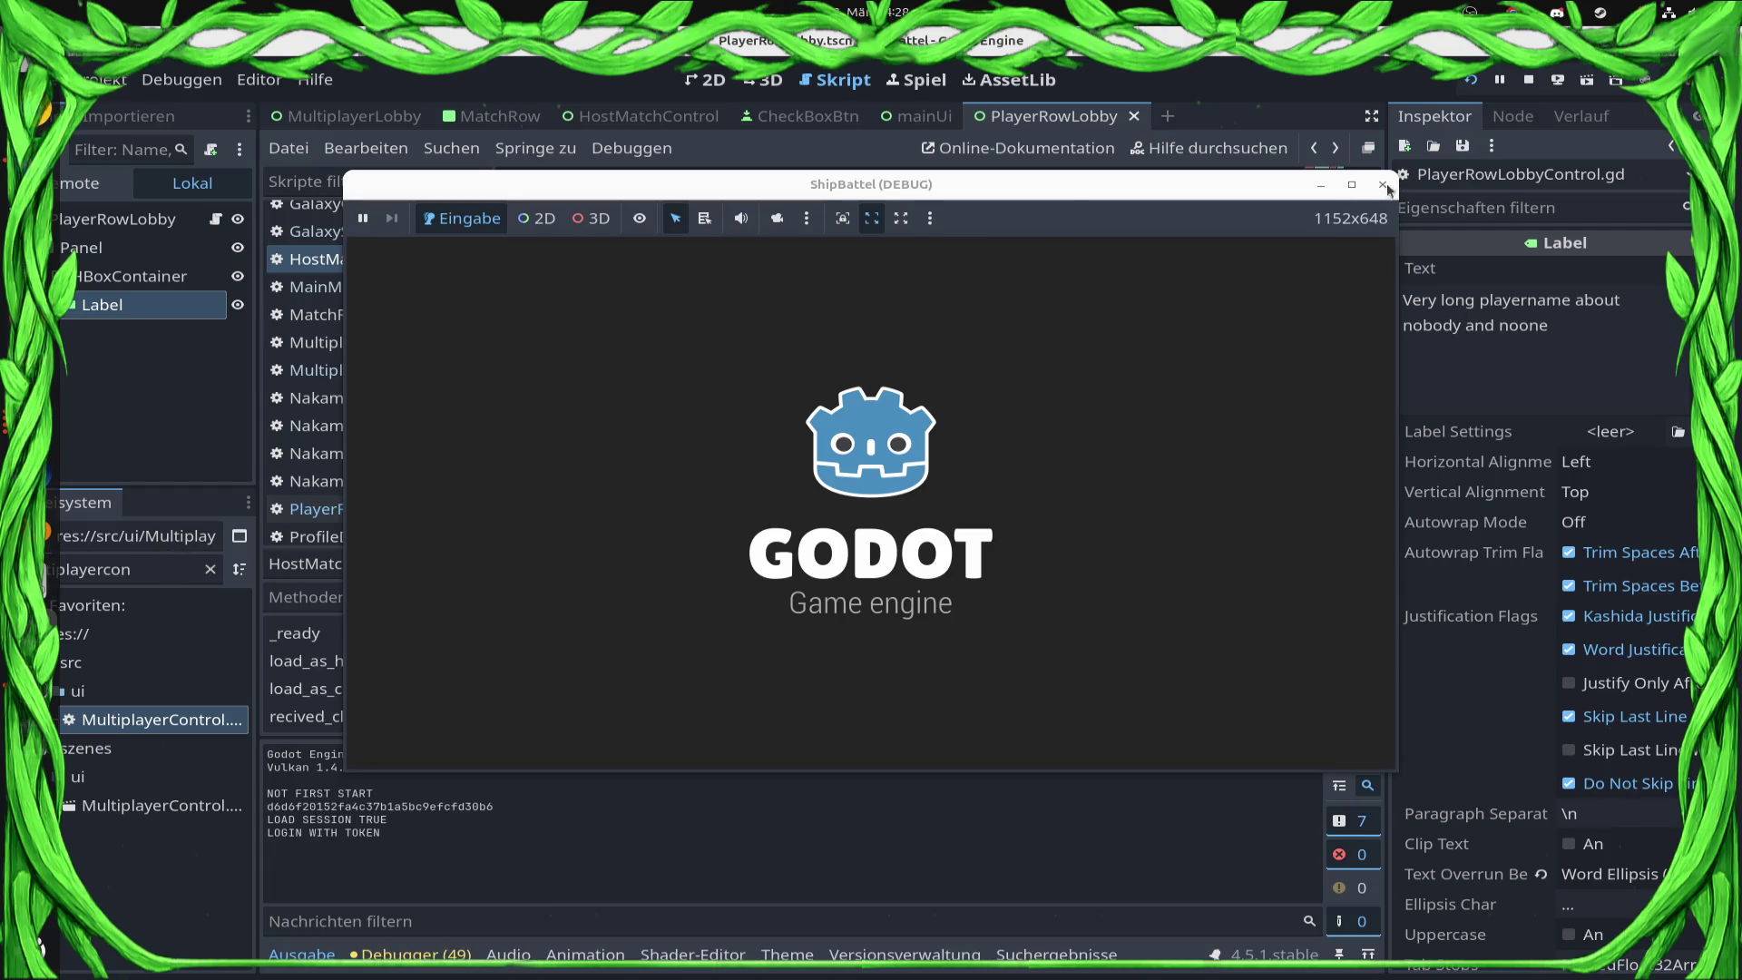
# Step: Stop the game and paste line 60's set_player_data call over 'pass' on line 63
pyautogui.click(1529, 80)
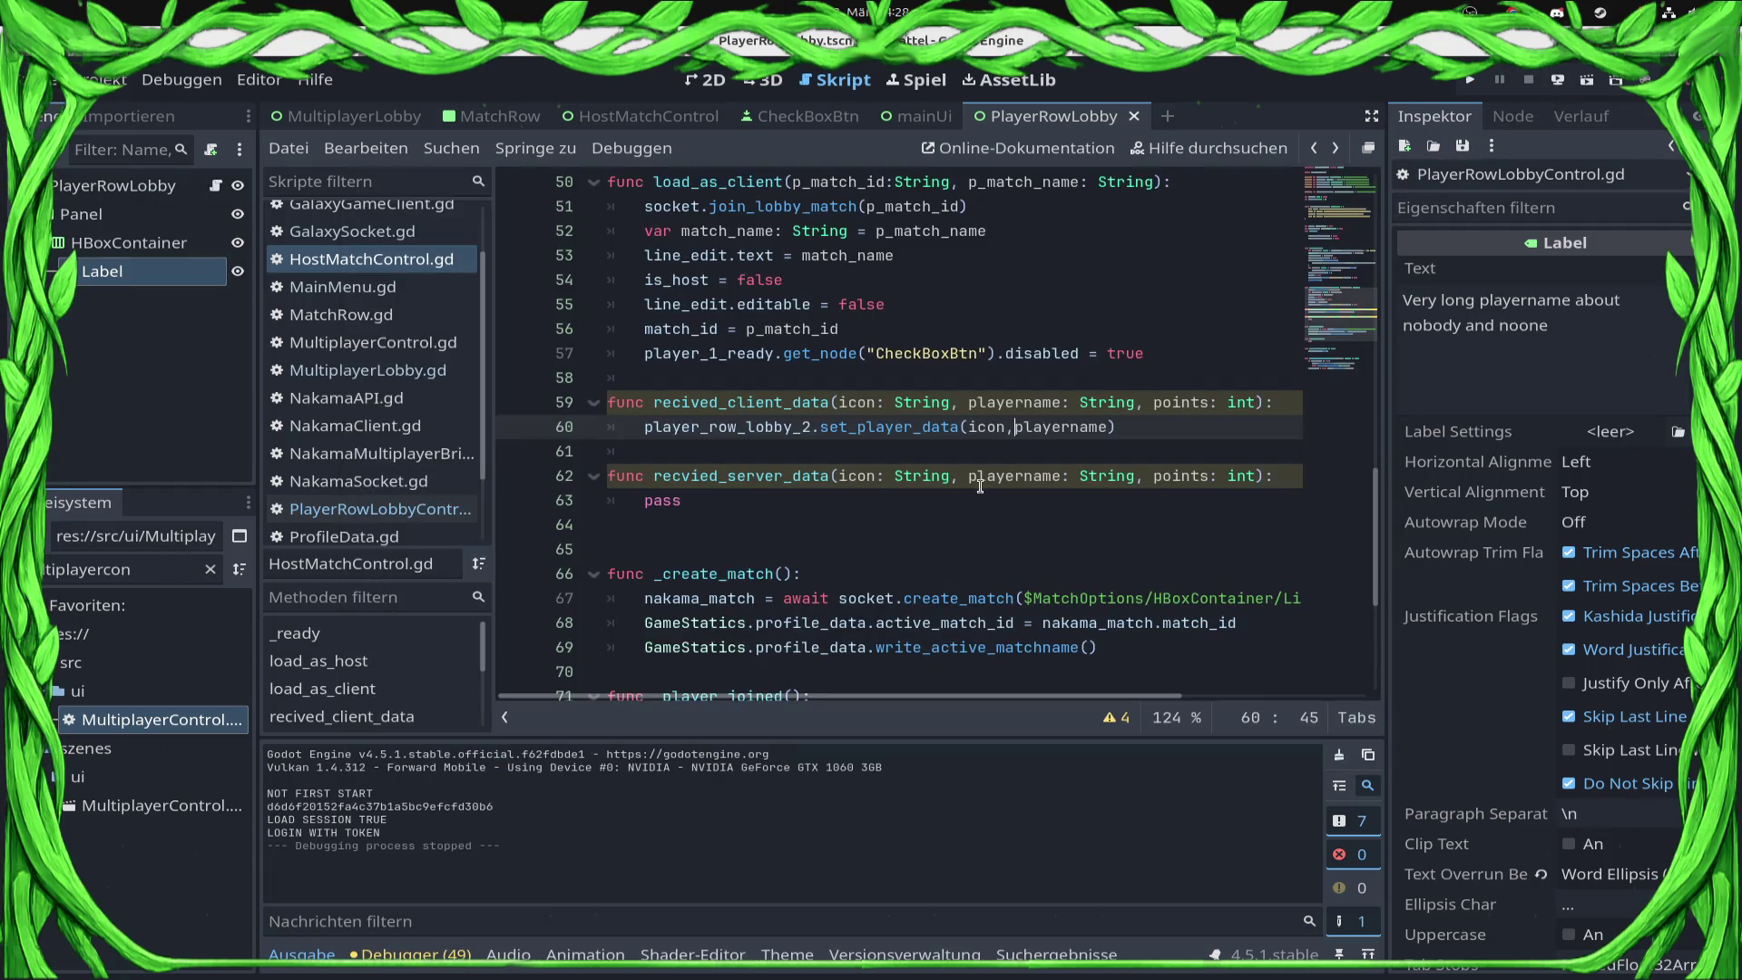
pyautogui.moveTo(1168, 427); pyautogui.dragTo(636, 434)
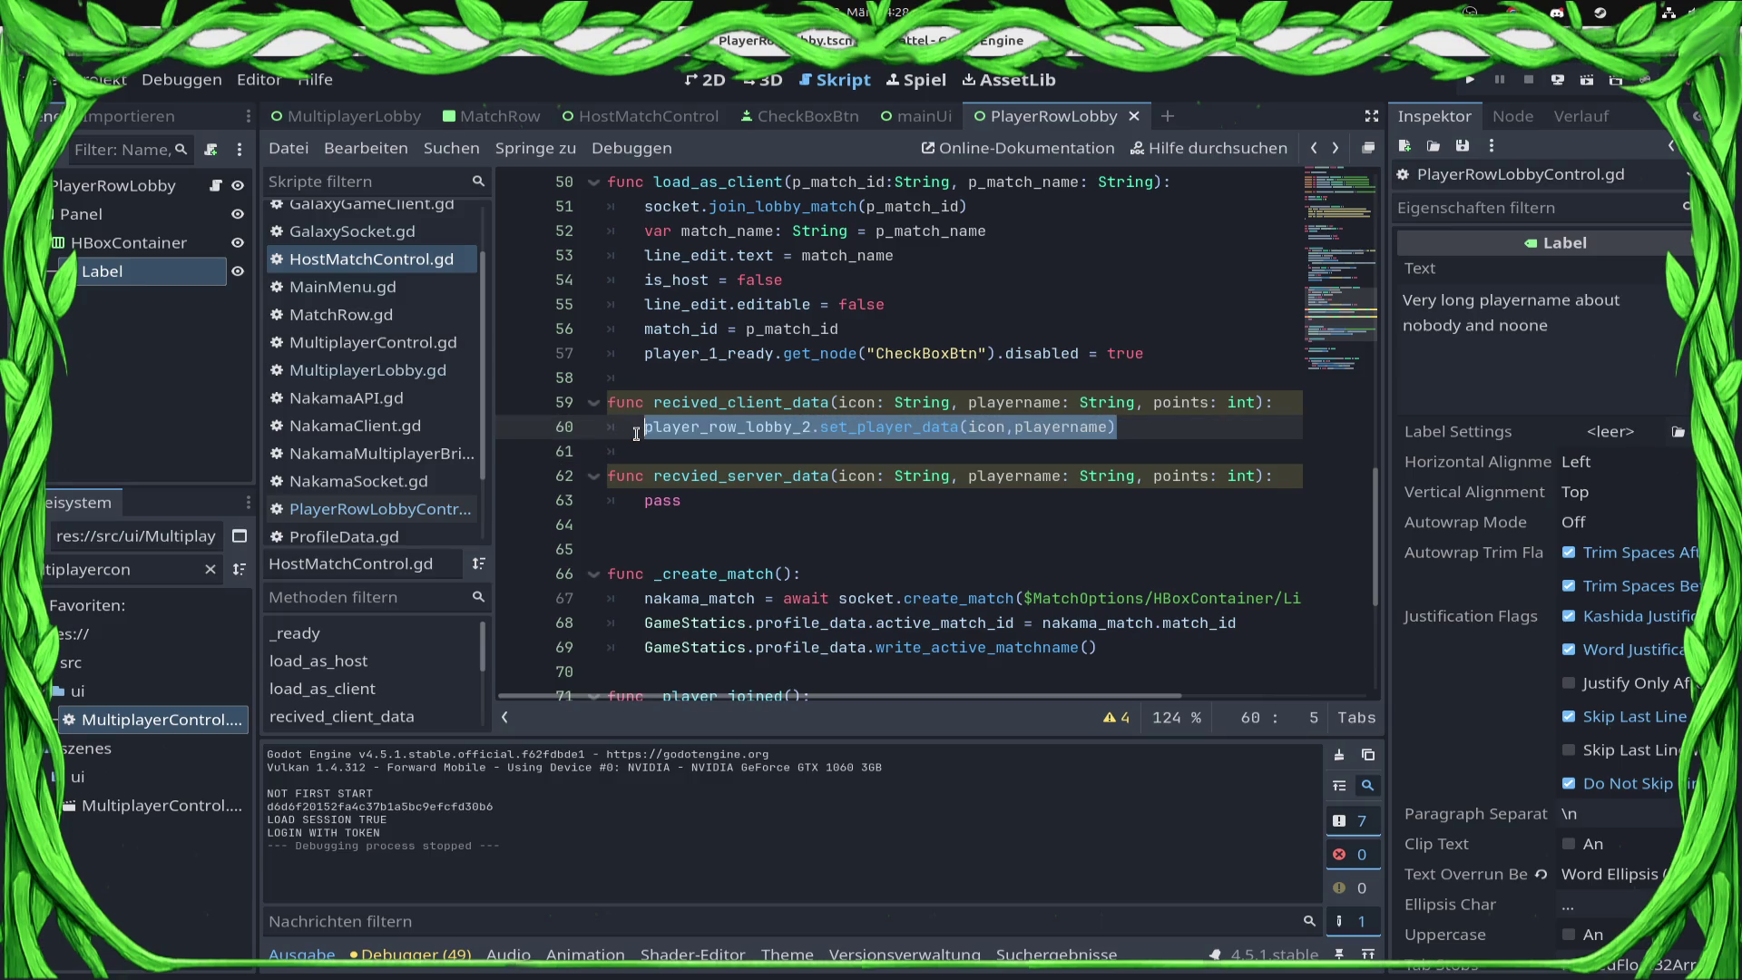
pyautogui.hotkey('ctrl', 'c')
pyautogui.doubleClick(661, 501)
pyautogui.hotkey('ctrl', 'v')
# Step: Change line 63 to call player_row_lobby instead of player_row_lobby_2, save, and start the web export
pyautogui.click(808, 502)
pyautogui.press('BackSpace')
pyautogui.press('BackSpace')
pyautogui.hotkey('ctrl', 's')
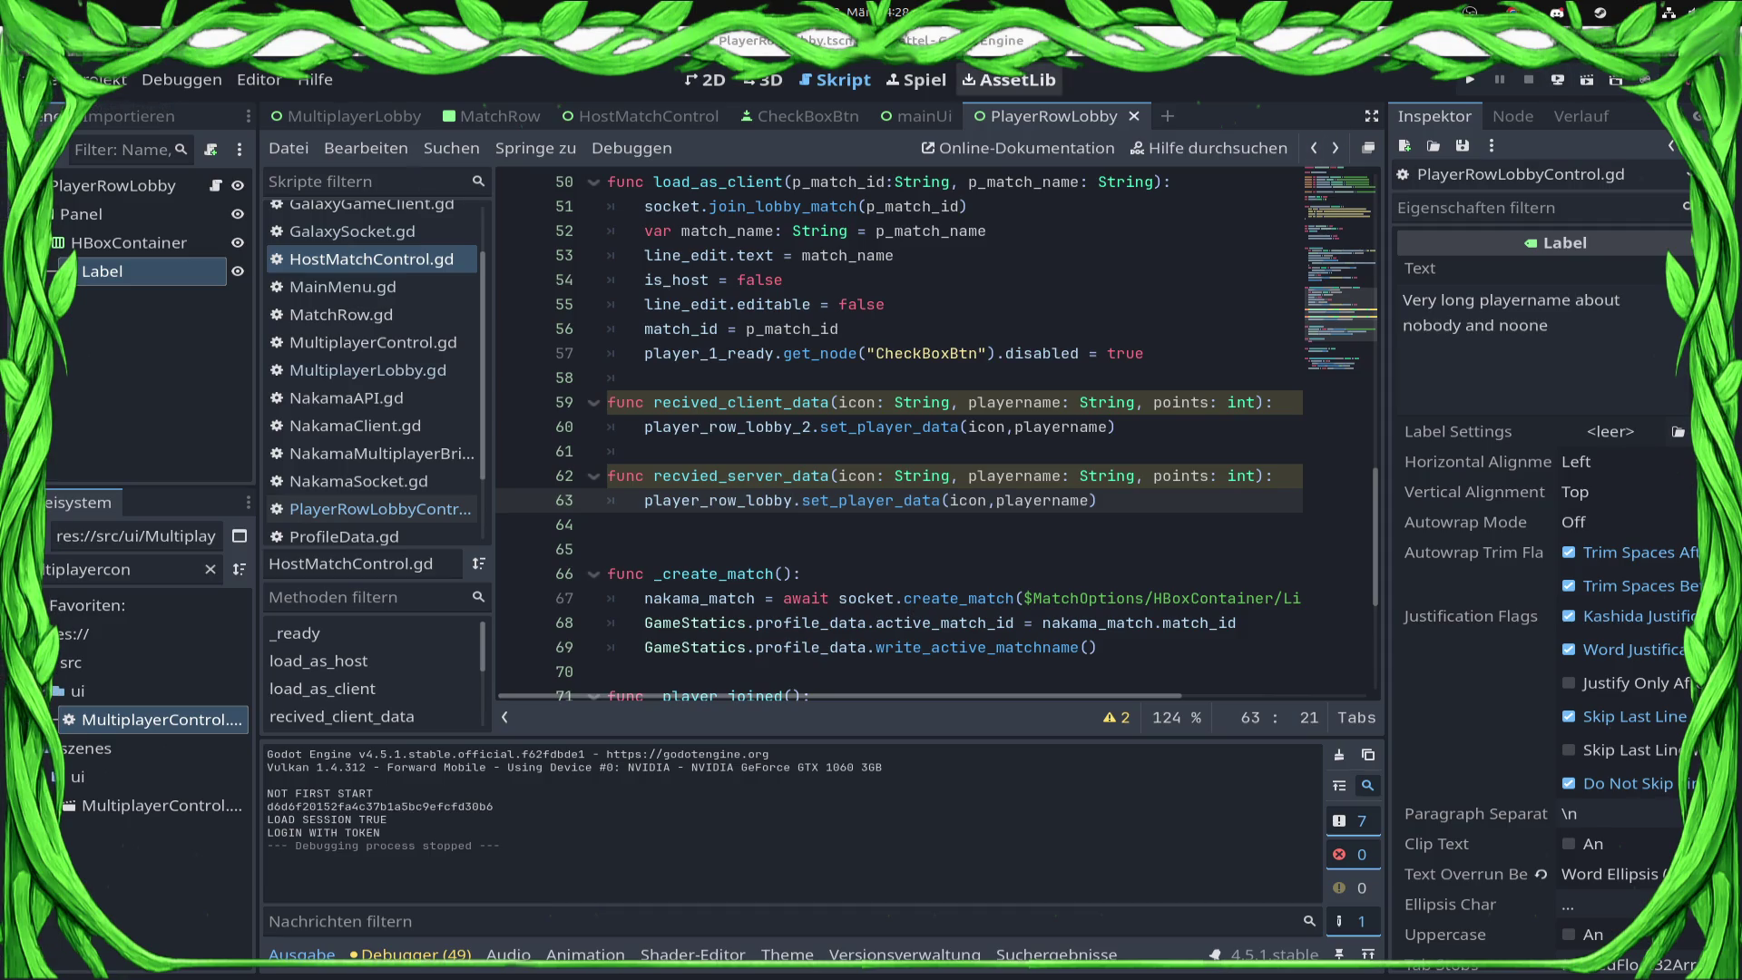
pyautogui.click(1558, 80)
pyautogui.click(1559, 141)
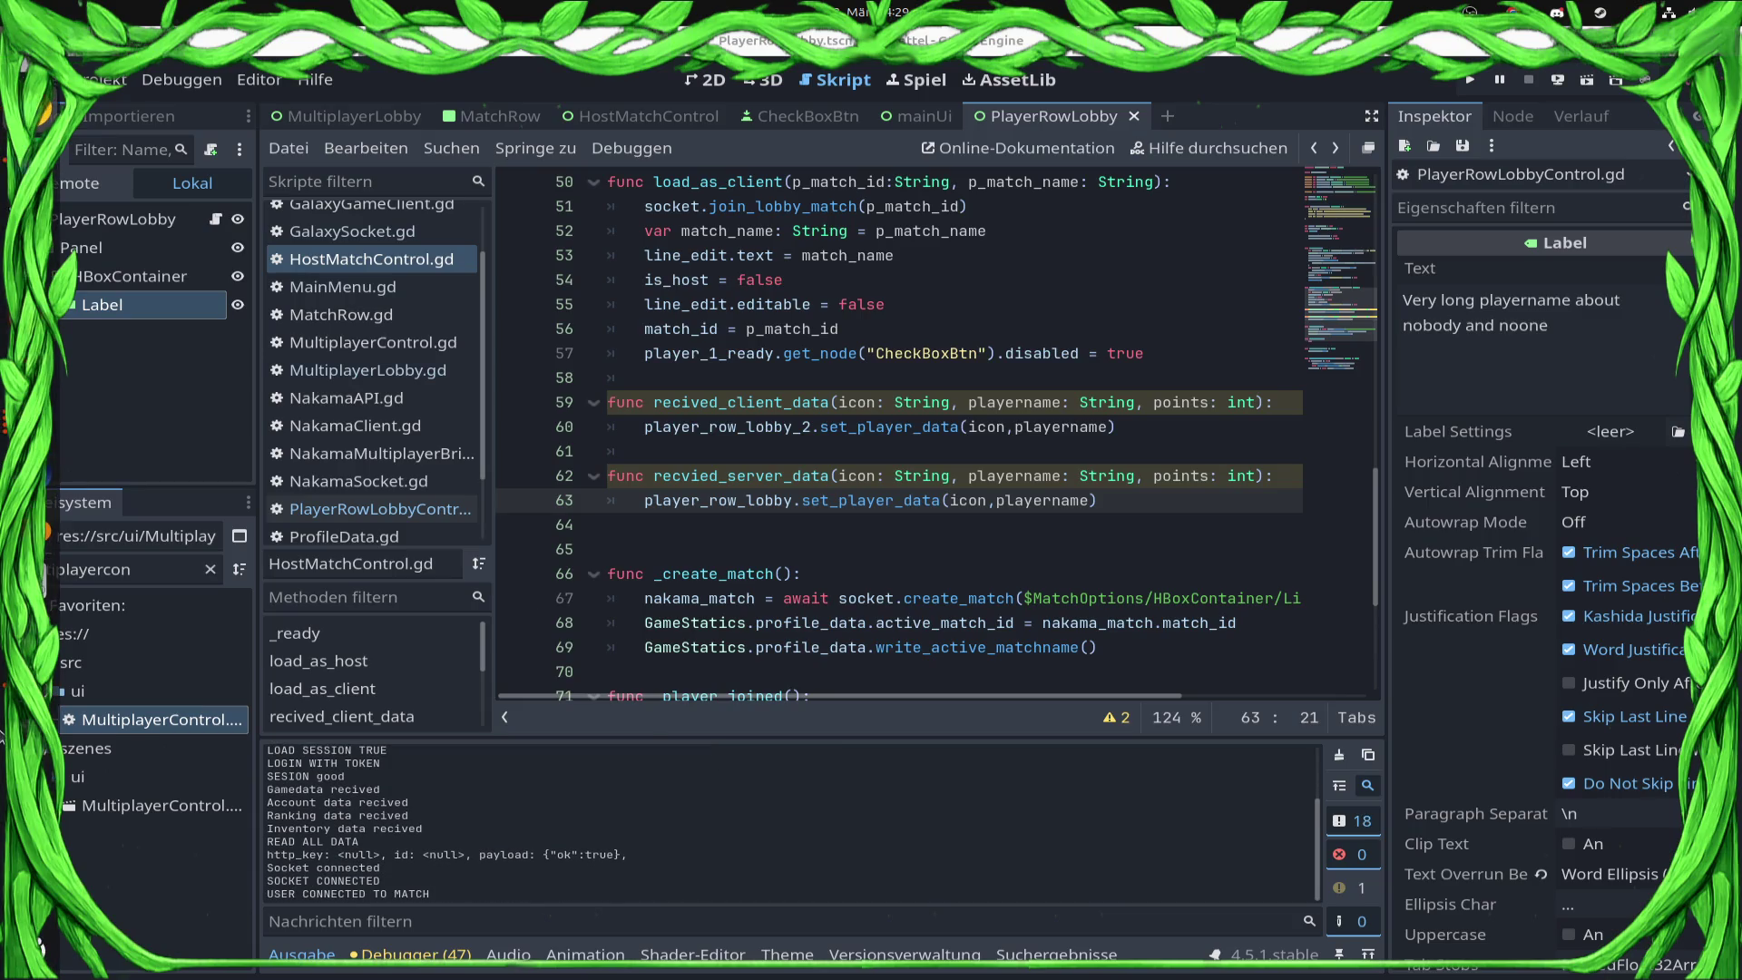
# Step: Restart the game, open Multiplayer, and join the open match listed at 1/2 players
pyautogui.click(1470, 82)
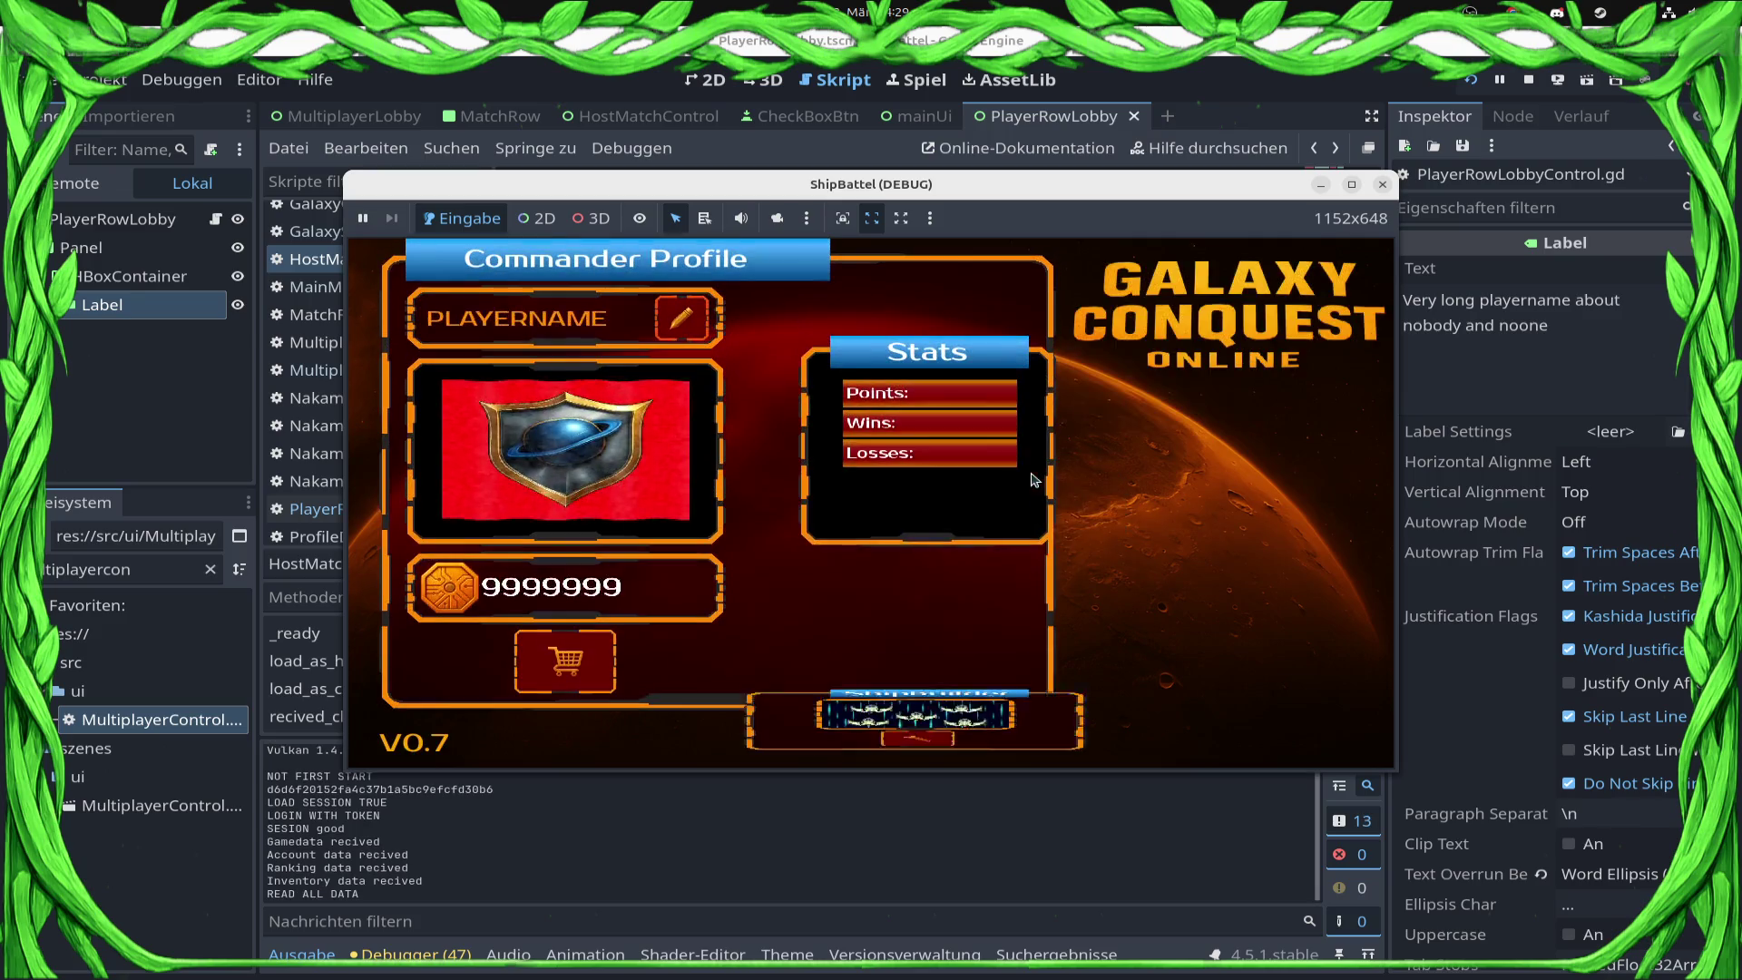
pyautogui.click(1227, 600)
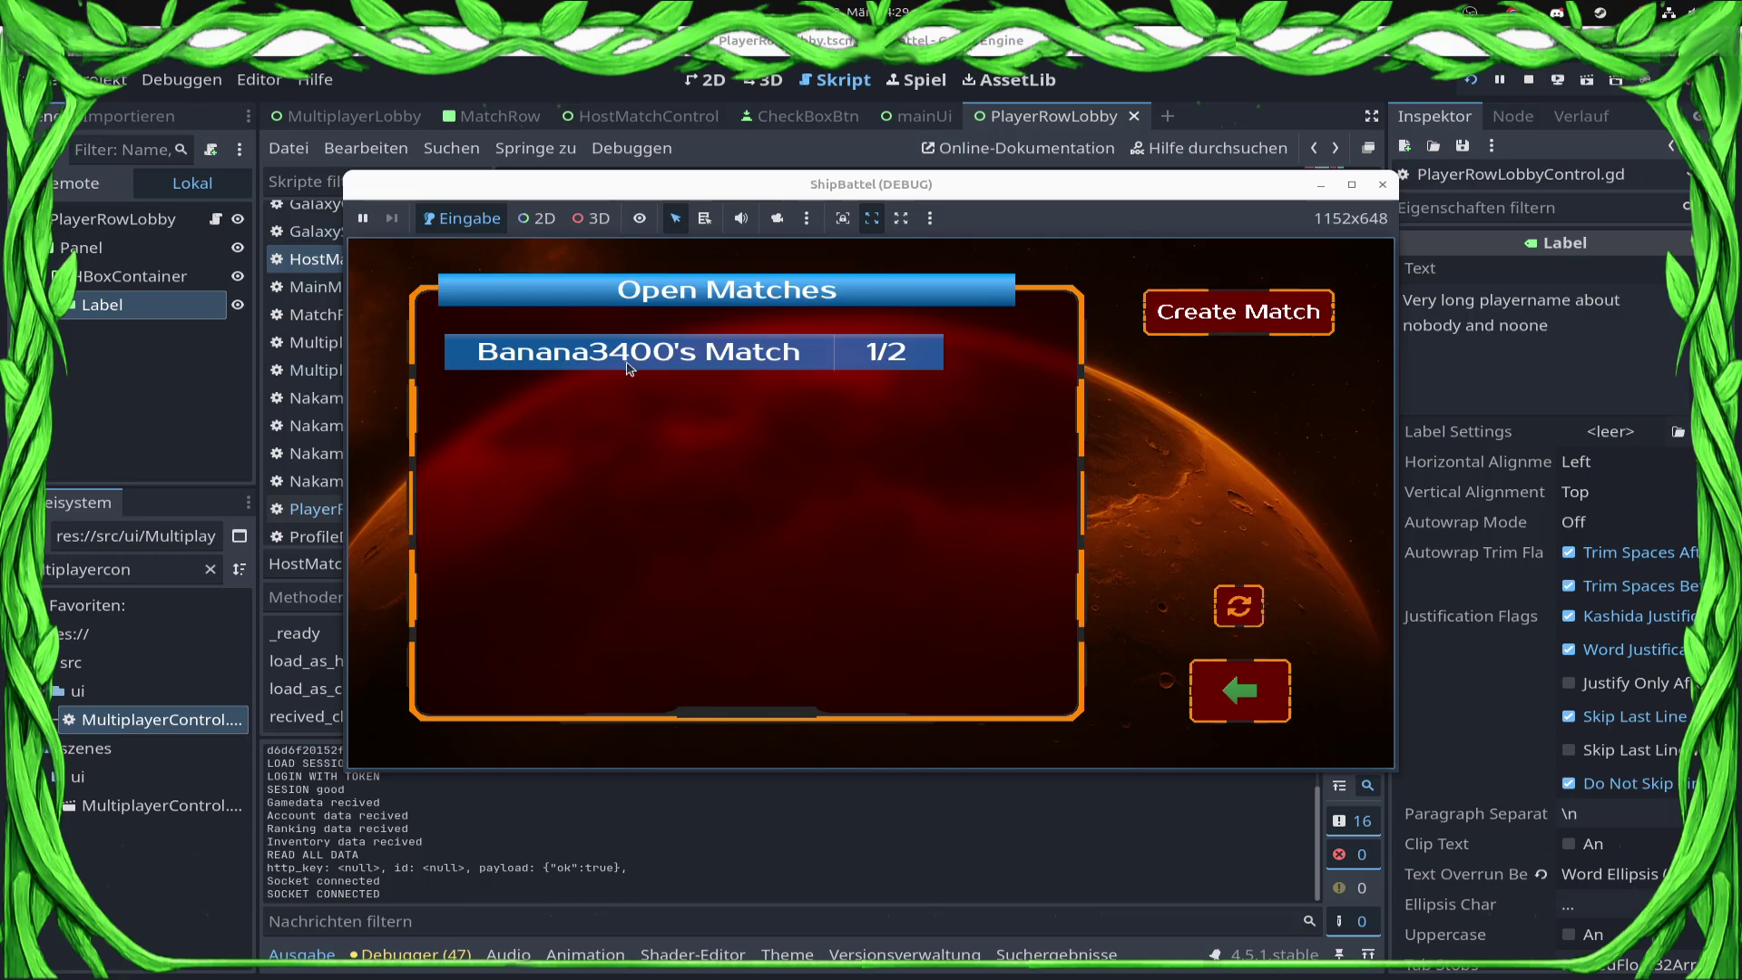
pyautogui.click(621, 362)
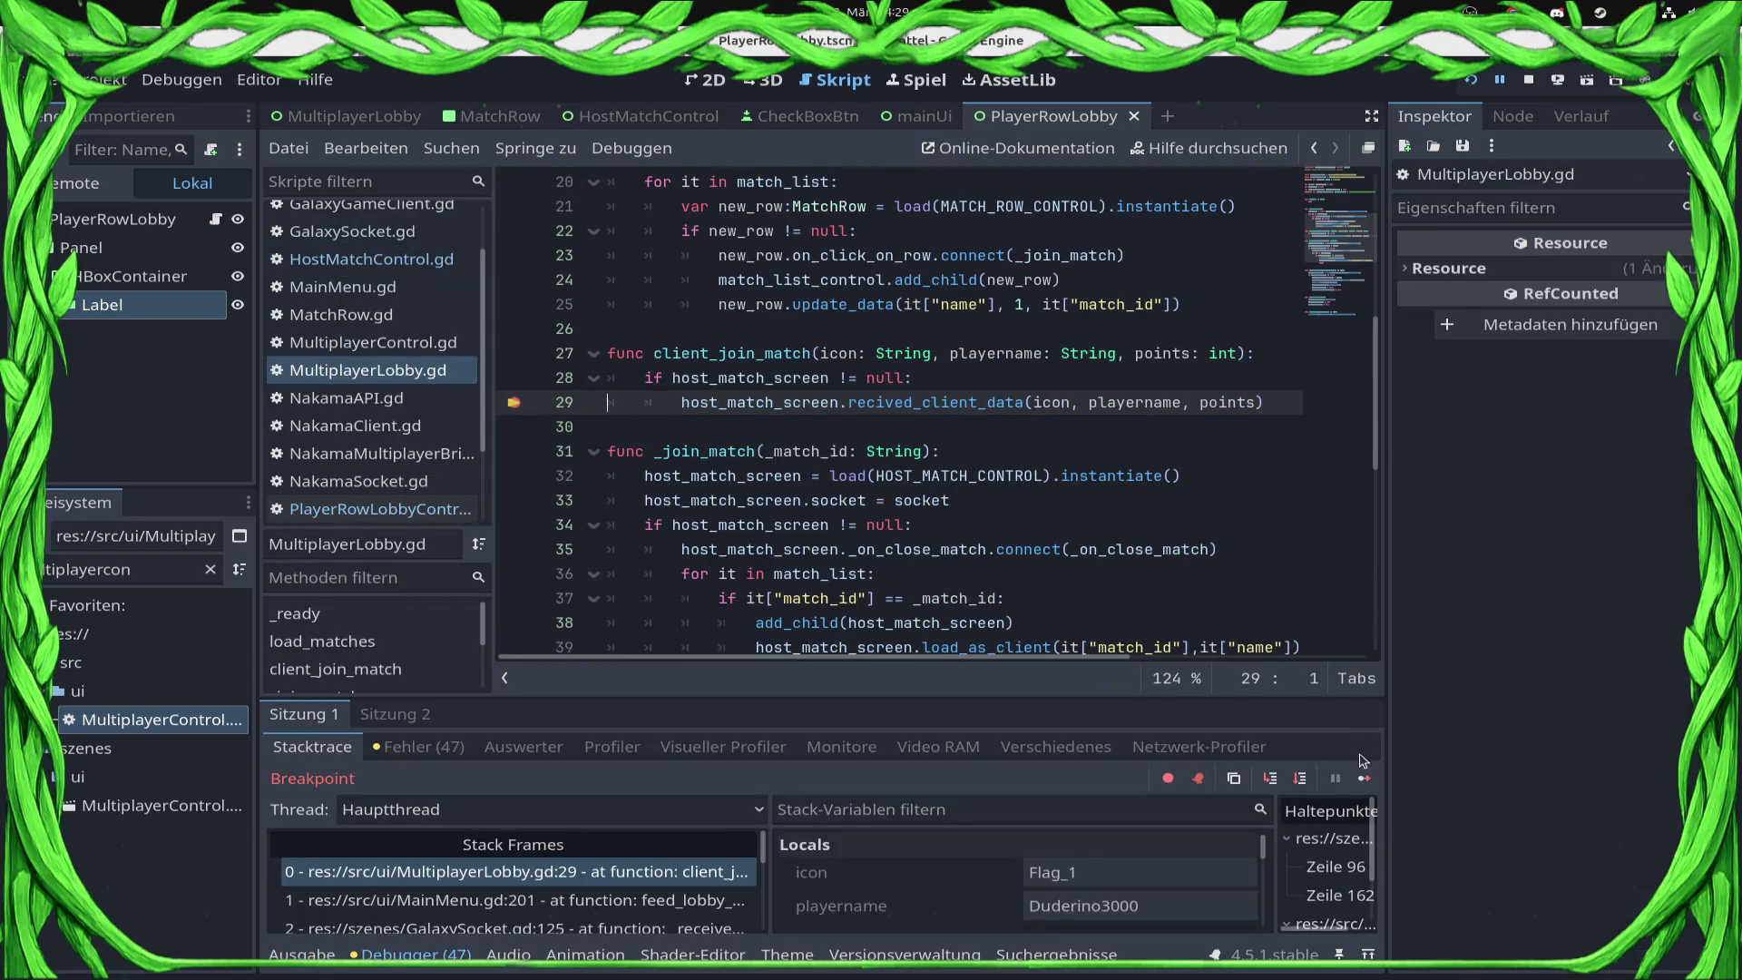
# Step: Resume from the breakpoint and jump to the recived_client_data definition to review it
pyautogui.click(1364, 777)
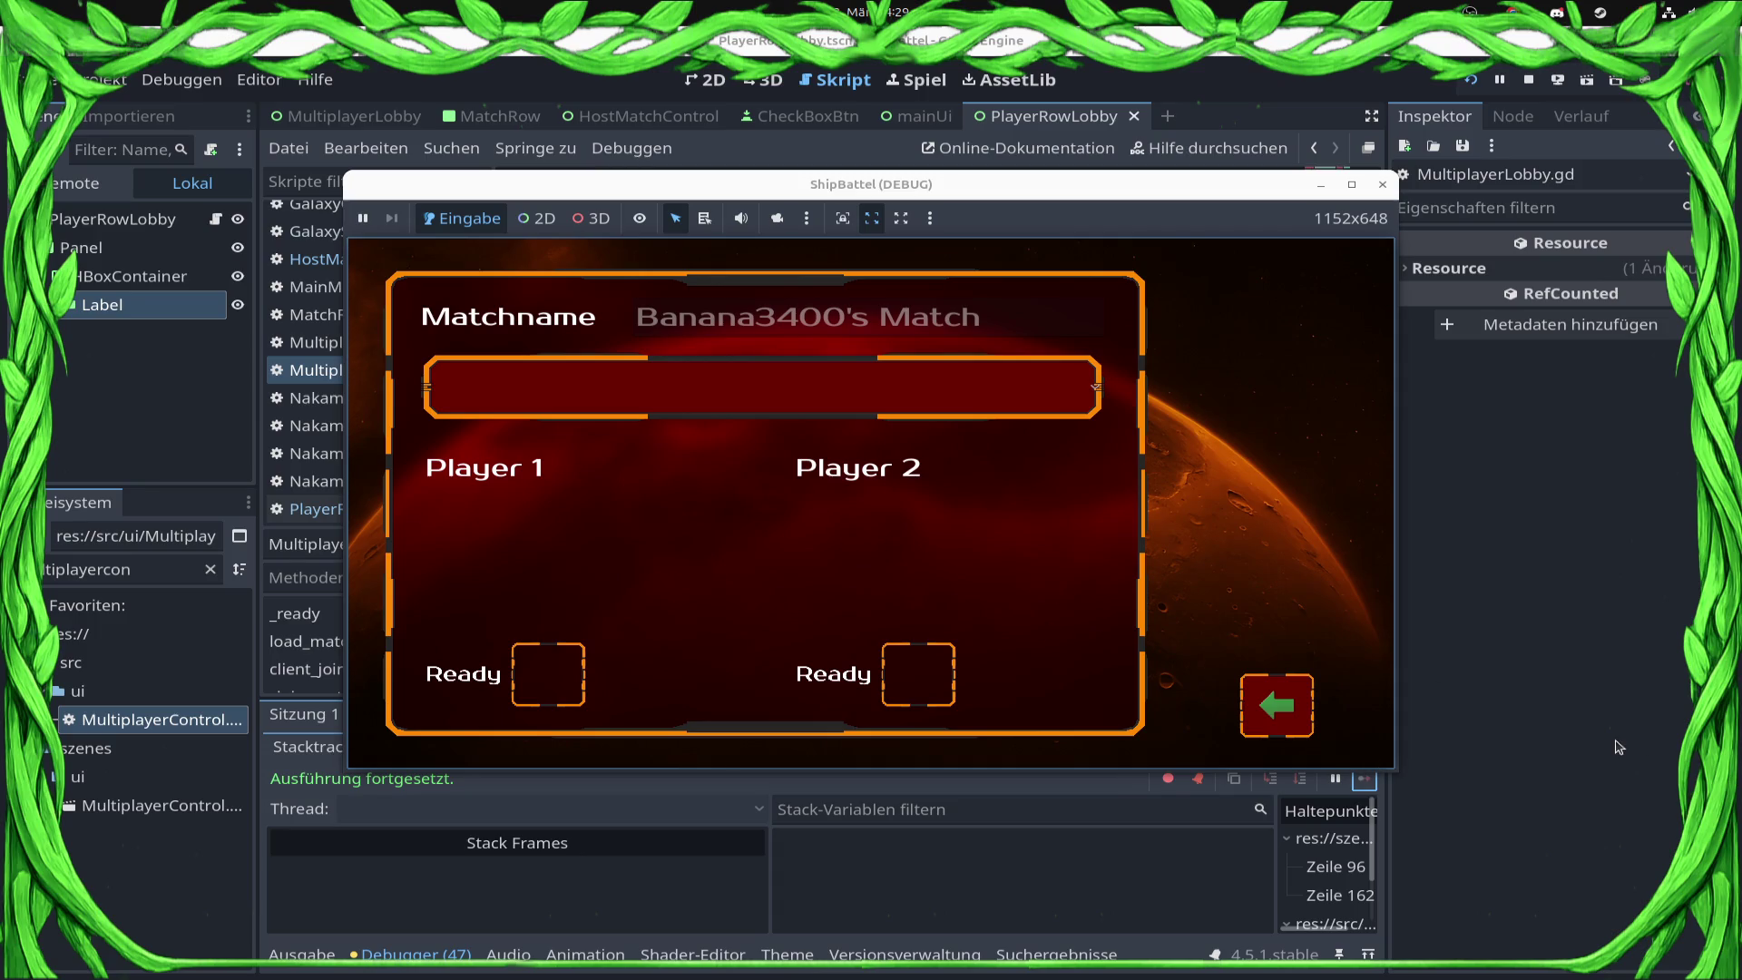
pyautogui.click(1618, 746)
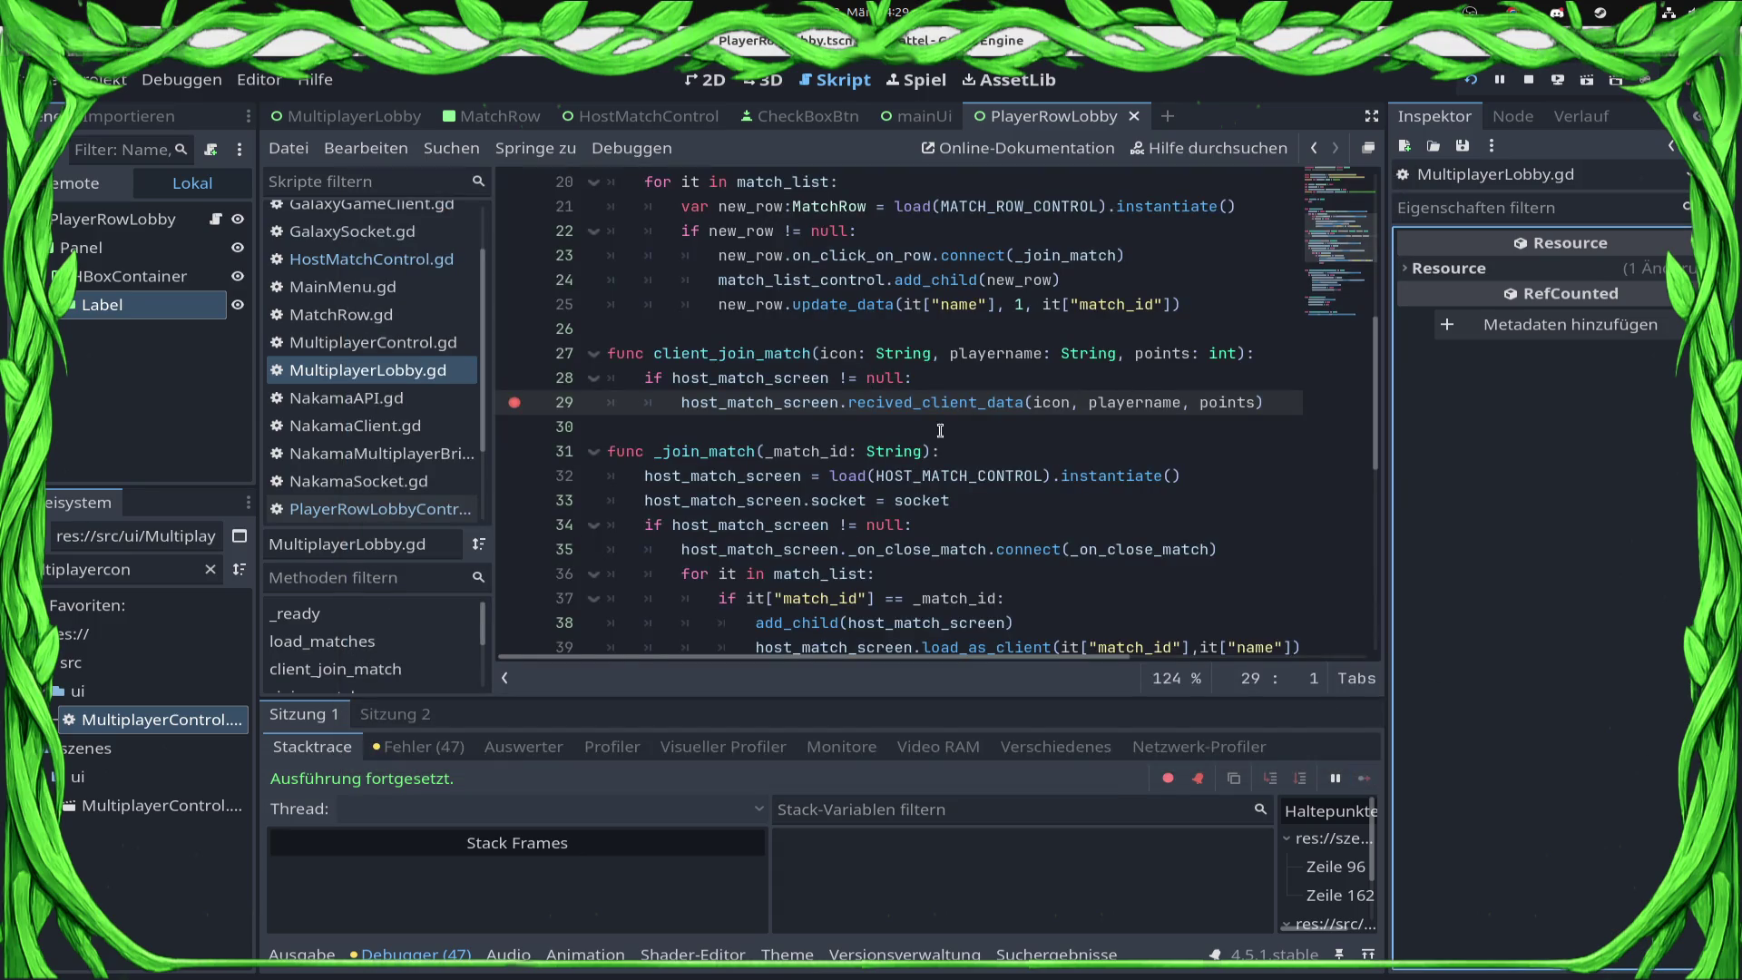
pyautogui.doubleClick(928, 405)
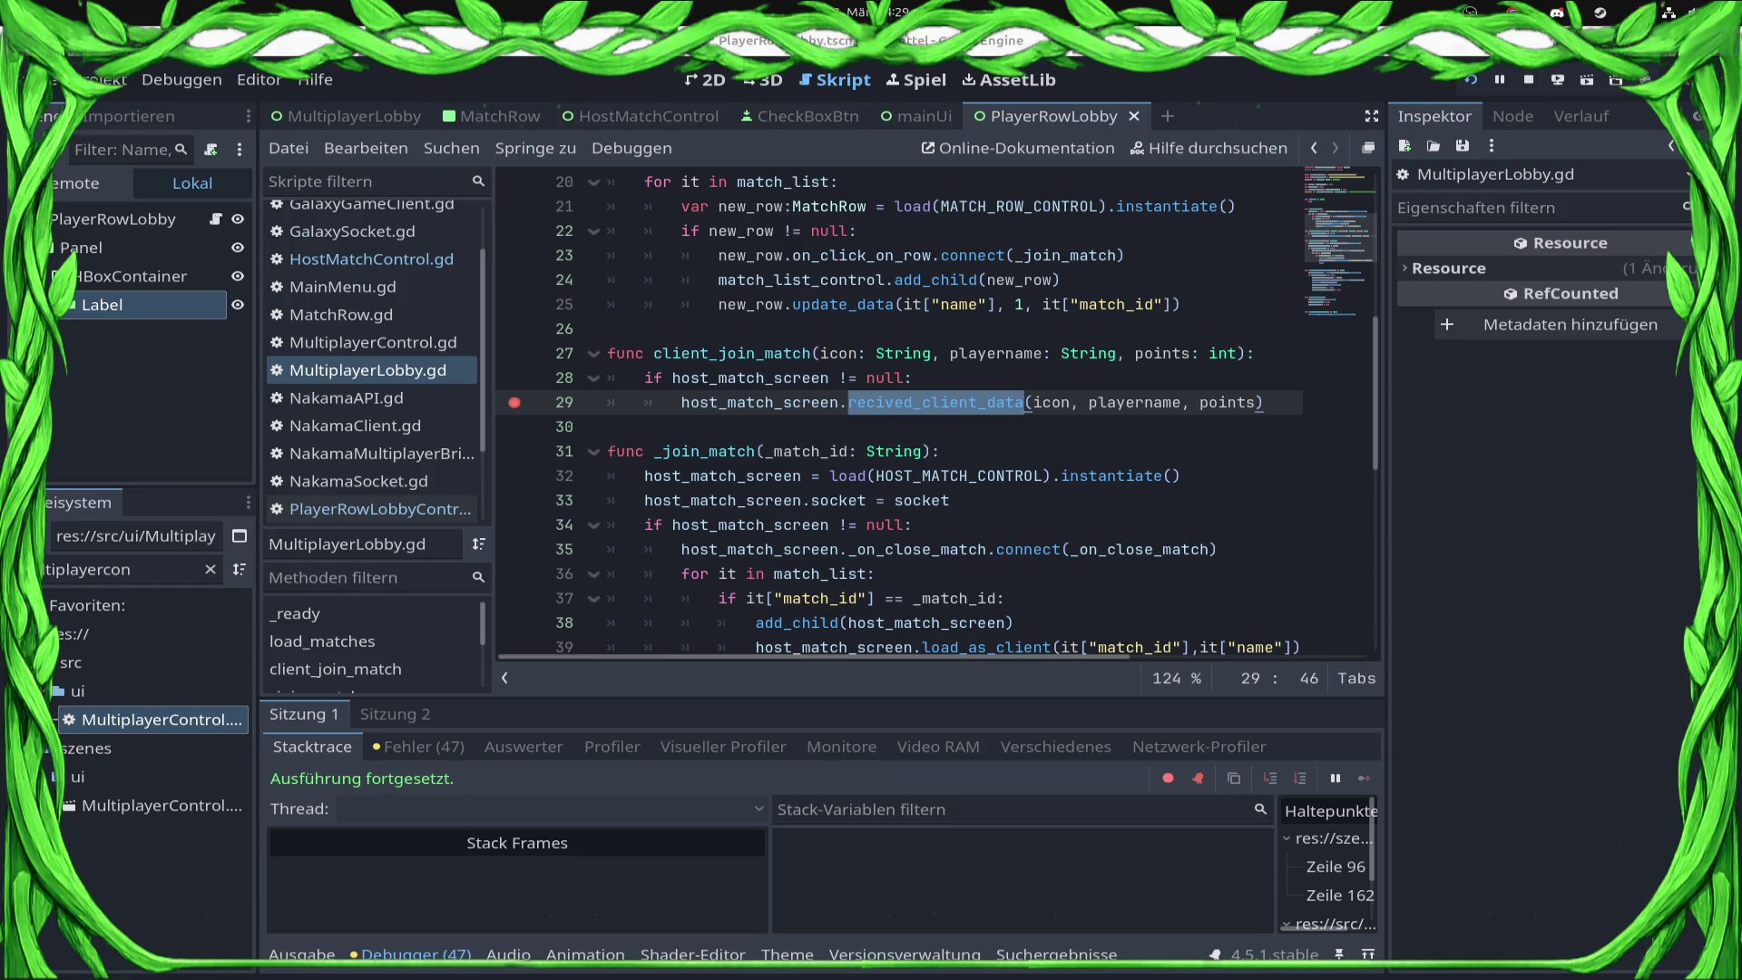
pyautogui.keyDown('ctrl'); pyautogui.click(953, 407); pyautogui.keyUp('ctrl')
pyautogui.click(1190, 436)
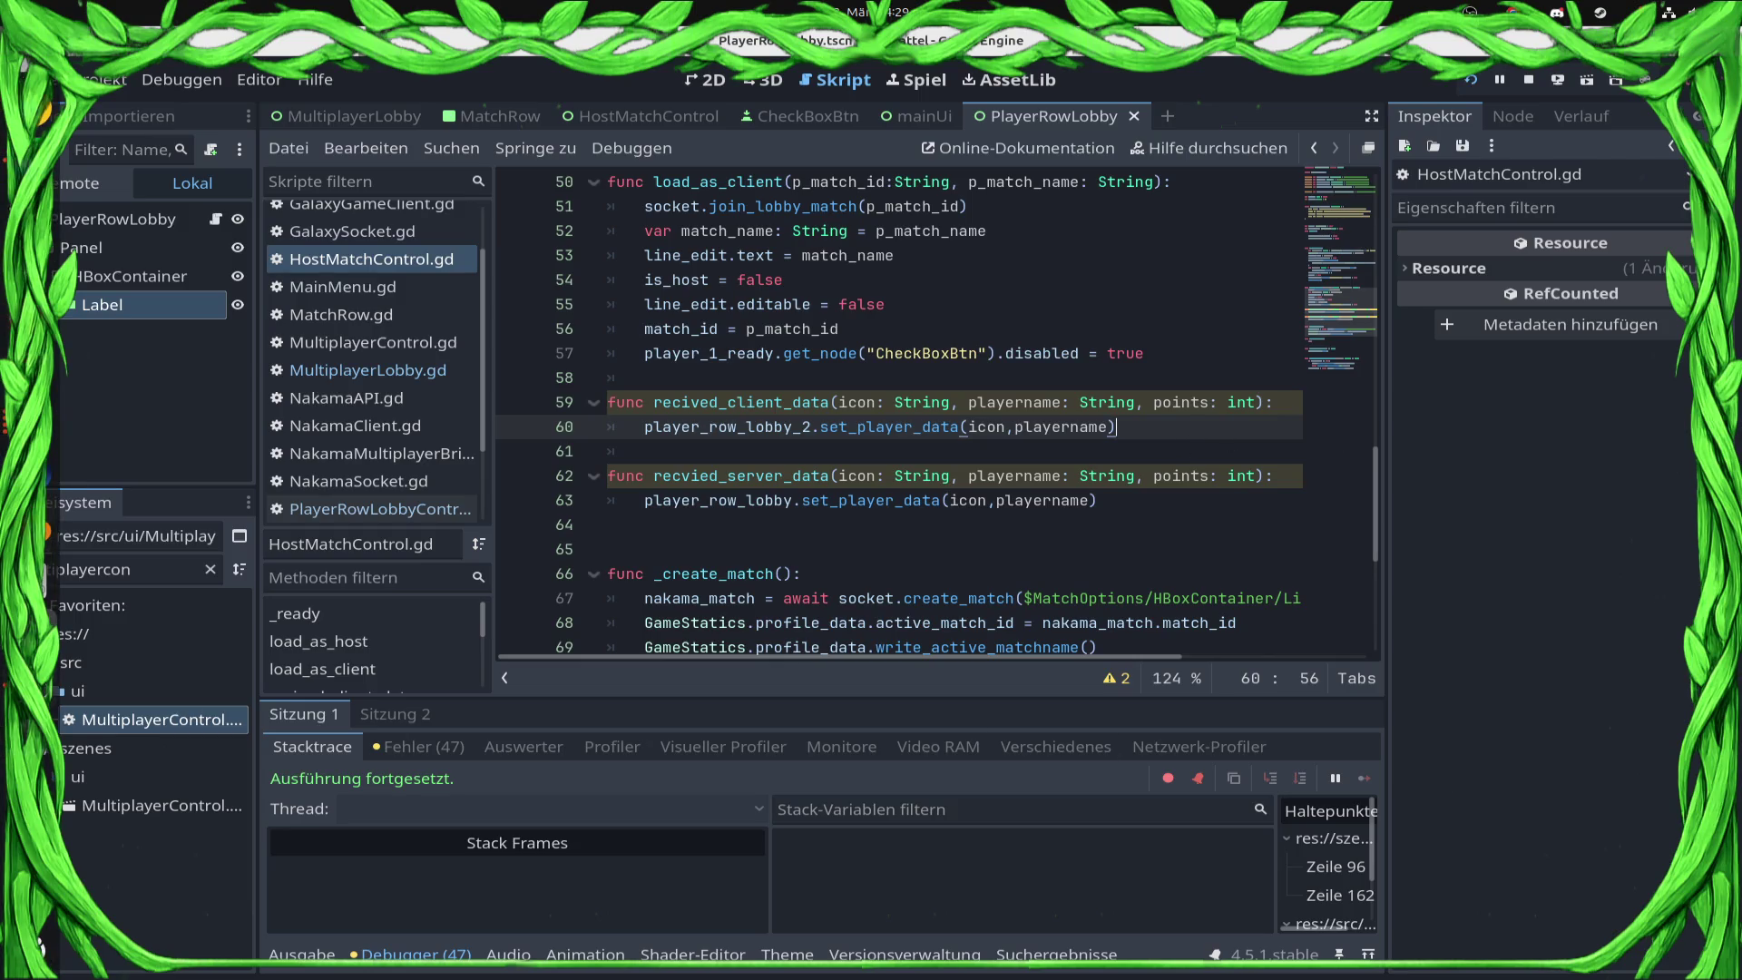
# Step: In the game window, go back to the open matches list and create a new match
pyautogui.press('super')
pyautogui.click(378, 632)
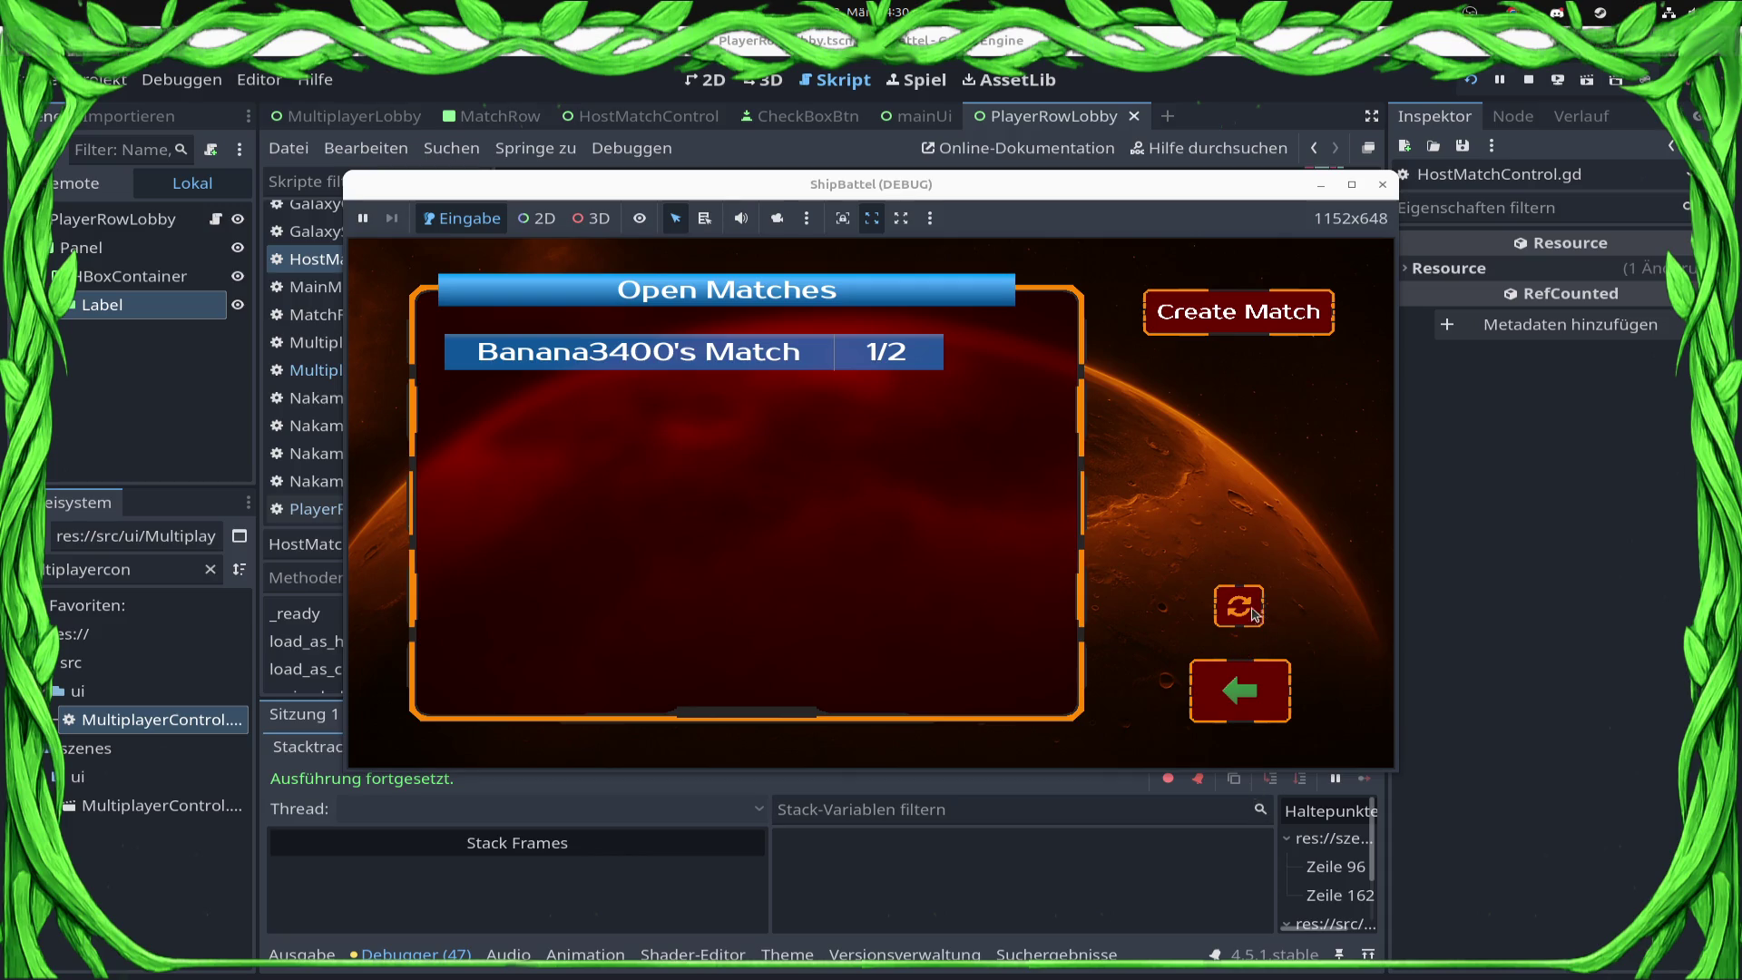
pyautogui.click(1238, 713)
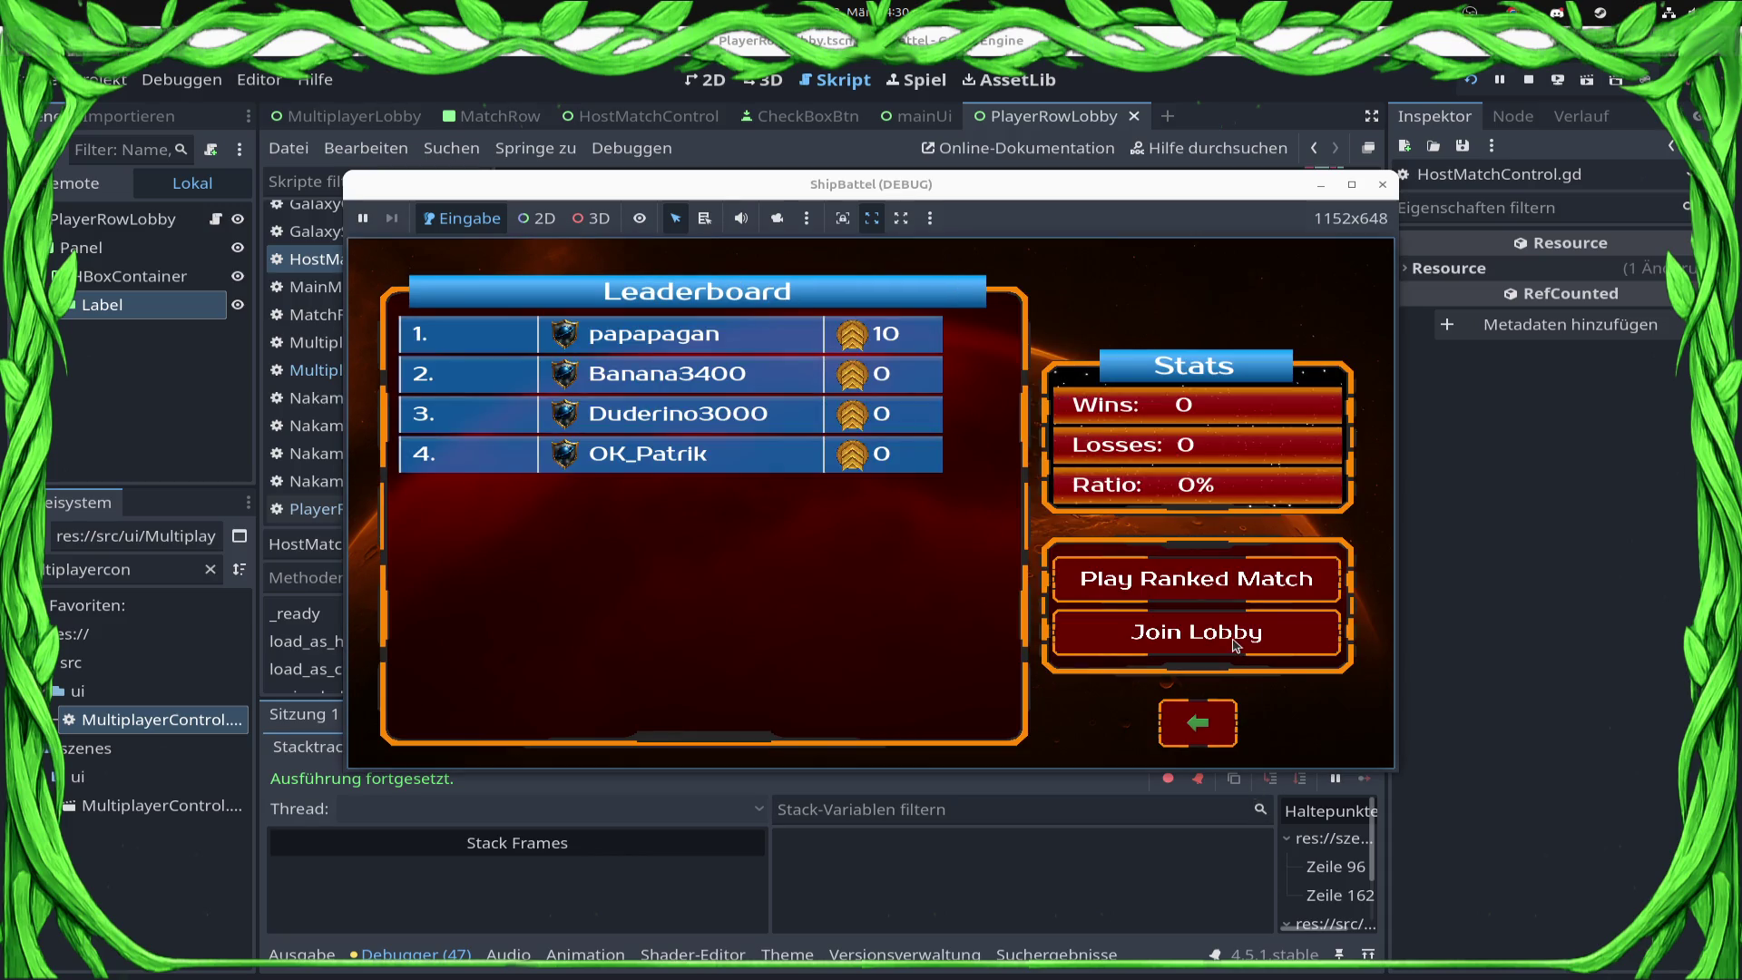
pyautogui.click(1196, 633)
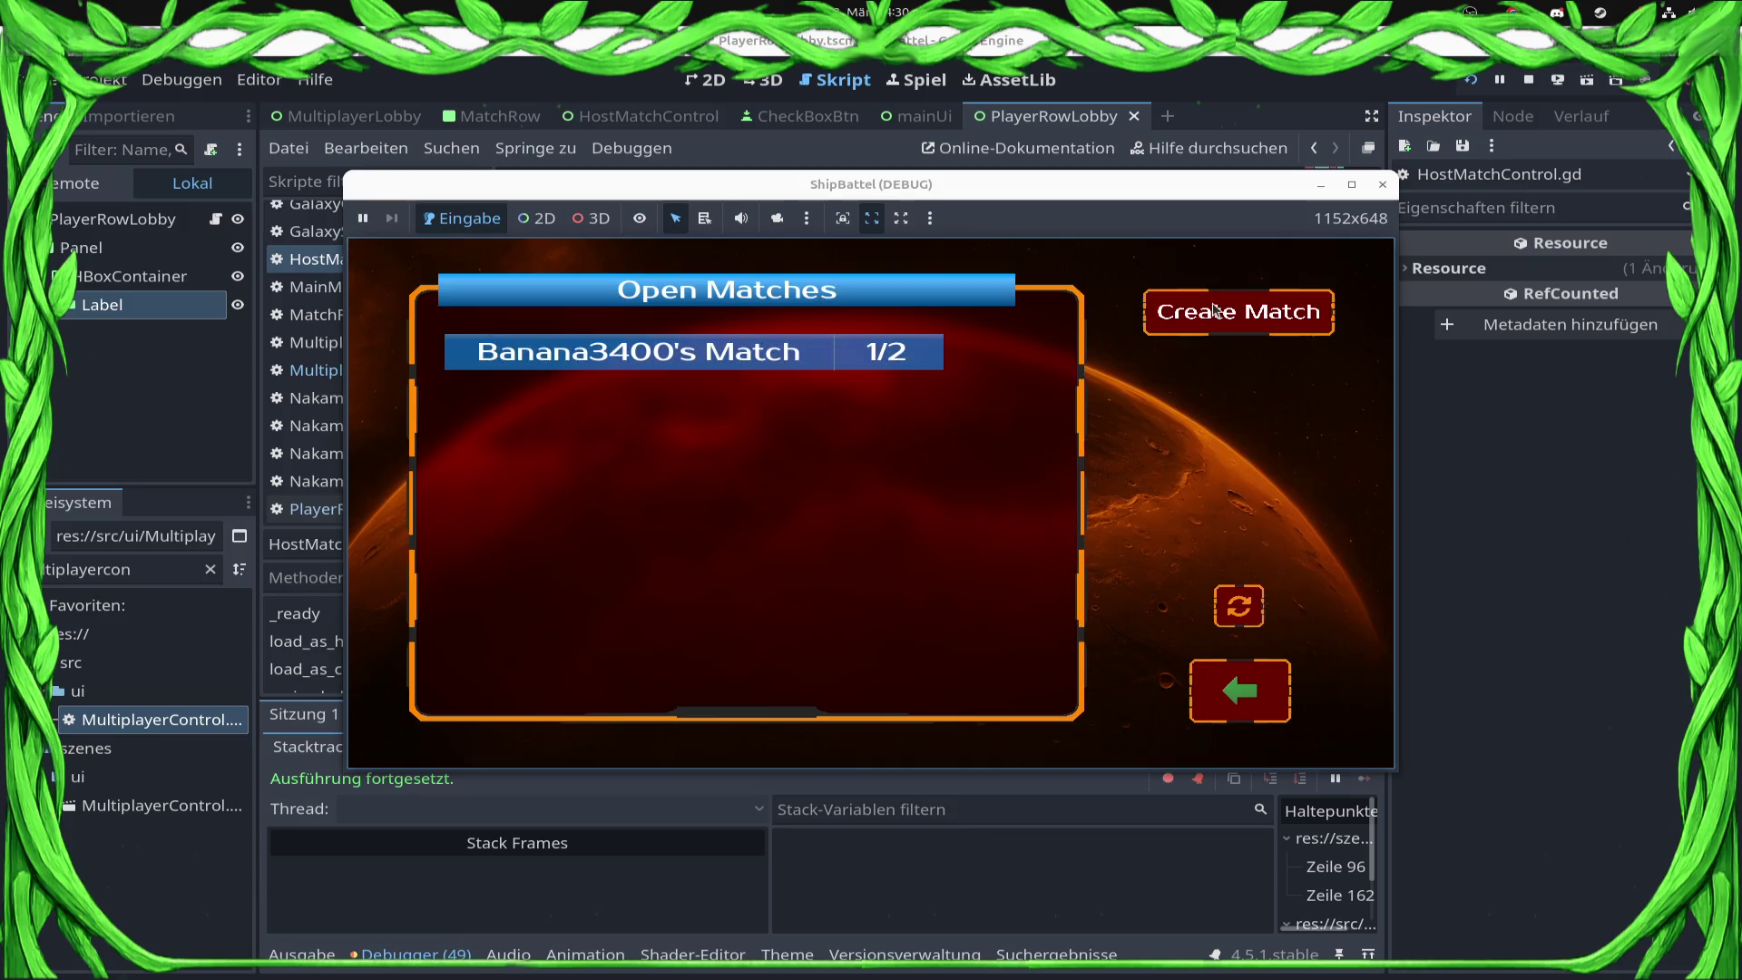
pyautogui.click(1214, 310)
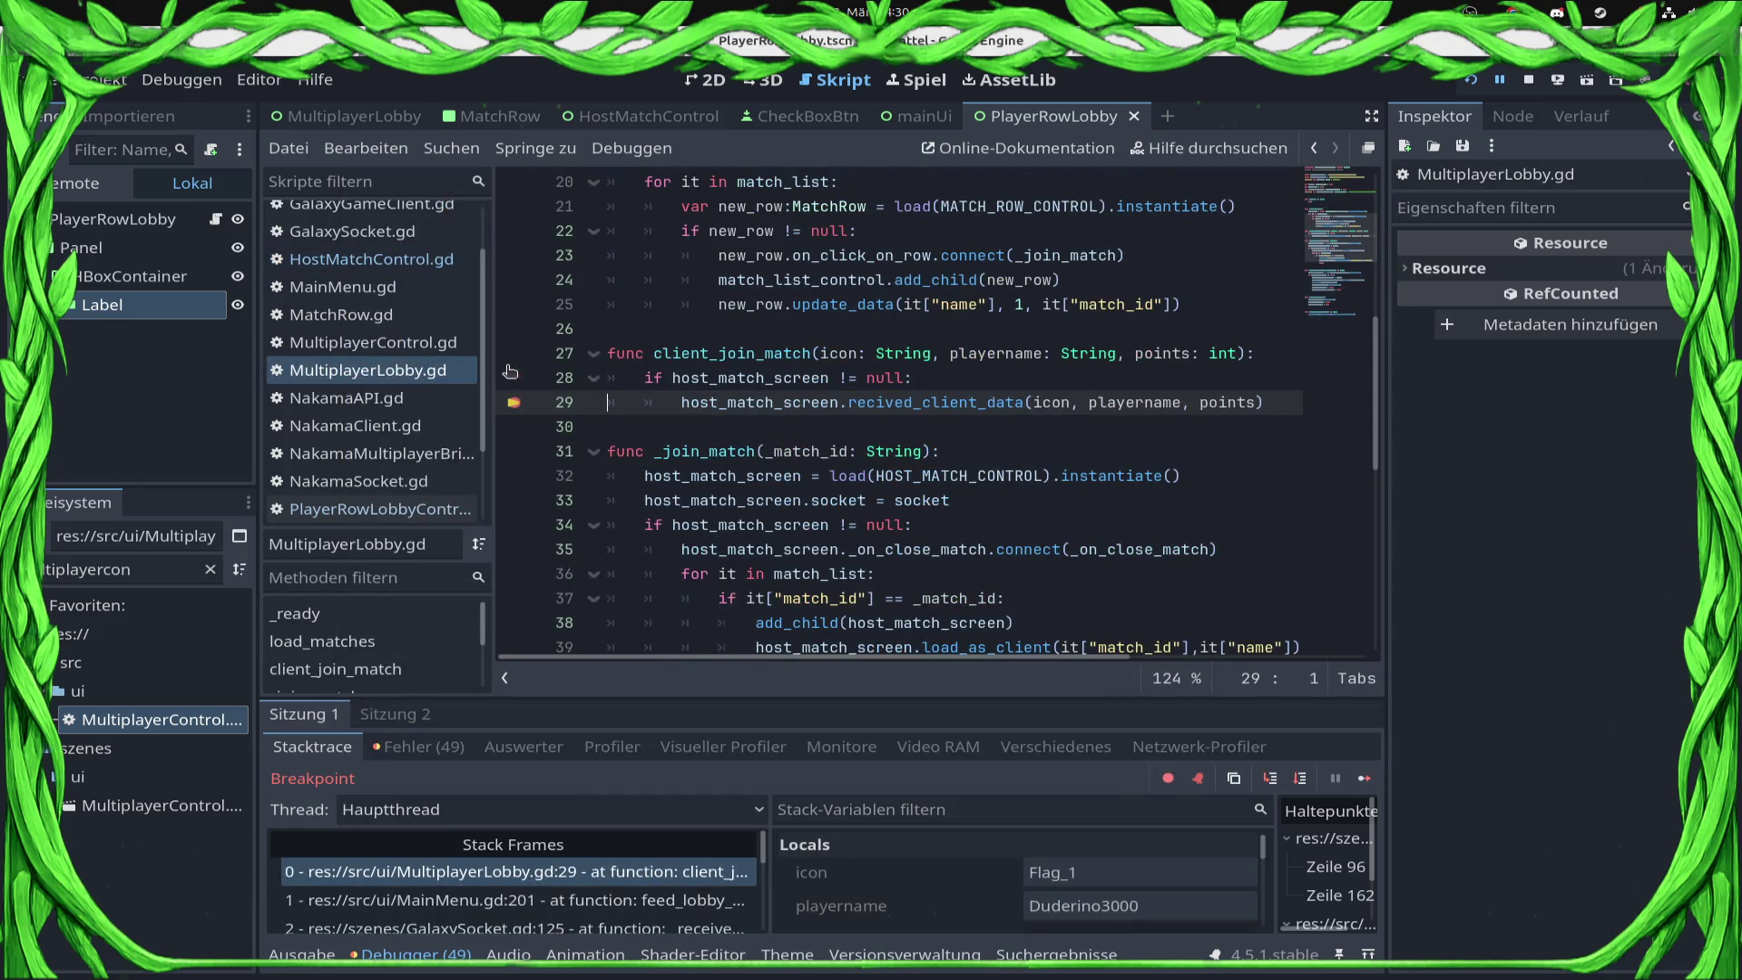
# Step: Resume execution, then add a breakpoint on line 28, the host_match_screen null check
pyautogui.click(1364, 778)
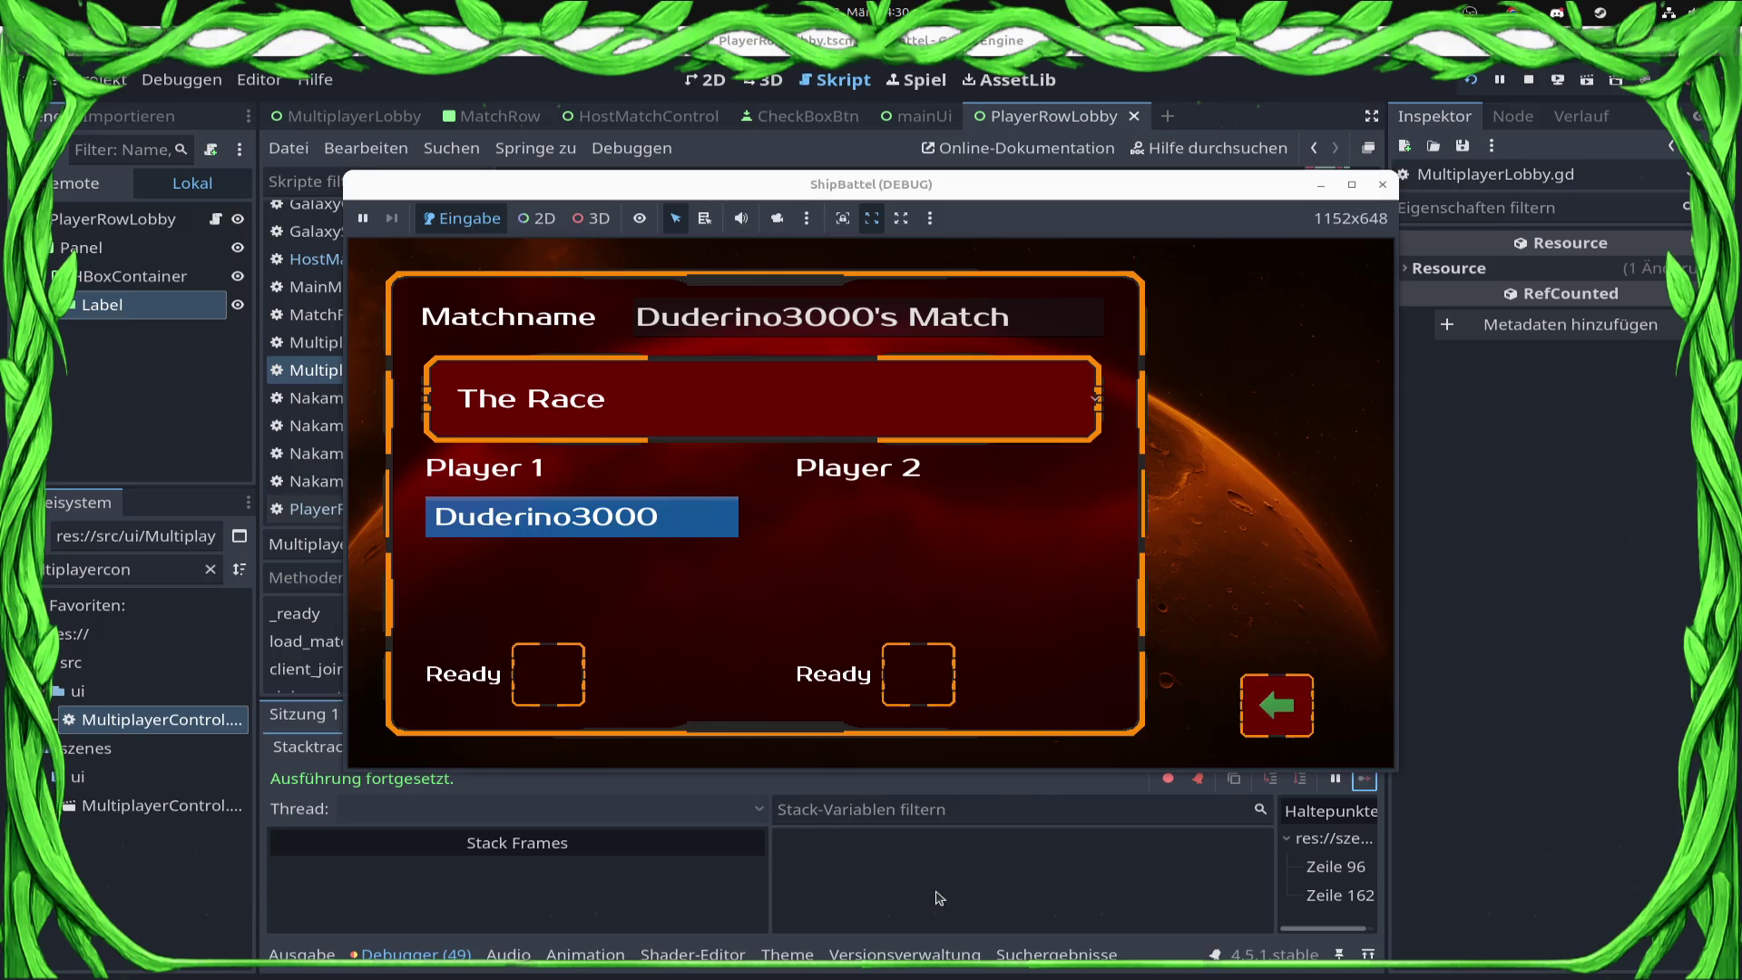
pyautogui.click(939, 898)
pyautogui.click(968, 411)
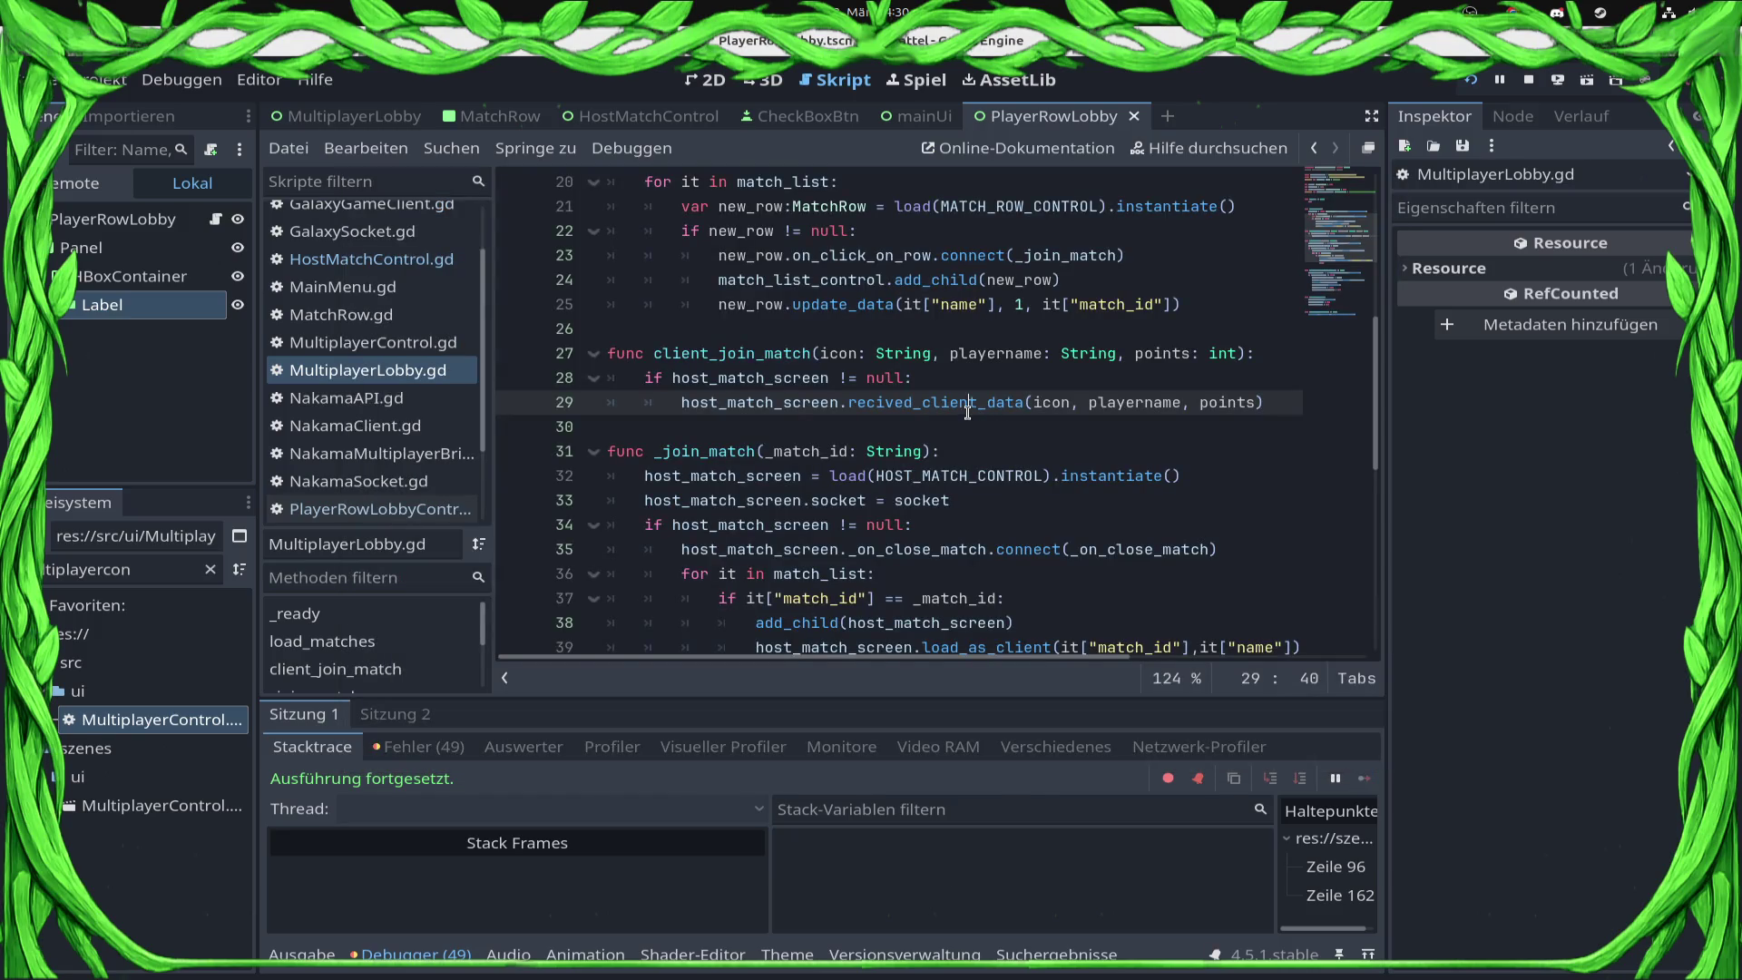
pyautogui.click(658, 381)
pyautogui.click(515, 379)
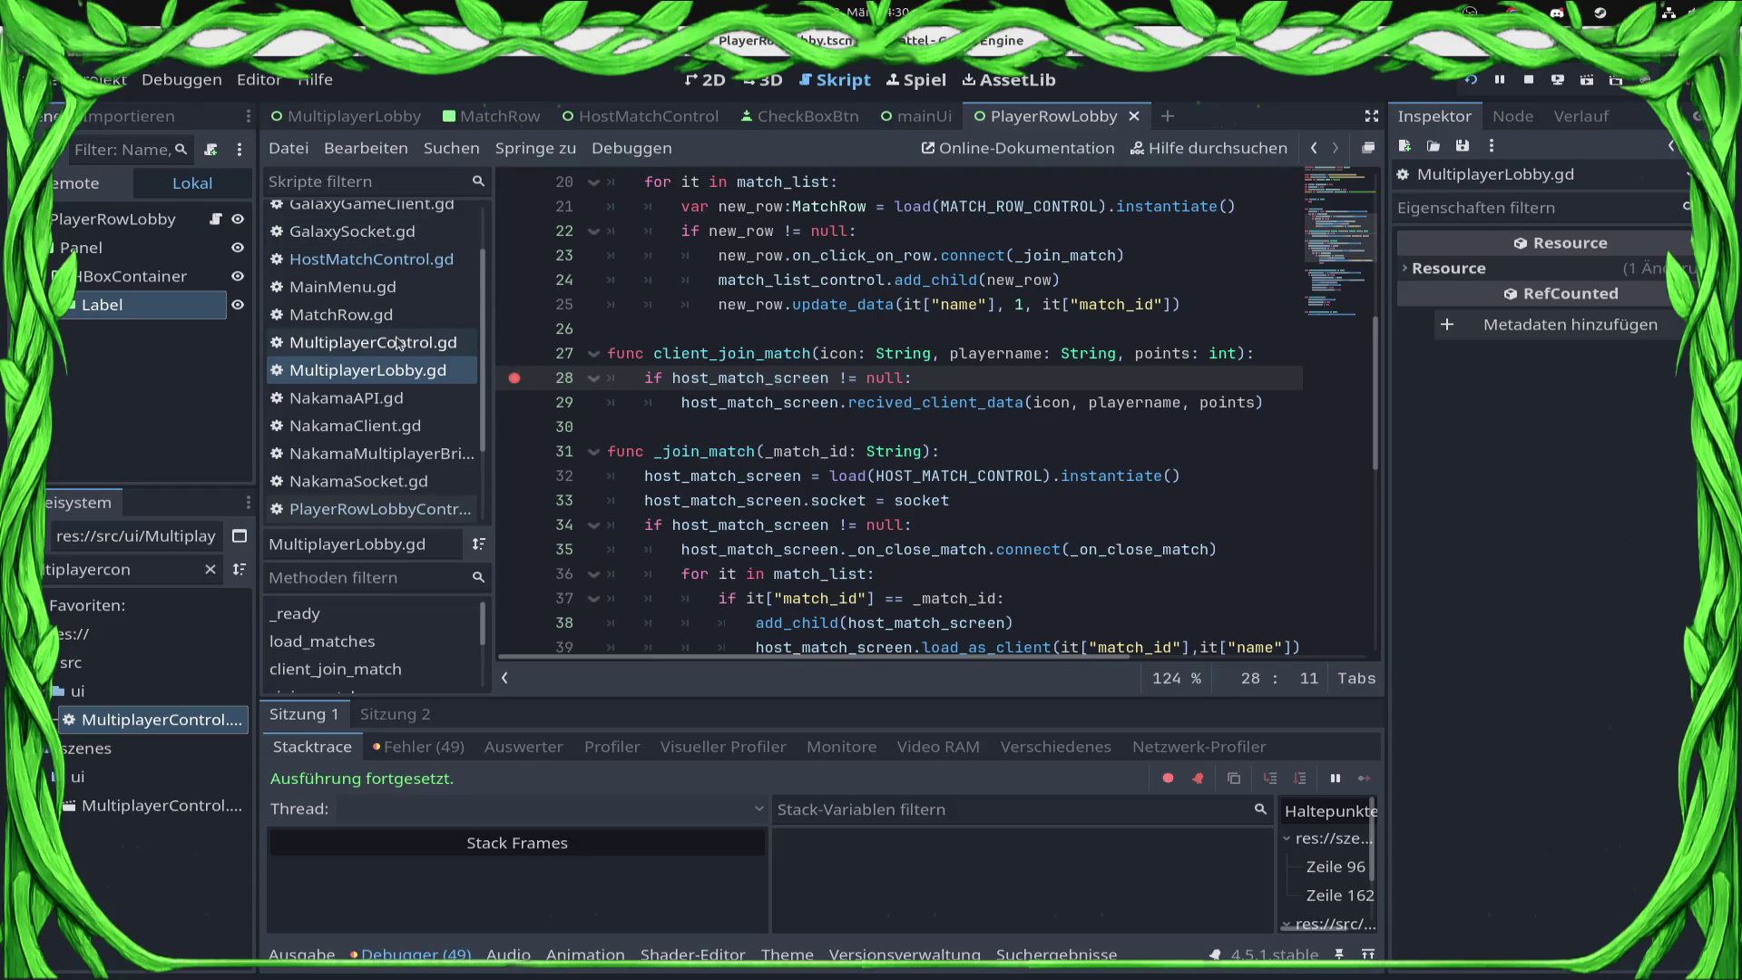
pyautogui.scroll(3, 396, 403)
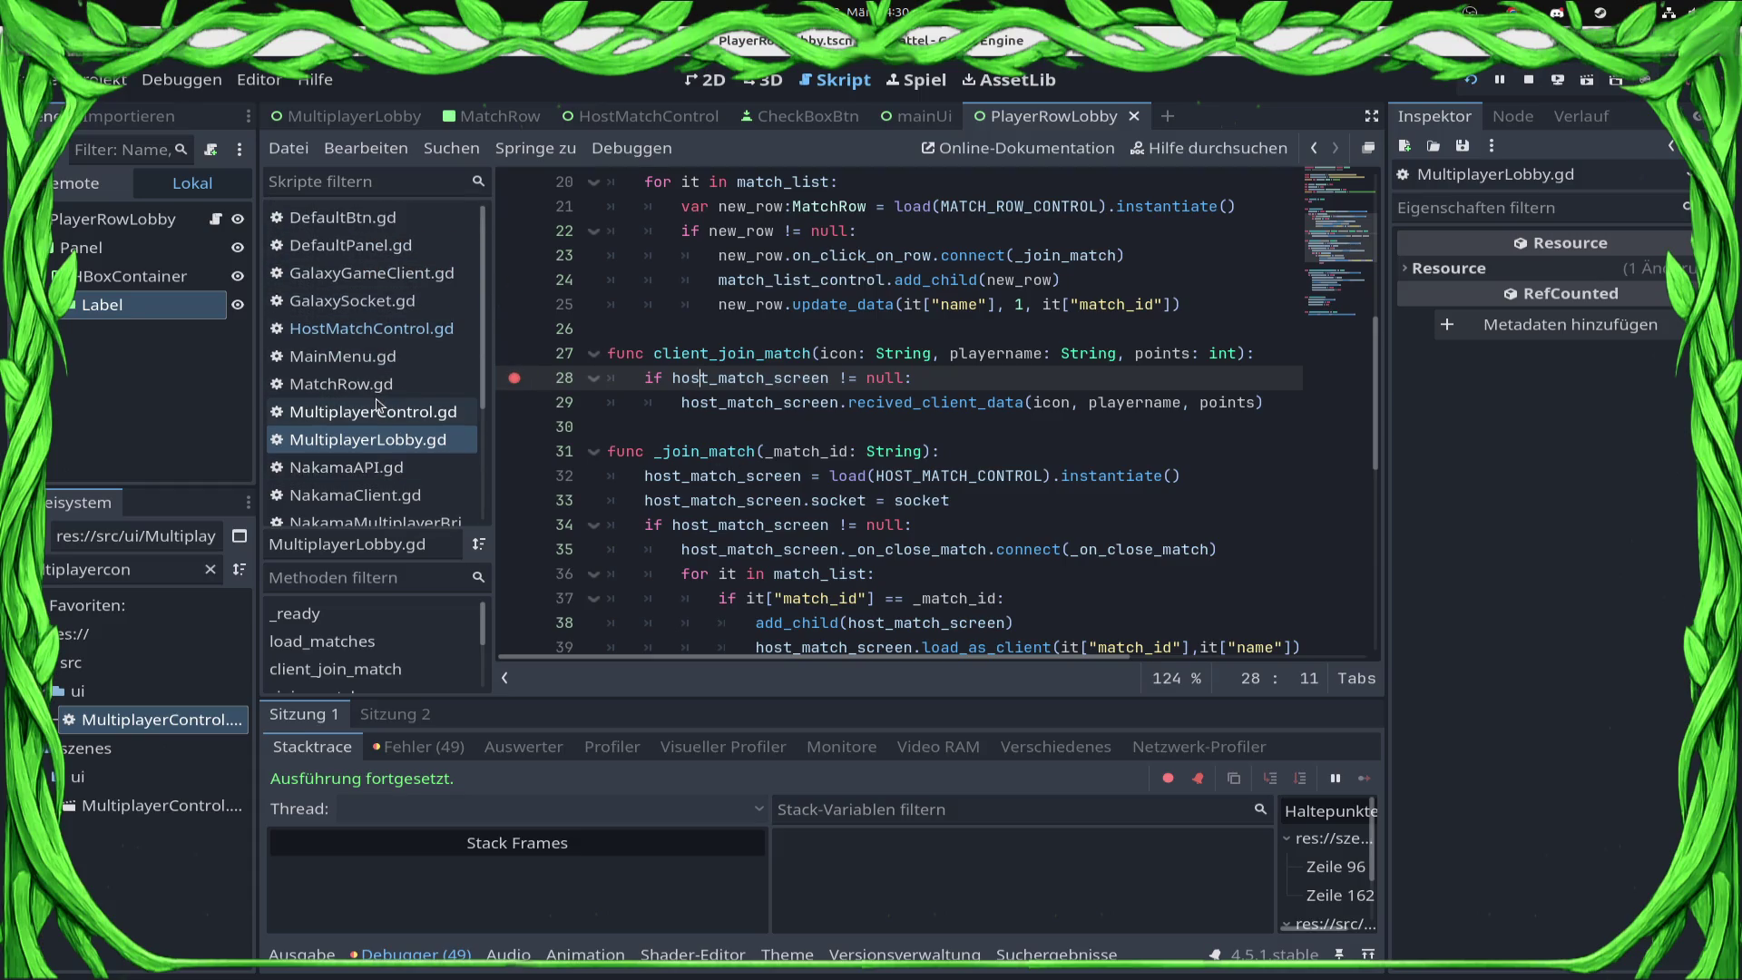
# Step: Open GalaxySocket.gd and briefly set, then remove, a breakpoint on line 153
pyautogui.click(354, 301)
pyautogui.moveTo(719, 437); pyautogui.dragTo(590, 439)
pyautogui.scroll(1, 585, 432)
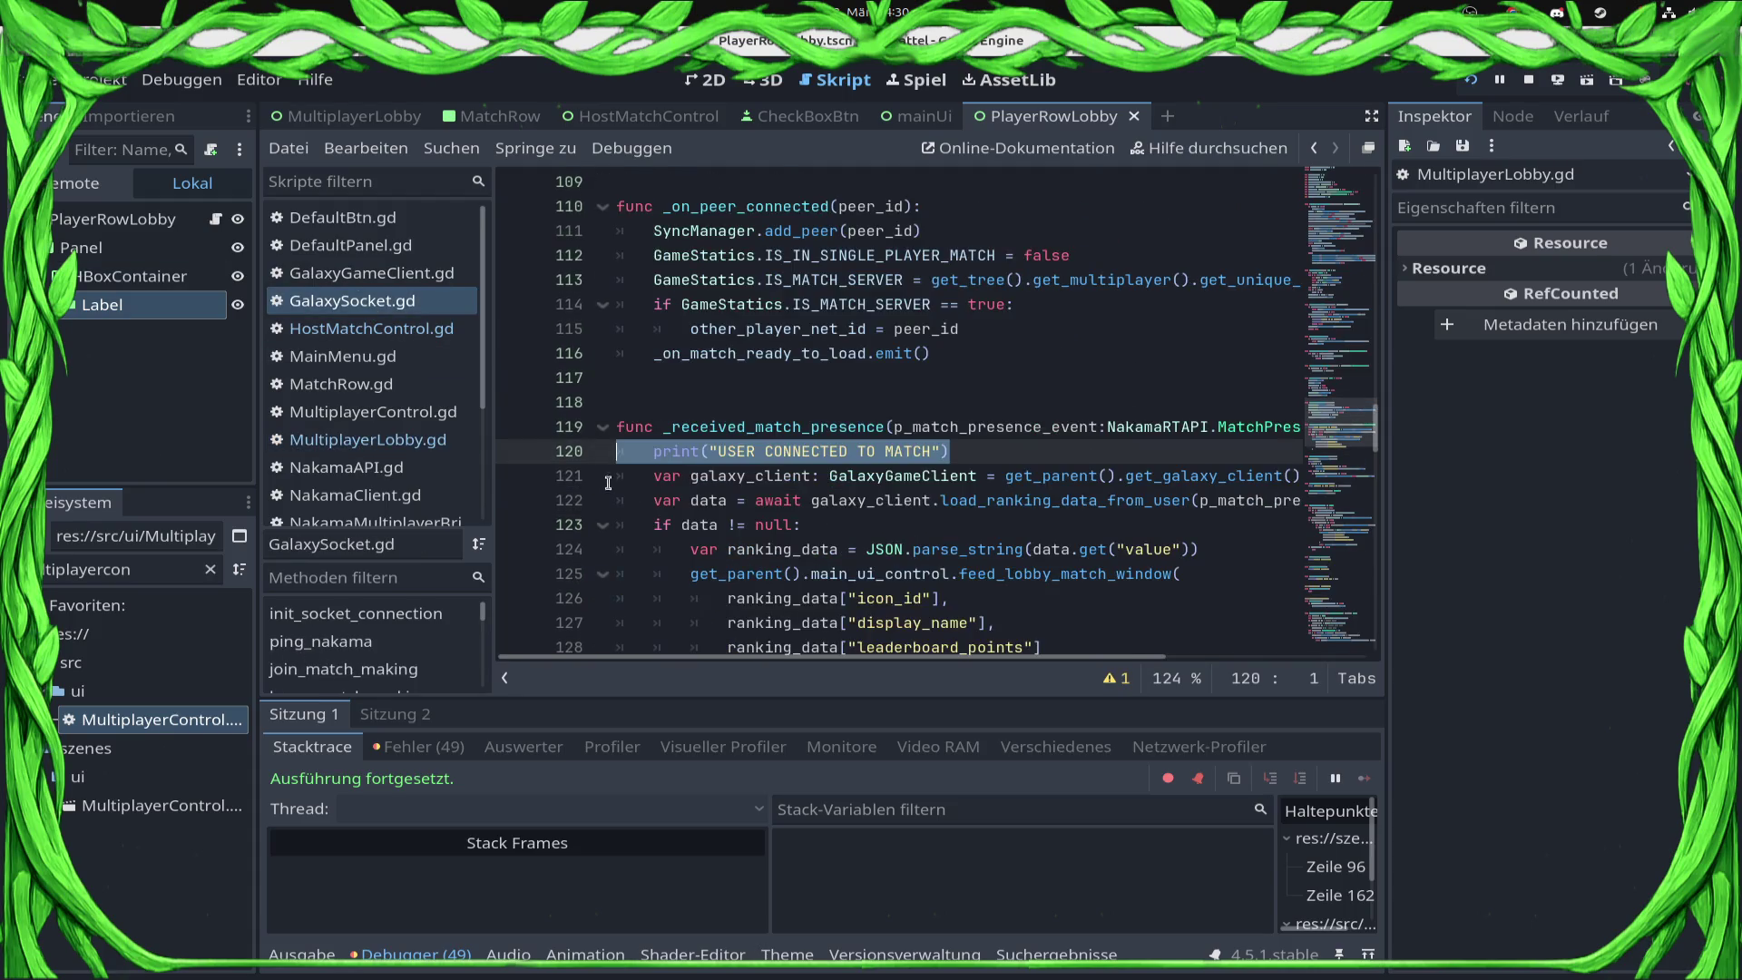
pyautogui.scroll(3, 586, 432)
pyautogui.scroll(-8, 562, 458)
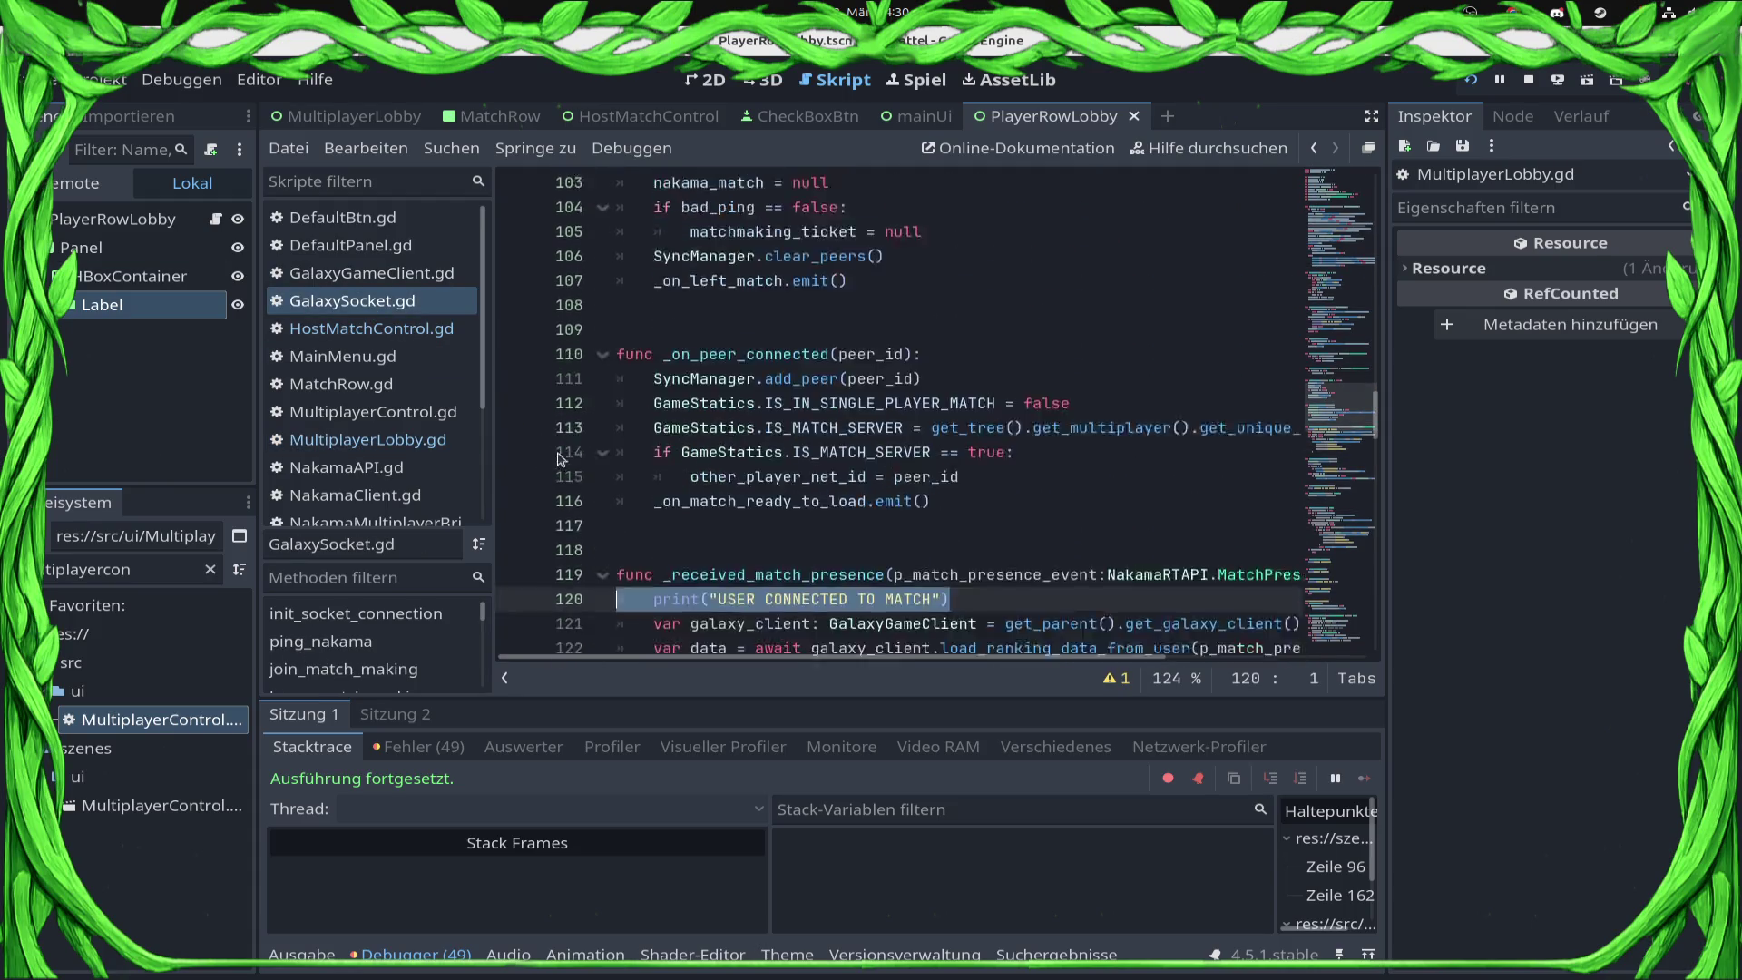
pyautogui.scroll(-7, 562, 458)
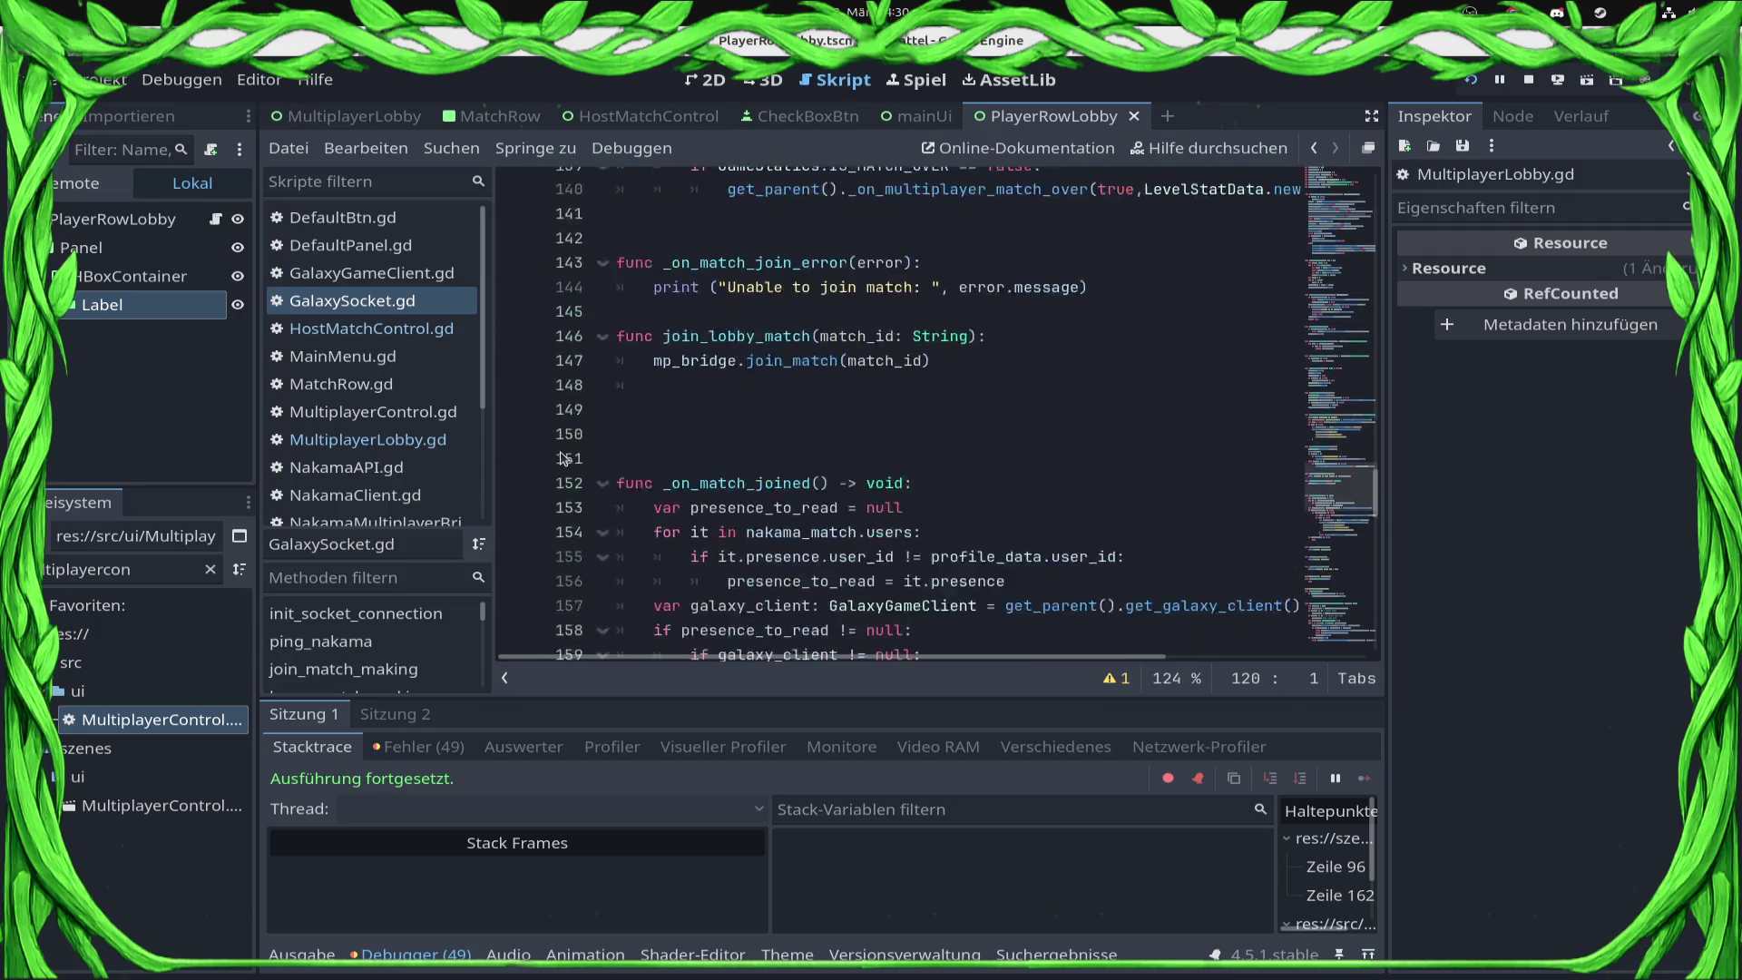
pyautogui.click(515, 377)
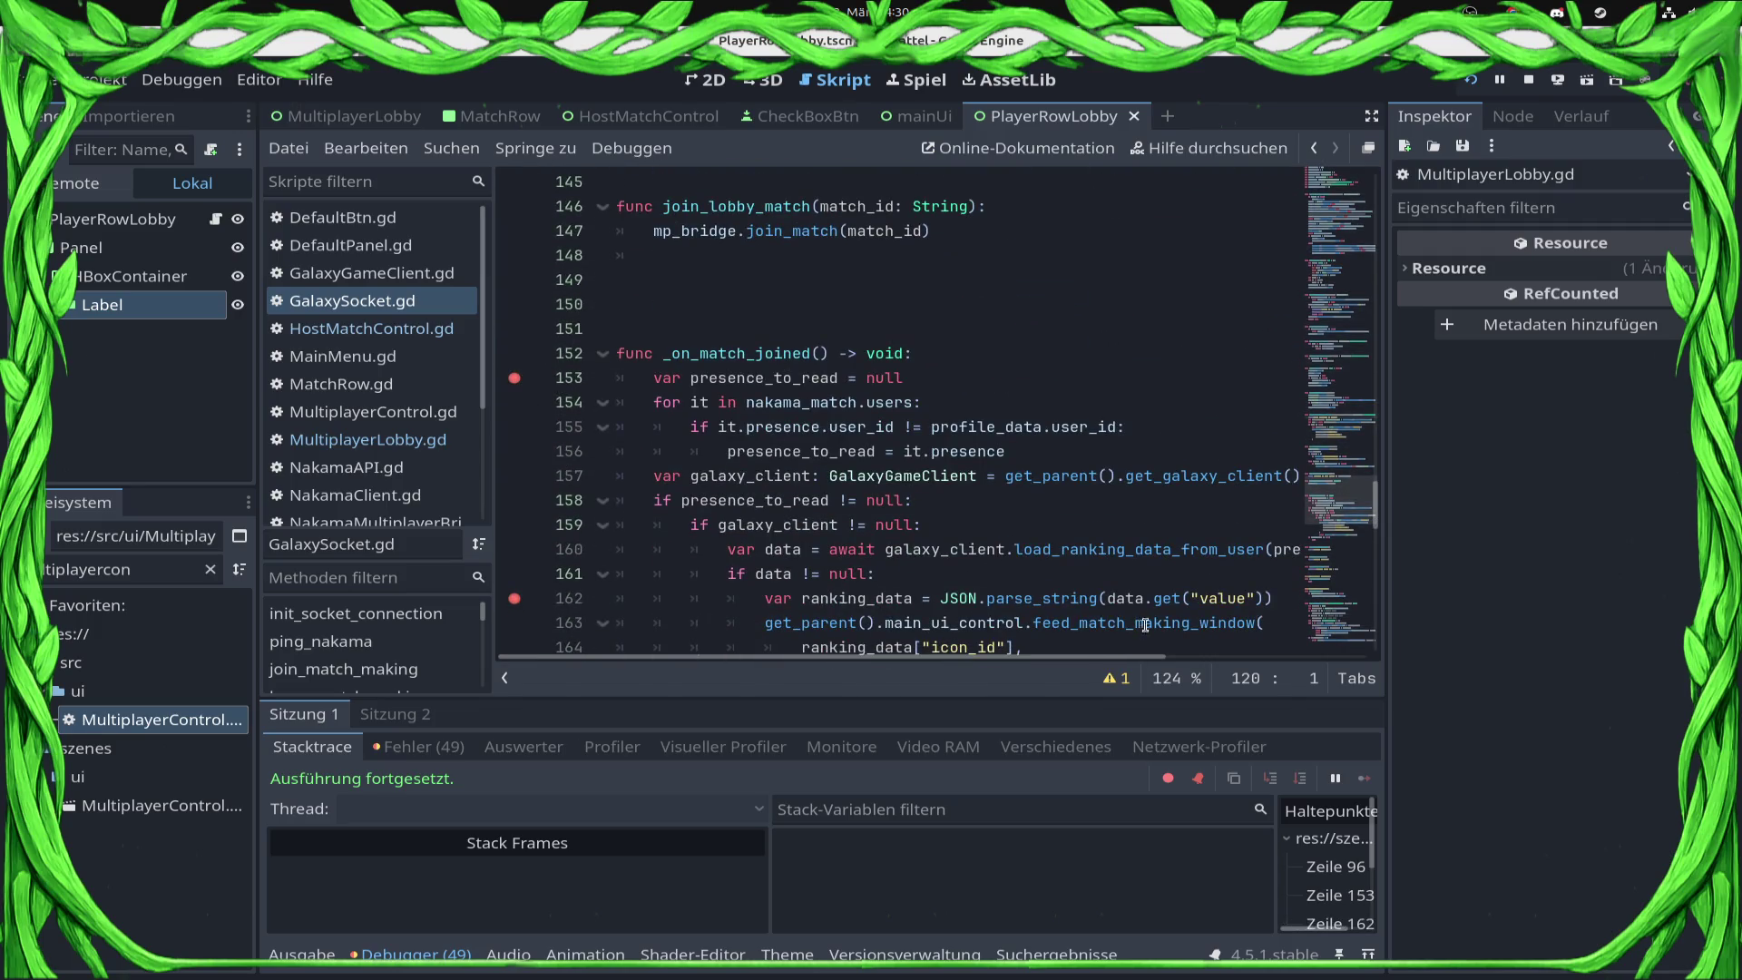
pyautogui.moveTo(515, 377)
pyautogui.mouseDown()
pyautogui.moveTo(617, 204)
pyautogui.moveTo(817, 345)
pyautogui.moveTo(916, 445)
pyautogui.mouseUp()
# Step: Set a breakpoint on line 120, show the output log, and run the game with F5
pyautogui.scroll(4, 917, 446)
pyautogui.scroll(2, 916, 446)
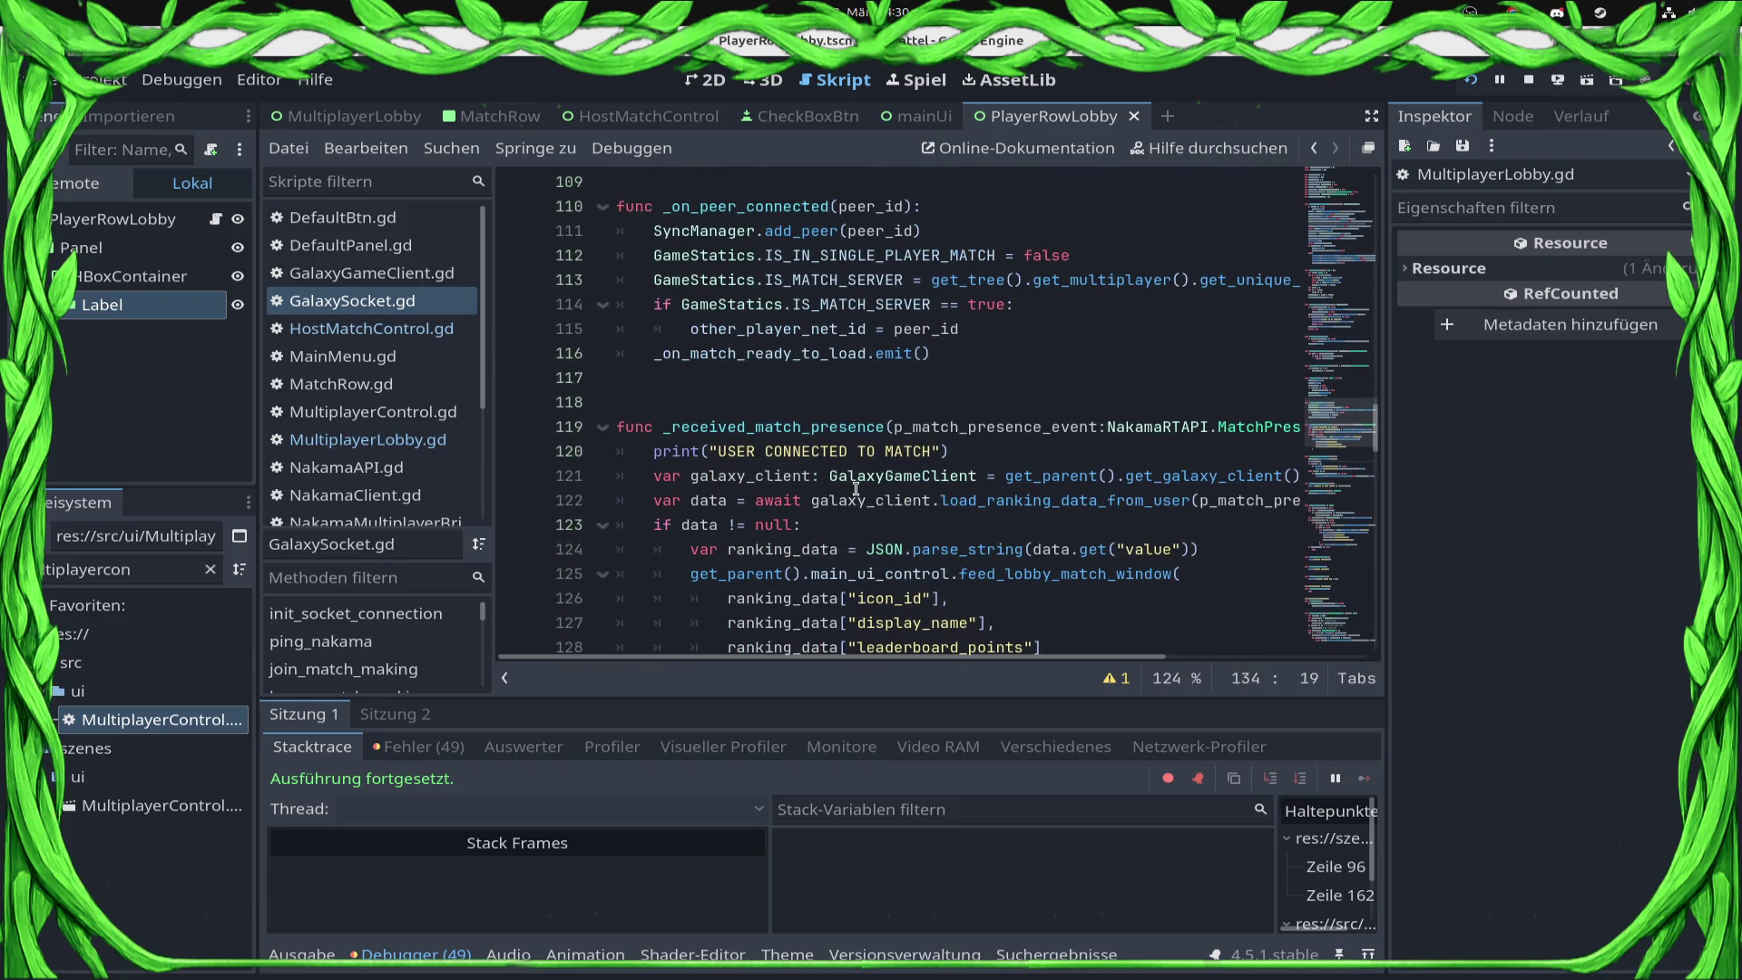
pyautogui.click(515, 451)
pyautogui.click(303, 965)
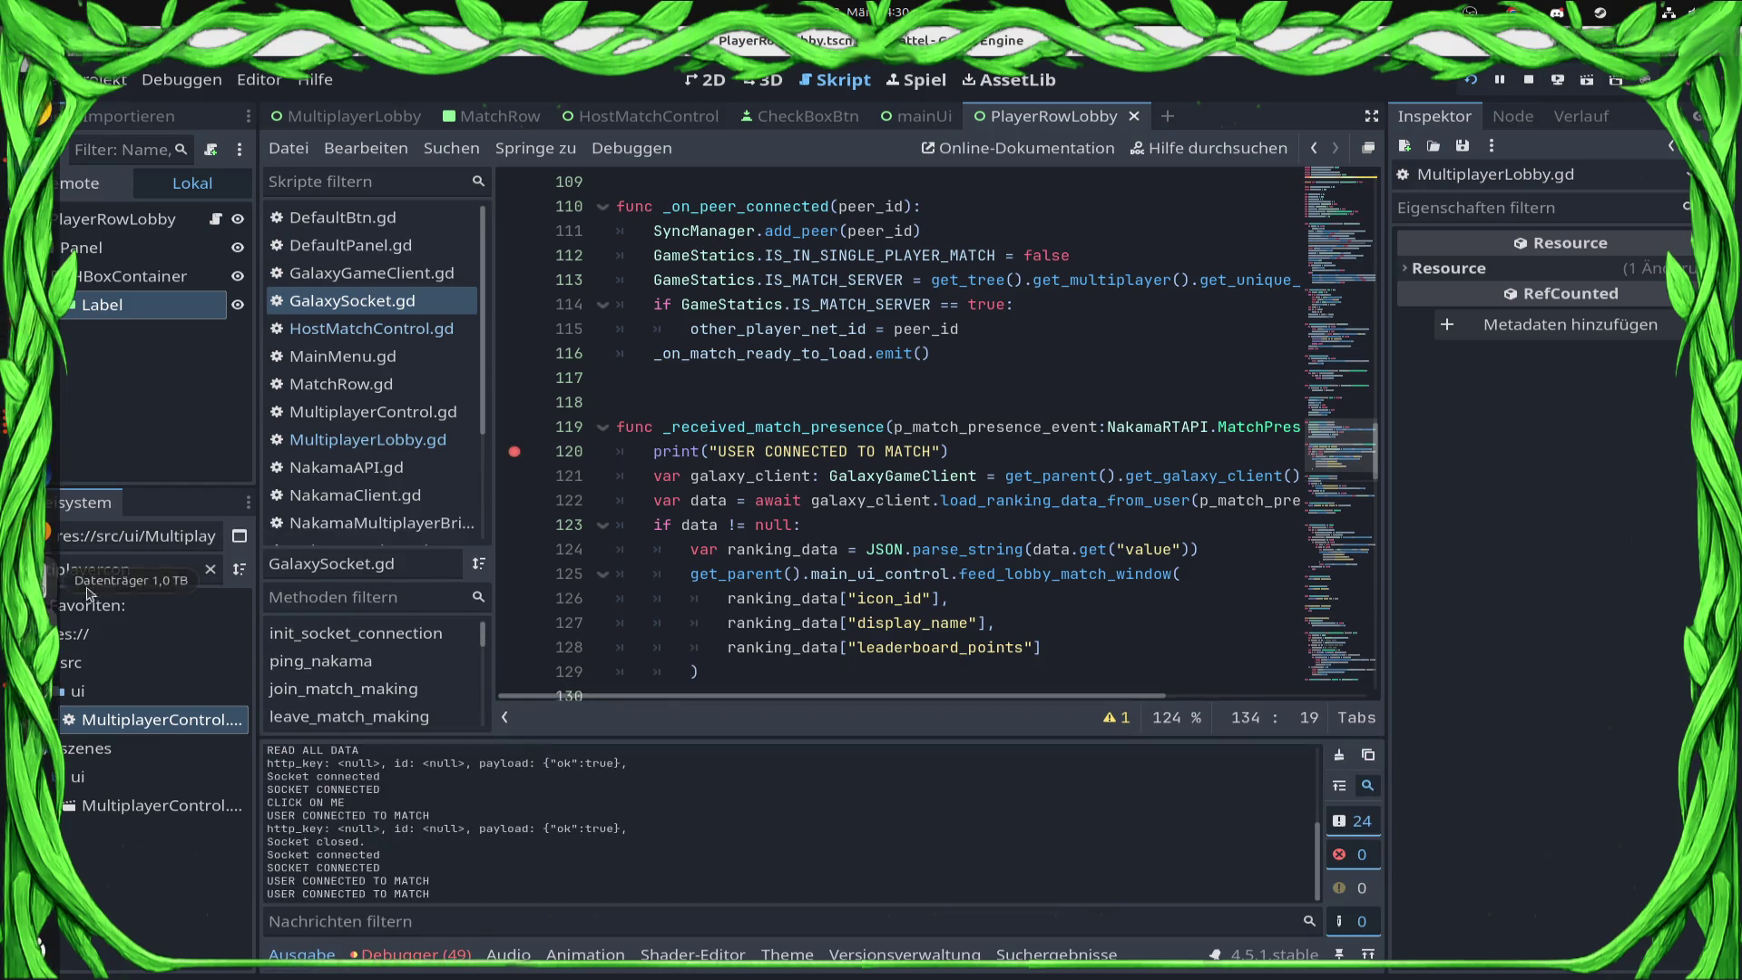
pyautogui.press('F5')
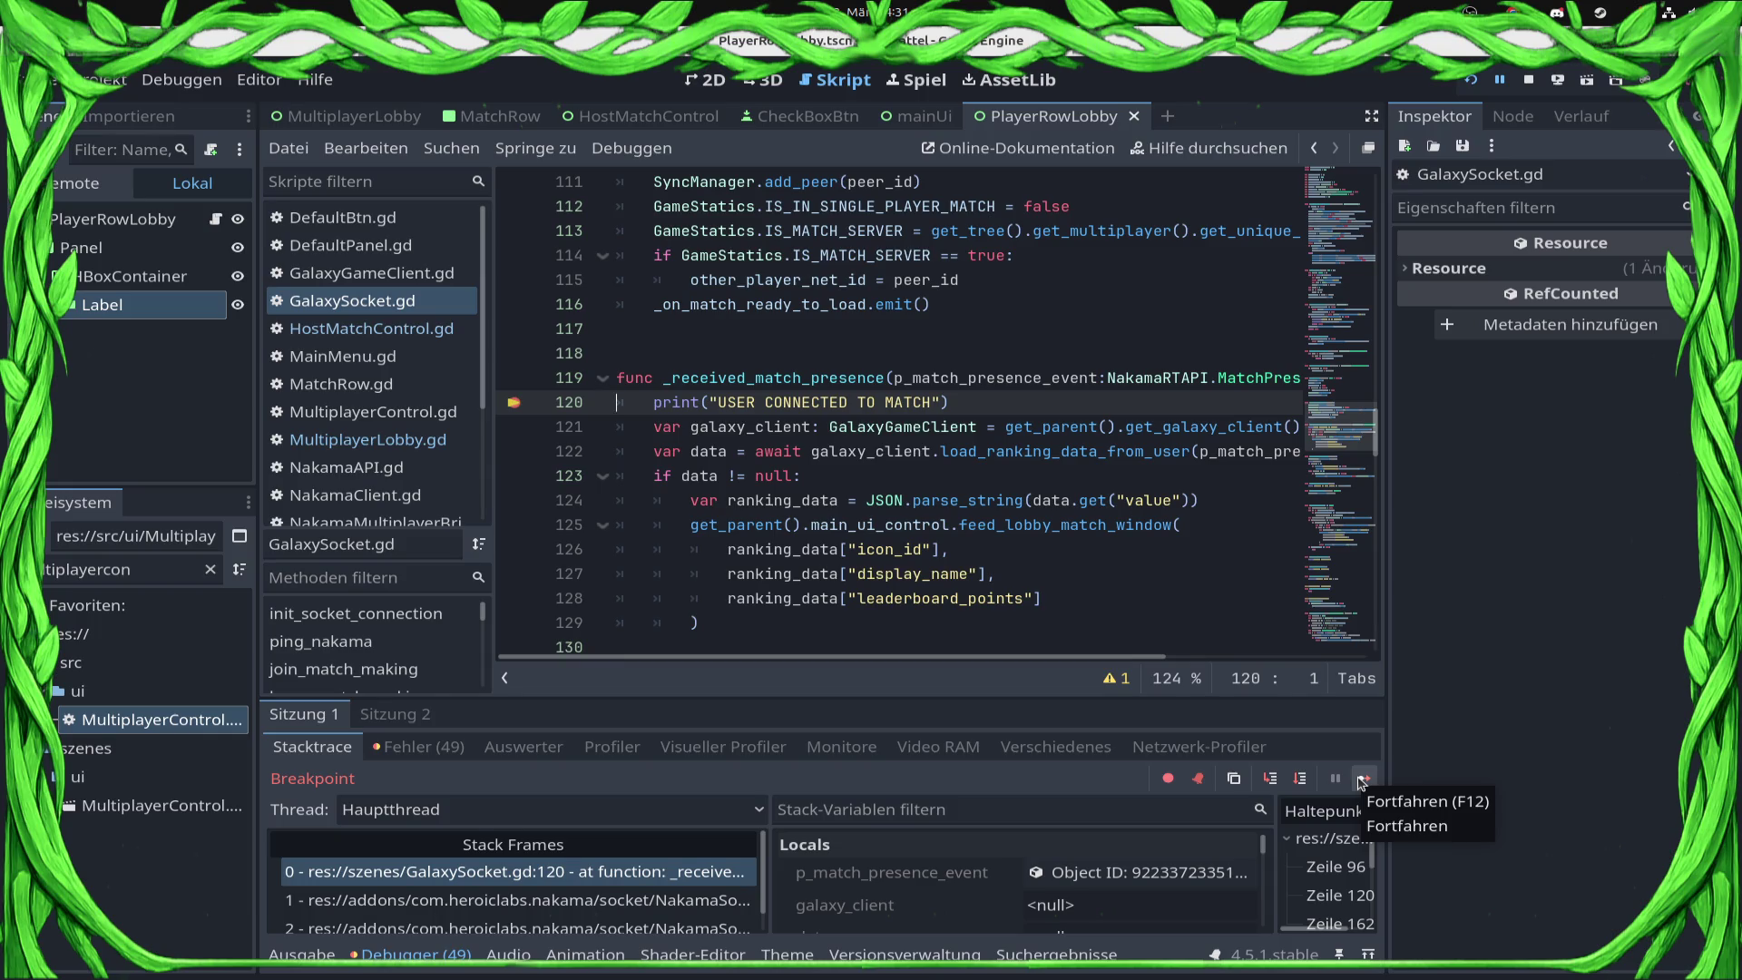
# Step: Resume past the breakpoint, then leave and return to the open matches list in the game
pyautogui.click(1362, 780)
pyautogui.click(1362, 780)
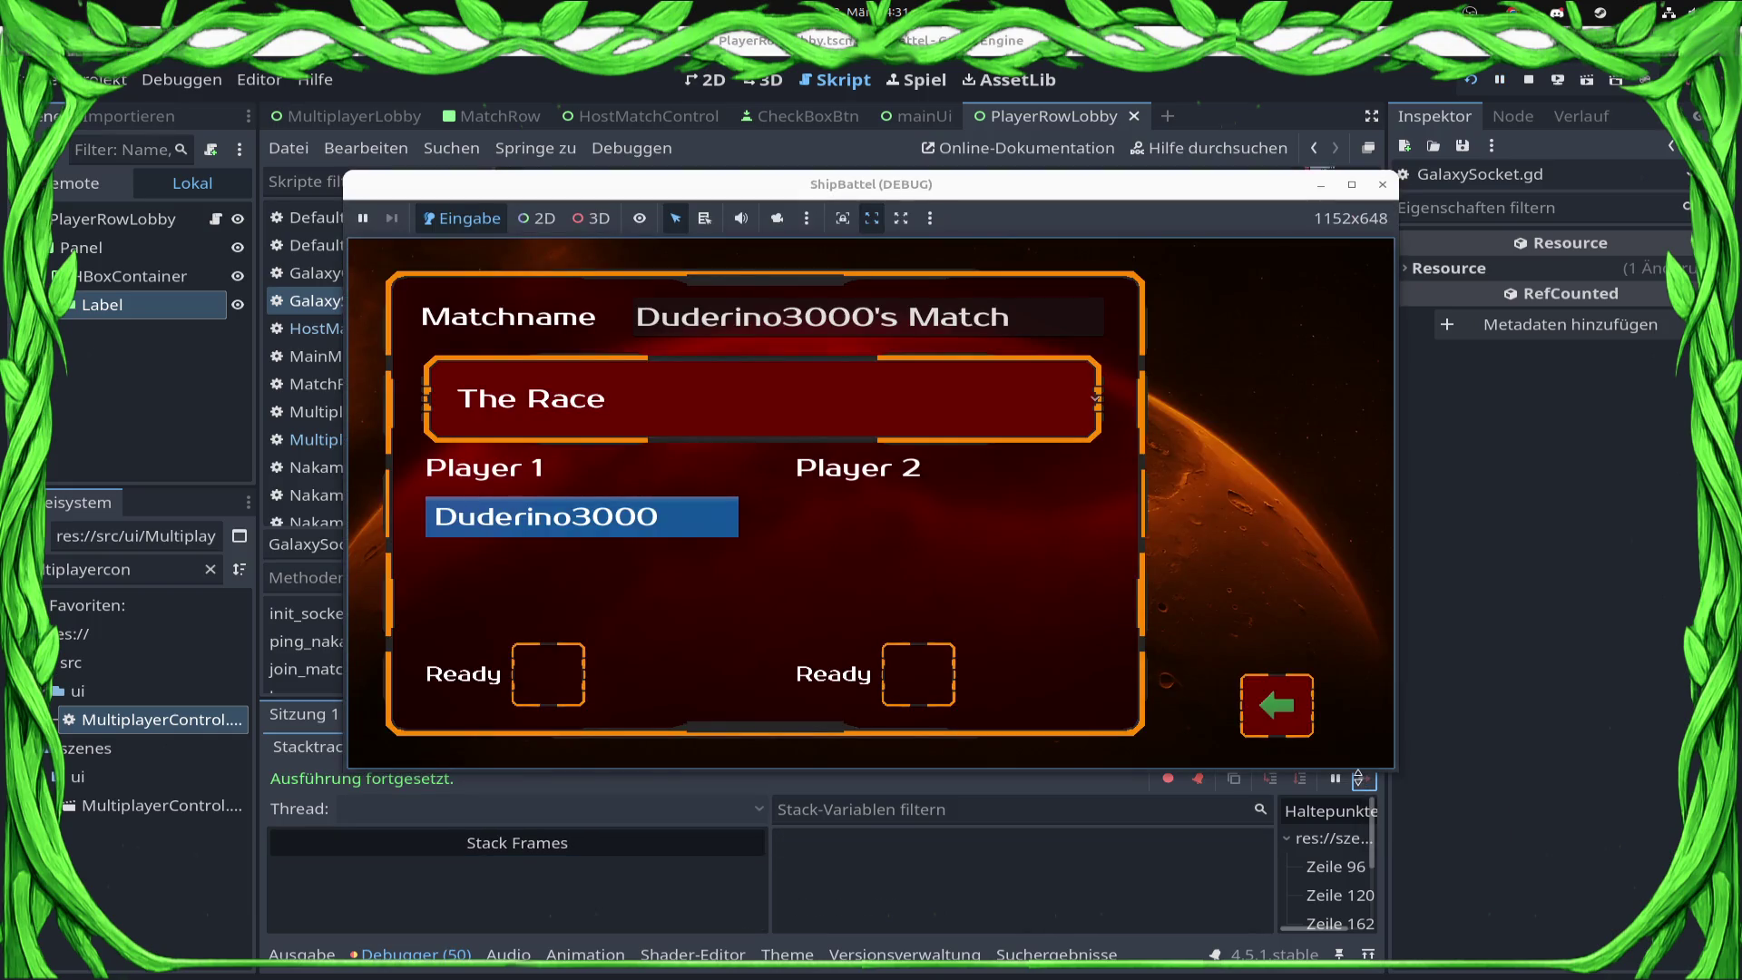
pyautogui.click(1274, 713)
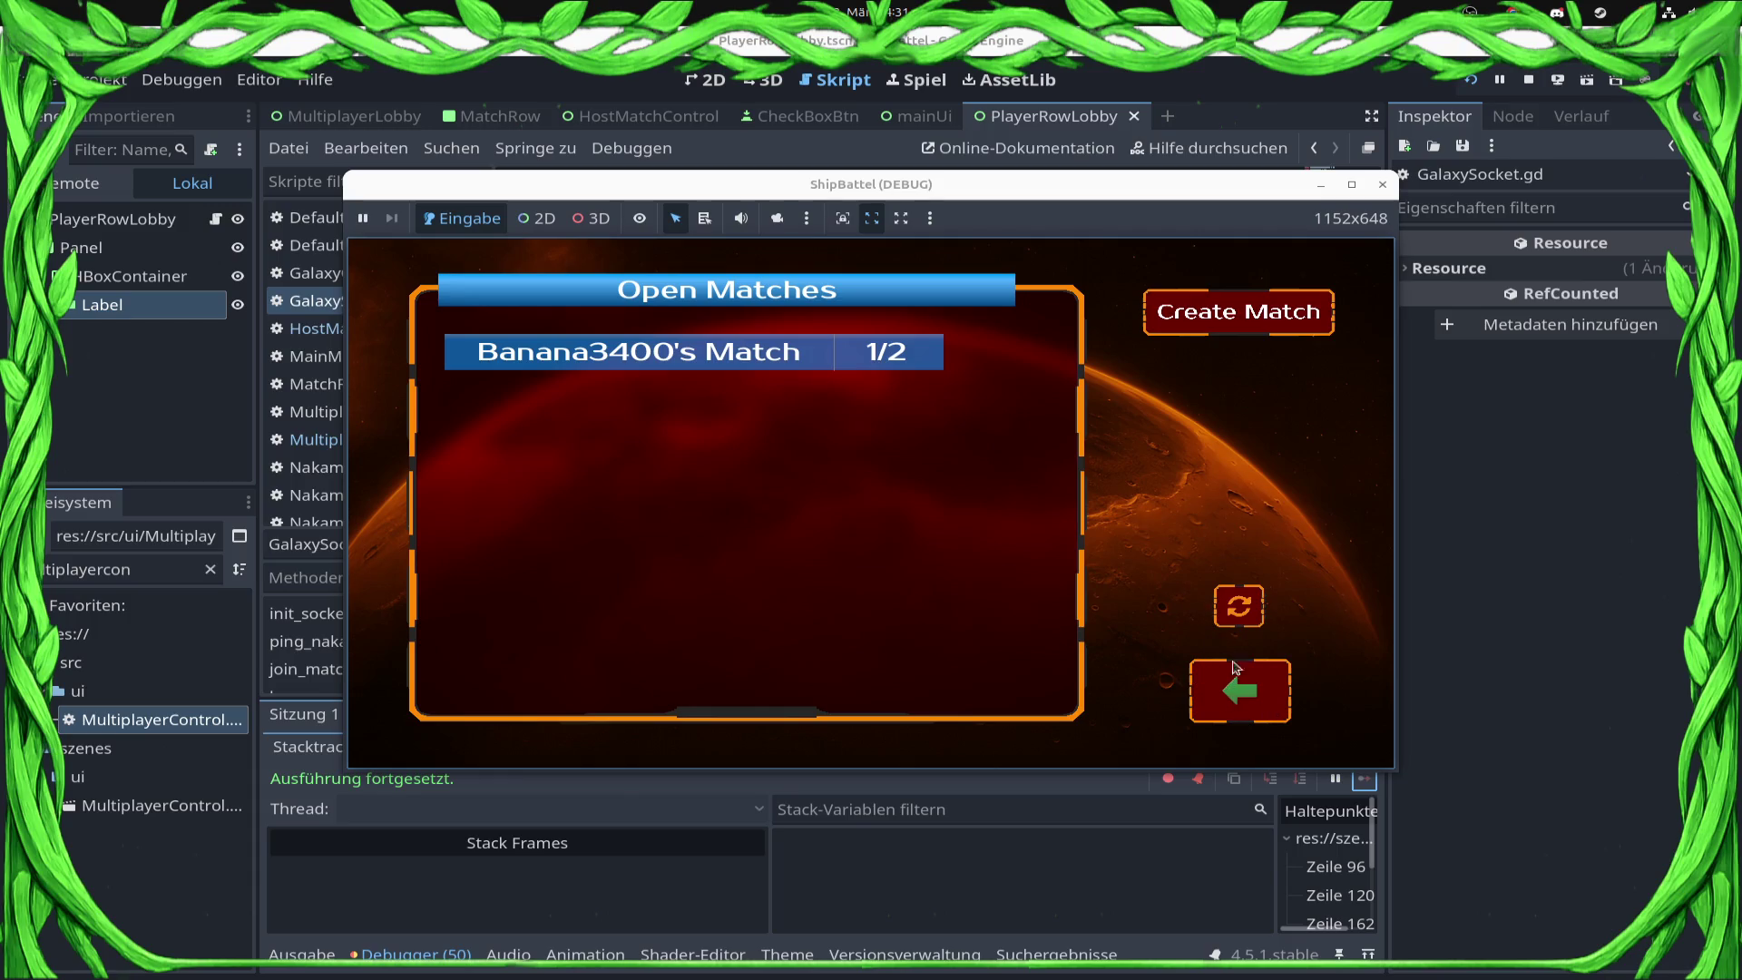
pyautogui.click(1238, 716)
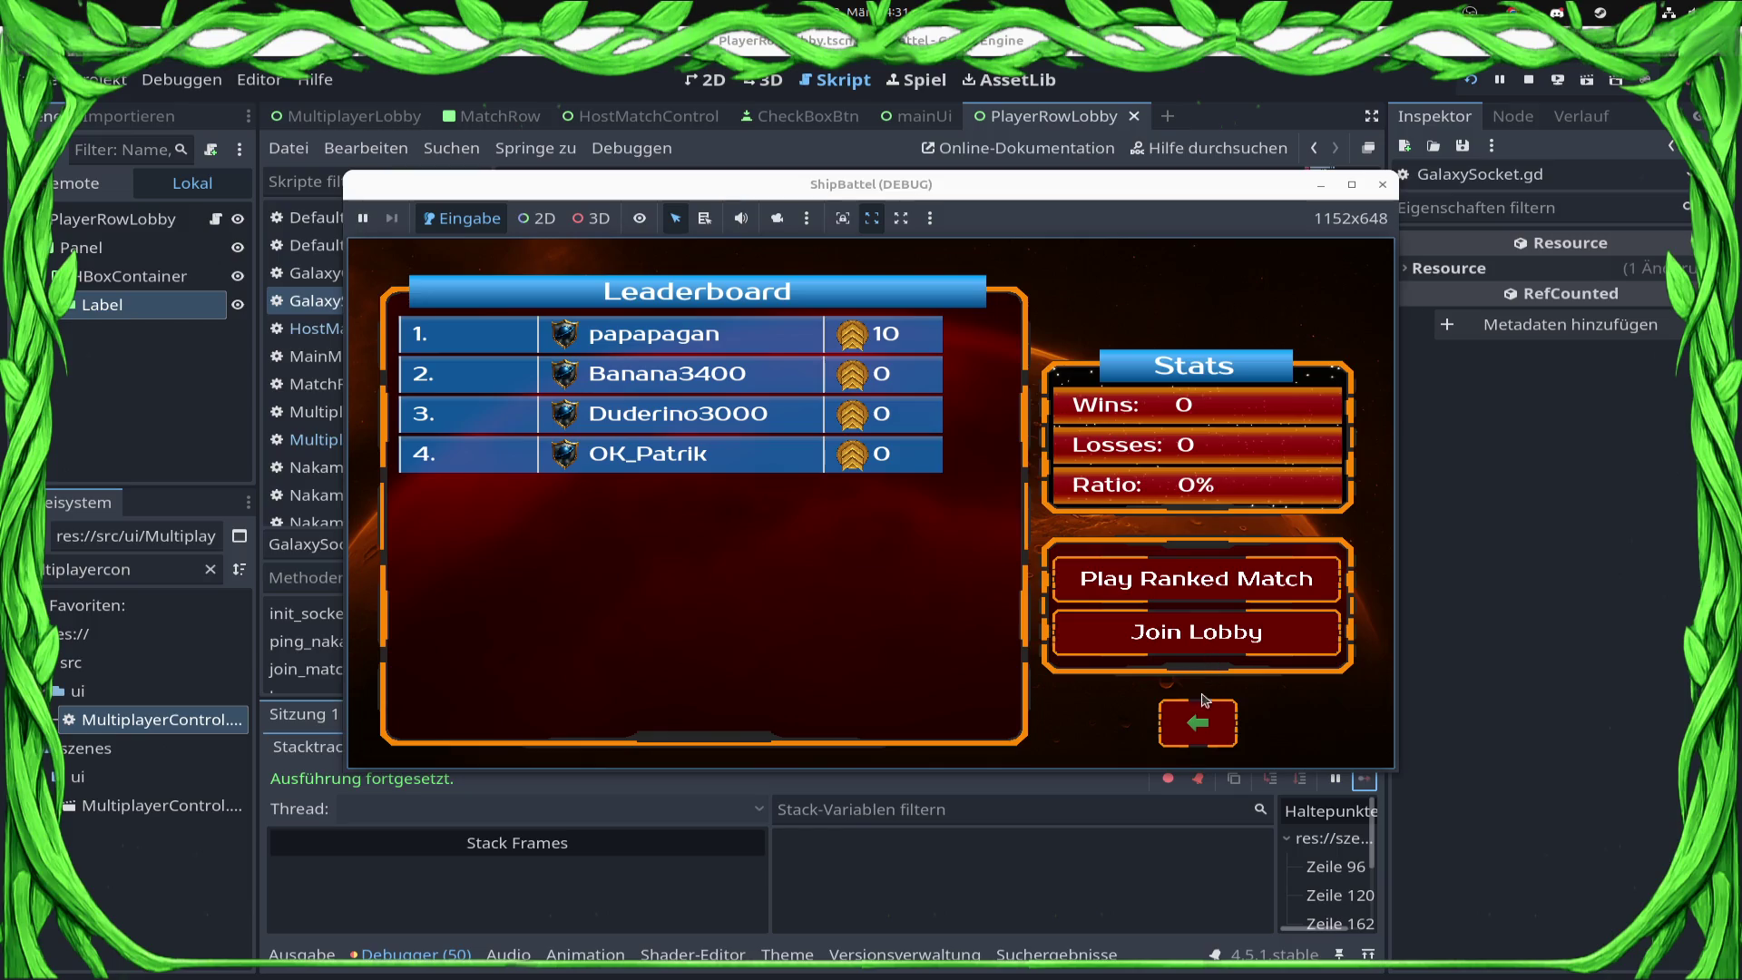
pyautogui.click(1193, 635)
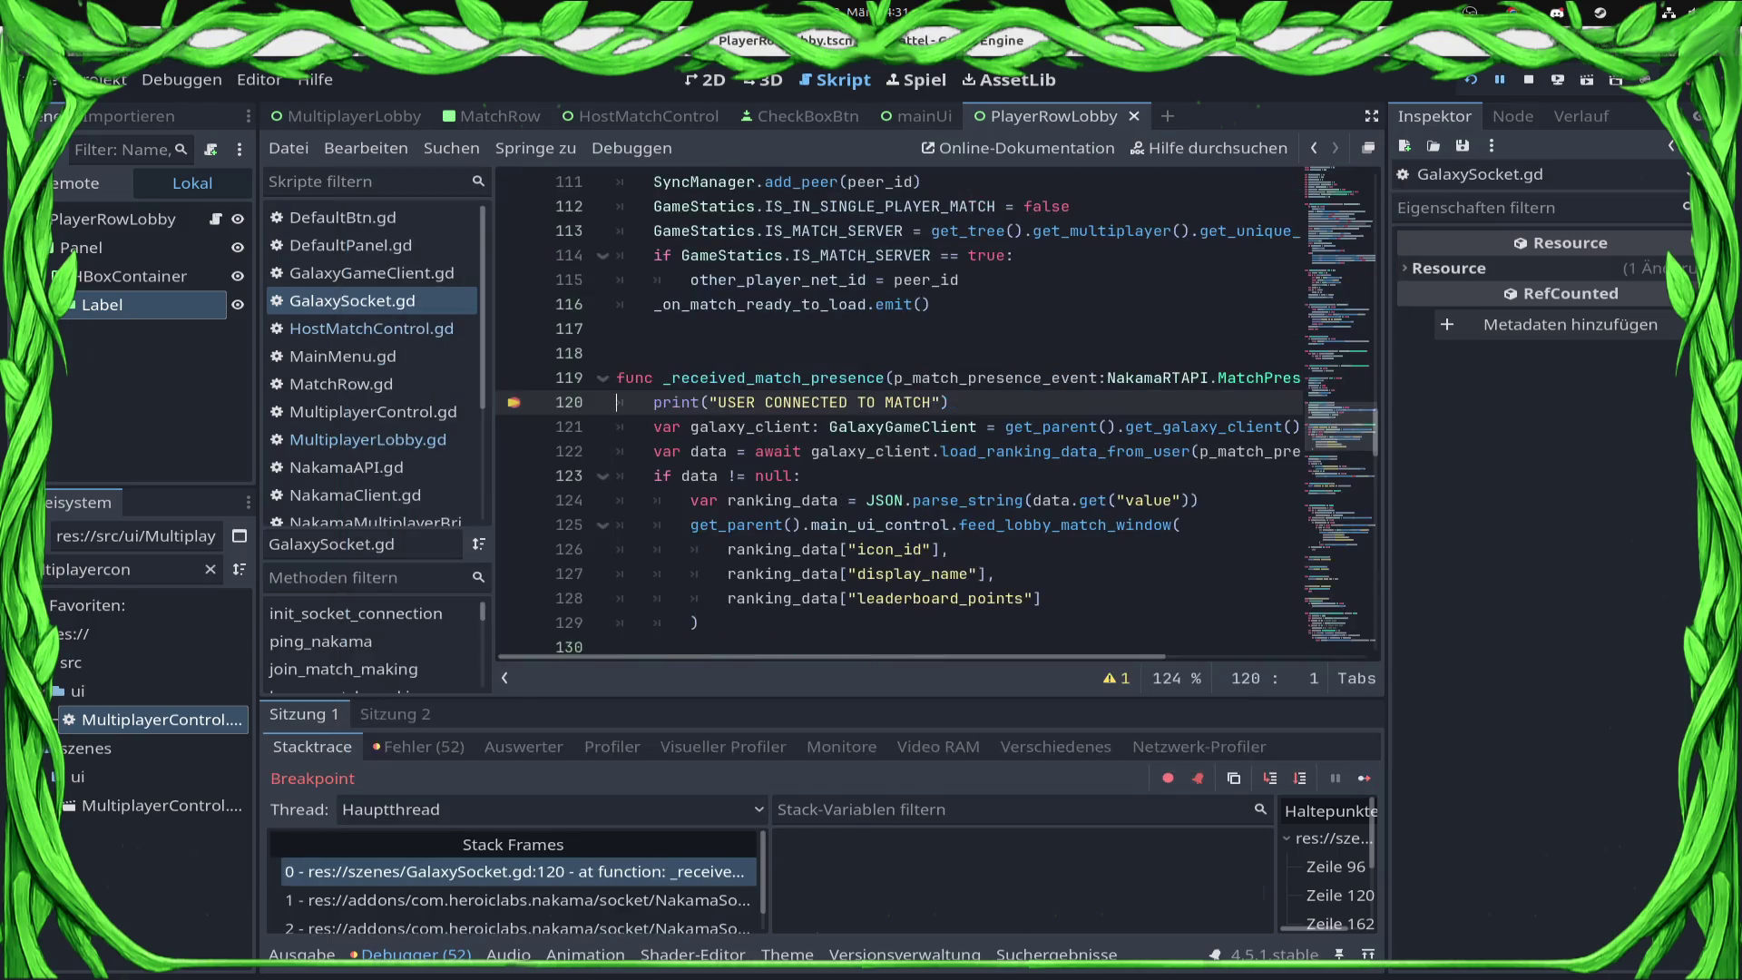
# Step: Continue through the breakpoints to MultiplayerLobby.gd line 28, then stop the game
pyautogui.click(1361, 781)
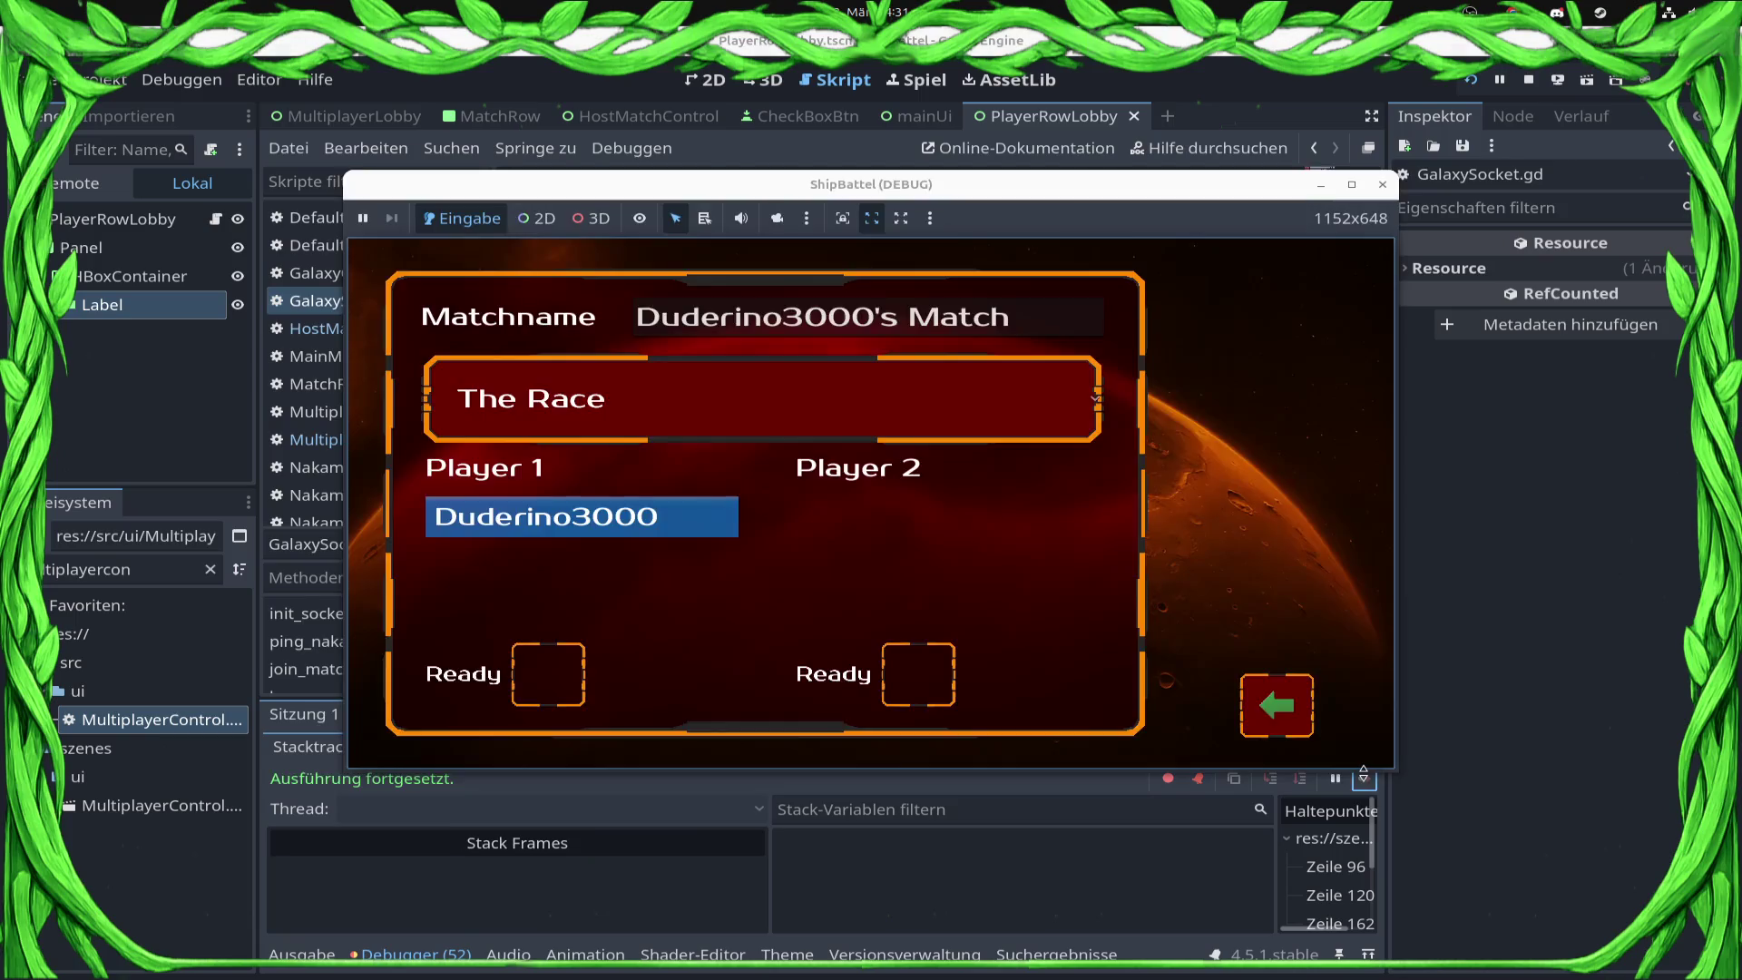
pyautogui.click(1361, 780)
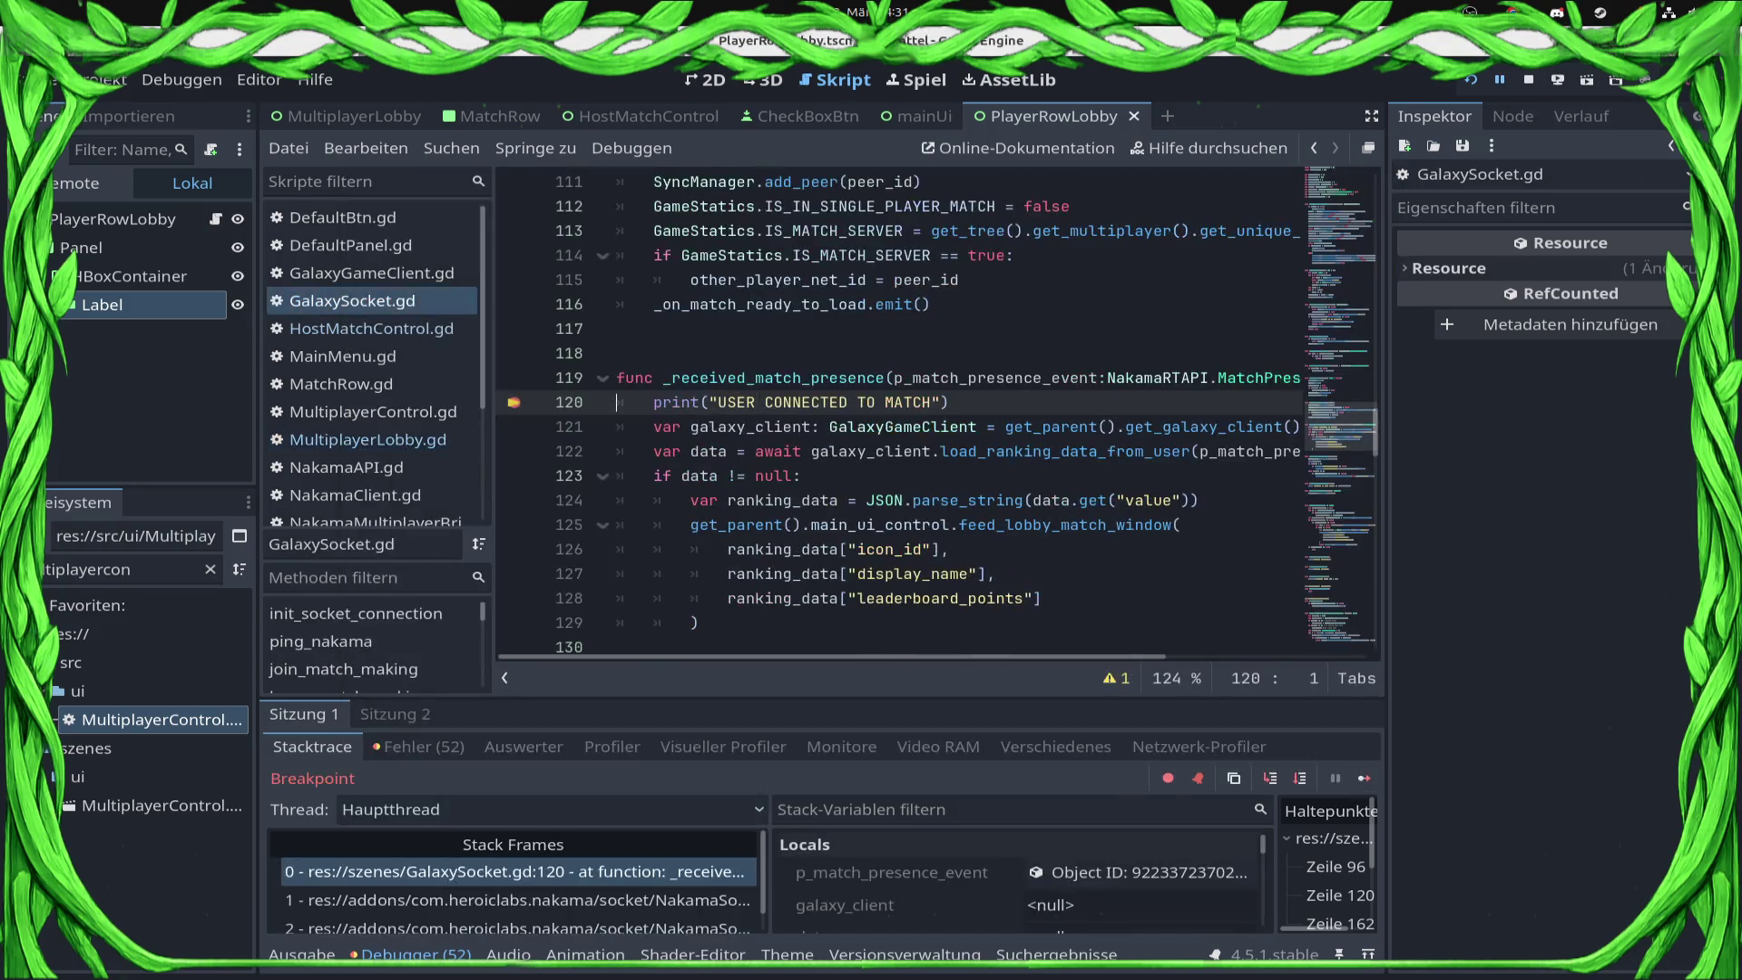
pyautogui.click(1365, 778)
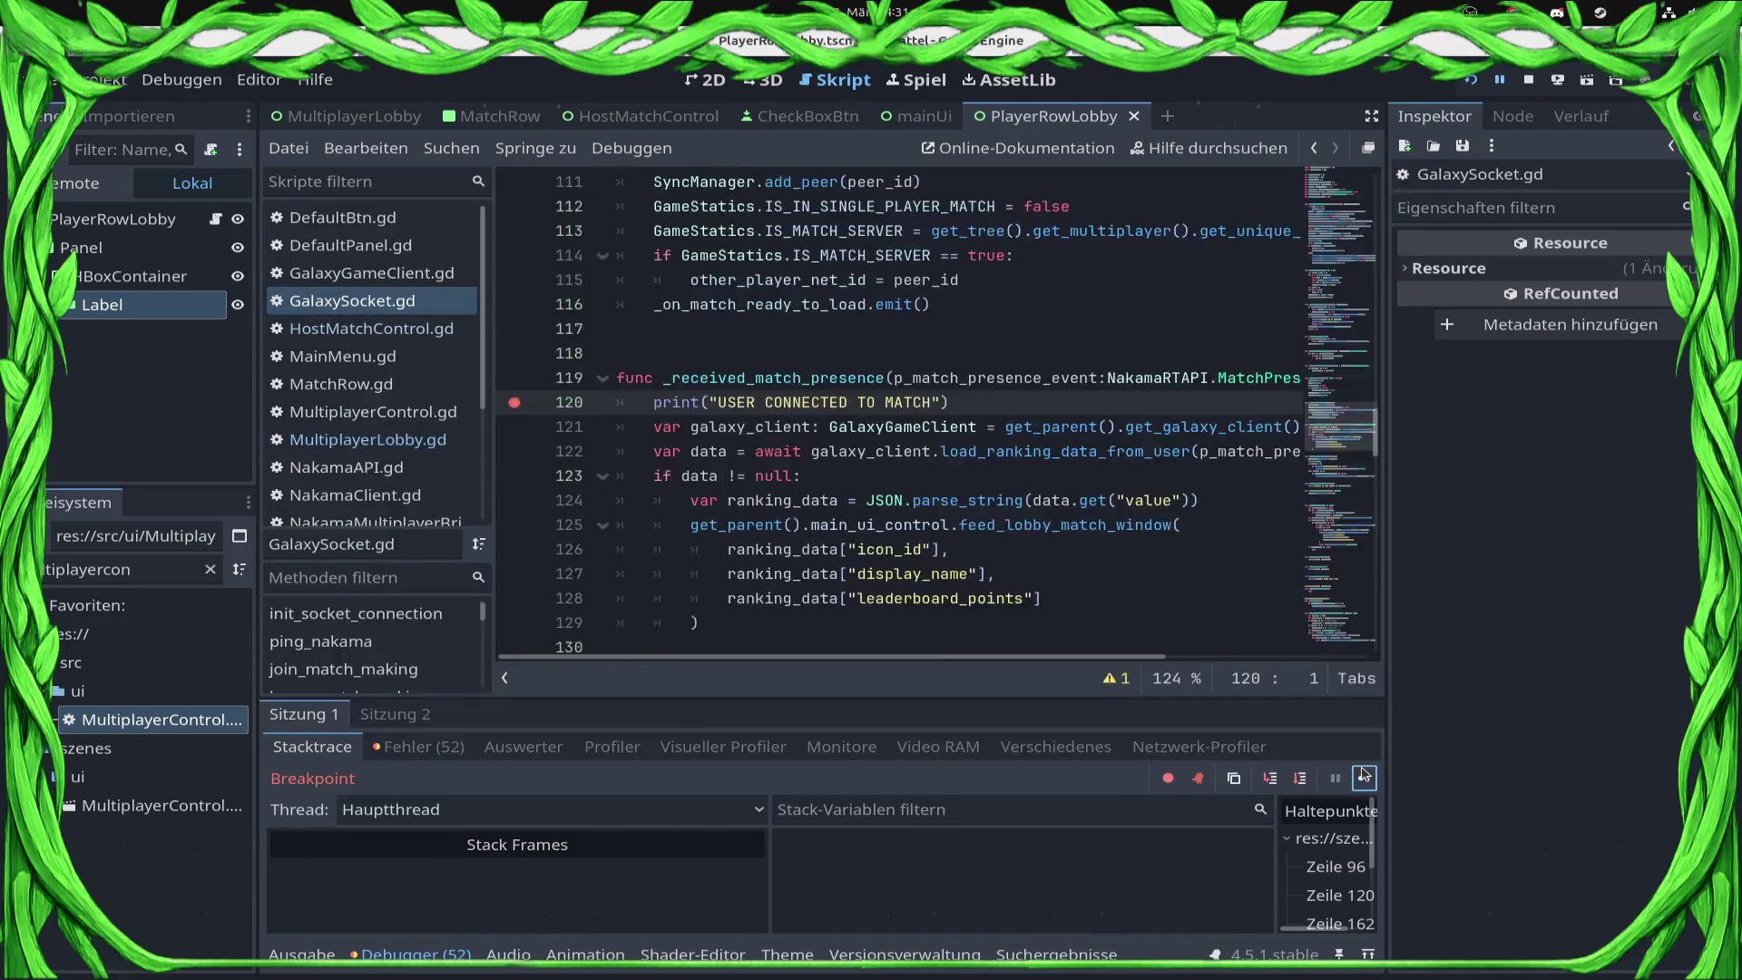
pyautogui.click(1366, 777)
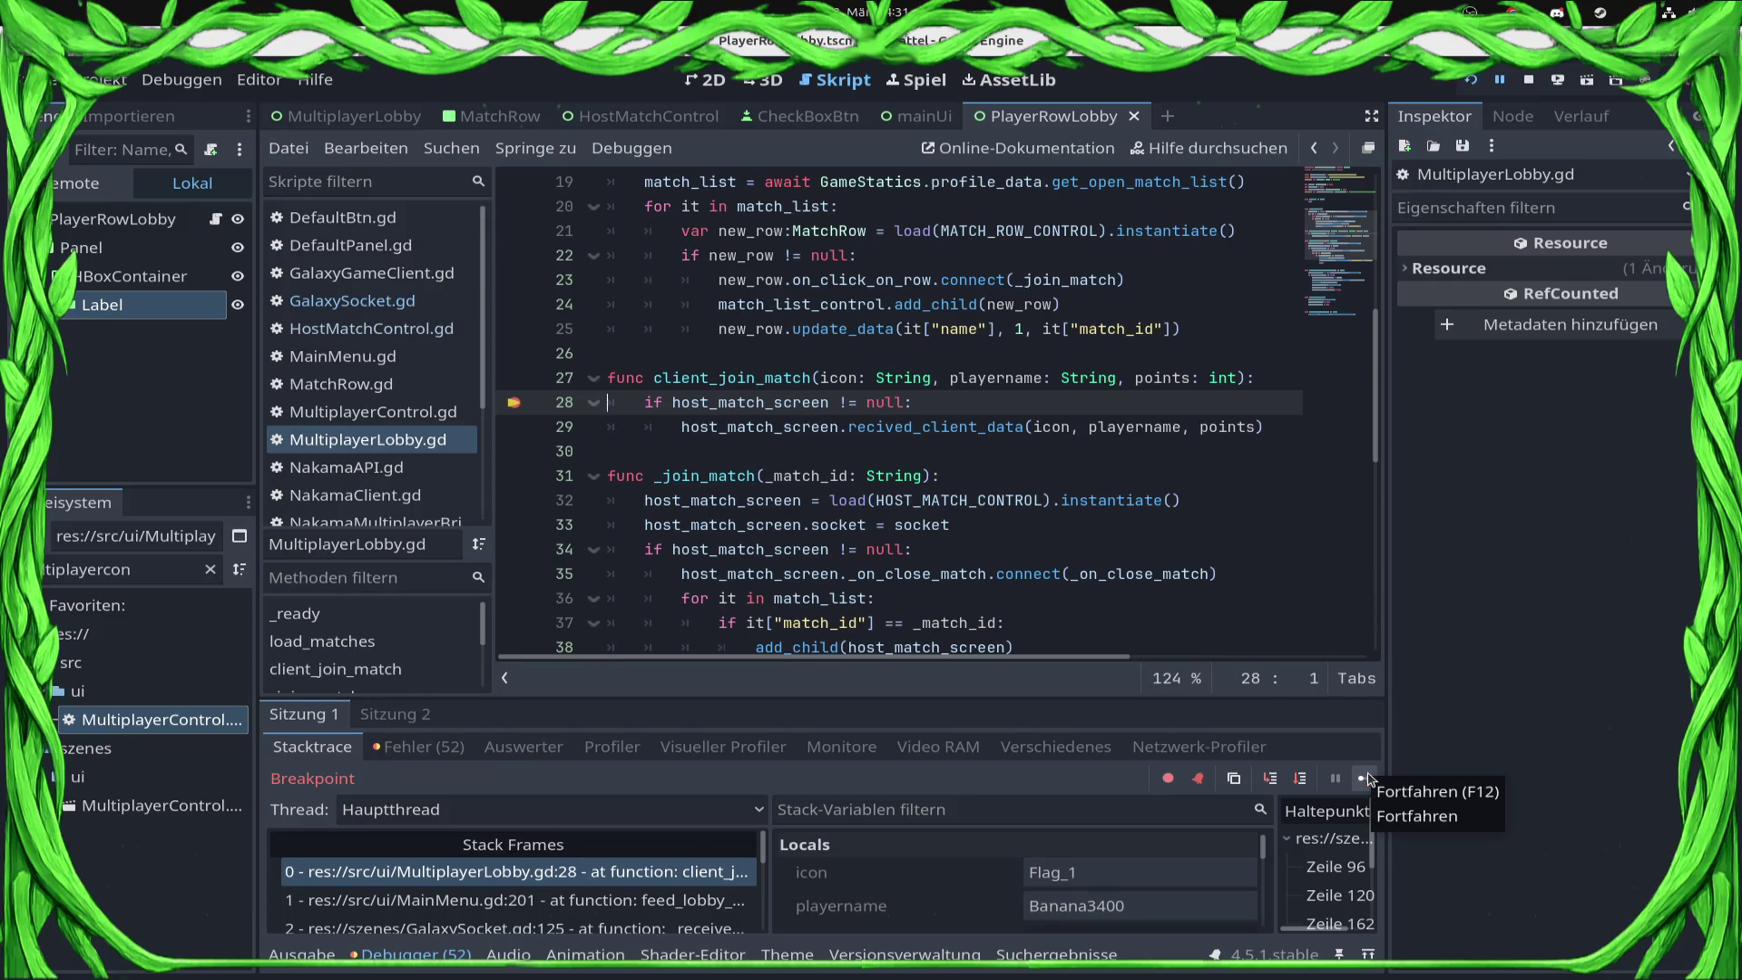
pyautogui.click(1529, 79)
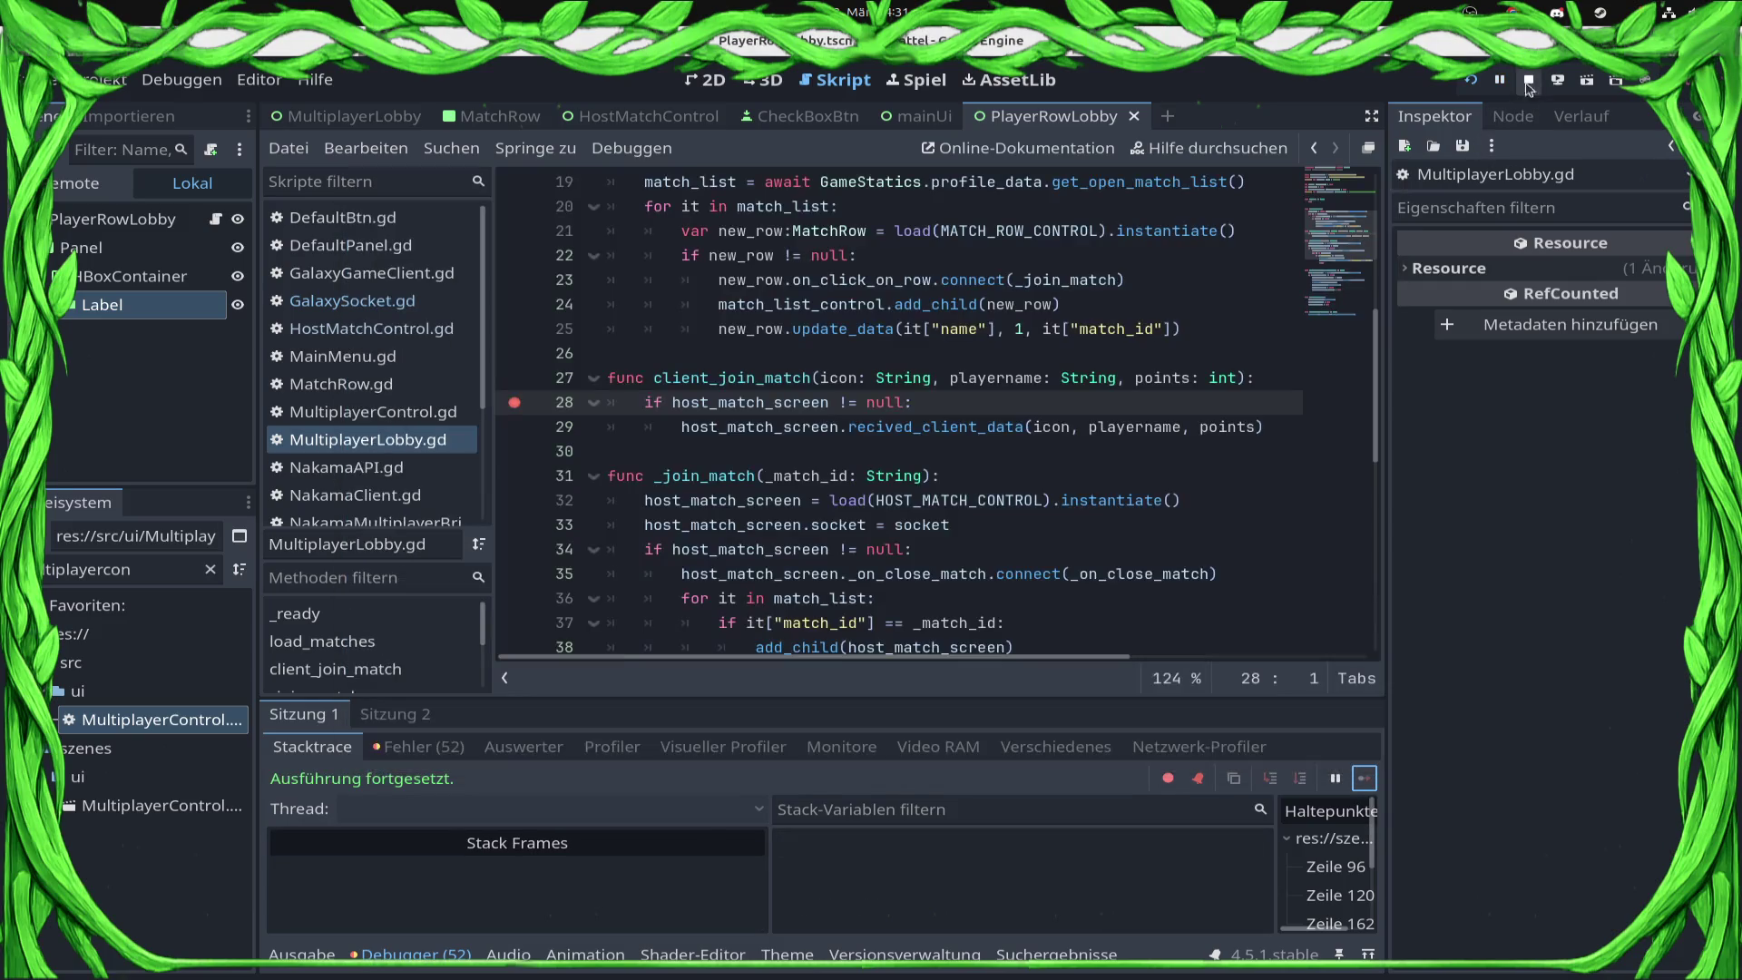
# Step: Select the recived_client_data method name and save the project
pyautogui.doubleClick(970, 422)
pyautogui.hotkey('ctrl', 's')
pyautogui.click(968, 412)
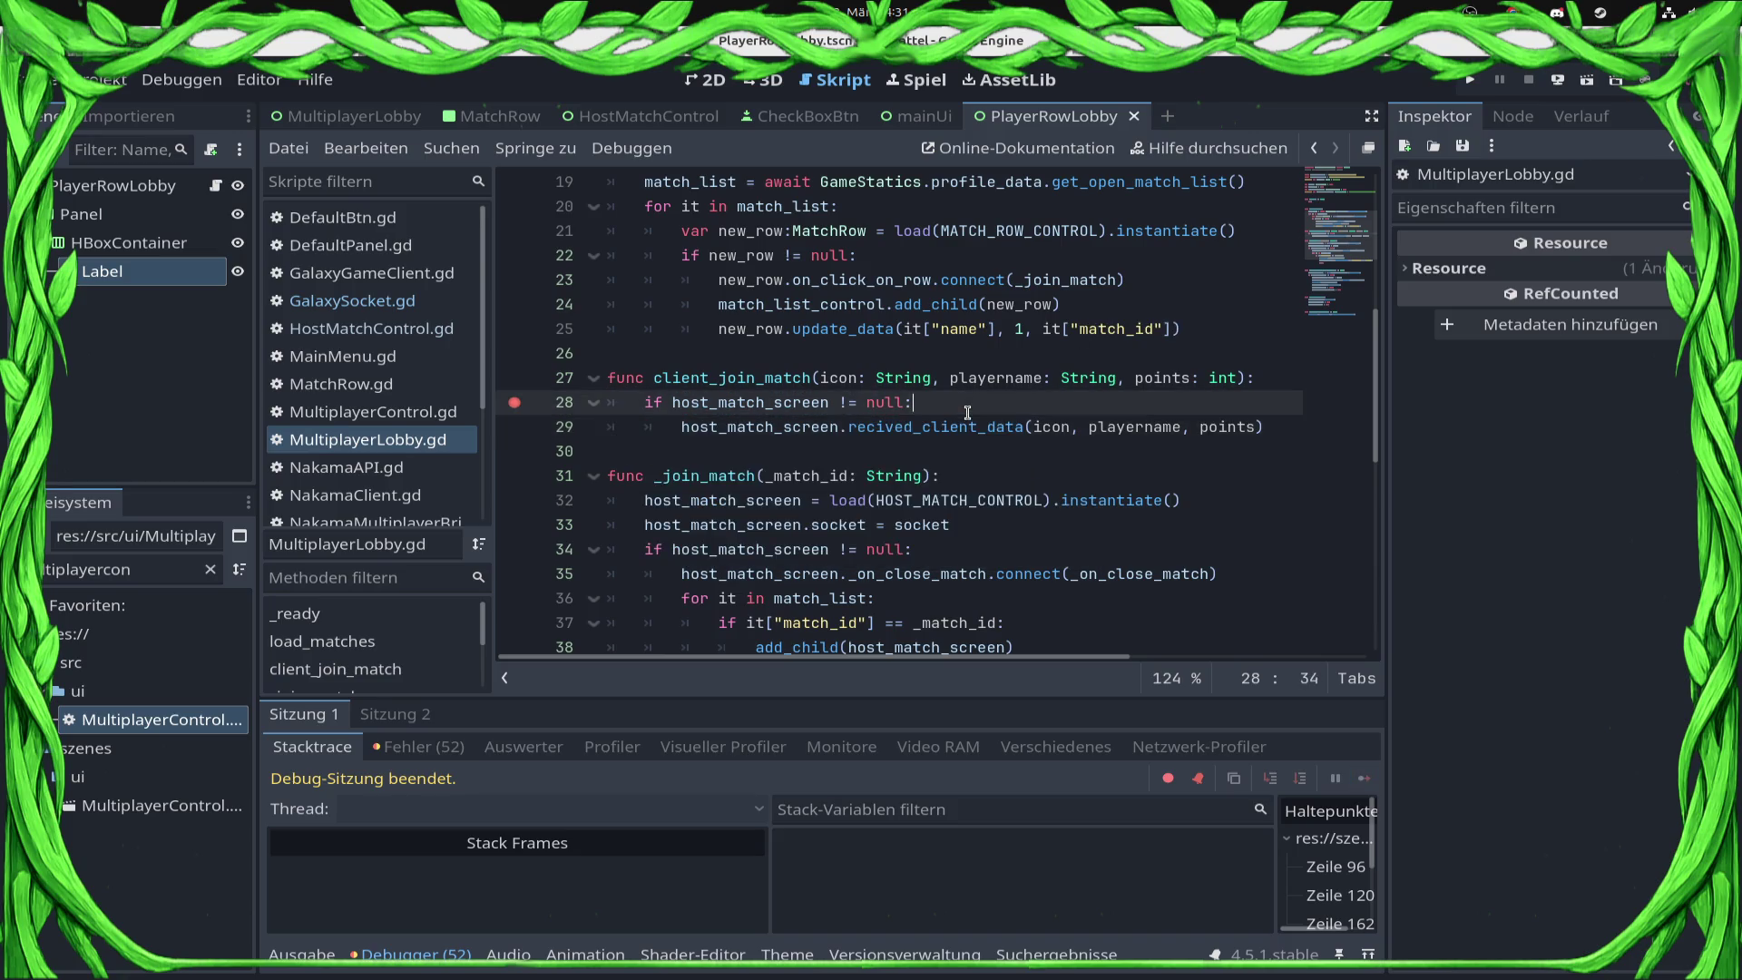
# Step: Jump to the recived_client_data definition in HostMatchControl.gd
pyautogui.doubleClick(907, 427)
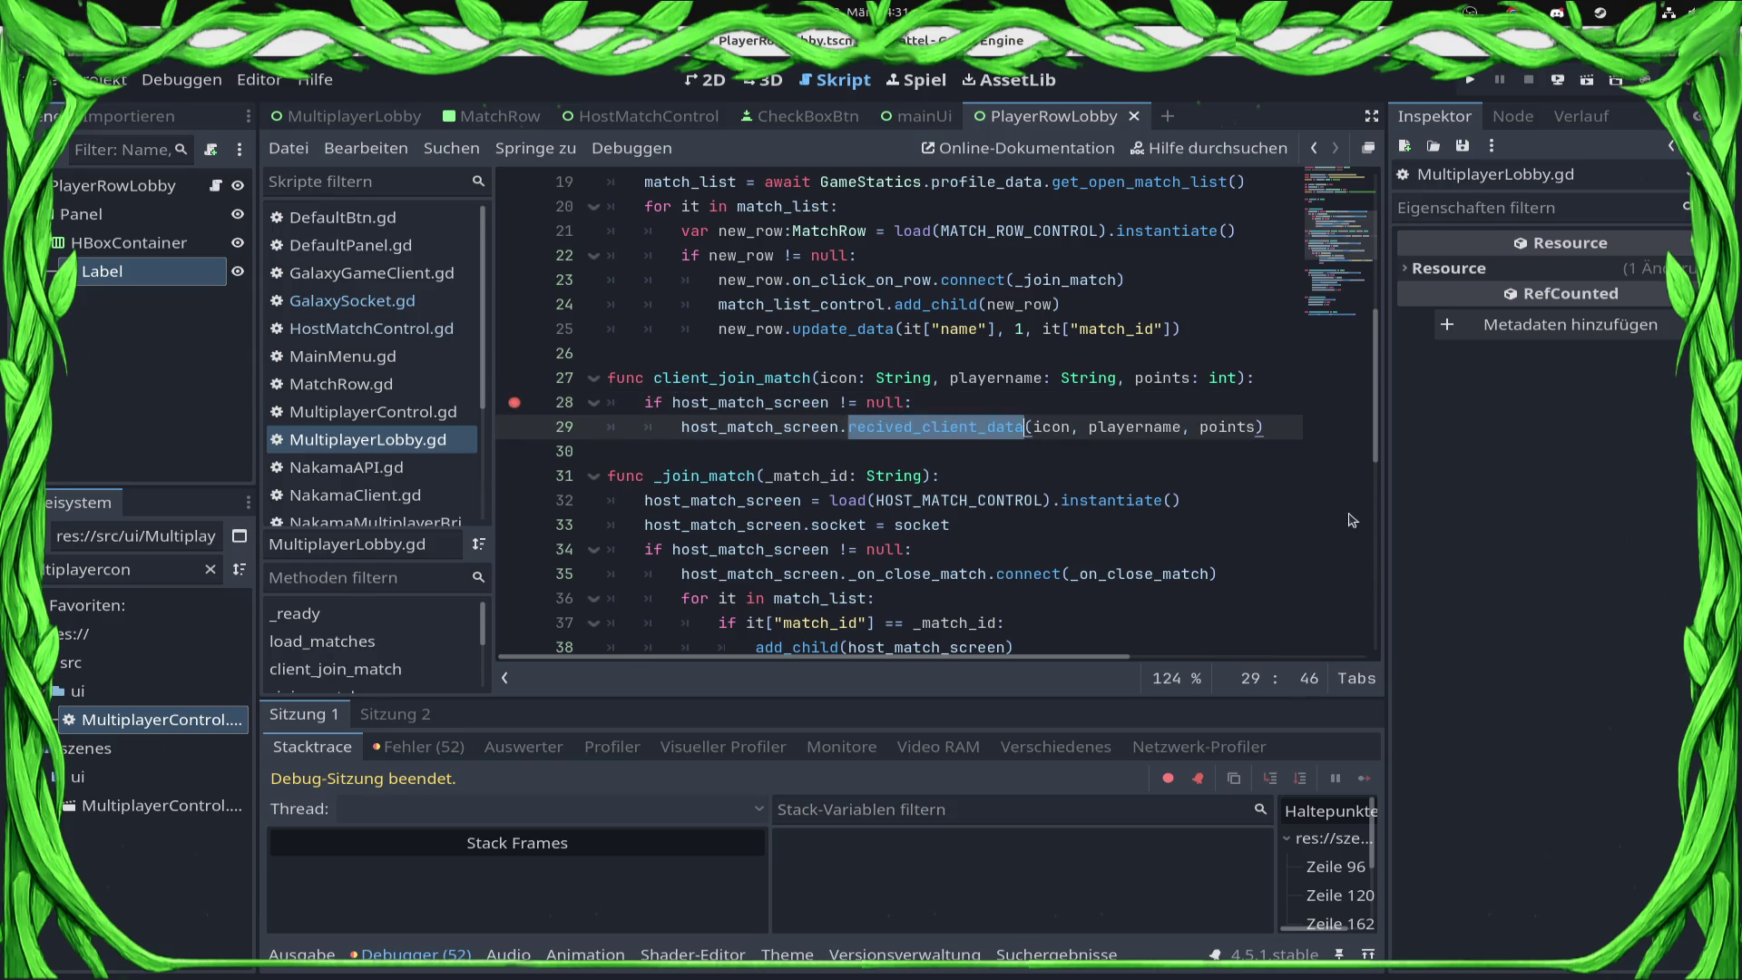
pyautogui.keyDown('ctrl'); pyautogui.click(903, 434); pyautogui.keyUp('ctrl')
pyautogui.click(1151, 427)
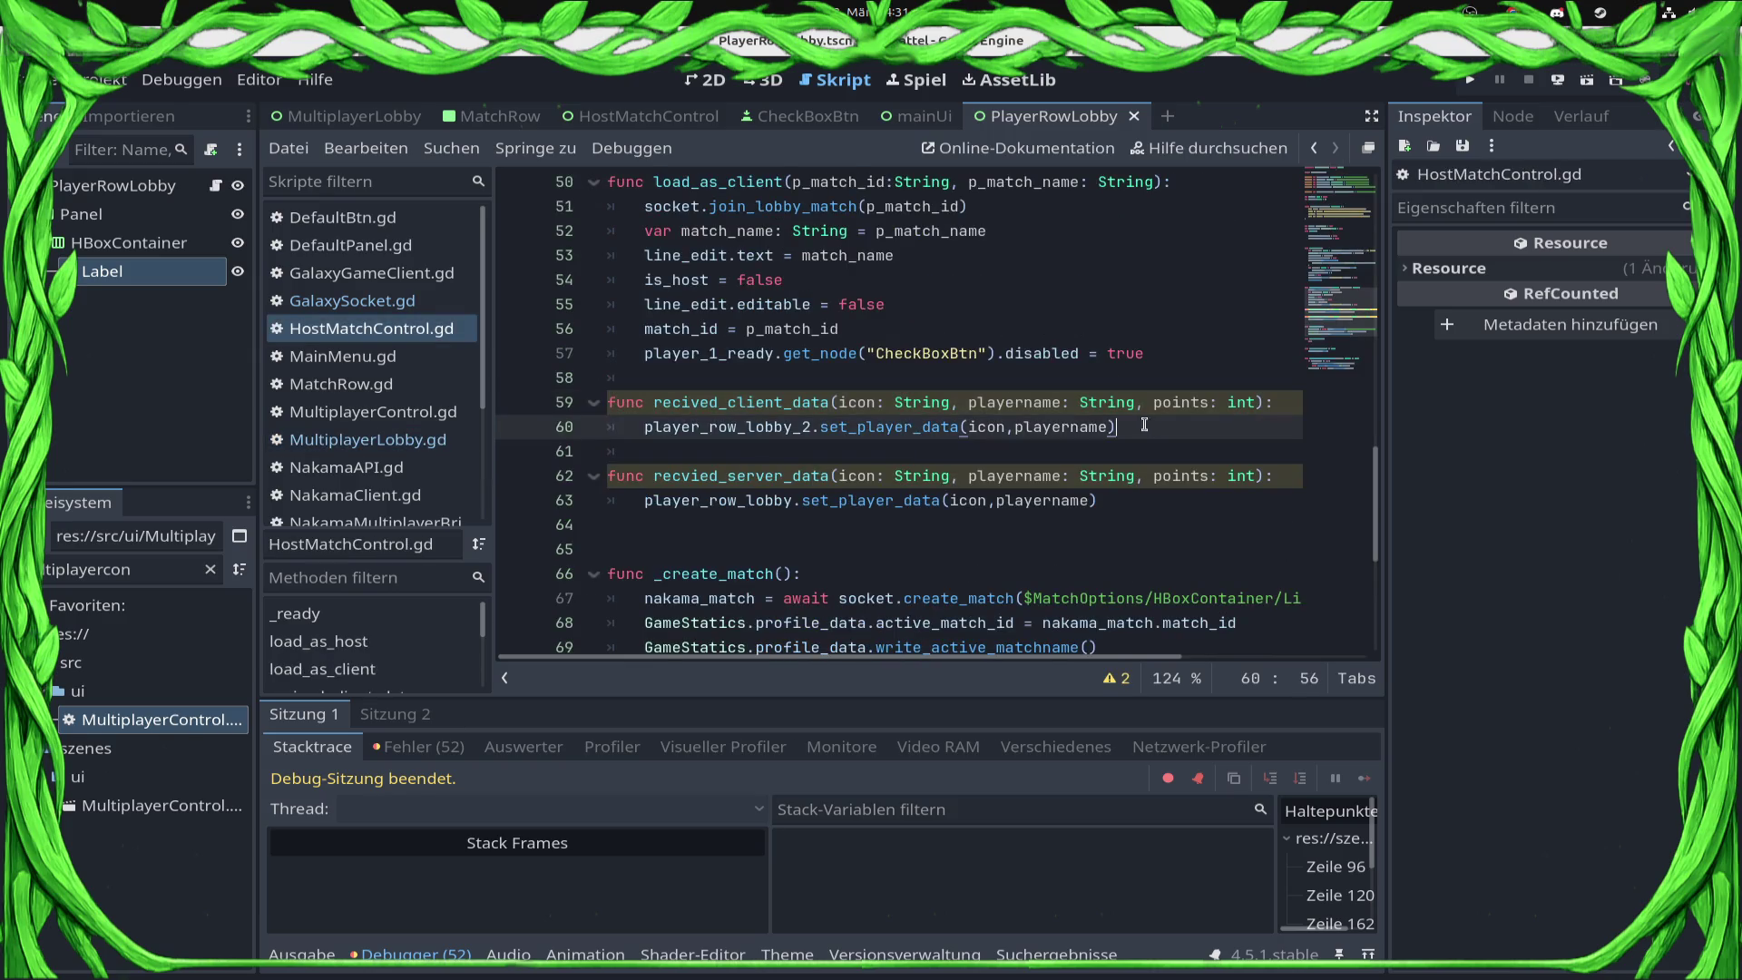
pyautogui.click(776, 402)
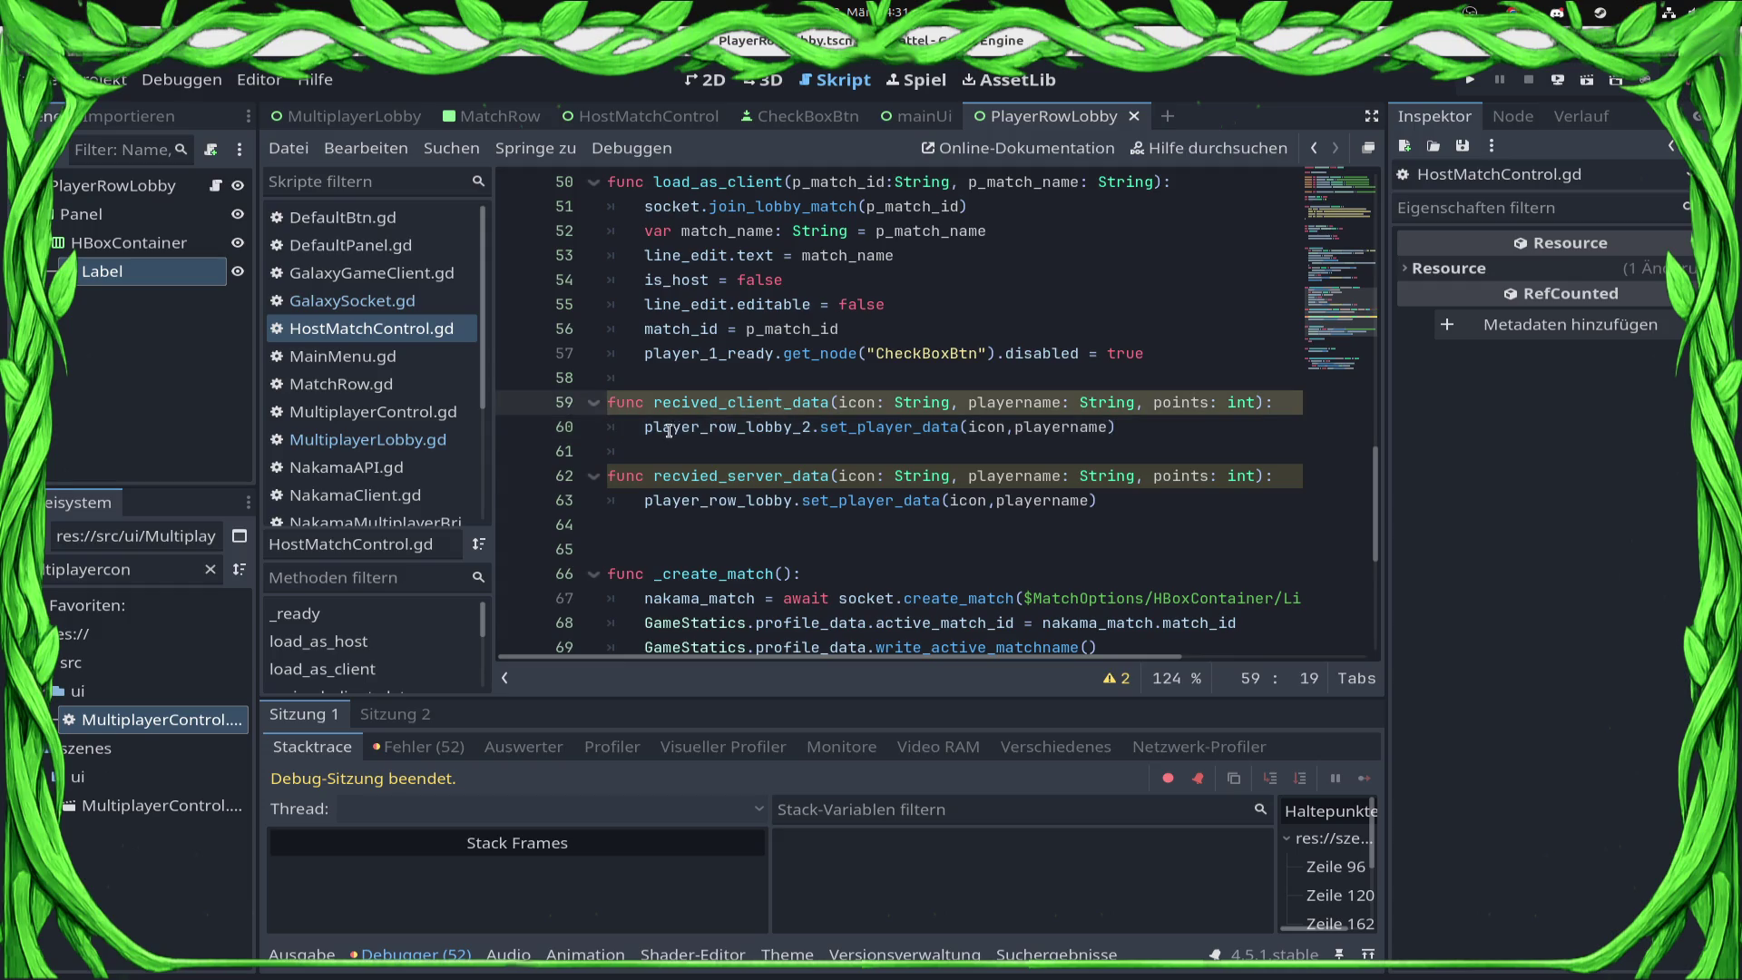
# Step: Copy player_row_lobby from line 63 onto a new line below it
pyautogui.doubleClick(693, 499)
pyautogui.hotkey('ctrl', 'c')
pyautogui.click(1125, 504)
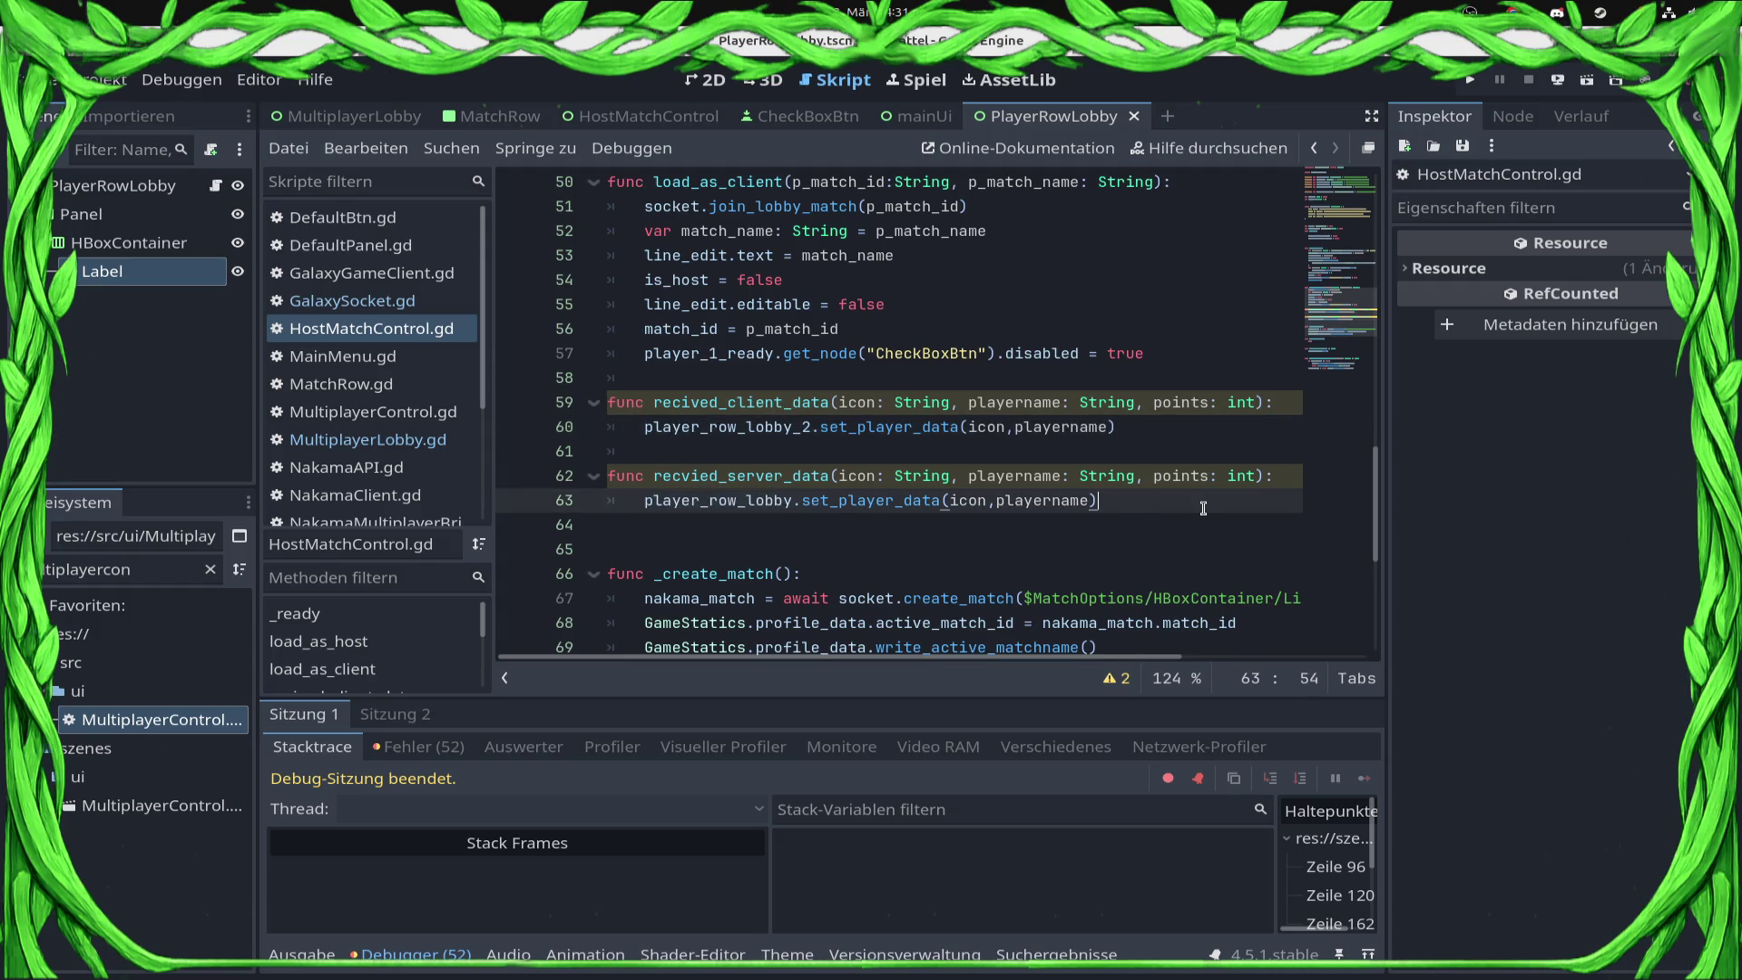
pyautogui.press('Return')
pyautogui.hotkey('ctrl', 'v')
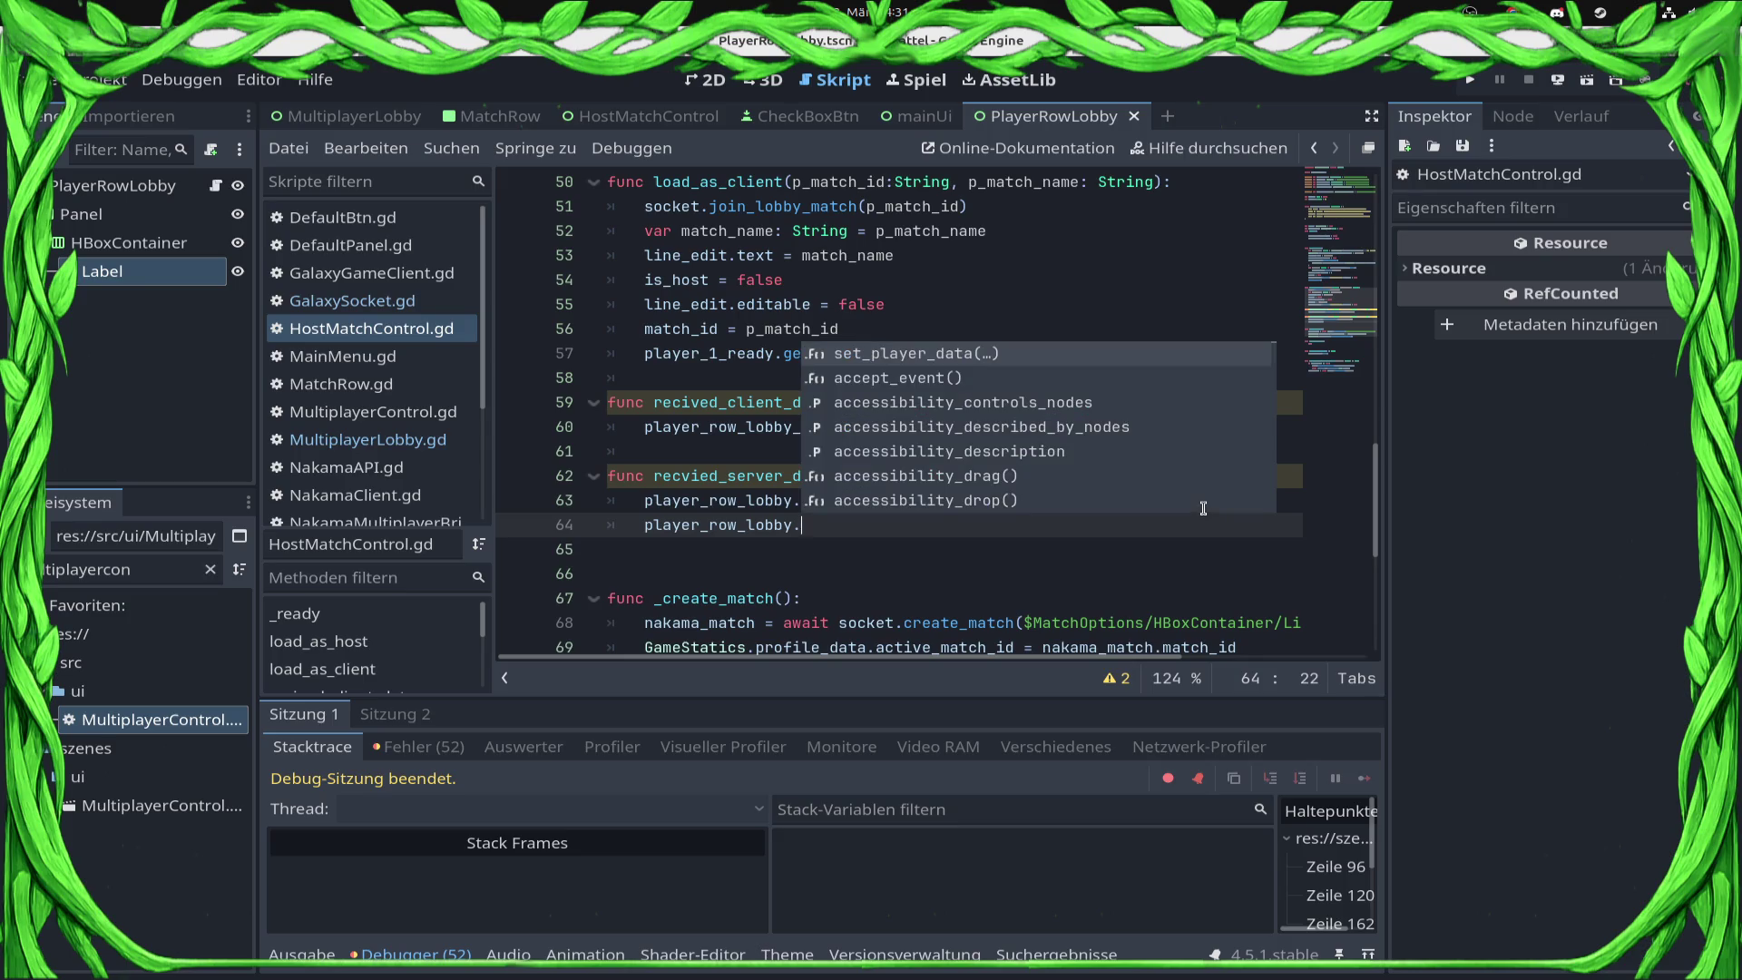
pyautogui.press('Escape')
# Step: Add player_row_lobby.visible = true, duplicate it as player_row_lobby_2.visible = true in recived_client_data, and save
pyautogui.write('visible = true')
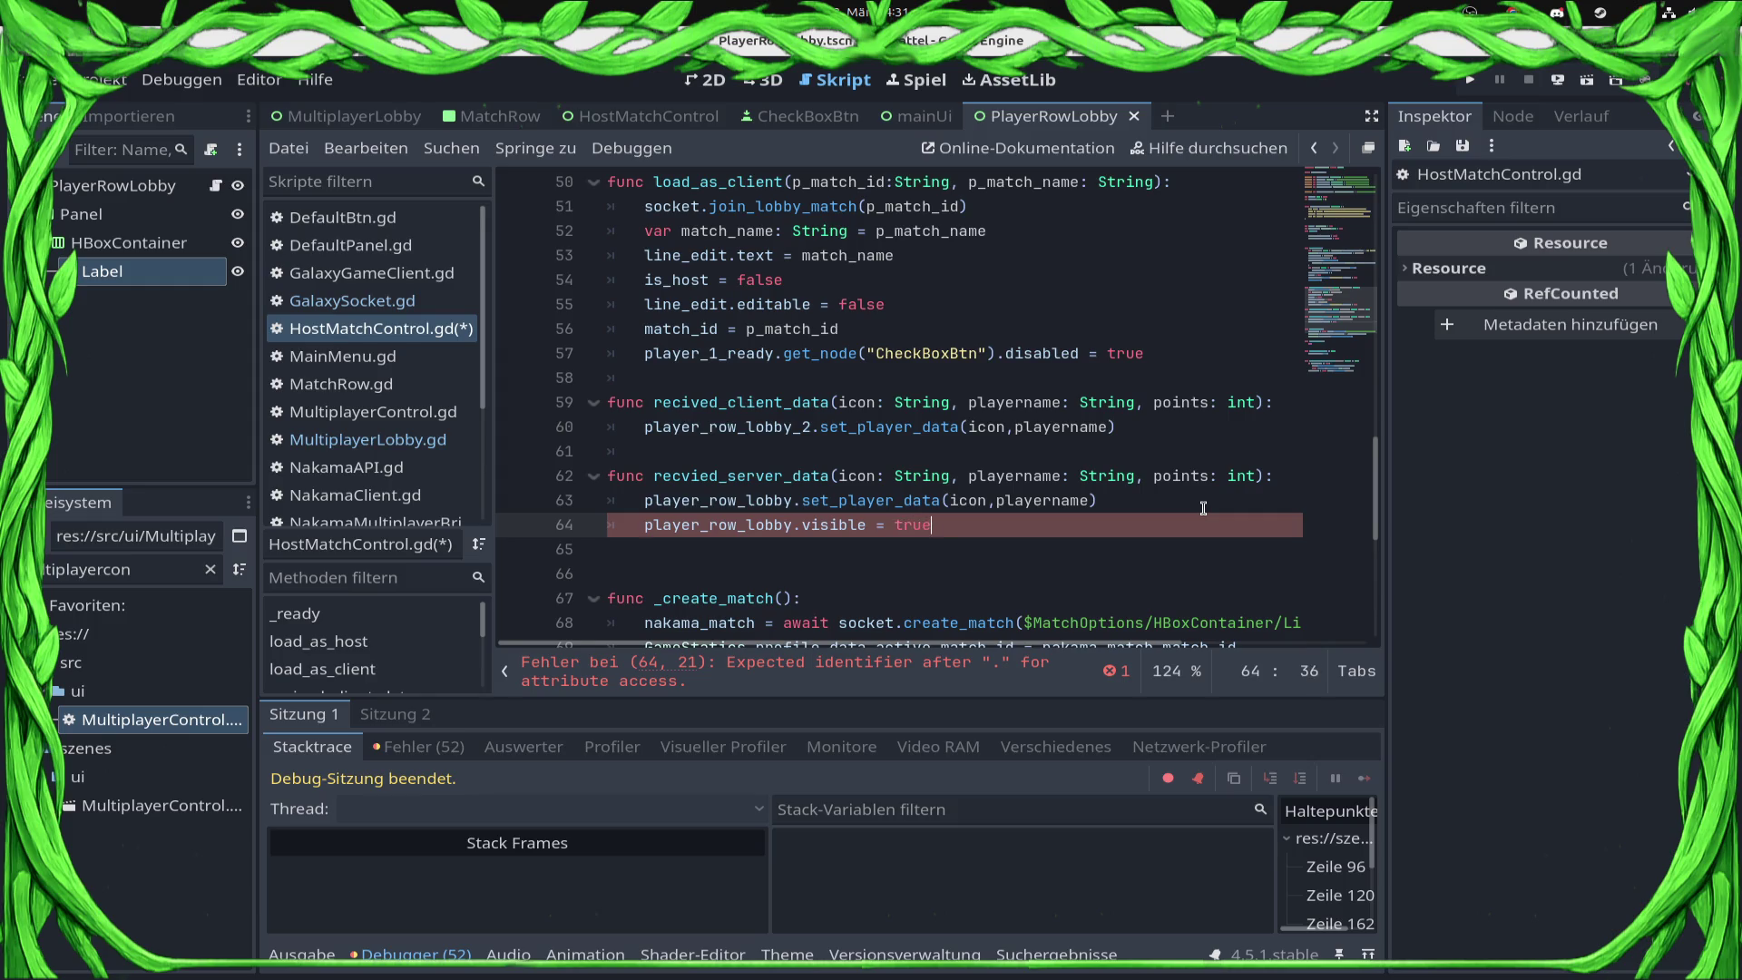
pyautogui.hotkey('ctrl', 'shift', 'd')
pyautogui.hotkey('alt', 'Up')
pyautogui.hotkey('alt', 'Up')
pyautogui.hotkey('alt', 'Up')
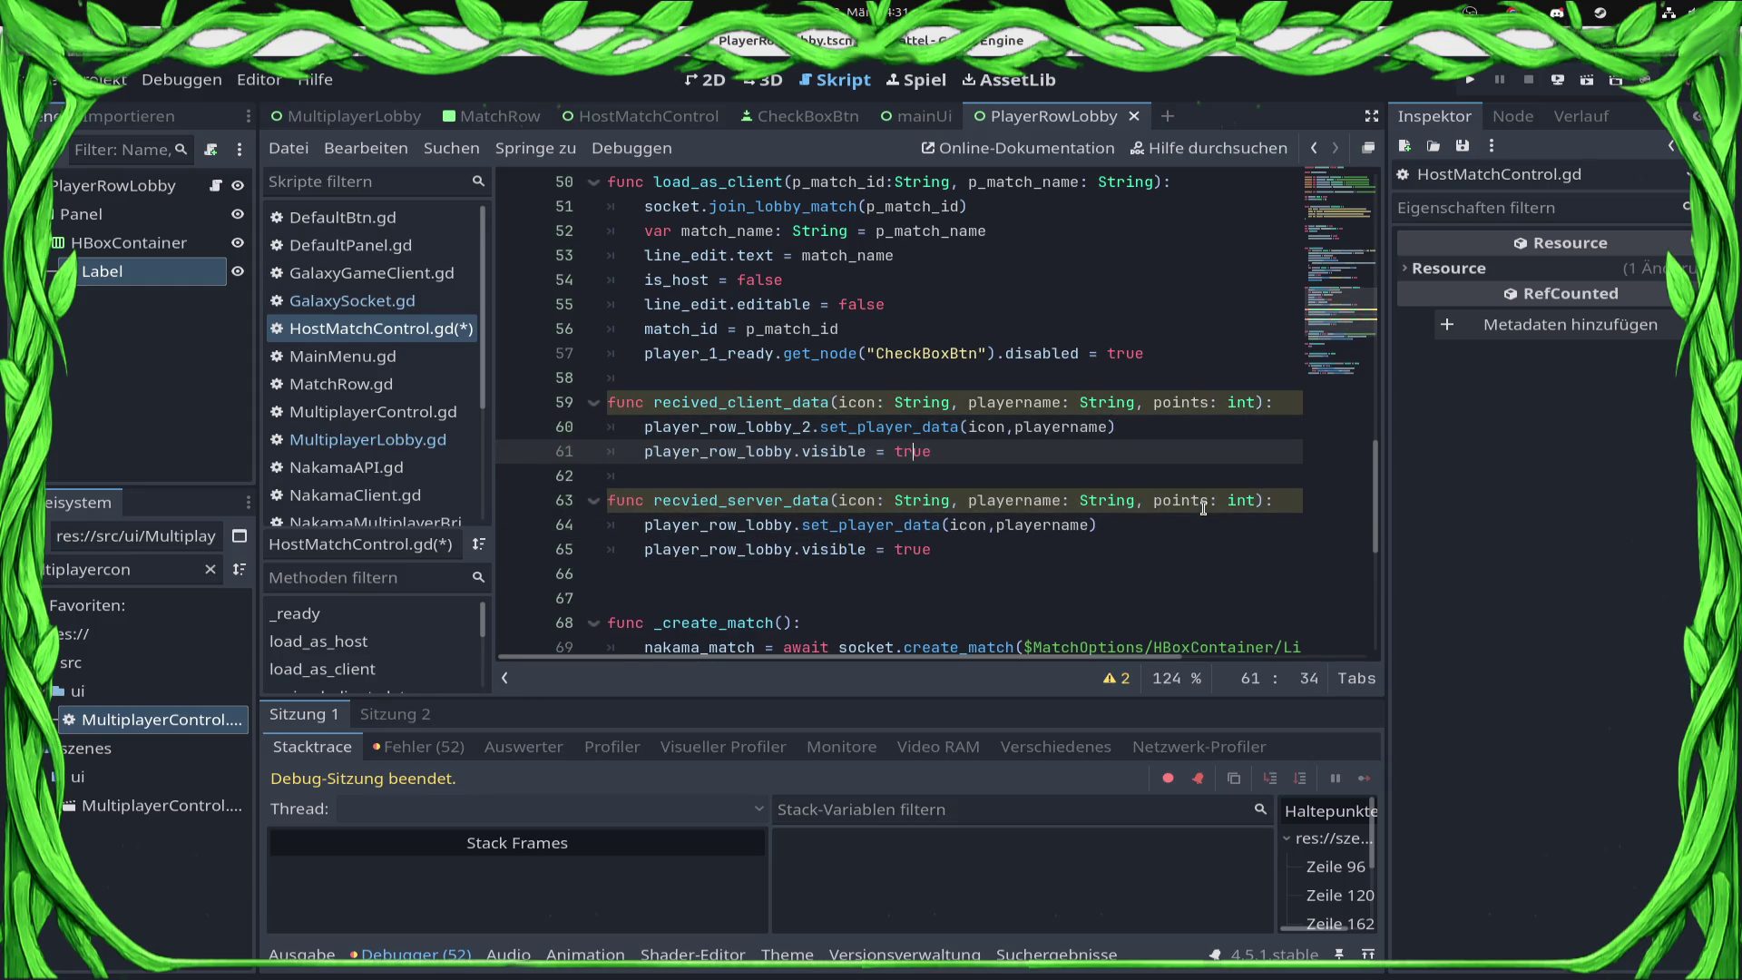
pyautogui.write('_2')
pyautogui.hotkey('ctrl', 's')
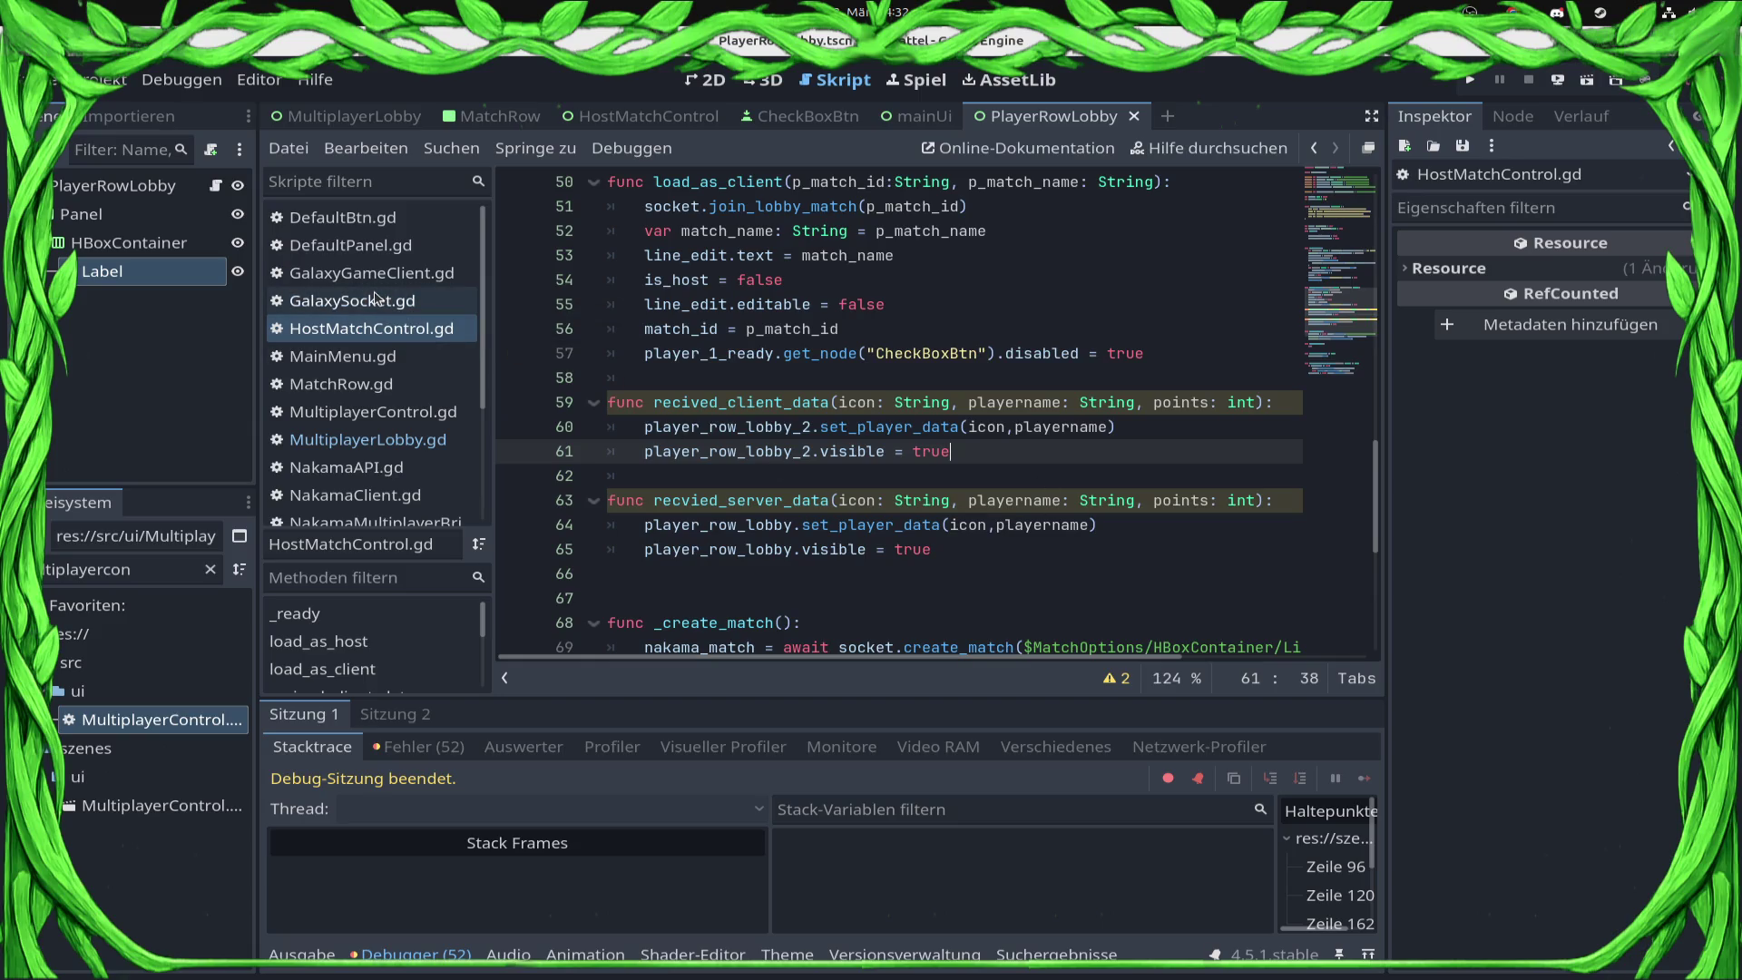
# Step: Rename the recived_client_data function on line 59 to set_client_data and save
pyautogui.click(725, 402)
pyautogui.moveTo(725, 402); pyautogui.dragTo(655, 402)
pyautogui.press('Delete')
pyautogui.press('Delete')
pyautogui.press('Delete')
pyautogui.press('Delete')
pyautogui.write('set')
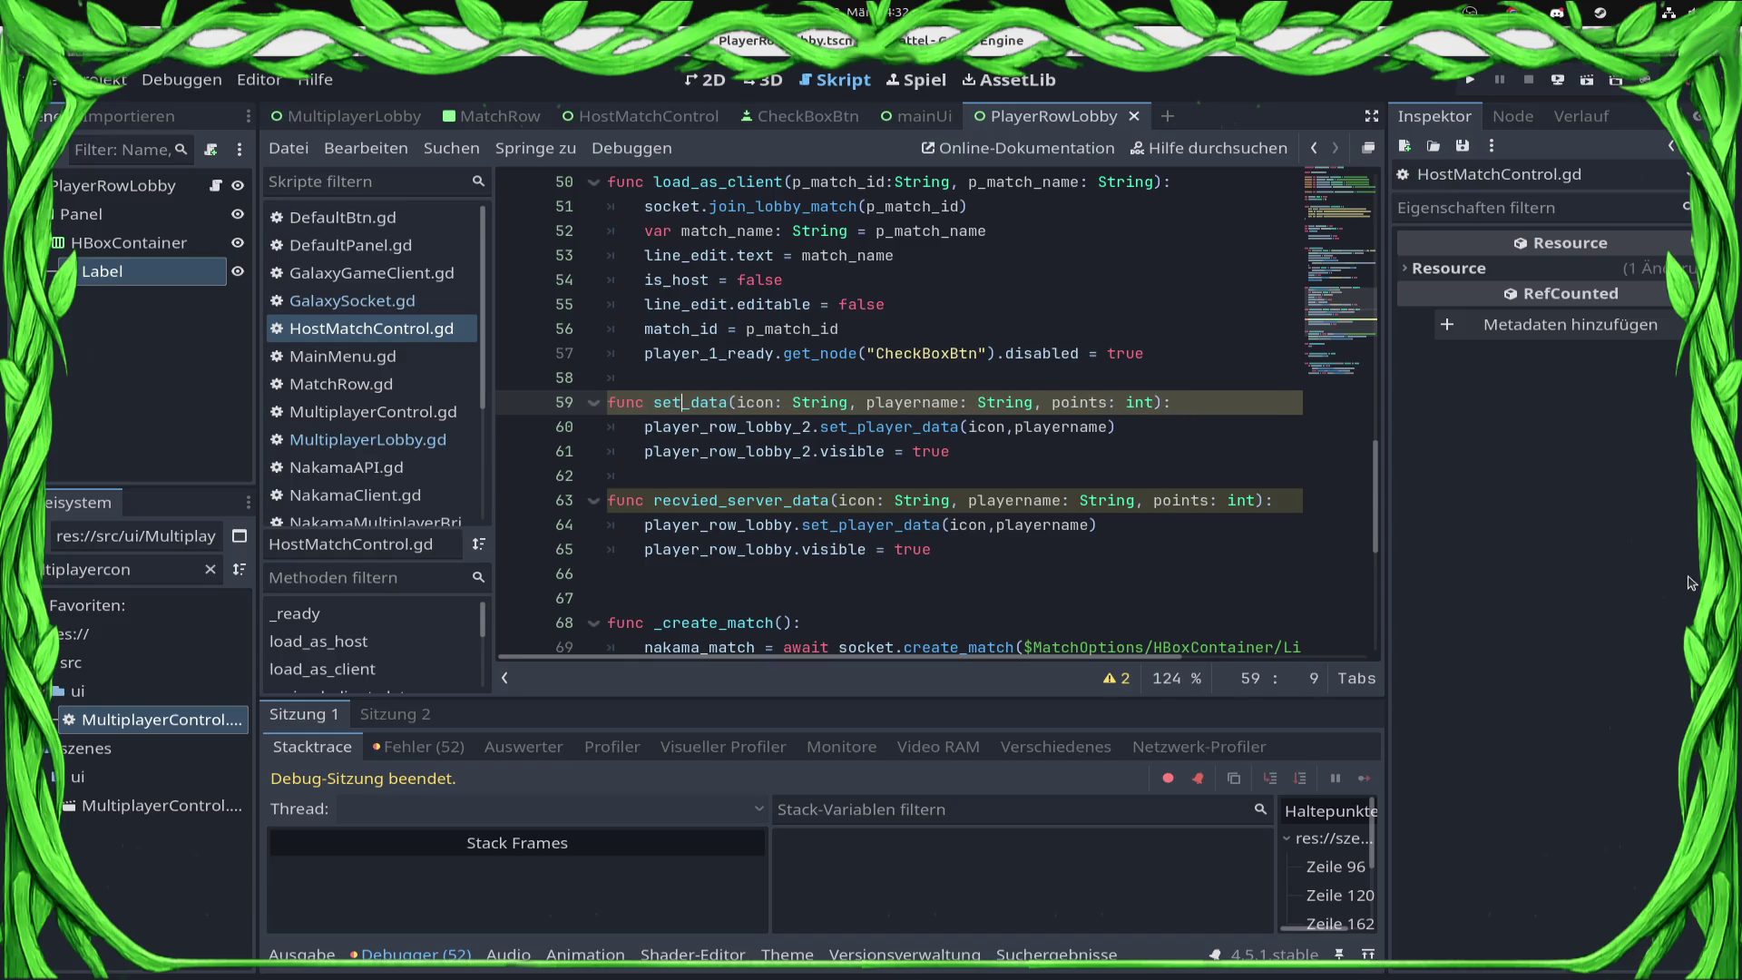
pyautogui.press('Right')
pyautogui.write('client')
pyautogui.hotkey('ctrl', 's')
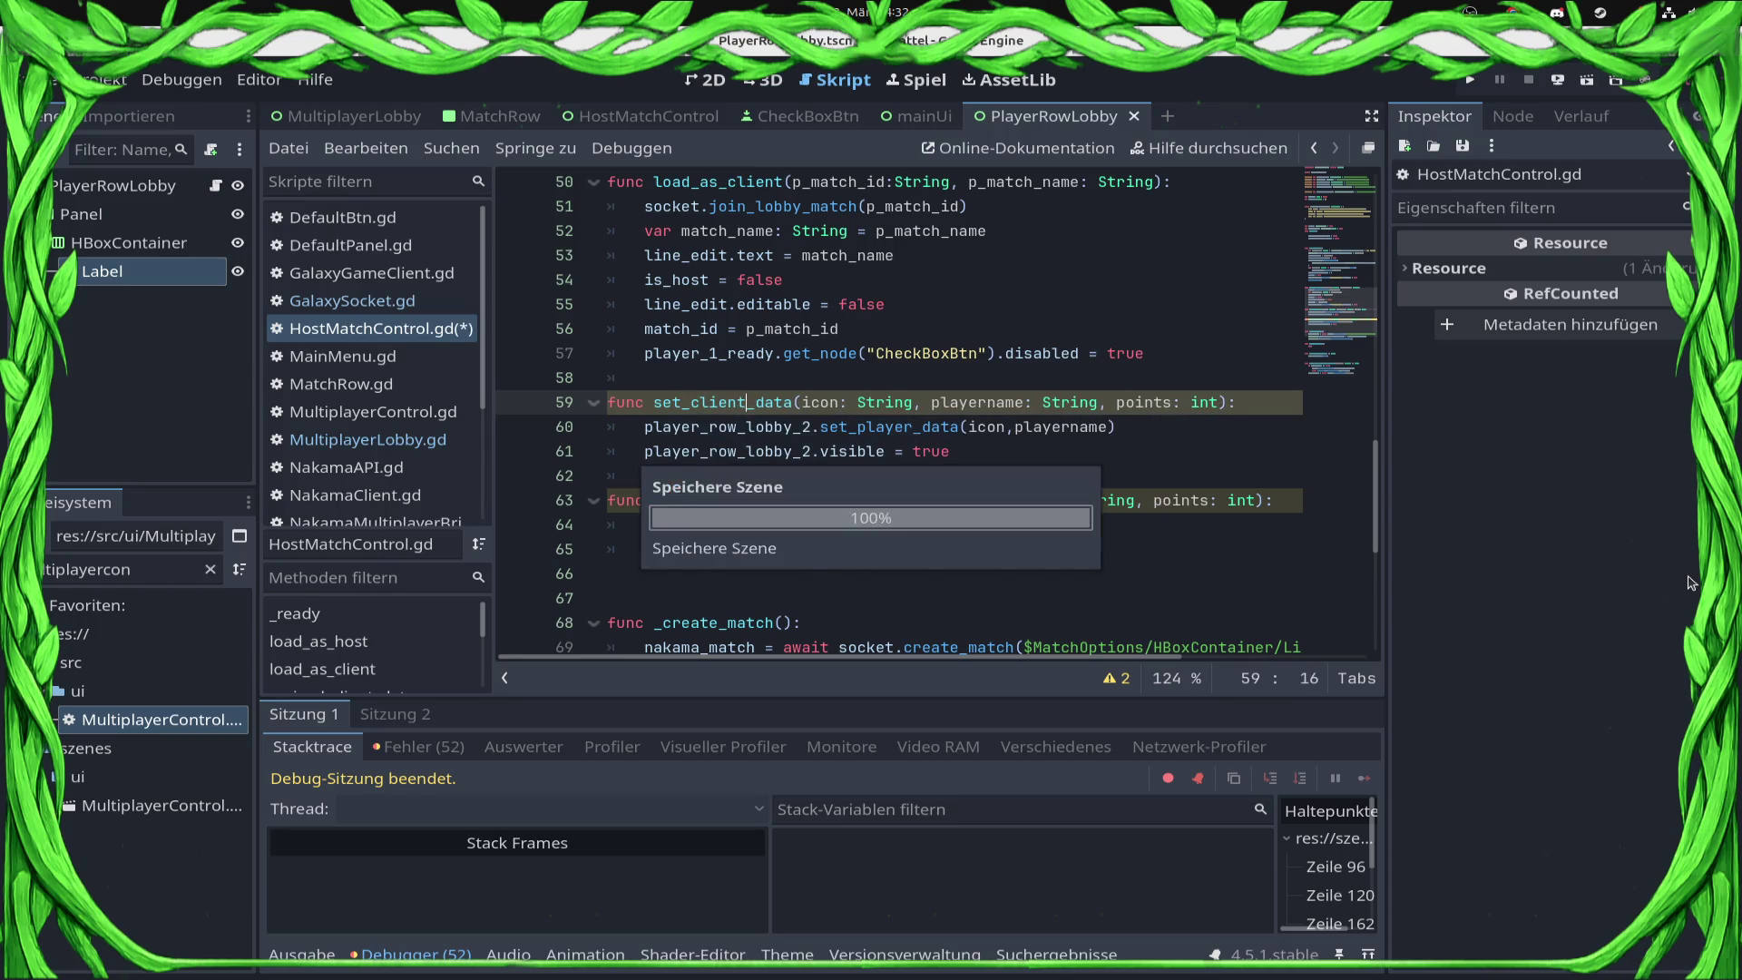
# Step: Add 'if player_row_lobby.visible == false:' below the function header
pyautogui.press('Down')
pyautogui.press('Up')
pyautogui.press('End')
pyautogui.press('Return')
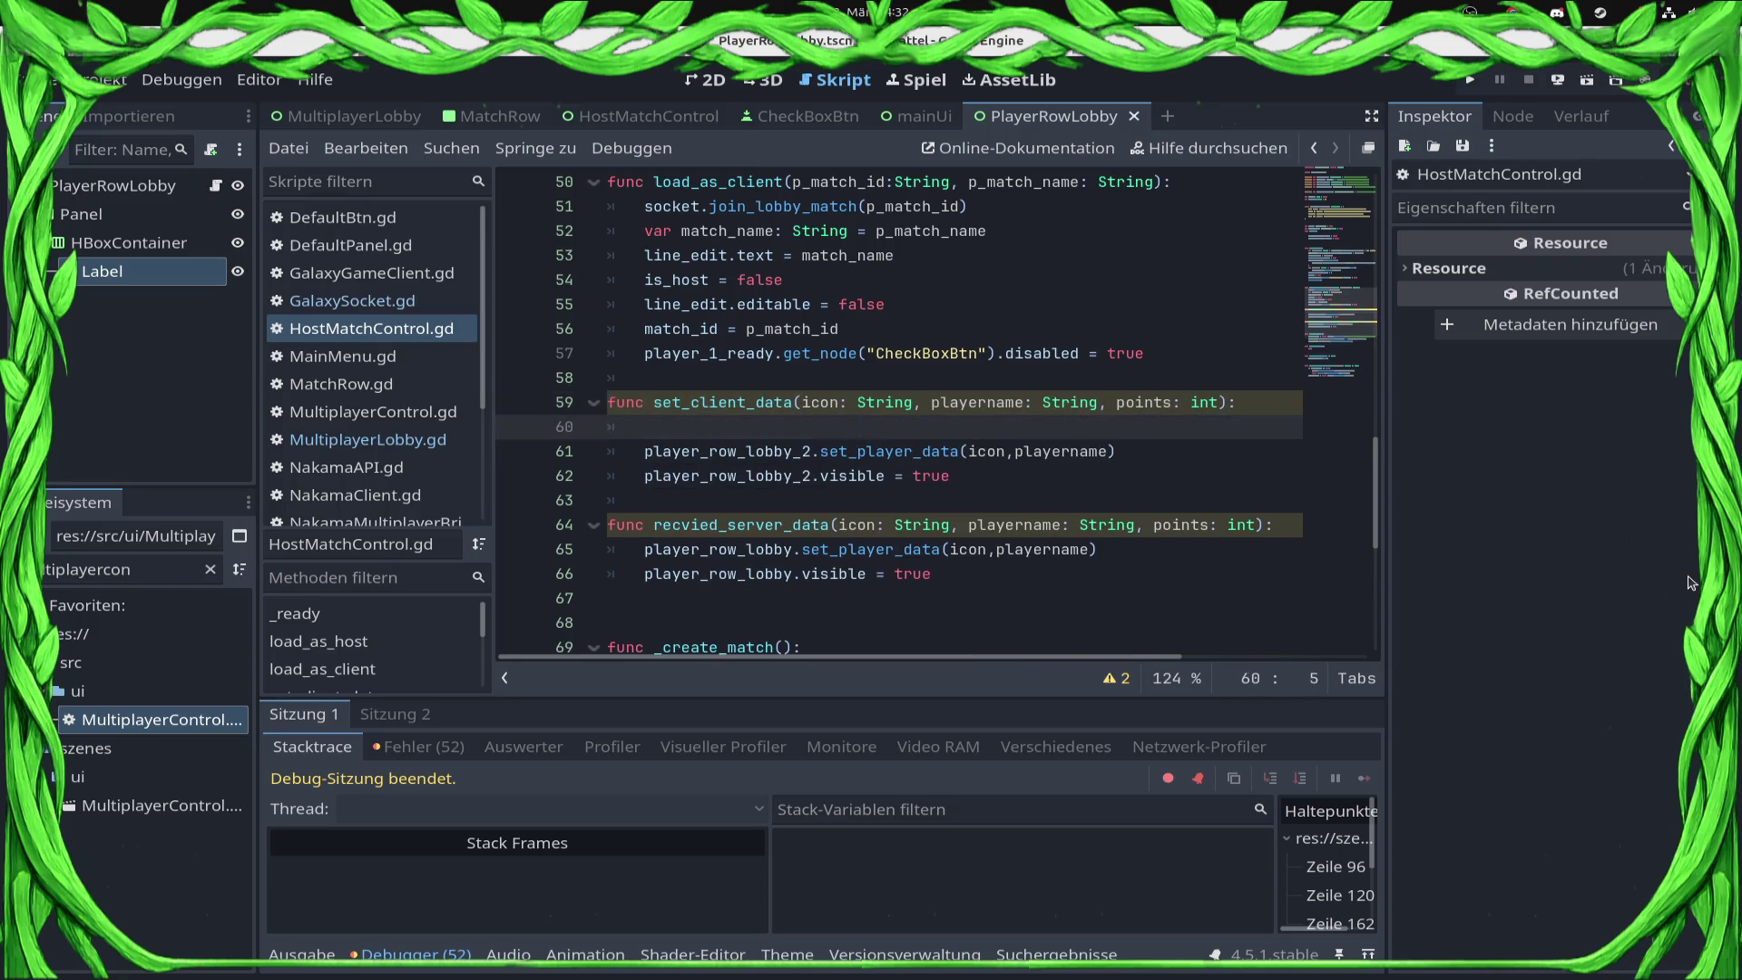
pyautogui.write('iuf')
pyautogui.press('BackSpace')
pyautogui.write('f play')
pyautogui.press('Up')
pyautogui.press('Down')
pyautogui.press('Down')
pyautogui.press('Return')
pyautogui.write('.visible == false:')
pyautogui.press('Return')
# Step: Move the first row's set_player_data call under the if and add an else: branch
pyautogui.press('Down')
pyautogui.press('Down')
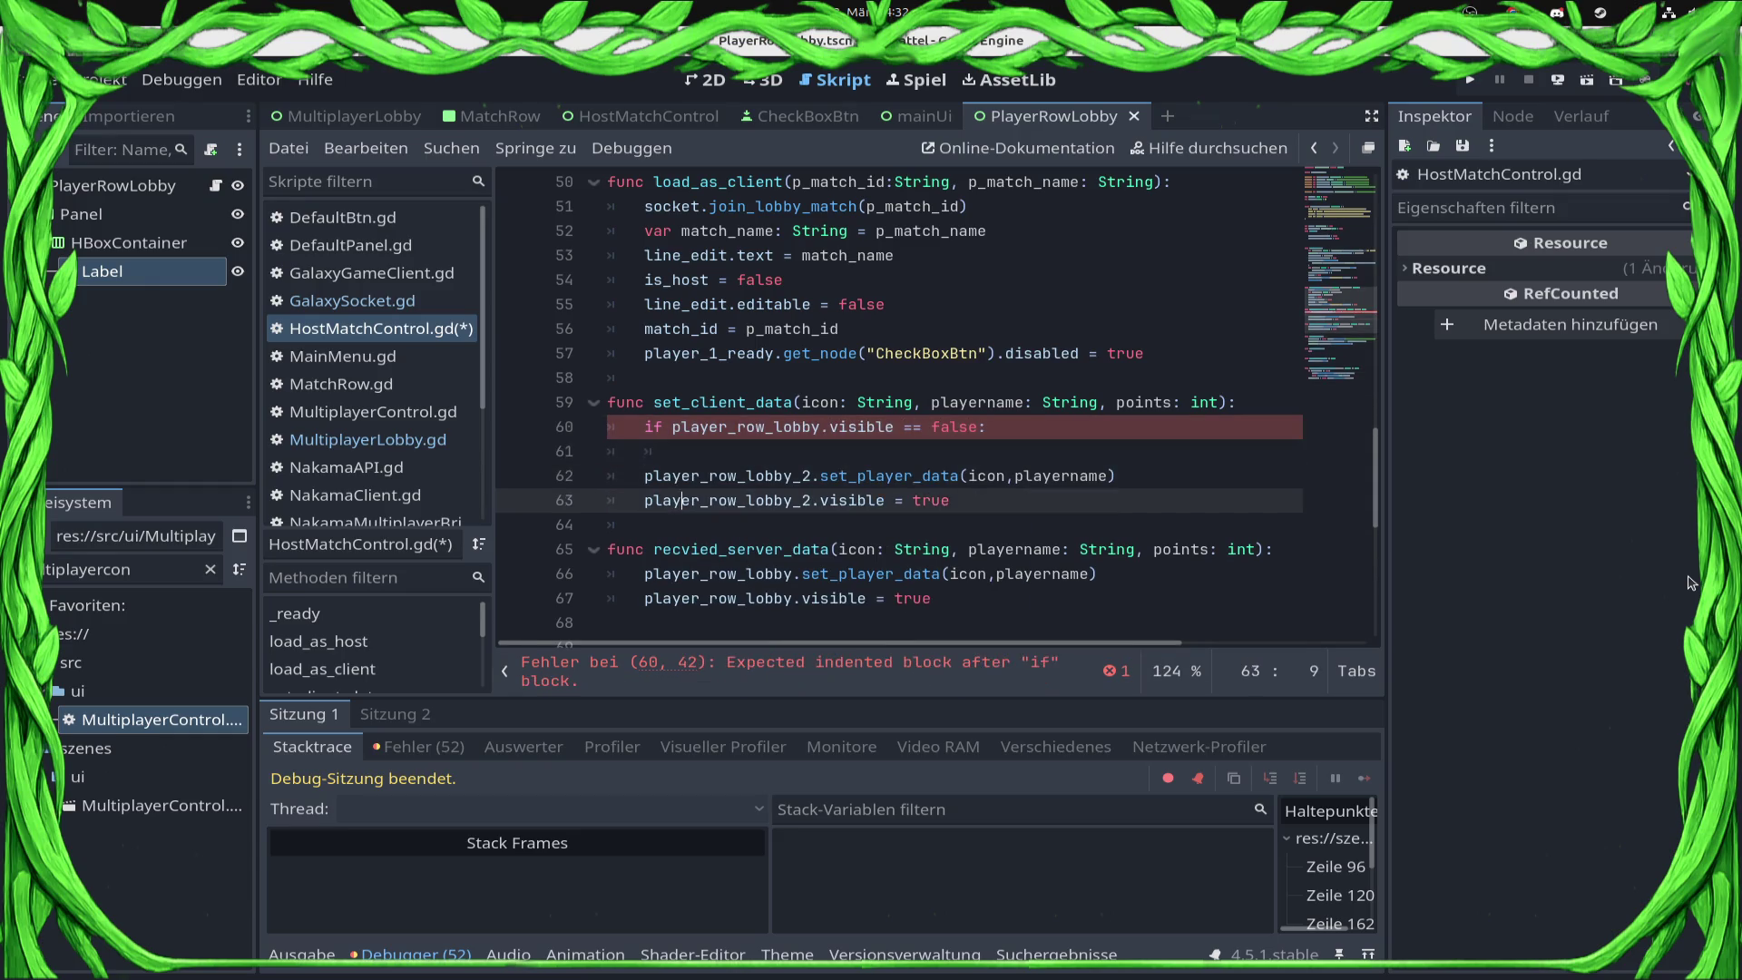
pyautogui.press('Down')
pyautogui.press('Down')
pyautogui.press('Down')
pyautogui.press('End')
pyautogui.hotkey('shift', 'Home')
pyautogui.press('BackSpace')
pyautogui.press('Up')
pyautogui.press('Up')
pyautogui.press('Up')
pyautogui.write('player_row_lobby.set_player_data(icon,playername)')
pyautogui.press('Return')
pyautogui.press('BackSpace')
pyautogui.write('else:')
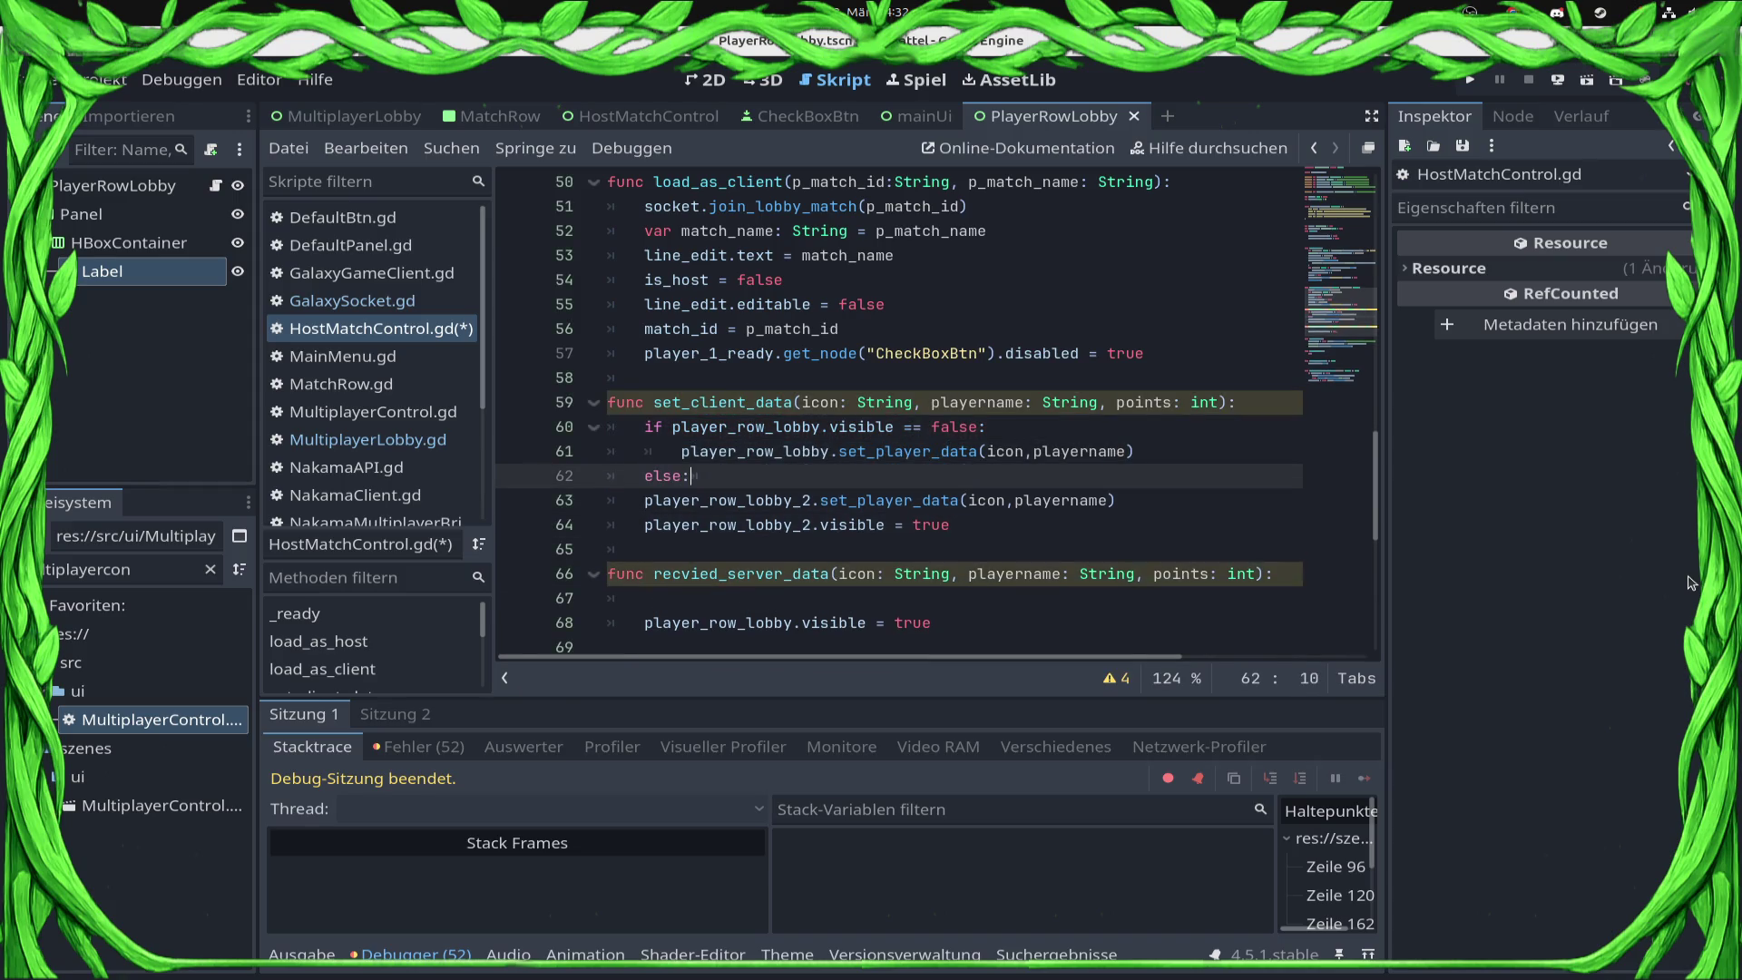
pyautogui.press('Down')
# Step: Indent the second row's lines under else and move player_row_lobby.visible = true into the if branch
pyautogui.press('Home')
pyautogui.press('Tab')
pyautogui.press('Down')
pyautogui.press('Tab')
pyautogui.press('Down')
pyautogui.press('Down')
pyautogui.press('Down')
pyautogui.hotkey('shift', 'End')
pyautogui.hotkey('ctrl', 'x')
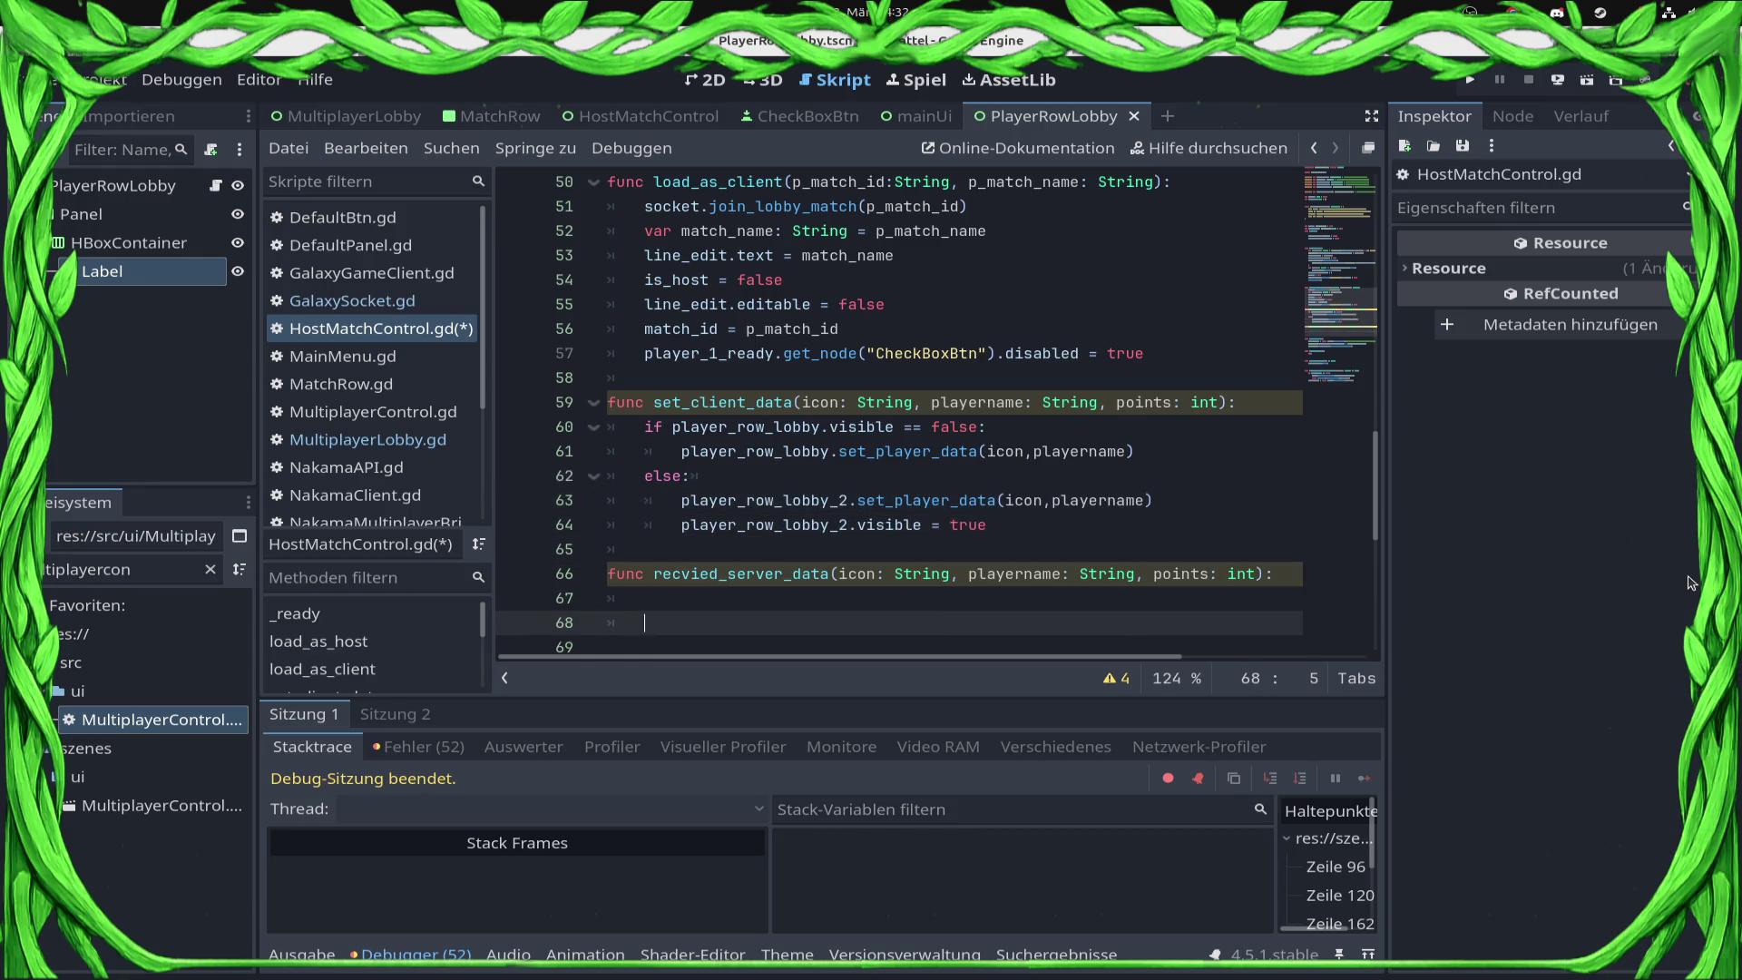
pyautogui.press('Up')
pyautogui.press('Up')
pyautogui.press('Up')
pyautogui.press('End')
pyautogui.press('Return')
pyautogui.hotkey('ctrl', 'v')
# Step: Delete the unused recvied_server_data function
pyautogui.press('Down')
pyautogui.press('Down')
pyautogui.press('Down')
pyautogui.hotkey('shift', 'Up')
pyautogui.hotkey('shift', 'Up')
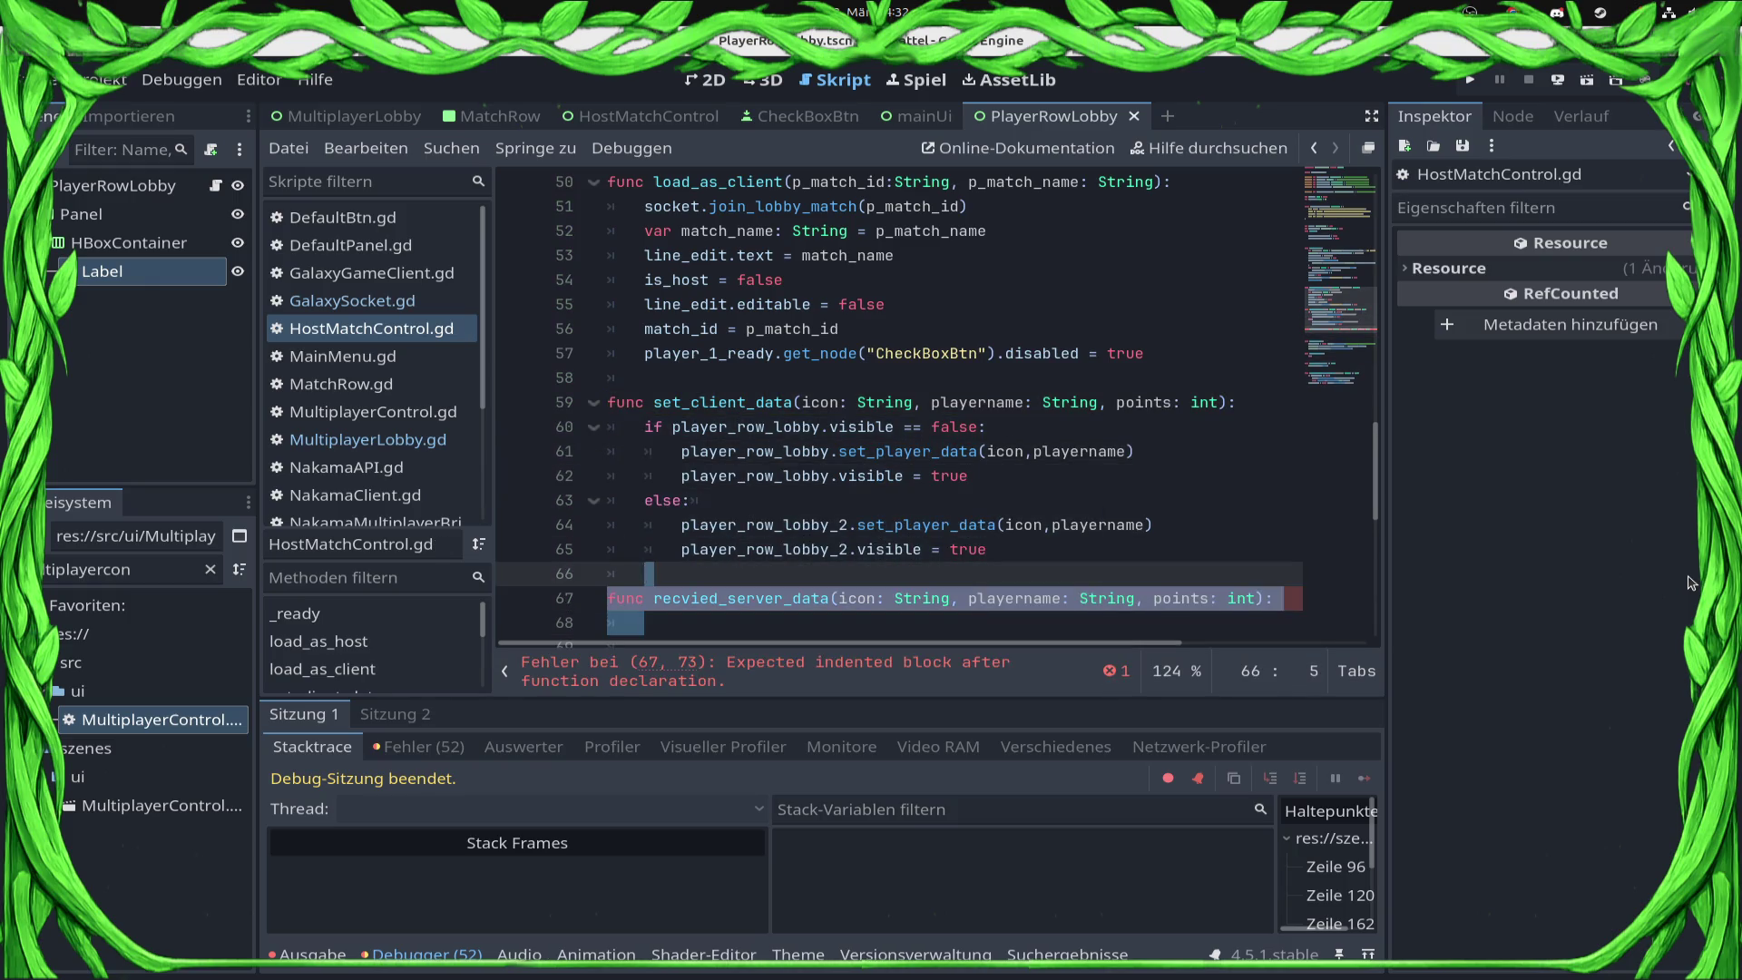
pyautogui.press('BackSpace')
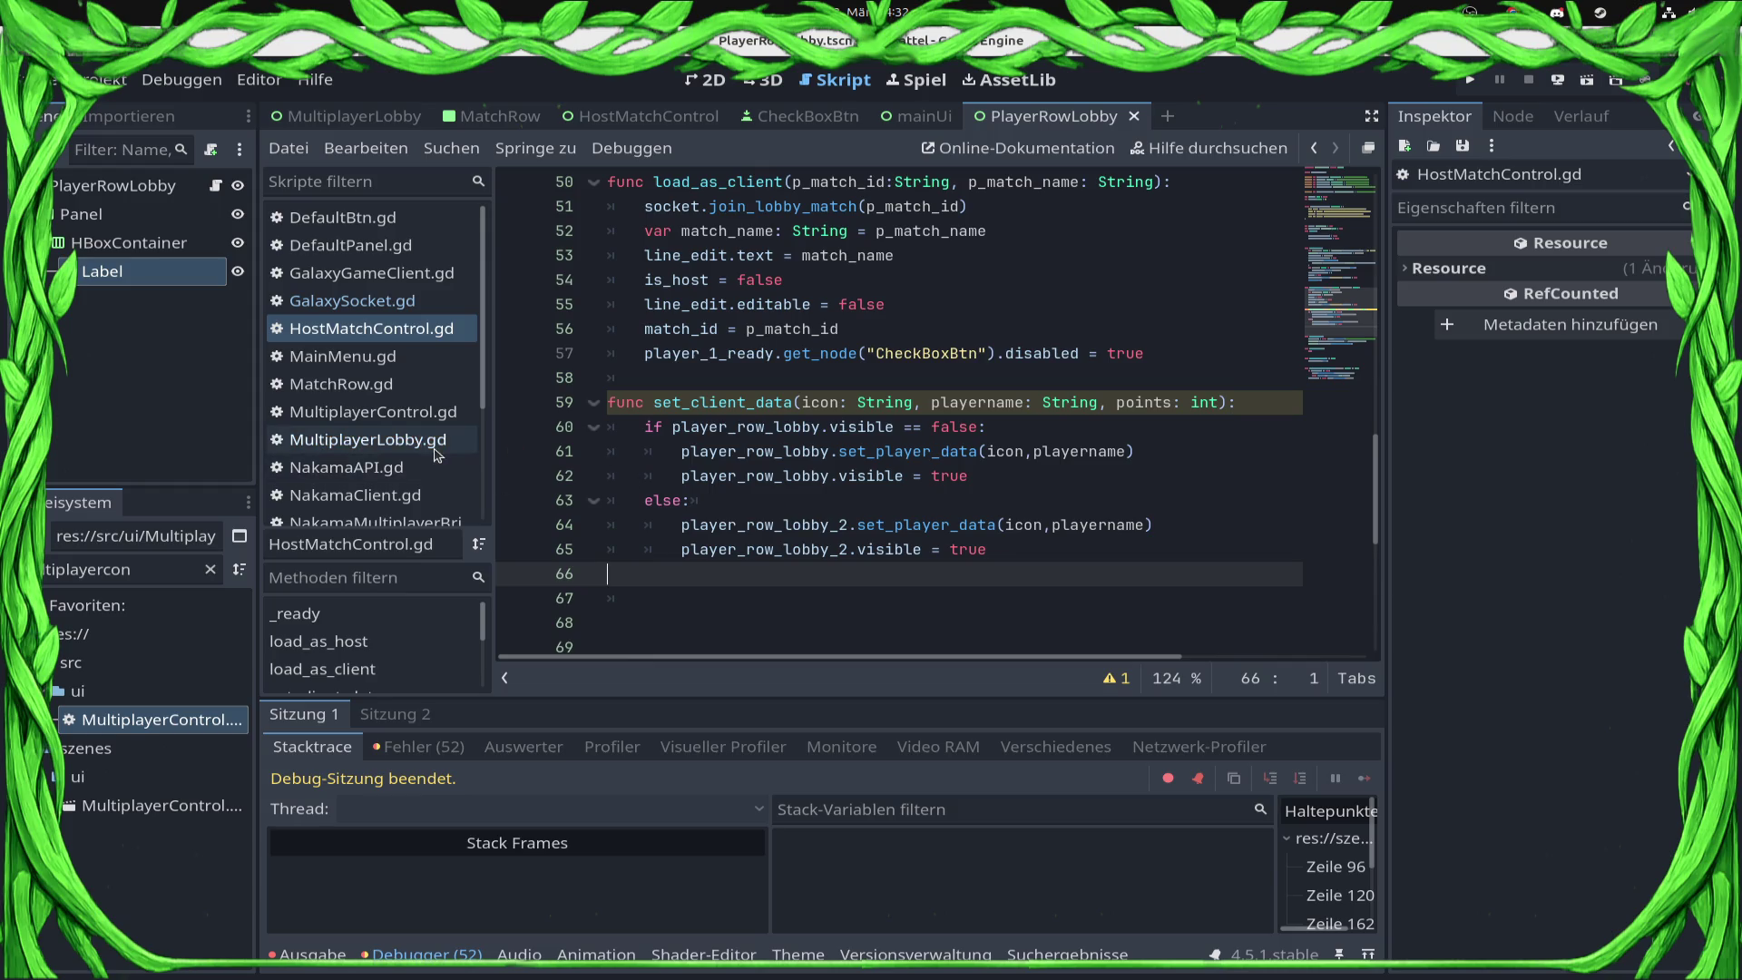
# Step: Change the call on MultiplayerLobby.gd line 29 to set_client_data and run the game
pyautogui.click(435, 453)
pyautogui.doubleClick(950, 427)
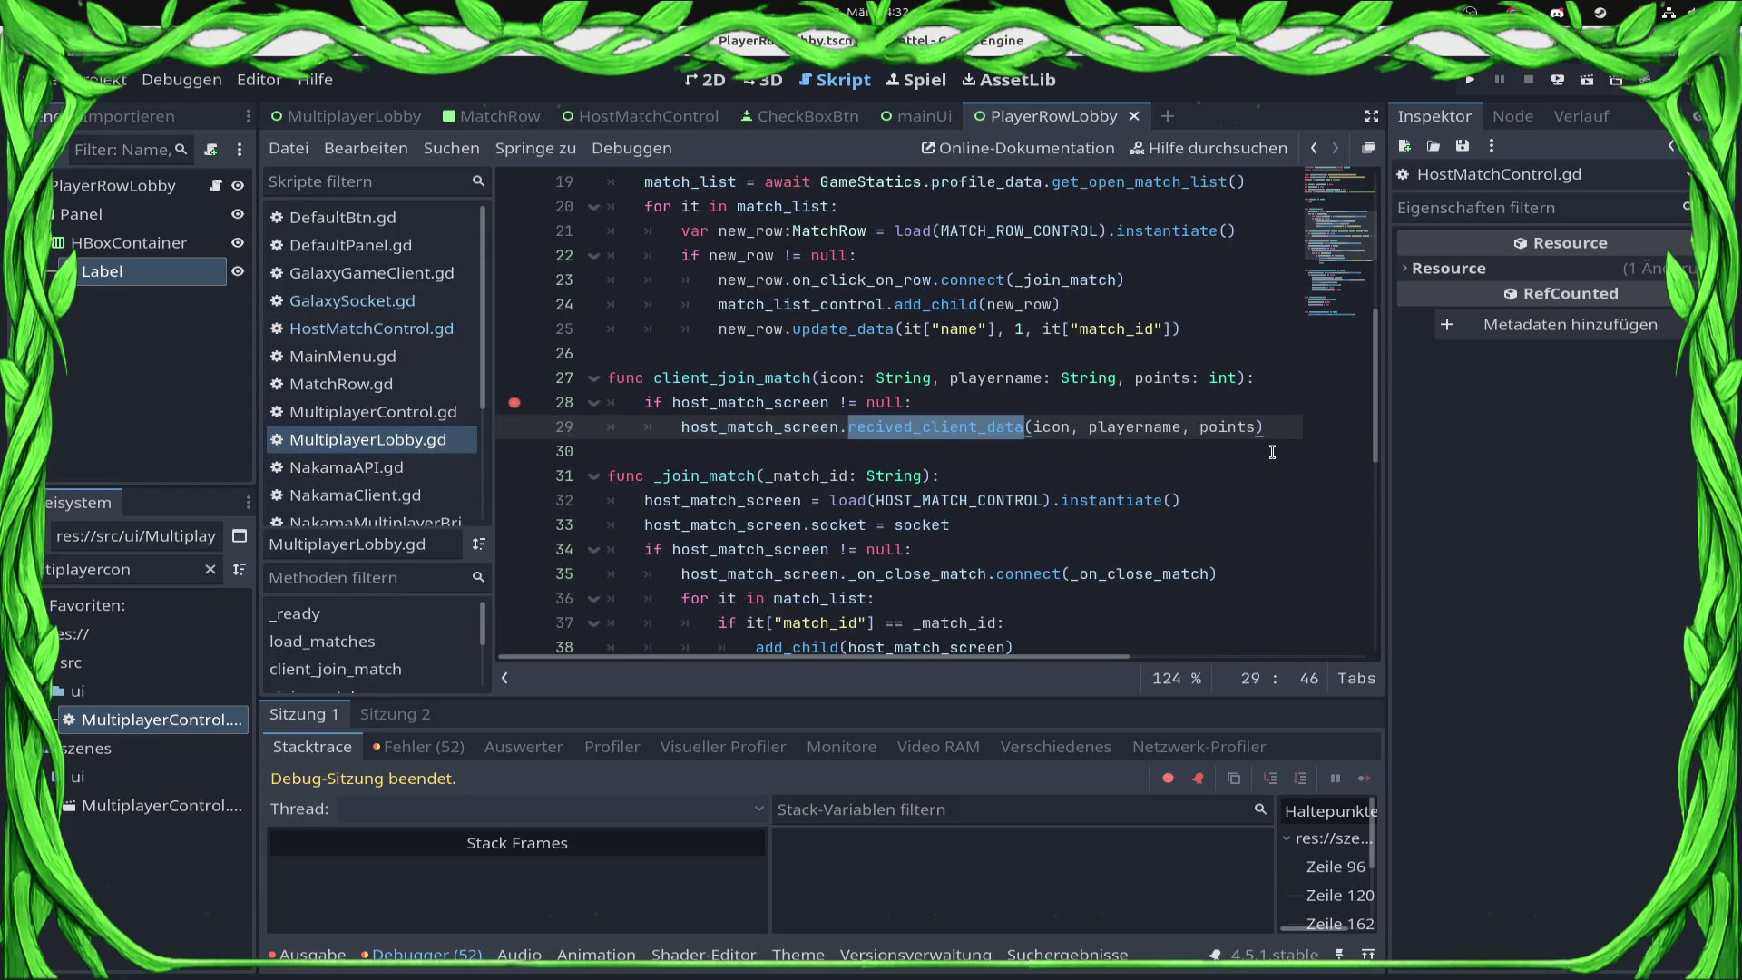
pyautogui.write('set')
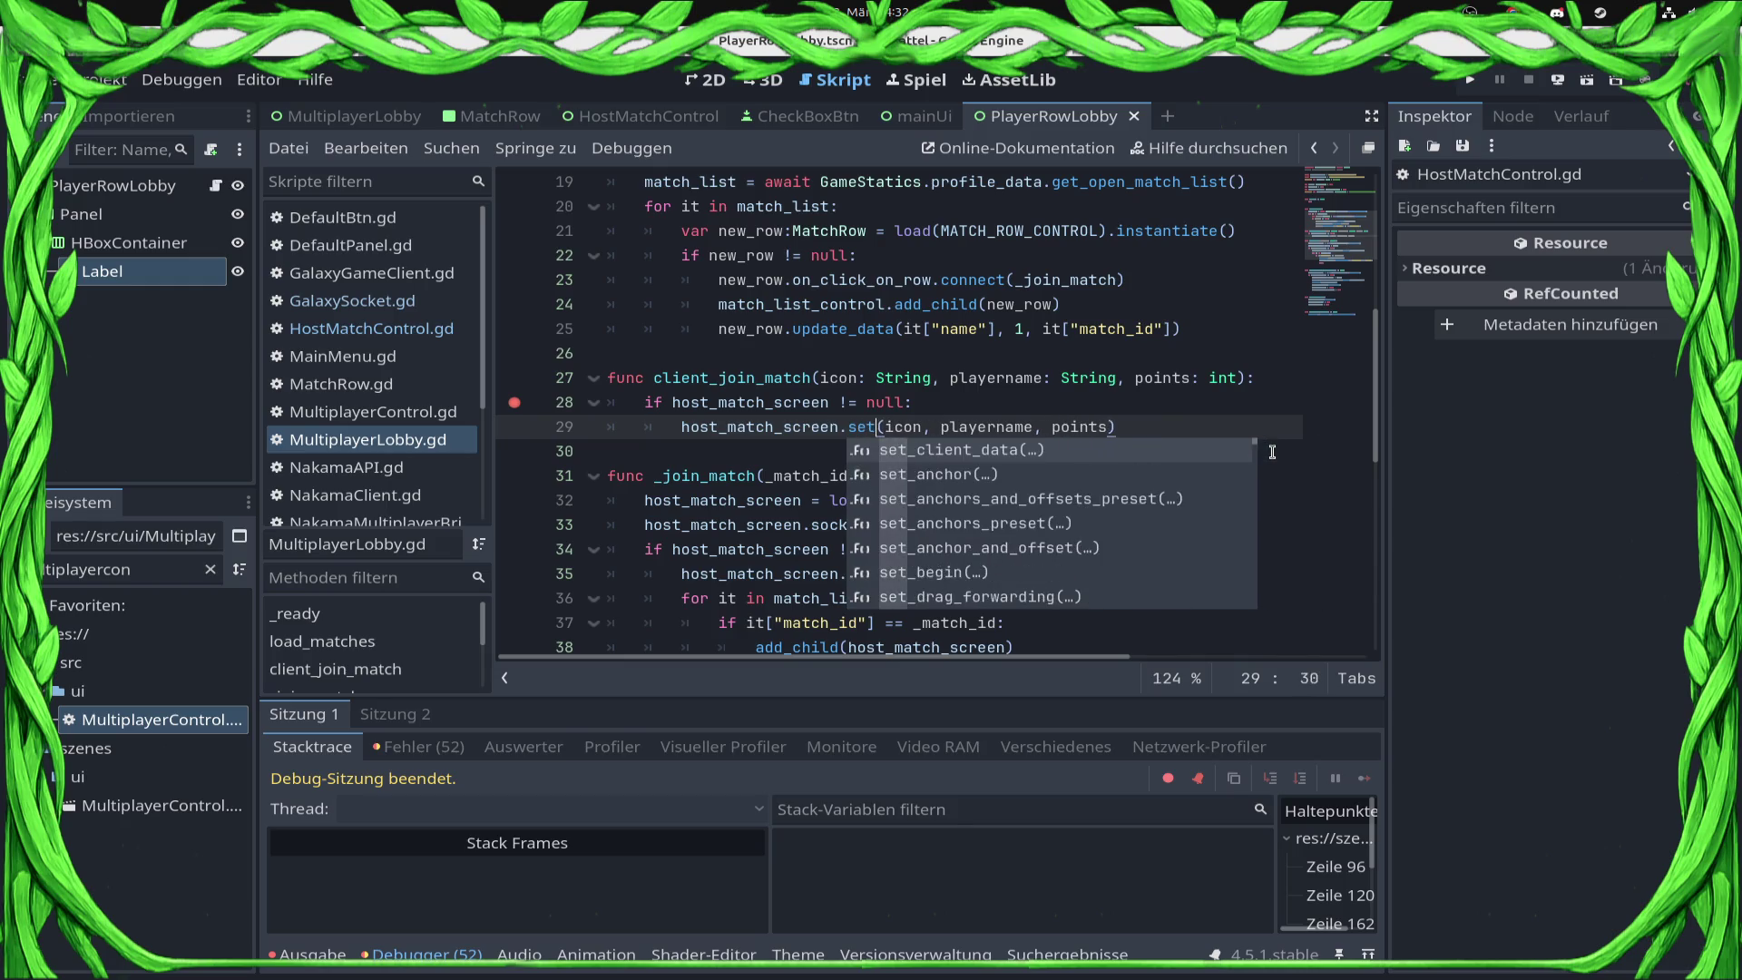
pyautogui.press('Return')
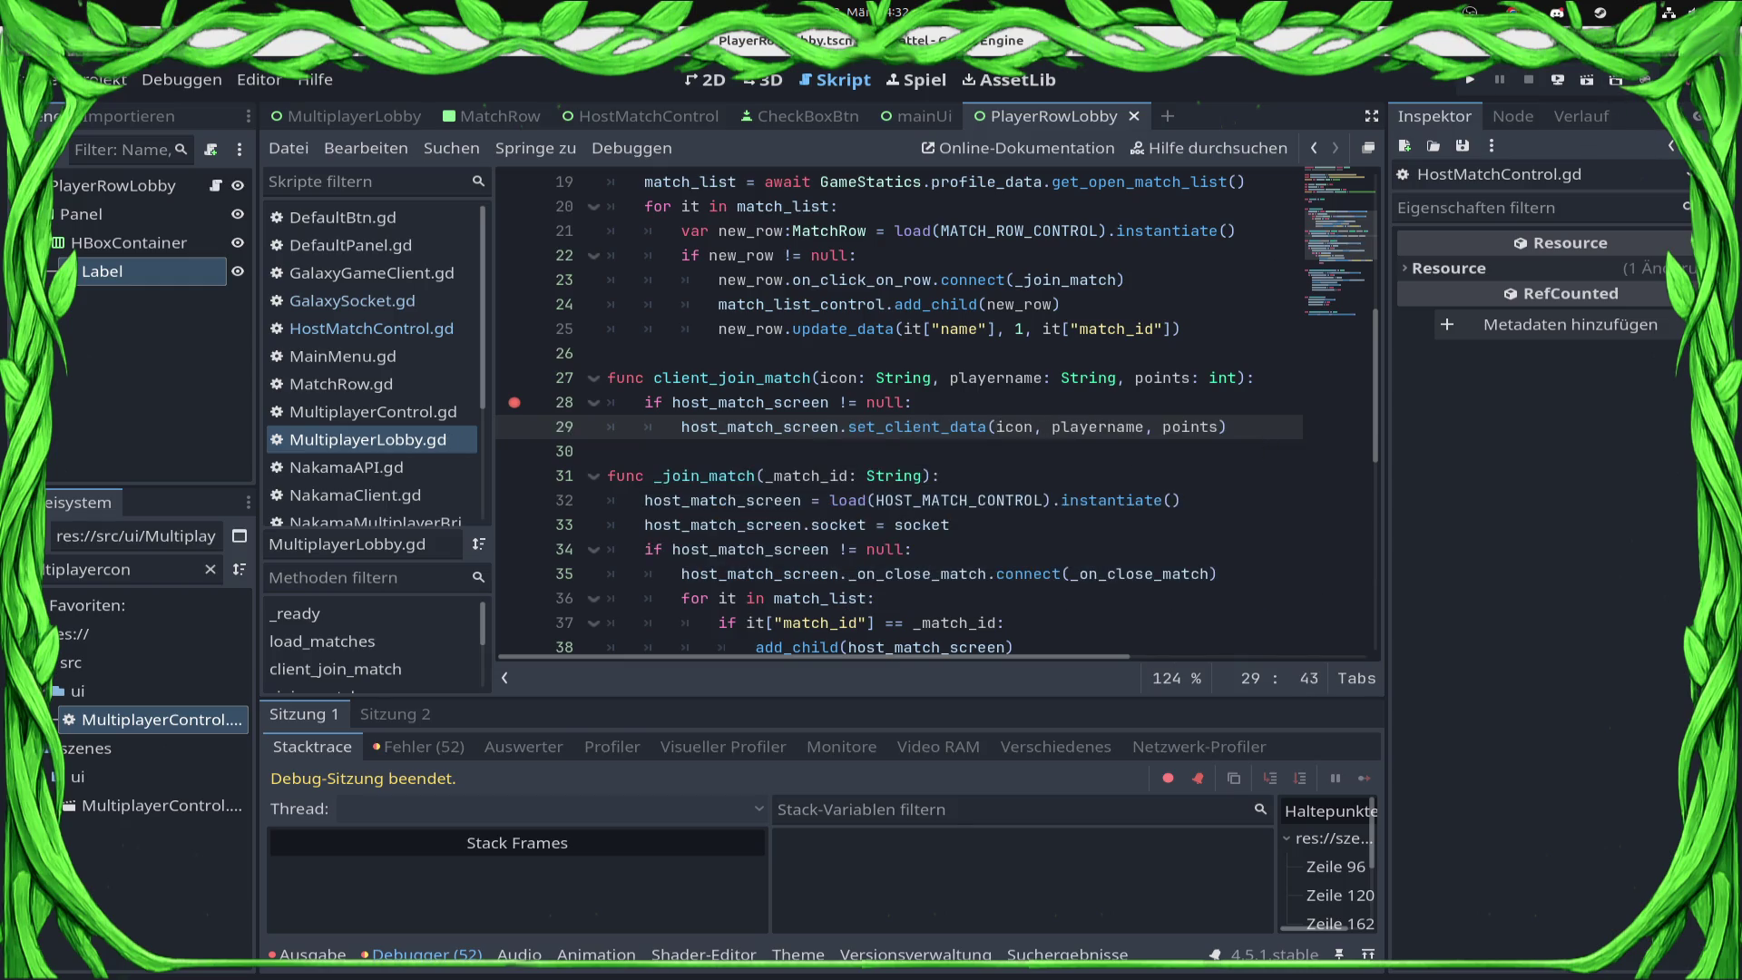
pyautogui.click(1558, 79)
pyautogui.click(1570, 139)
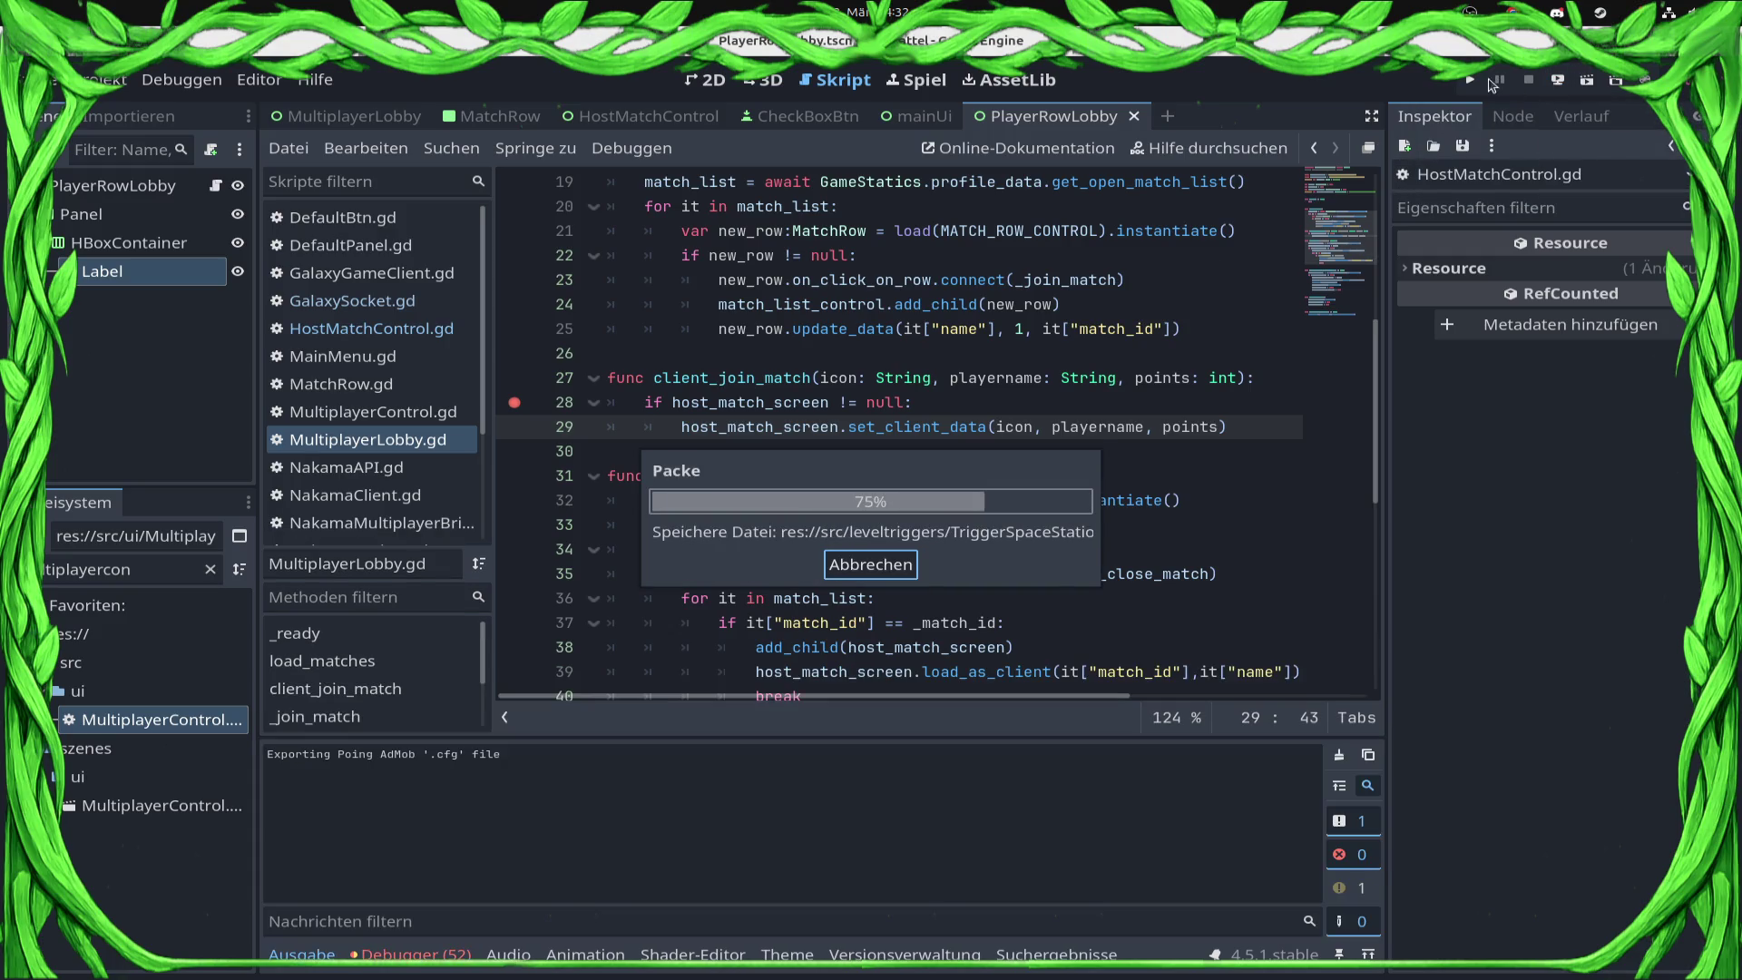
pyautogui.click(1470, 79)
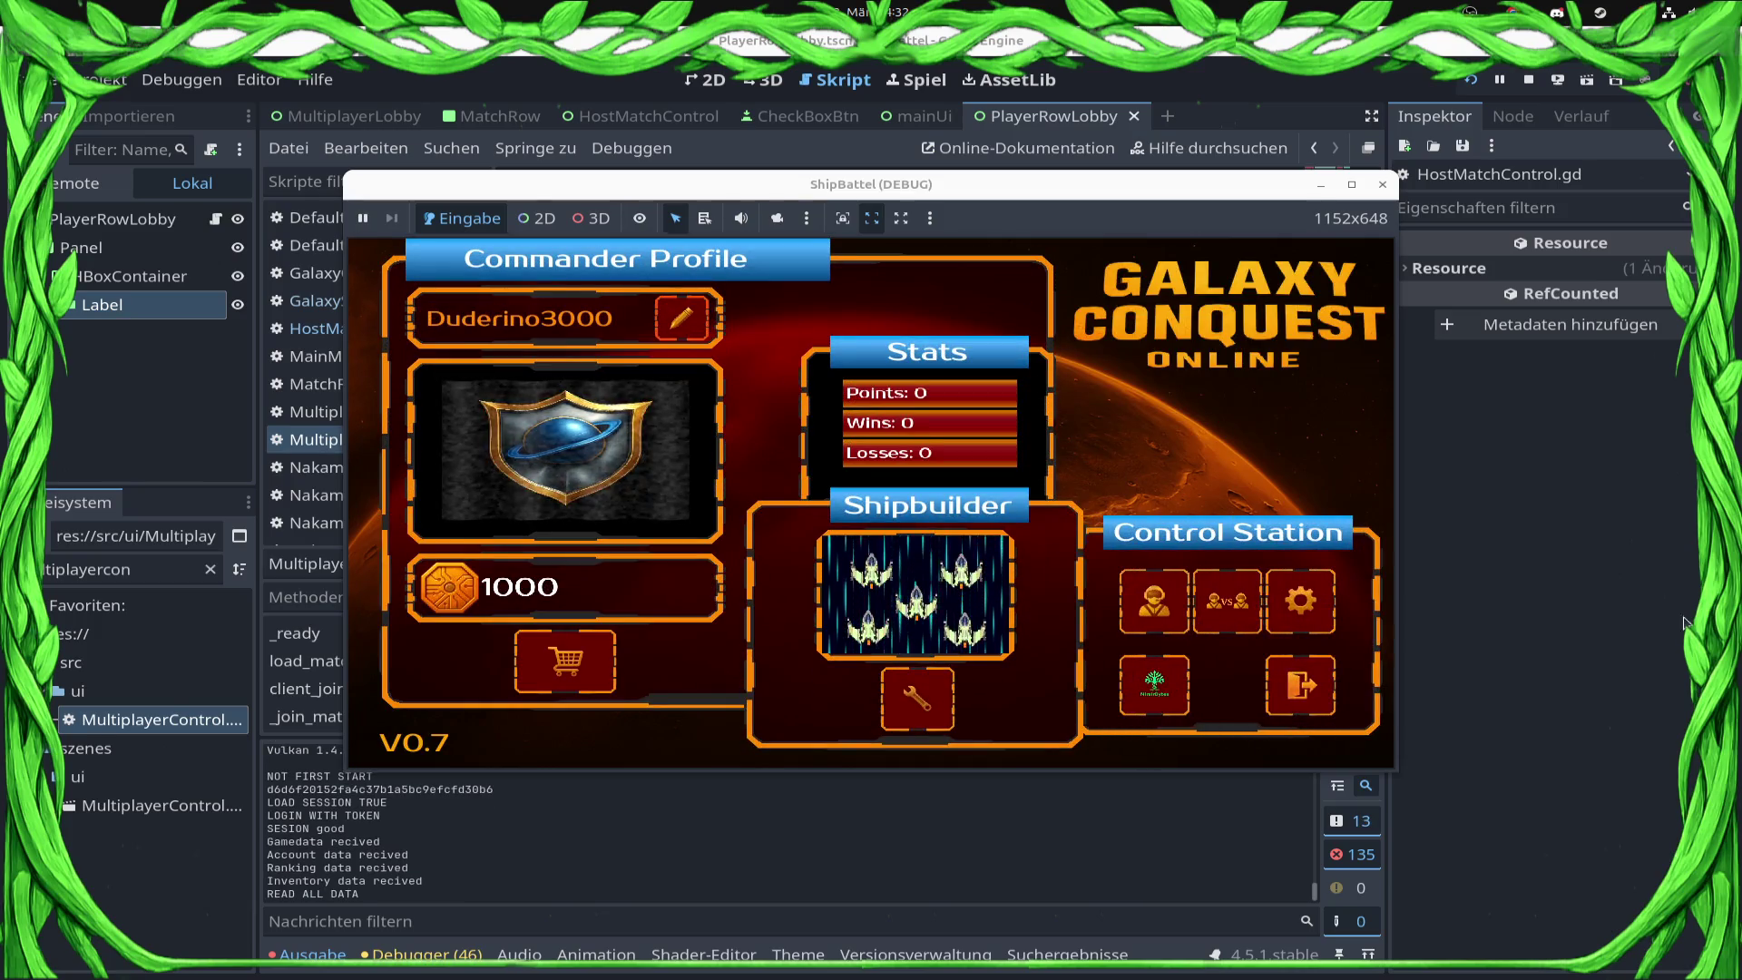
# Step: In the running game, open the multiplayer screen, join the lobby and resume past the socket breakpoints
pyautogui.click(843, 717)
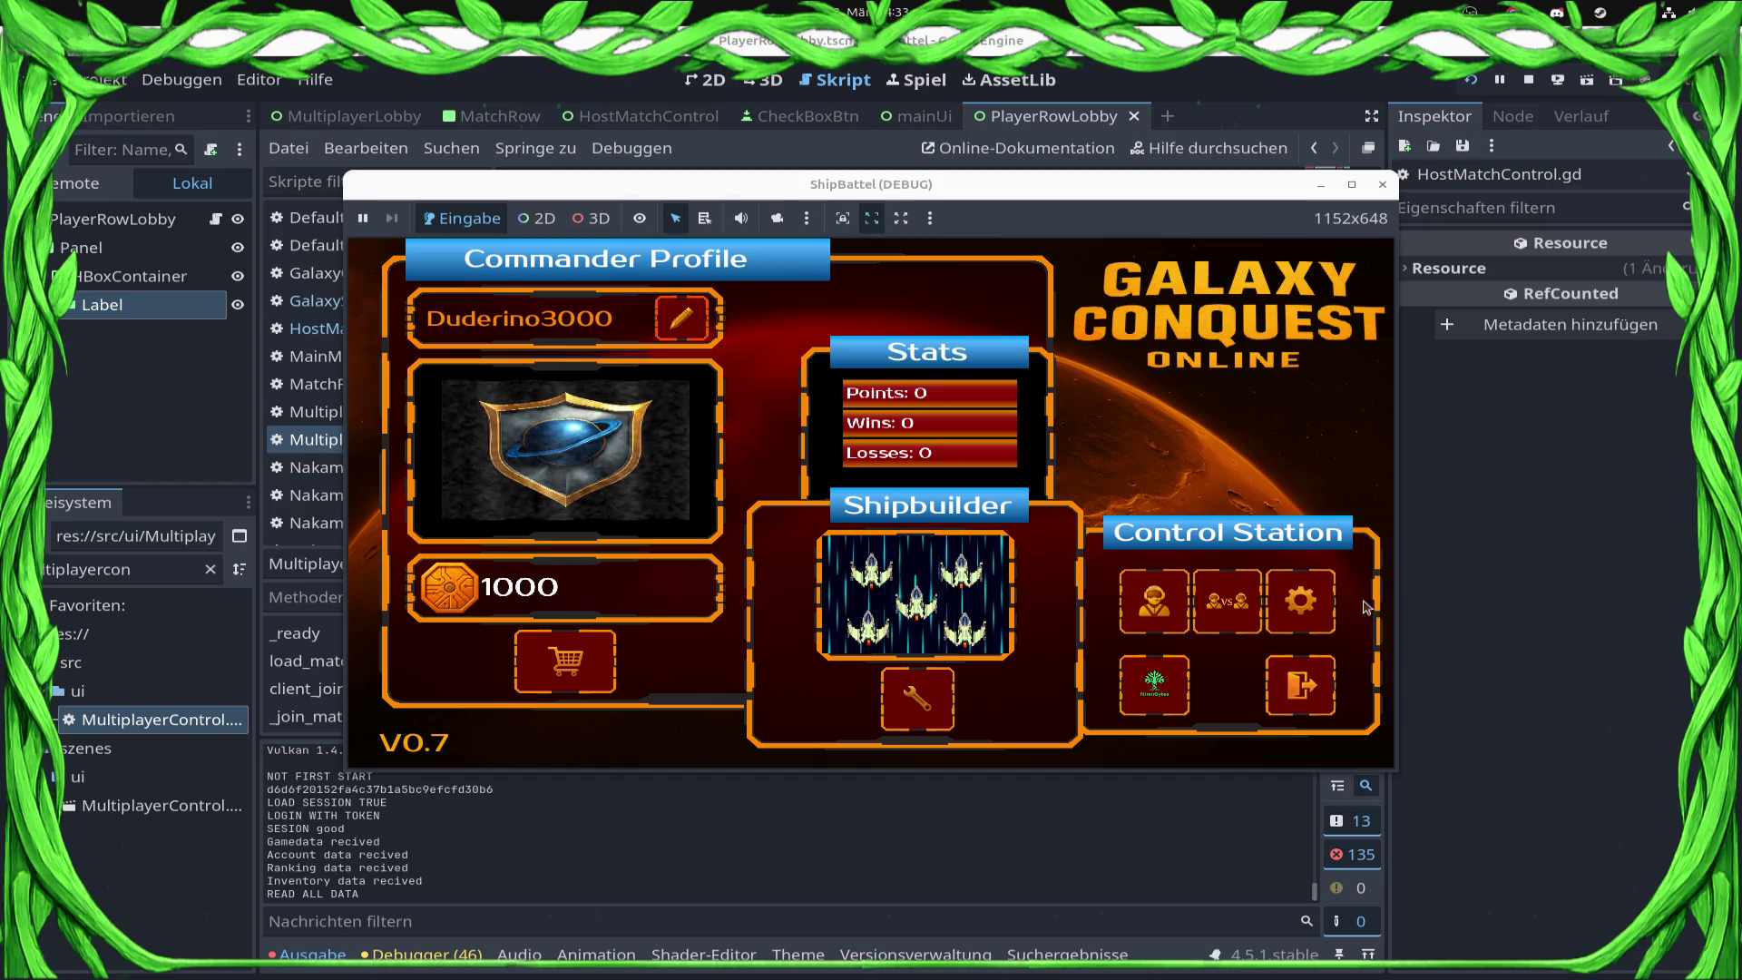
pyautogui.click(1227, 601)
pyautogui.click(1229, 644)
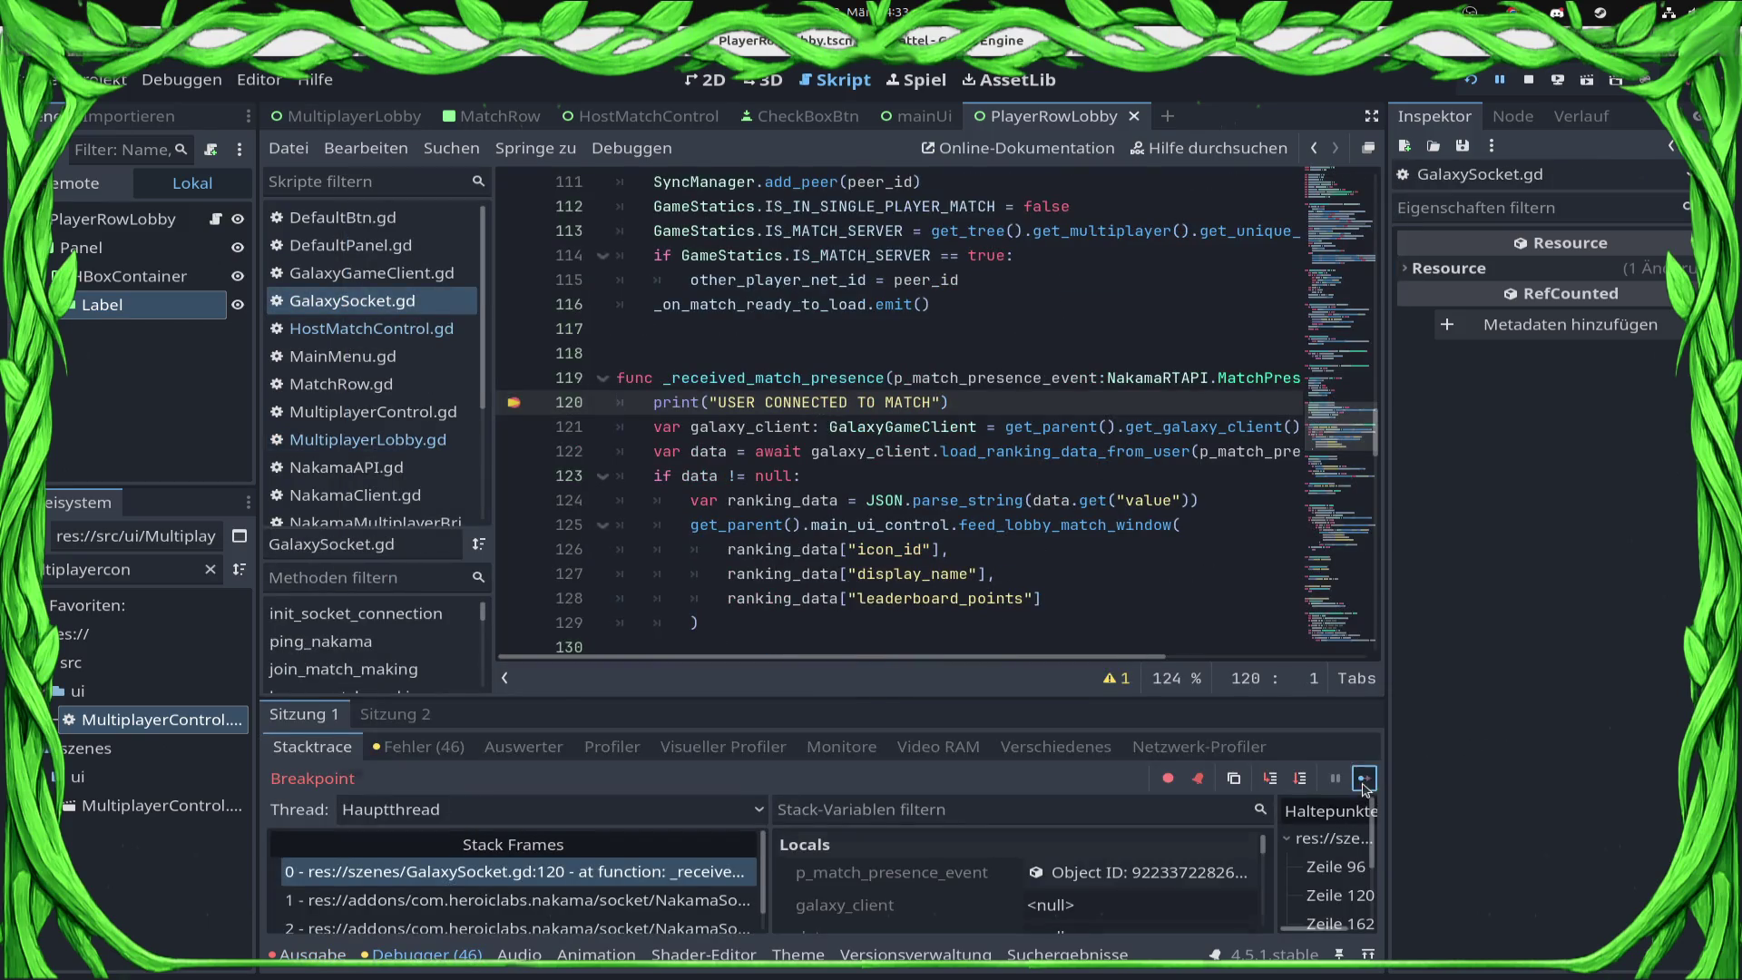
pyautogui.click(1364, 778)
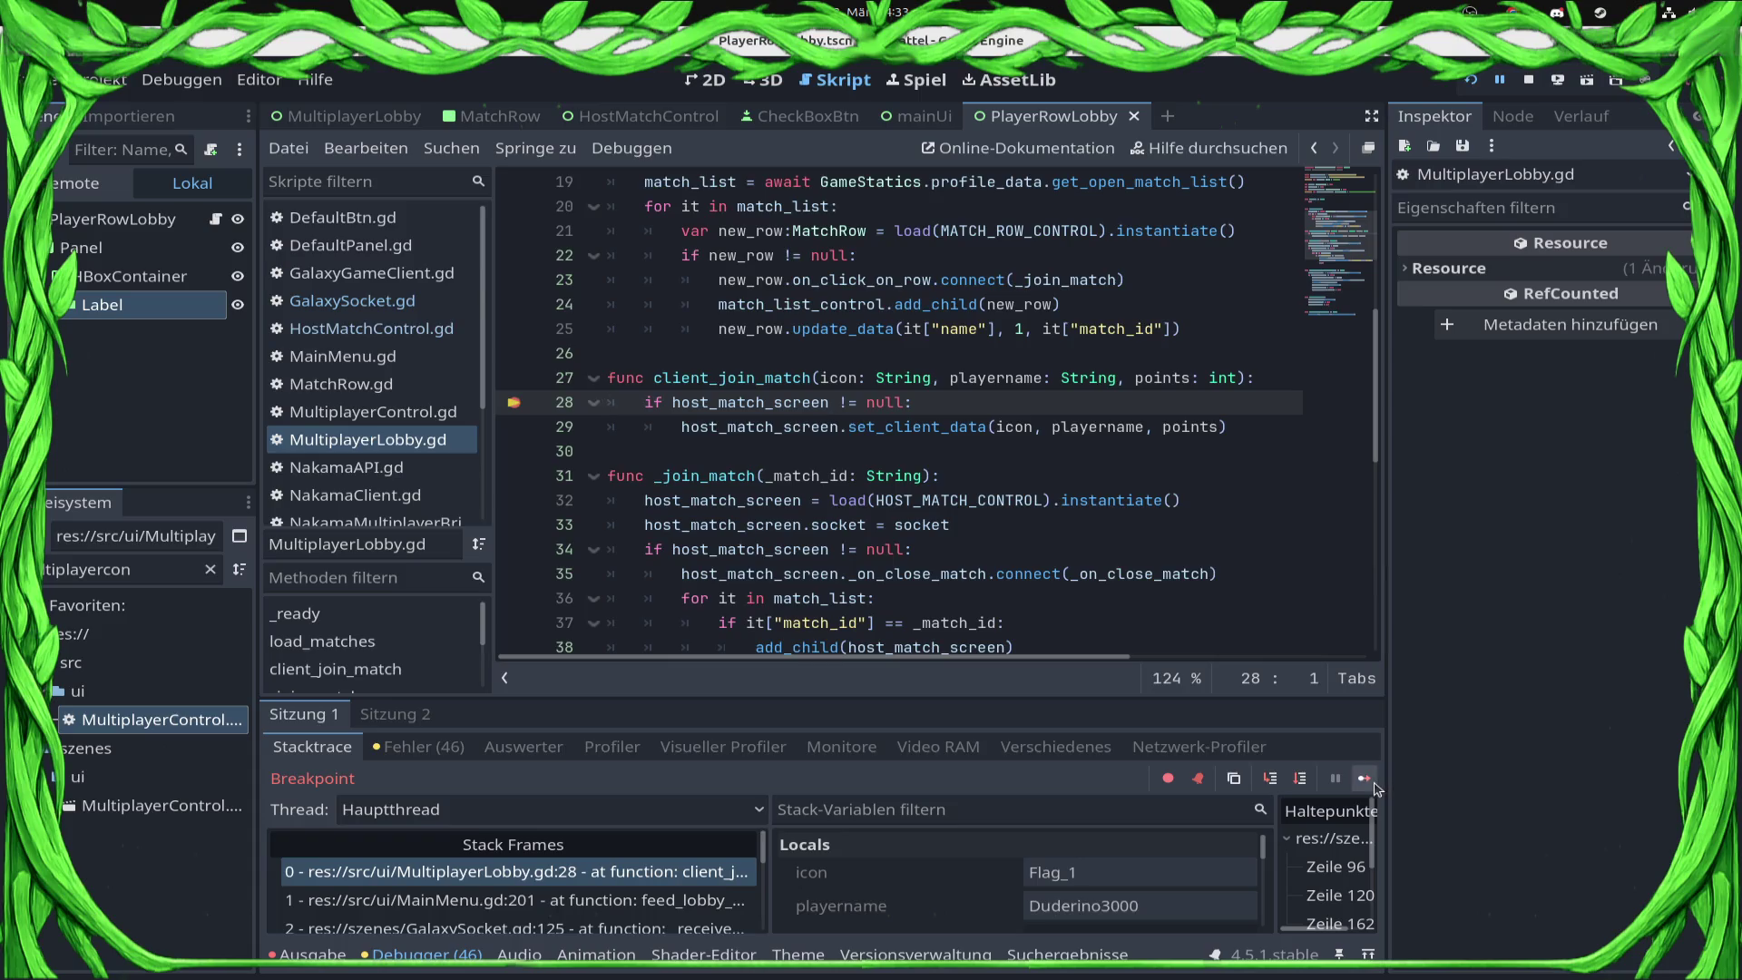
pyautogui.click(1366, 781)
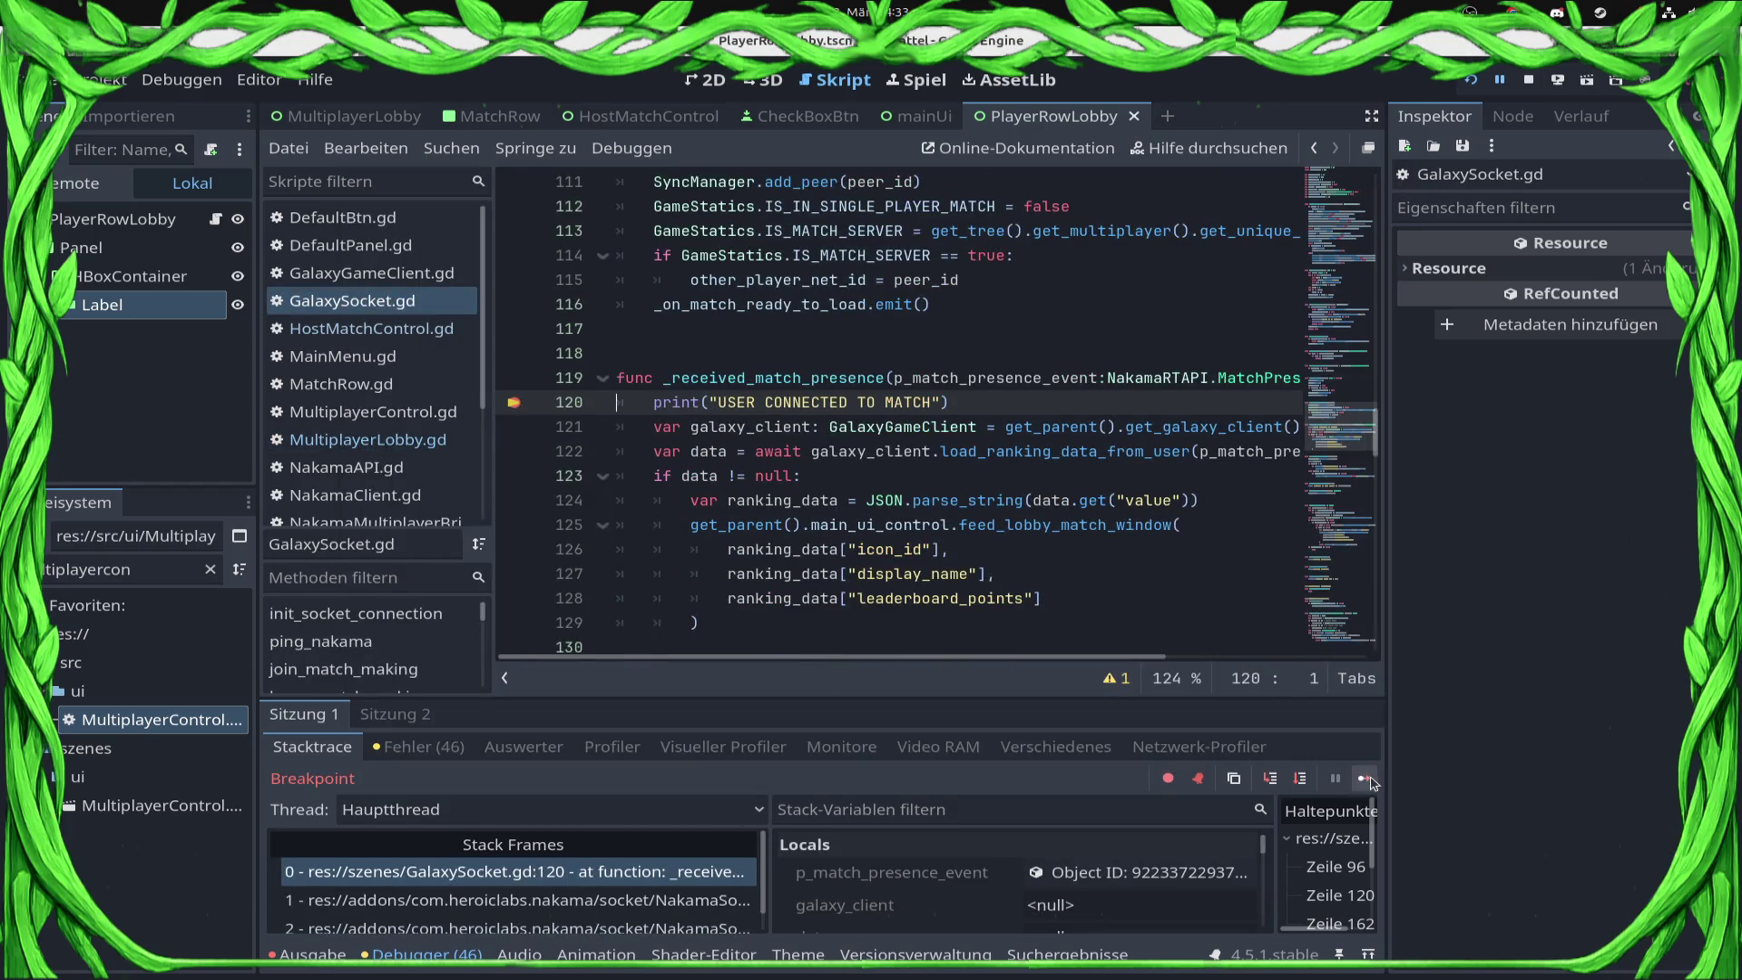
# Step: Resume past the GalaxySocket.gd and MultiplayerLobby.gd breakpoints, stop the game, then jump to set_client_data
pyautogui.click(1365, 779)
pyautogui.click(1366, 778)
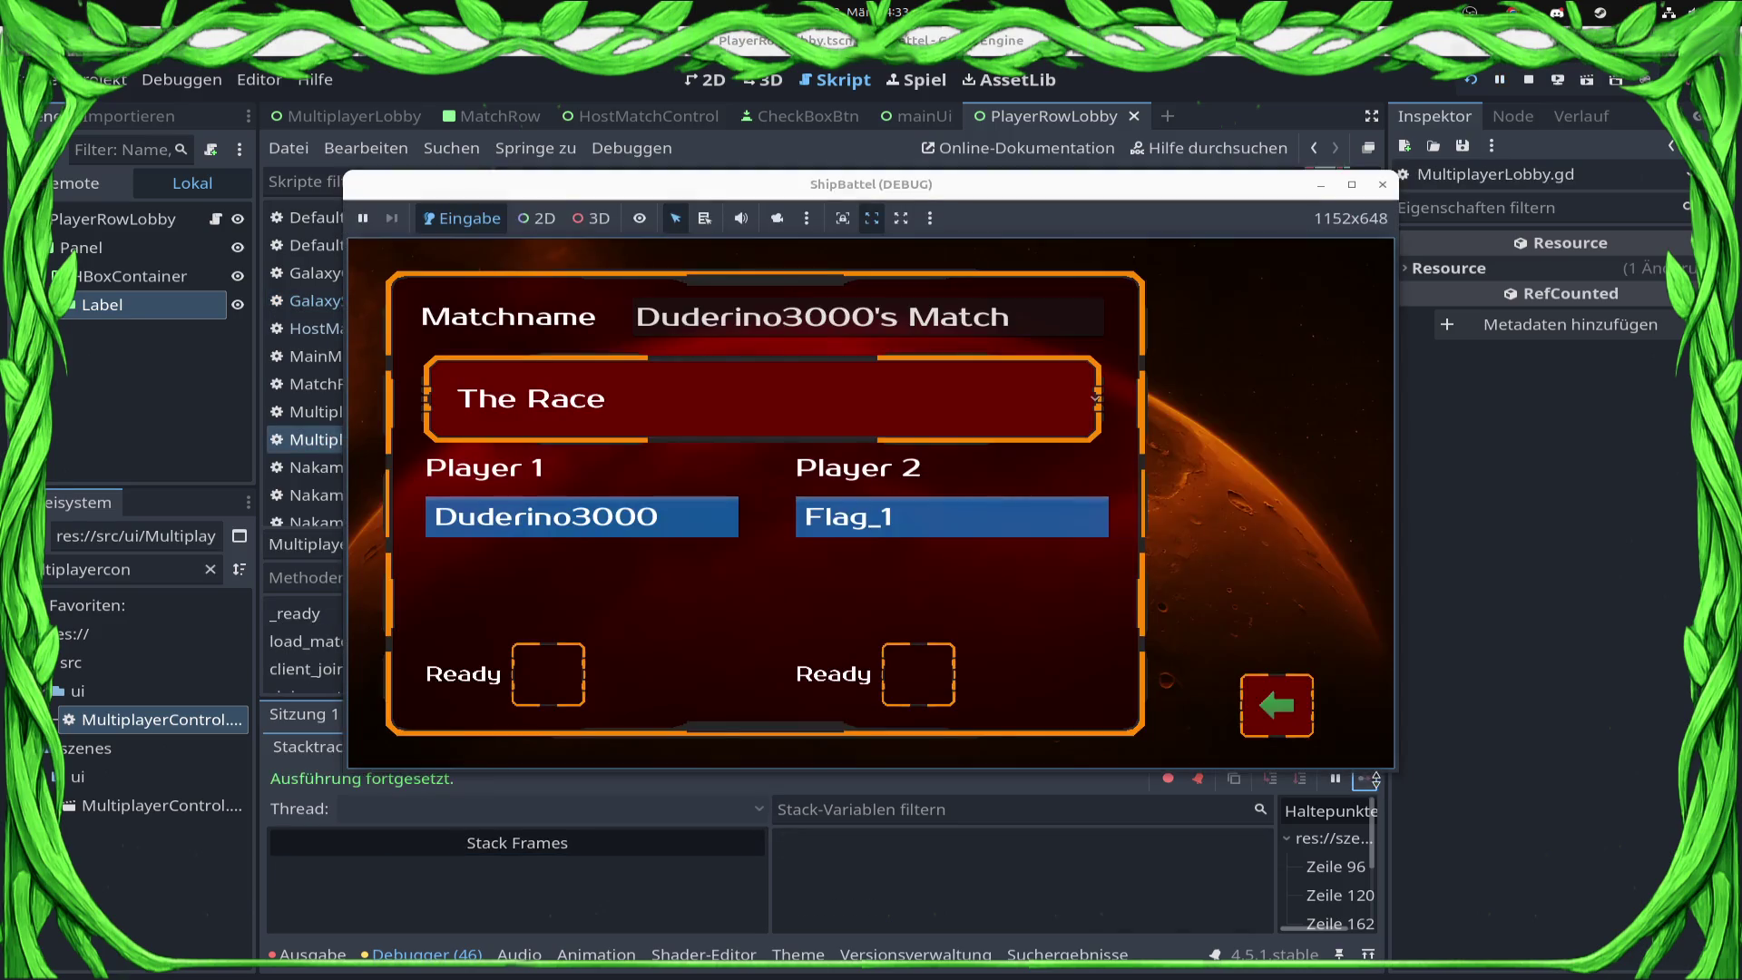
pyautogui.click(1529, 80)
pyautogui.keyDown('ctrl'); pyautogui.click(980, 429); pyautogui.keyUp('ctrl')
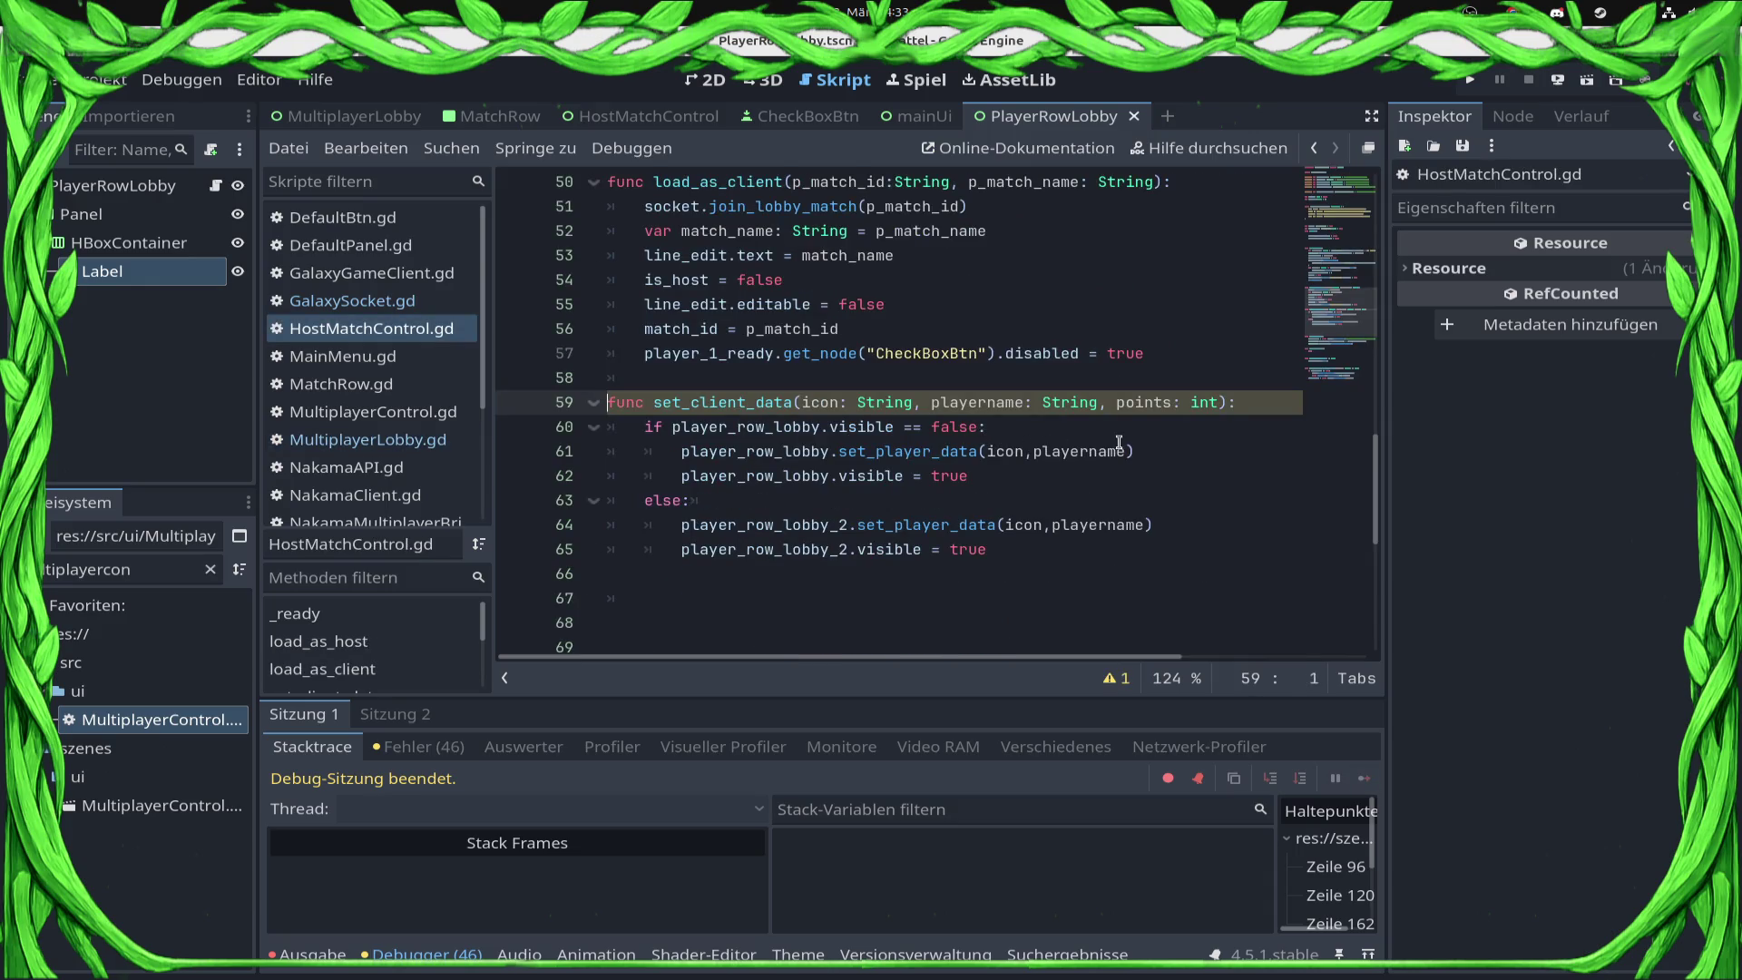
# Step: Jump to the set_player_data definition and cut its icon_texture_path parameter
pyautogui.doubleClick(1039, 533)
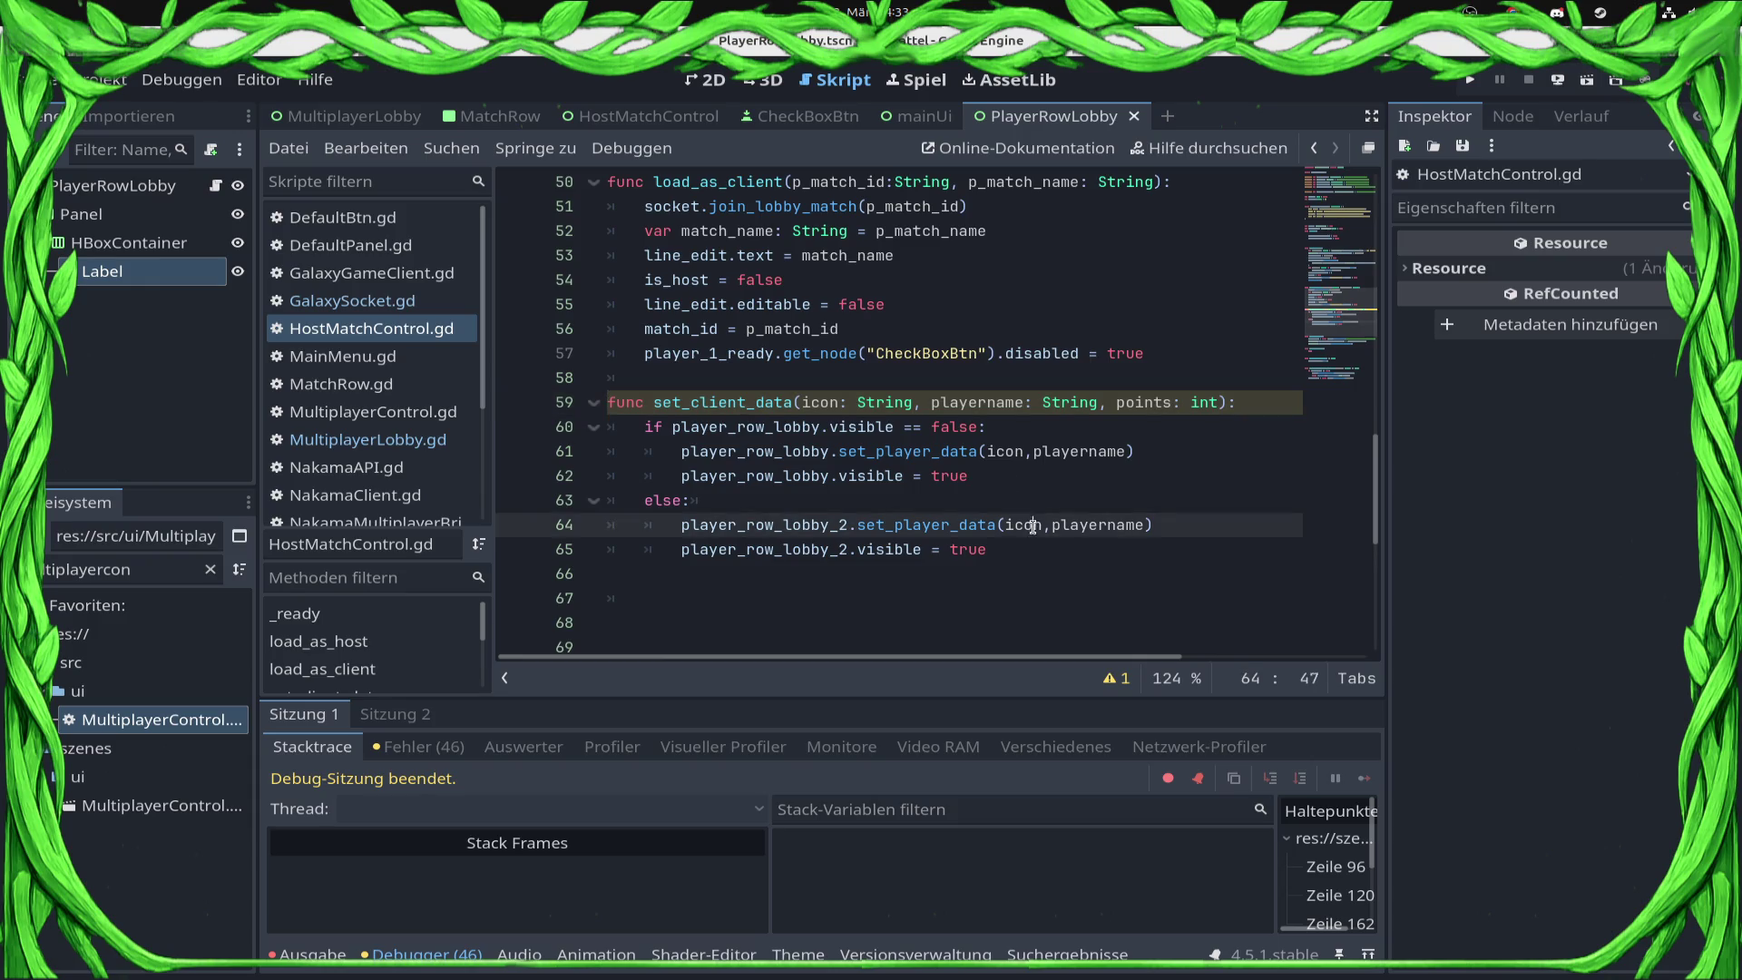
pyautogui.keyDown('ctrl'); pyautogui.click(948, 523); pyautogui.keyUp('ctrl')
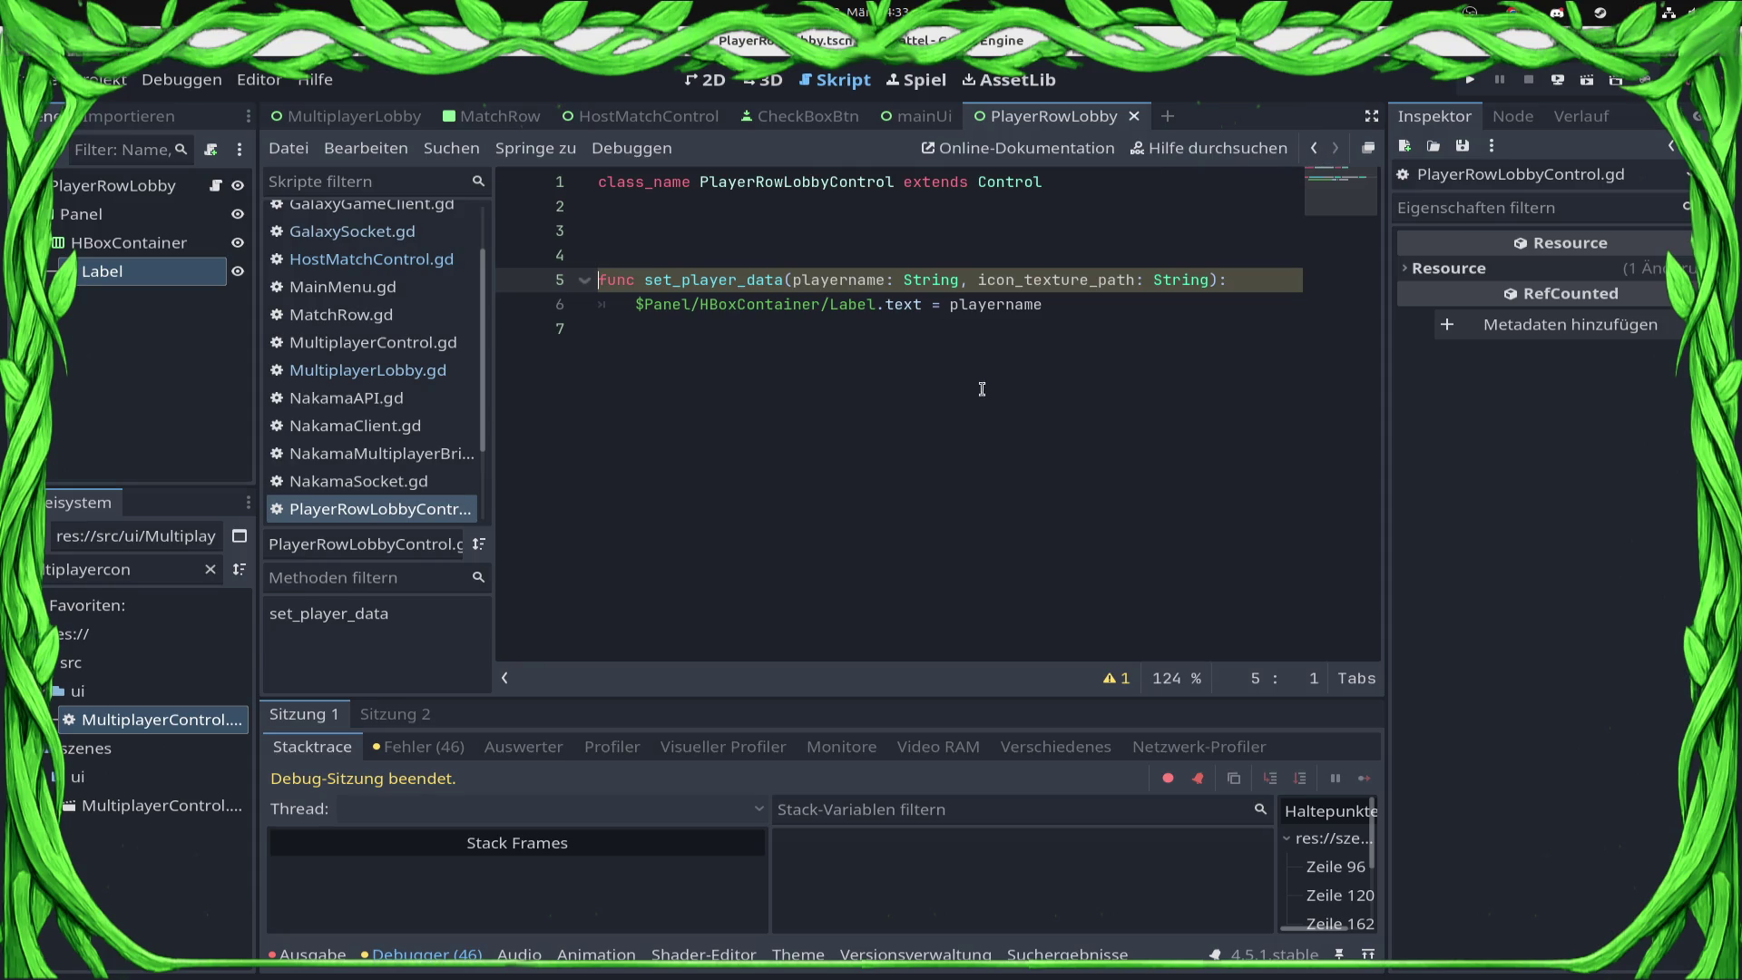
pyautogui.click(964, 275)
pyautogui.moveTo(1219, 280); pyautogui.dragTo(960, 280)
pyautogui.hotkey('ctrl', 'c')
pyautogui.press('BackSpace')
# Step: Paste icon_texture_path as the first parameter, fix the commas, and return to MultiplayerLobby.gd
pyautogui.click(787, 280)
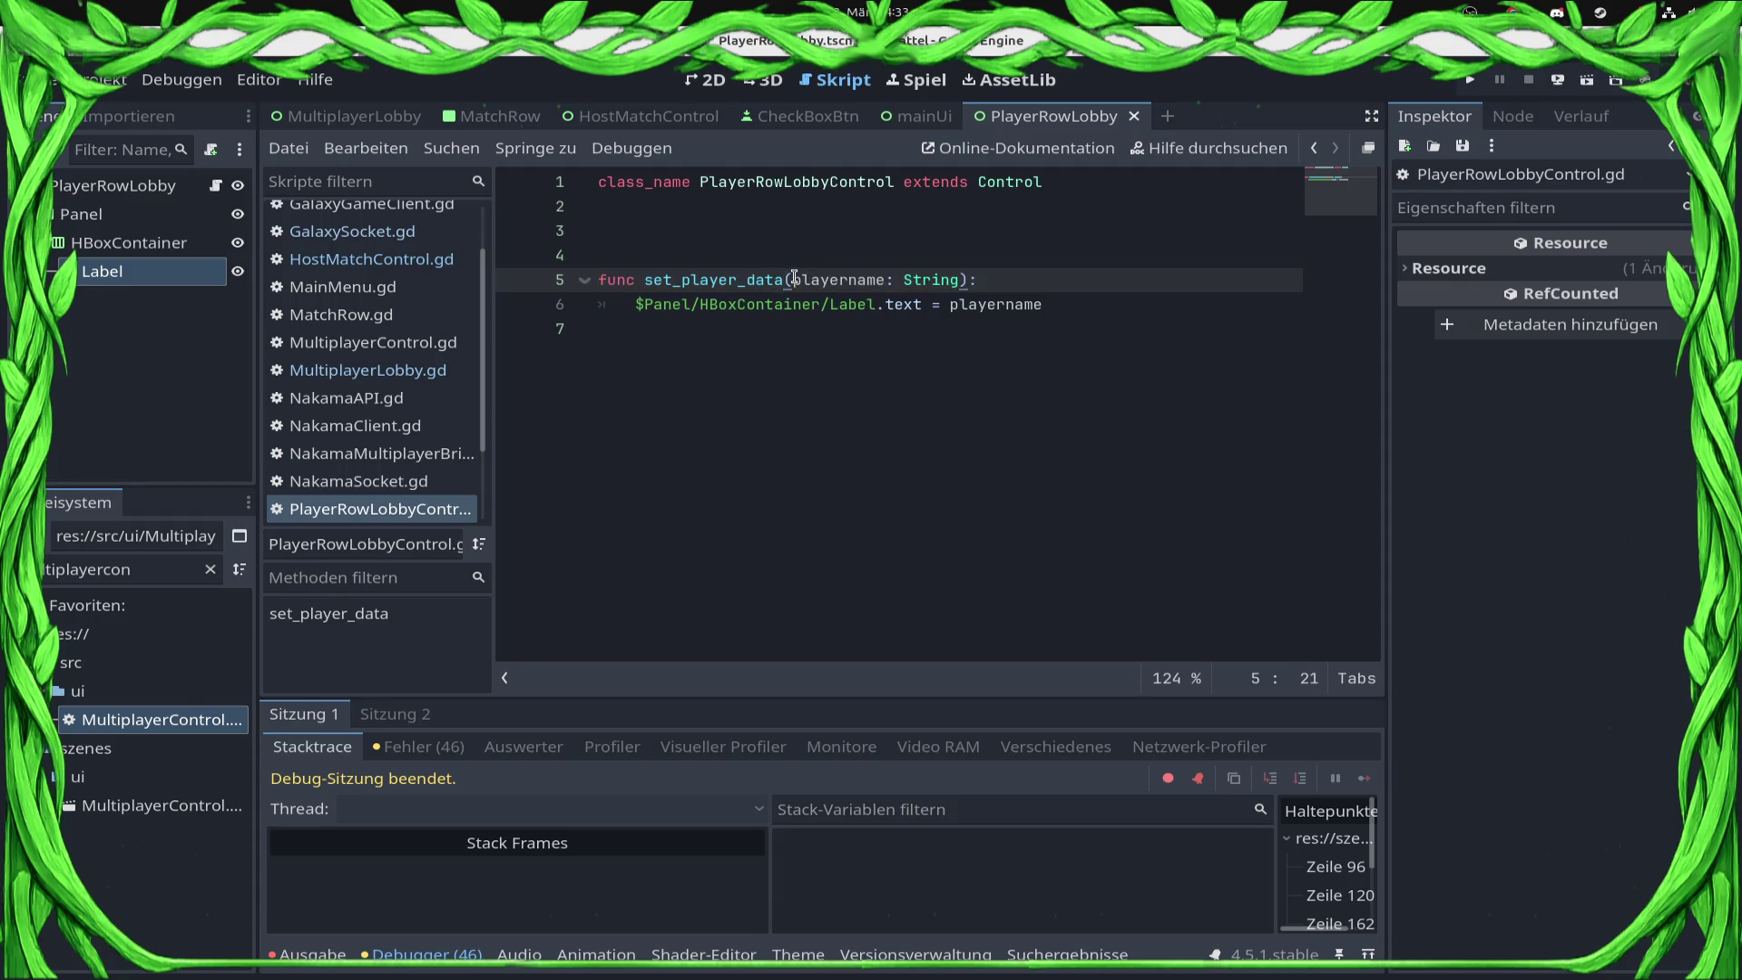
pyautogui.hotkey('ctrl', 'v')
pyautogui.press('BackSpace')
pyautogui.press('BackSpace')
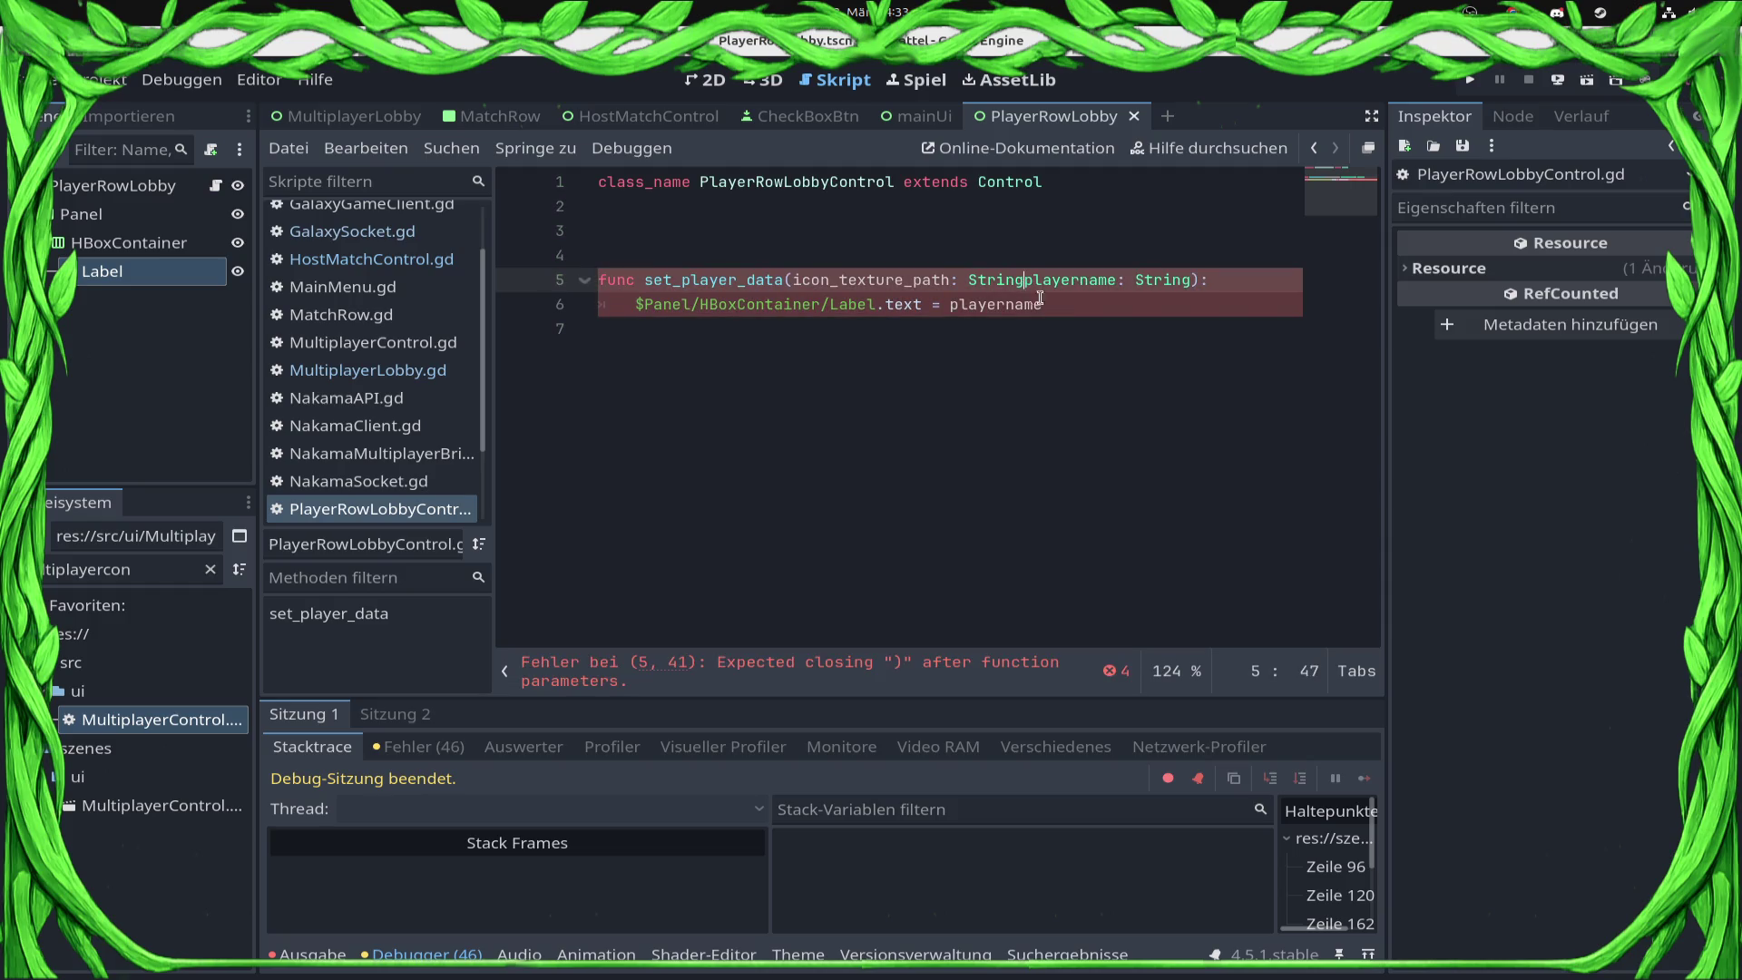
pyautogui.write(',')
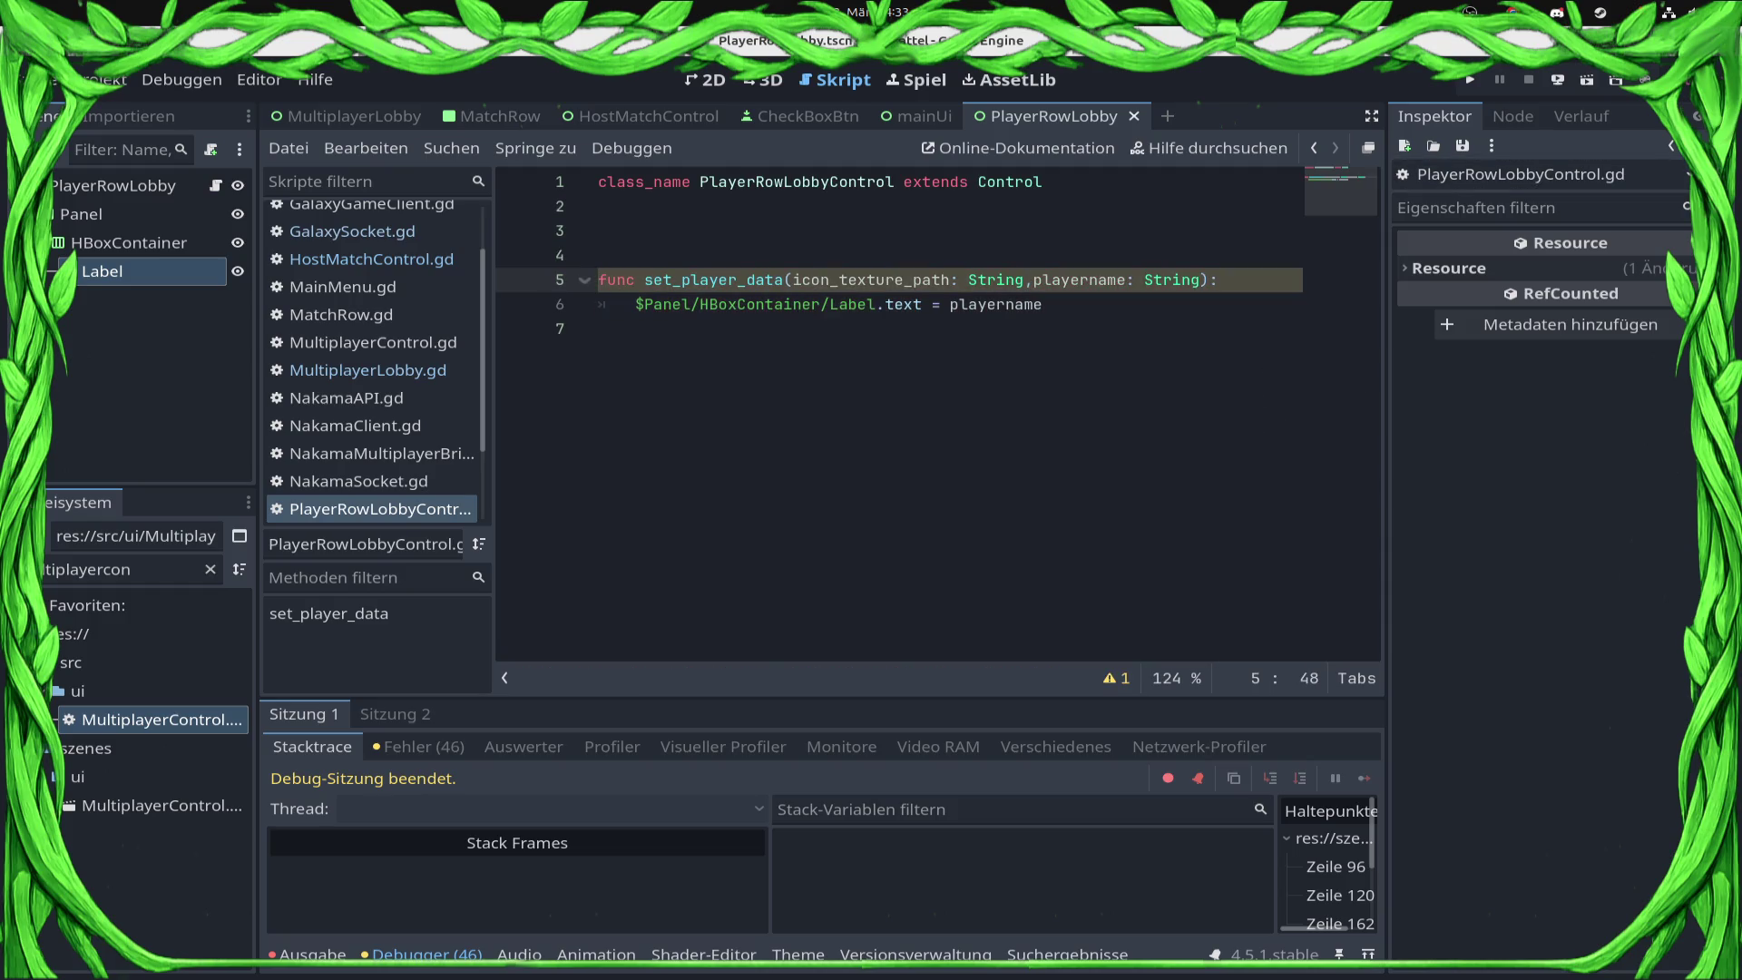
pyautogui.click(363, 232)
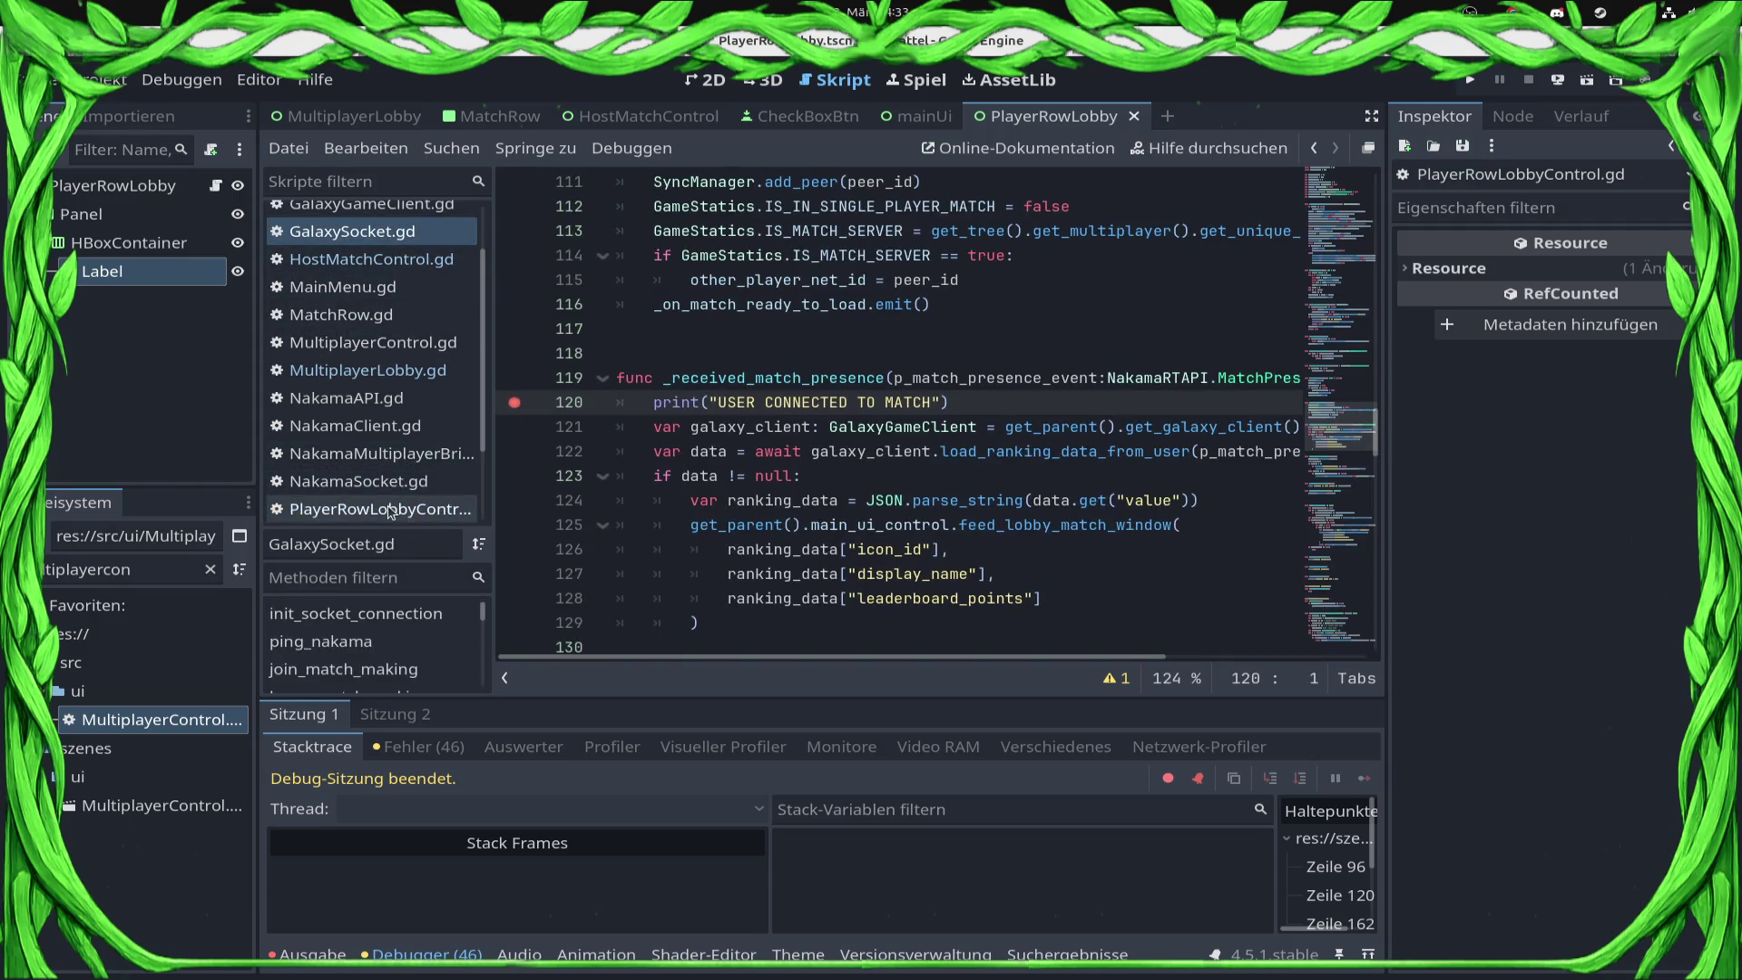
pyautogui.click(398, 372)
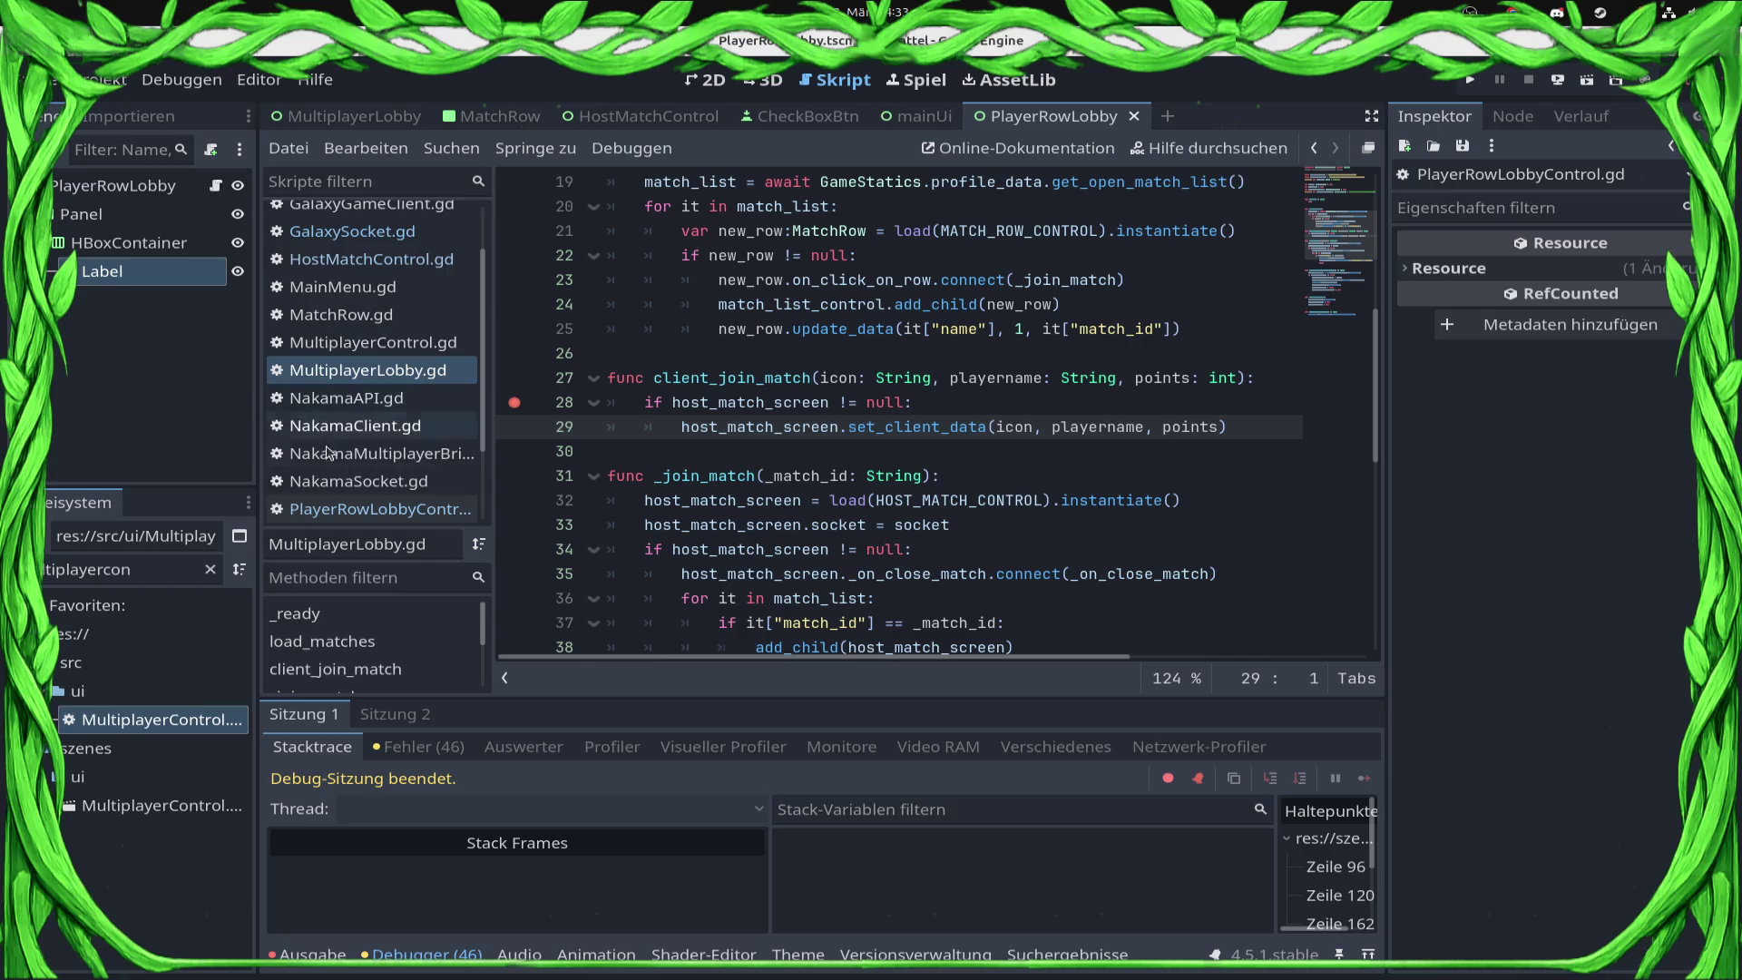